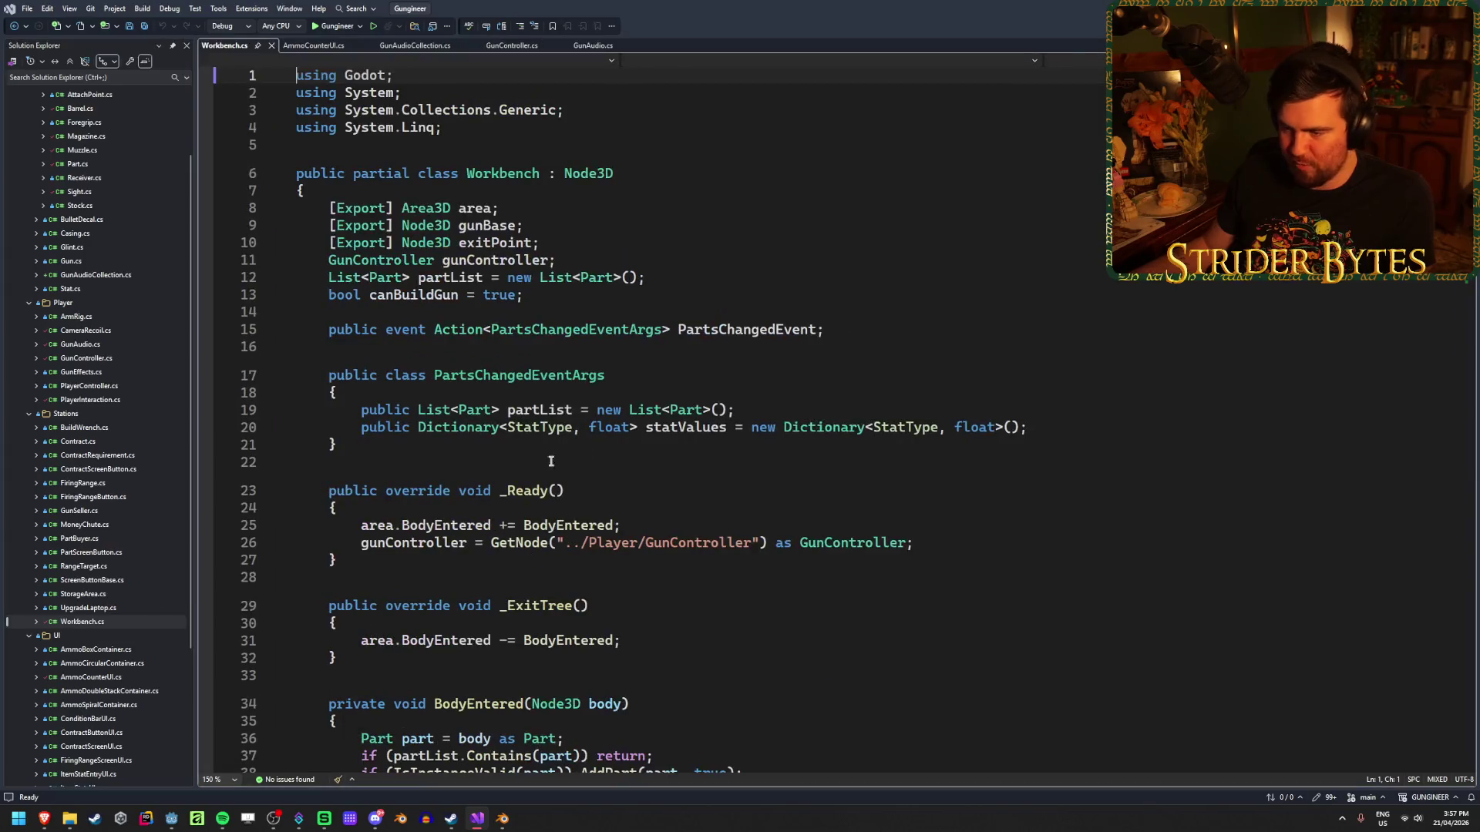
# Look over the BodyEntered and AddPart declarations and the AddPart call in Workbench.cs.
pyautogui.scroll(-6, 744, 391)
pyautogui.click(744, 391)
pyautogui.scroll(-4, 744, 391)
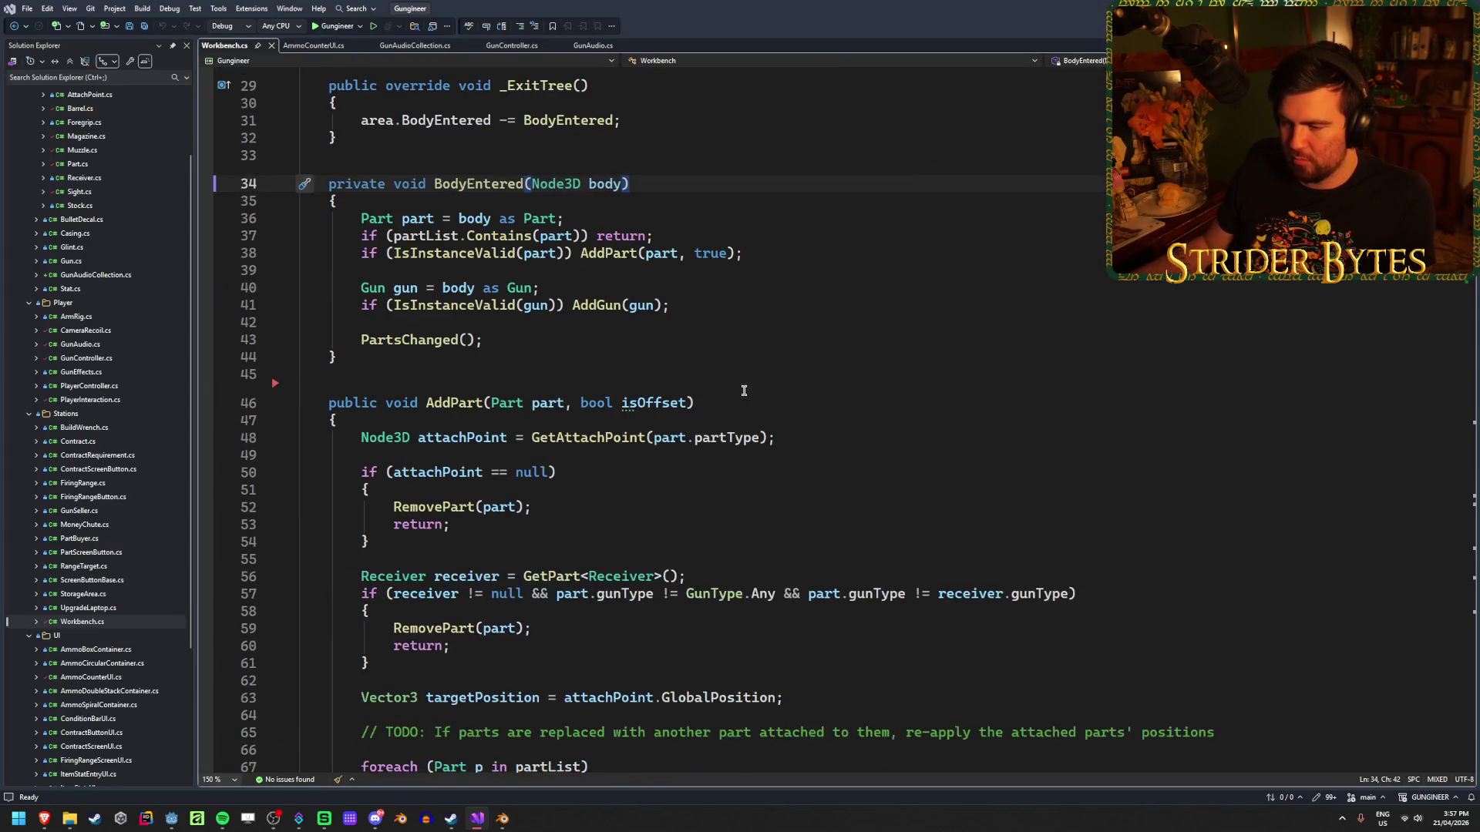
pyautogui.click(731, 400)
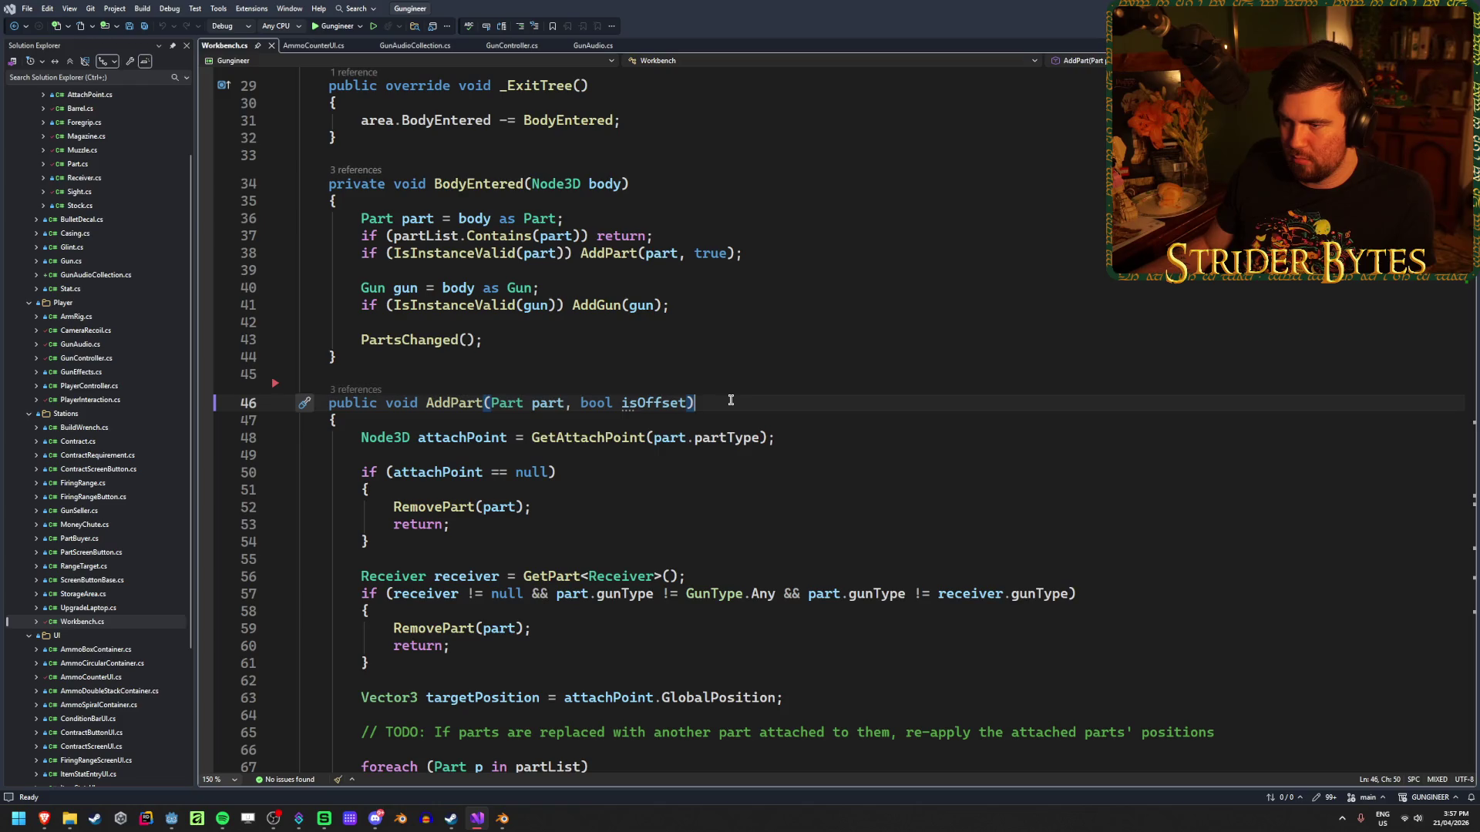
pyautogui.click(744, 253)
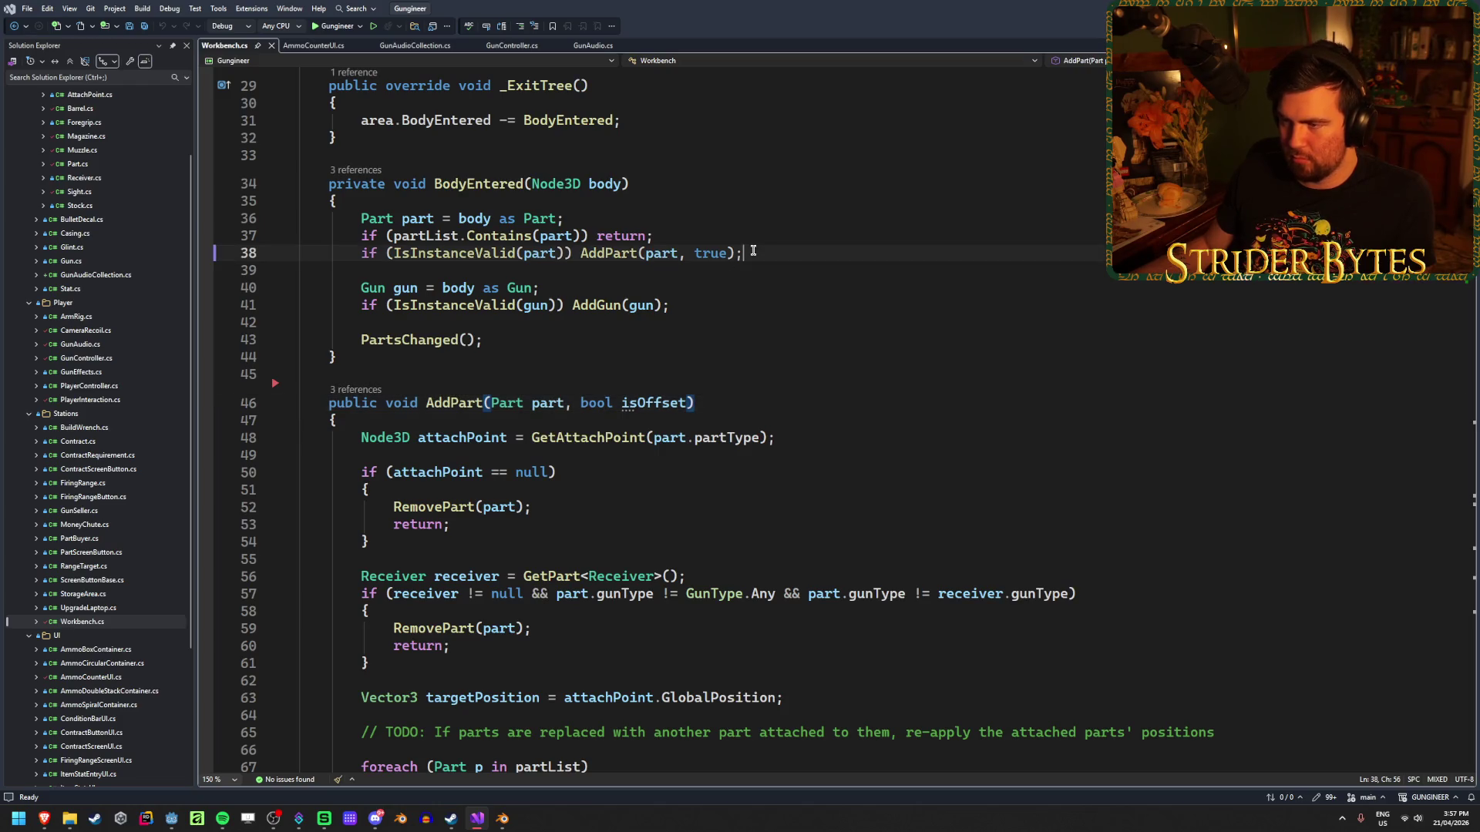
# Set a breakpoint on line 36, where body is cast to Part, and start the debug run.
pyautogui.scroll(4, 656, 445)
pyautogui.click(377, 427)
pyautogui.click(204, 427)
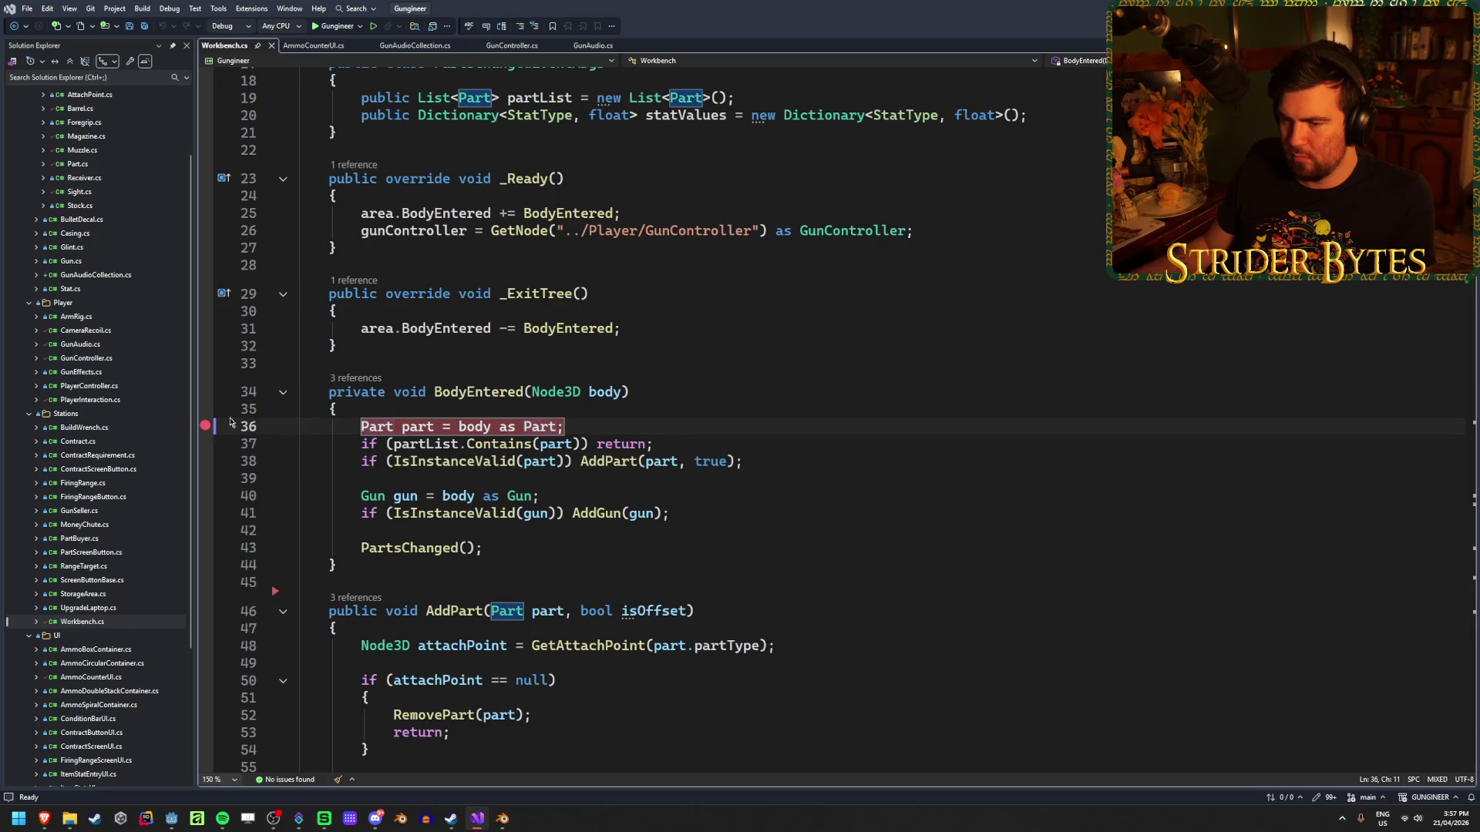
pyautogui.click(329, 28)
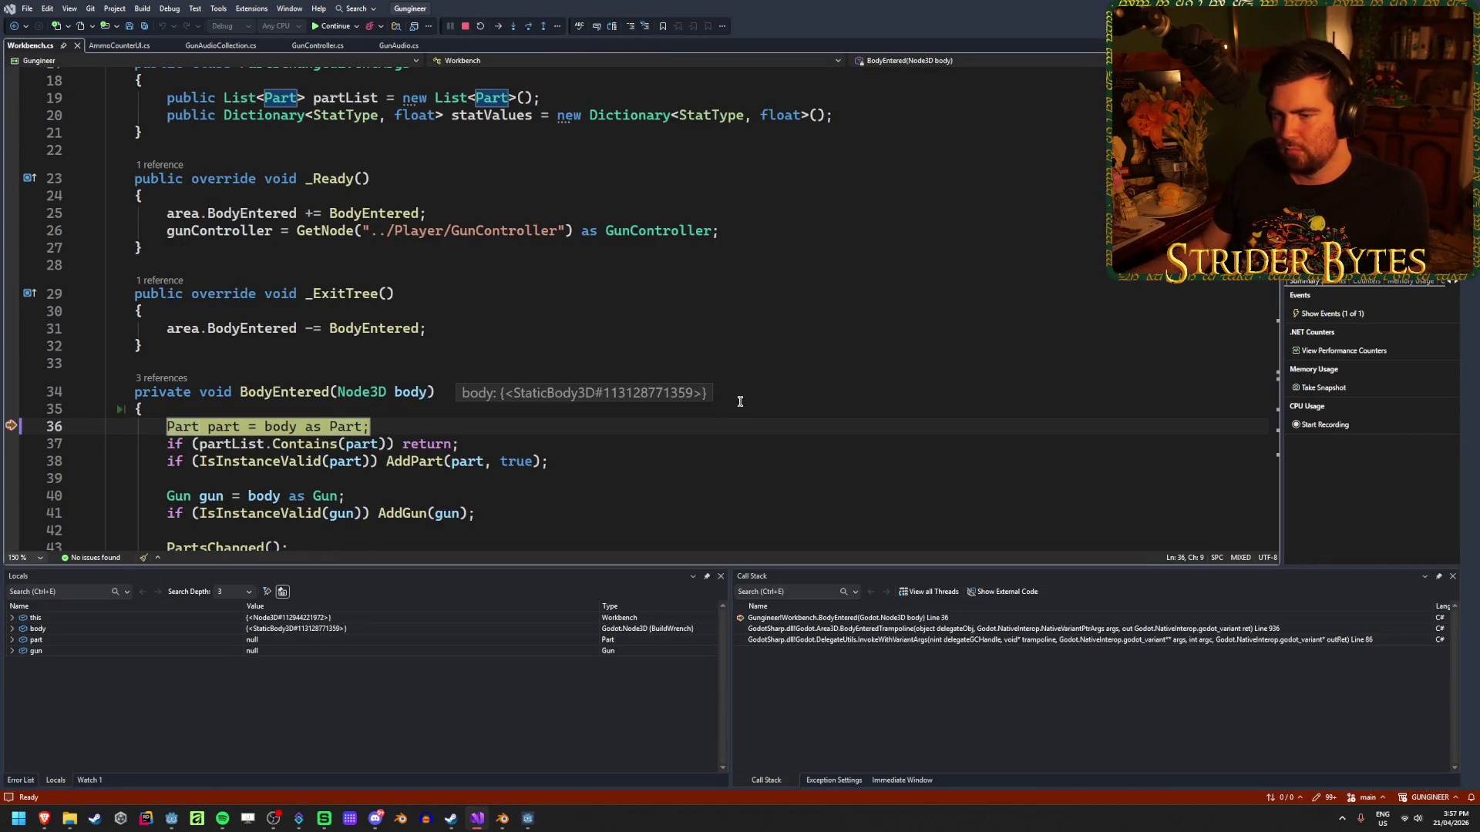
# Continue past earlier hits, drop the muzzle part on the workbench, and step to line 37.
pyautogui.click(333, 27)
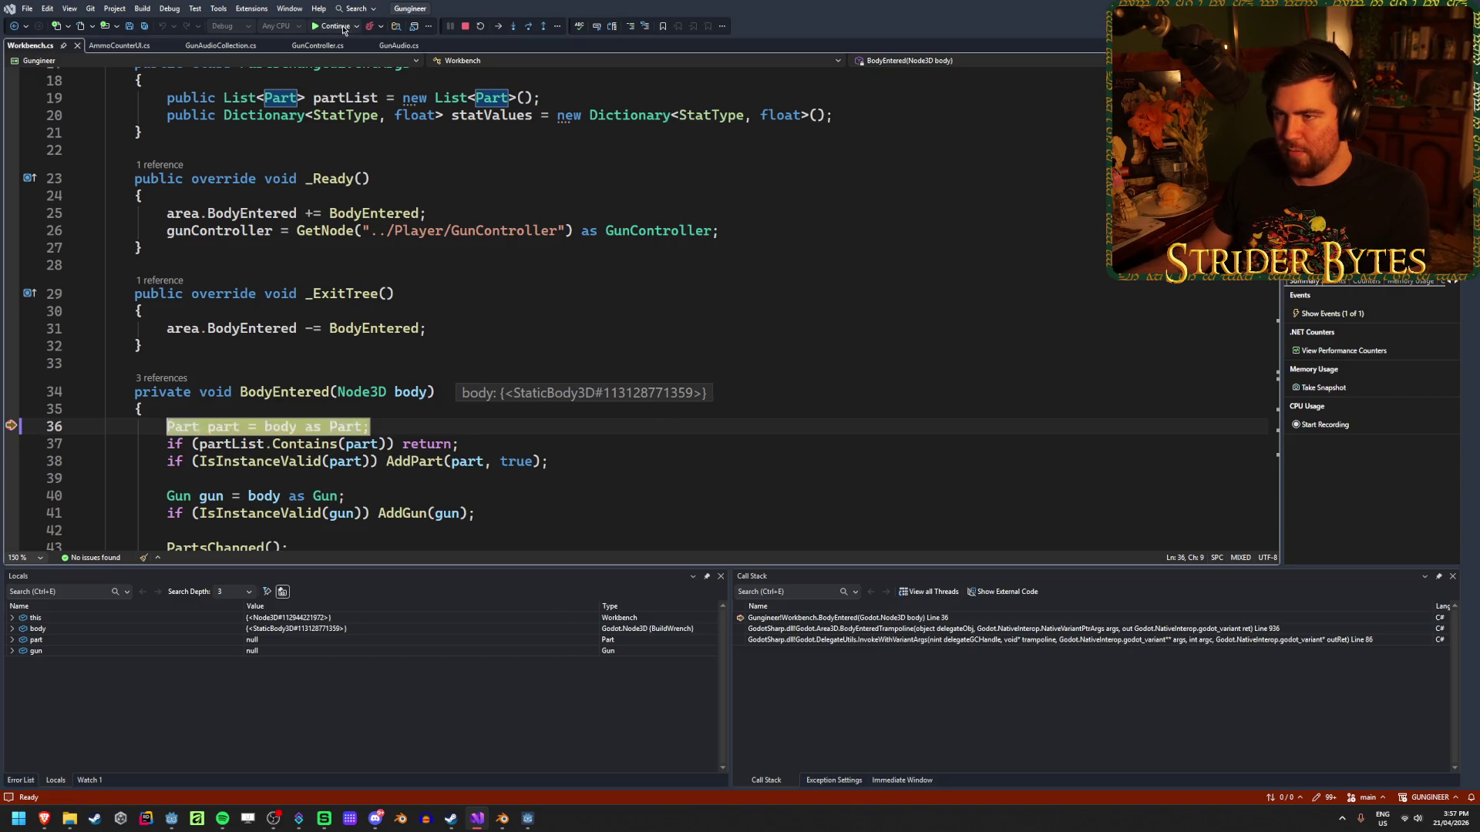
pyautogui.click(333, 27)
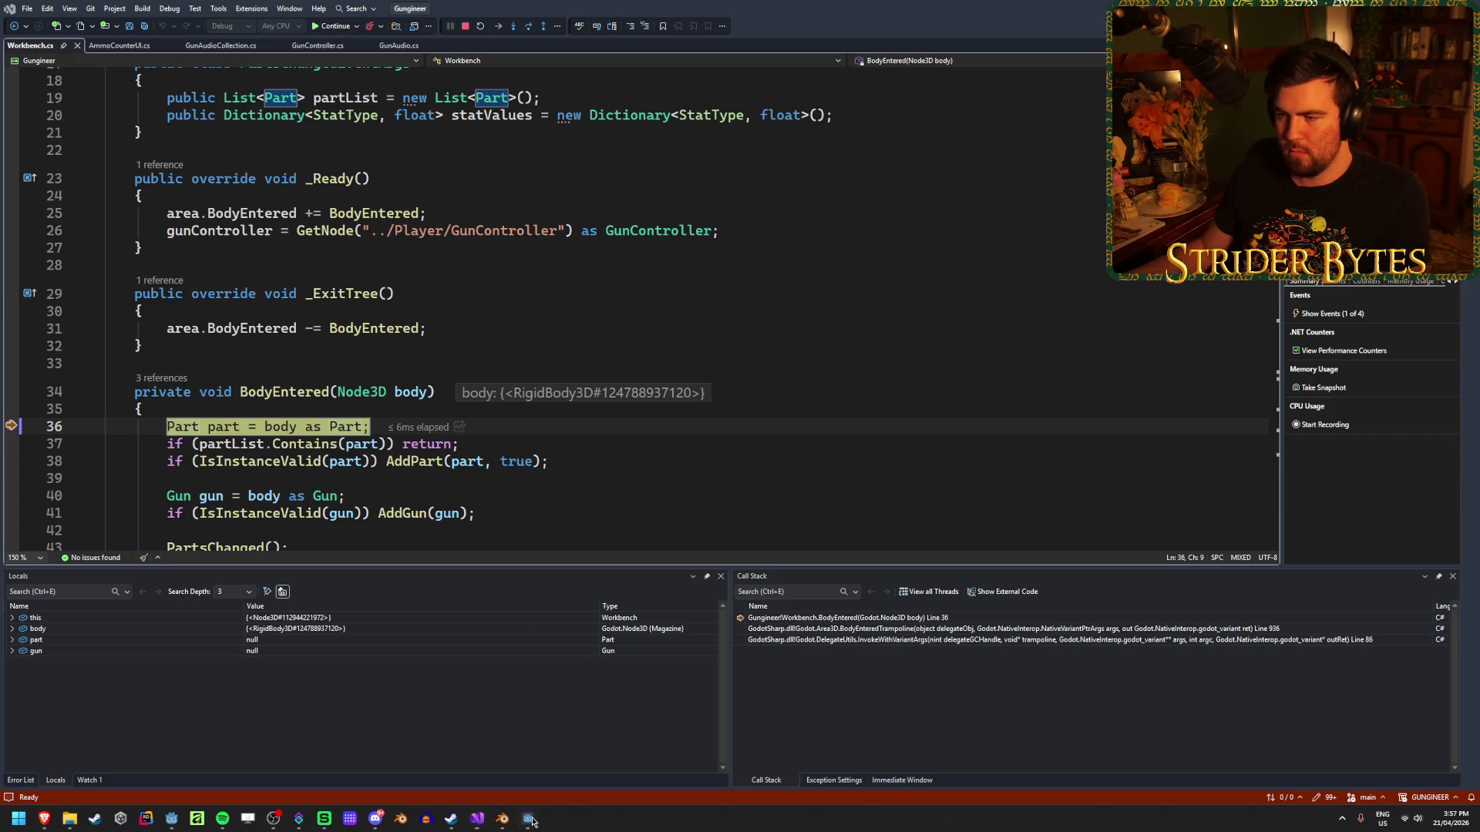
pyautogui.click(333, 27)
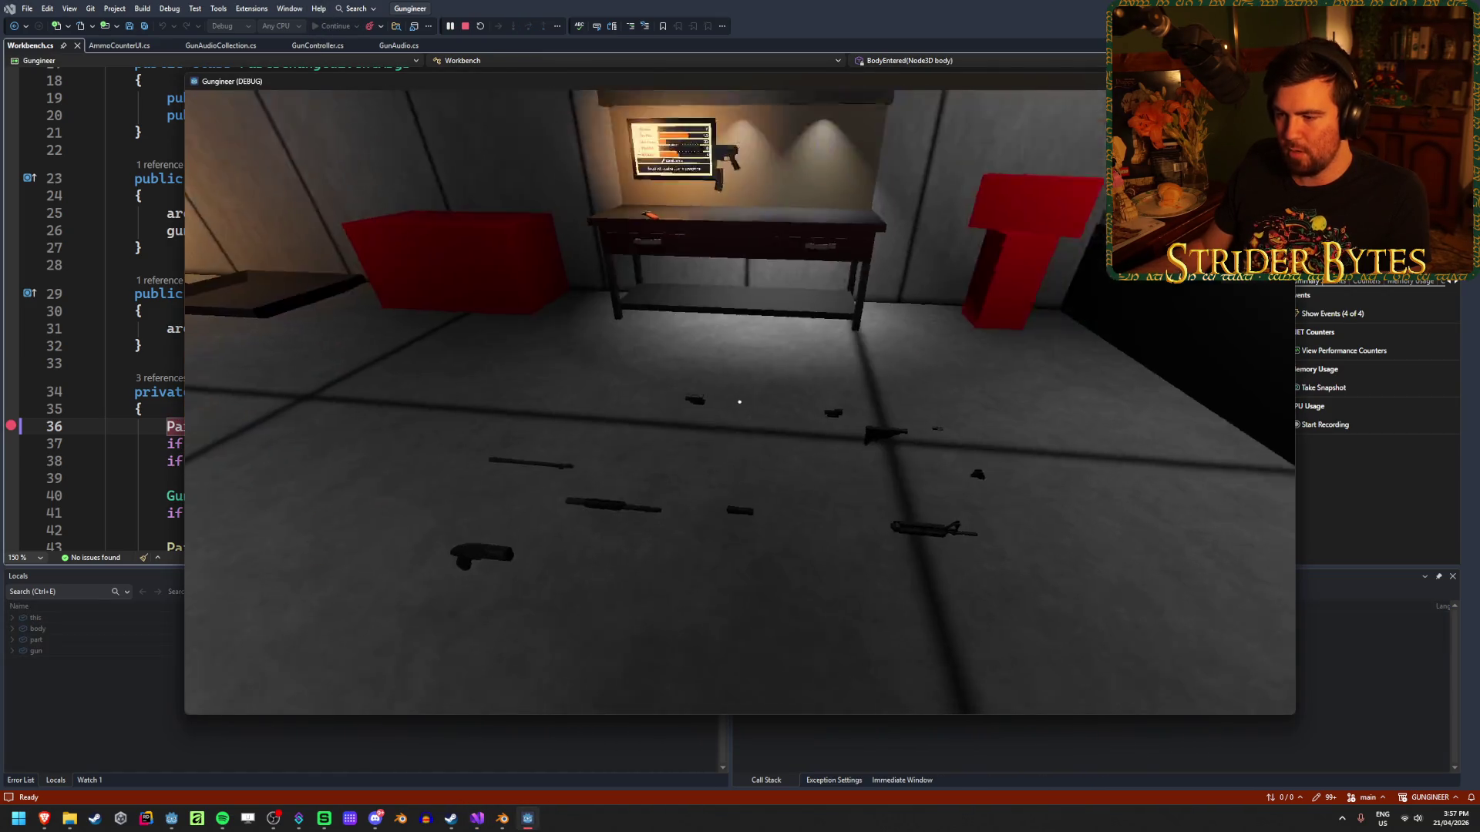
pyautogui.click(740, 402)
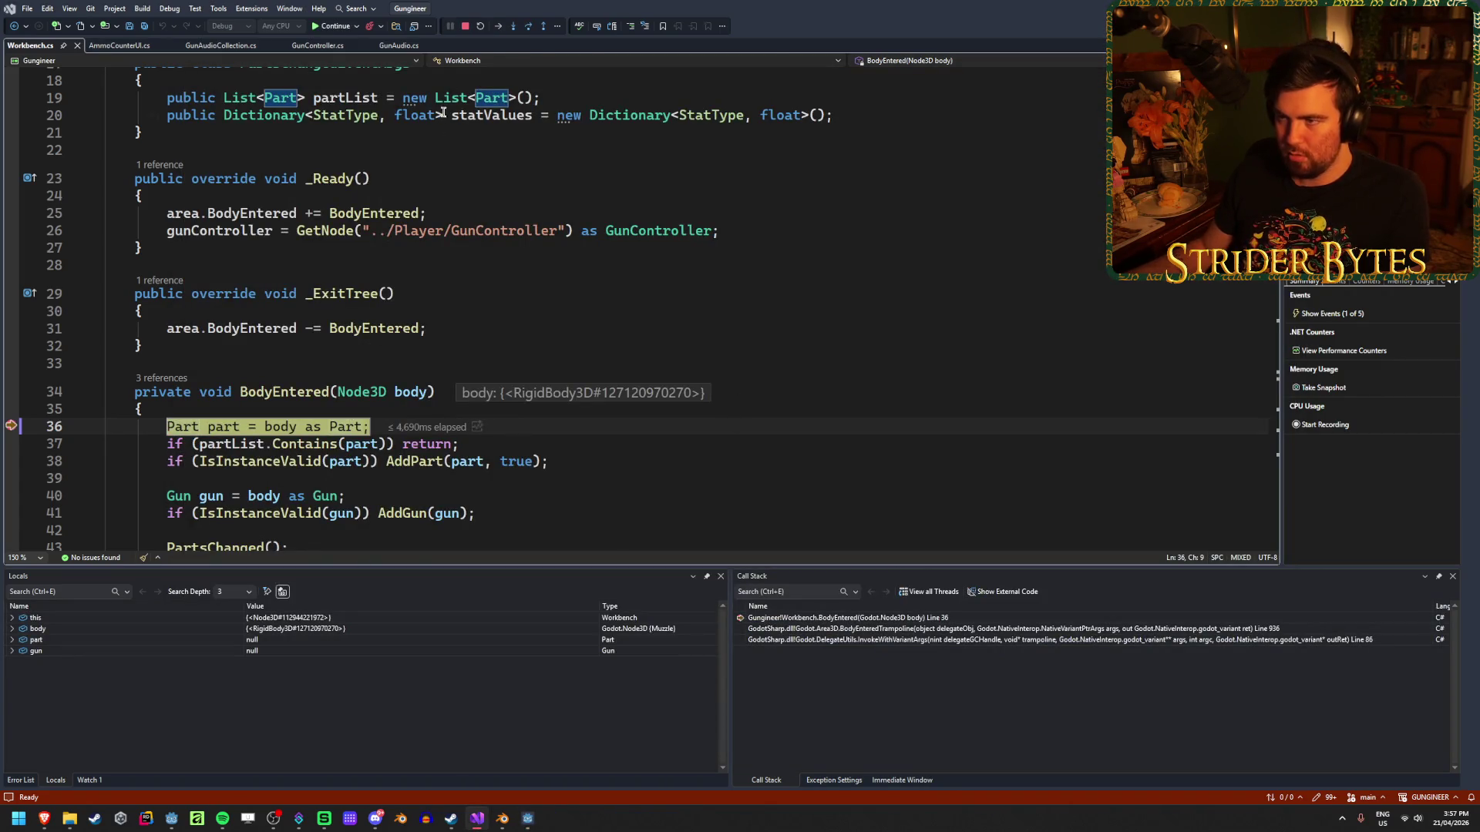
pyautogui.click(531, 27)
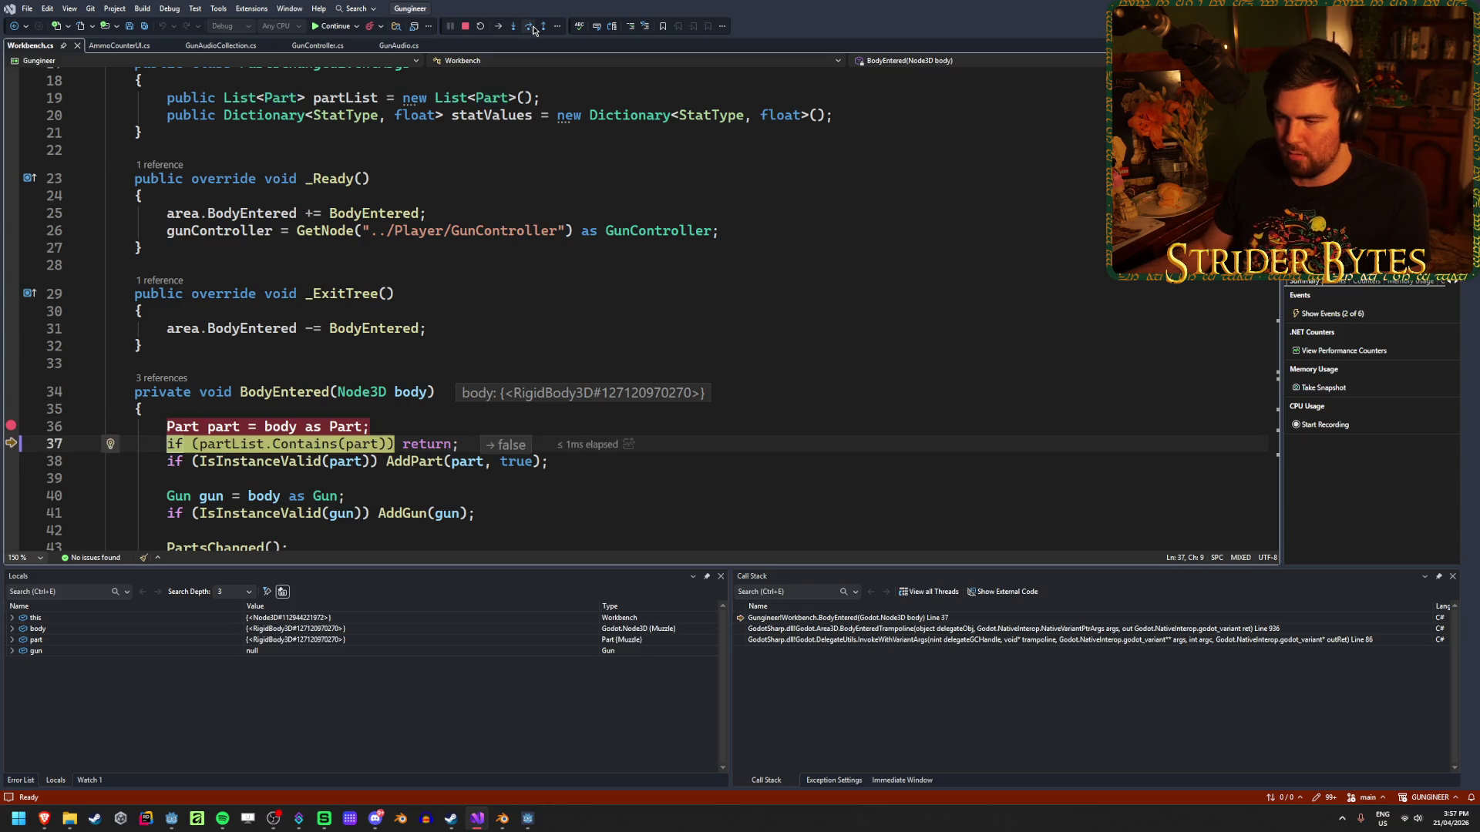
# Step past the duplicate-part check and AddPart call to the end of BodyEntered, then resume the game.
pyautogui.click(532, 28)
pyautogui.click(533, 29)
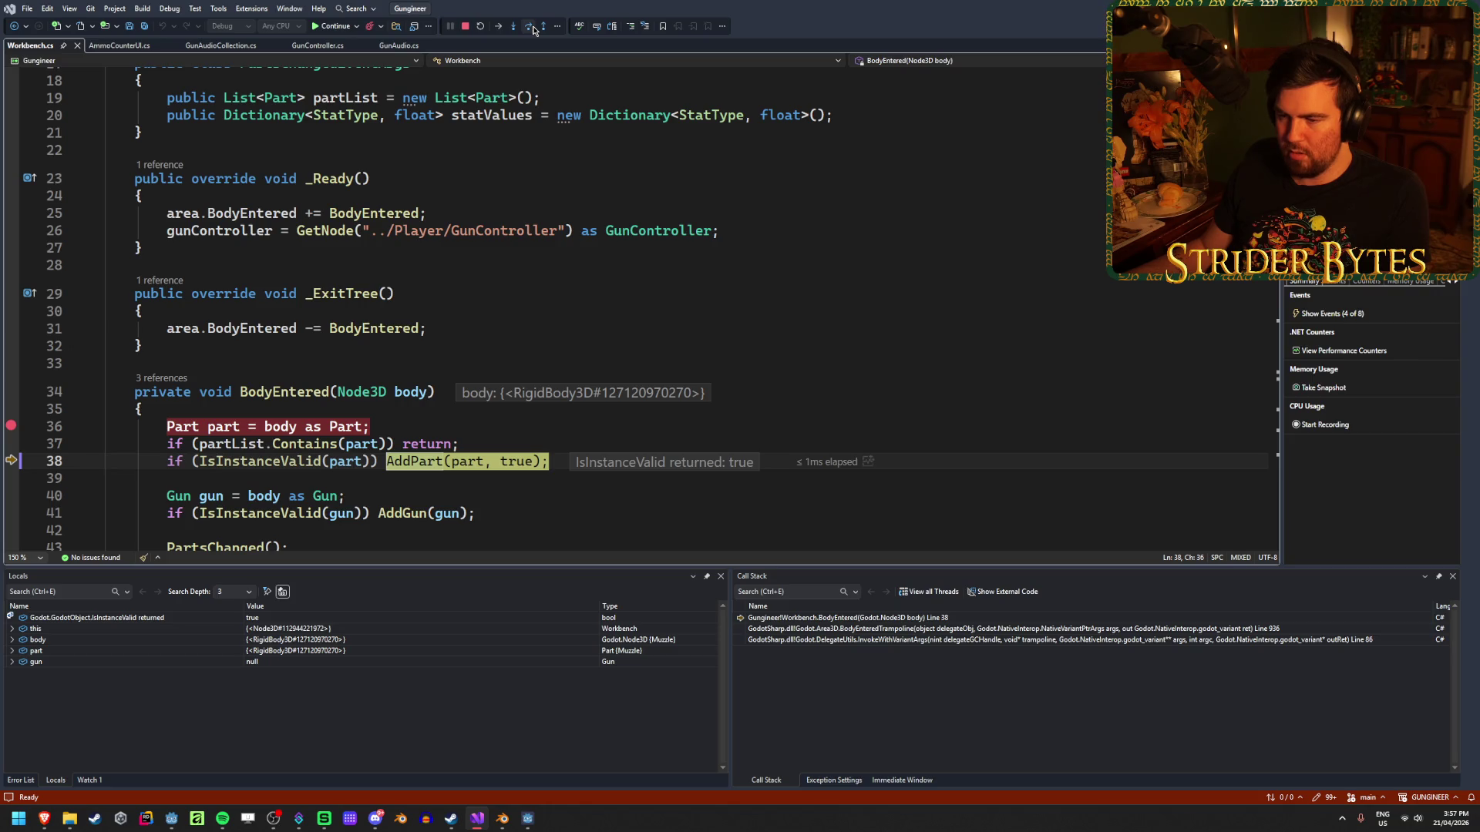
pyautogui.click(532, 29)
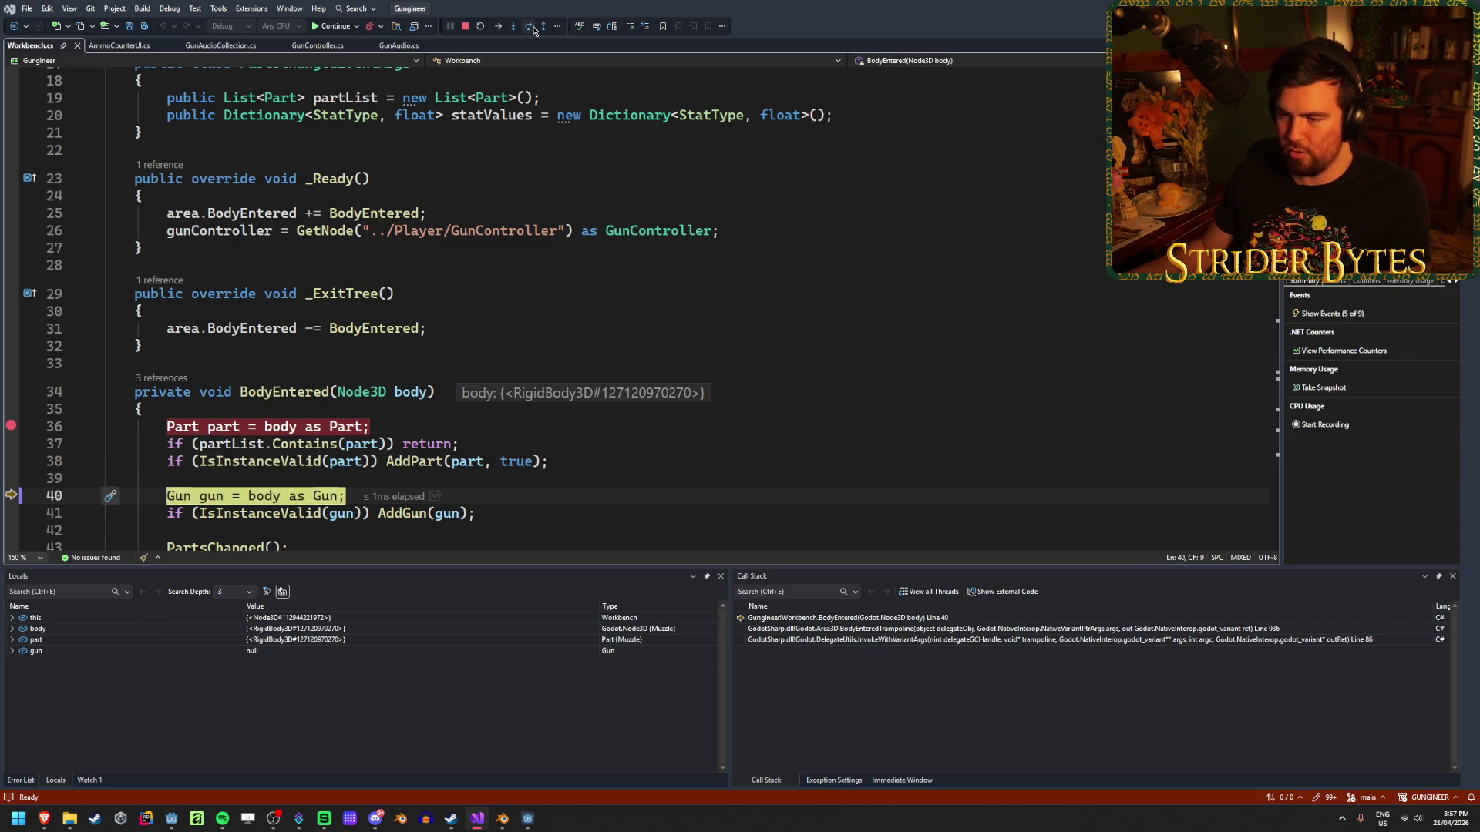
pyautogui.click(532, 28)
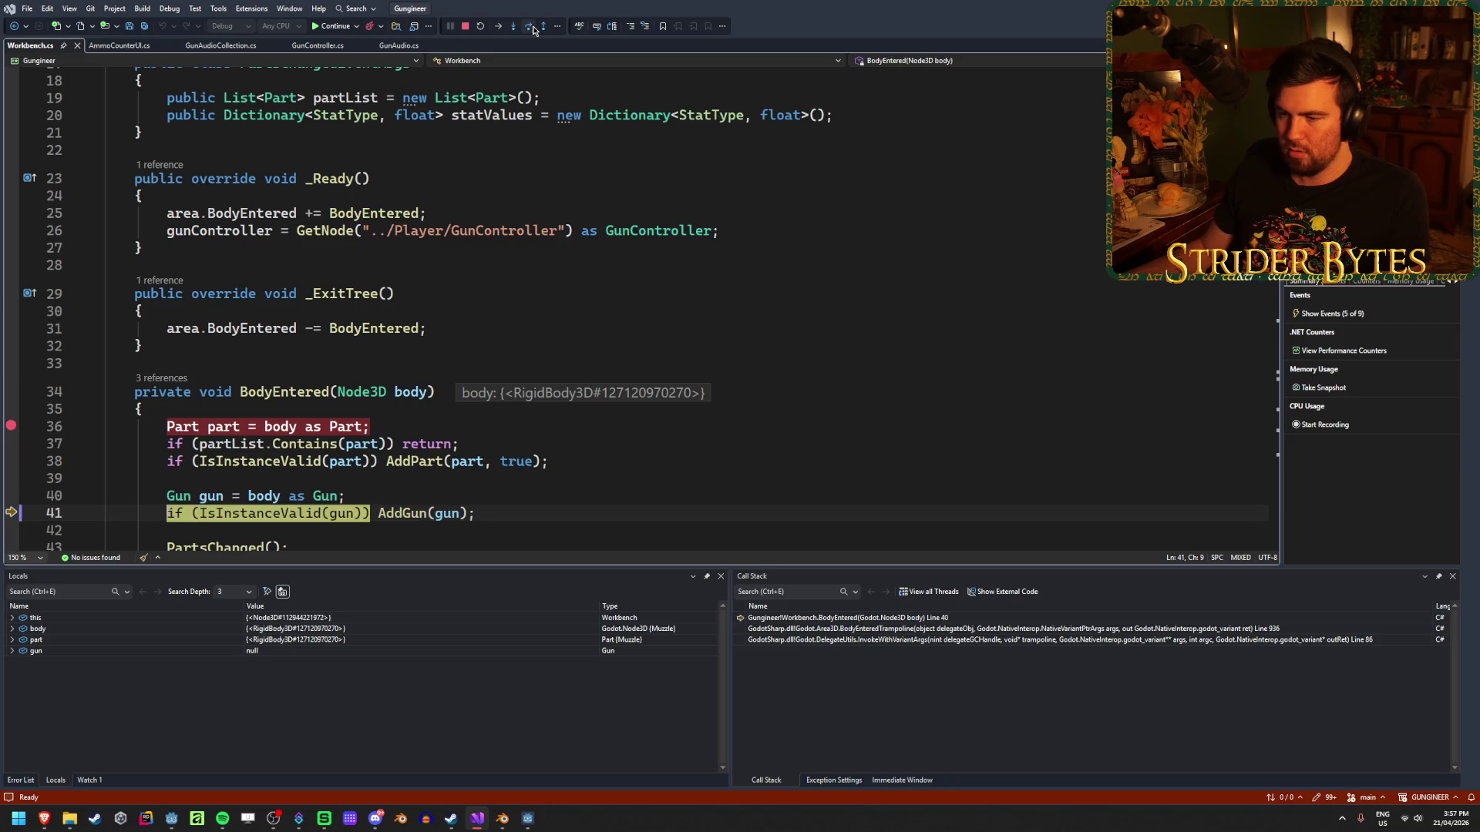
pyautogui.click(533, 28)
pyautogui.click(533, 29)
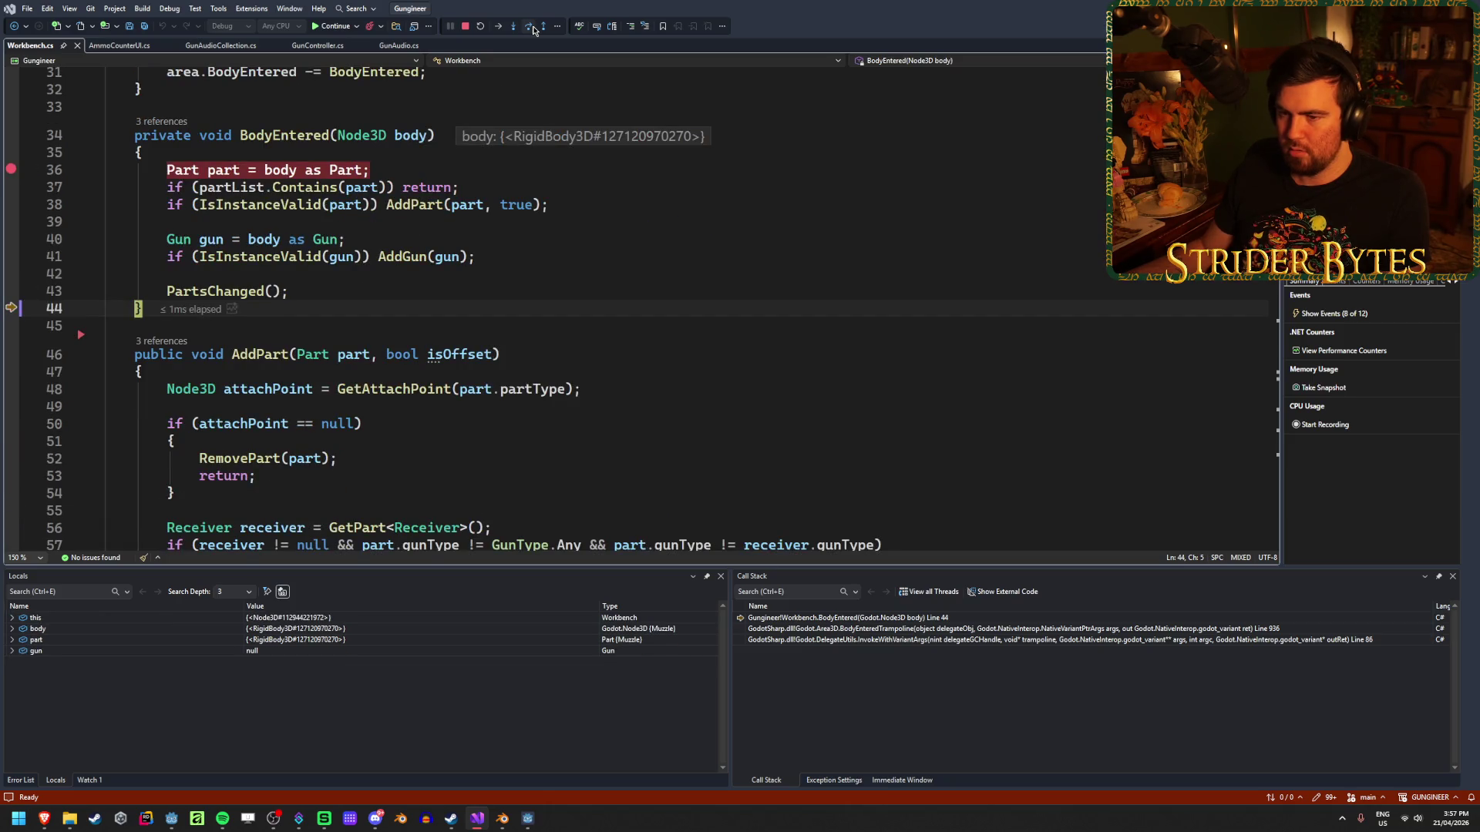
pyautogui.click(334, 27)
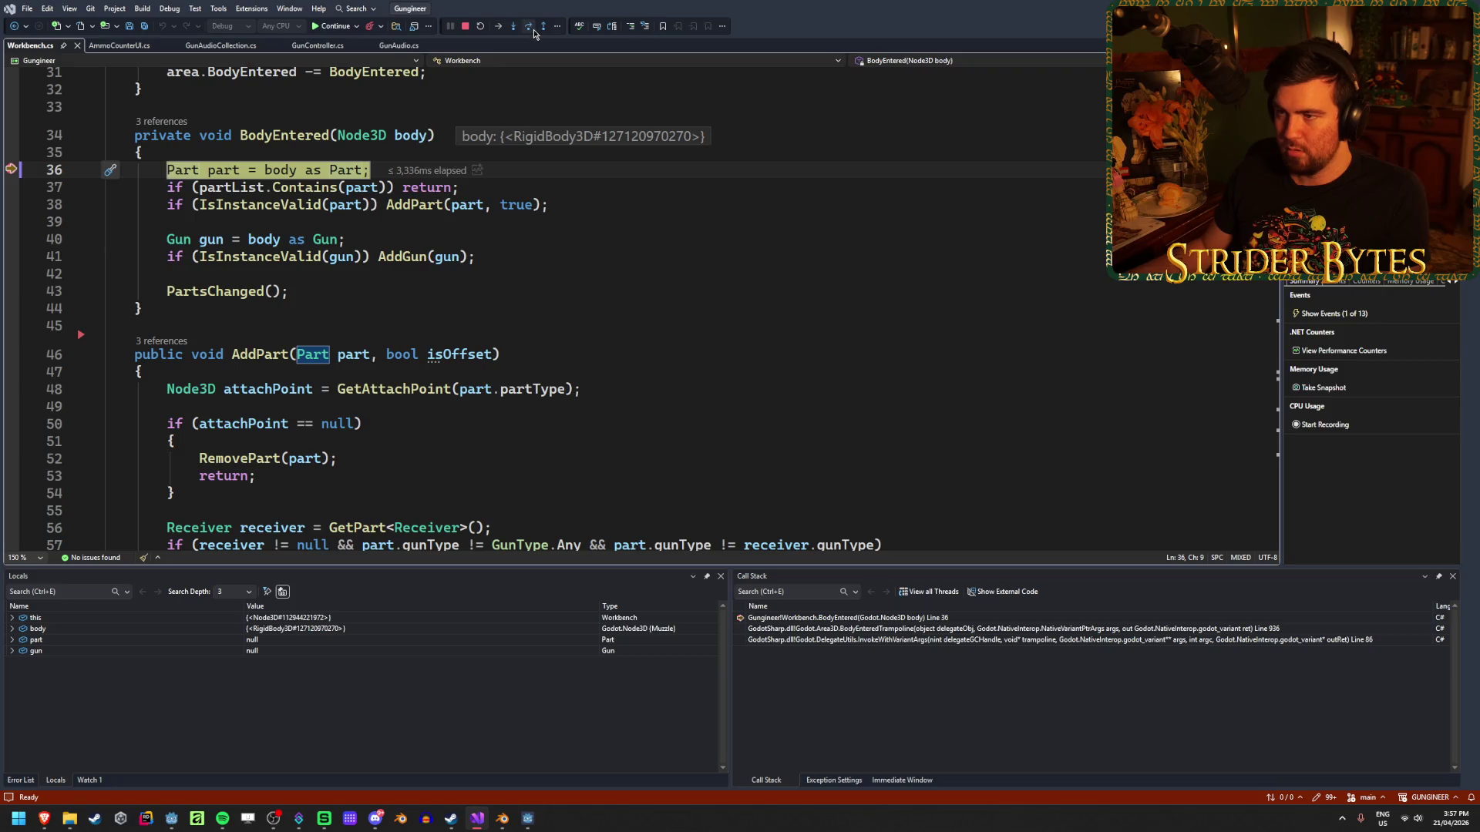
# Step into AddPart for the muzzle and follow it to the null attach point branch.
pyautogui.click(533, 31)
pyautogui.click(533, 31)
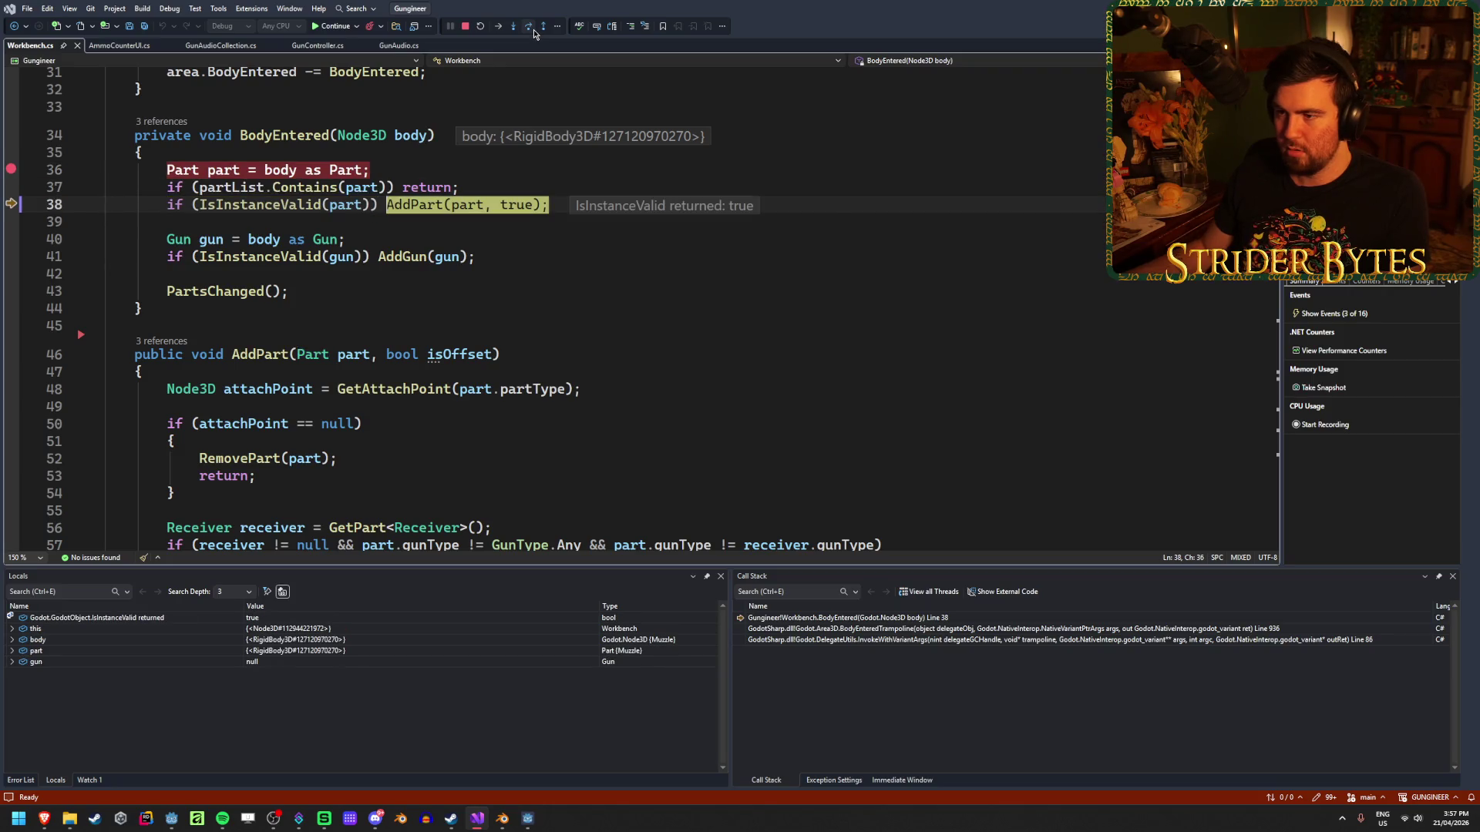
pyautogui.click(513, 27)
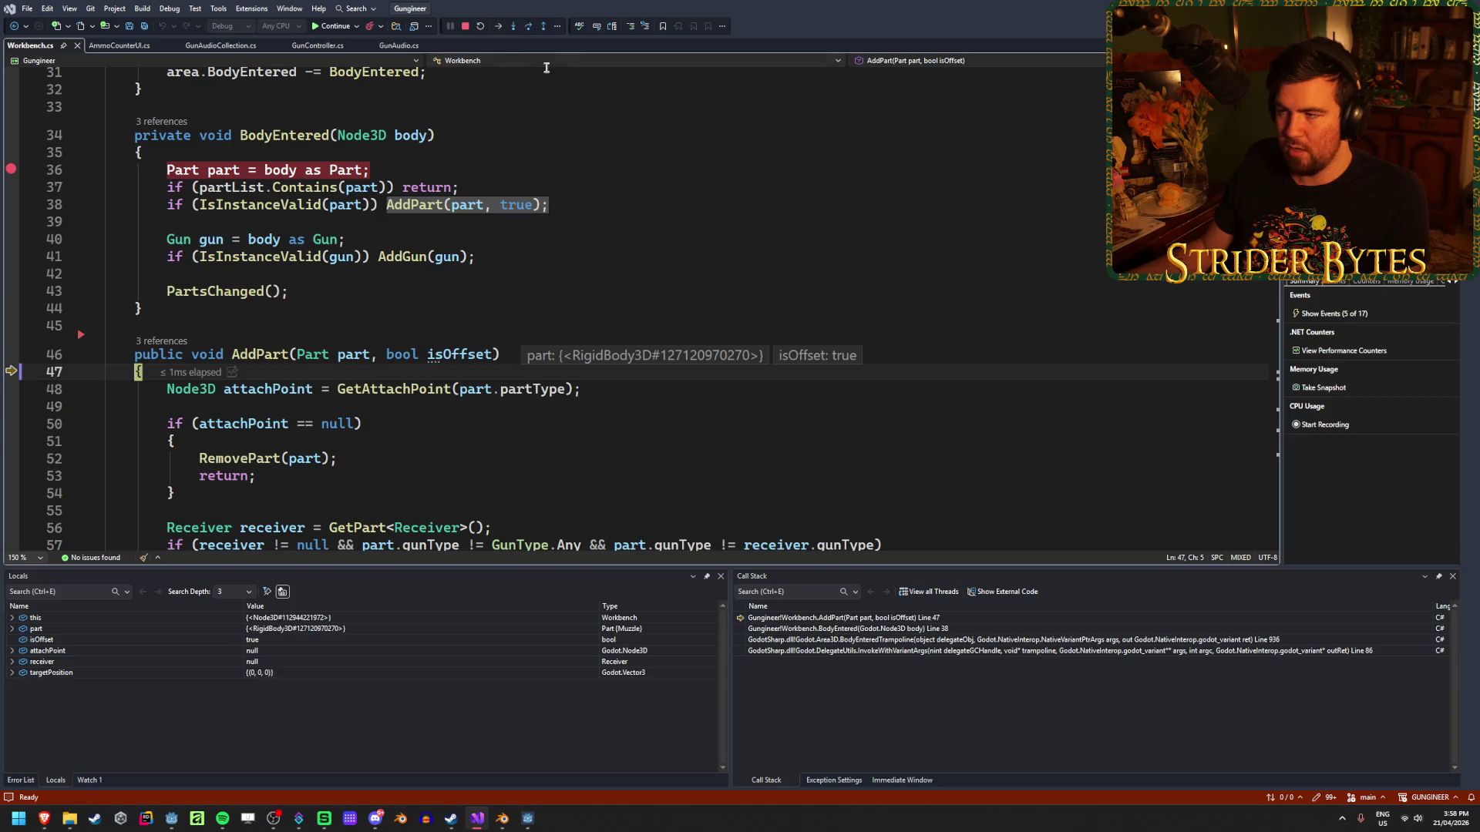
pyautogui.click(528, 31)
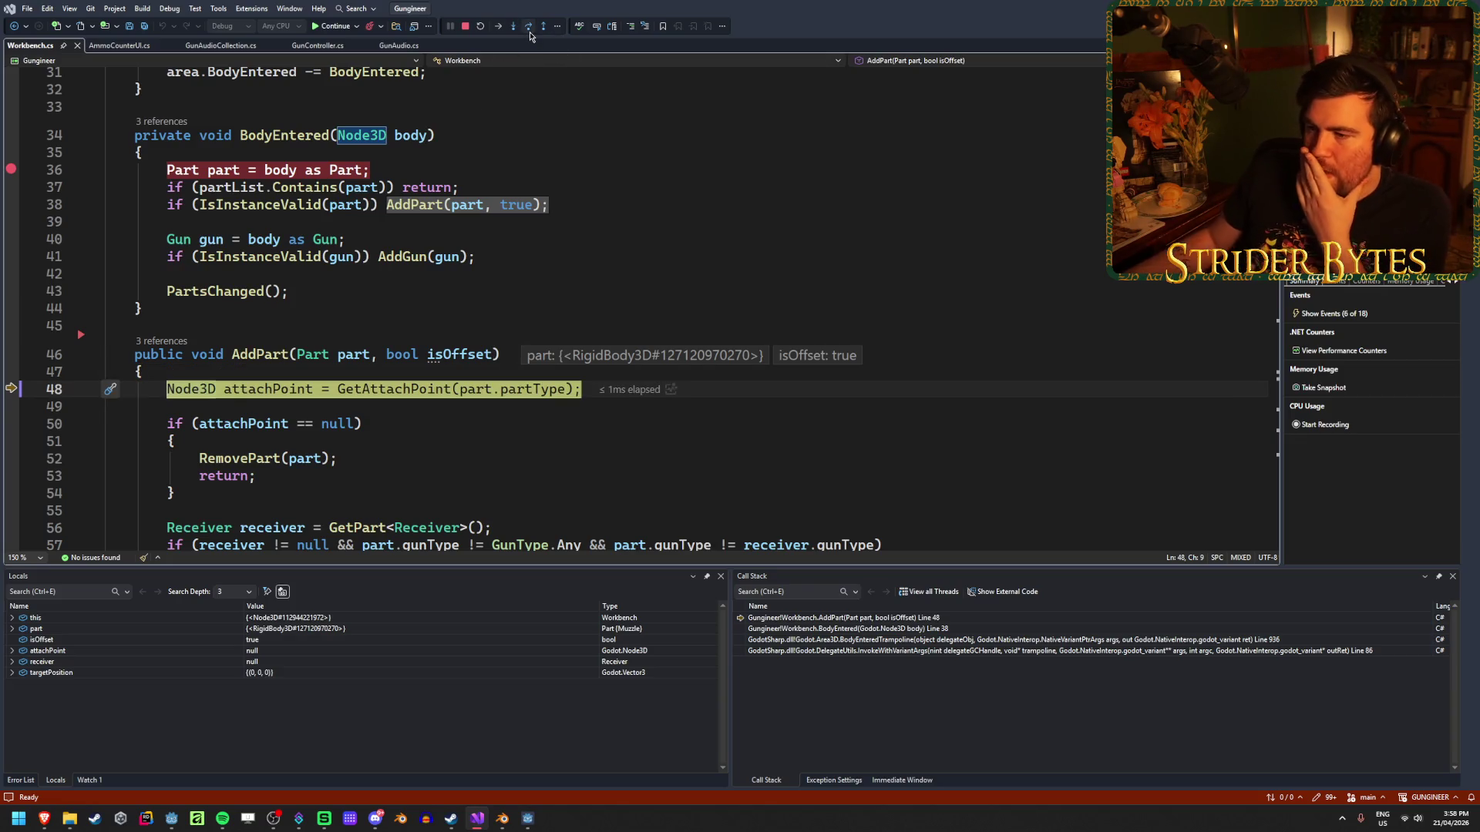
pyautogui.click(531, 33)
pyautogui.click(531, 33)
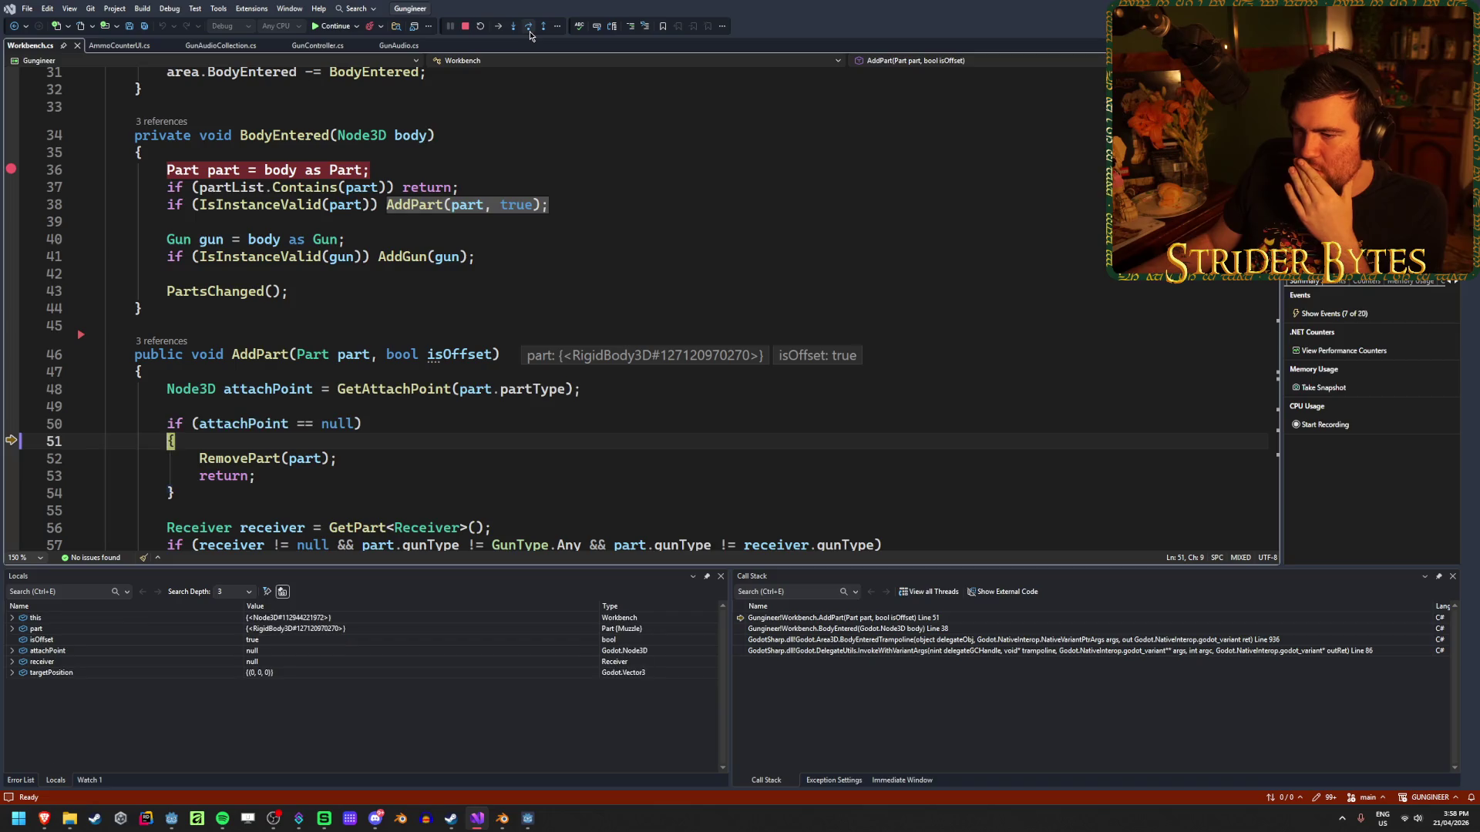
pyautogui.click(530, 34)
# Read the null attachPoint and the muzzle's partType values, then stop debugging with Shift+F5.
pyautogui.moveTo(247, 424)
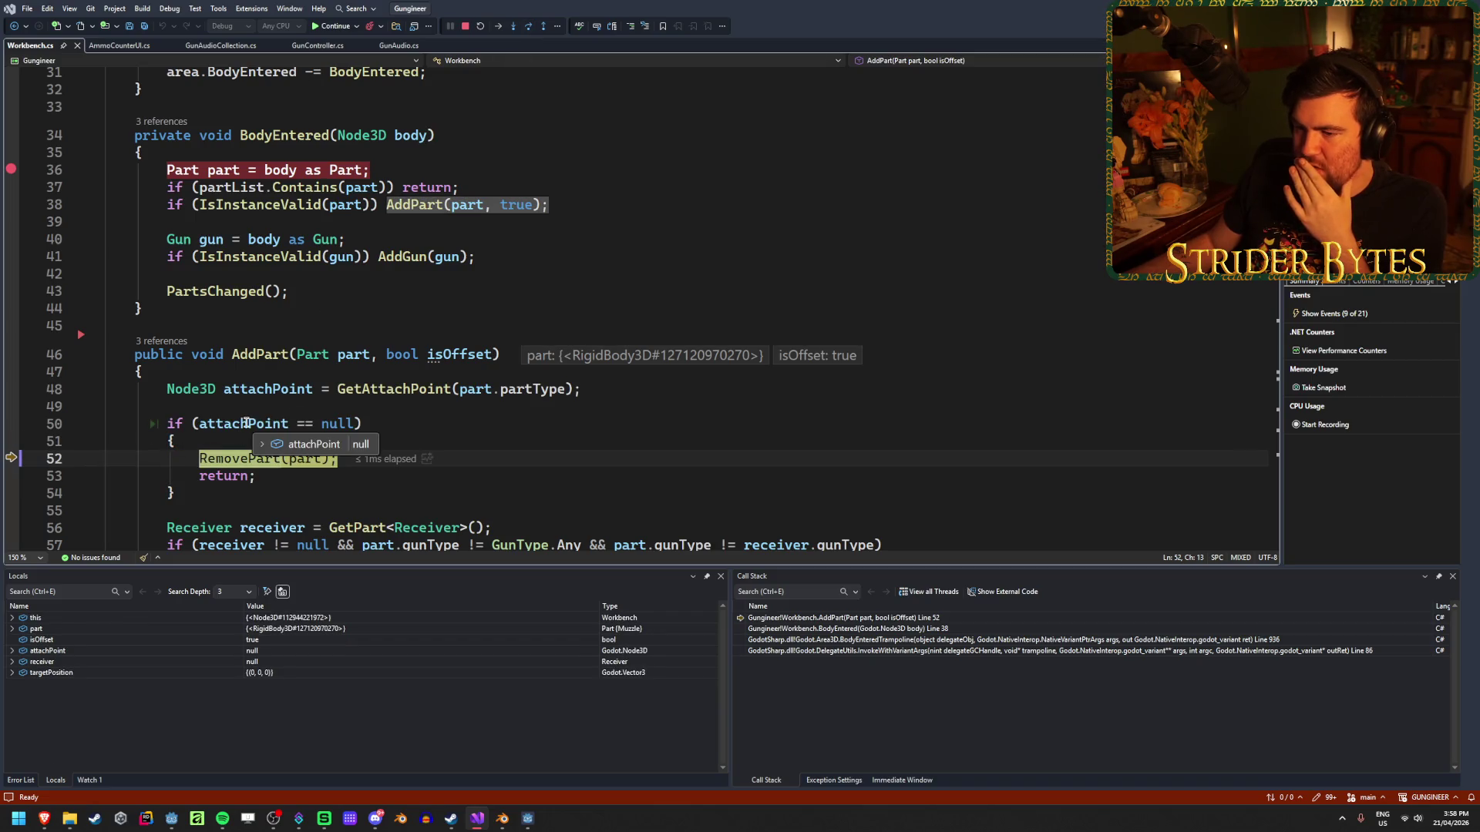
pyautogui.moveTo(535, 389)
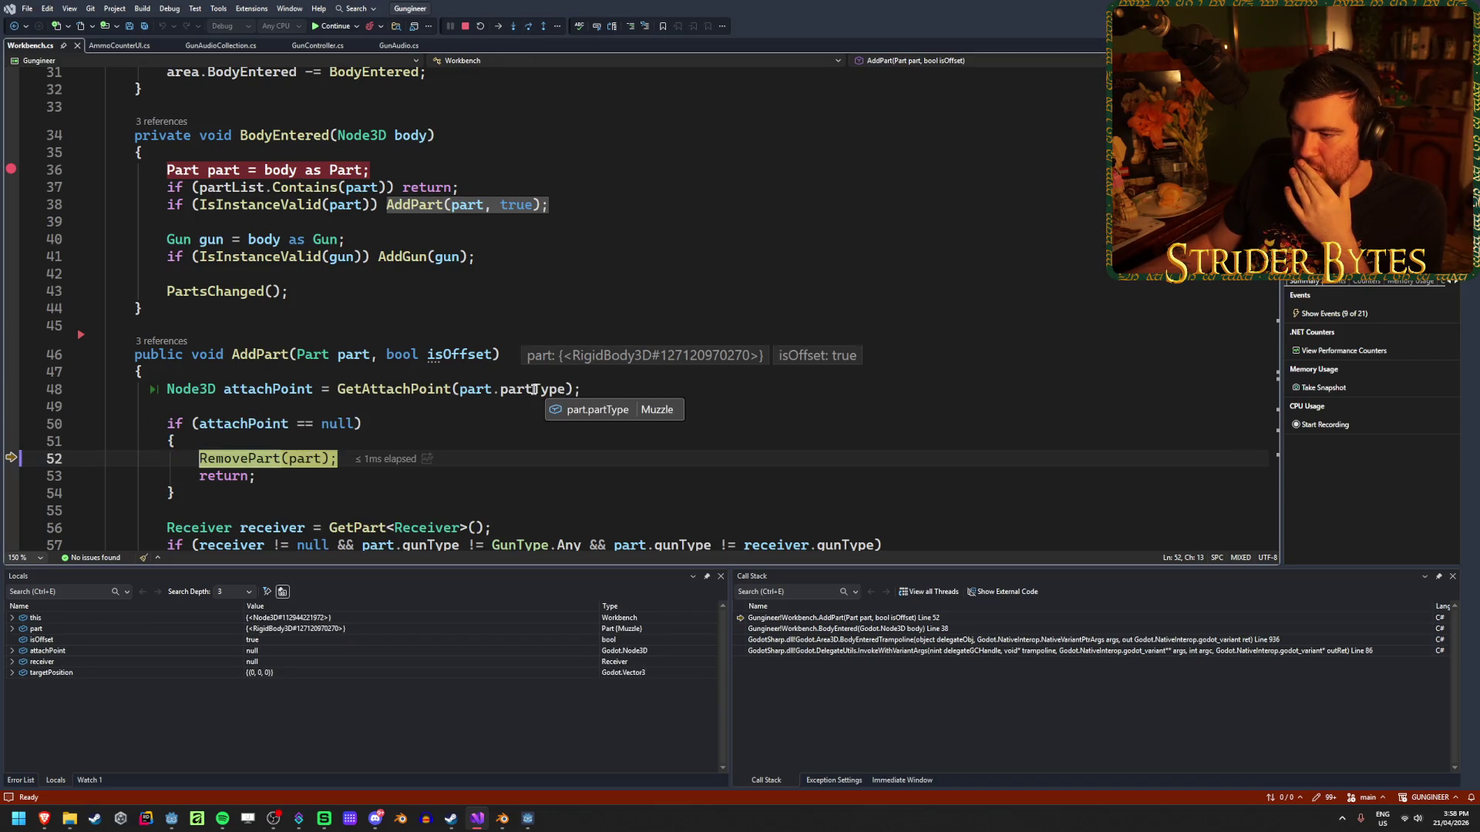
pyautogui.moveTo(362, 387)
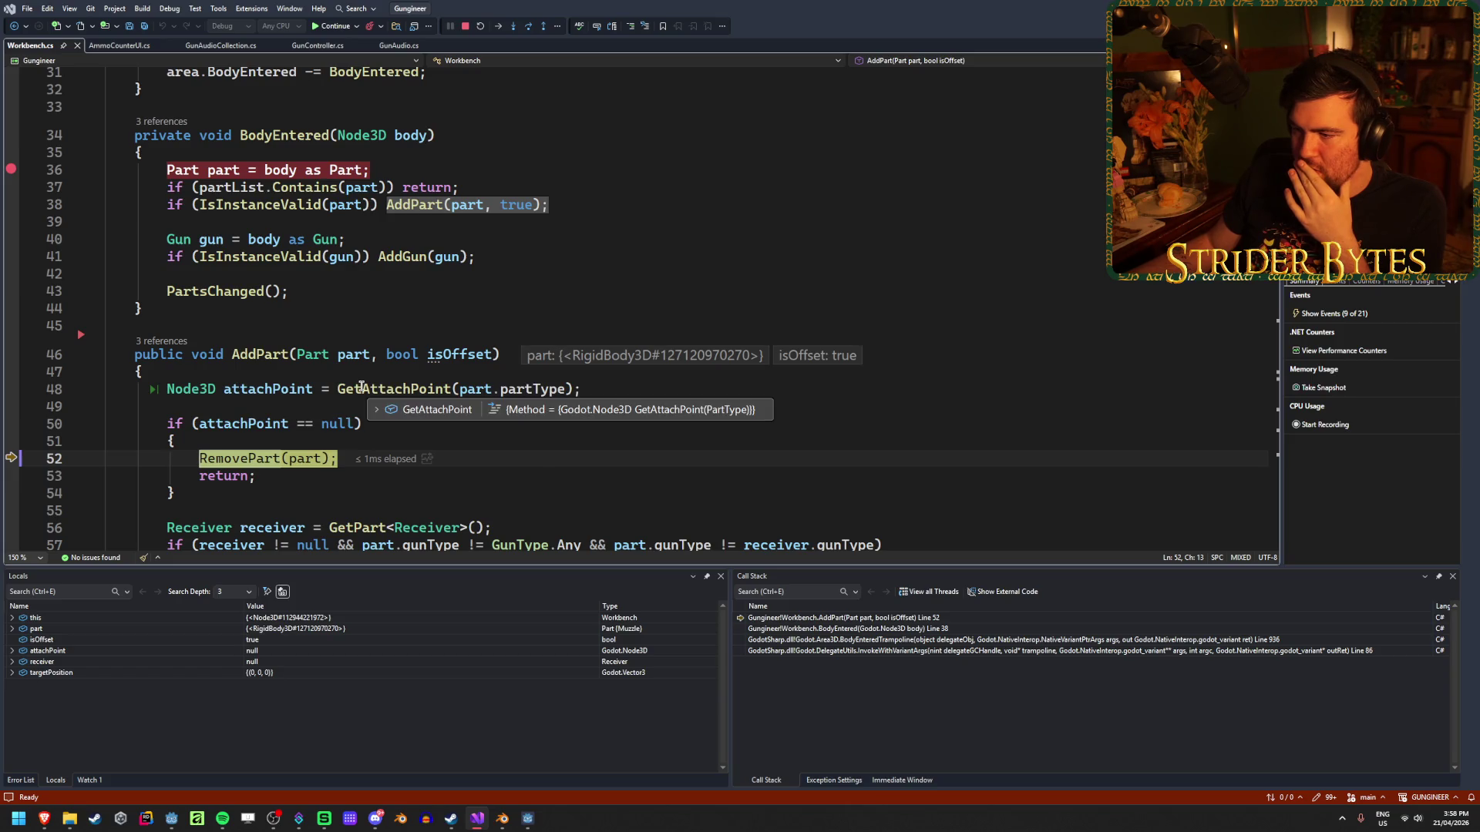
pyautogui.moveTo(472, 391)
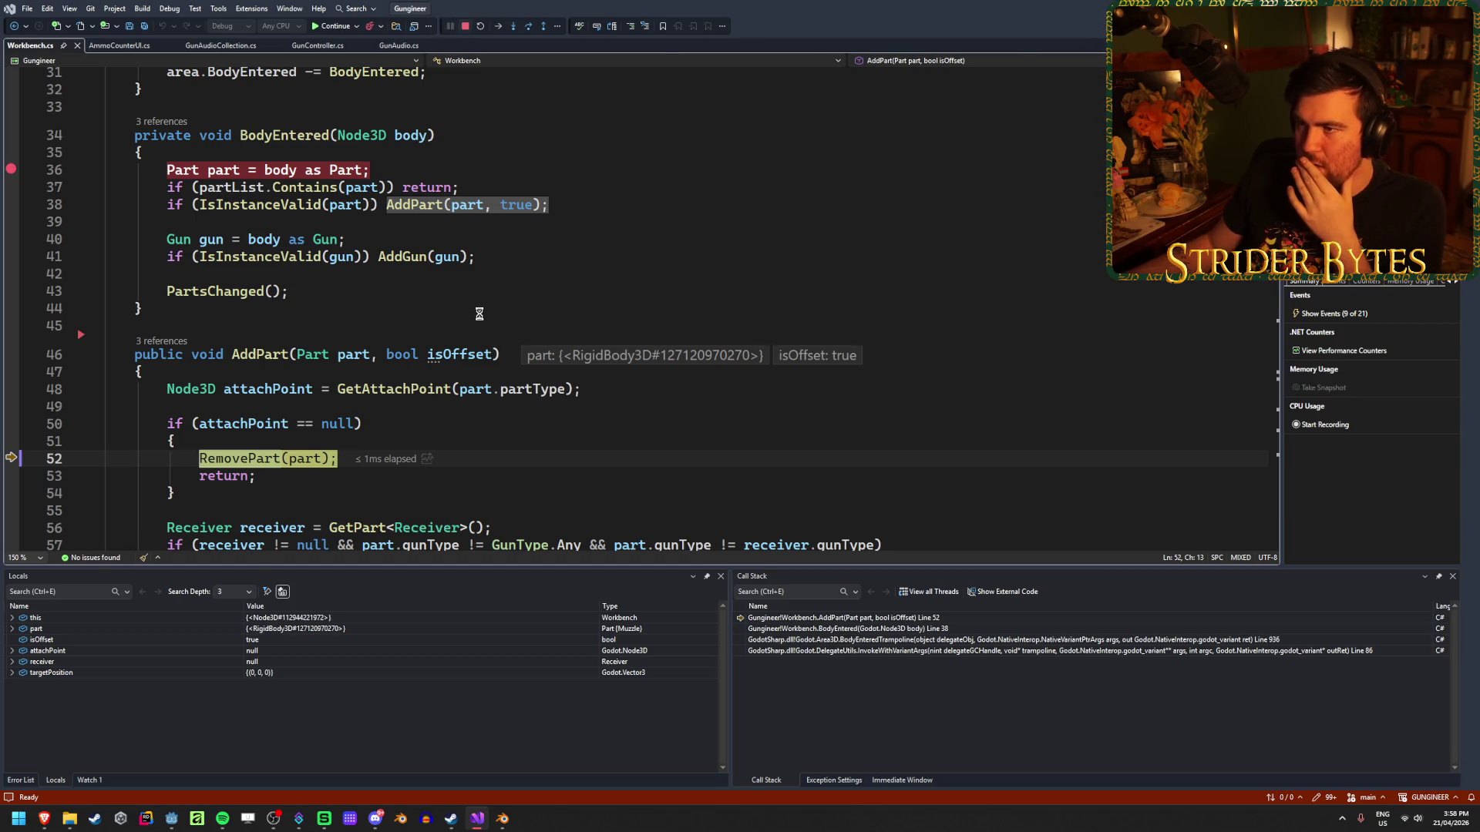
pyautogui.hotkey('shift', 'F5')
pyautogui.scroll(-20, 474, 410)
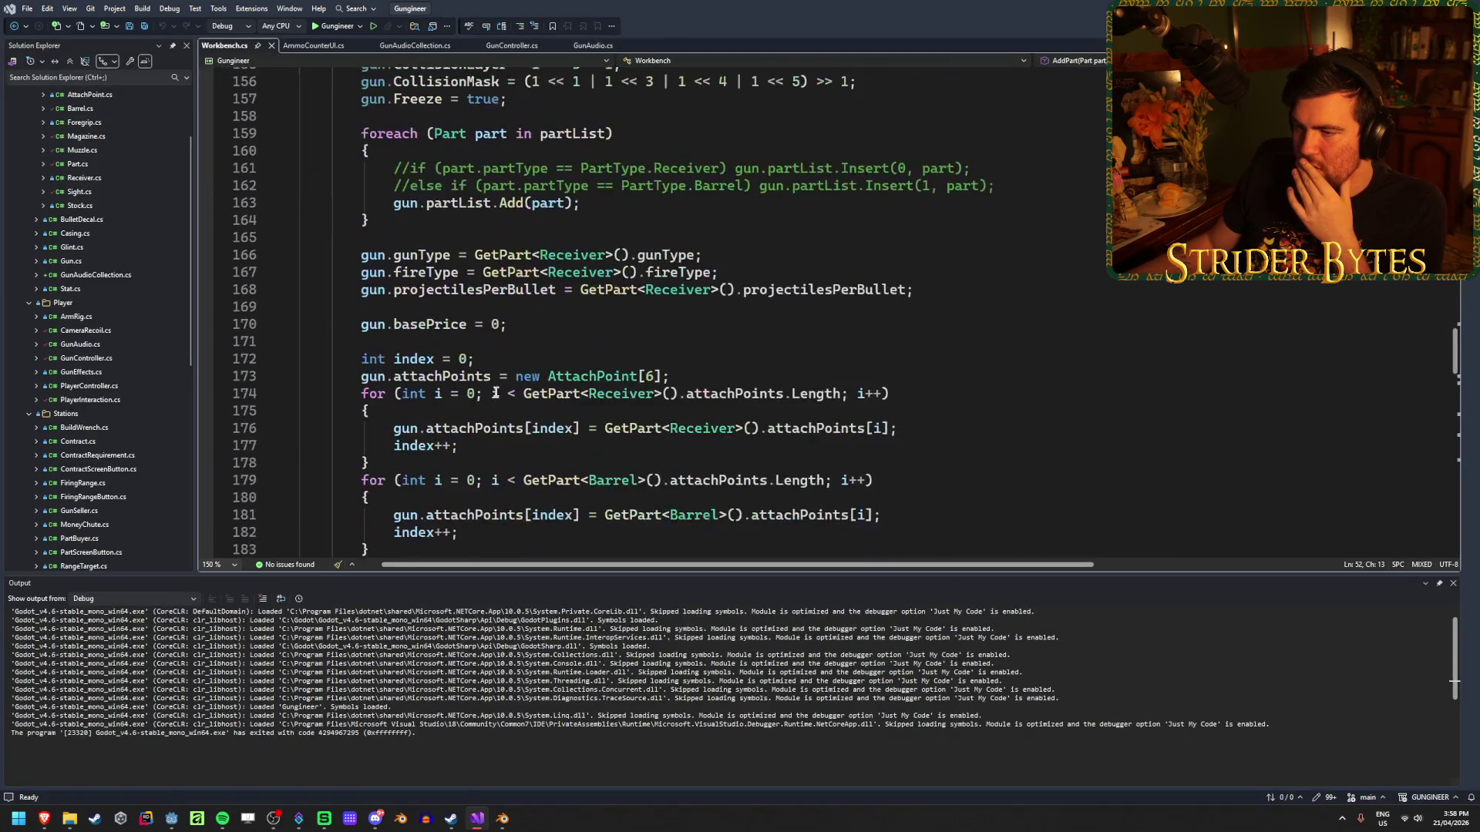
# Relaunch the game under the debugger and continue until line 36 hits on the Magazine.
pyautogui.scroll(20, 496, 393)
pyautogui.click(316, 26)
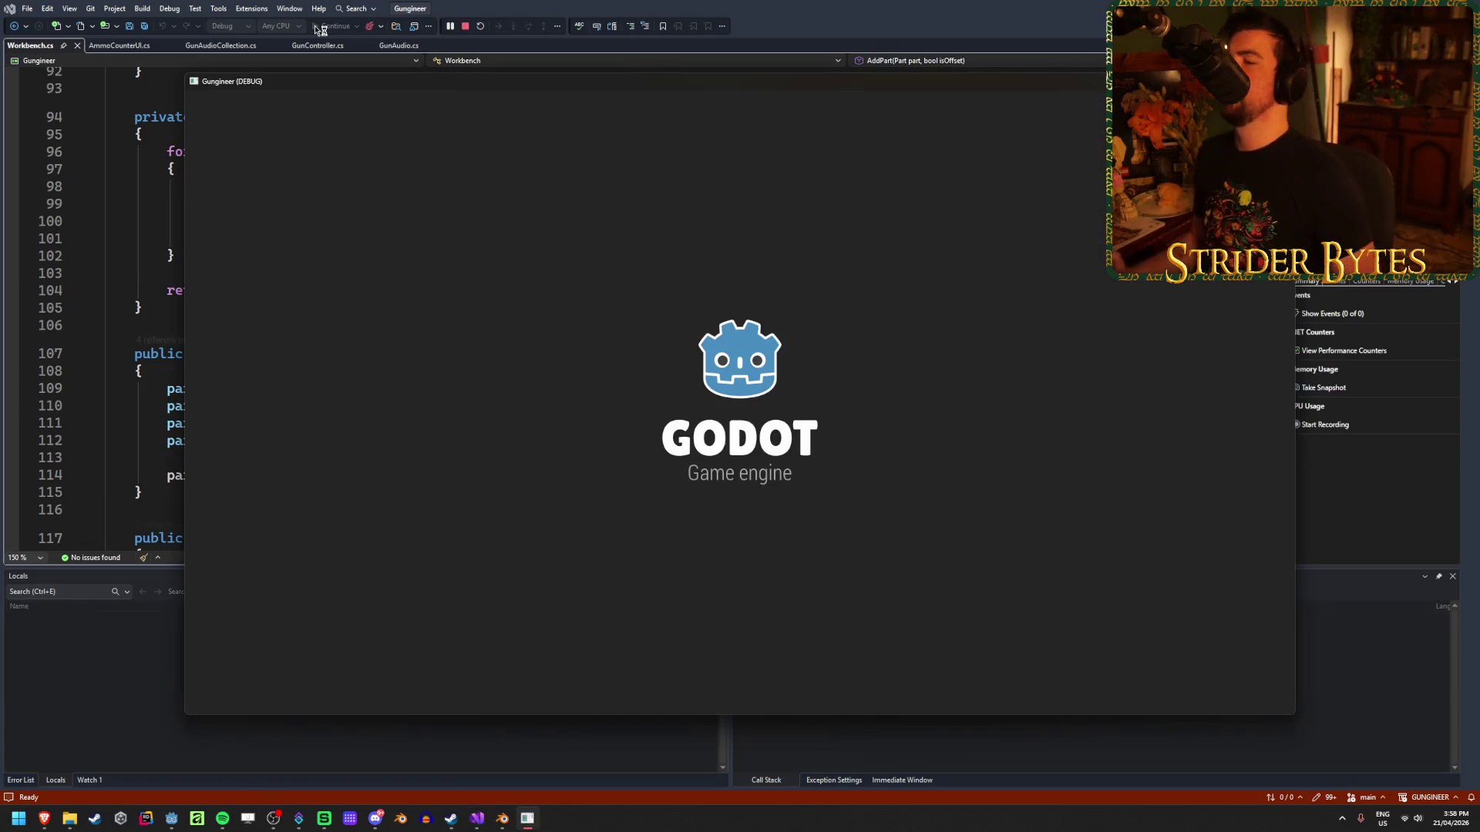
pyautogui.click(333, 27)
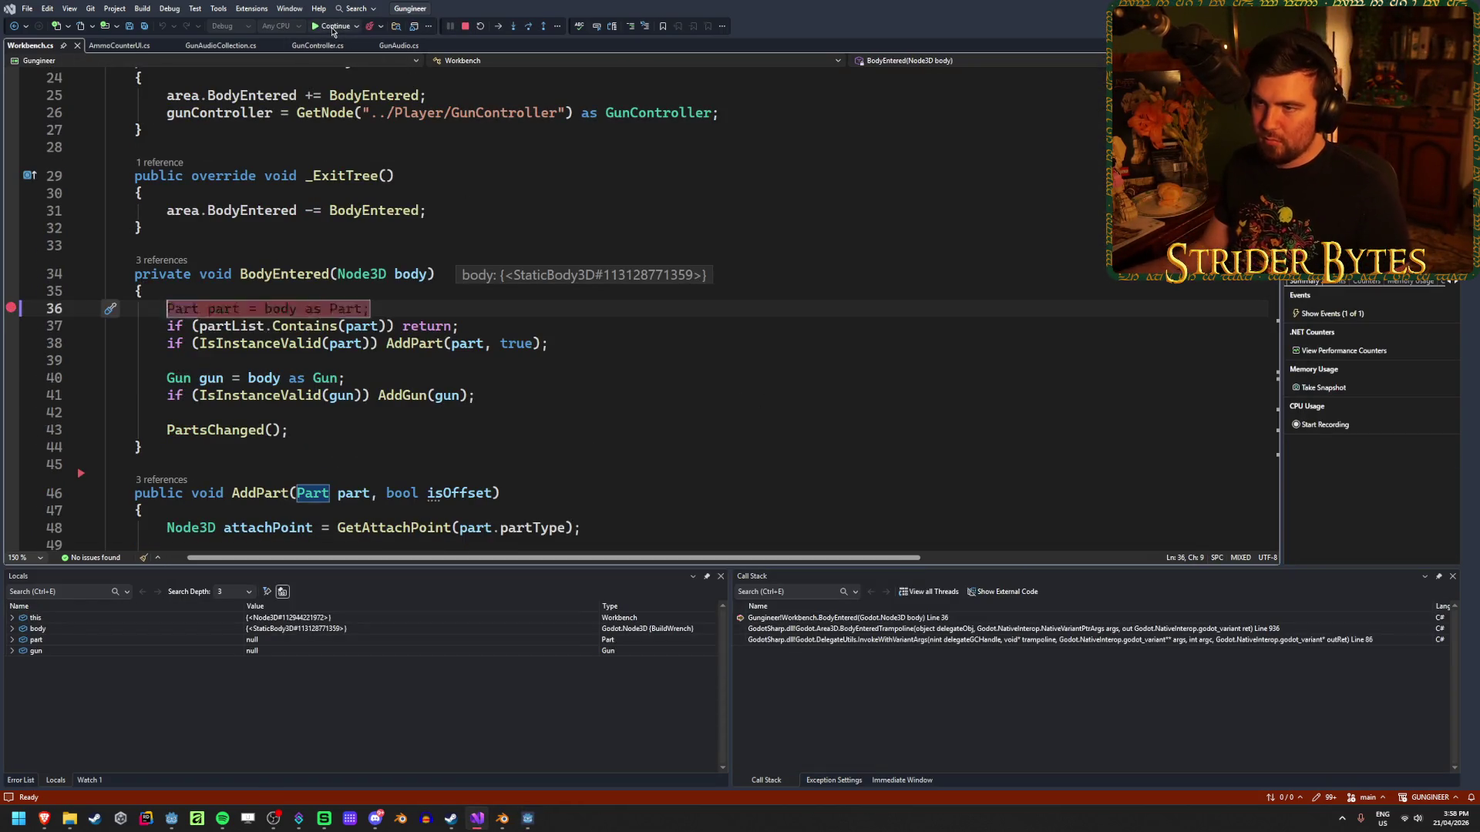
pyautogui.click(333, 28)
pyautogui.click(333, 27)
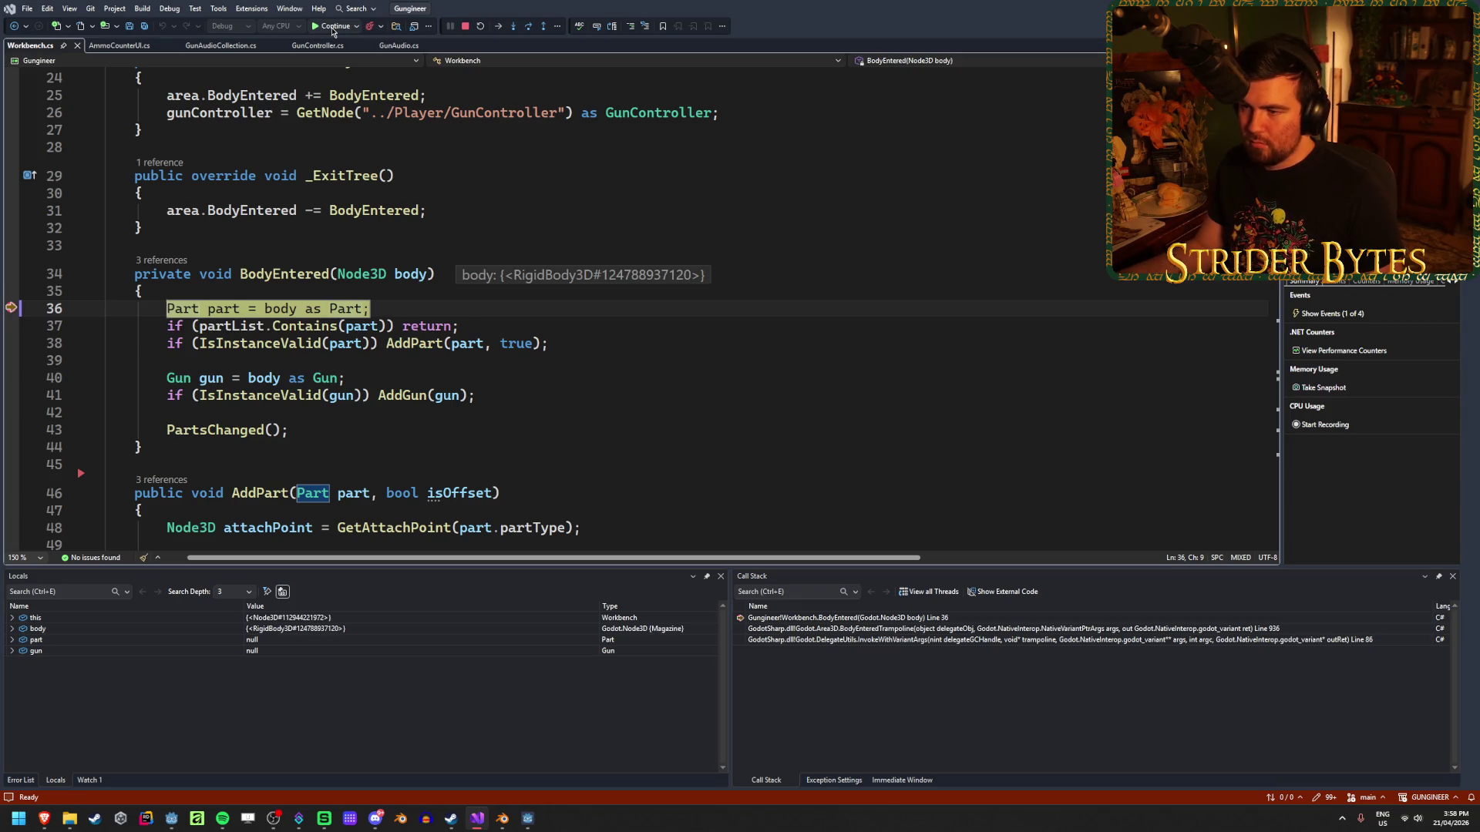
# Put the suppressor on the workbench and step from line 36 through AddPart into GetAttachPoint line 243.
pyautogui.click(333, 30)
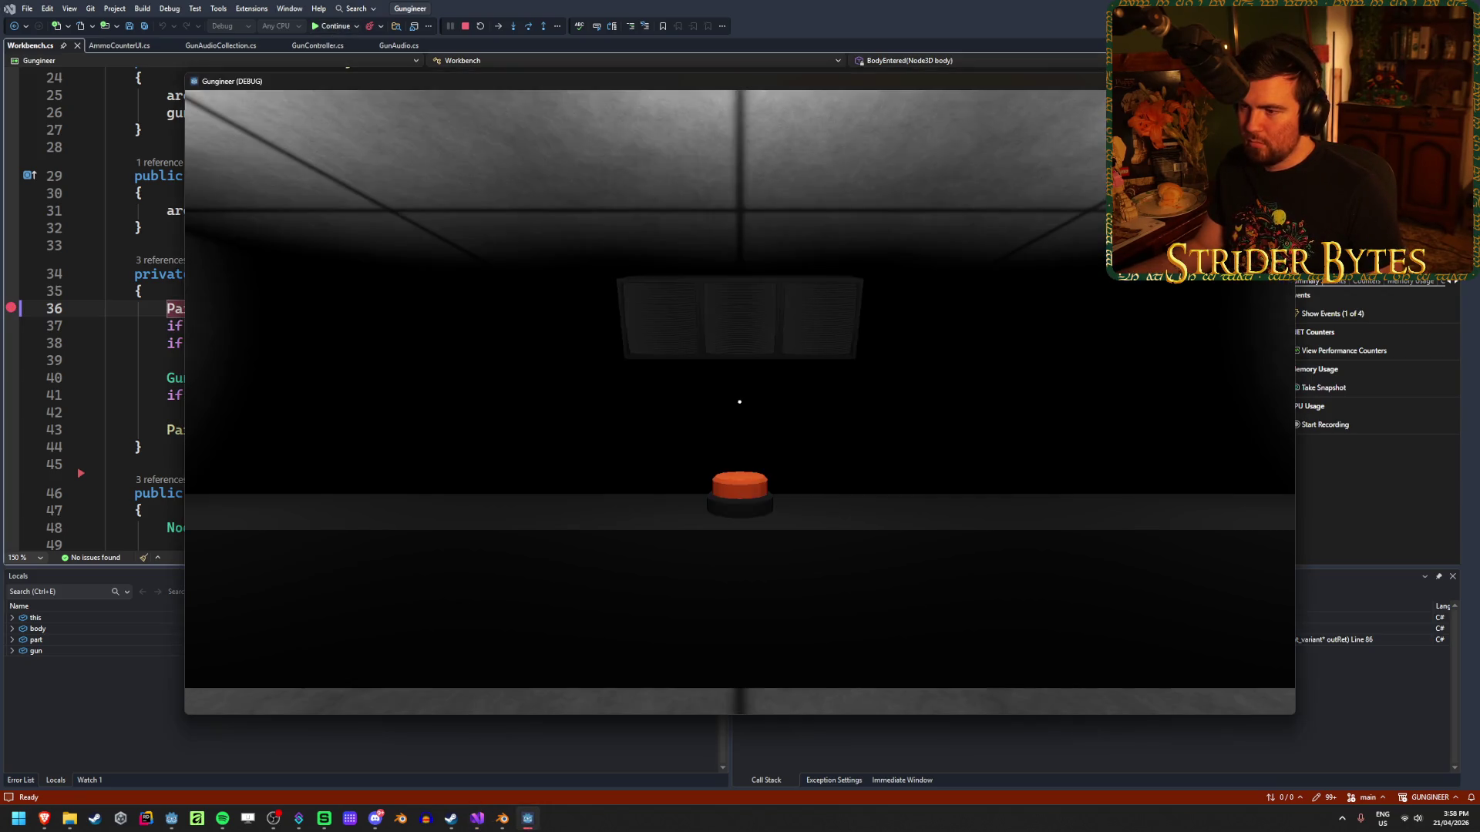
pyautogui.press('w')
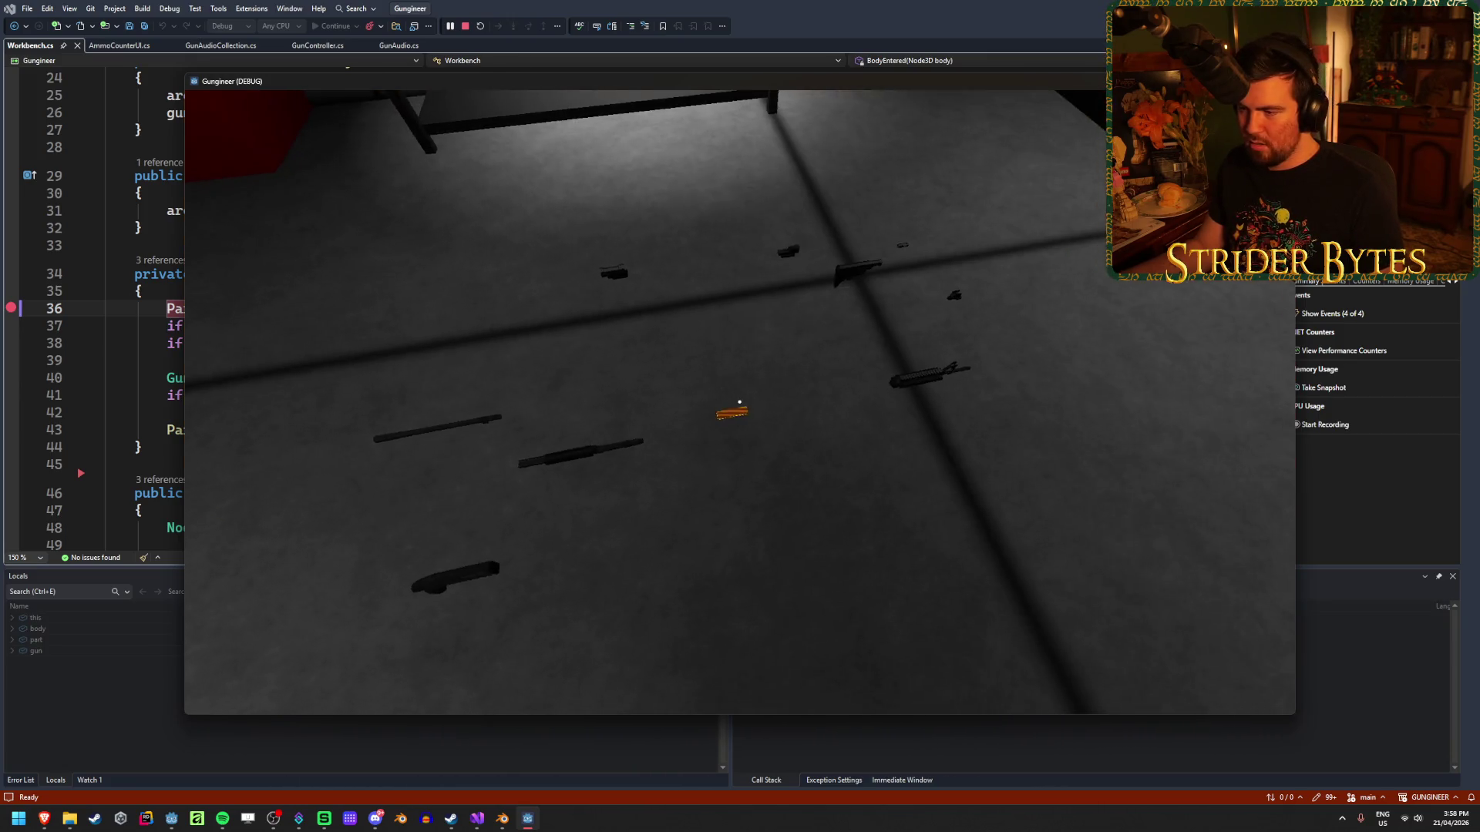
pyautogui.click(739, 402)
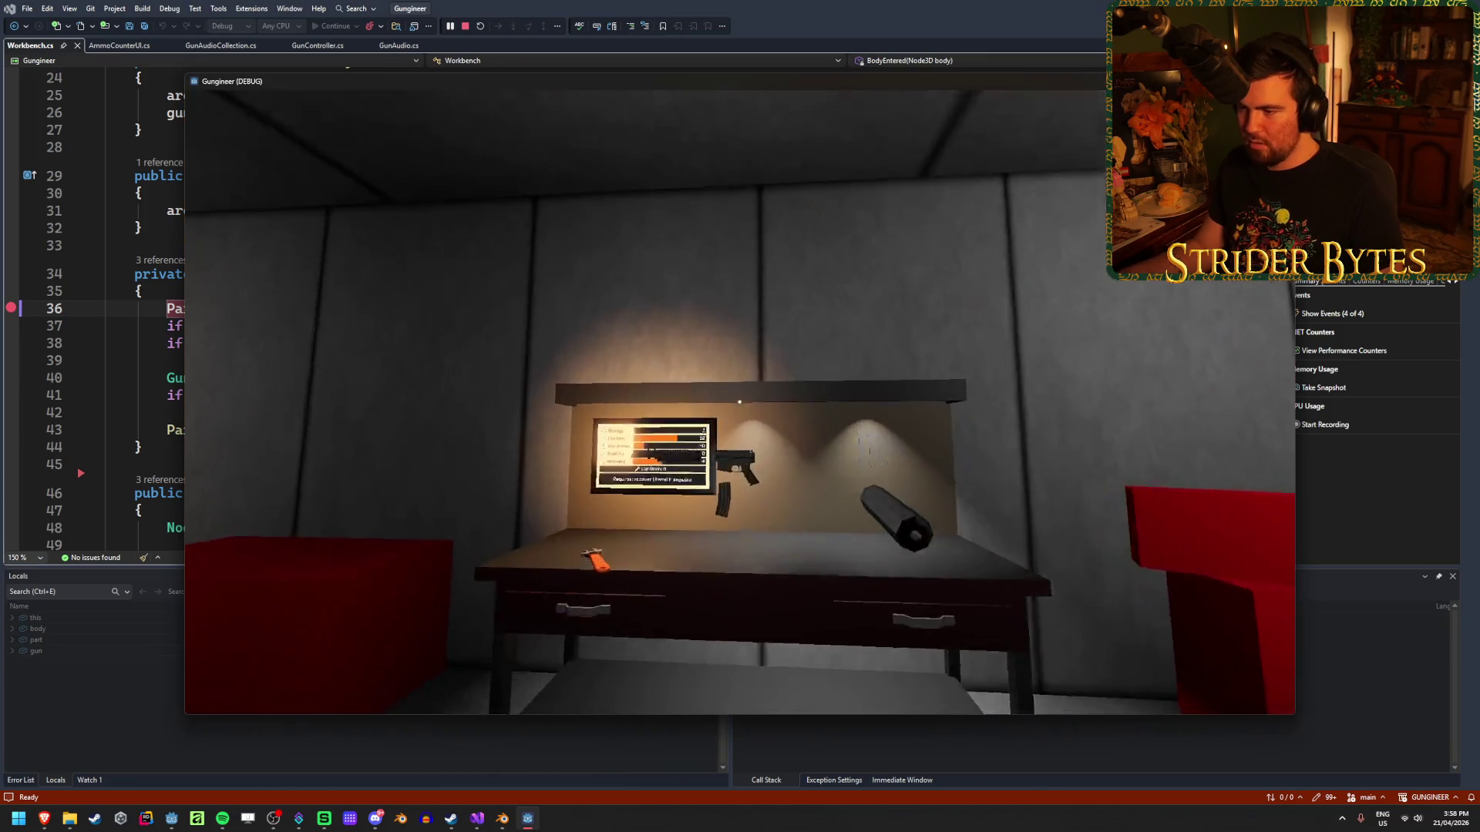
pyautogui.click(525, 29)
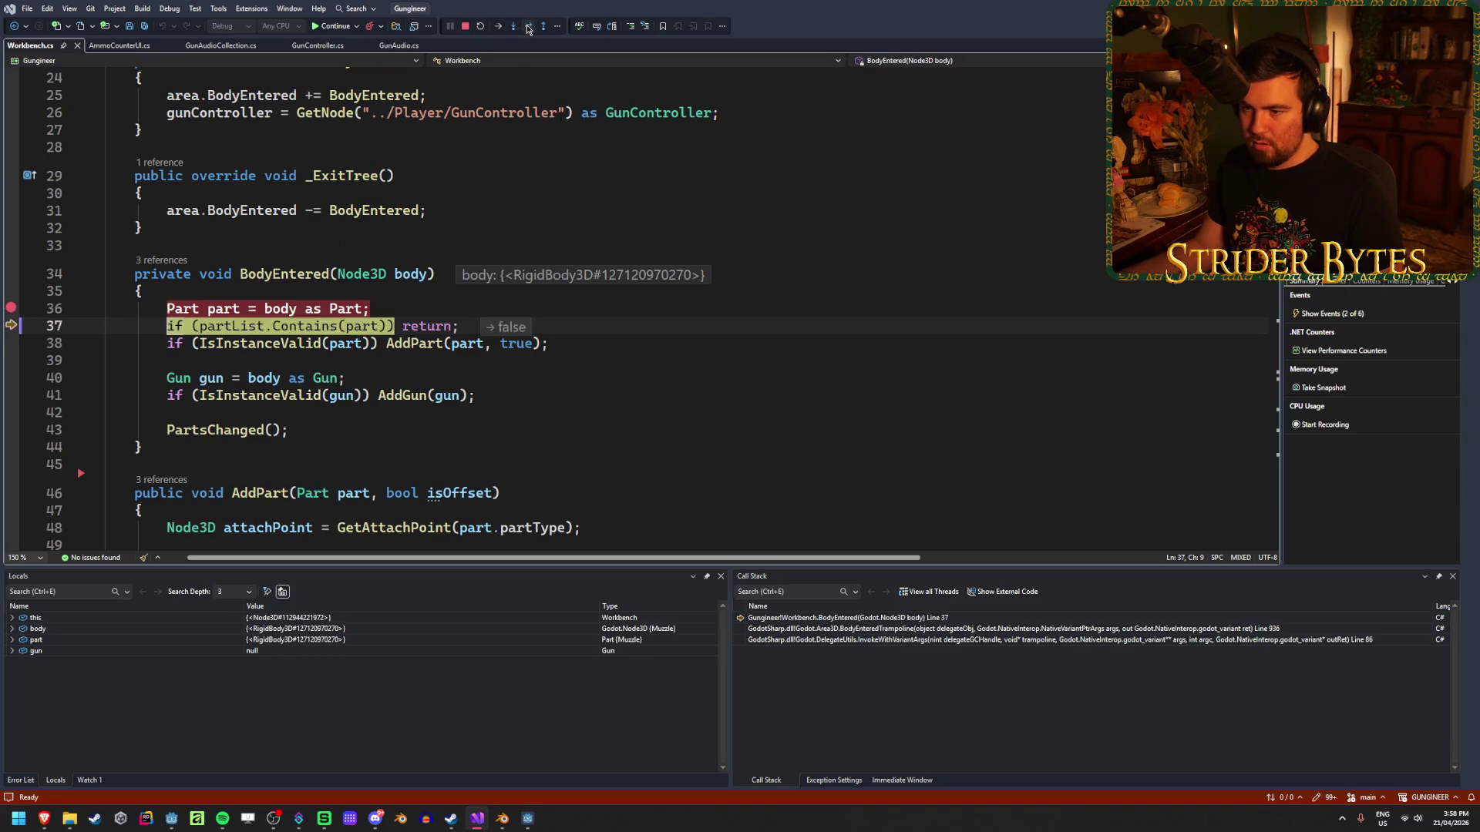
pyautogui.click(525, 29)
pyautogui.press('F11')
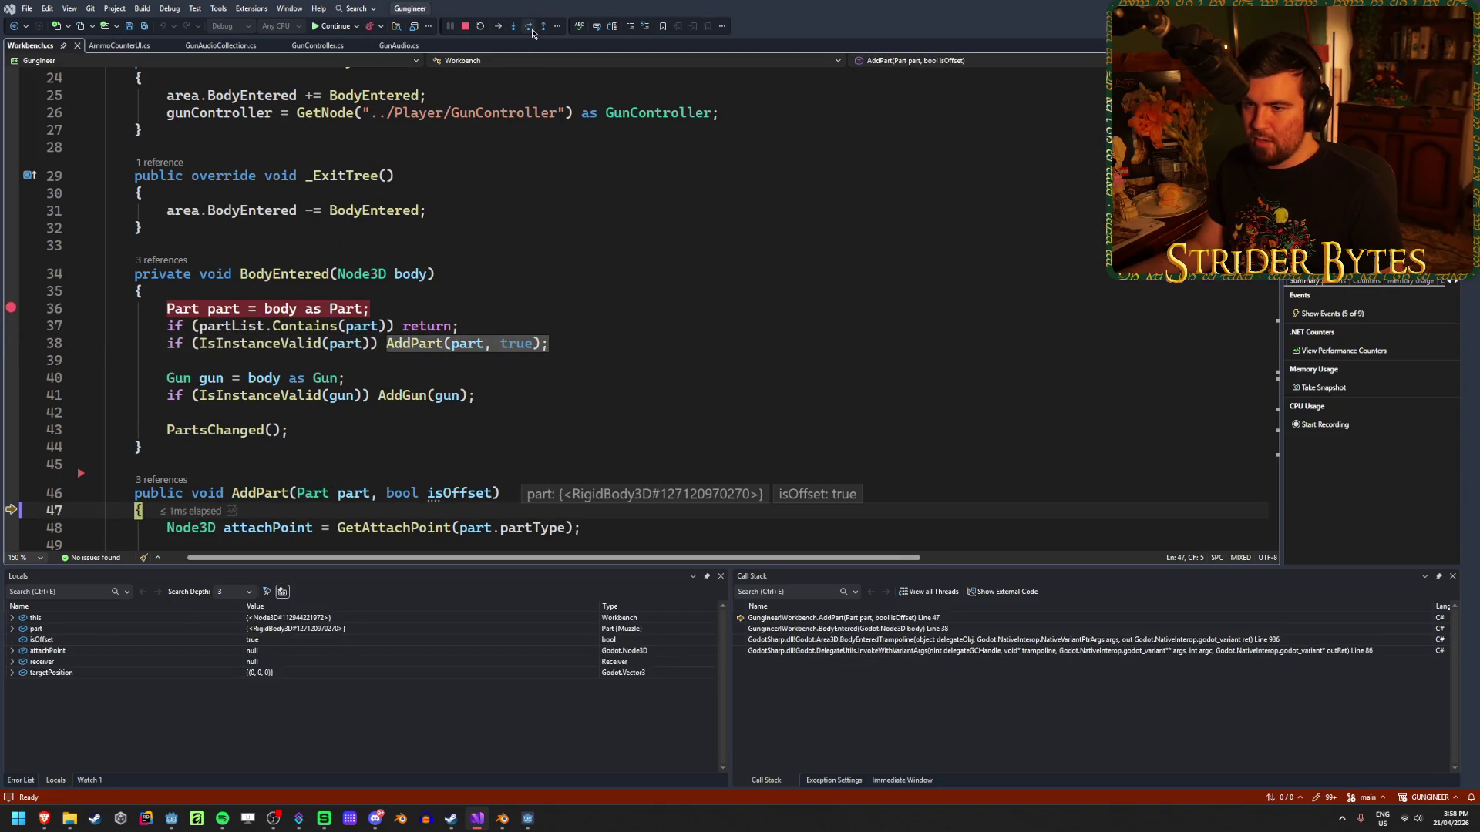
pyautogui.click(531, 29)
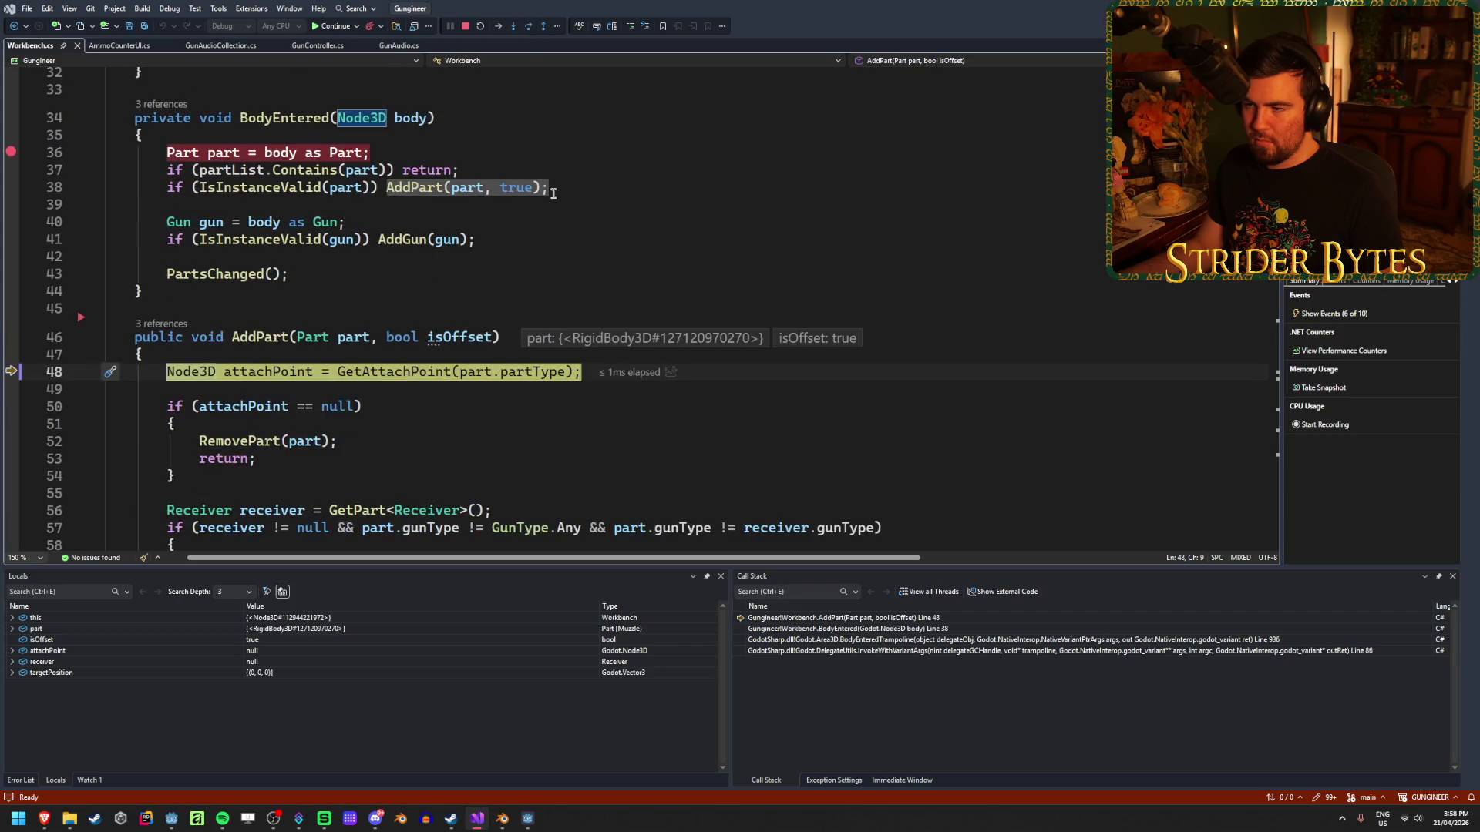
pyautogui.click(521, 31)
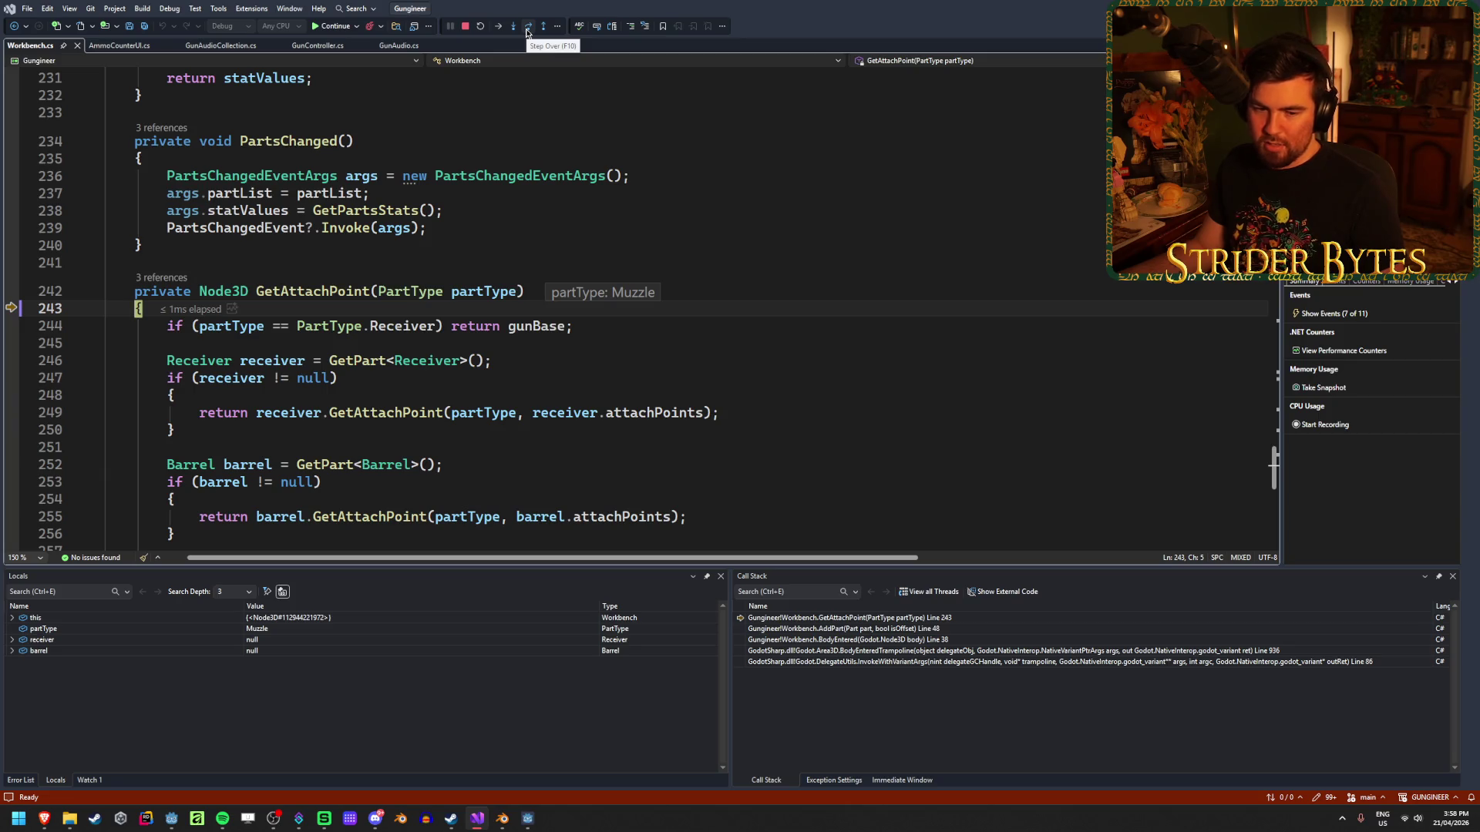
# Step through the part-type check, receiver lookup and receiver null check back to AddPart line 48.
pyautogui.click(528, 29)
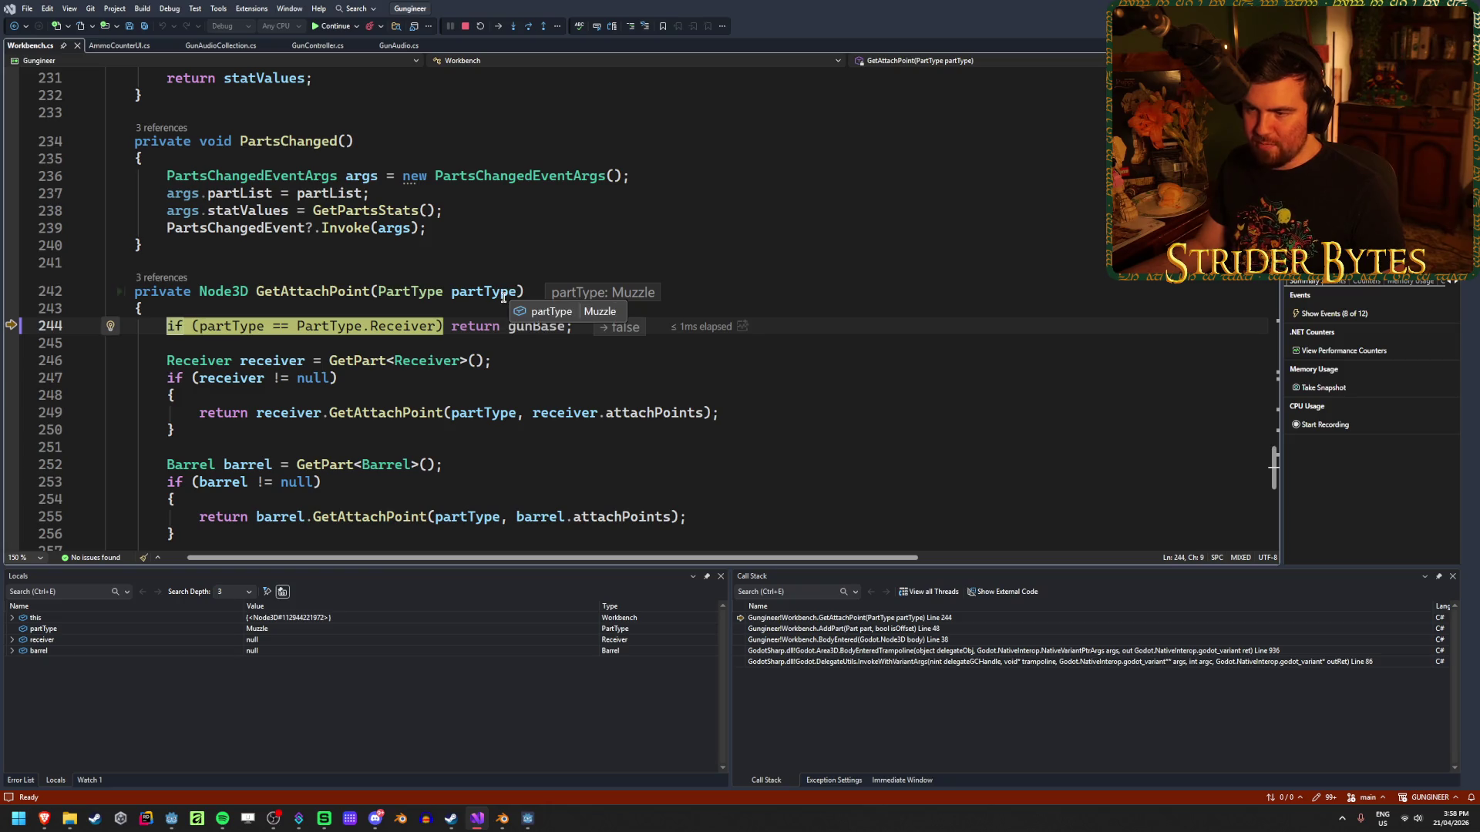
pyautogui.scroll(-2, 629, 340)
pyautogui.scroll(1, 629, 340)
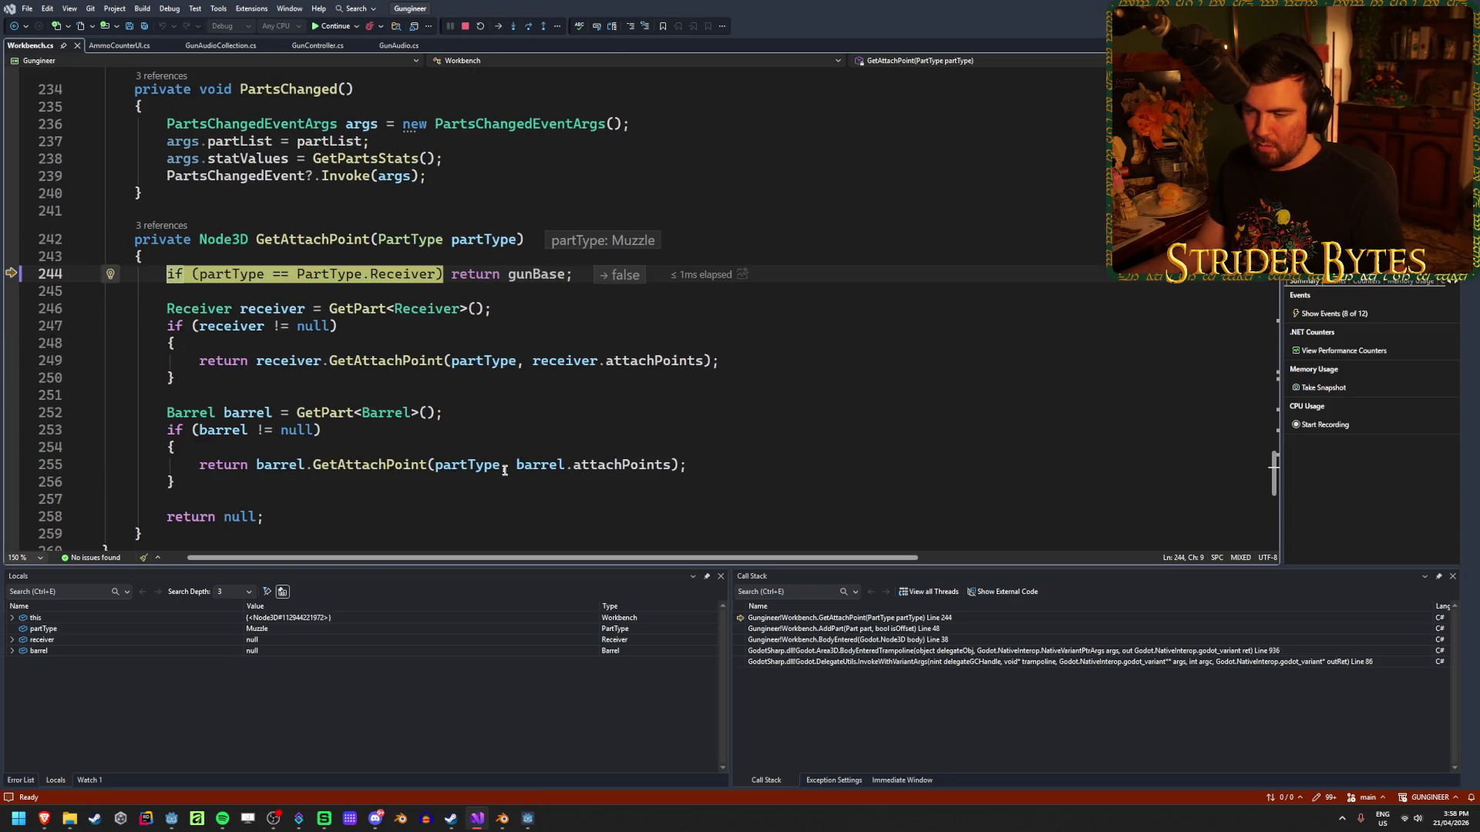
pyautogui.click(528, 29)
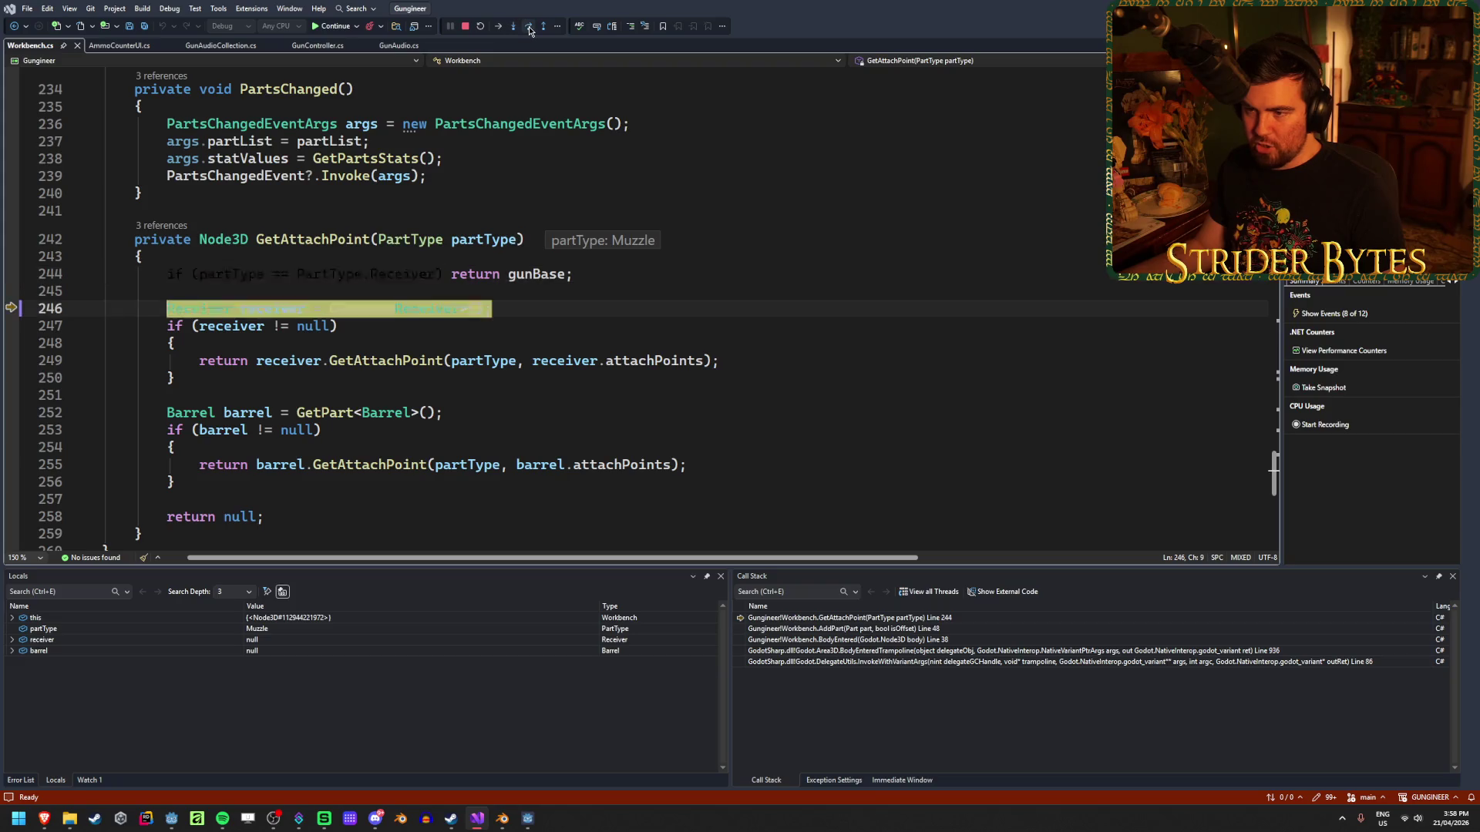
pyautogui.click(529, 30)
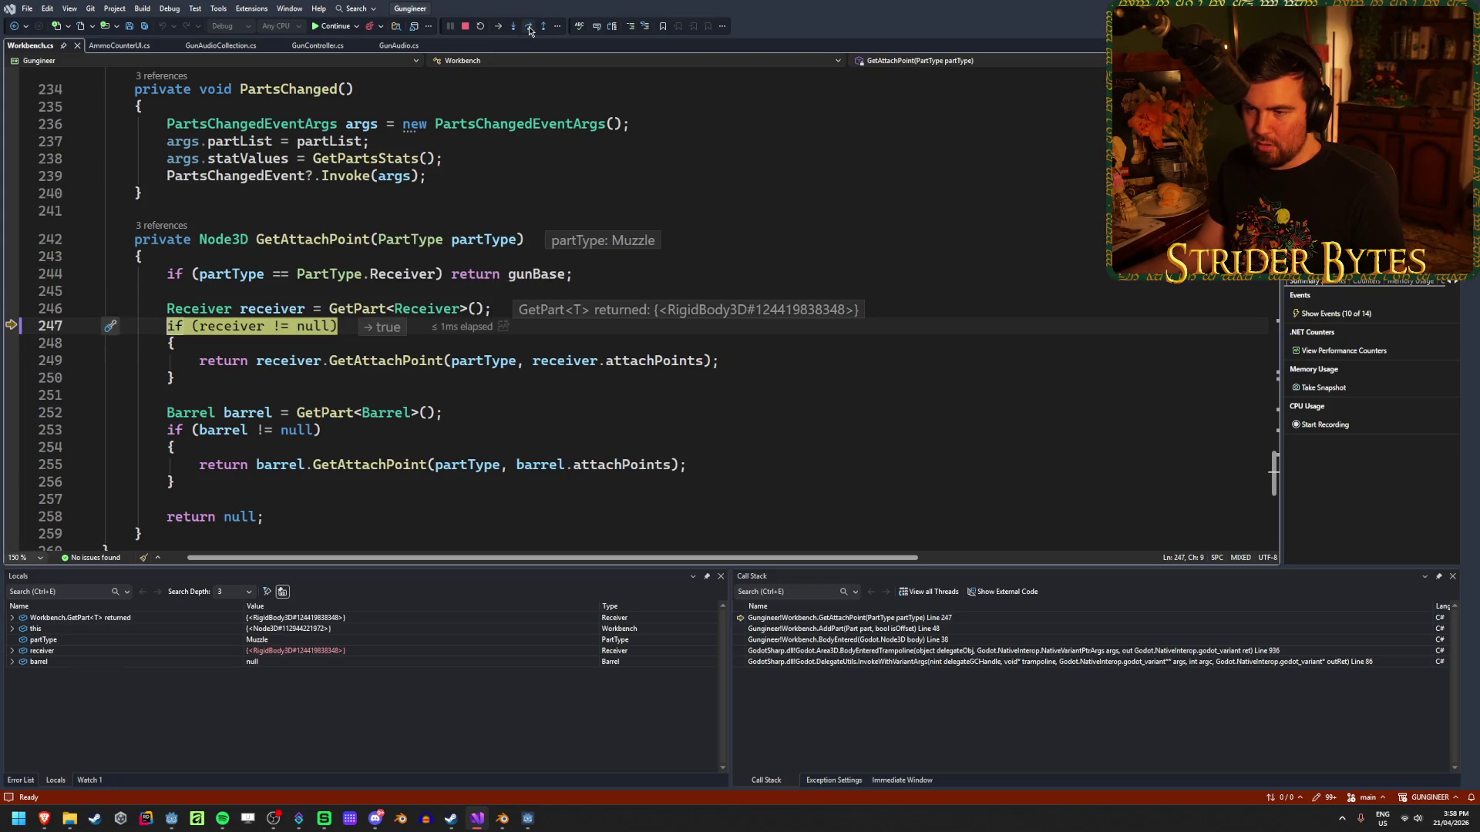
pyautogui.click(529, 29)
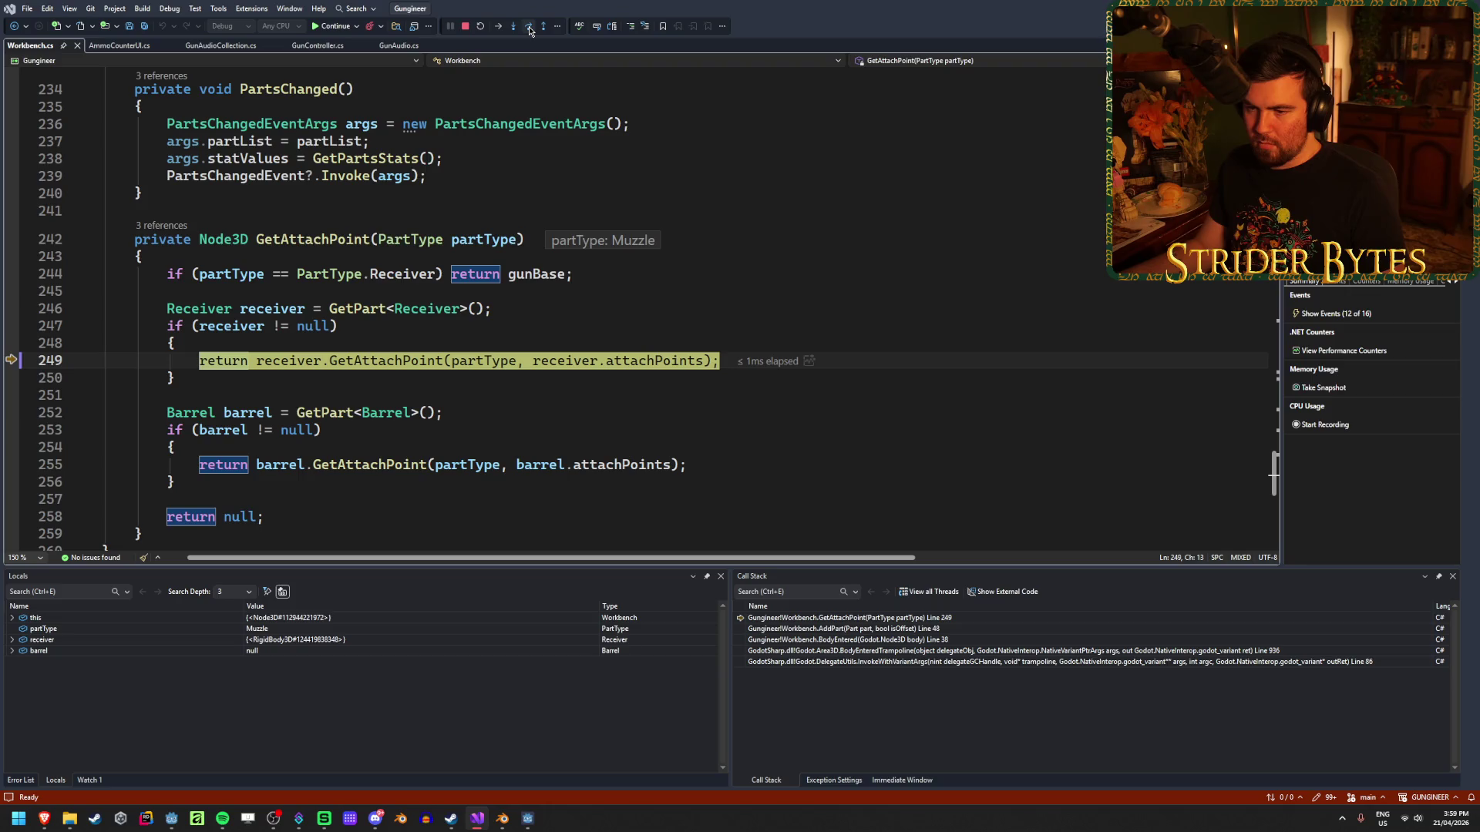
pyautogui.click(529, 29)
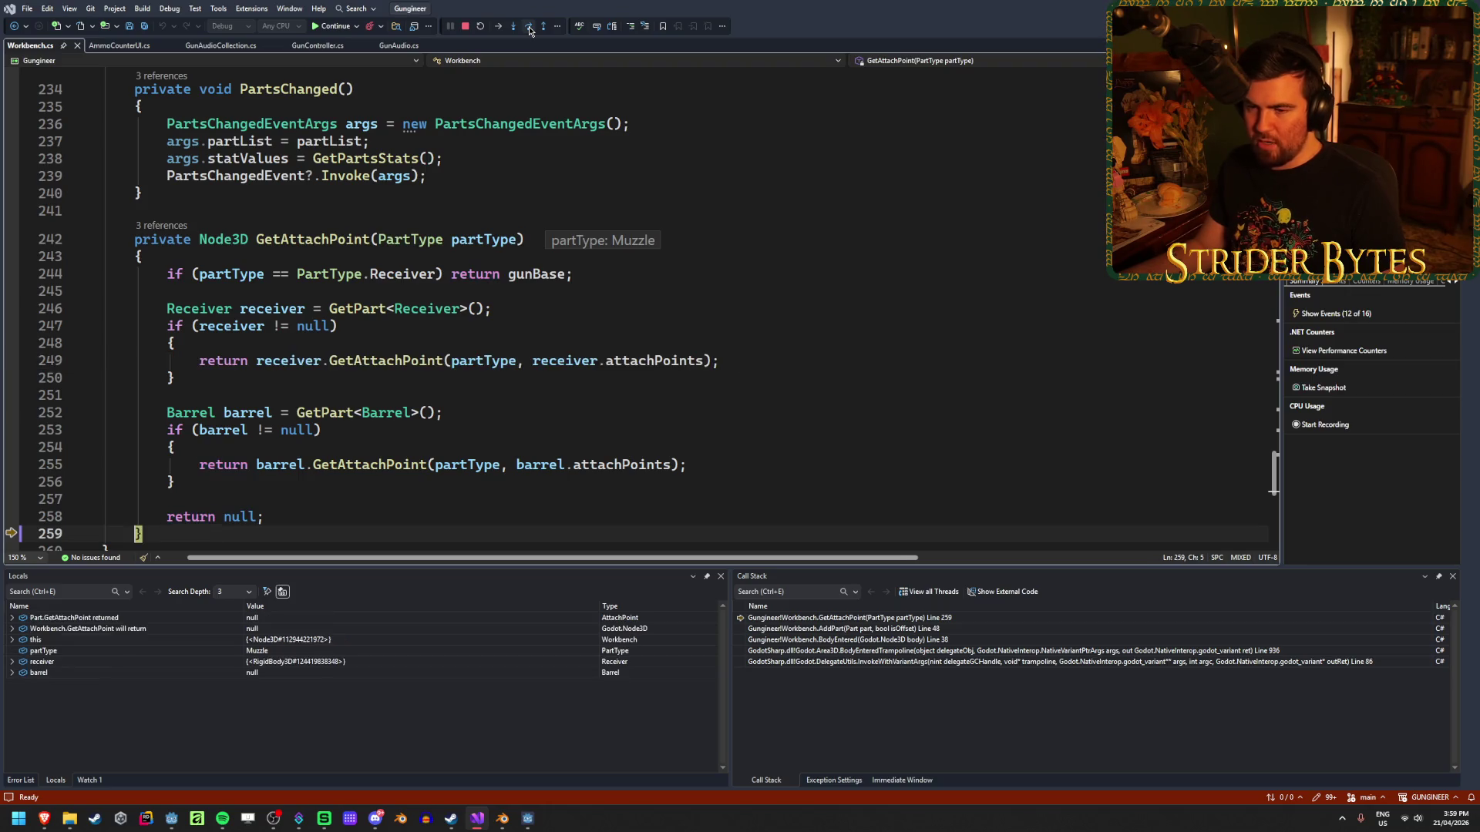
pyautogui.click(529, 29)
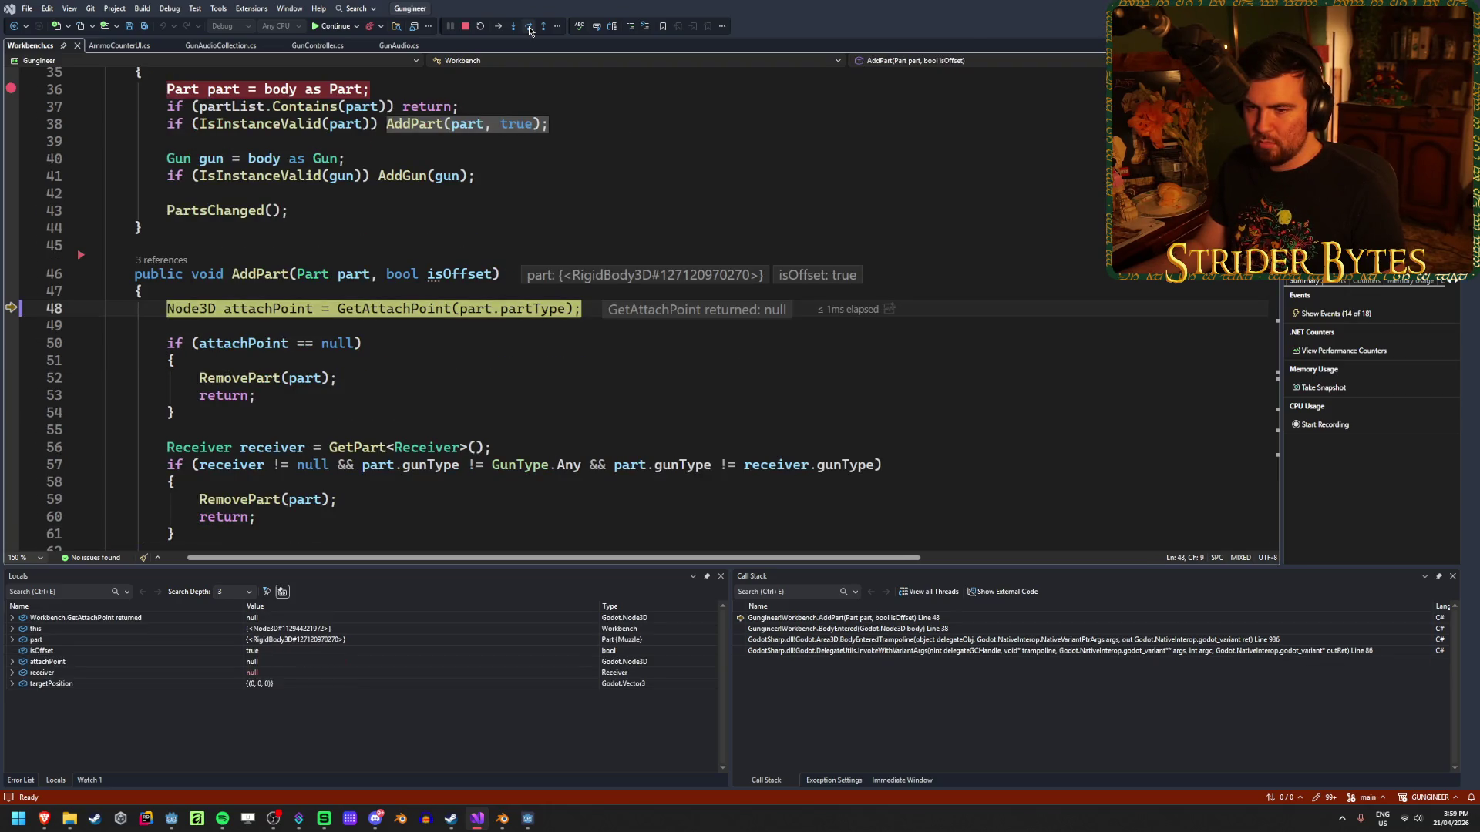
pyautogui.scroll(-1, 465, 322)
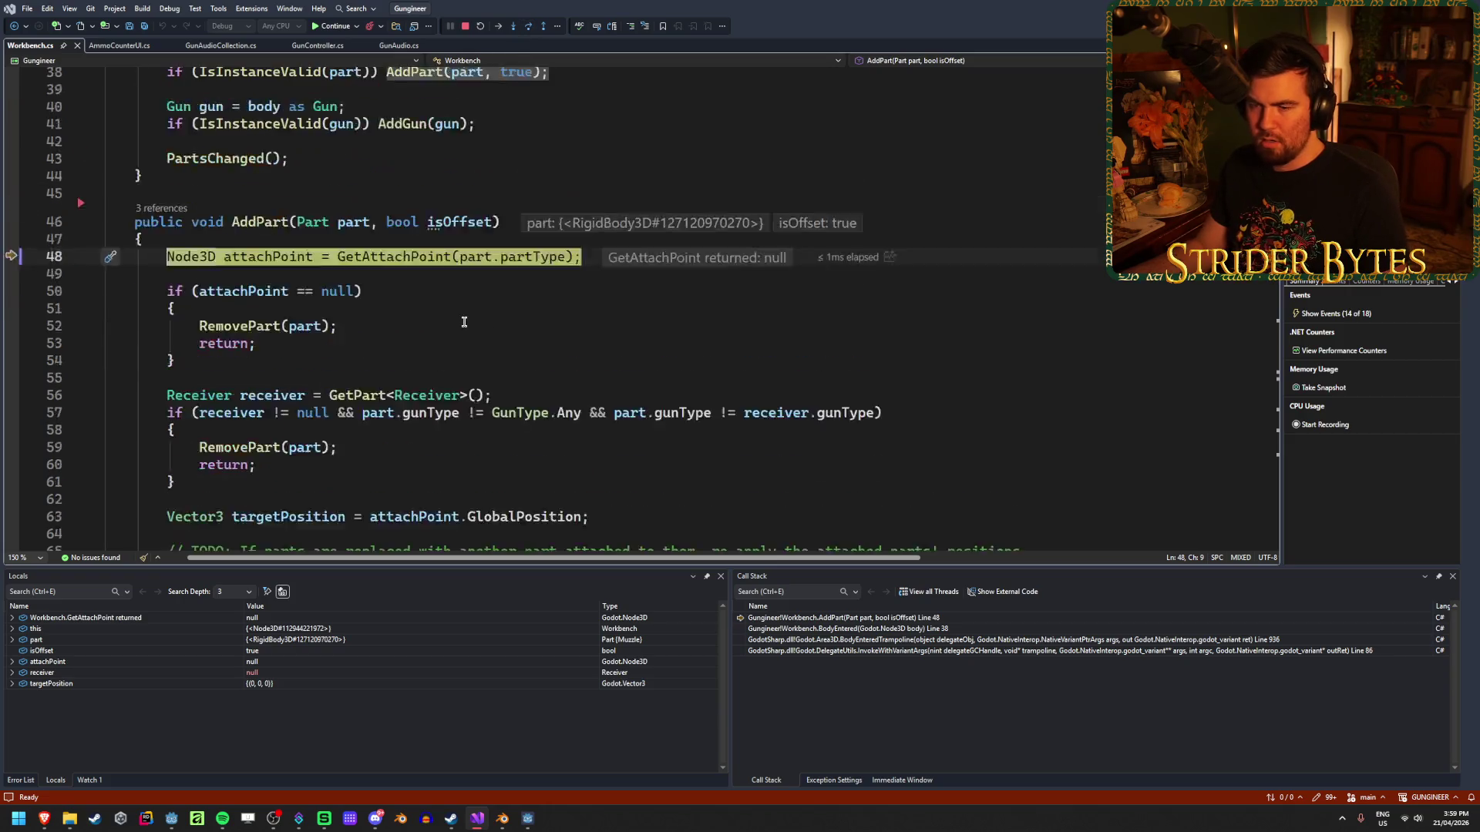
# Stop debugging, close the Output panel, and scroll Workbench.cs down to GetAttachPoint.
pyautogui.scroll(2, 465, 322)
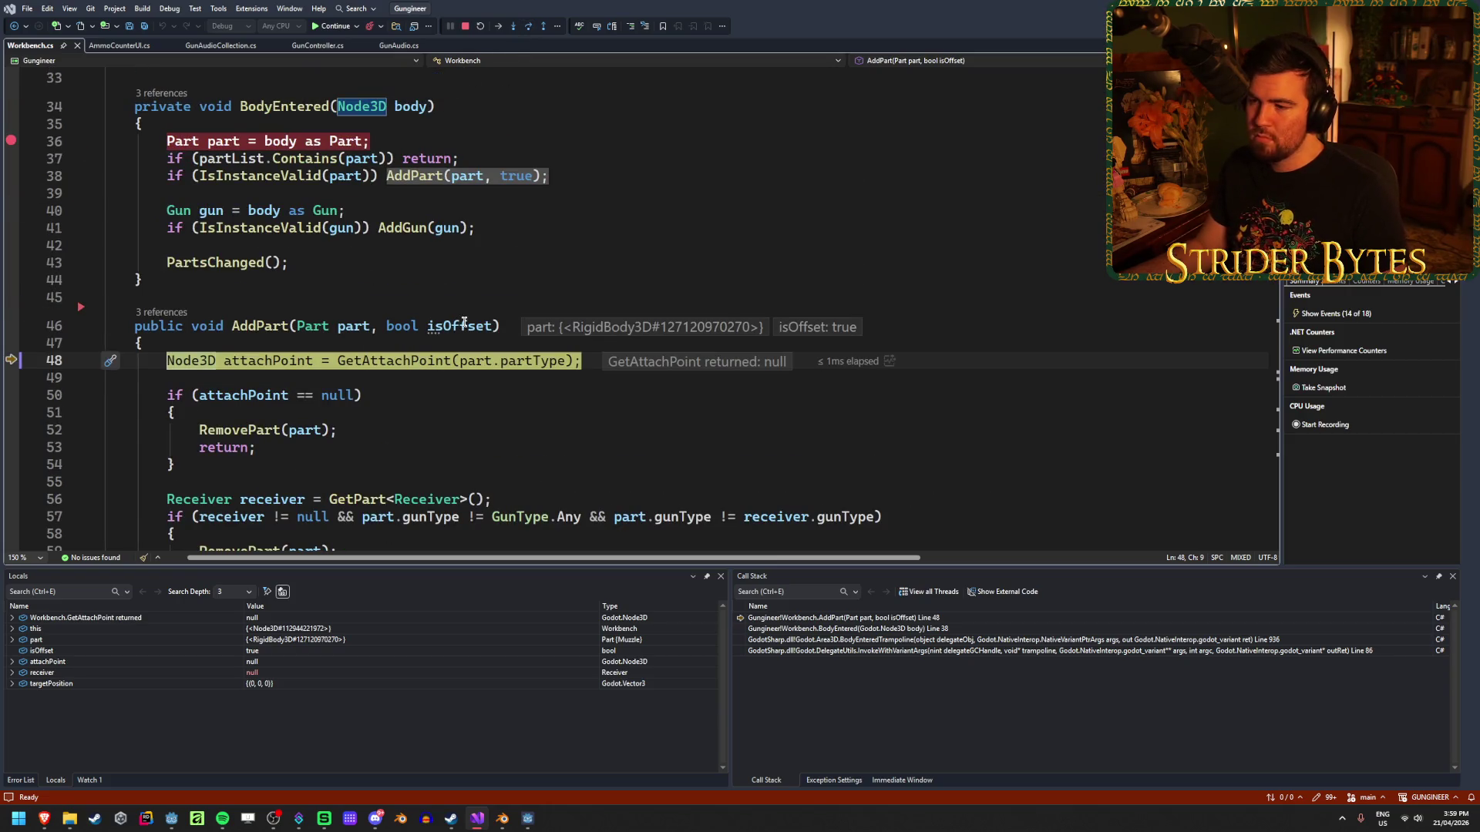
pyautogui.click(464, 27)
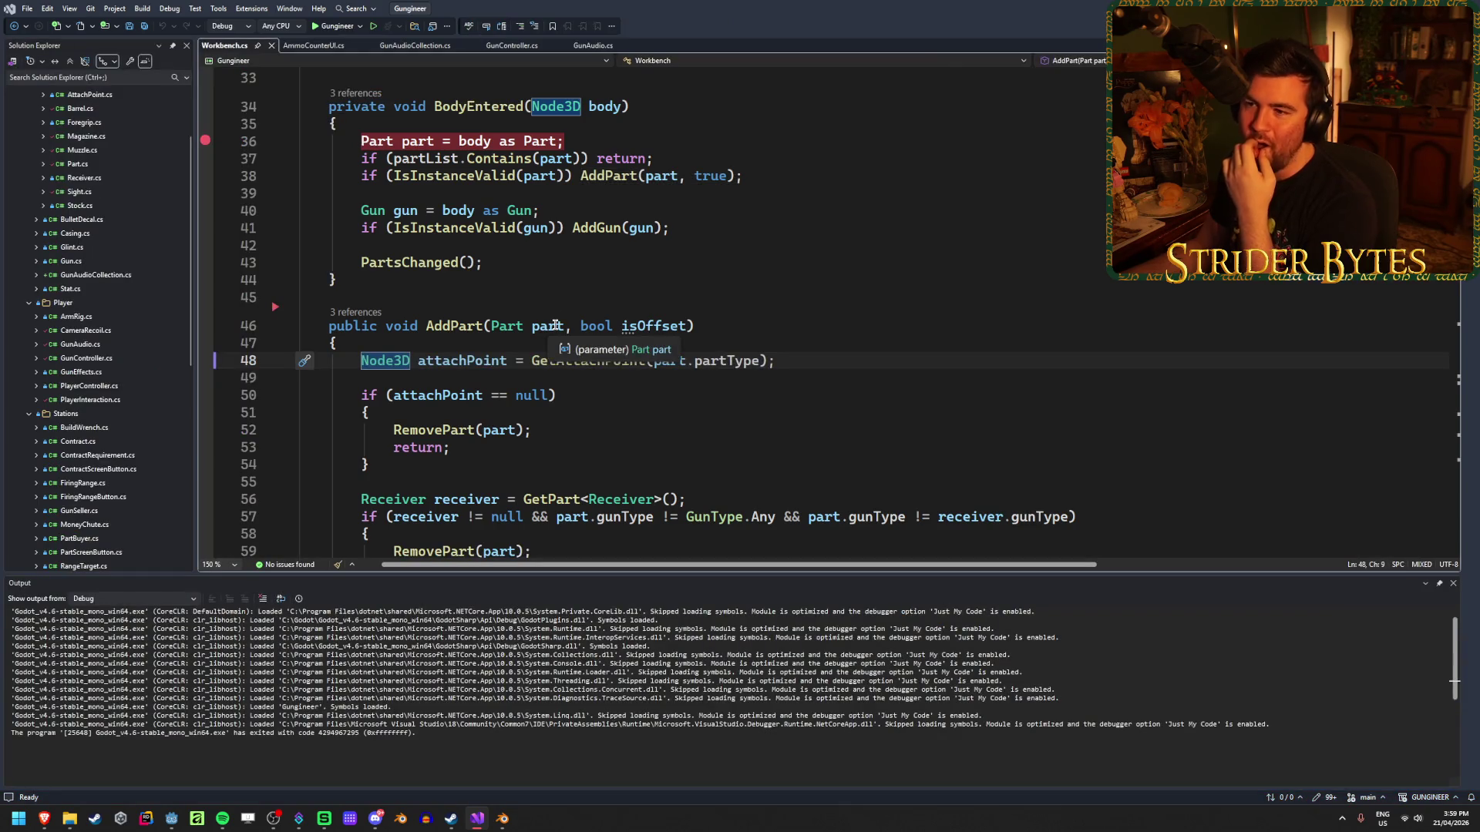
pyautogui.press('End')
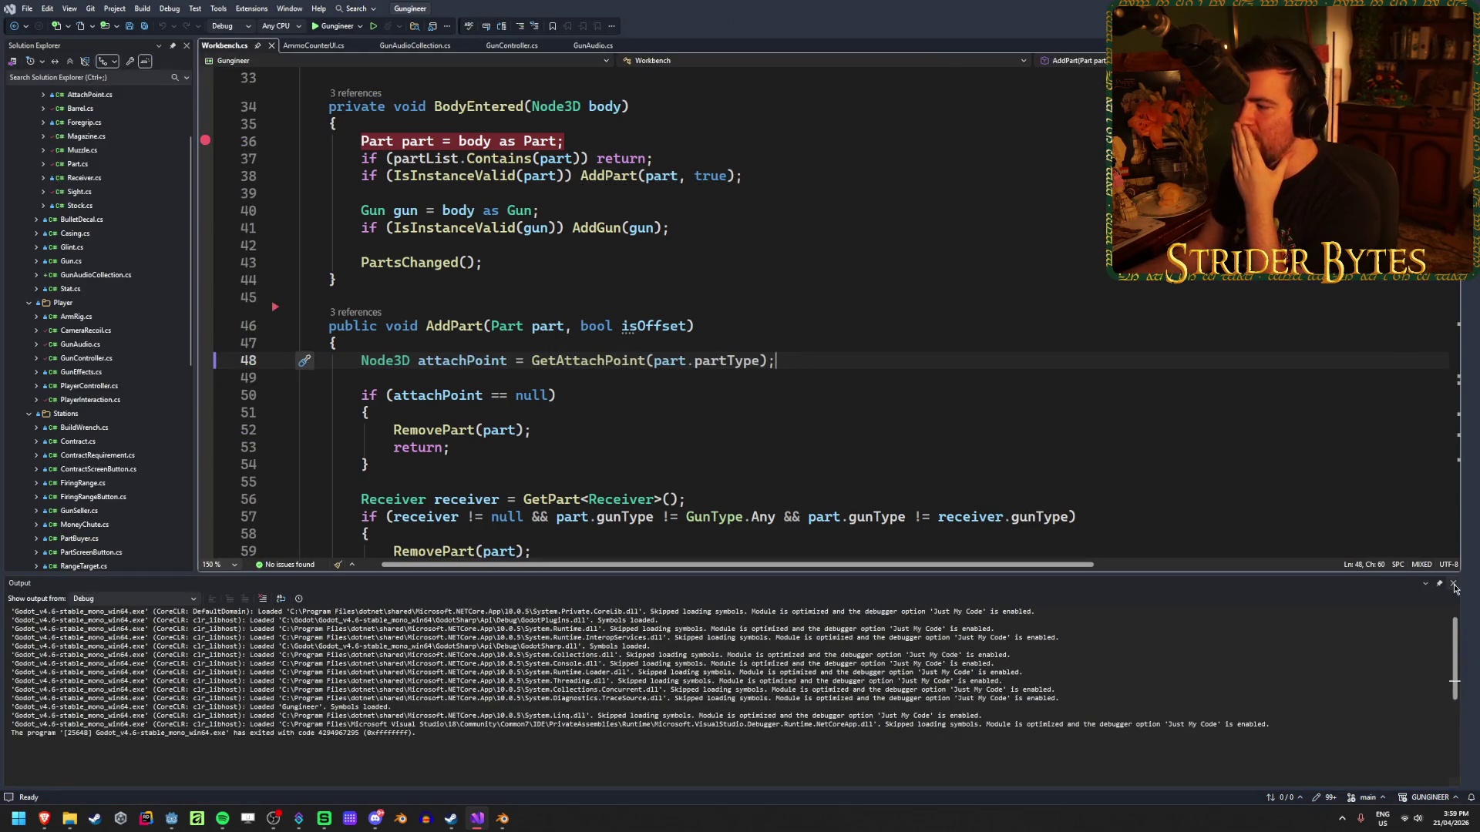
pyautogui.click(1453, 584)
pyautogui.scroll(-20, 528, 432)
pyautogui.scroll(-20, 528, 432)
pyautogui.scroll(7, 526, 430)
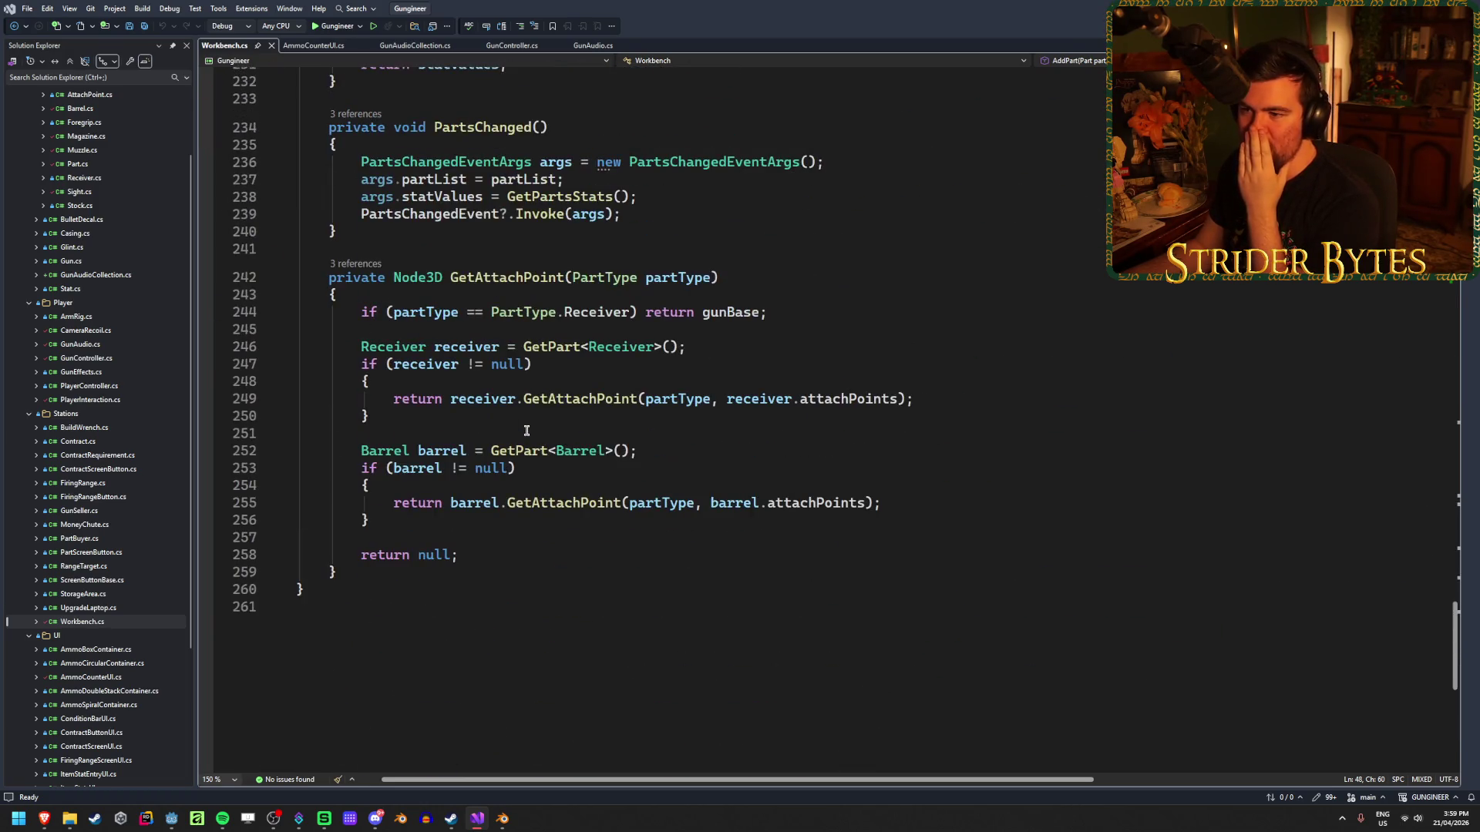
pyautogui.click(964, 397)
pyautogui.moveTo(965, 397); pyautogui.dragTo(391, 398)
pyautogui.click(951, 393)
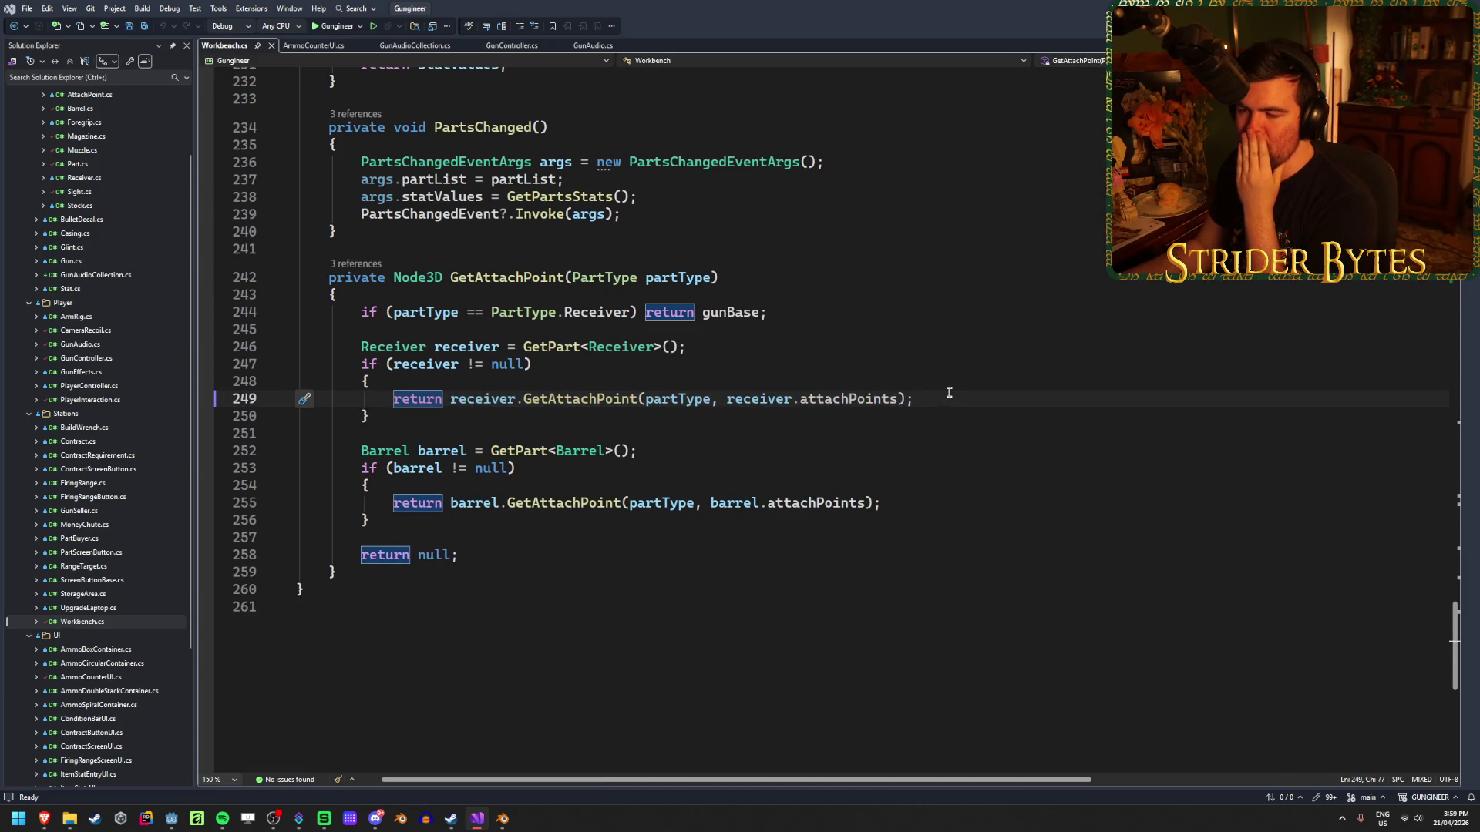
pyautogui.click(709, 444)
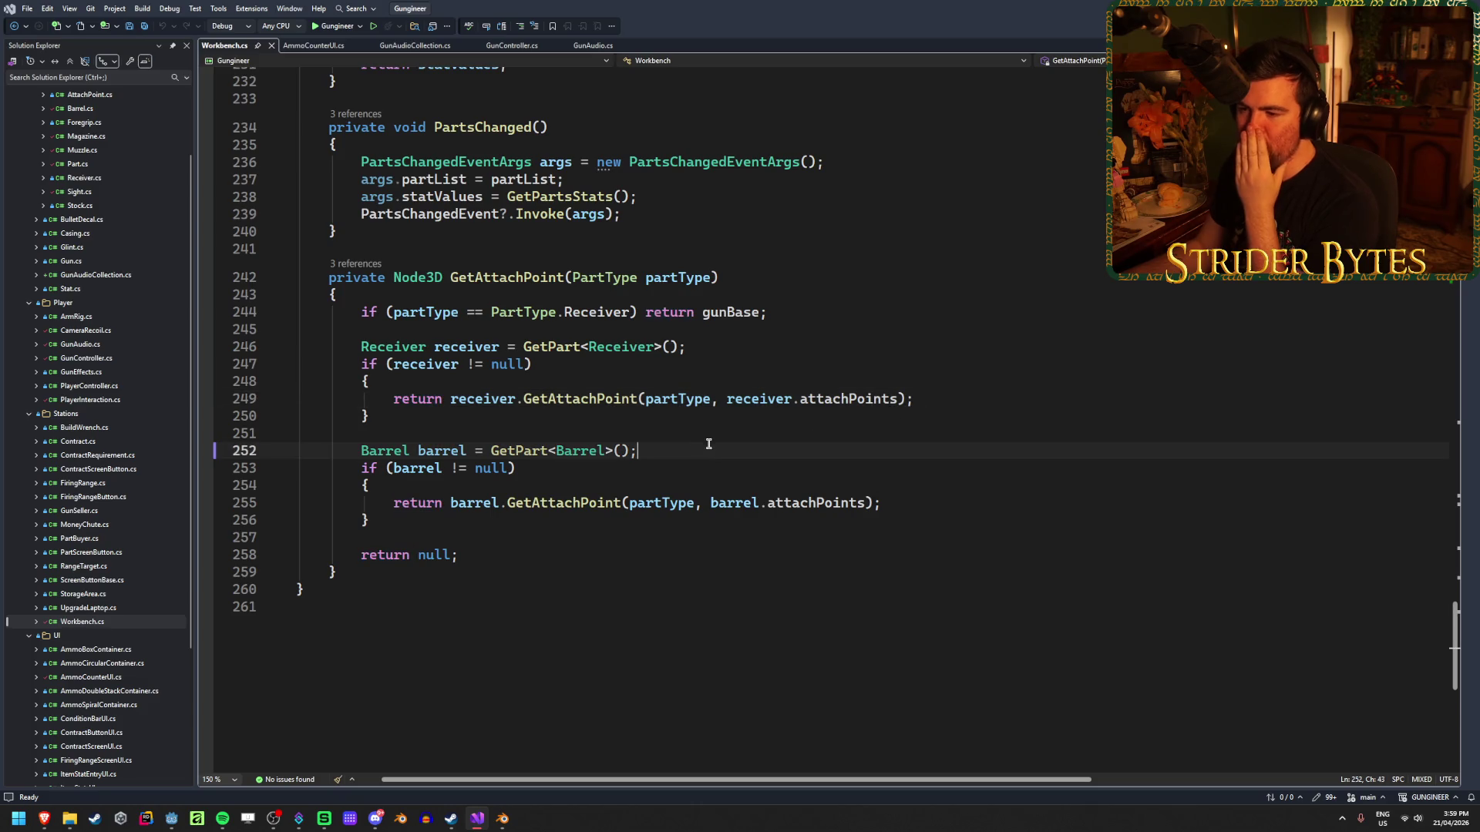
pyautogui.click(705, 347)
pyautogui.press('Down')
pyautogui.press('Down')
pyautogui.press('Down')
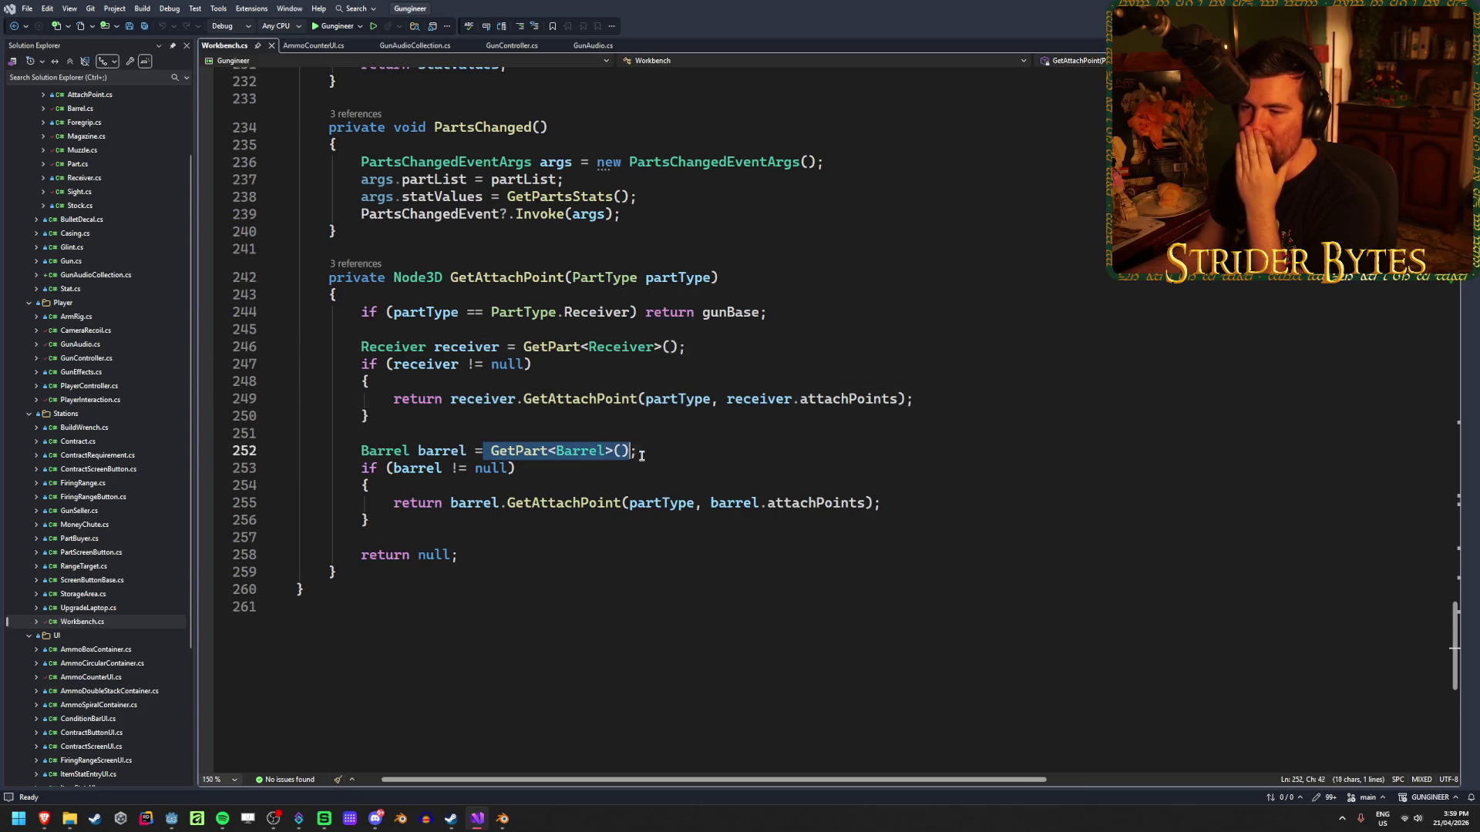
pyautogui.click(934, 400)
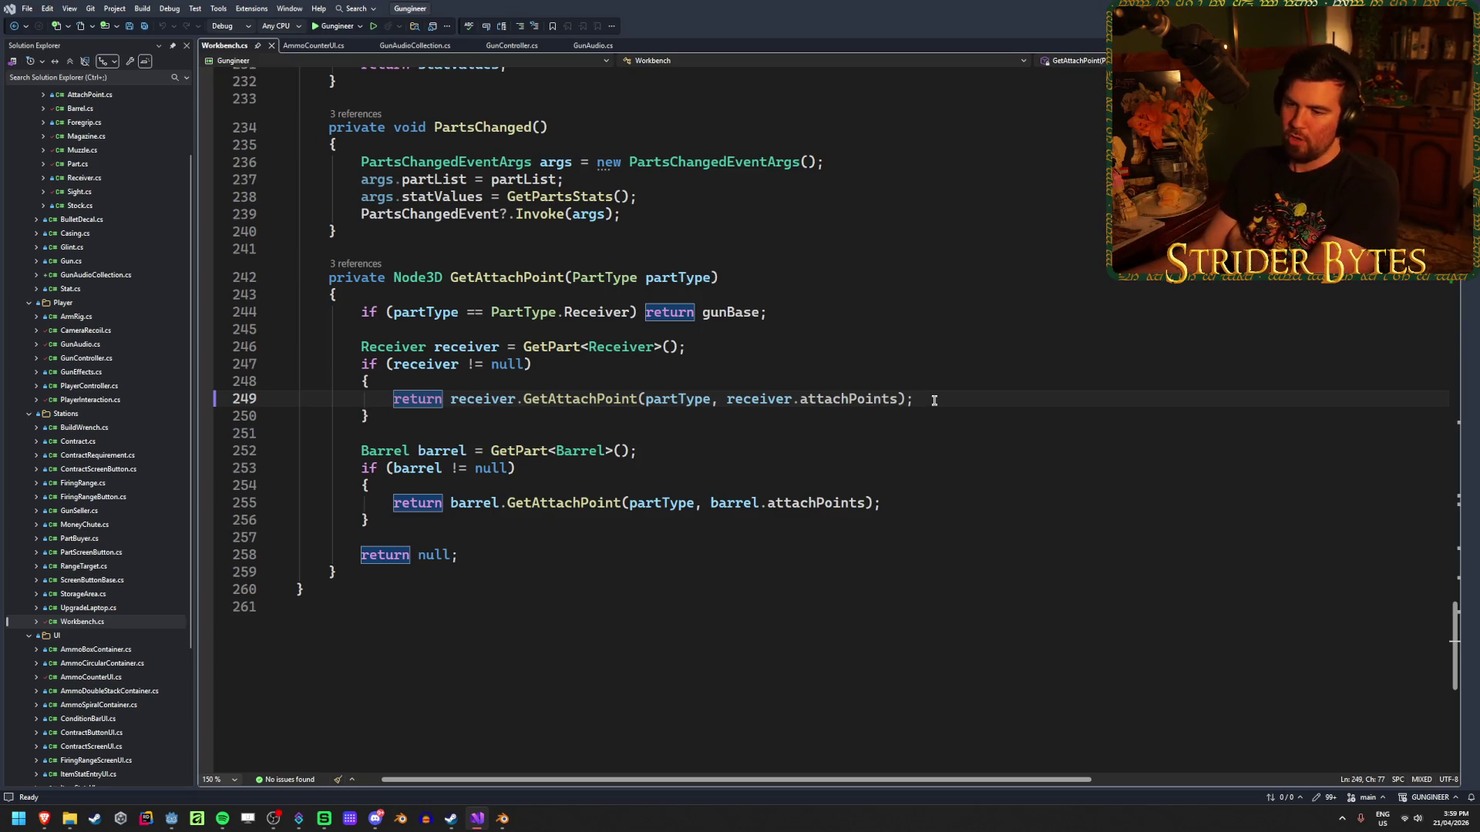
pyautogui.click(574, 399)
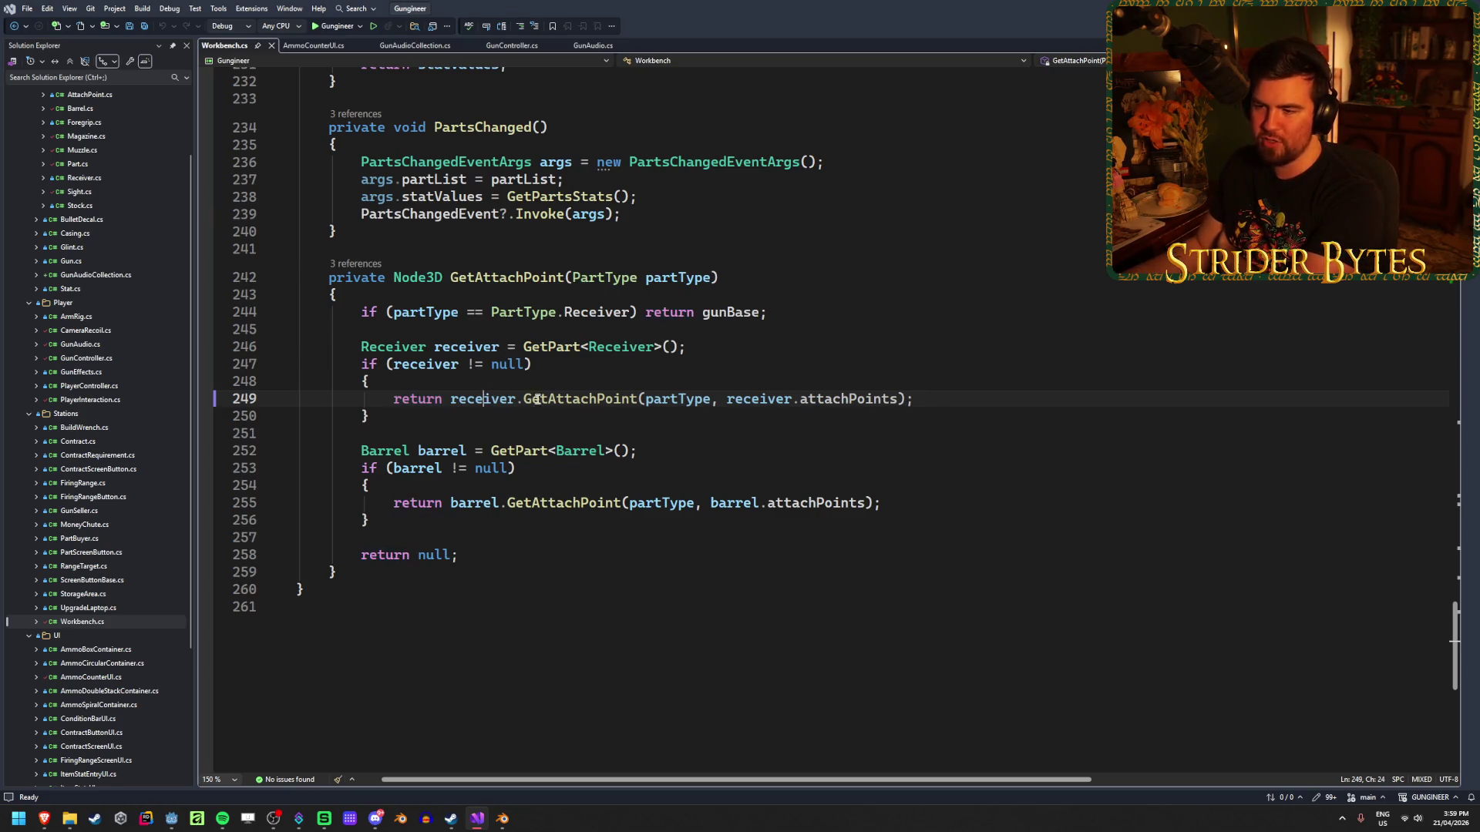
pyautogui.click(678, 399)
pyautogui.click(756, 398)
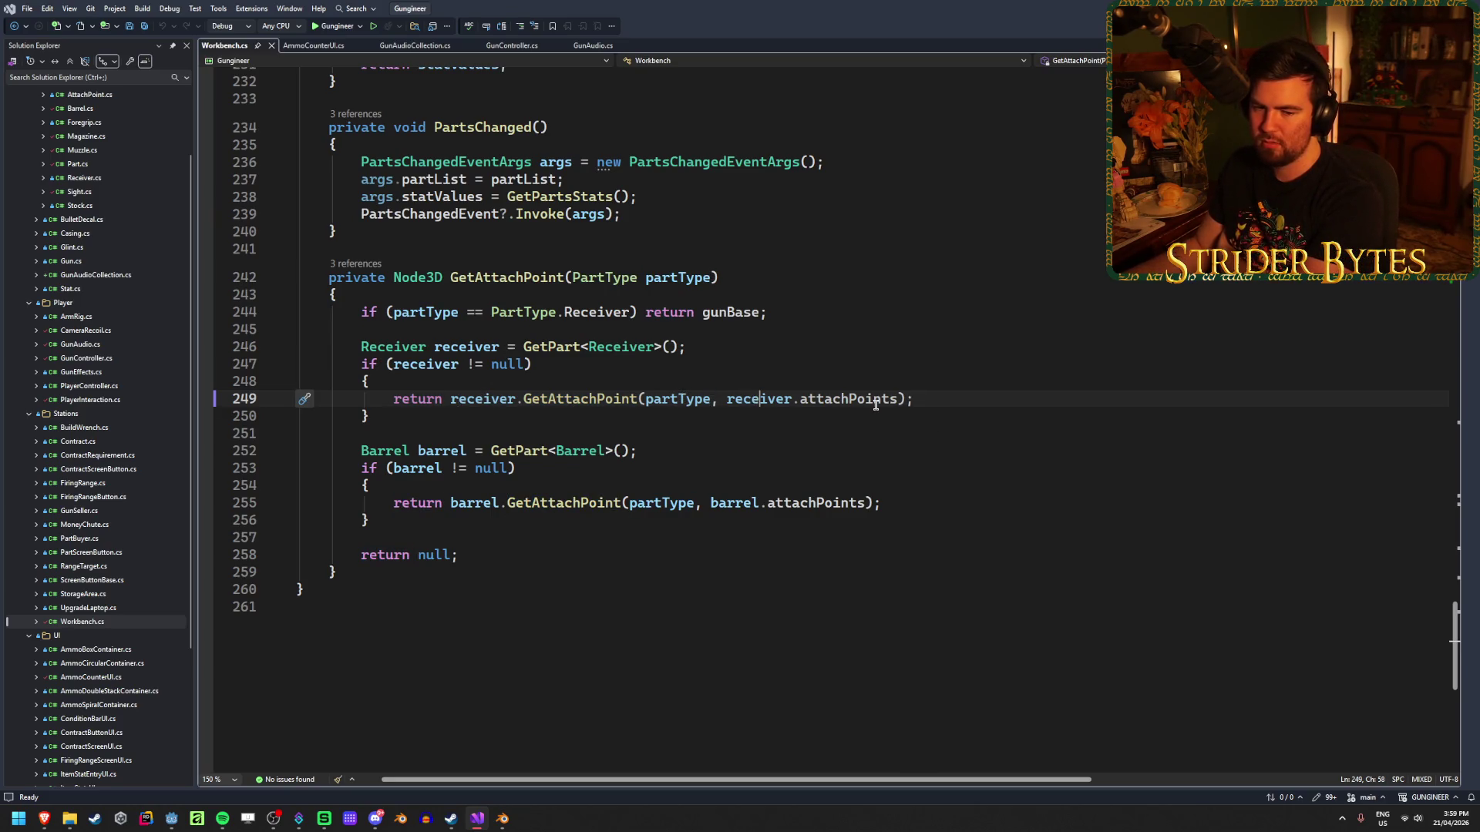
pyautogui.click(847, 398)
pyautogui.click(993, 400)
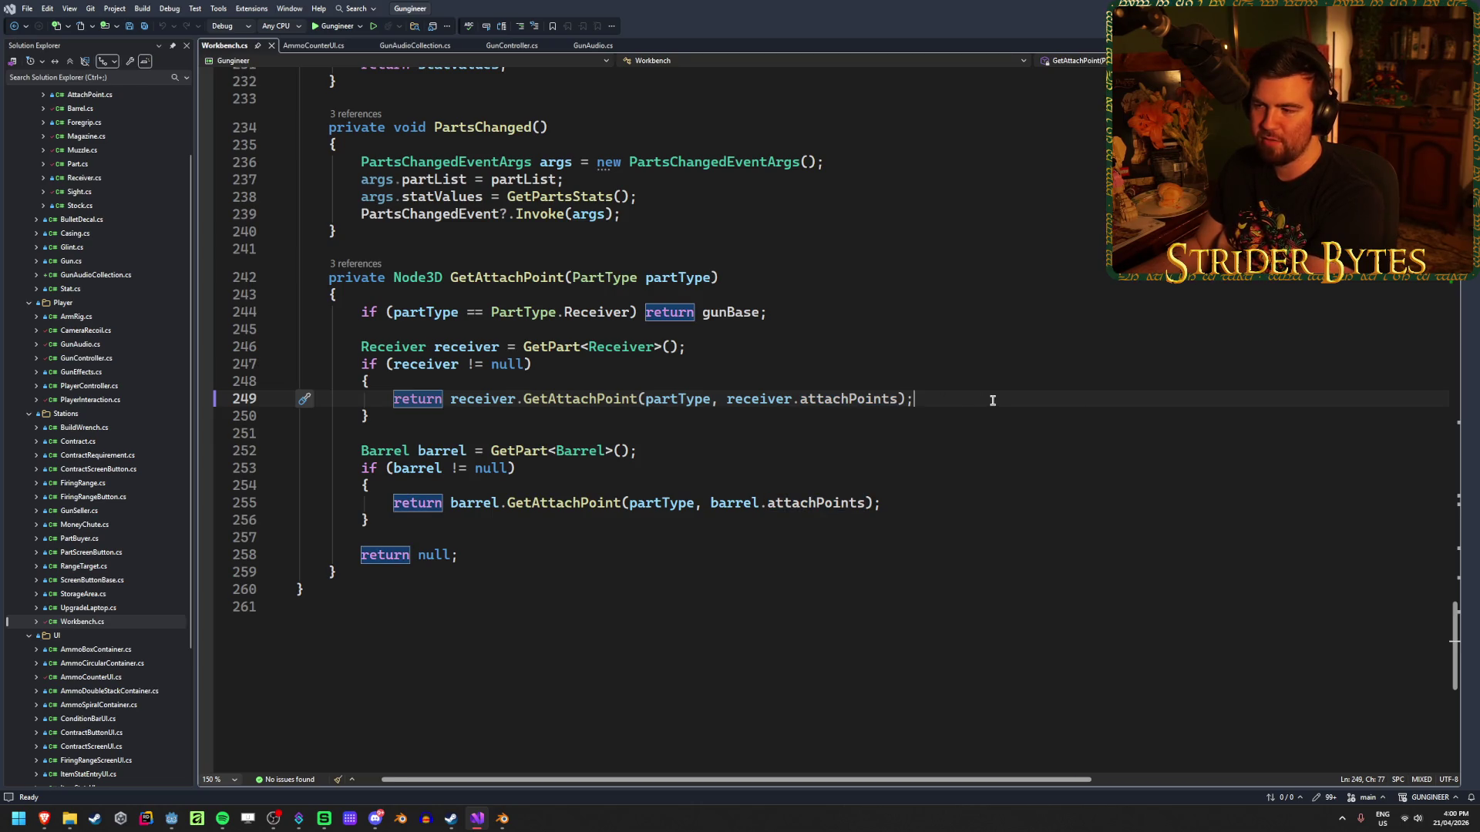
pyautogui.click(648, 346)
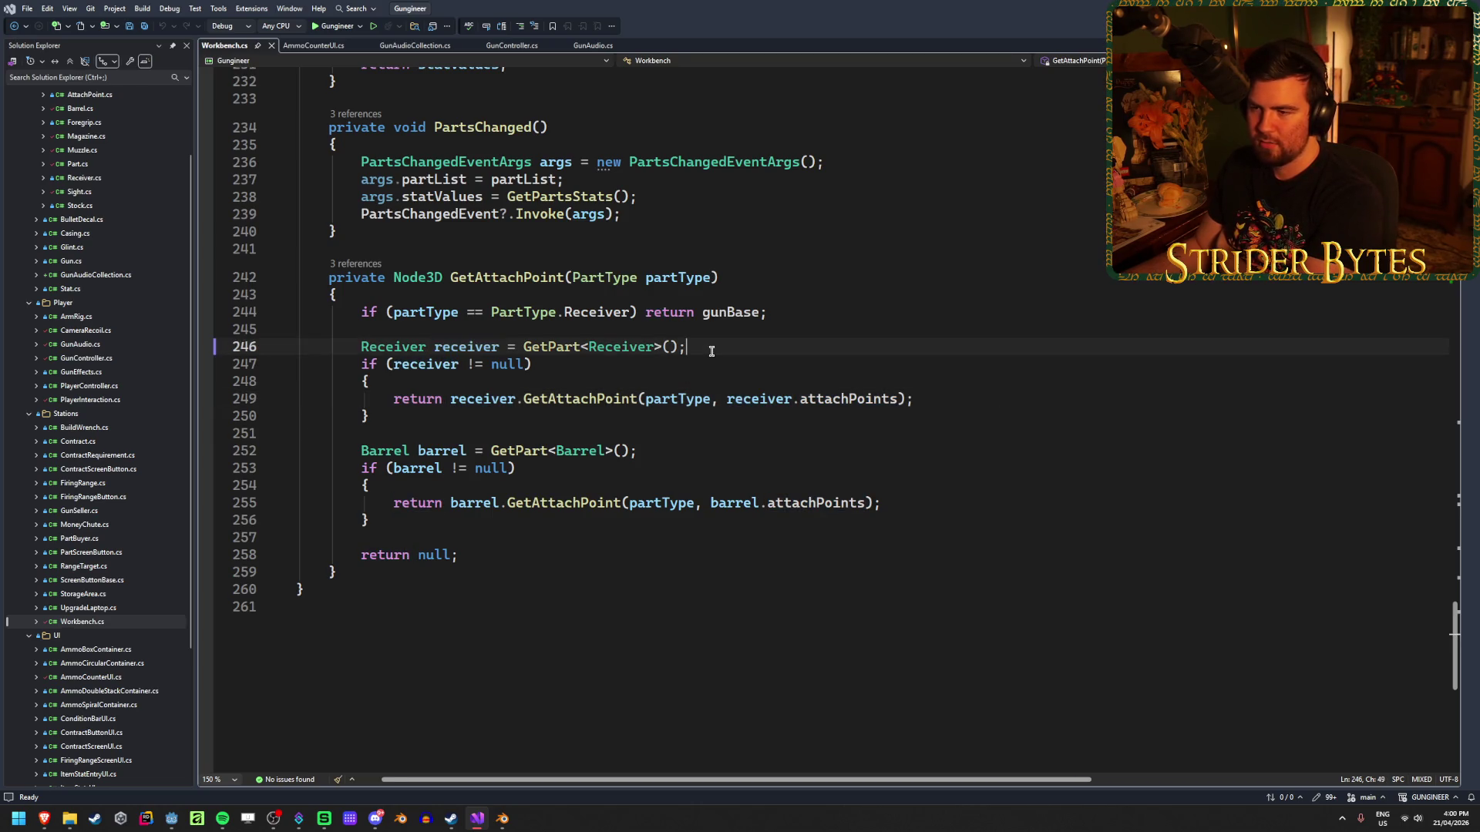
pyautogui.click(807, 314)
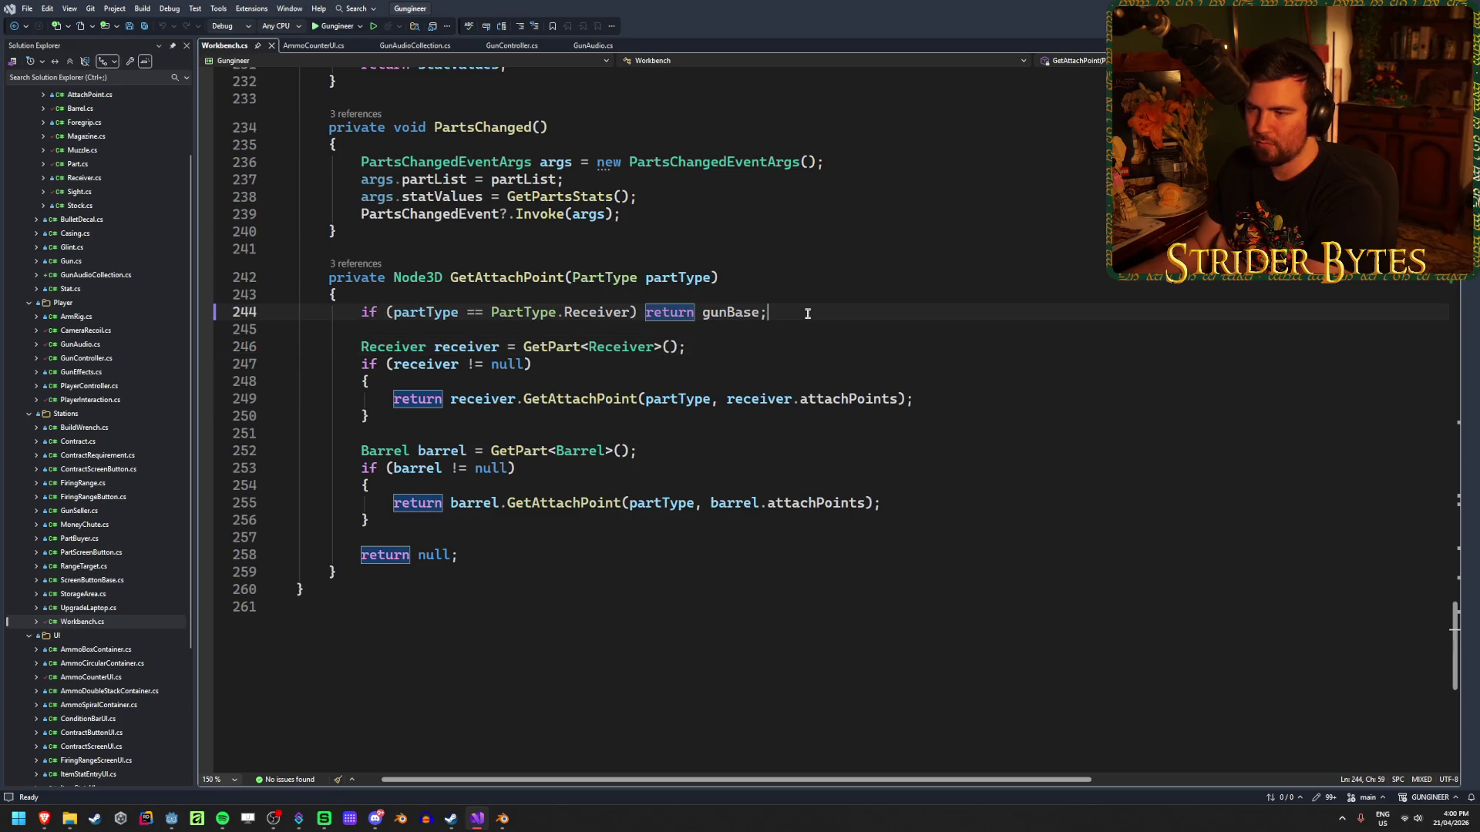
pyautogui.click(712, 351)
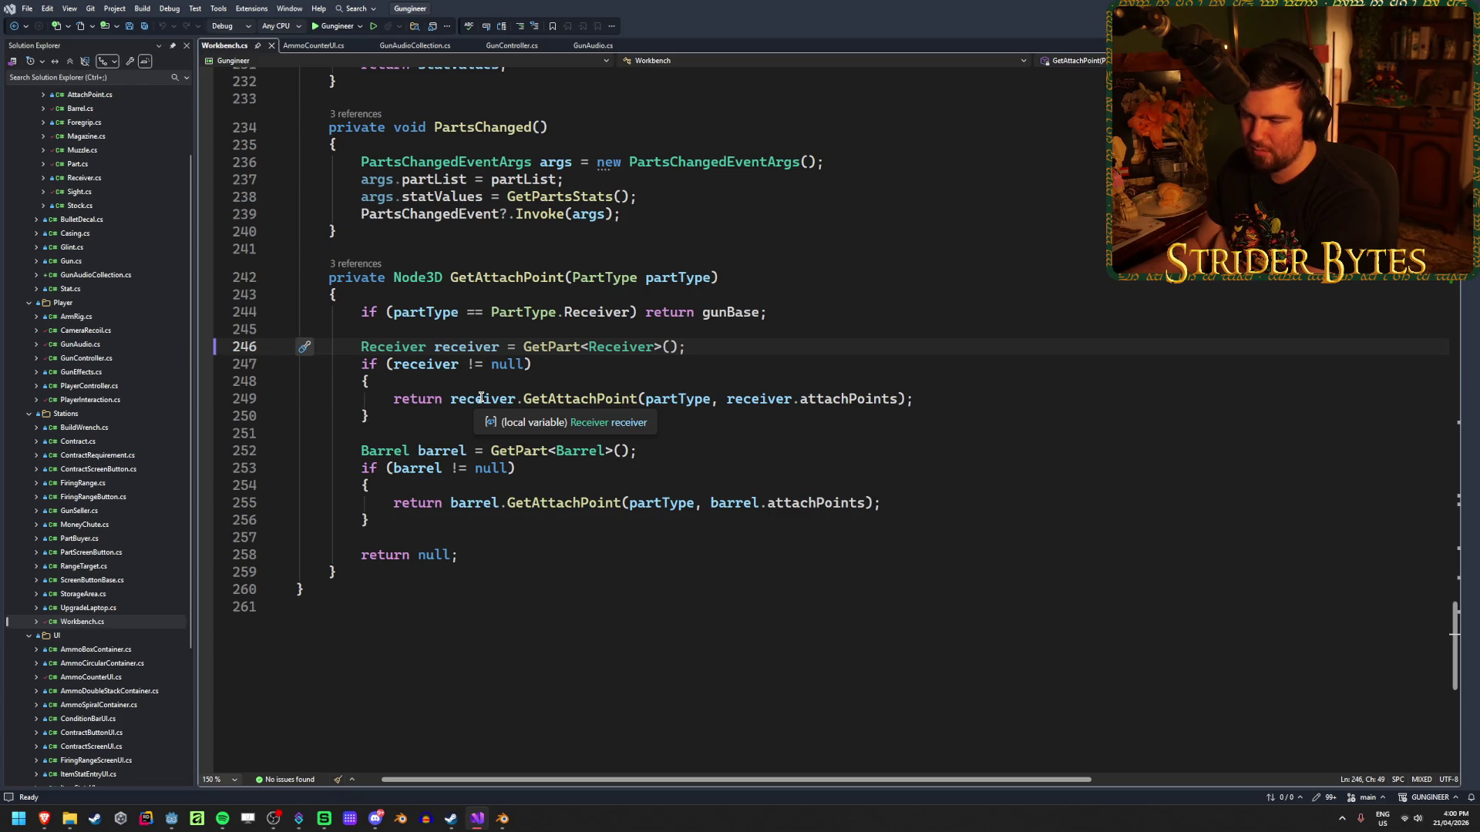
pyautogui.click(567, 400)
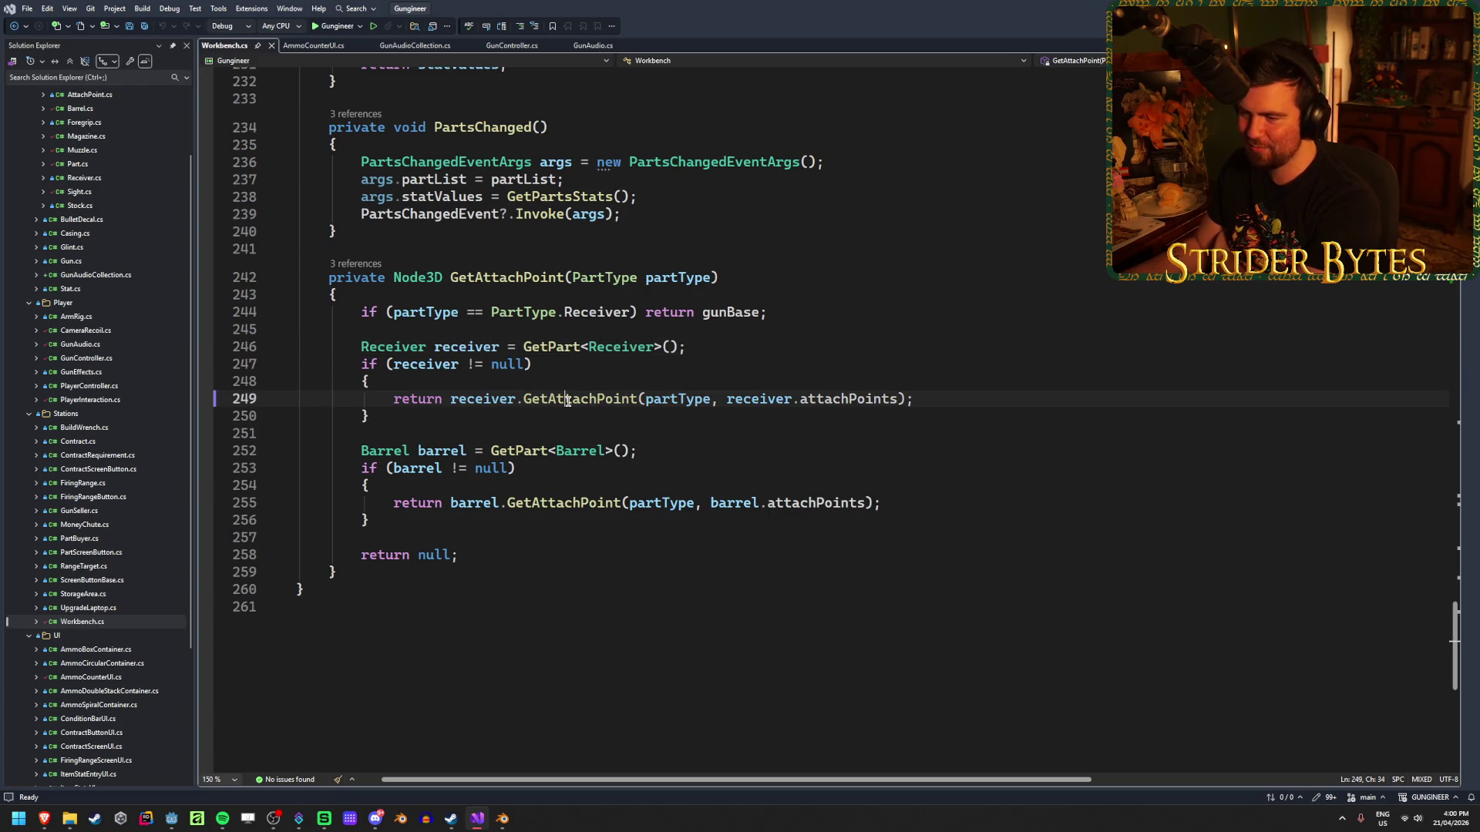
pyautogui.click(970, 401)
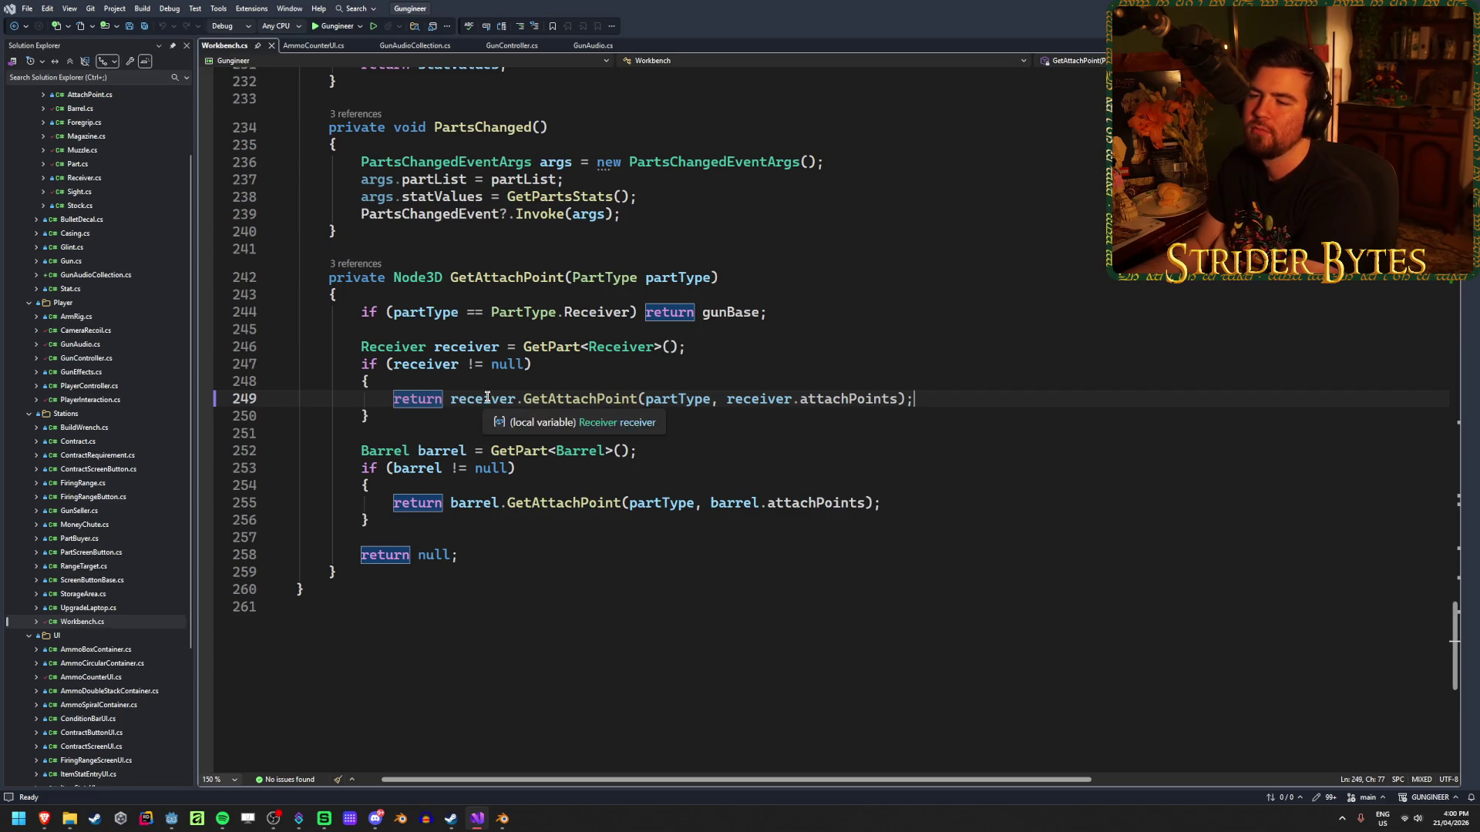
pyautogui.click(532, 399)
pyautogui.click(669, 398)
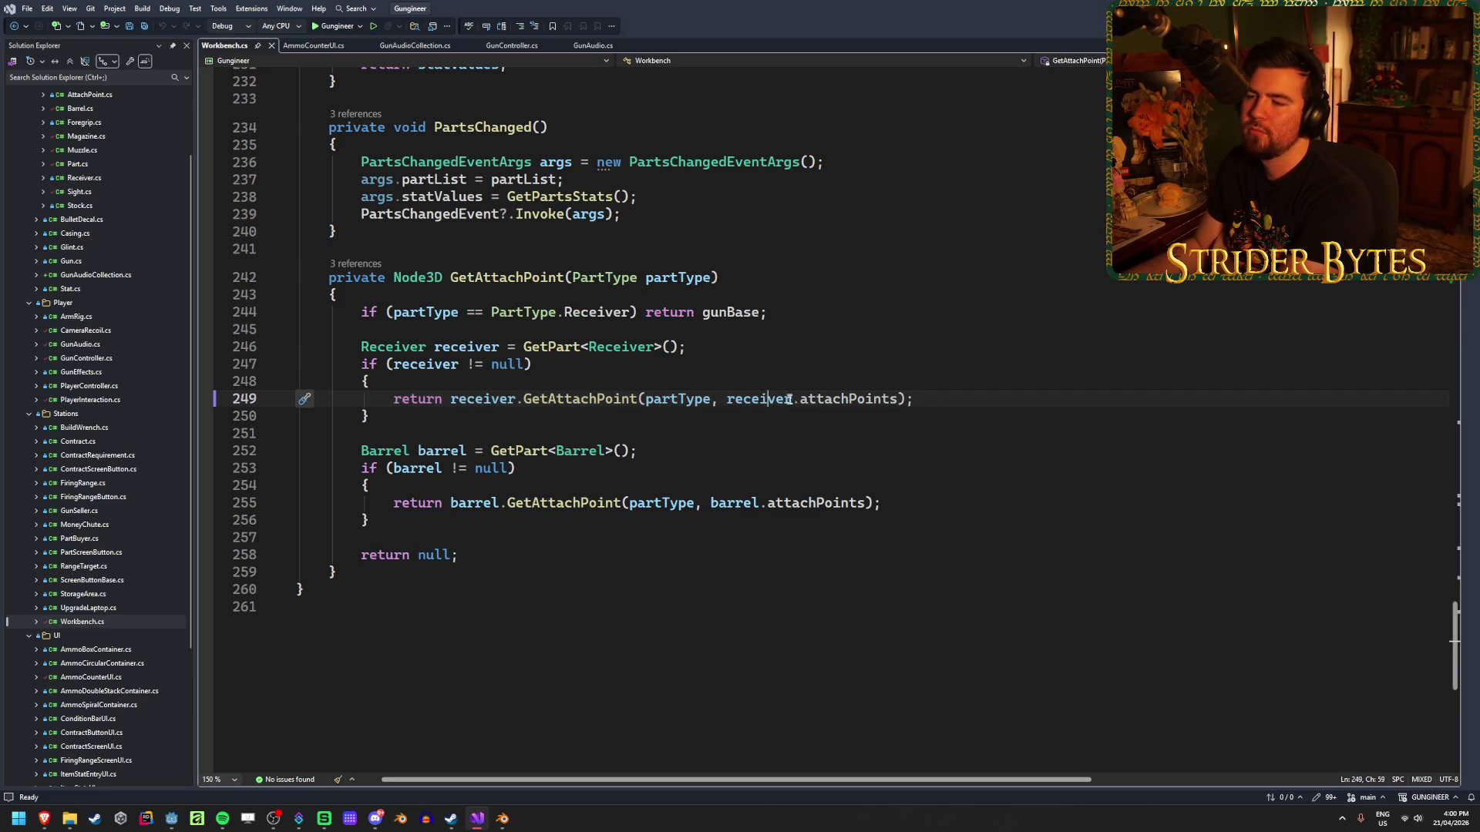
pyautogui.click(958, 394)
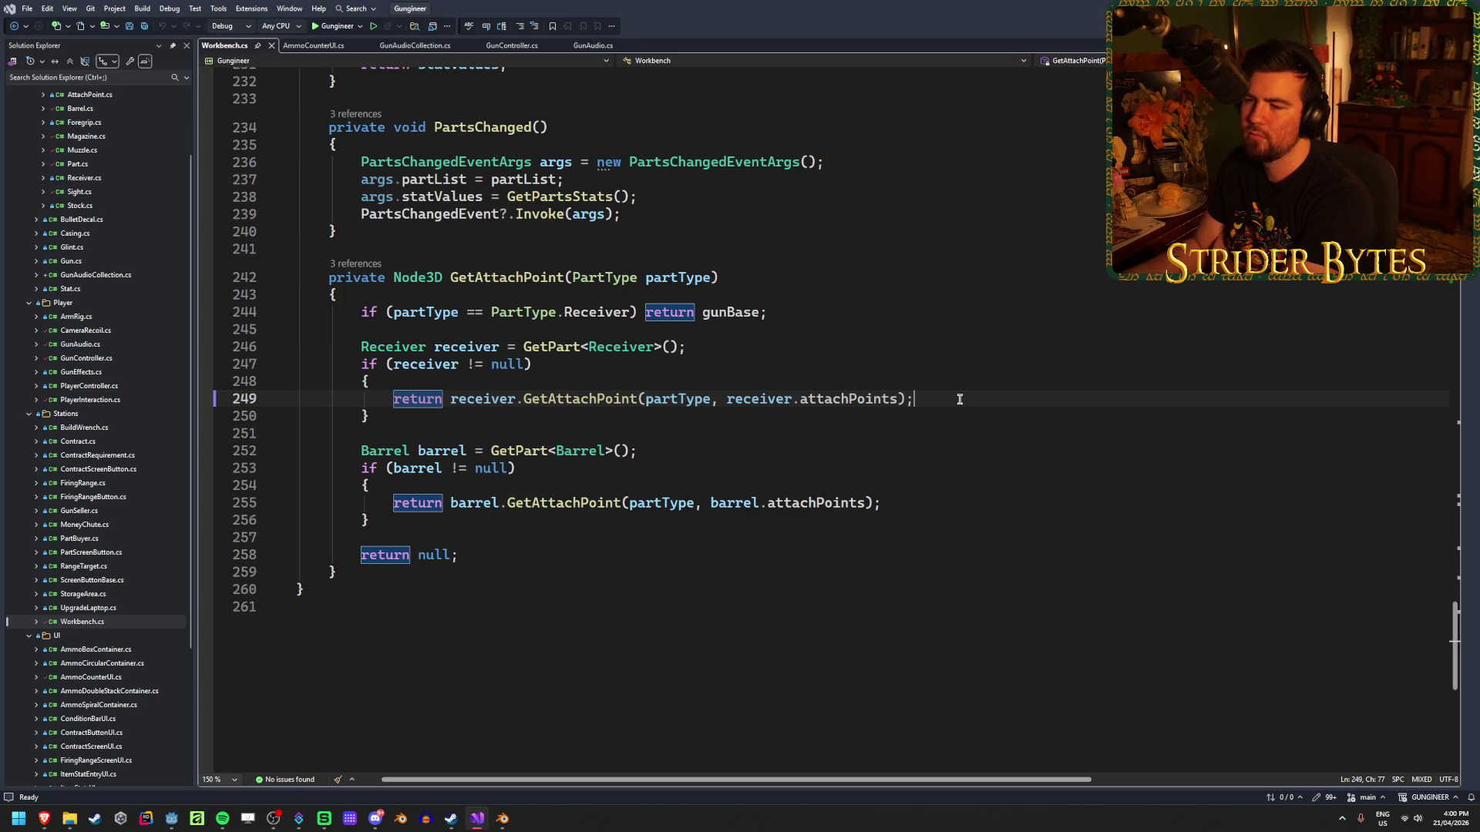
pyautogui.doubleClick(408, 399)
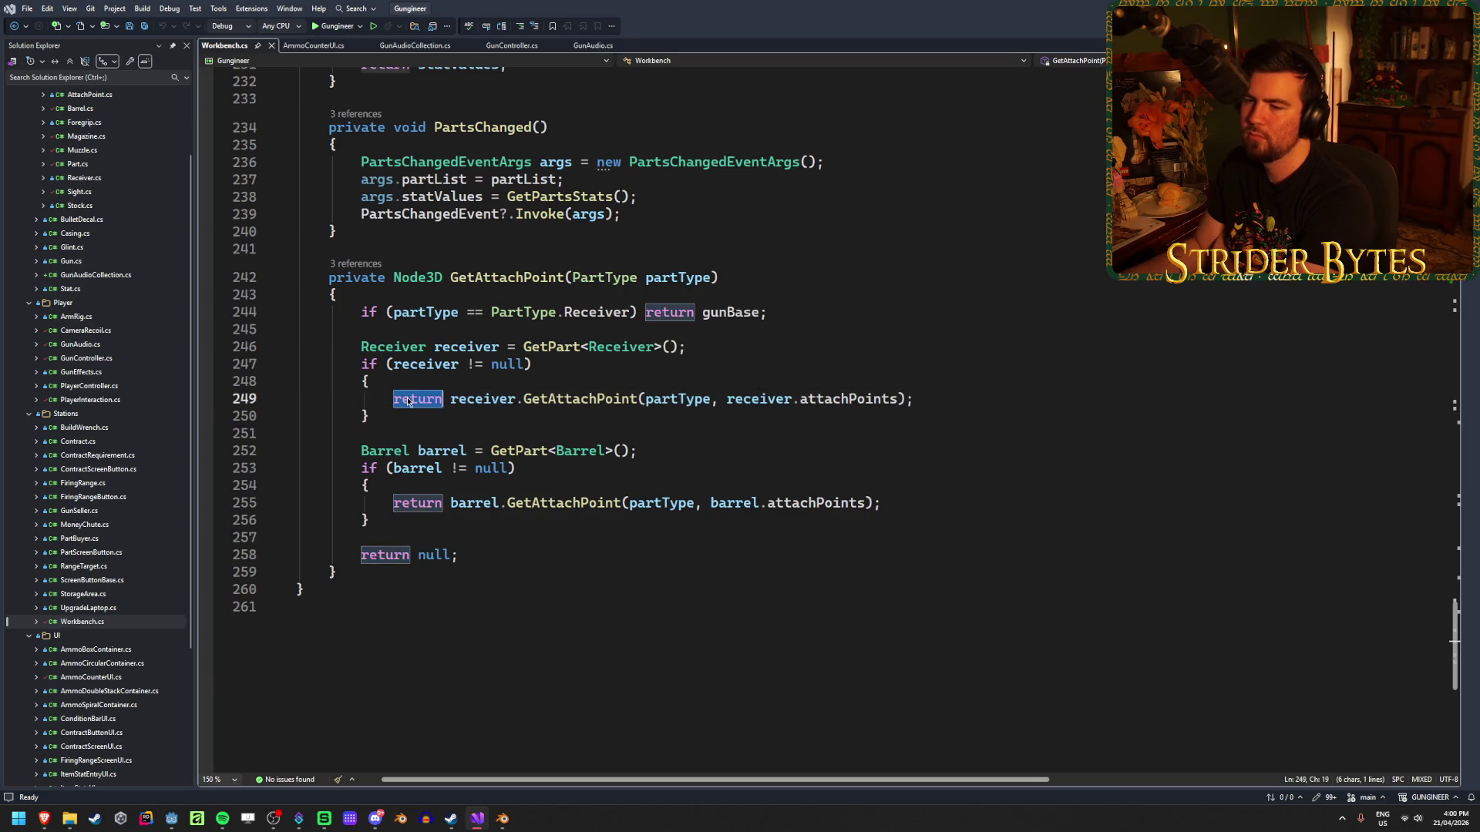
pyautogui.click(970, 407)
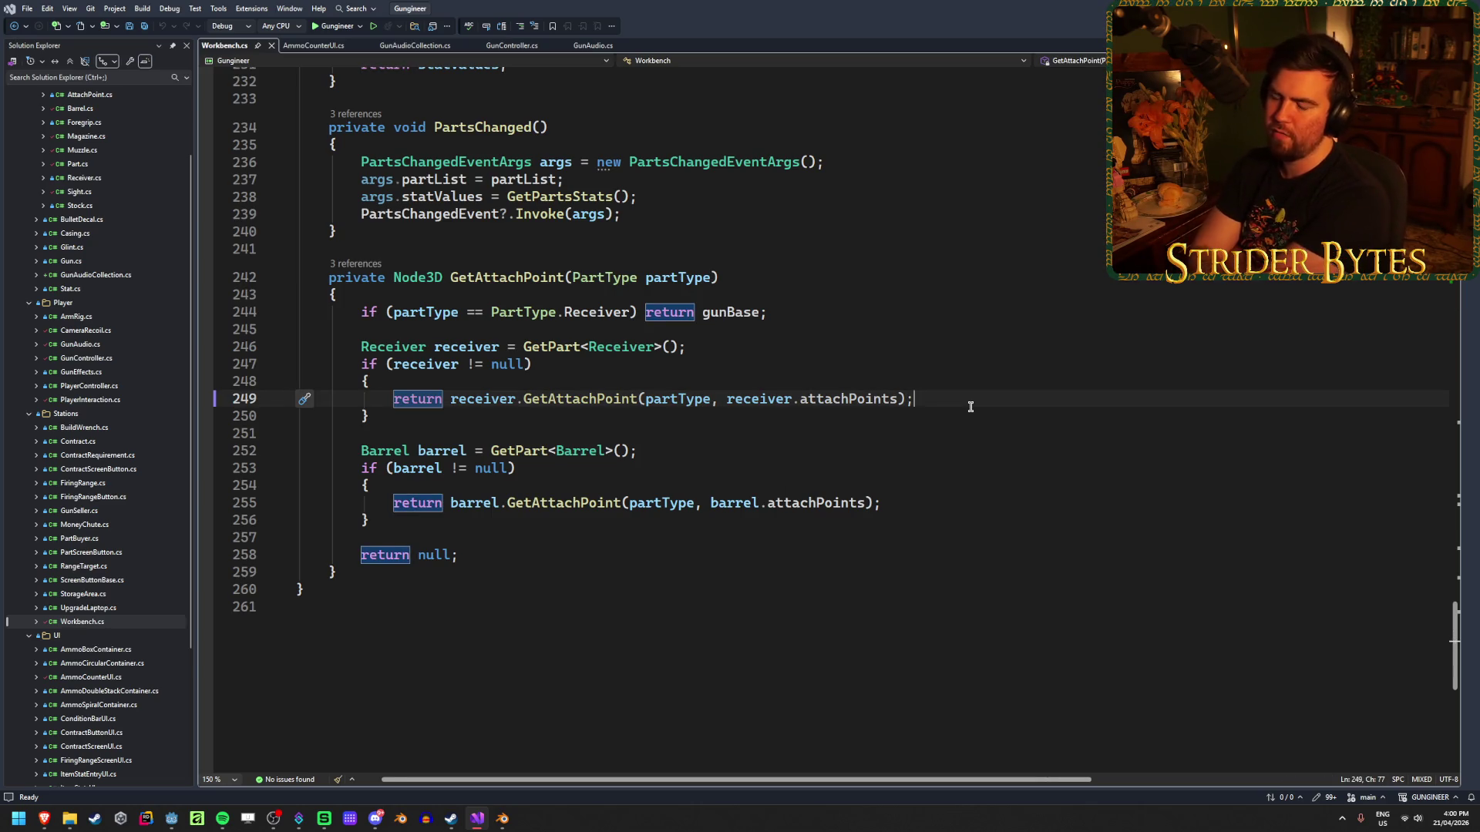
pyautogui.doubleClick(423, 401)
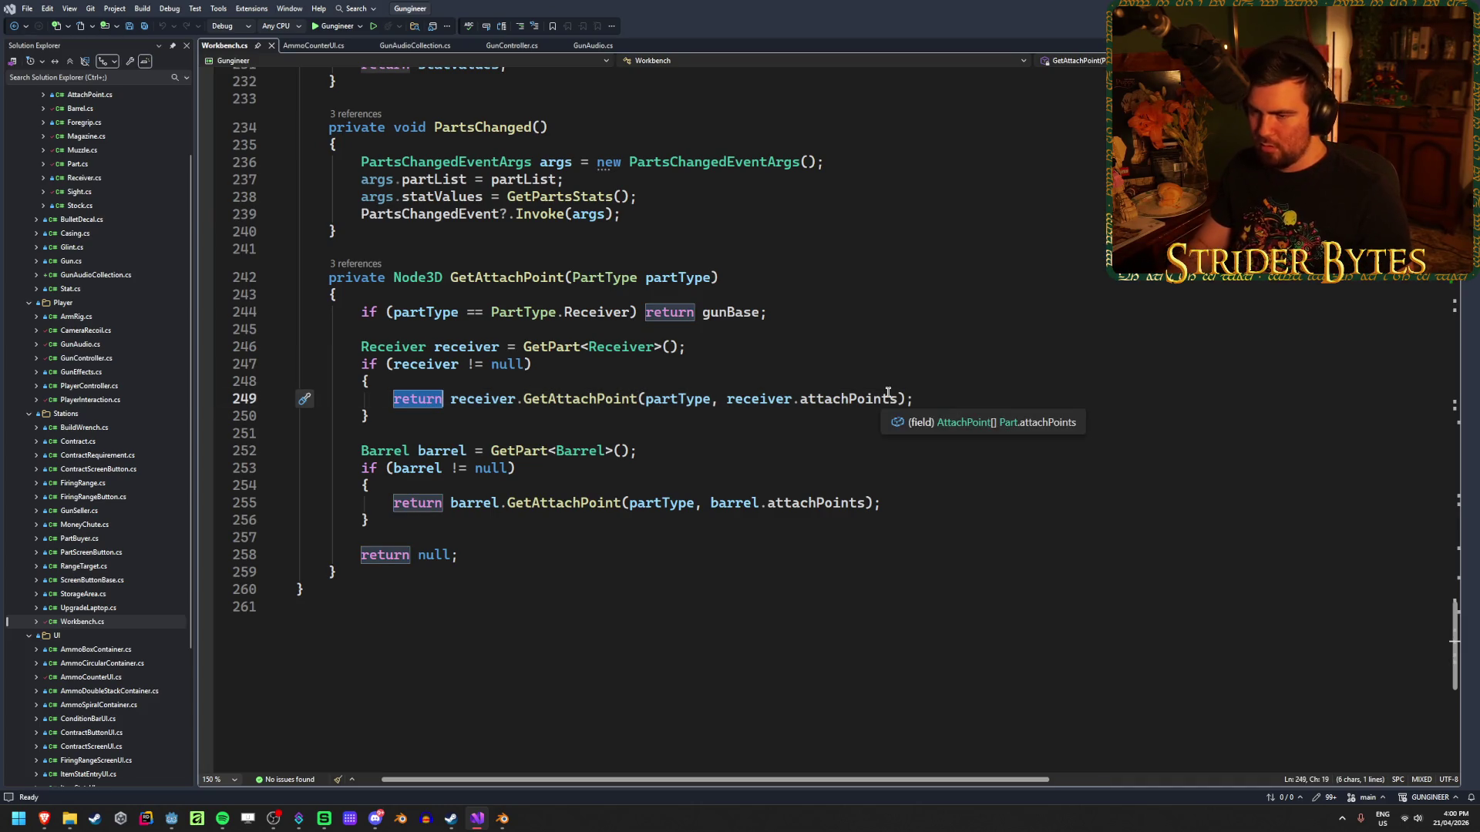
# Change line 249 to assign the receiver lookup to 'AttachPoint receiverPoint =' and save.
pyautogui.press('BackSpace')
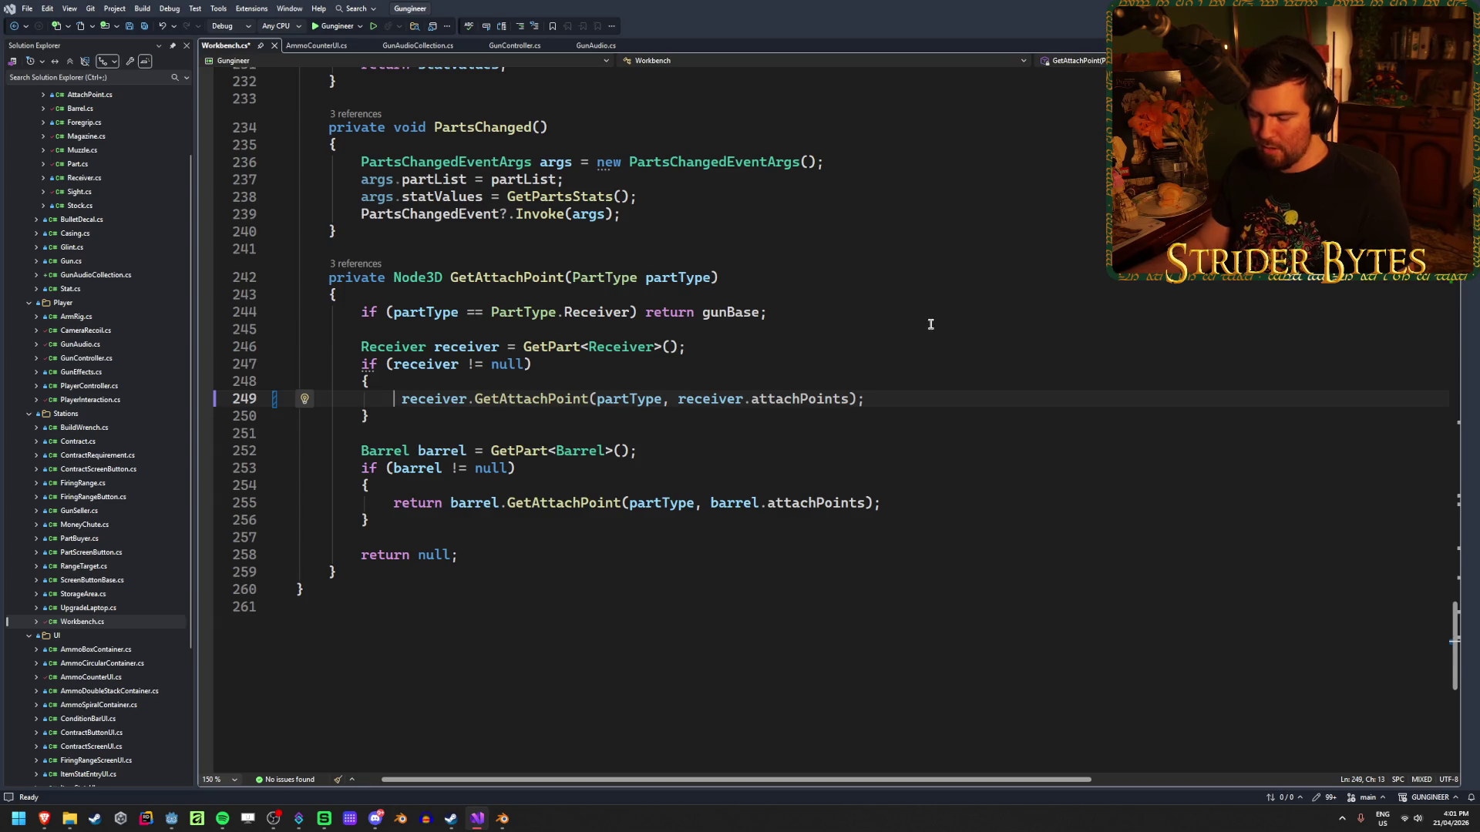
pyautogui.write('AttachP')
pyautogui.press('Tab')
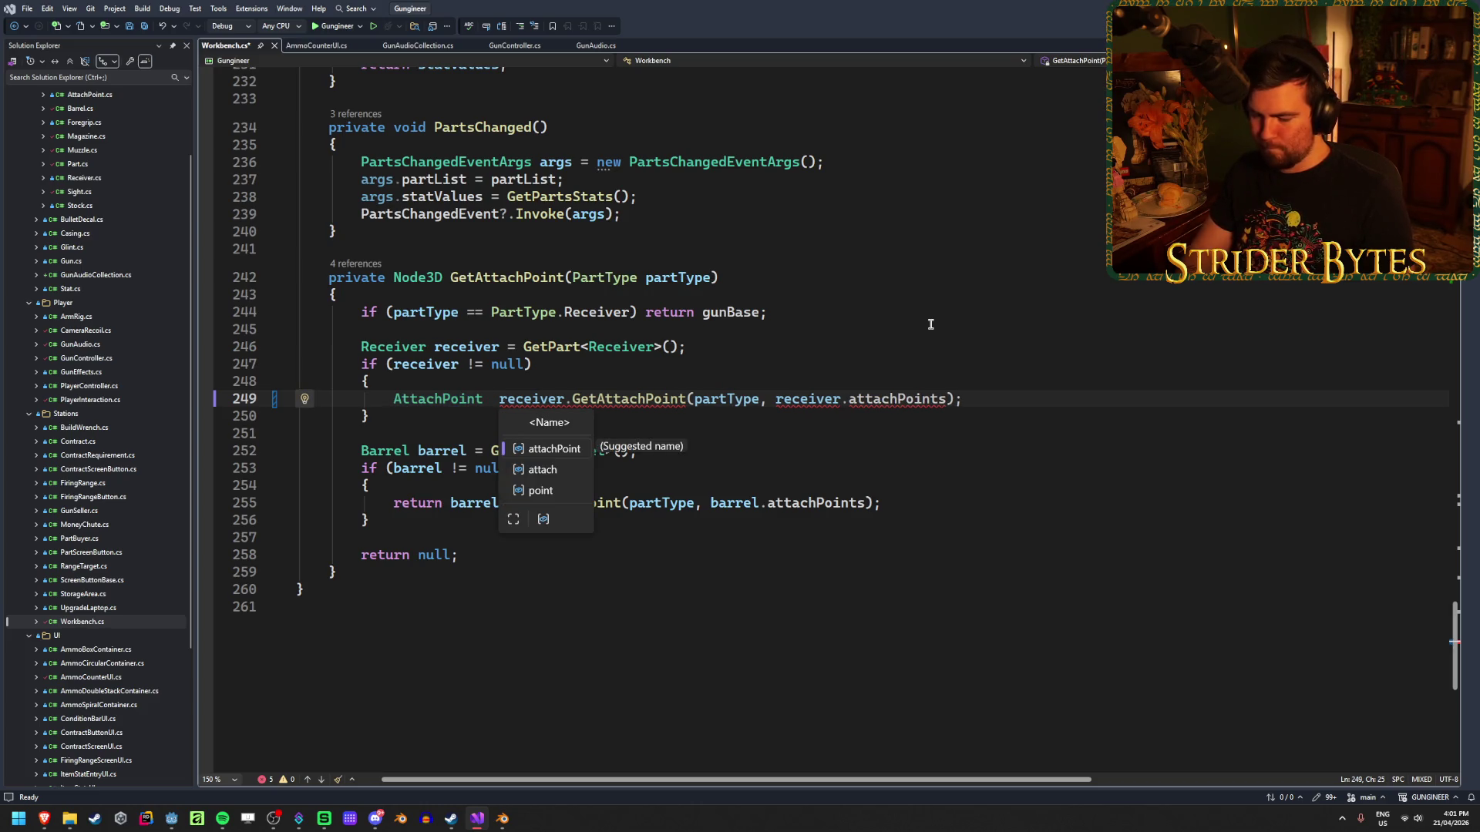
pyautogui.write('receiverPoint =')
pyautogui.hotkey('ctrl', 's')
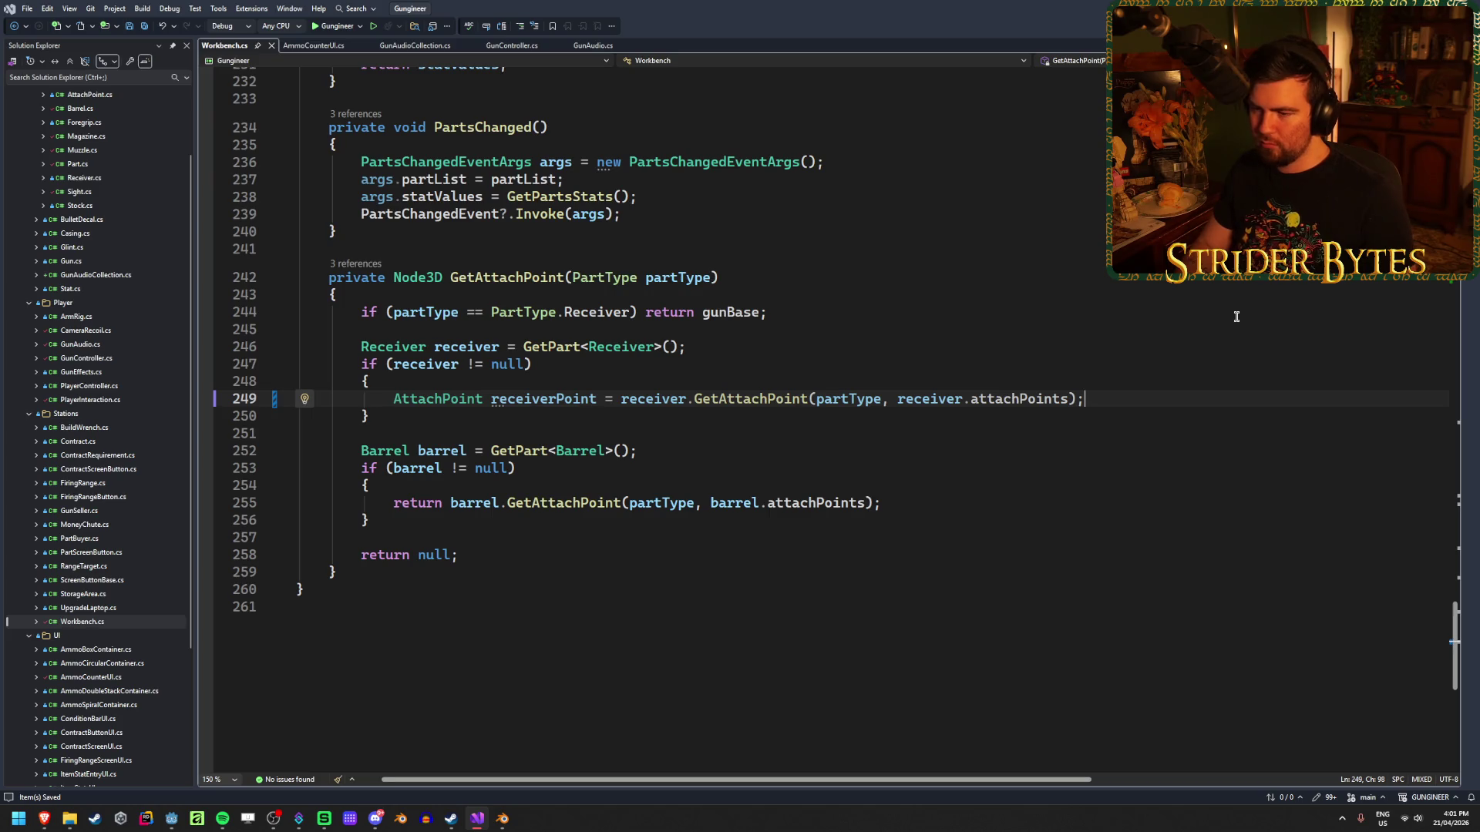
# Add 'if (receiver != null) return receiverPoint;' on the line below the lookup.
pyautogui.press('Return')
pyautogui.write('f (receiver != null) return re')
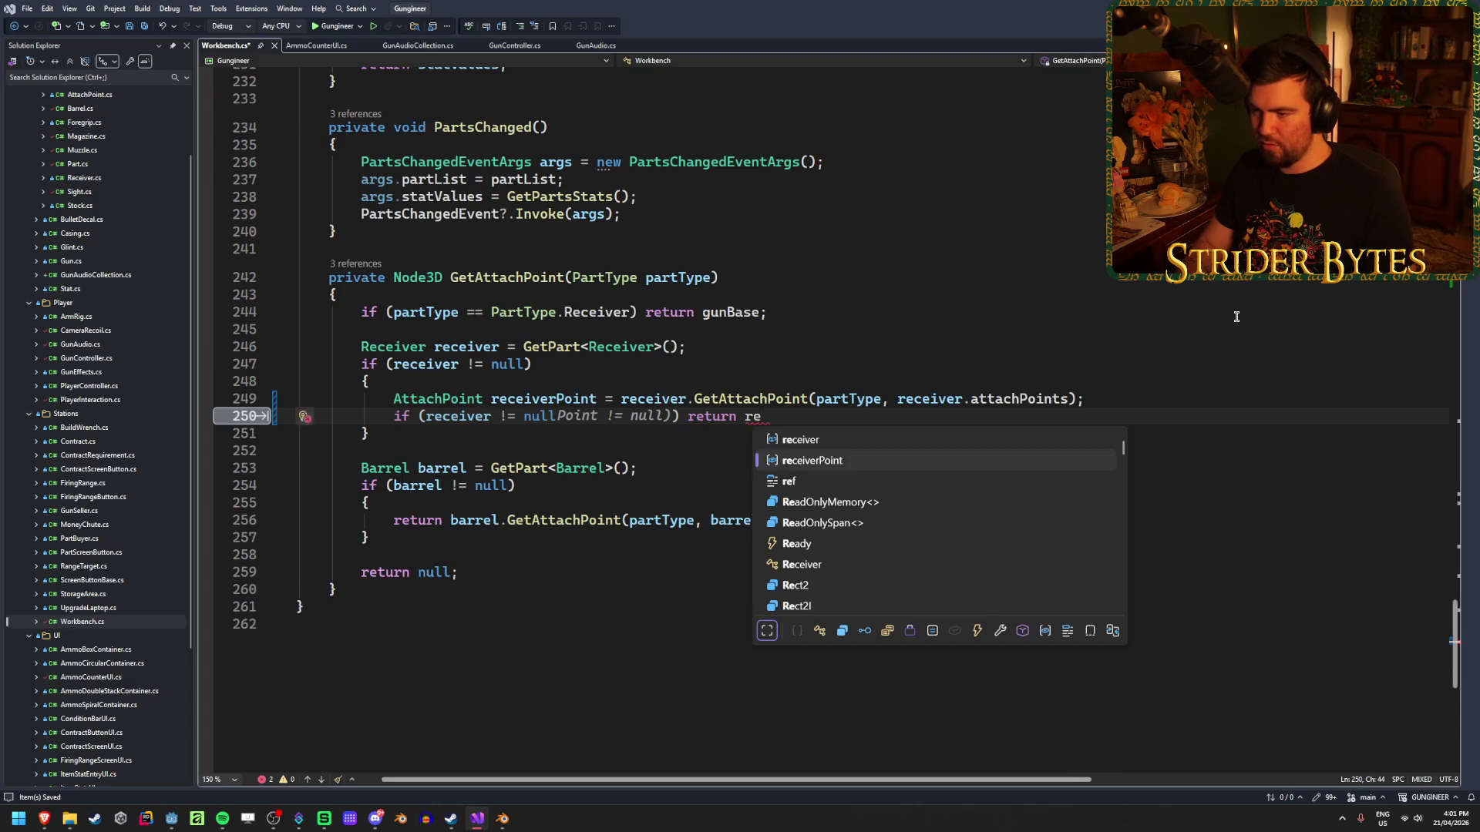
pyautogui.press('Tab')
pyautogui.write(';')
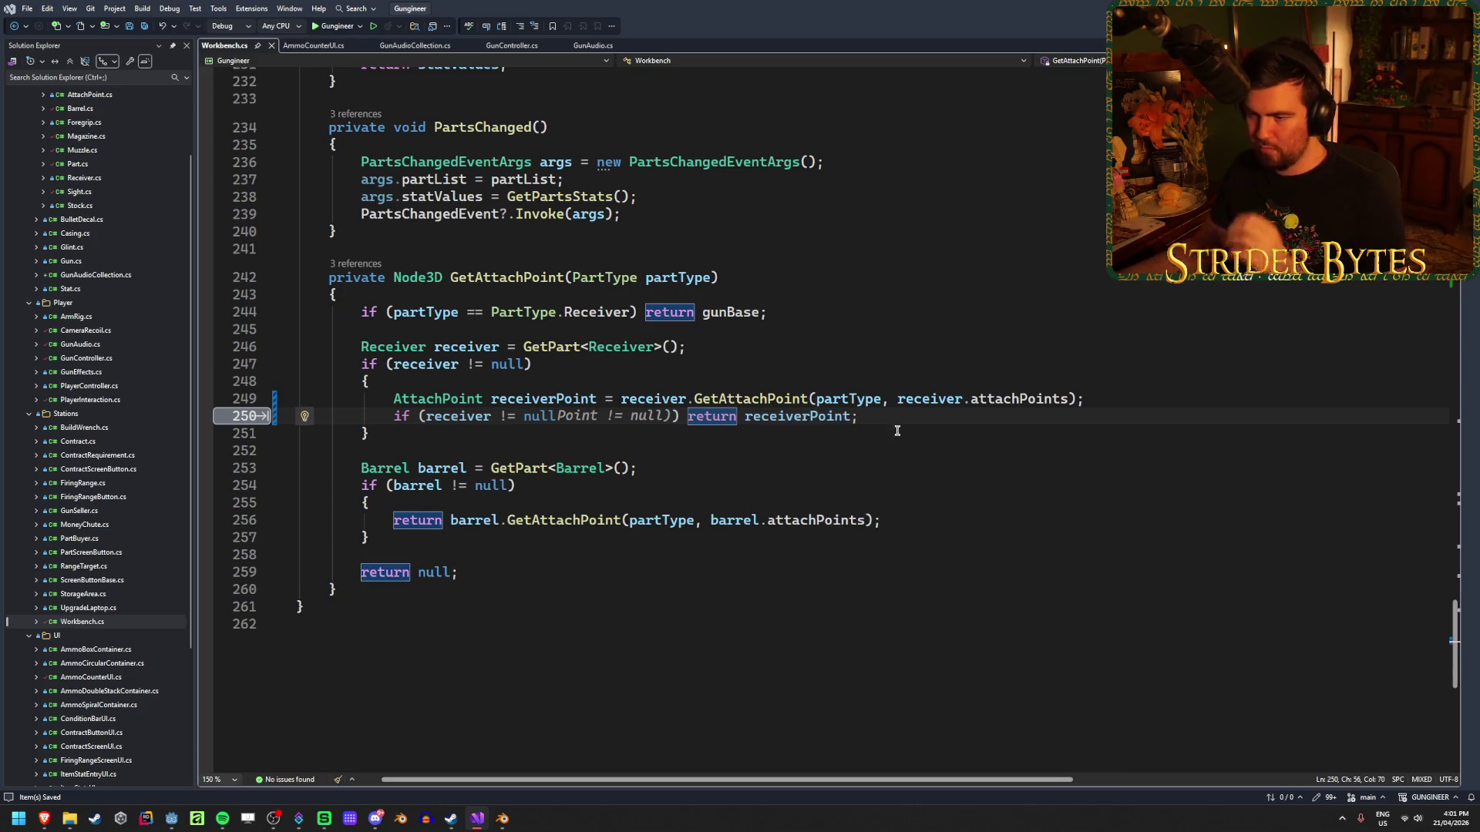
pyautogui.click(898, 447)
pyautogui.click(728, 469)
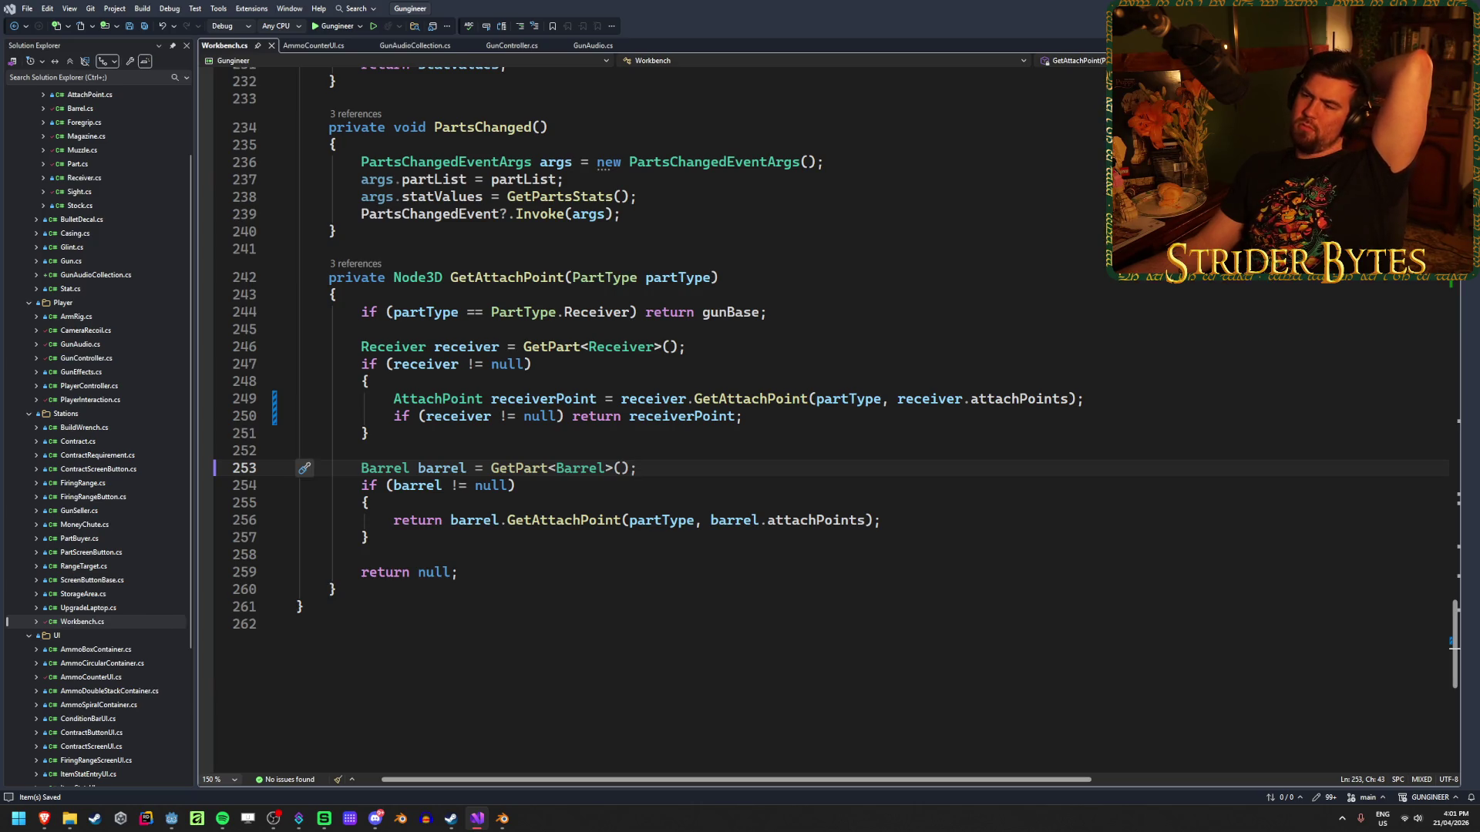
pyautogui.hotkey('alt', 'Tab')
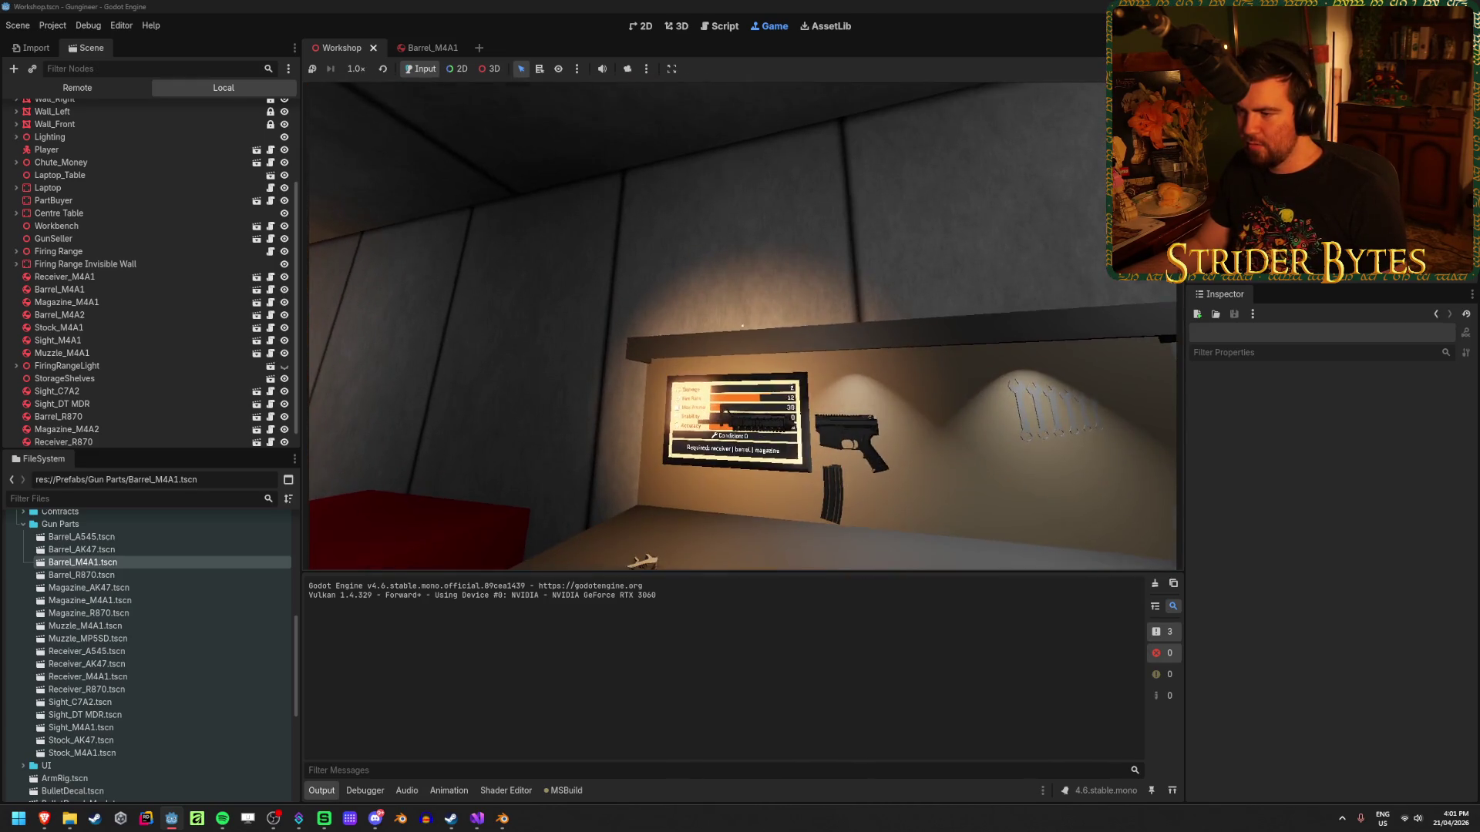
# Stop the test run of the game with F8 and return to Visual Studio.
pyautogui.press('F8')
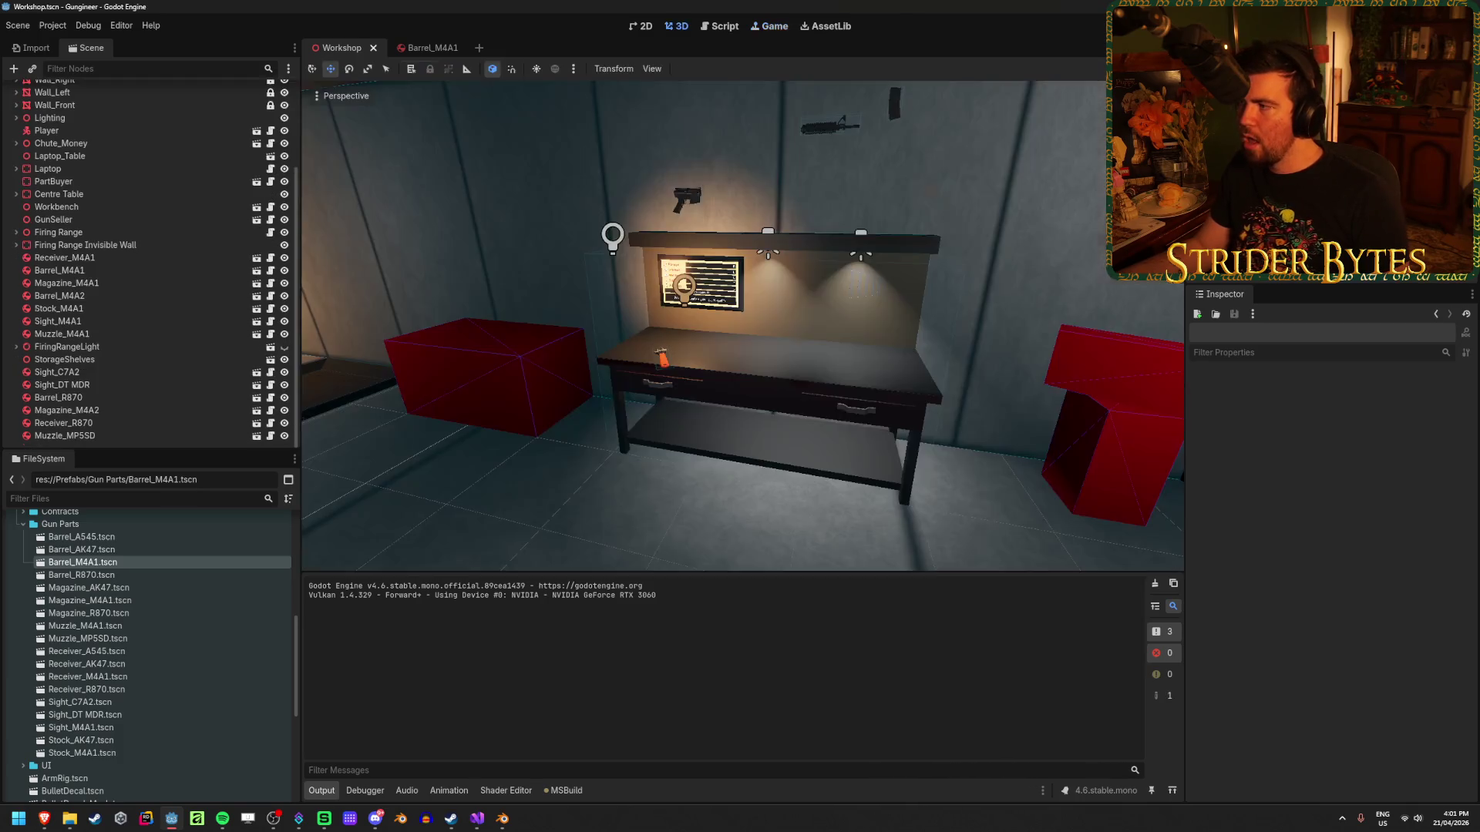
pyautogui.click(478, 822)
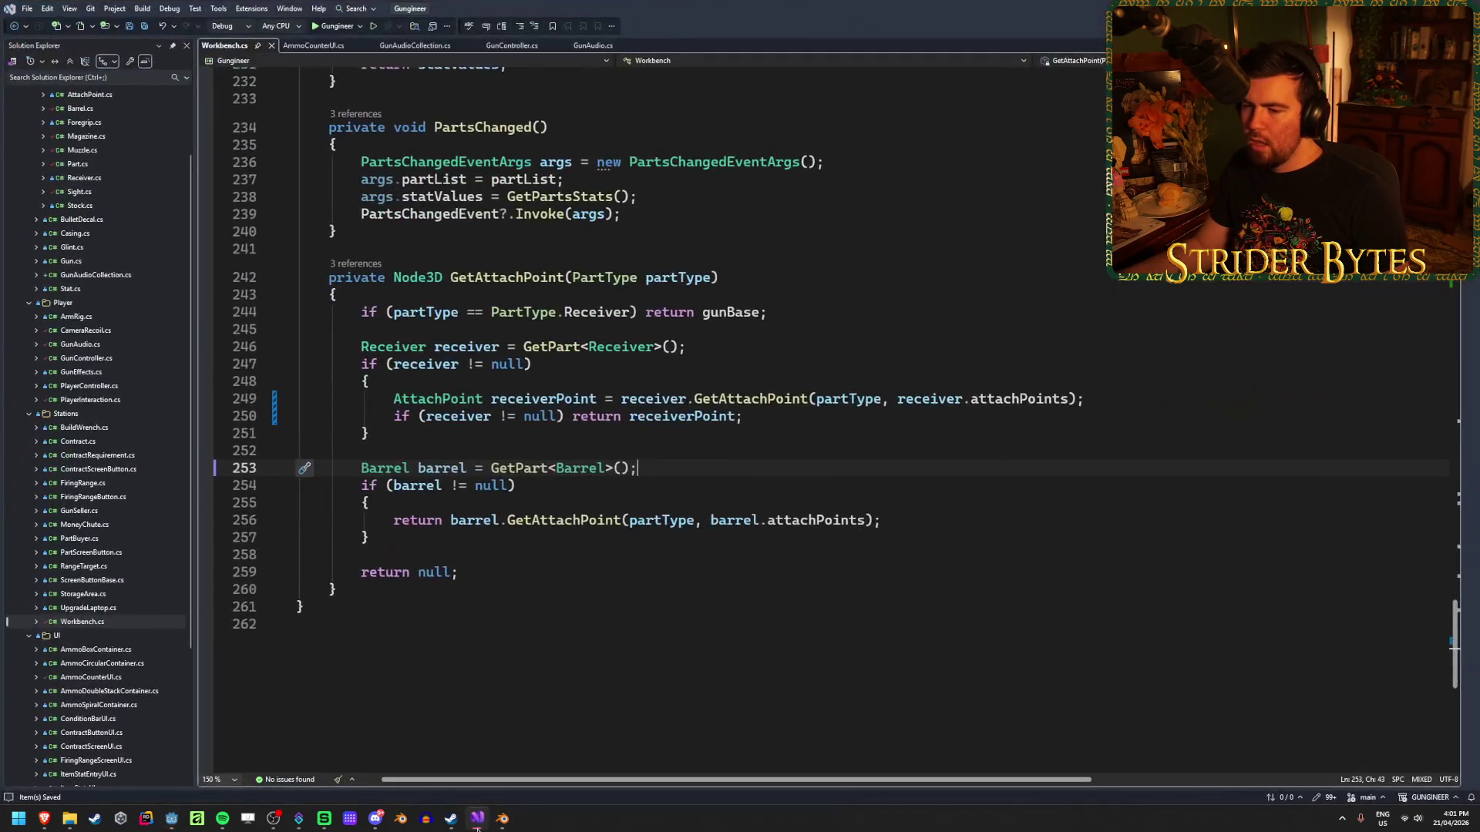
# Move the breakpoint from line 36 to line 244 and start debugging the game.
pyautogui.click(361, 313)
pyautogui.click(209, 312)
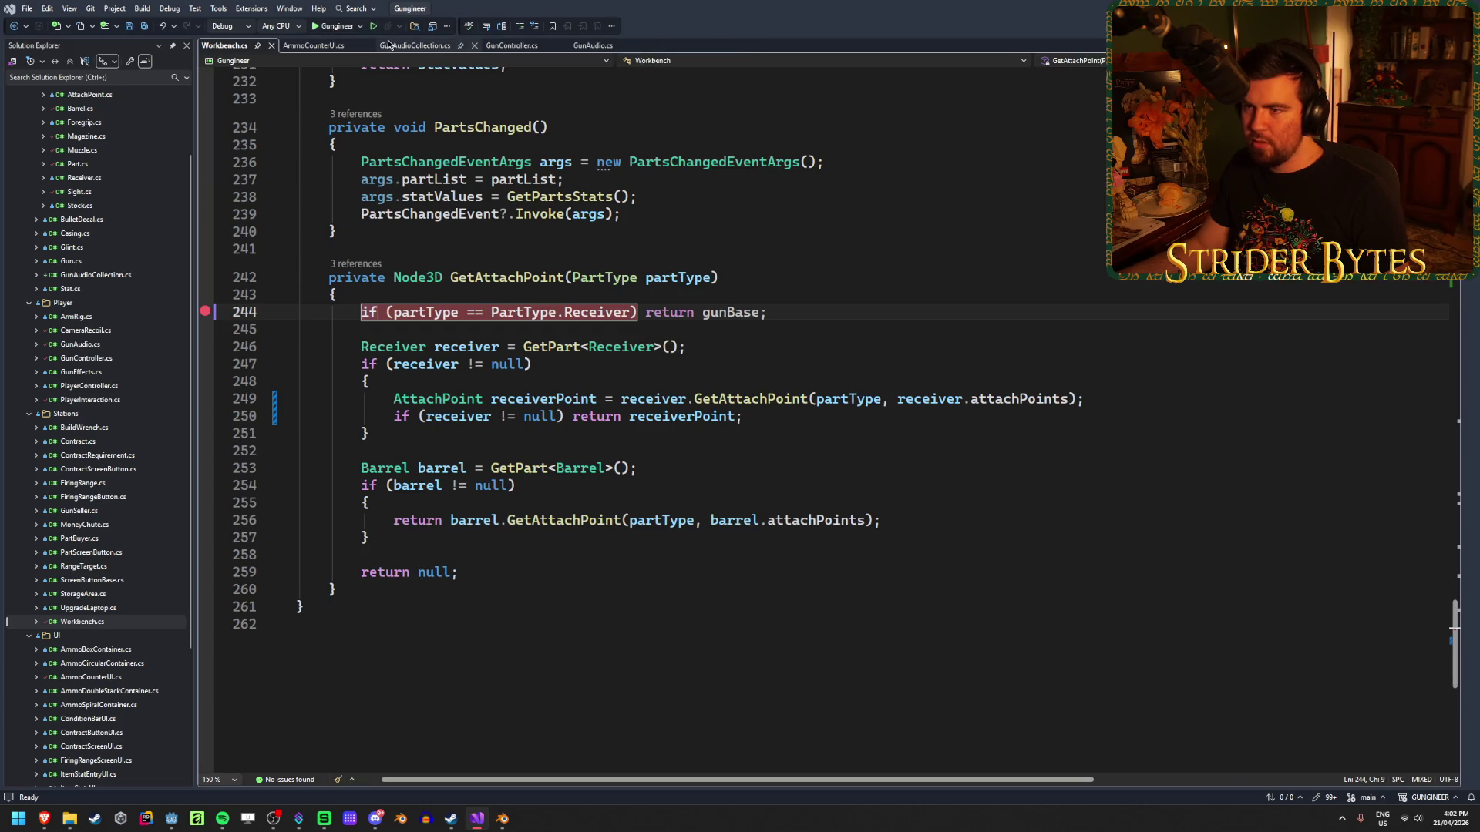
pyautogui.scroll(20, 337, 284)
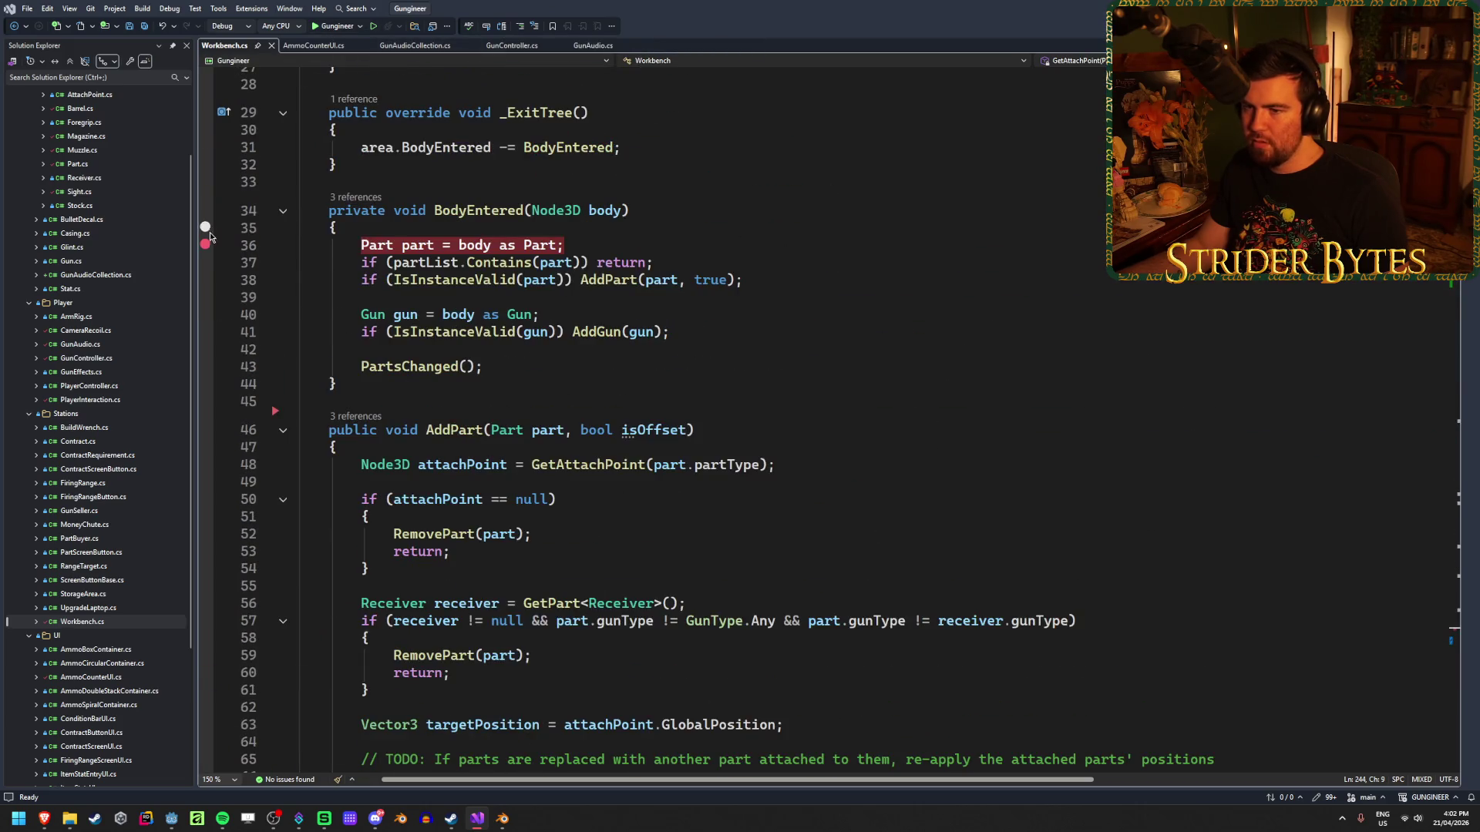
pyautogui.click(205, 244)
pyautogui.click(333, 27)
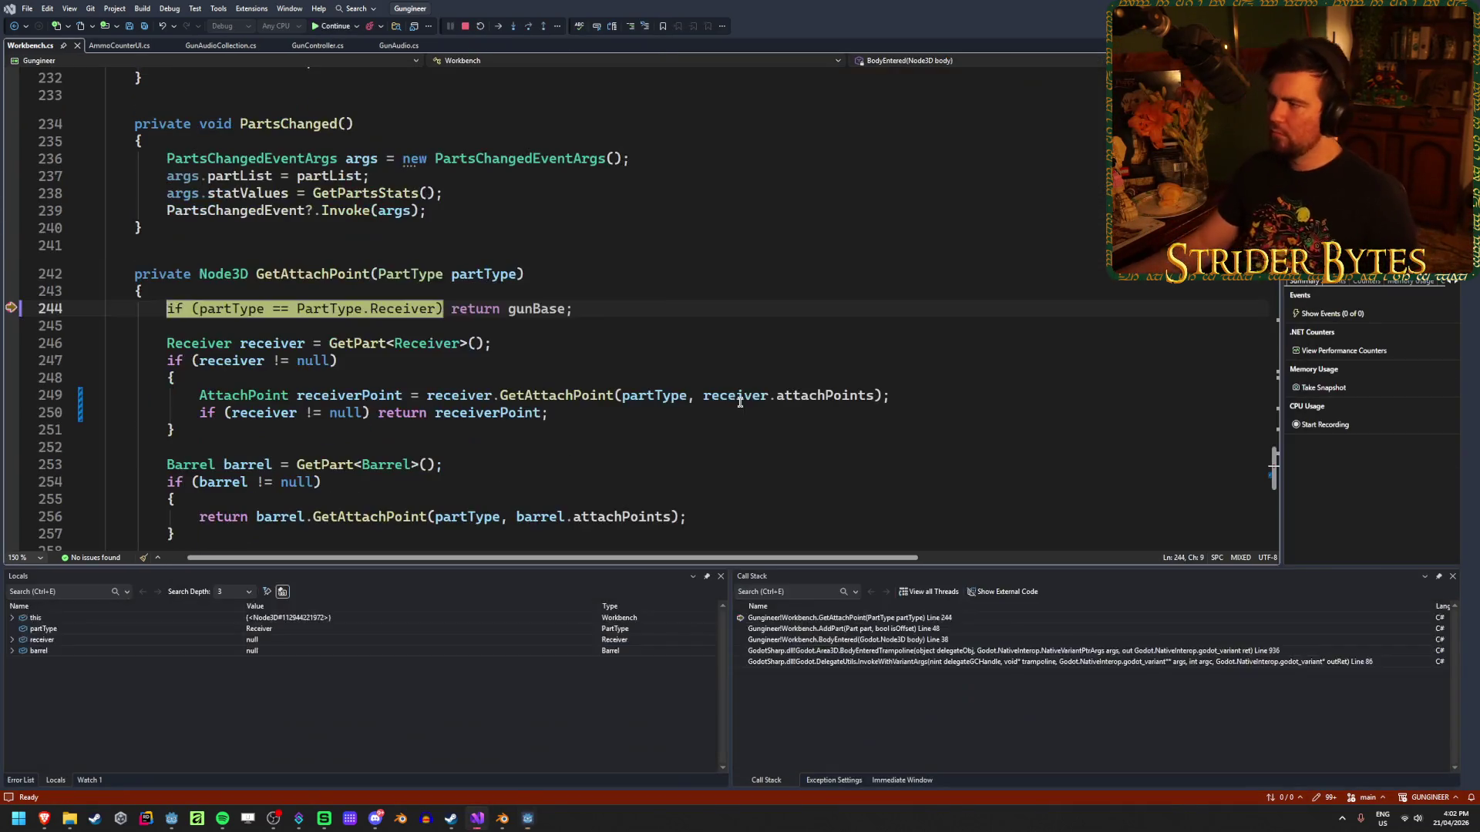
# Resume past earlier hits, place the muzzle on the workbench, and step into the receiver block.
pyautogui.click(330, 26)
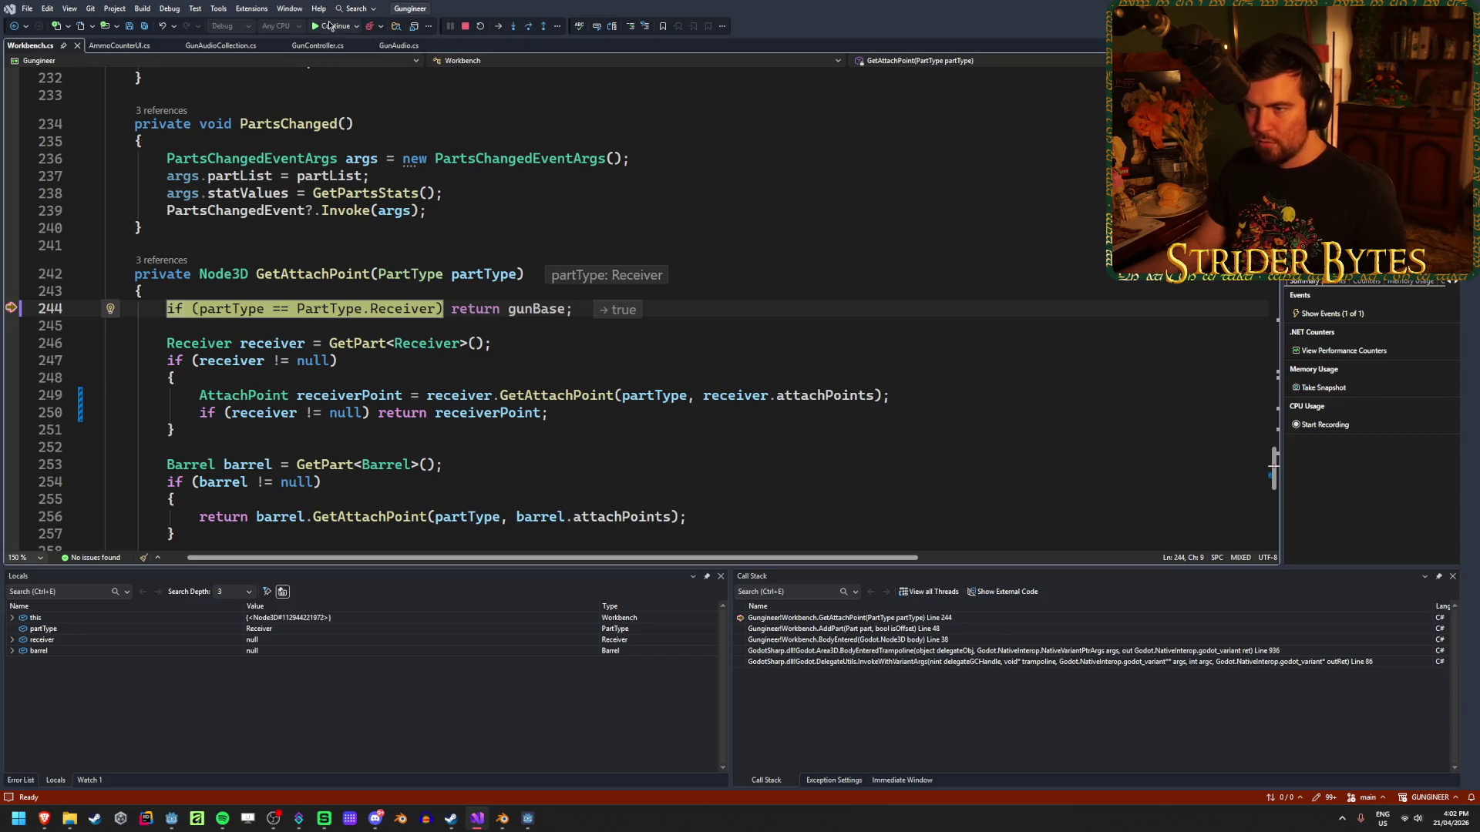
pyautogui.click(330, 26)
pyautogui.click(330, 26)
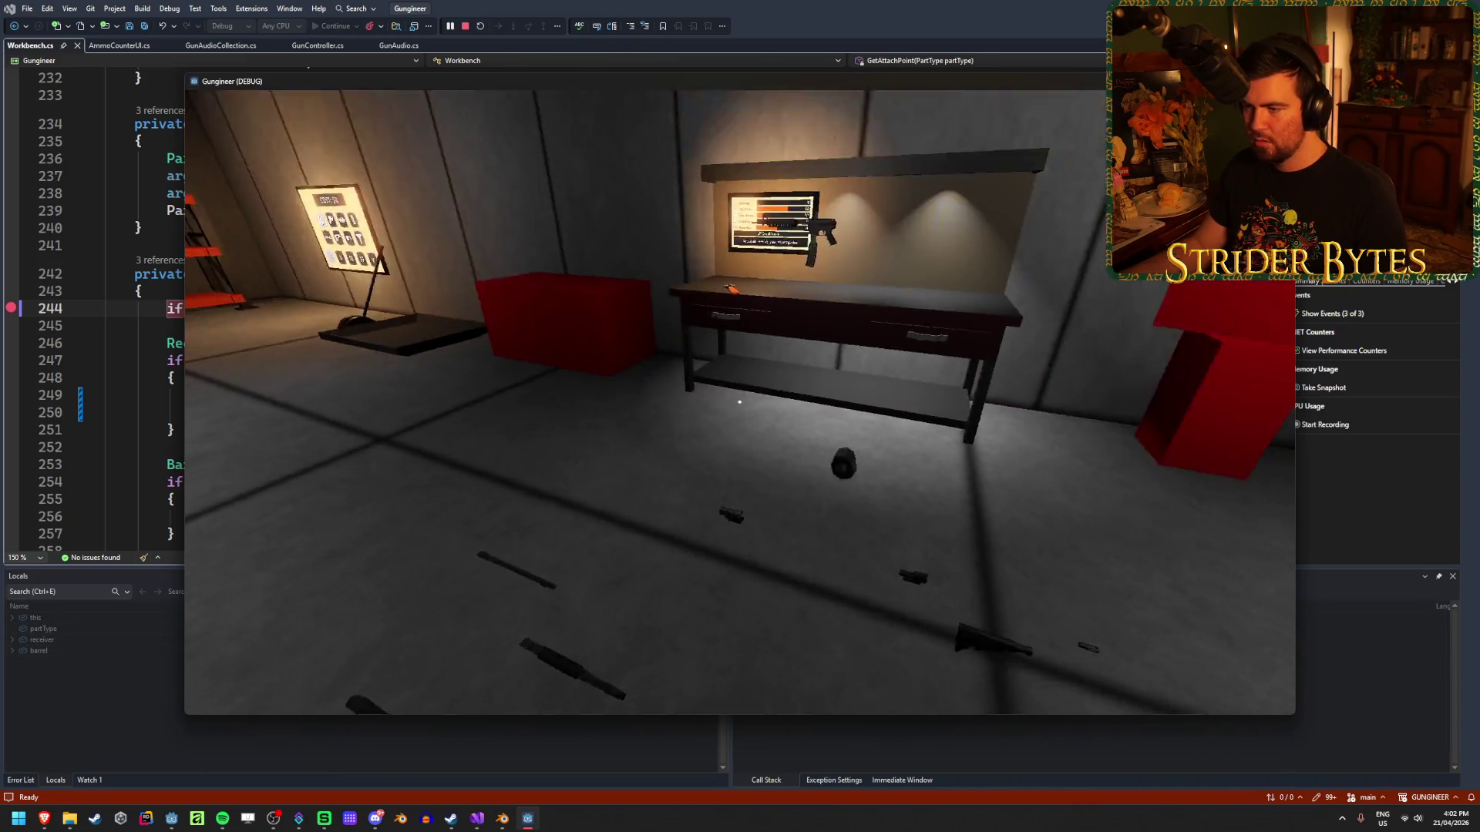
pyautogui.click(739, 401)
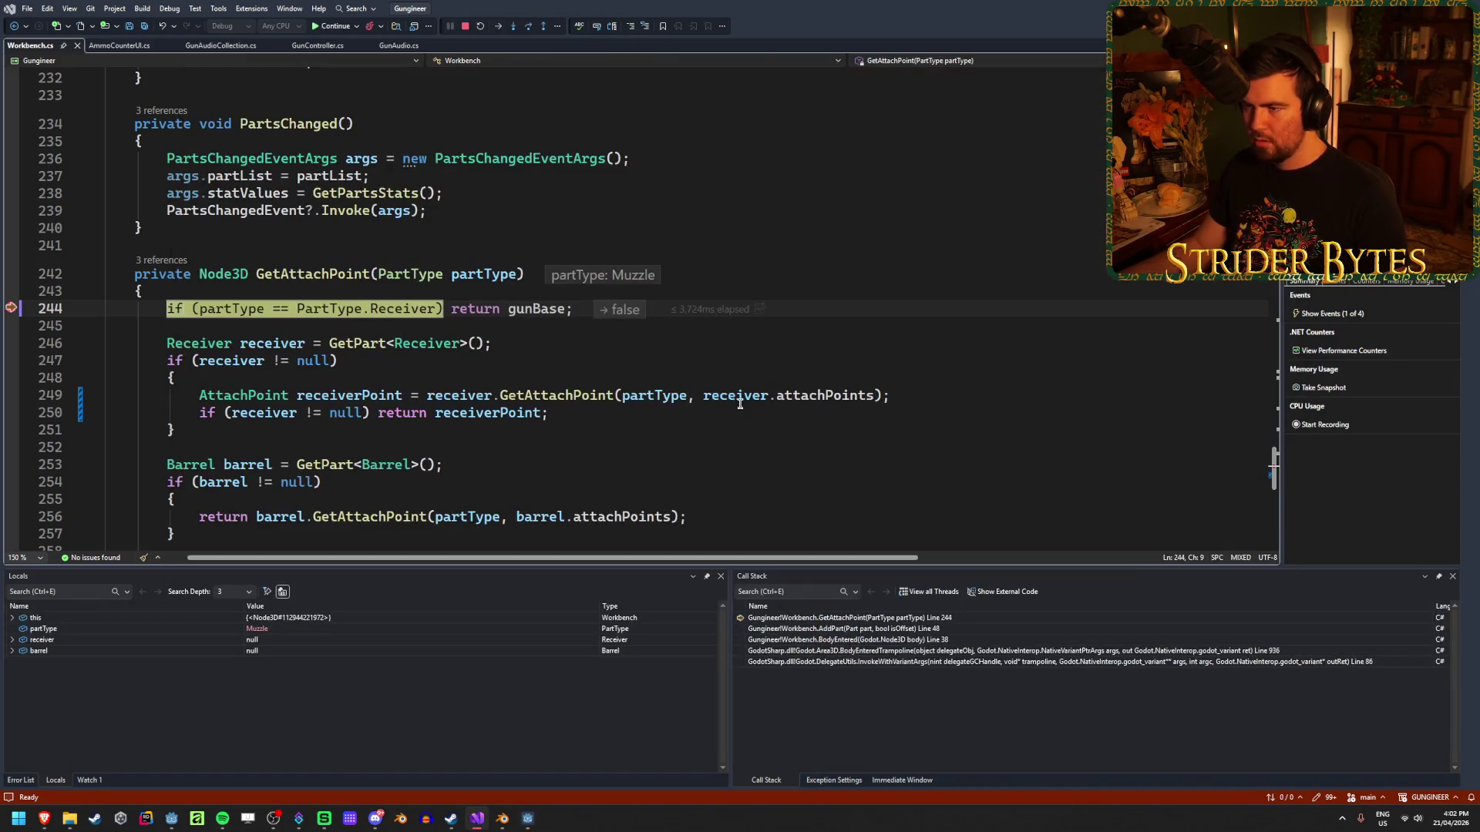
pyautogui.click(528, 28)
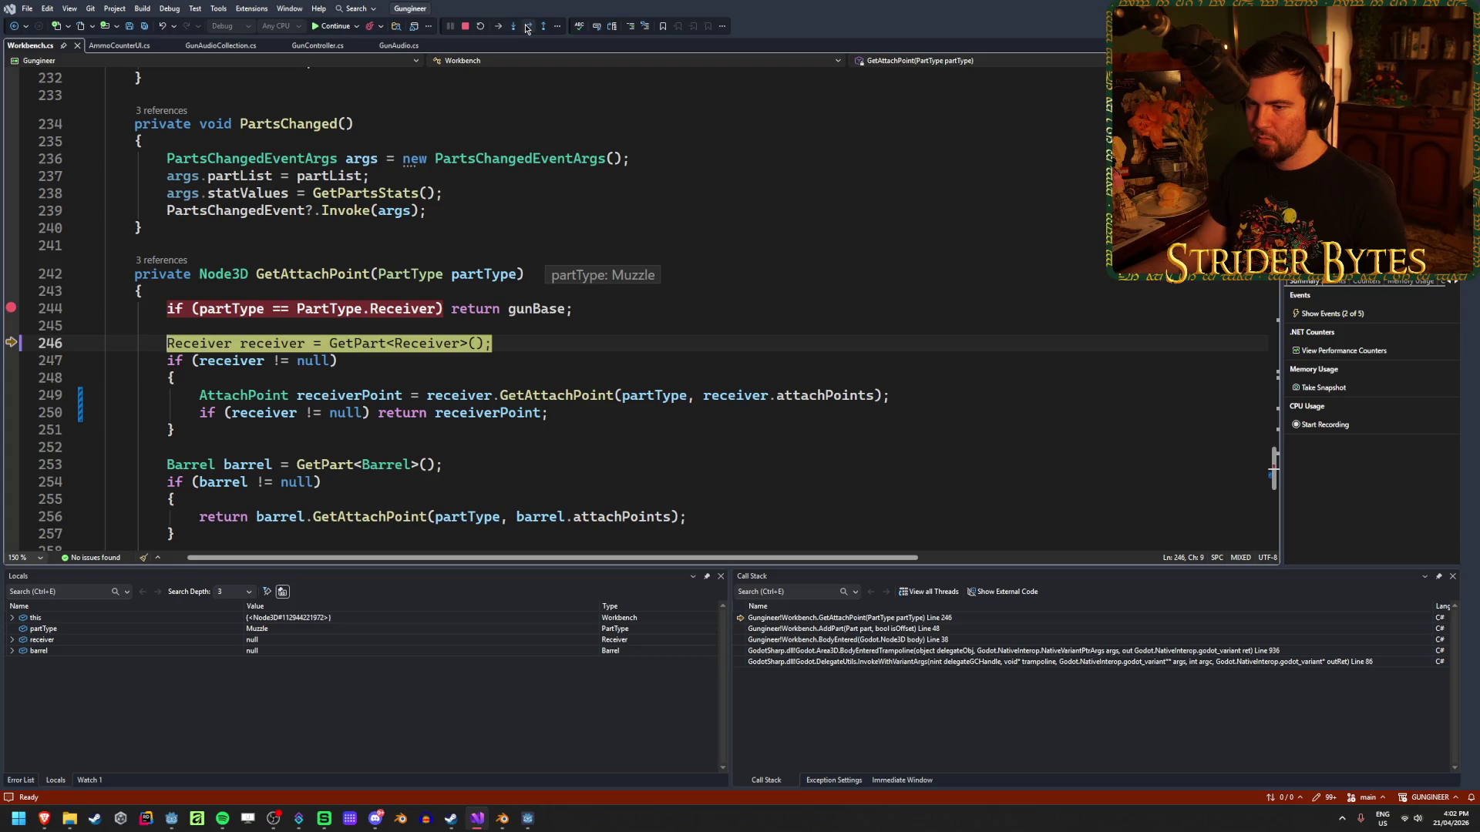
pyautogui.click(527, 29)
pyautogui.click(528, 29)
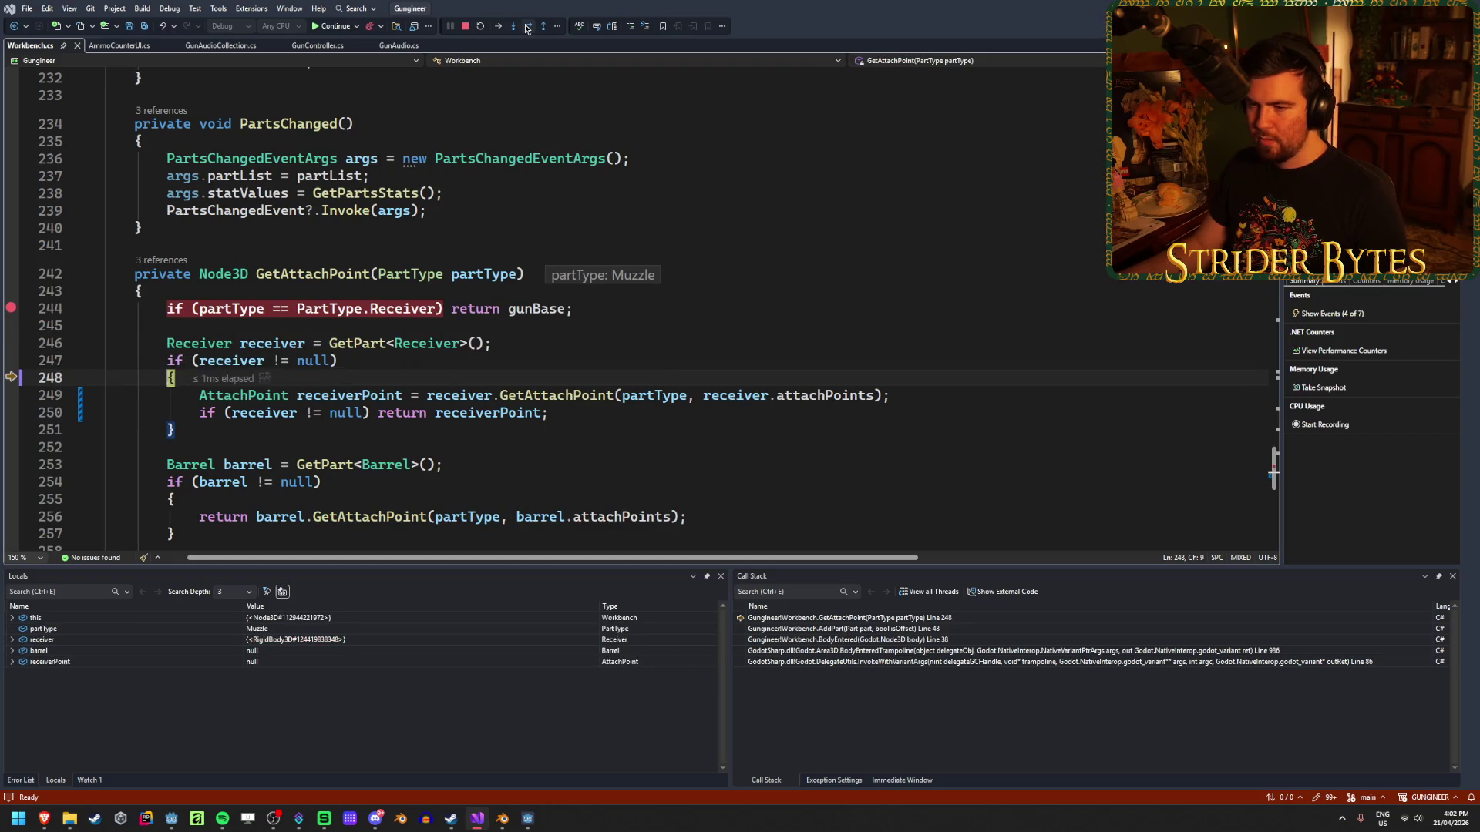
# Step over the receiver lookup and null check, out to AddPart's null check, then resume.
pyautogui.click(527, 28)
pyautogui.click(527, 29)
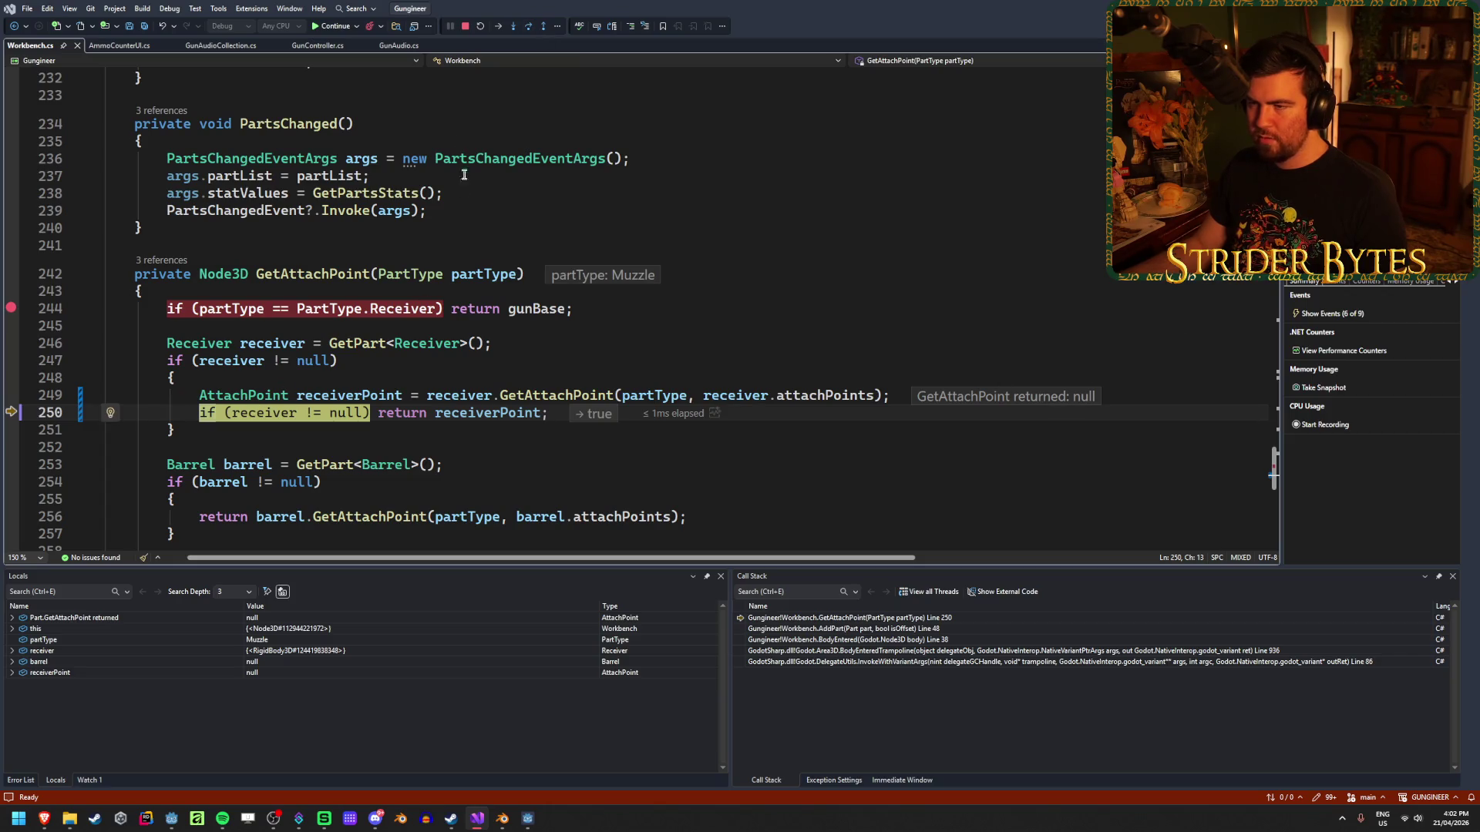
pyautogui.click(528, 29)
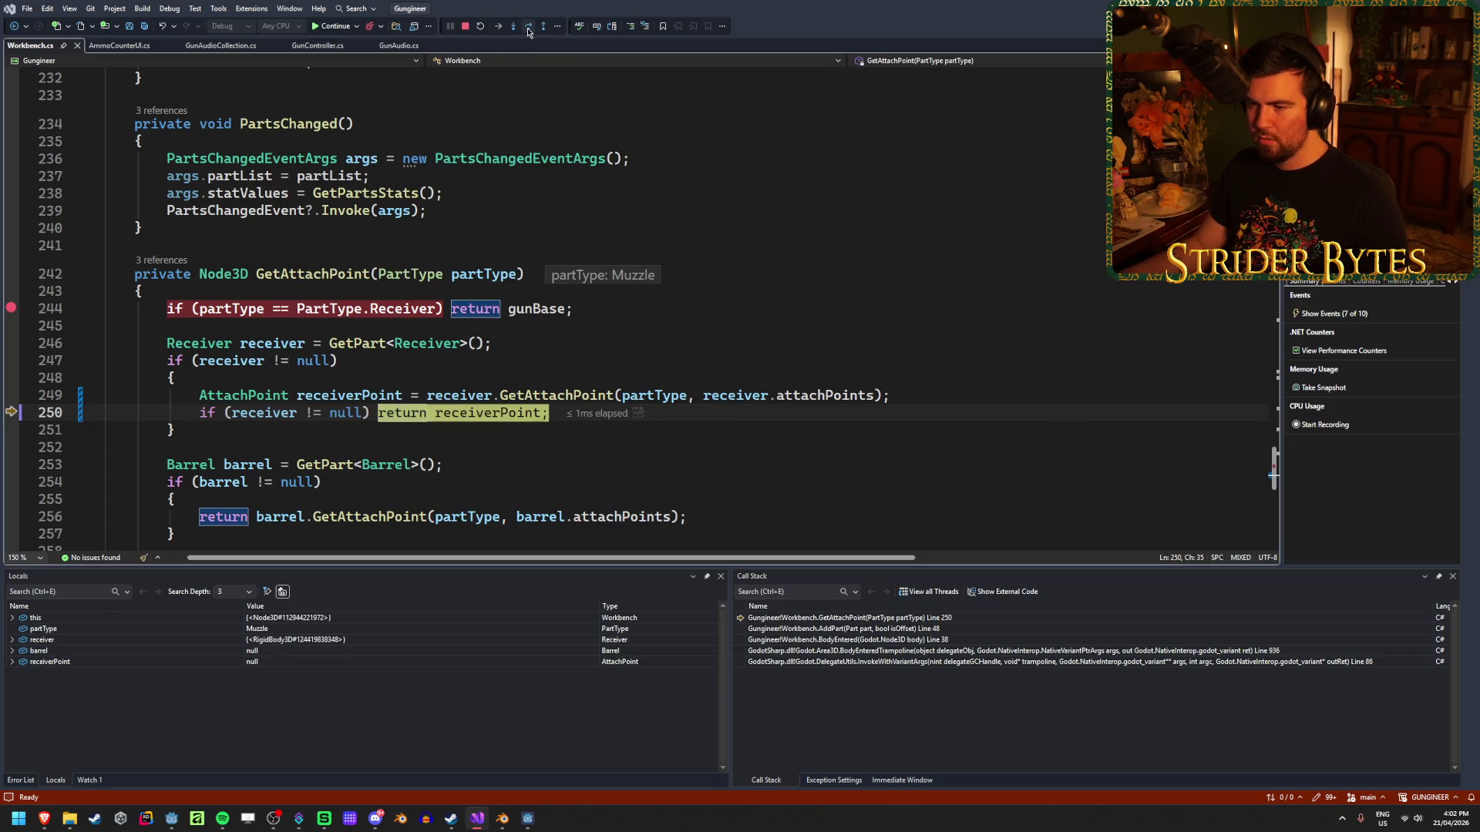
pyautogui.click(528, 29)
pyautogui.scroll(3, 445, 369)
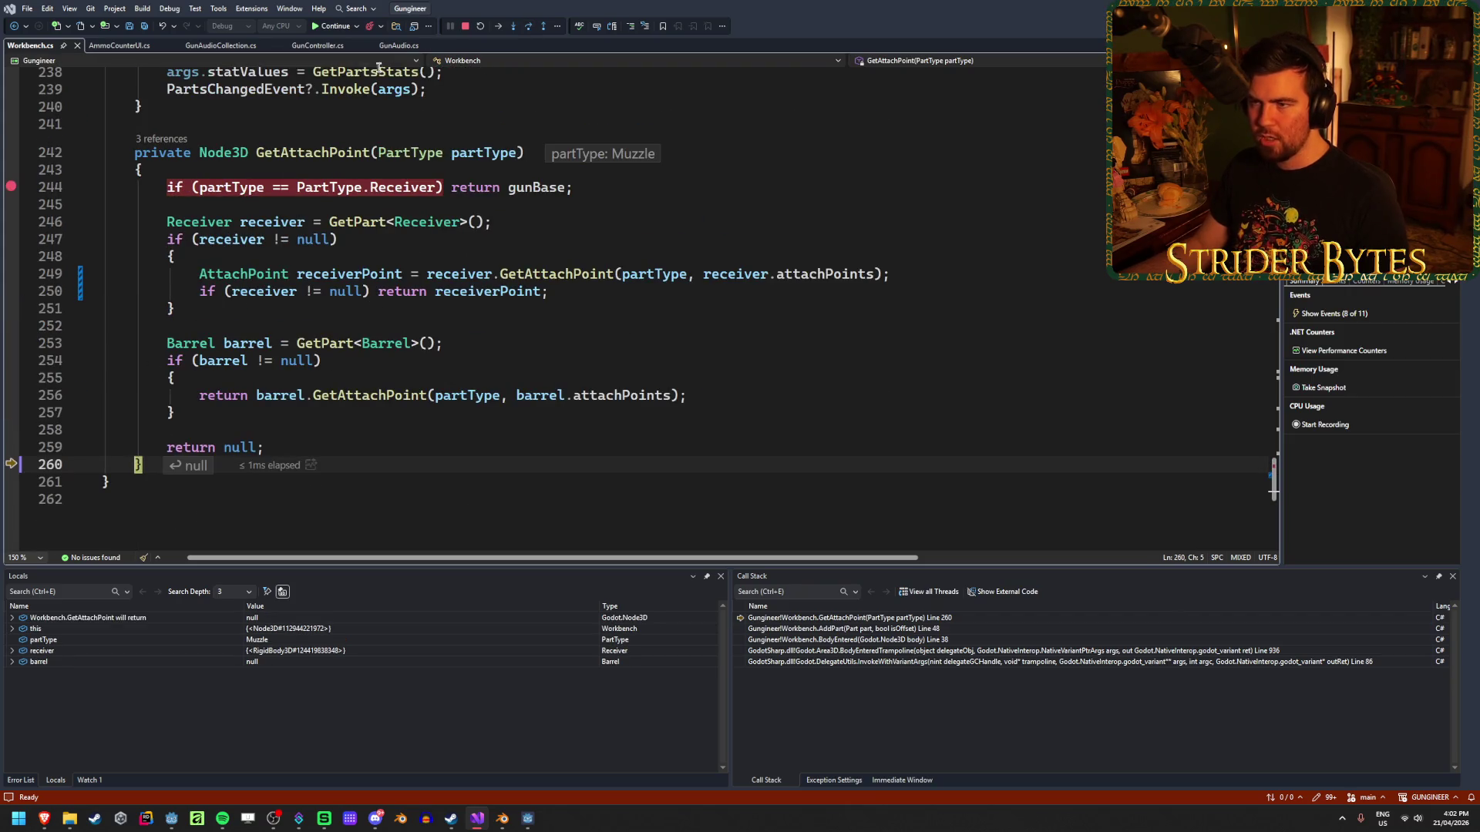
pyautogui.click(527, 30)
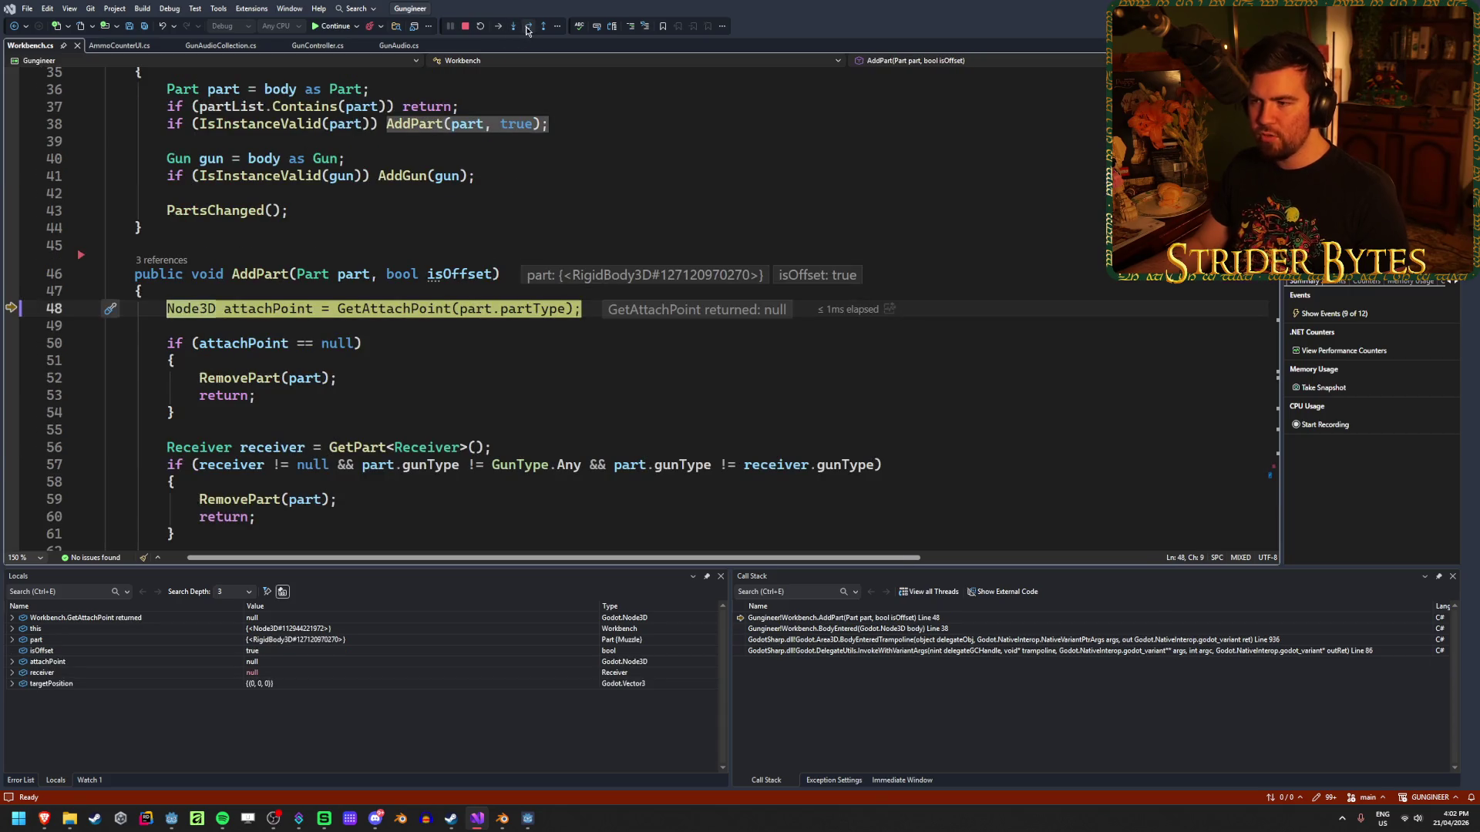
pyautogui.click(527, 28)
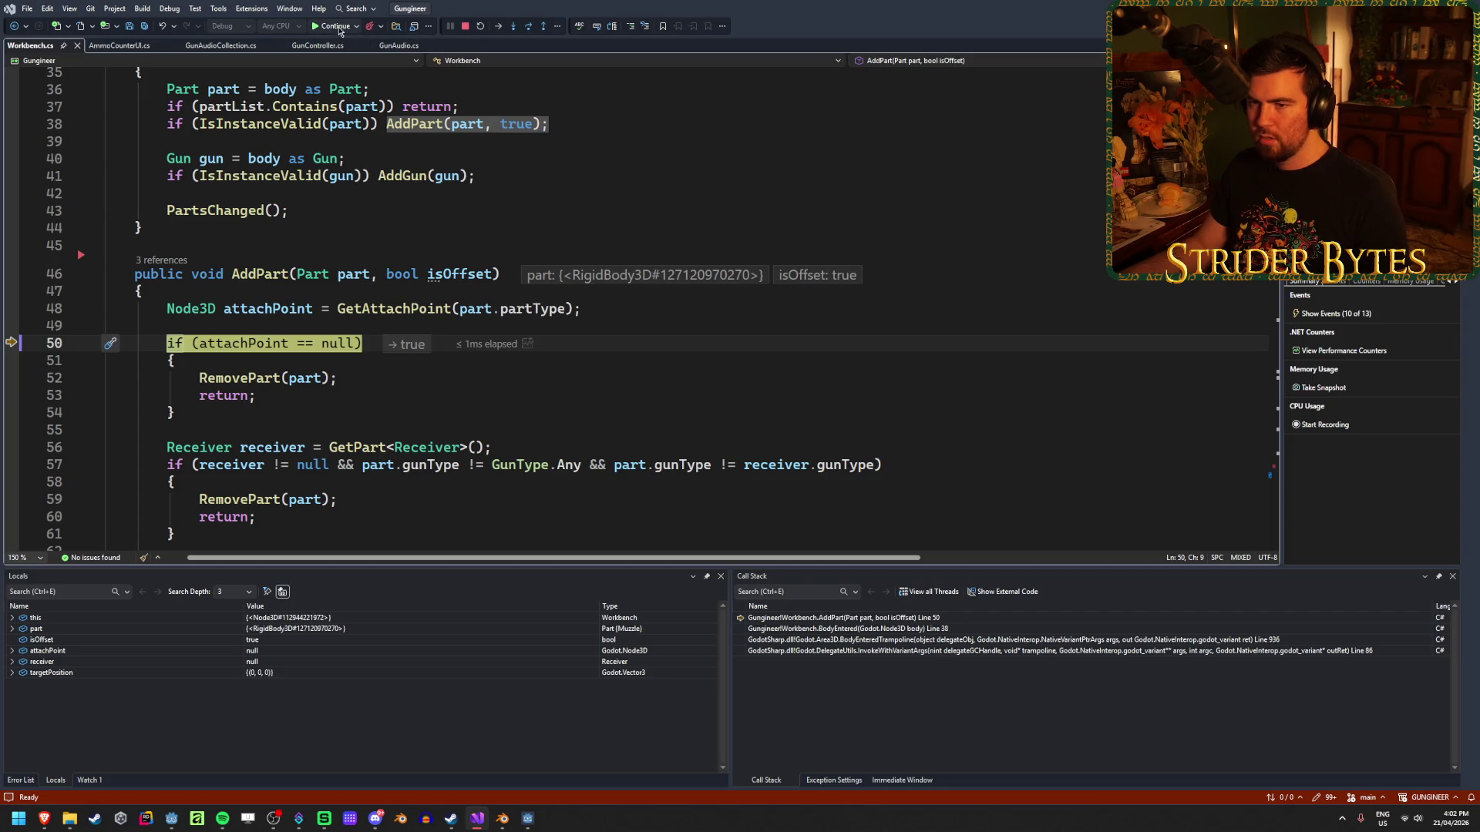
pyautogui.click(336, 27)
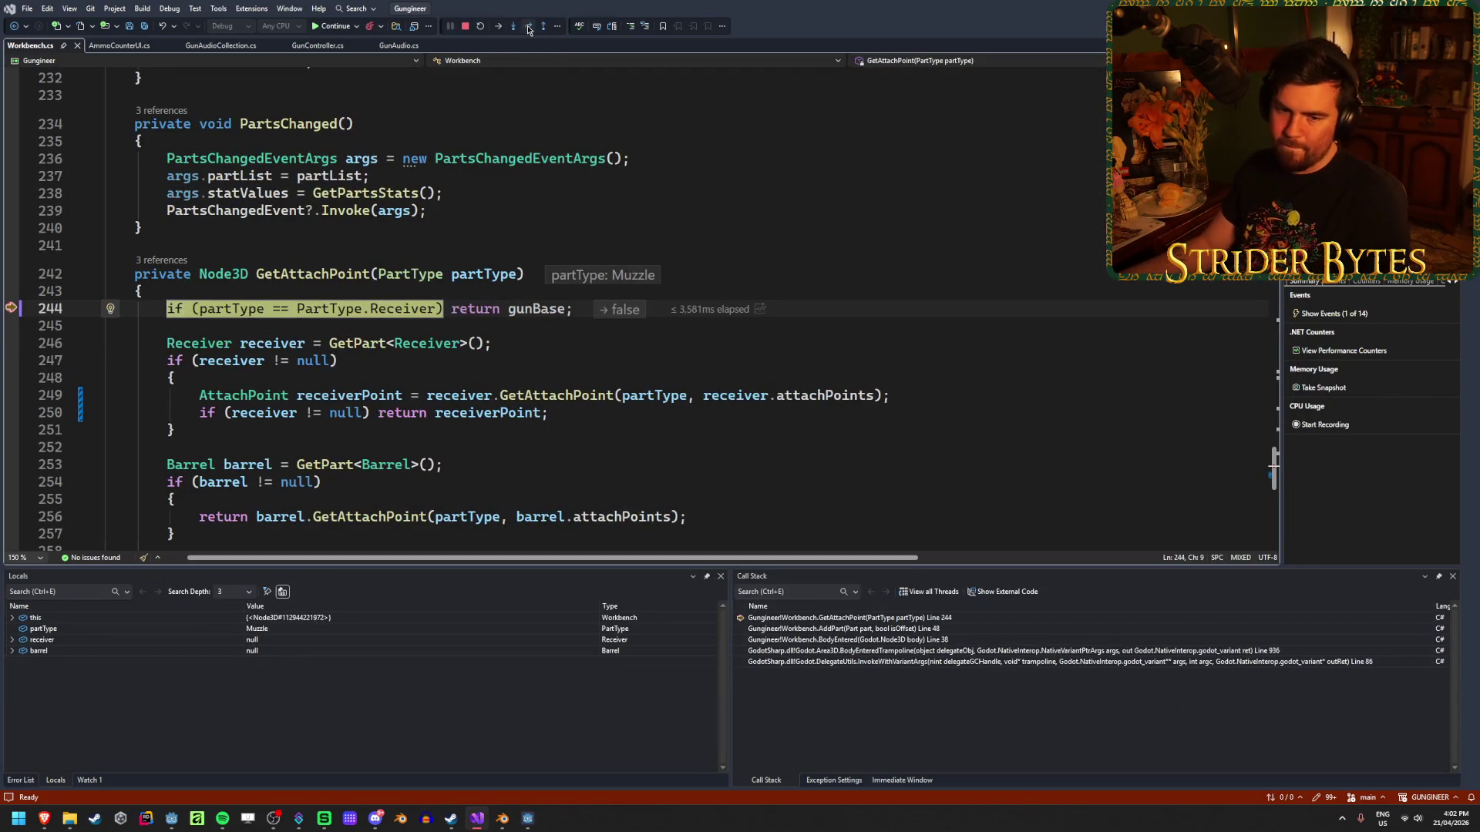
# Step through the next GetAttachPoint call to the receiver null check, then stop debugging.
pyautogui.click(529, 28)
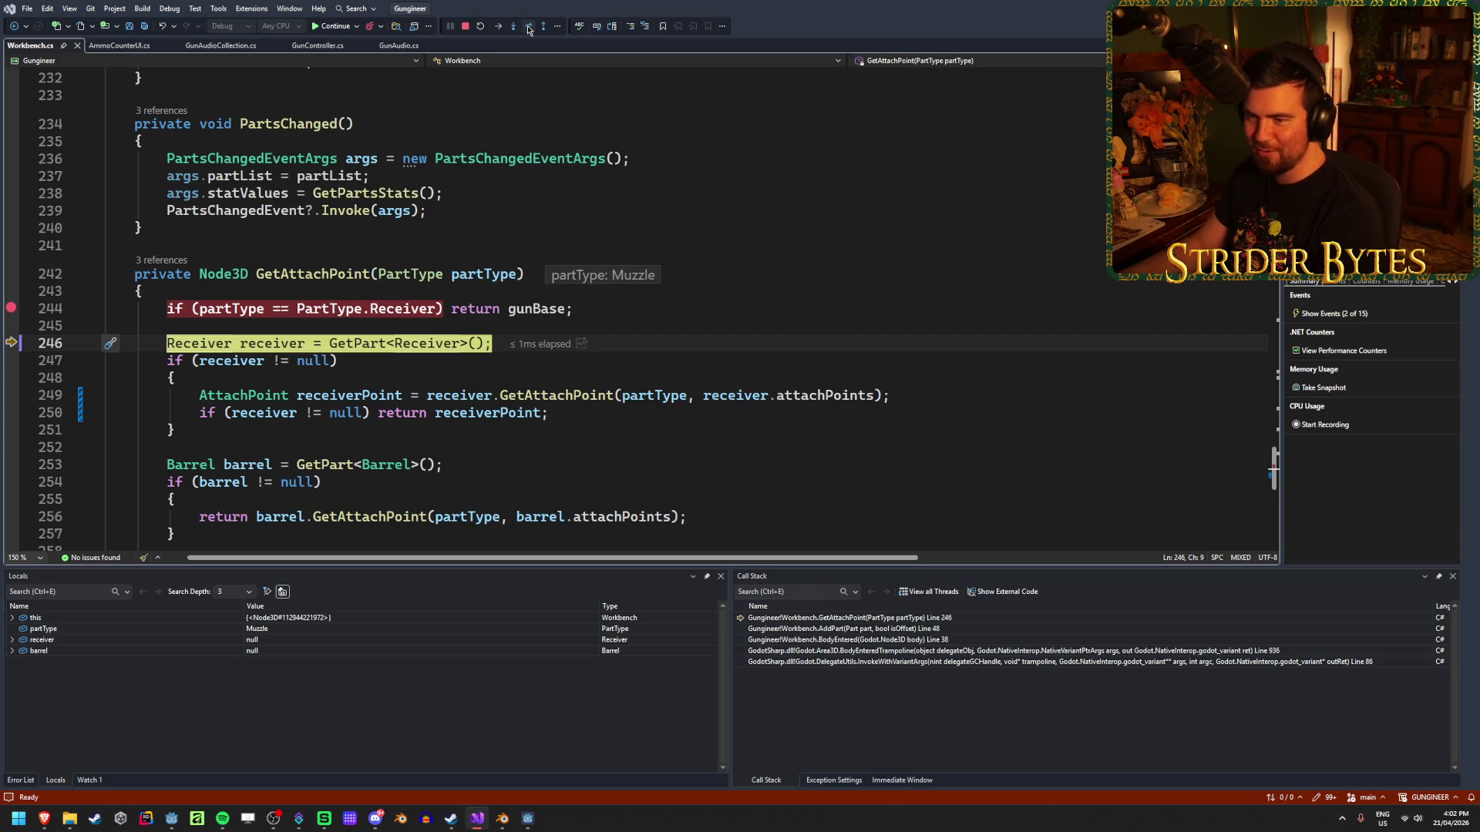
pyautogui.click(529, 29)
pyautogui.click(528, 29)
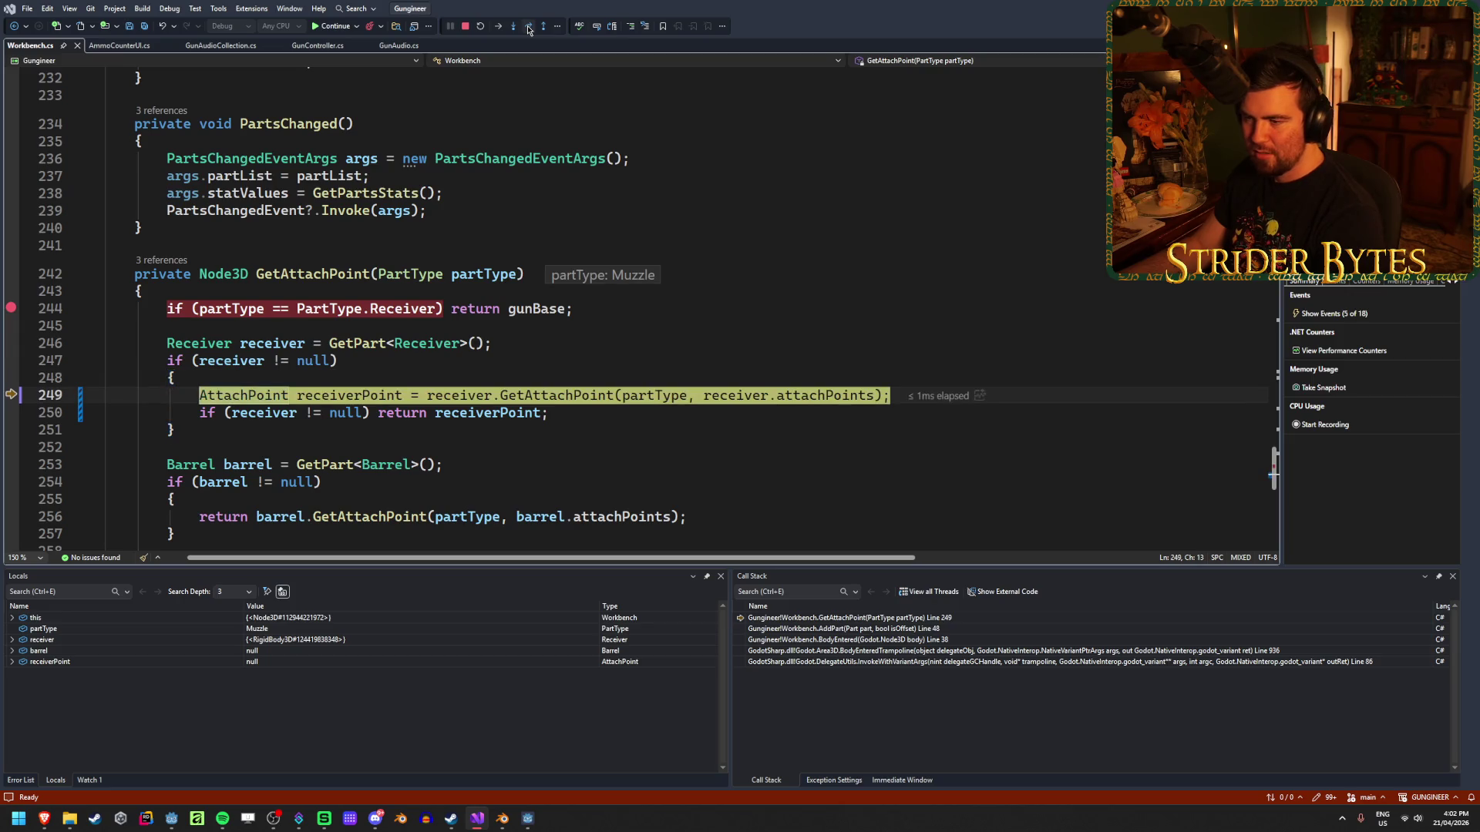
pyautogui.click(528, 29)
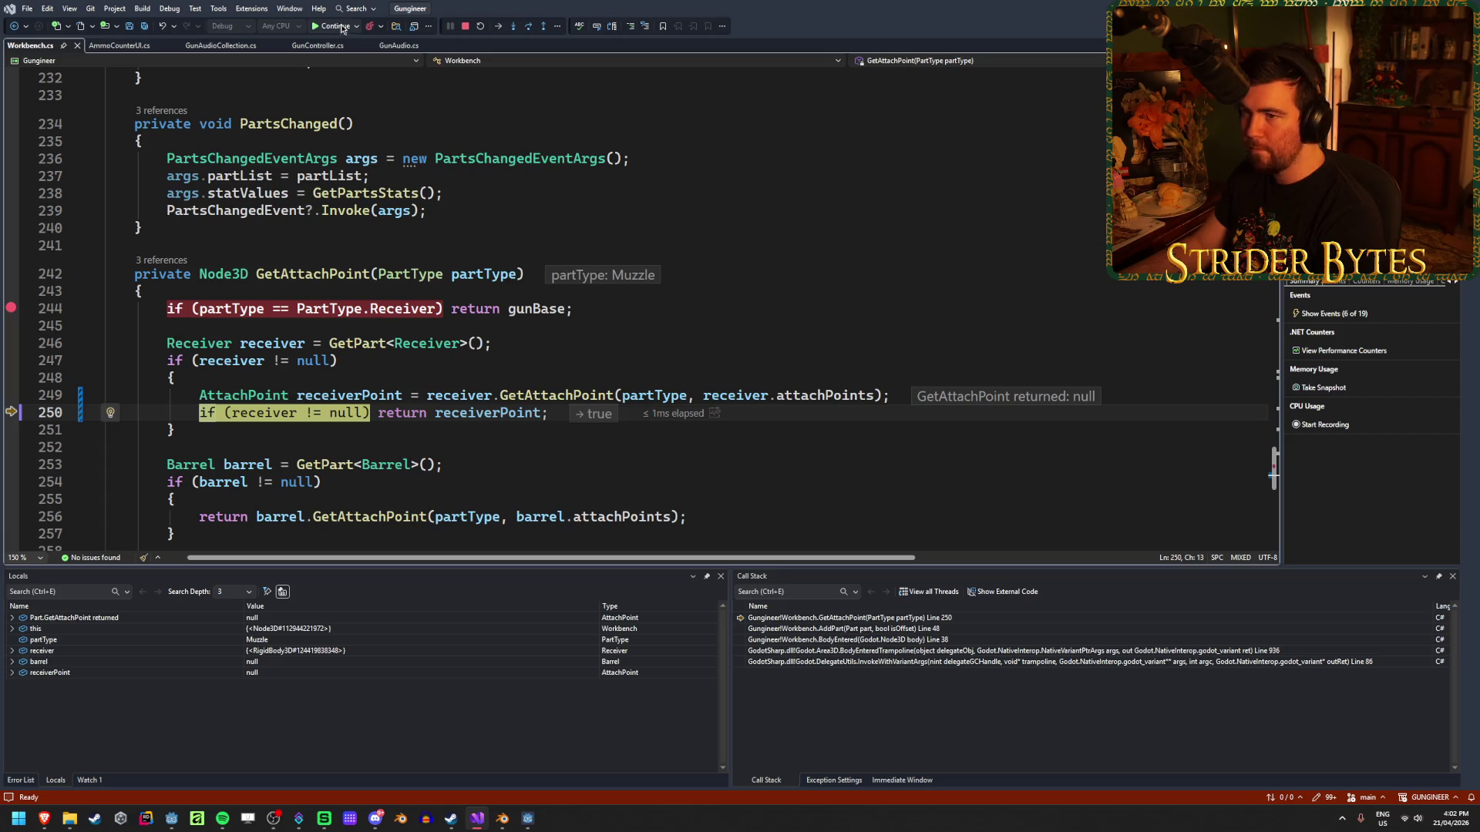
pyautogui.click(466, 26)
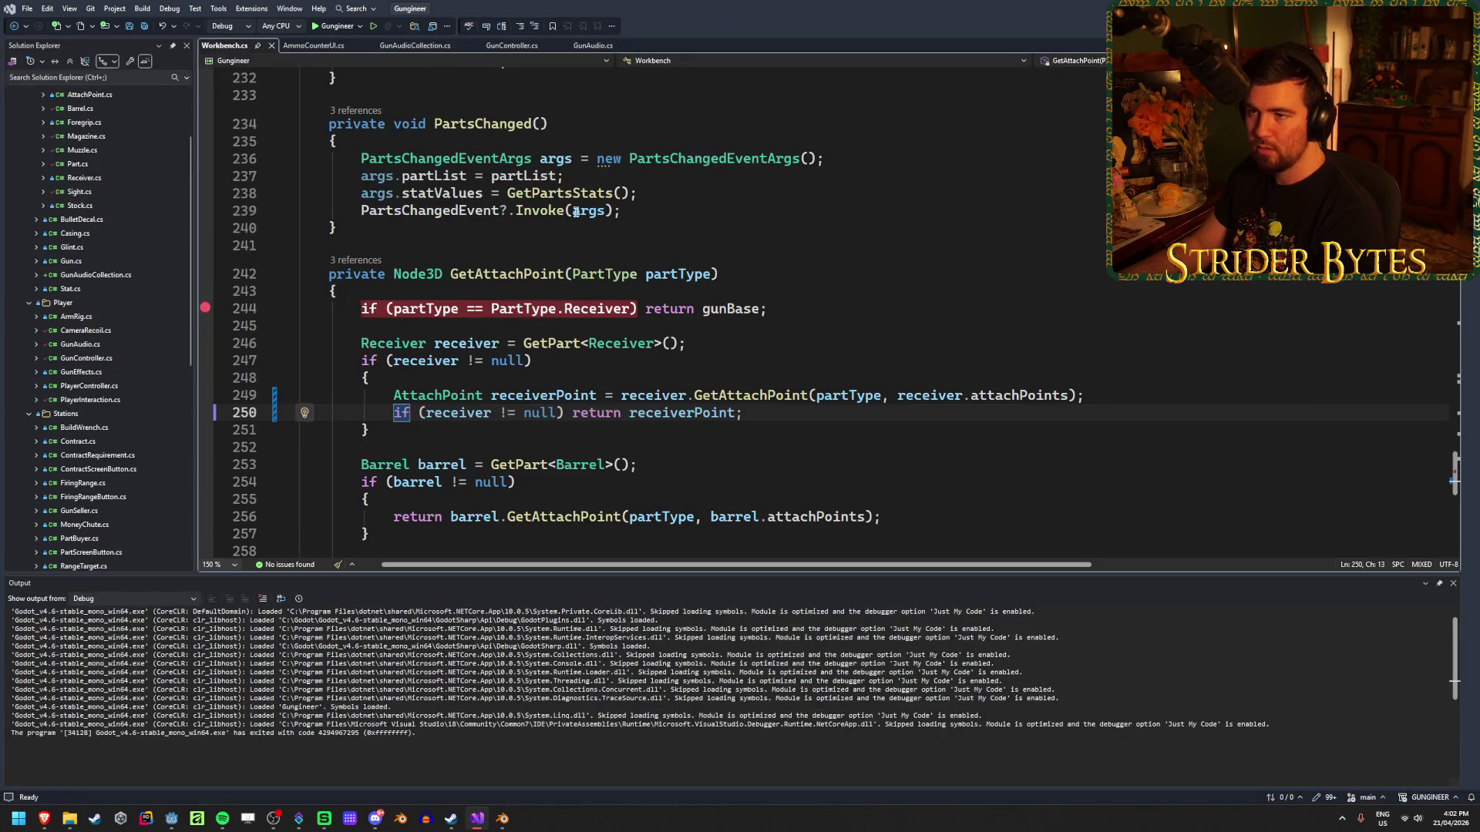
# Change line 250's condition to receiverPoint != null, save, clear the line 244 breakpoint, and relaunch the game.
pyautogui.click(493, 412)
pyautogui.write('Point')
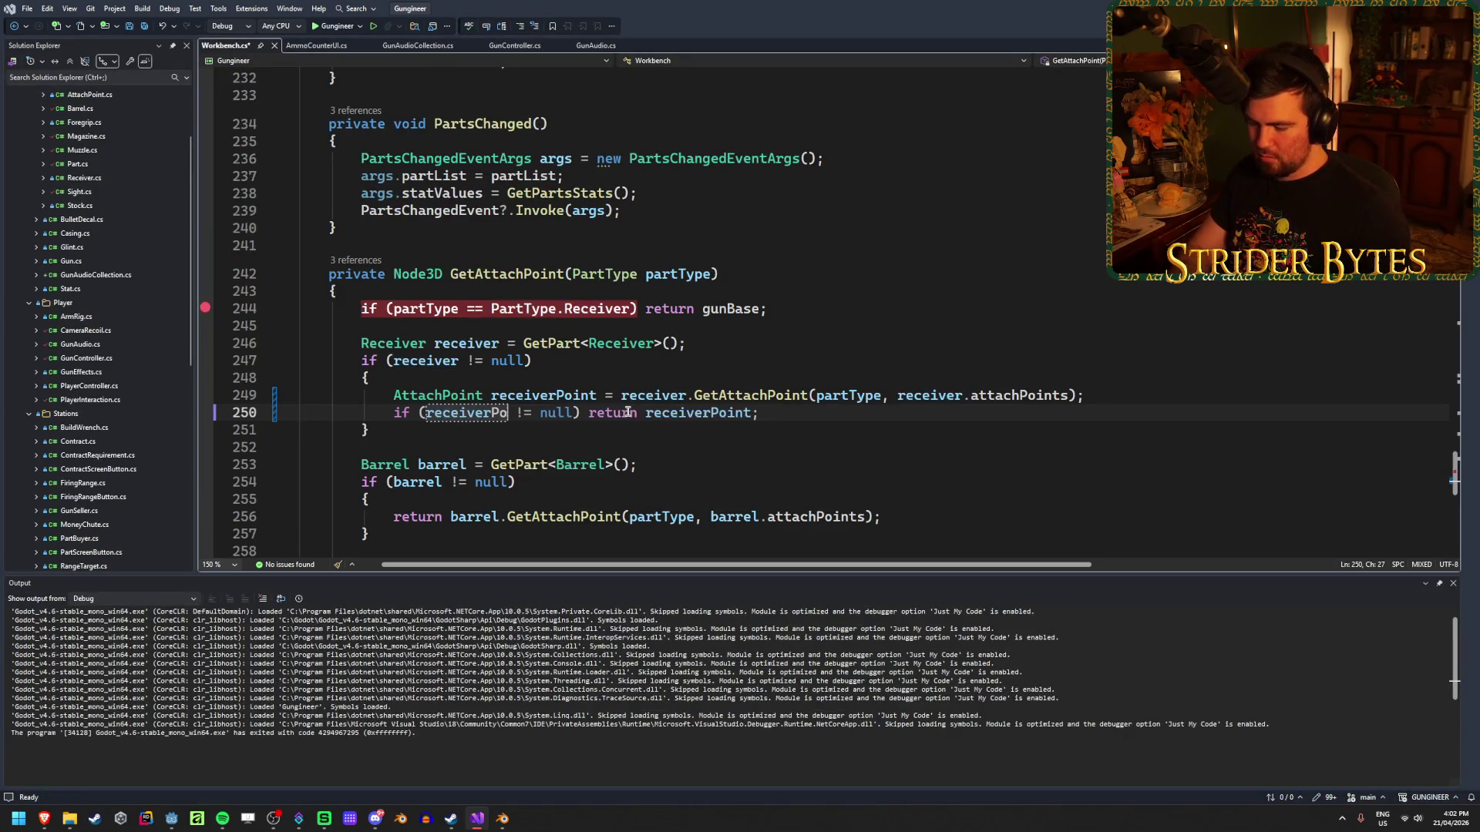
pyautogui.hotkey('ctrl', 's')
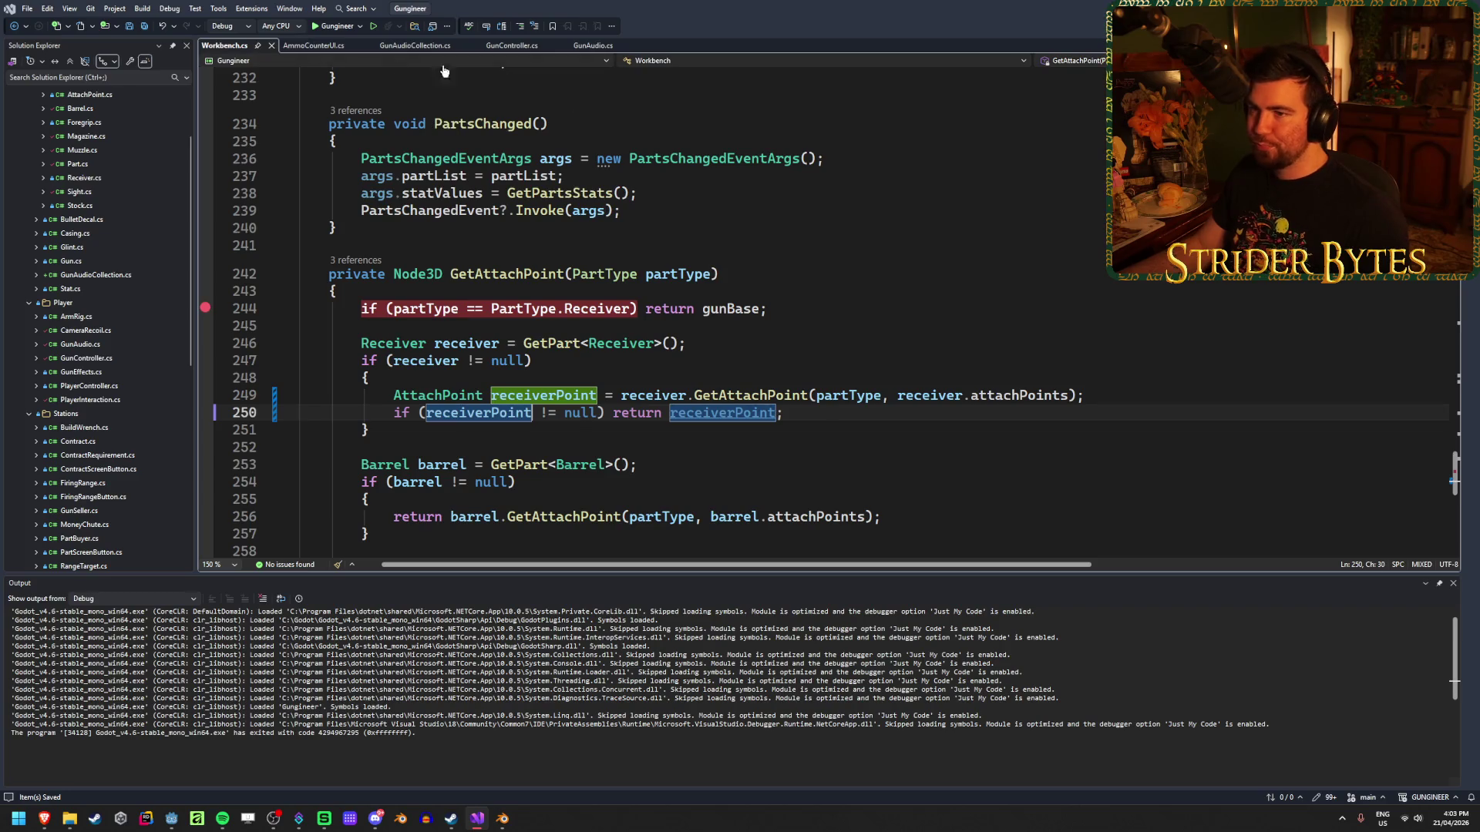
pyautogui.click(205, 308)
pyautogui.hotkey('alt', 'Tab')
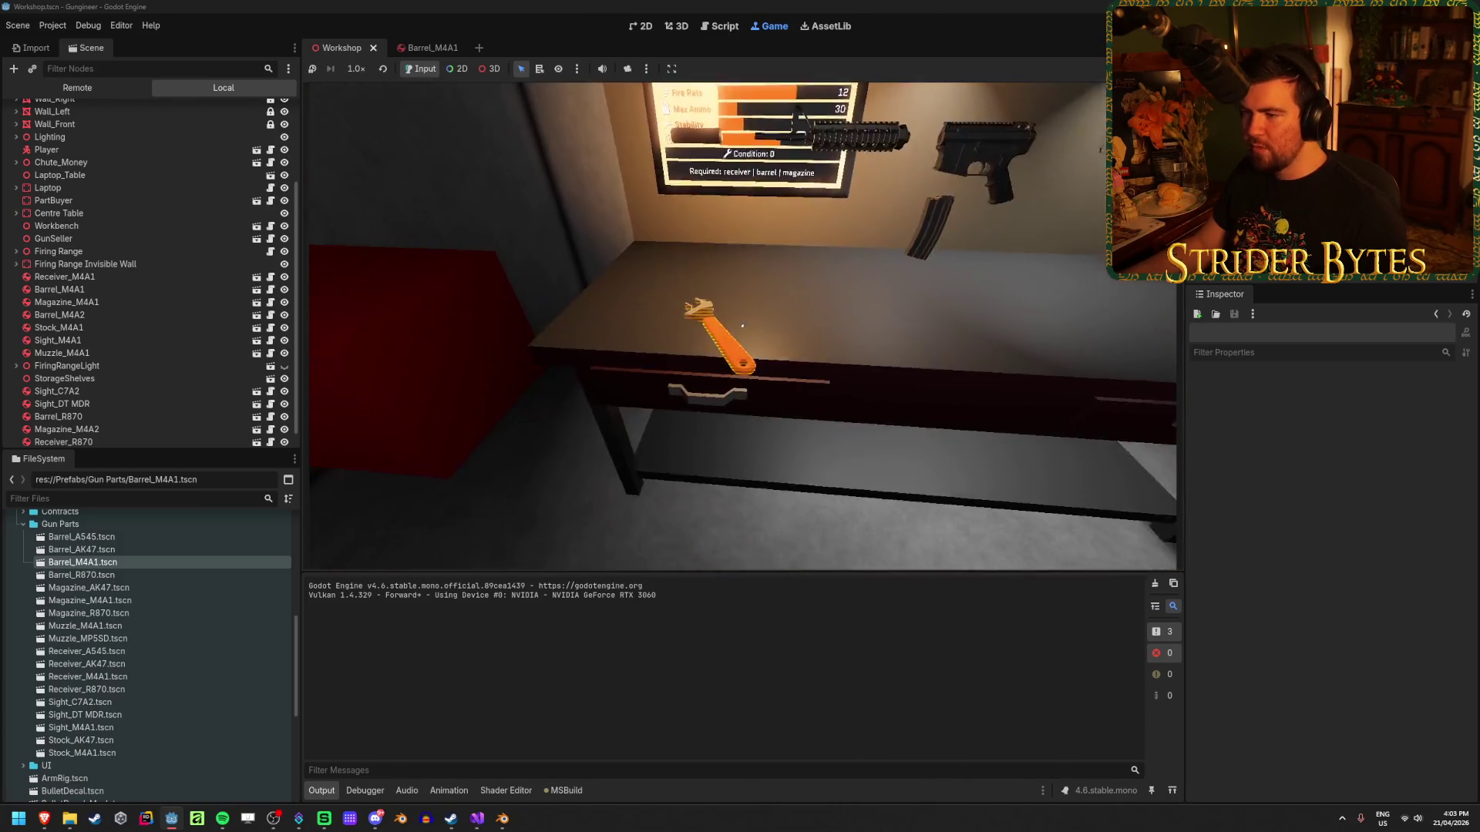
# Test-fire the M4A1 at the wall and the range targets, then stop the game with F8.
pyautogui.click(742, 326)
pyautogui.moveTo(742, 326); pyautogui.dragTo(742, 326)
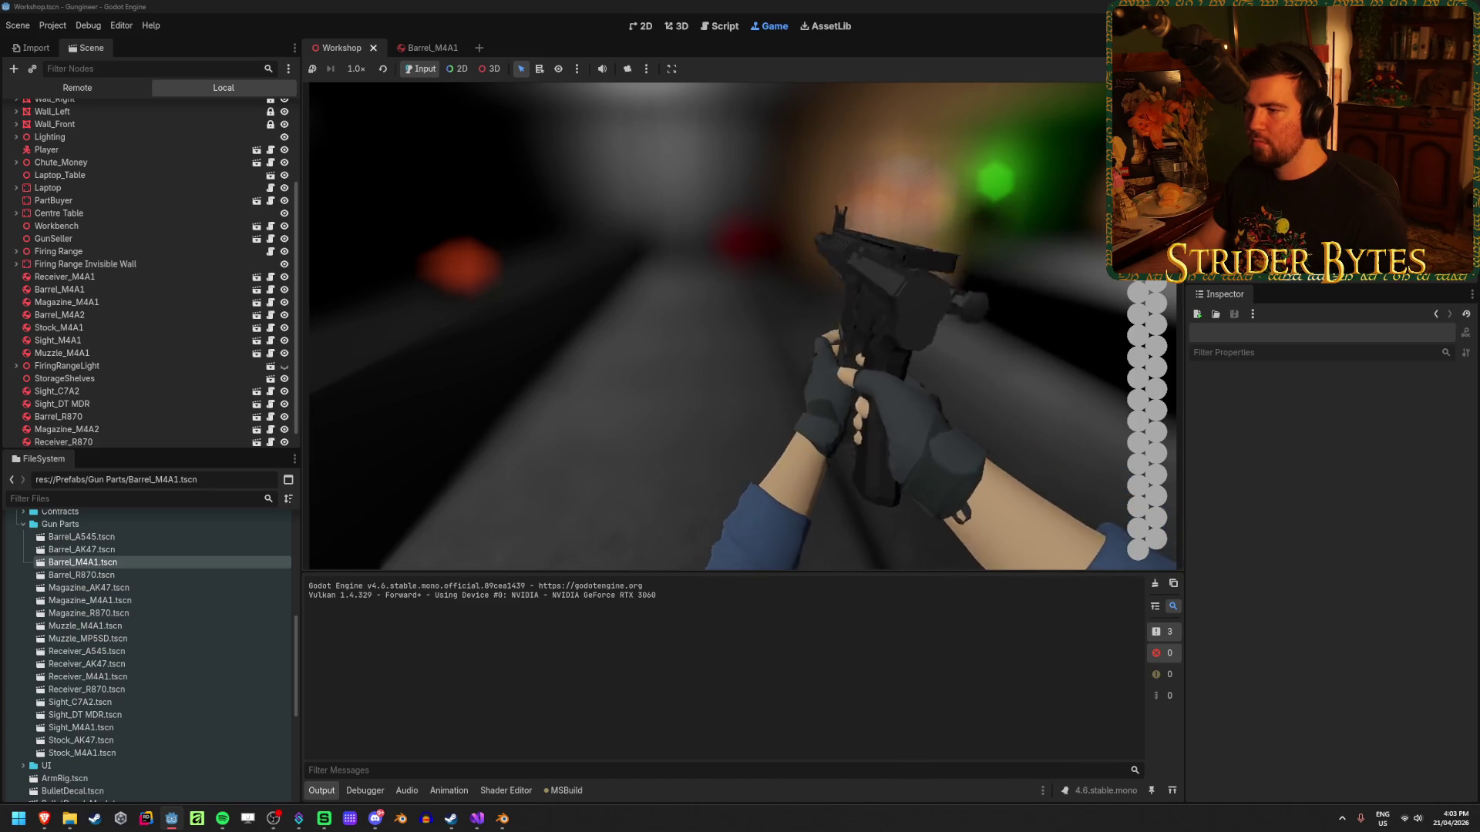
pyautogui.press('w')
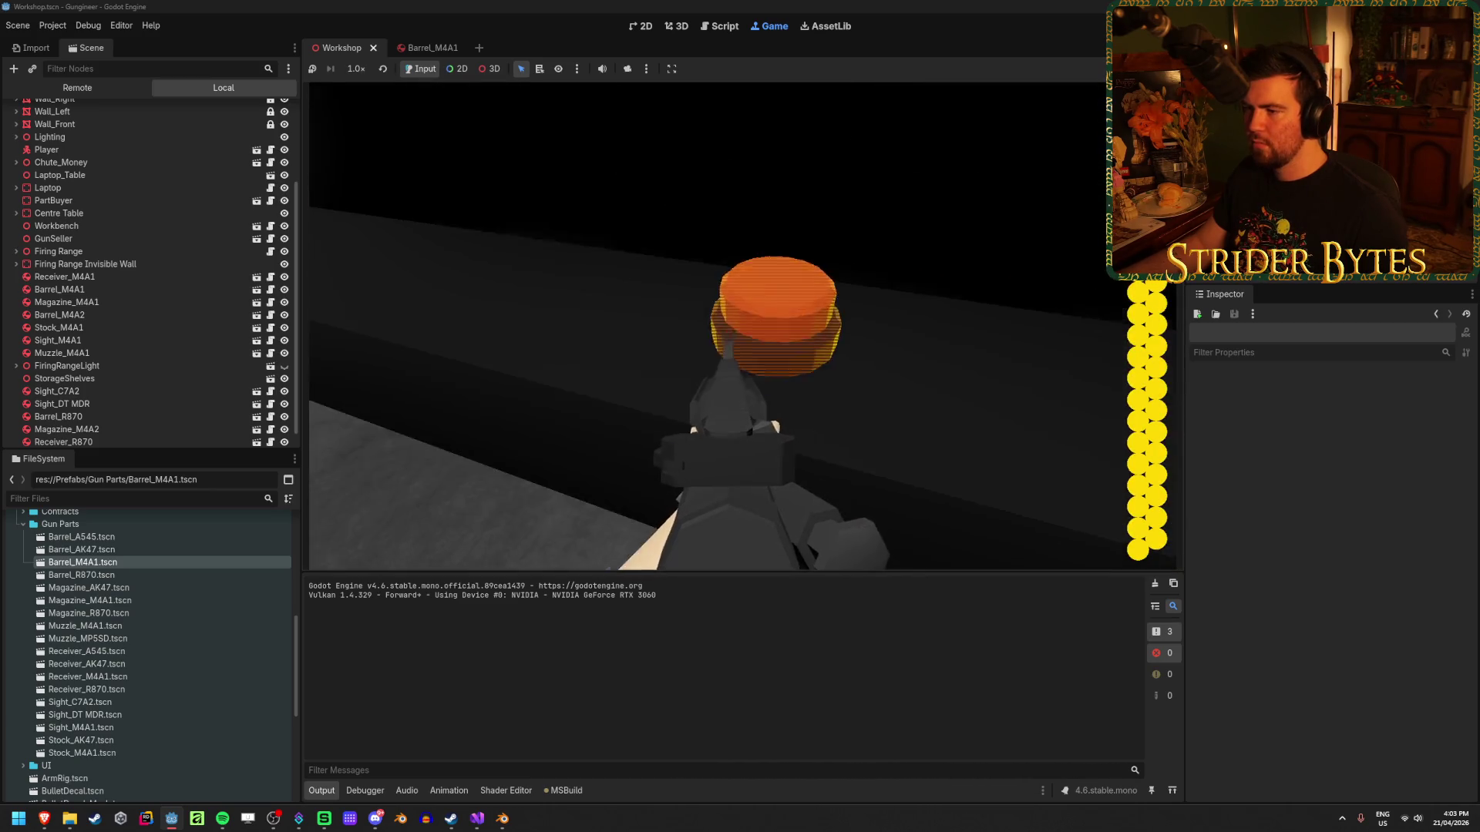
pyautogui.press('e')
pyautogui.click(744, 327)
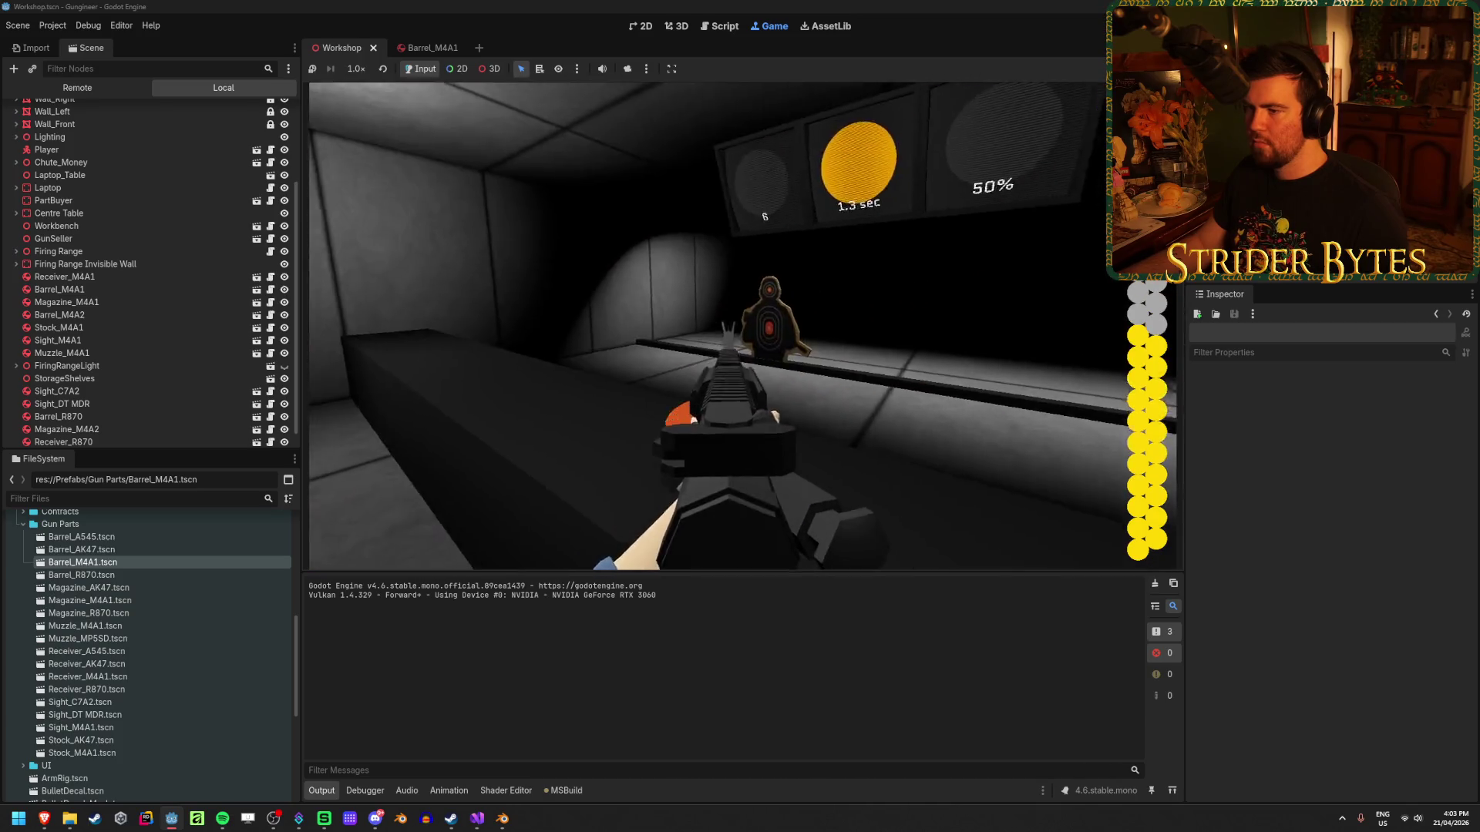
pyautogui.click(744, 326)
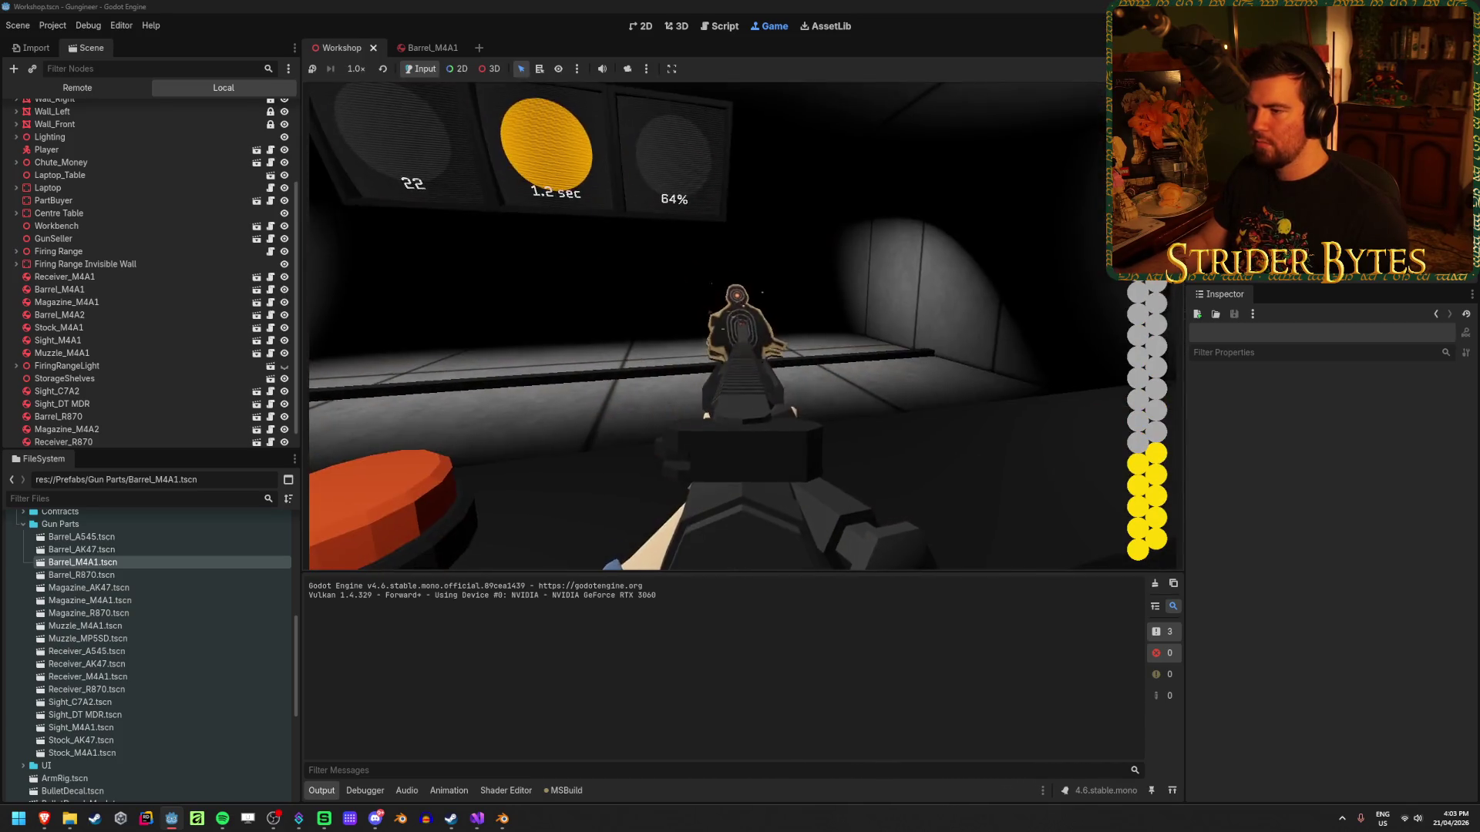
pyautogui.click(744, 326)
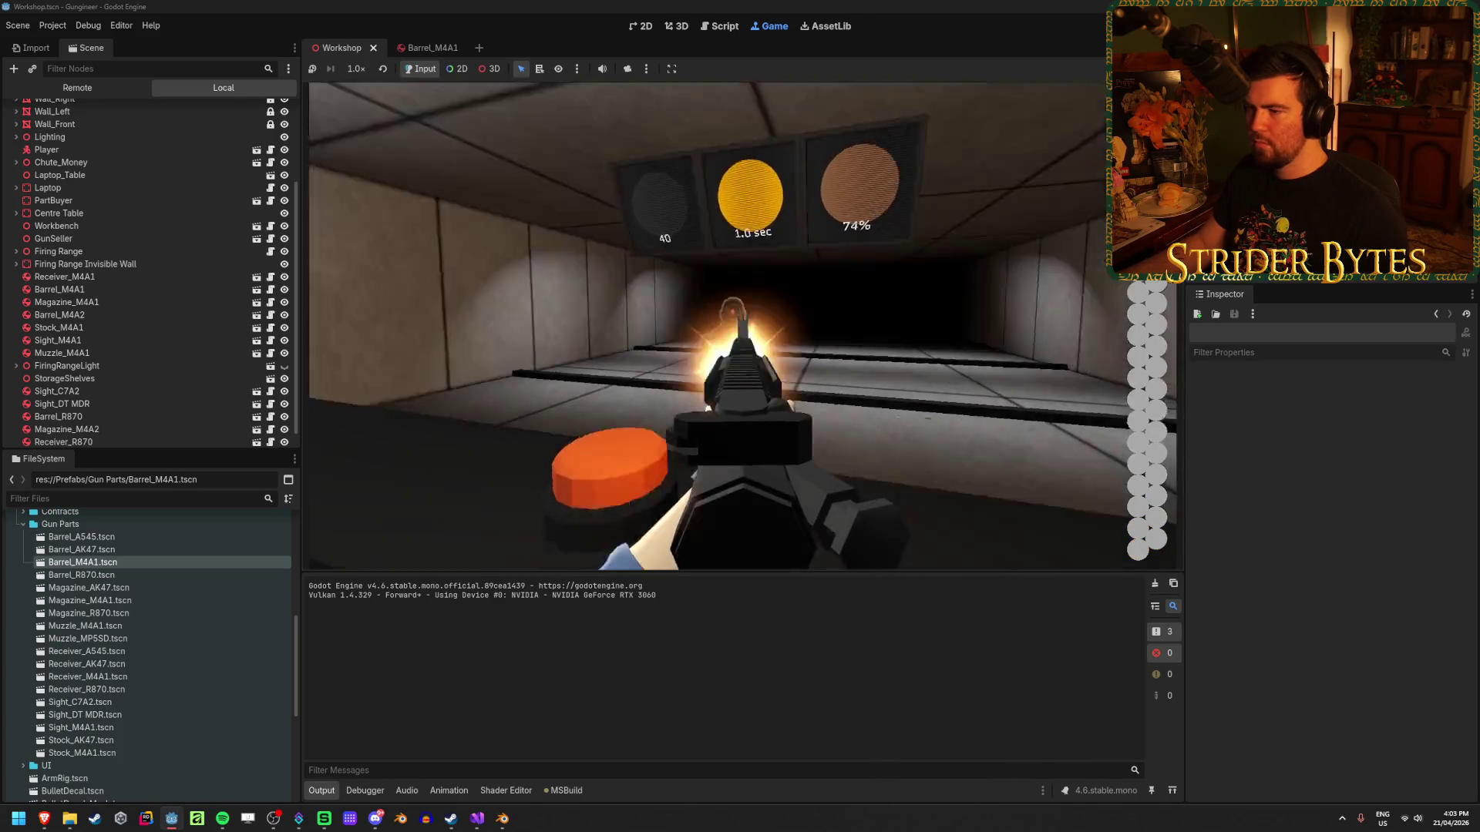
pyautogui.press('F8')
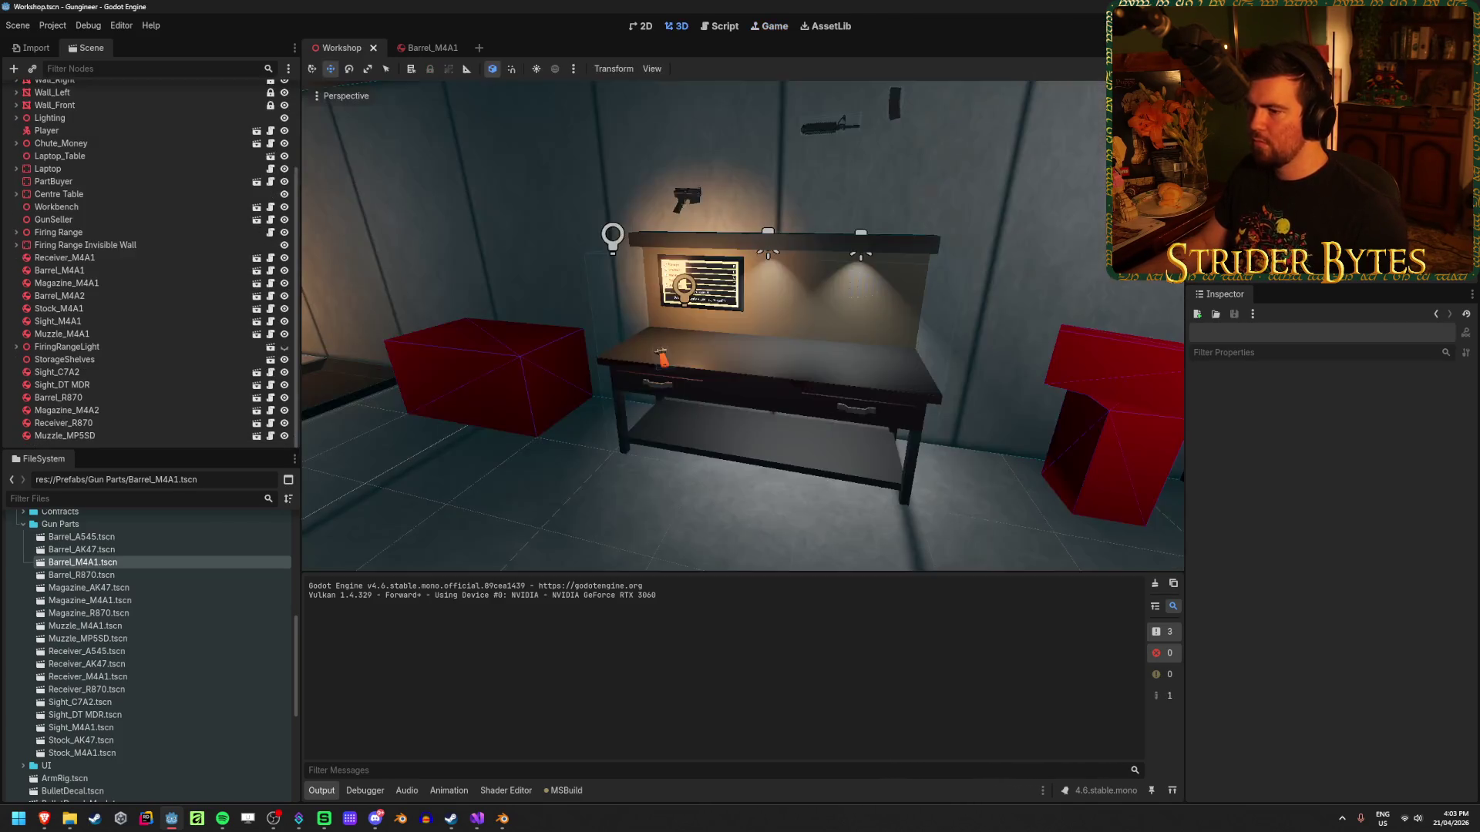
# Close the output panel and open GunEffects.cs in the code editor.
pyautogui.click(477, 819)
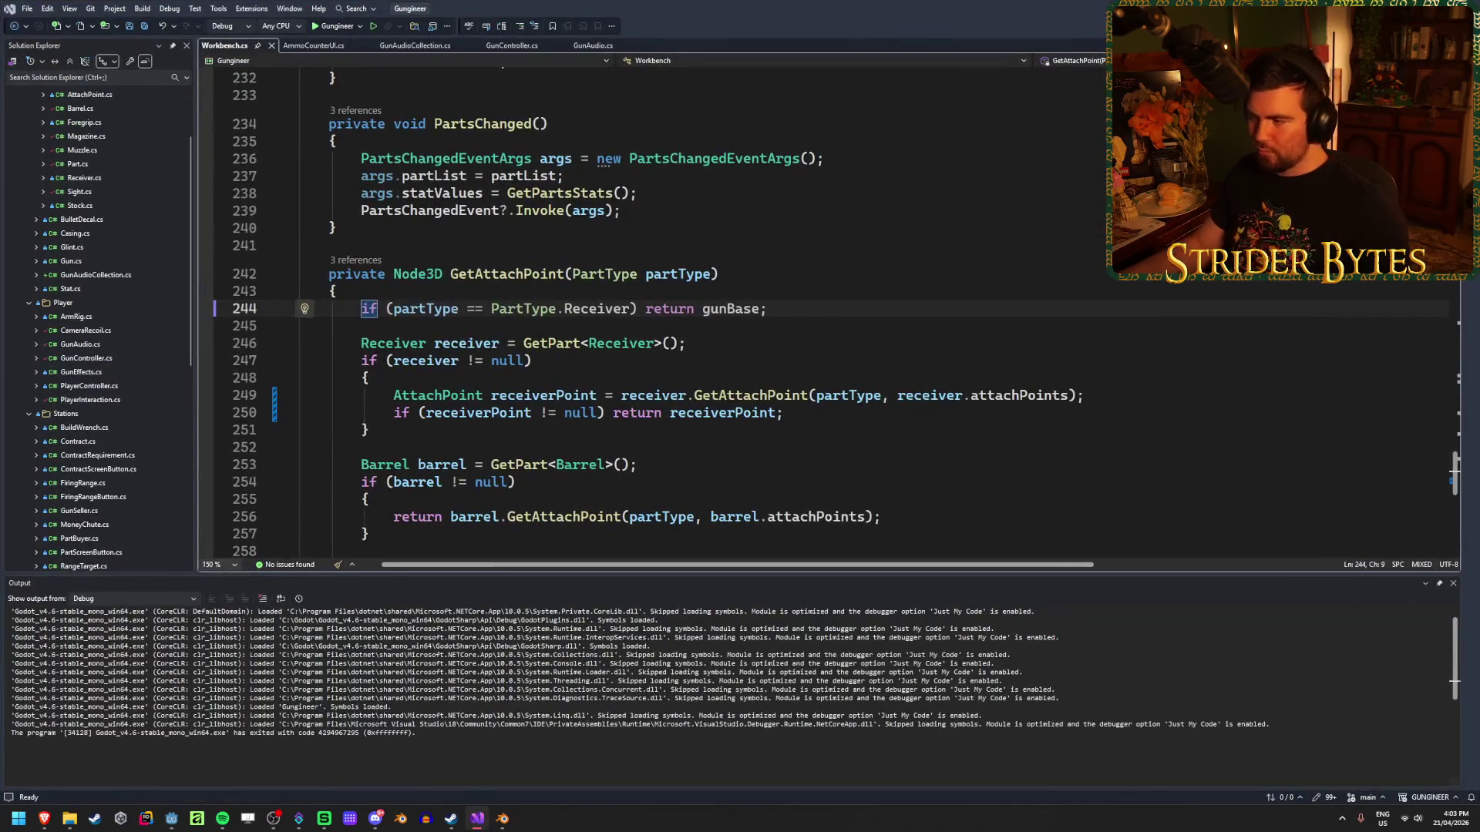
pyautogui.click(1452, 583)
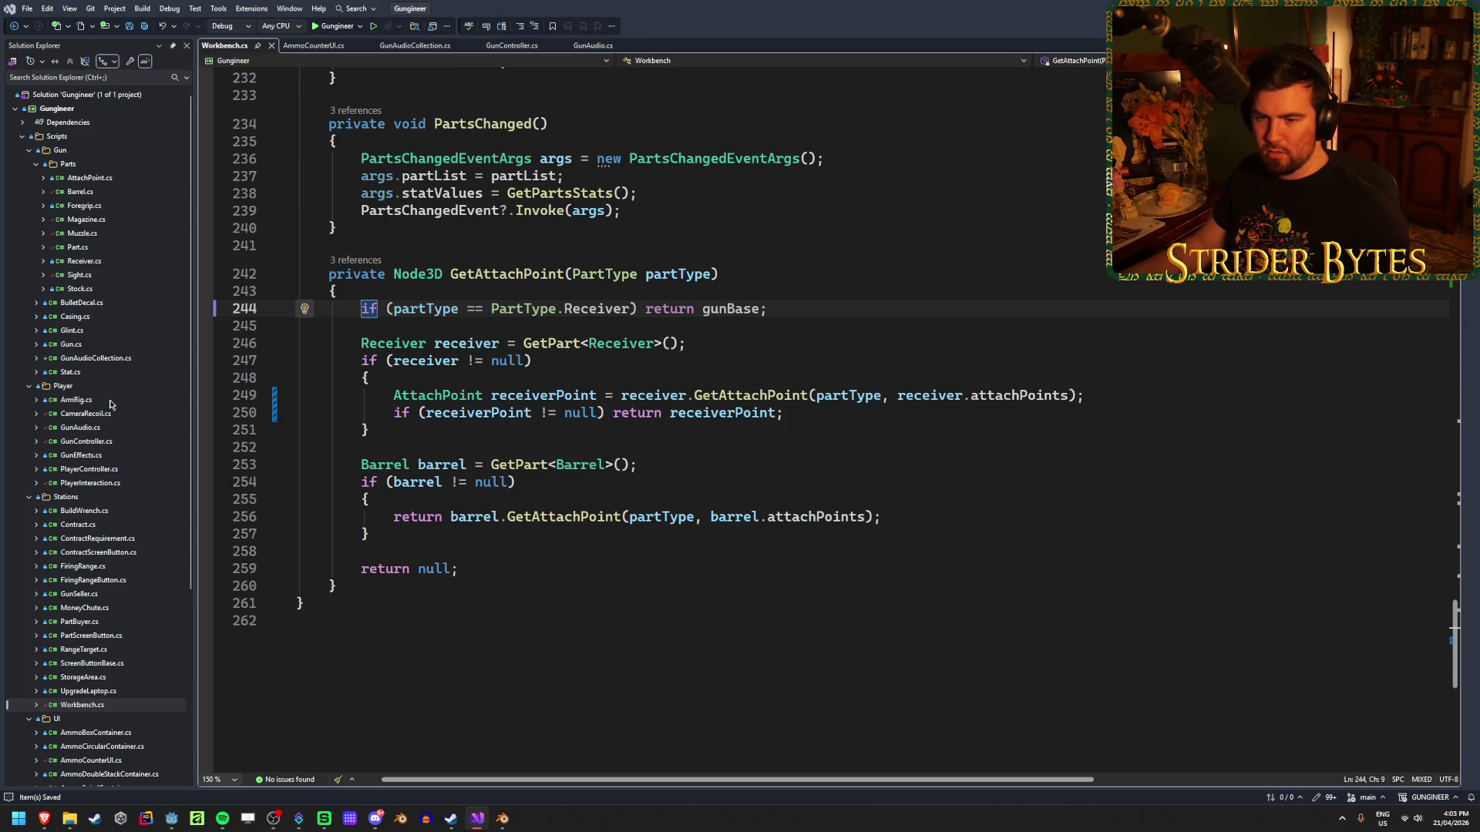
pyautogui.doubleClick(80, 455)
pyautogui.click(700, 437)
pyautogui.scroll(-6, 700, 434)
pyautogui.scroll(-8, 699, 434)
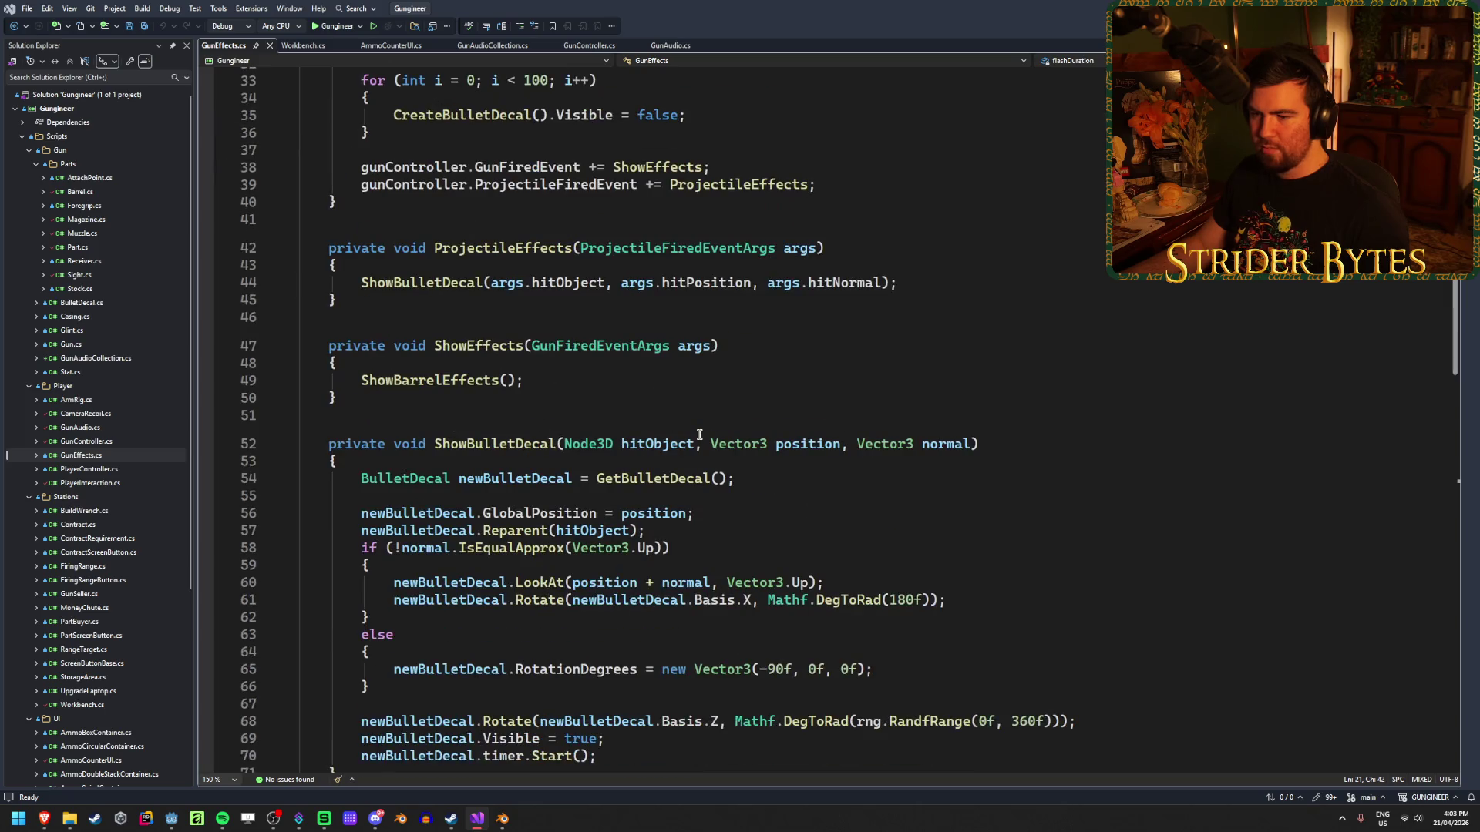
pyautogui.scroll(-10, 693, 435)
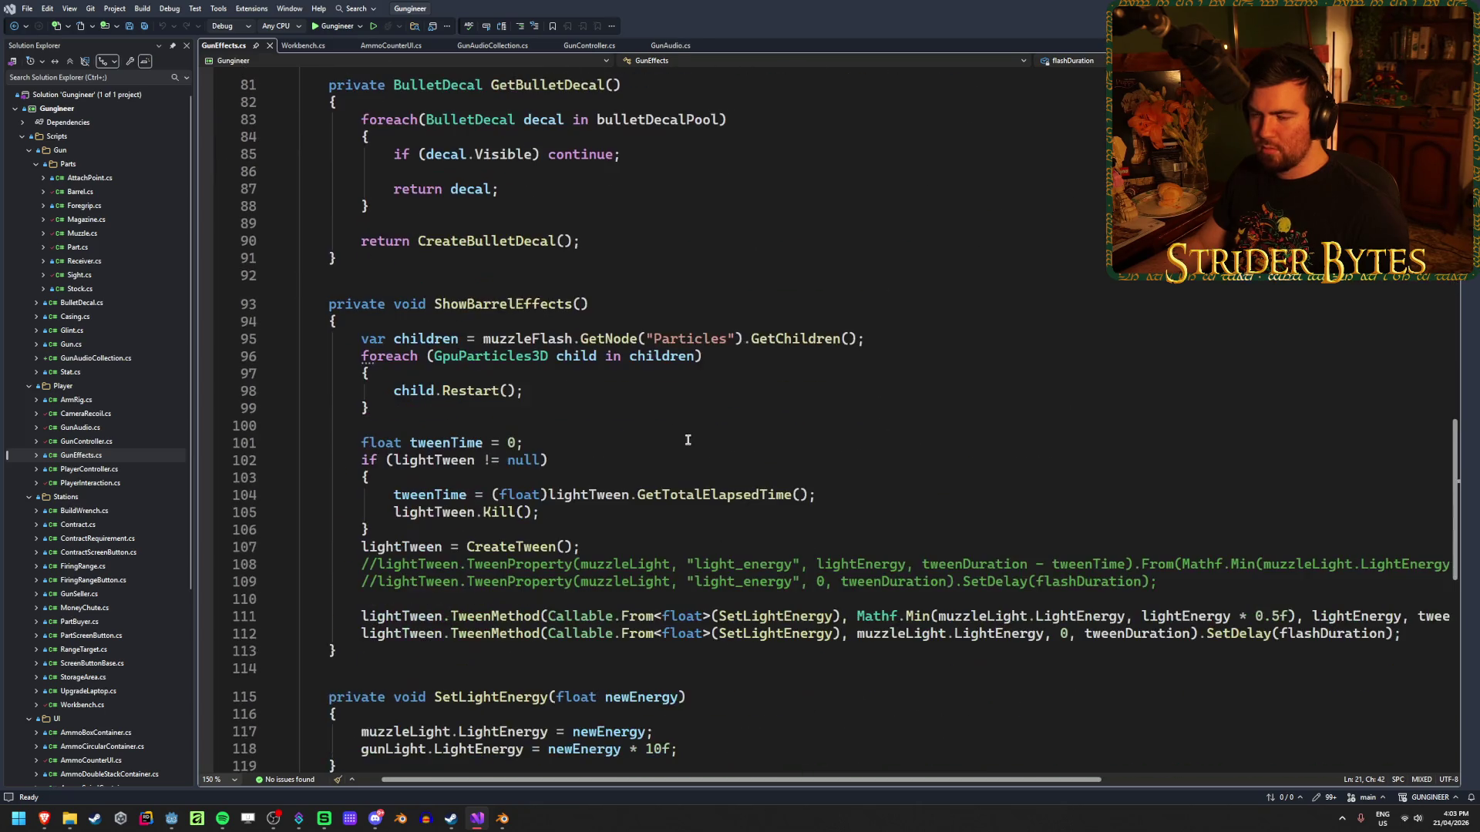
pyautogui.scroll(20, 690, 462)
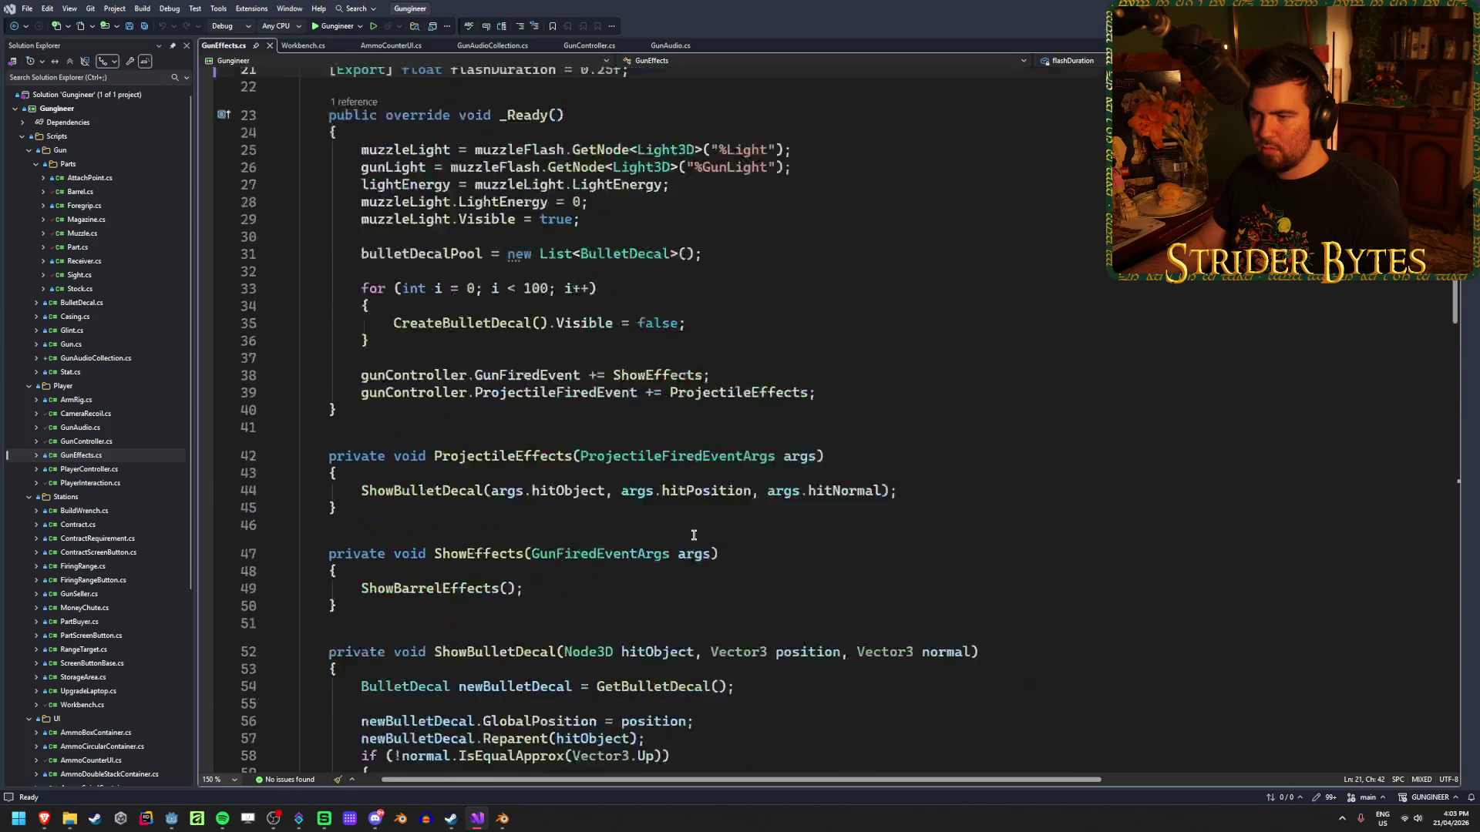
pyautogui.scroll(-4, 694, 534)
# Add 'gunController.GunChangedEvent += SetupEffects;' on line 37 and save.
pyautogui.click(835, 548)
pyautogui.click(675, 513)
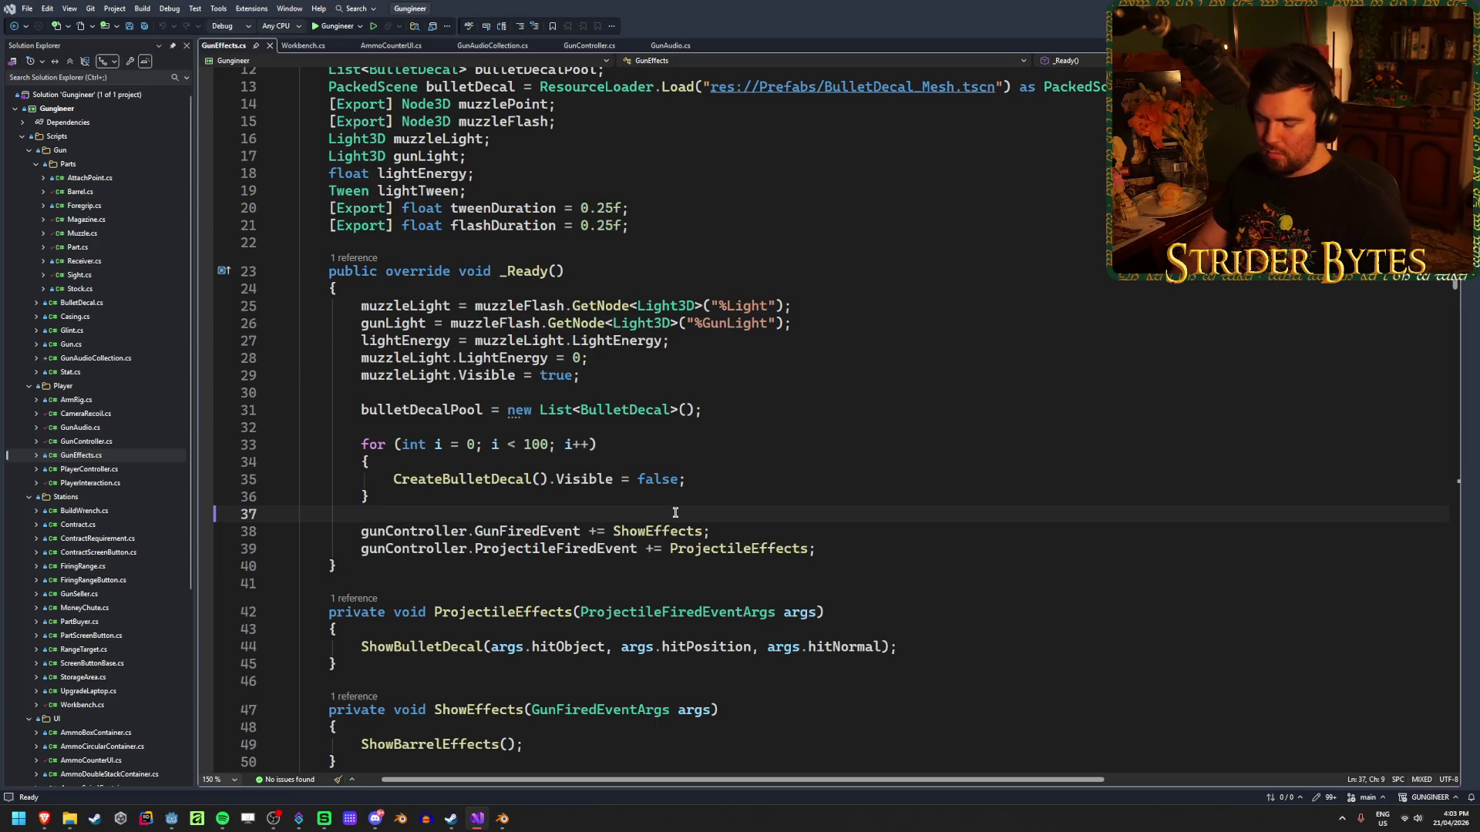
pyautogui.press('Return')
pyautogui.write('gunCo')
pyautogui.press('Tab')
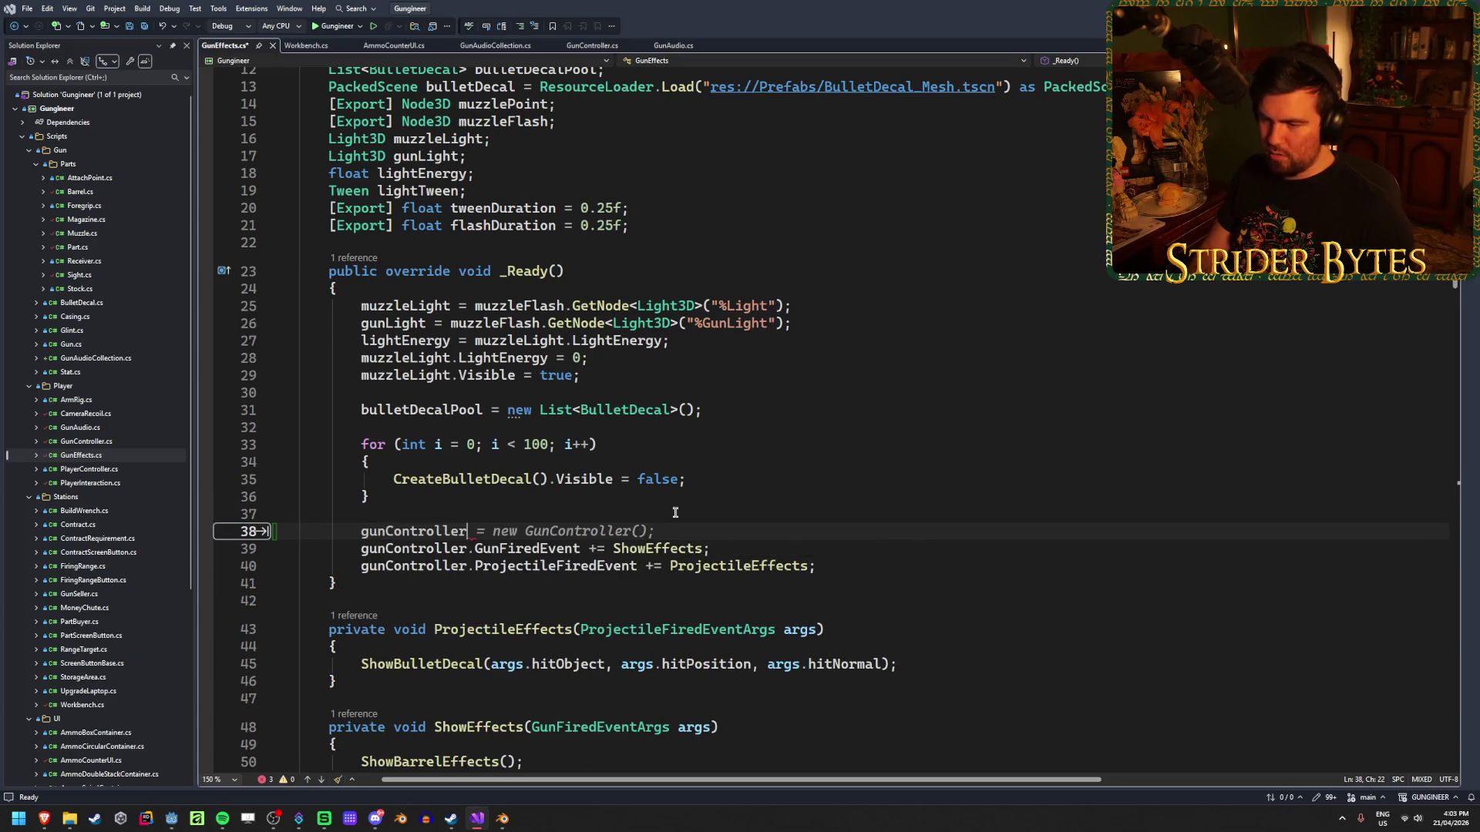
pyautogui.write('.gunChanged')
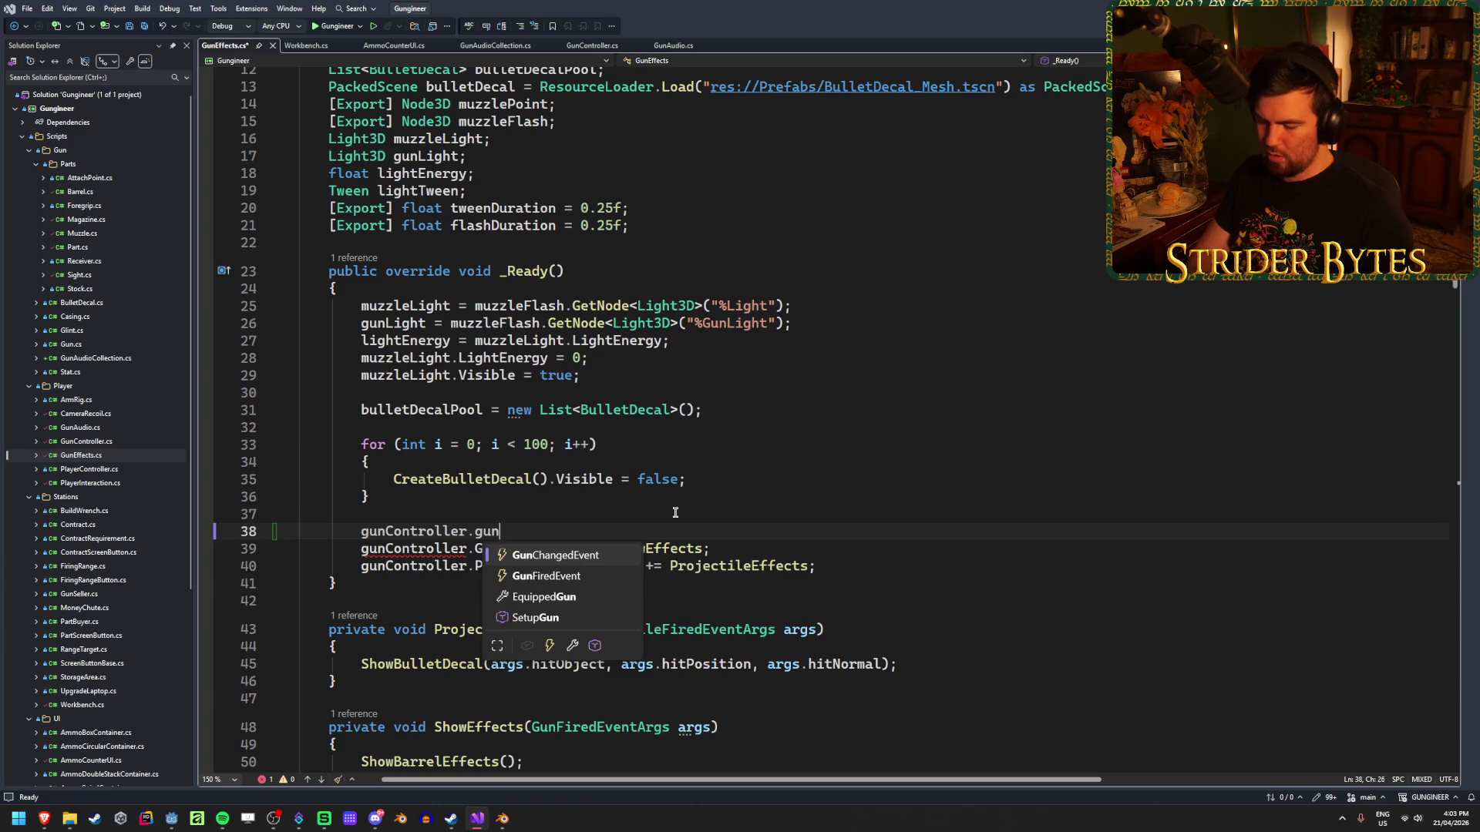
pyautogui.press('Tab')
pyautogui.write('+= SetupEffect')
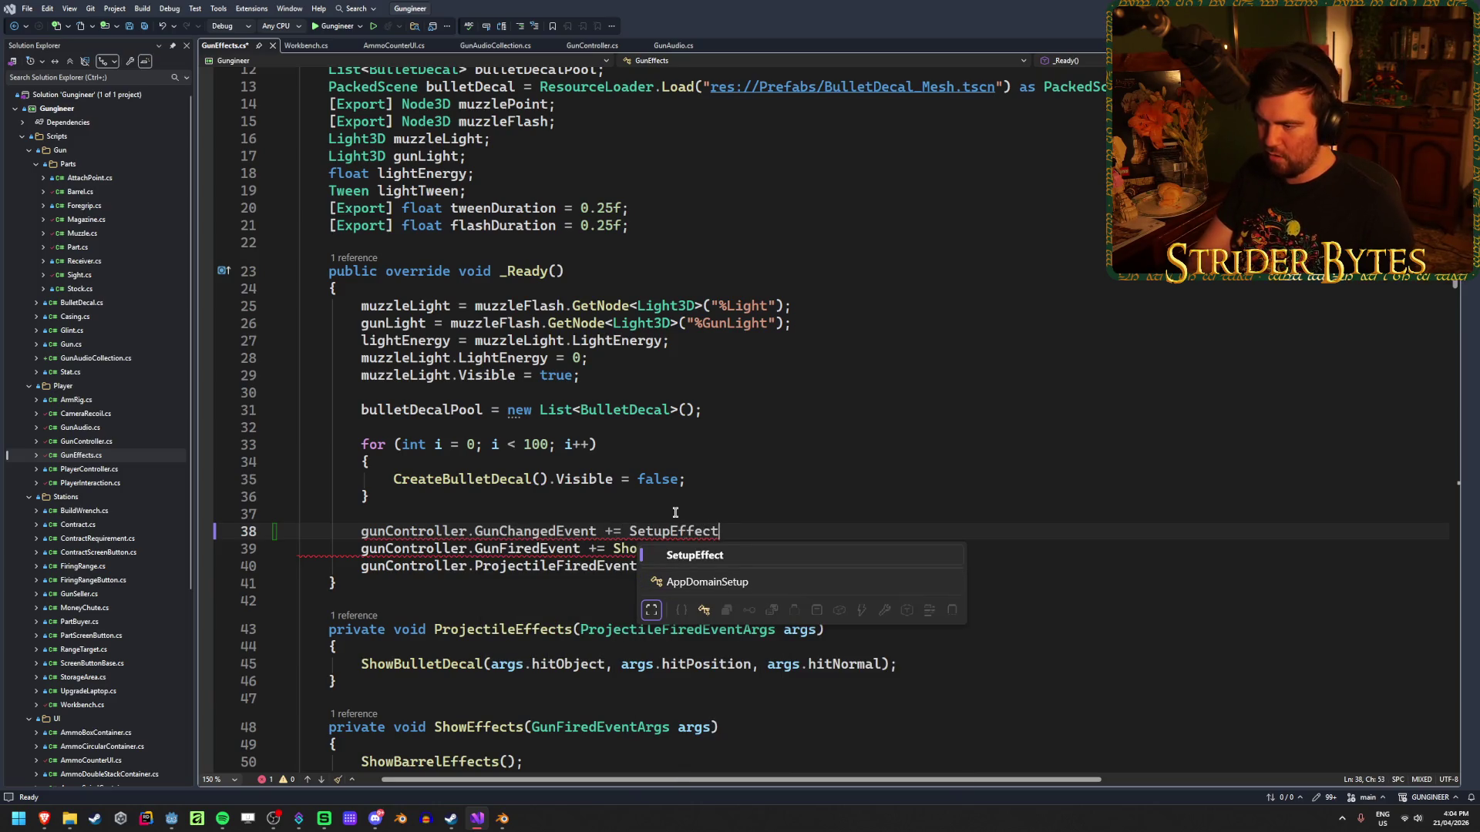
pyautogui.write('s;')
pyautogui.hotkey('ctrl', 's')
pyautogui.scroll(-3, 664, 447)
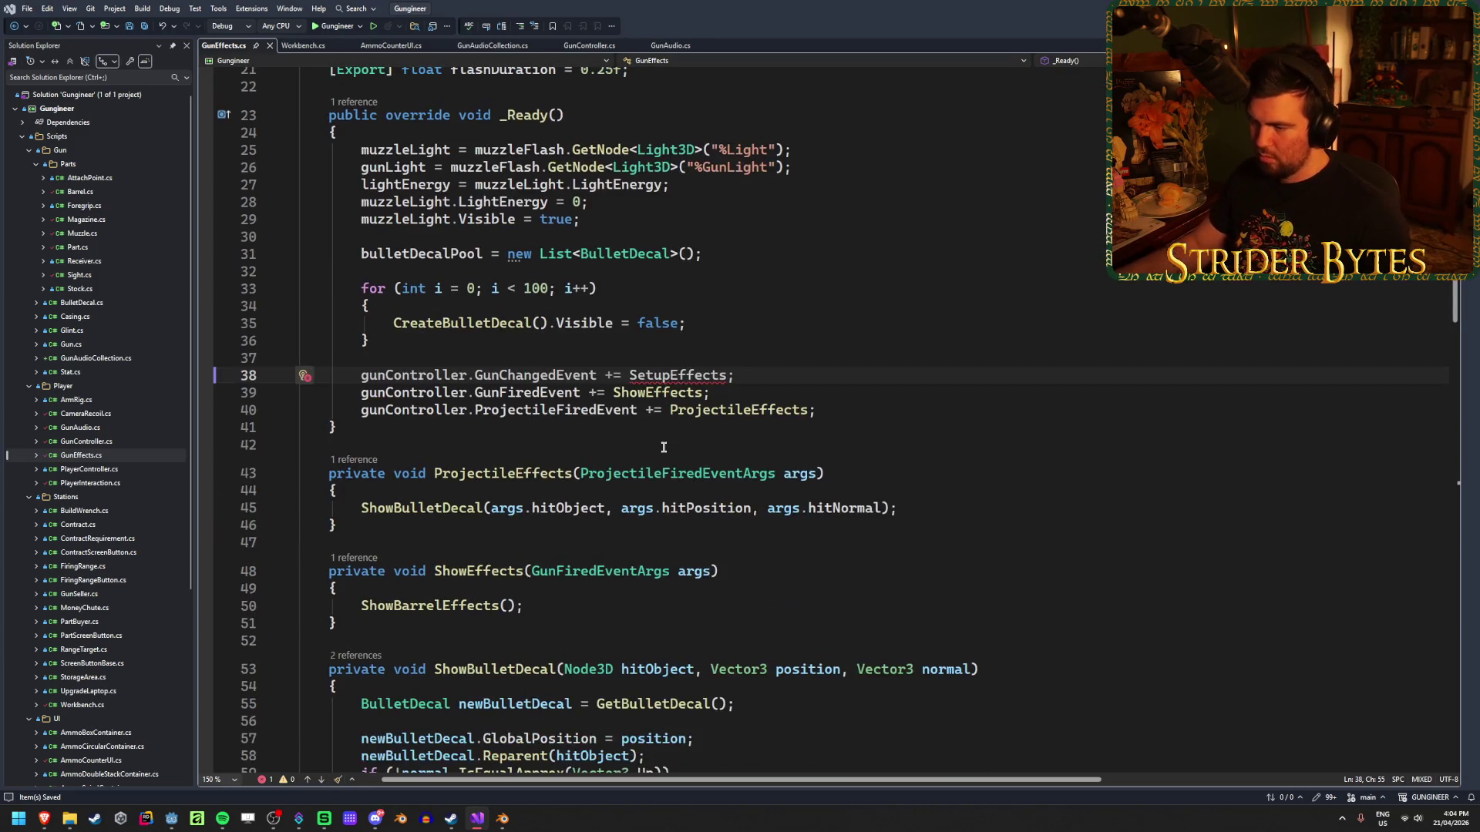
# Generate the SetupEffects(Gun gun) method via Quick Actions, delete its throw line, and save.
pyautogui.rightClick(696, 375)
pyautogui.click(728, 399)
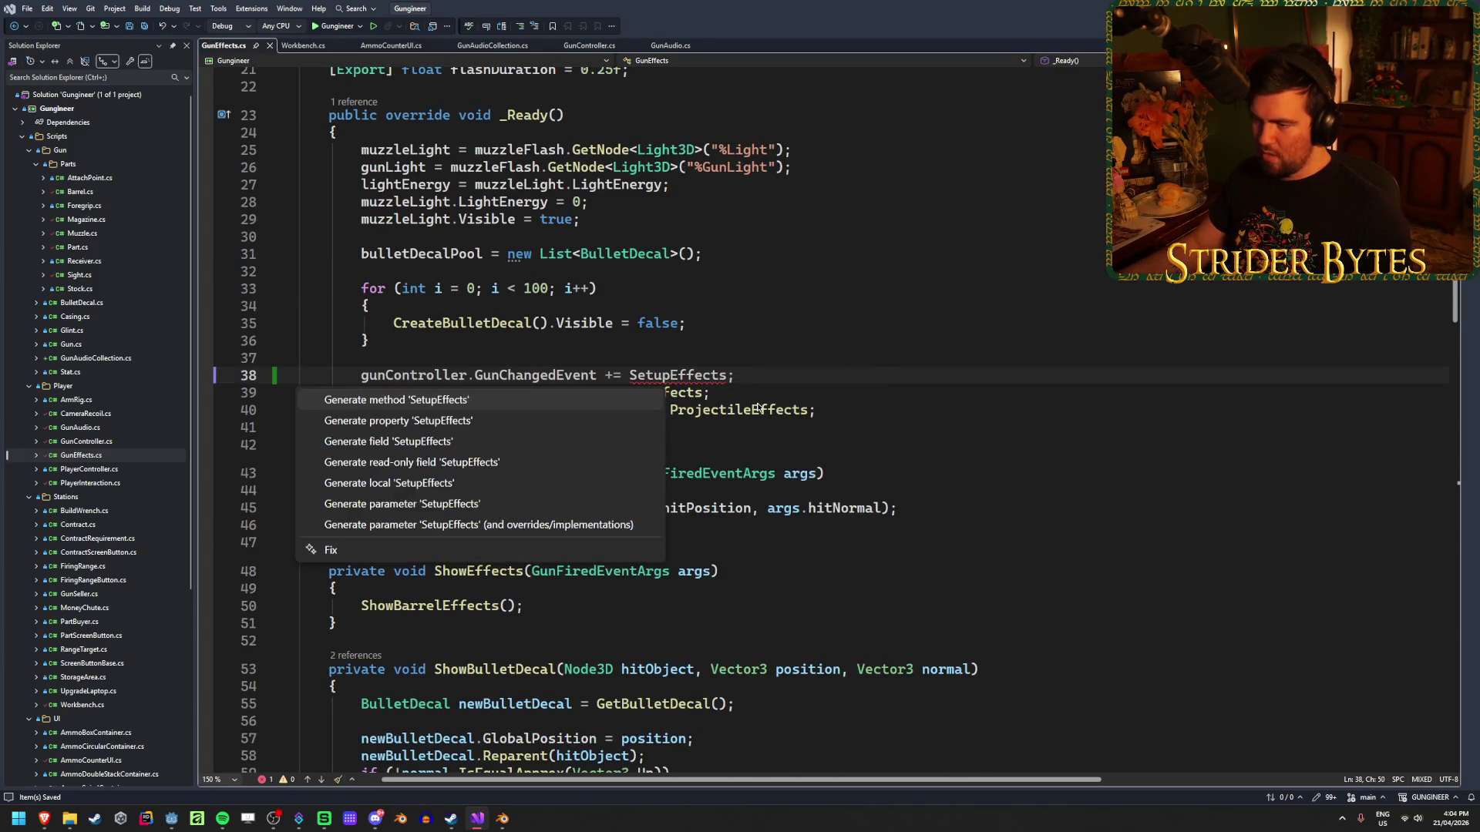
pyautogui.click(388, 400)
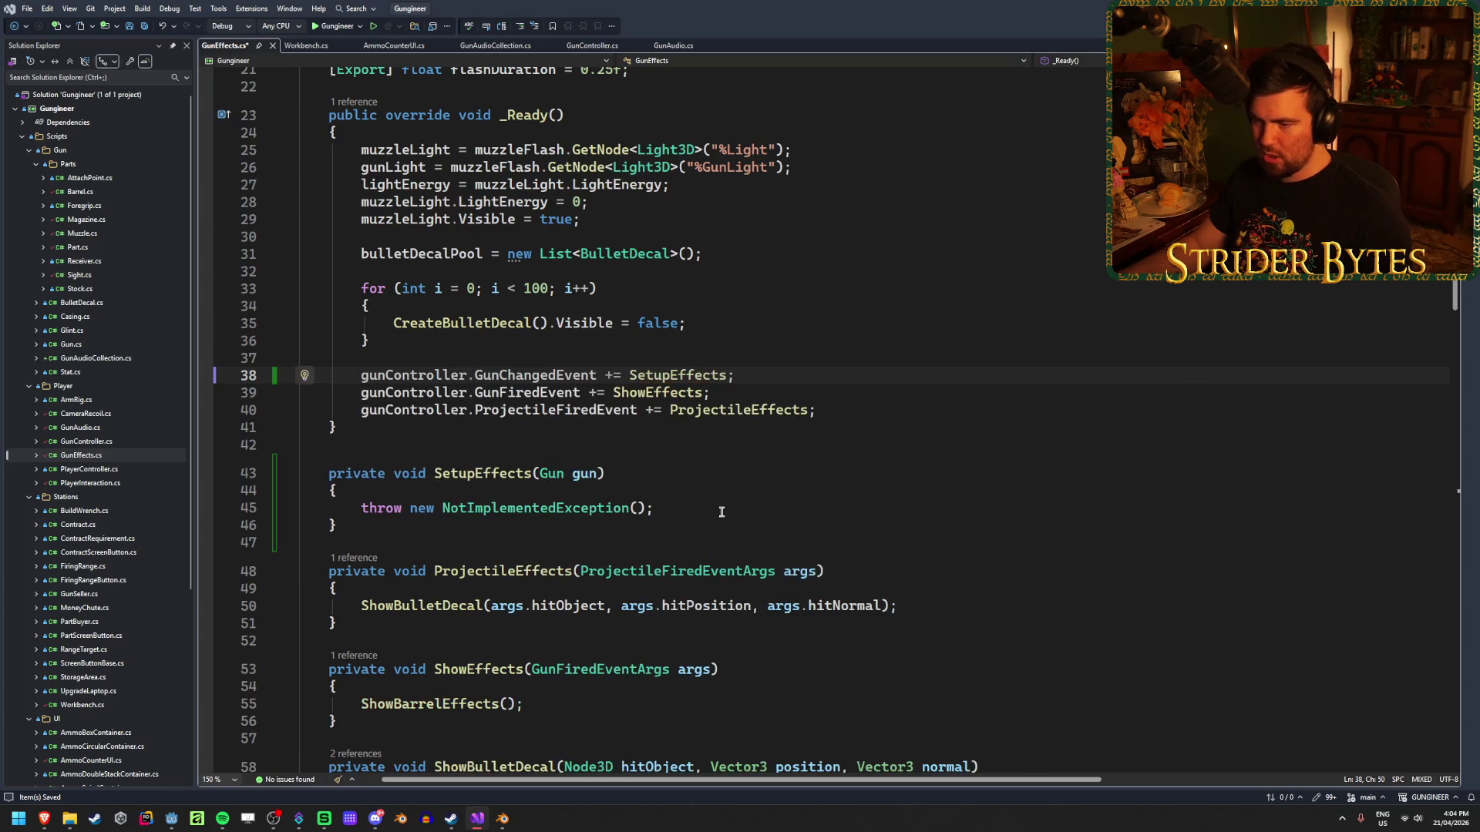
pyautogui.hotkey('shift', 'Home')
pyautogui.press('BackSpace')
pyautogui.hotkey('ctrl', 's')
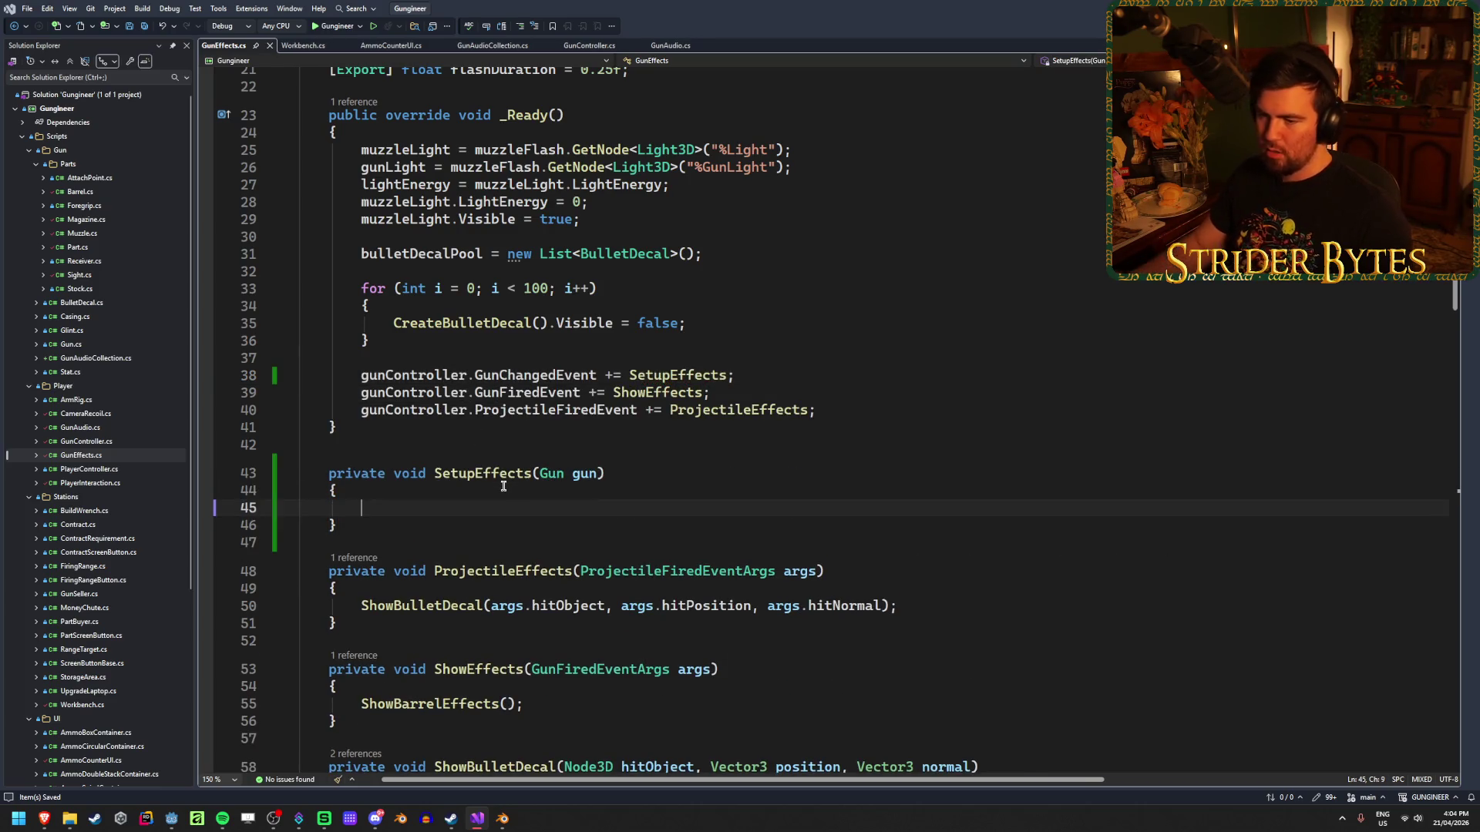
pyautogui.click(676, 47)
# Rename the SetupEffects parameter to newGun, add a null-gun early return, and save.
pyautogui.click(552, 282)
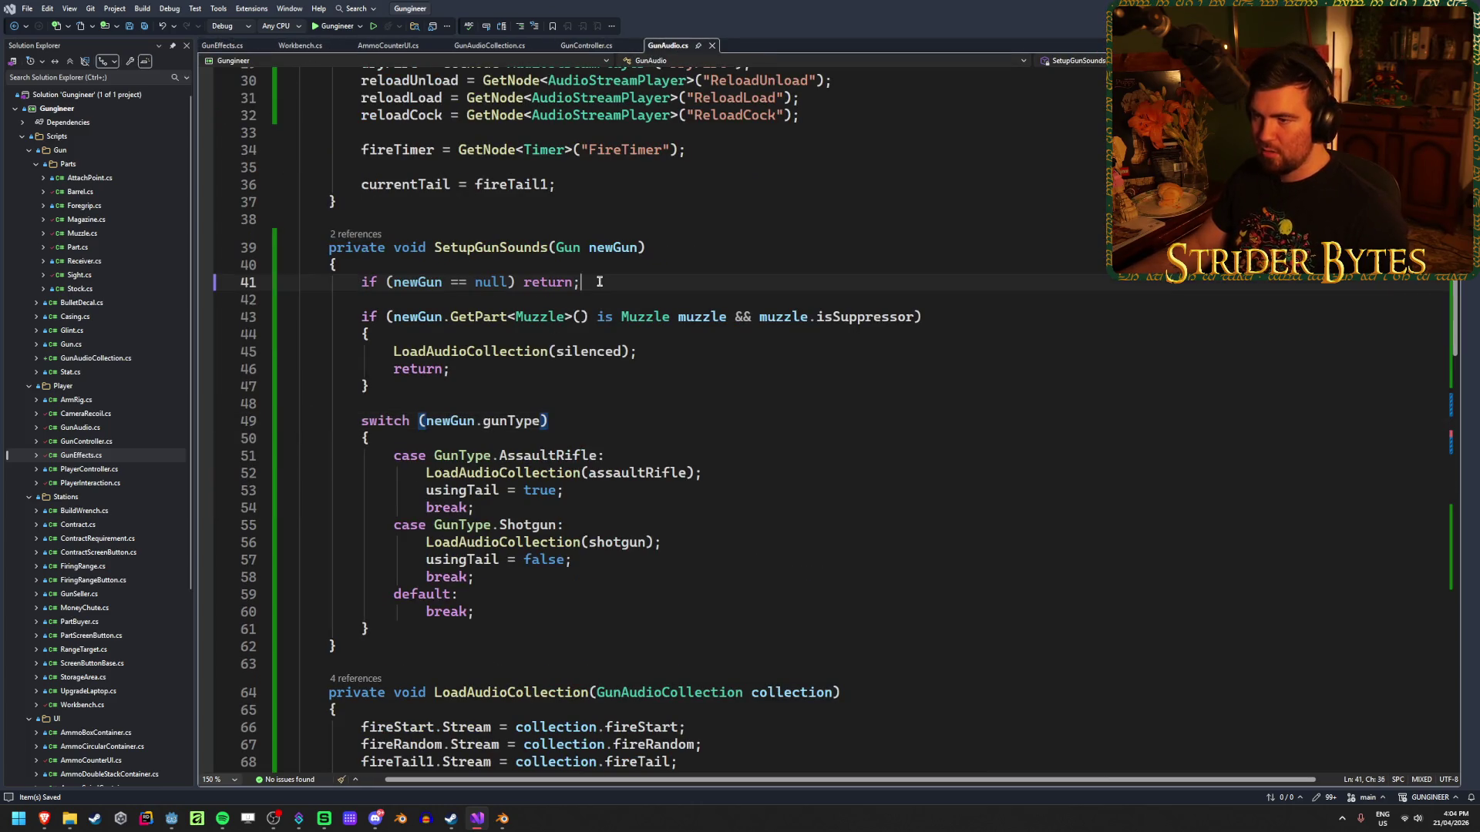
pyautogui.click(222, 46)
pyautogui.click(577, 472)
pyautogui.press('BackSpace')
pyautogui.write('G')
pyautogui.click(721, 511)
pyautogui.press('Tab')
pyautogui.press('Return')
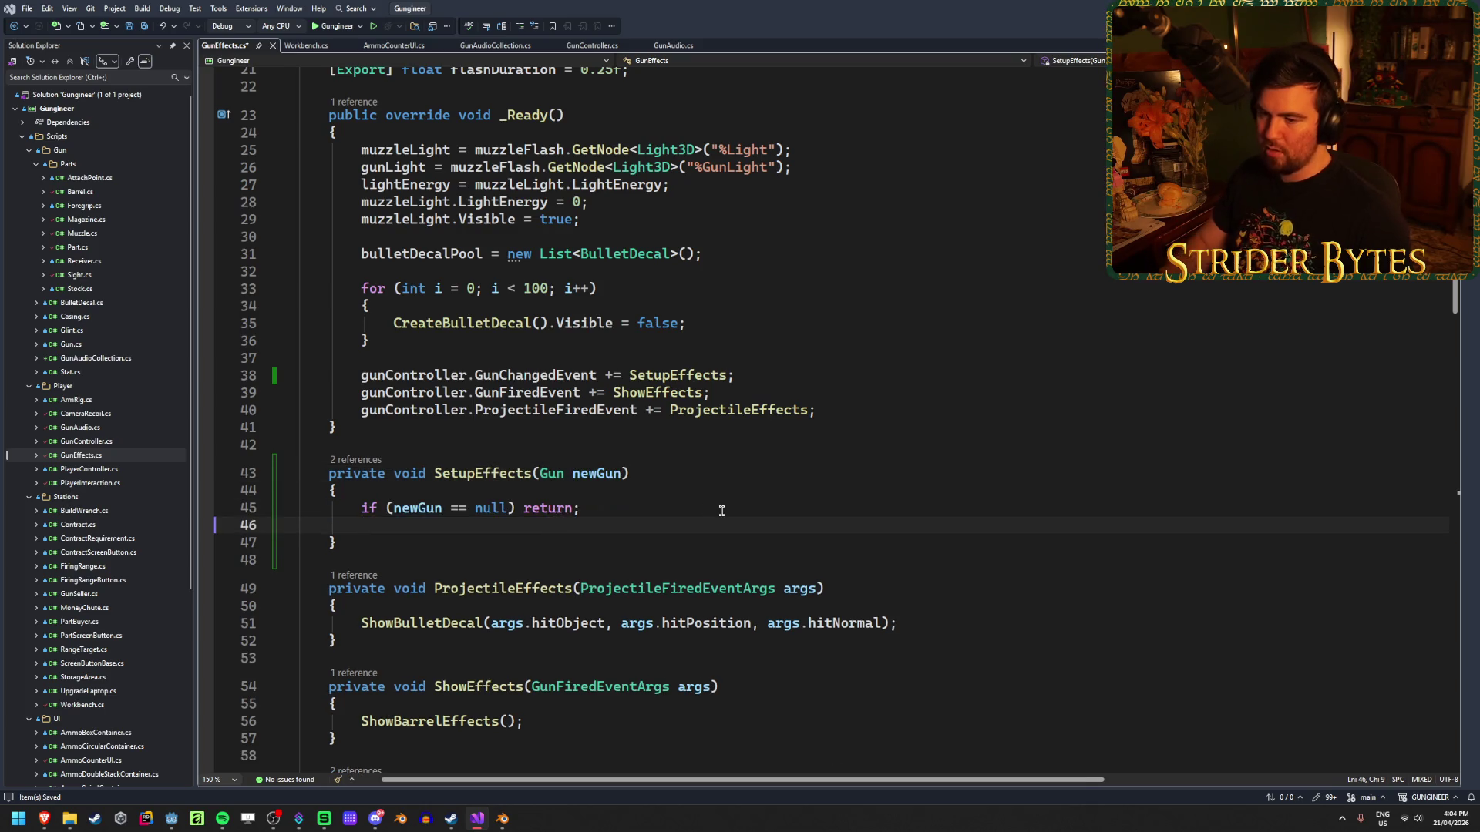
pyautogui.press('Return')
pyautogui.hotkey('ctrl', 's')
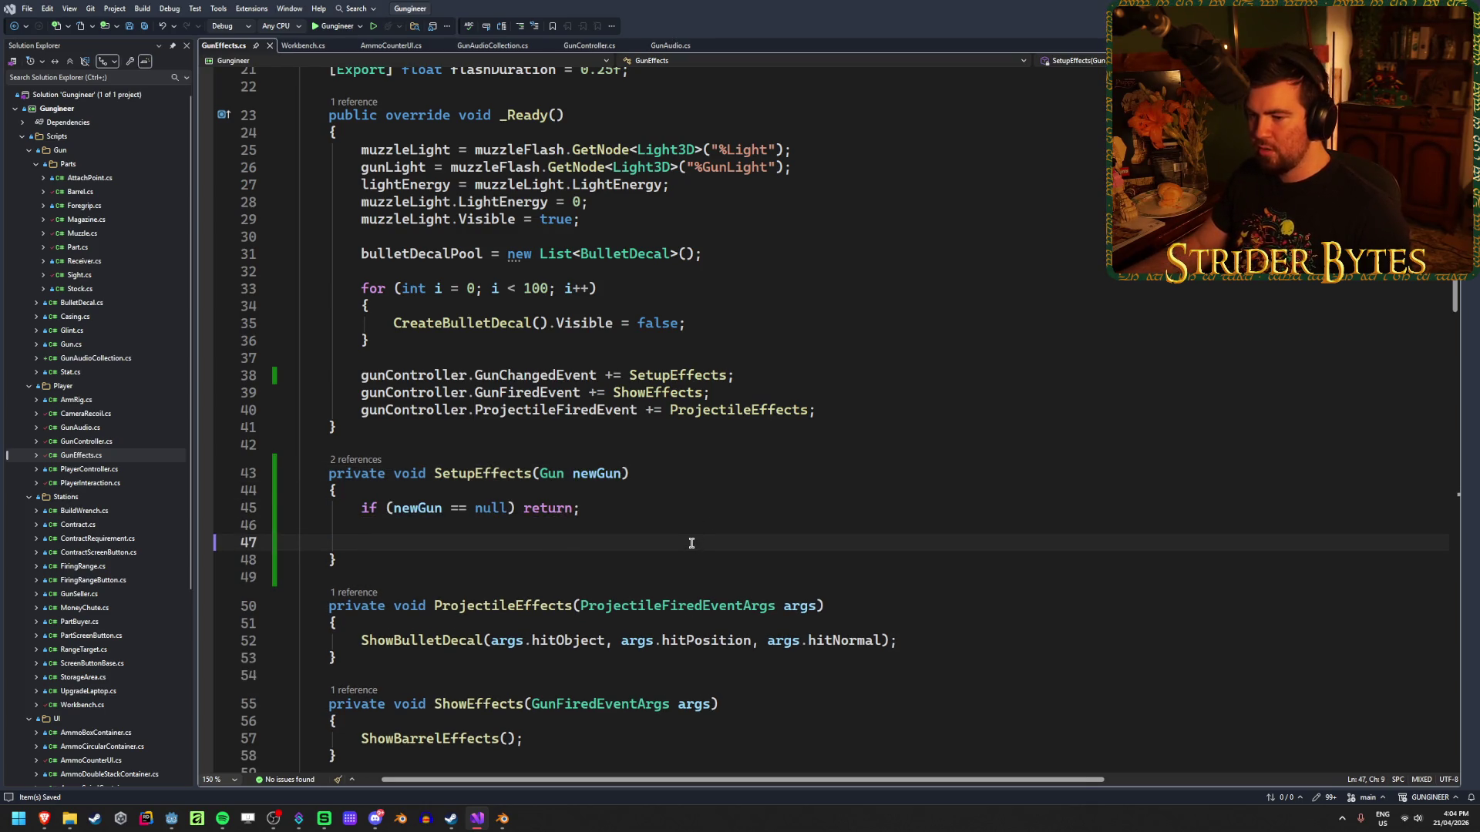
# Copy the isSuppressor if-block from GunAudio.cs and paste it into SetupEffects.
pyautogui.scroll(2, 691, 543)
pyautogui.scroll(-1, 689, 540)
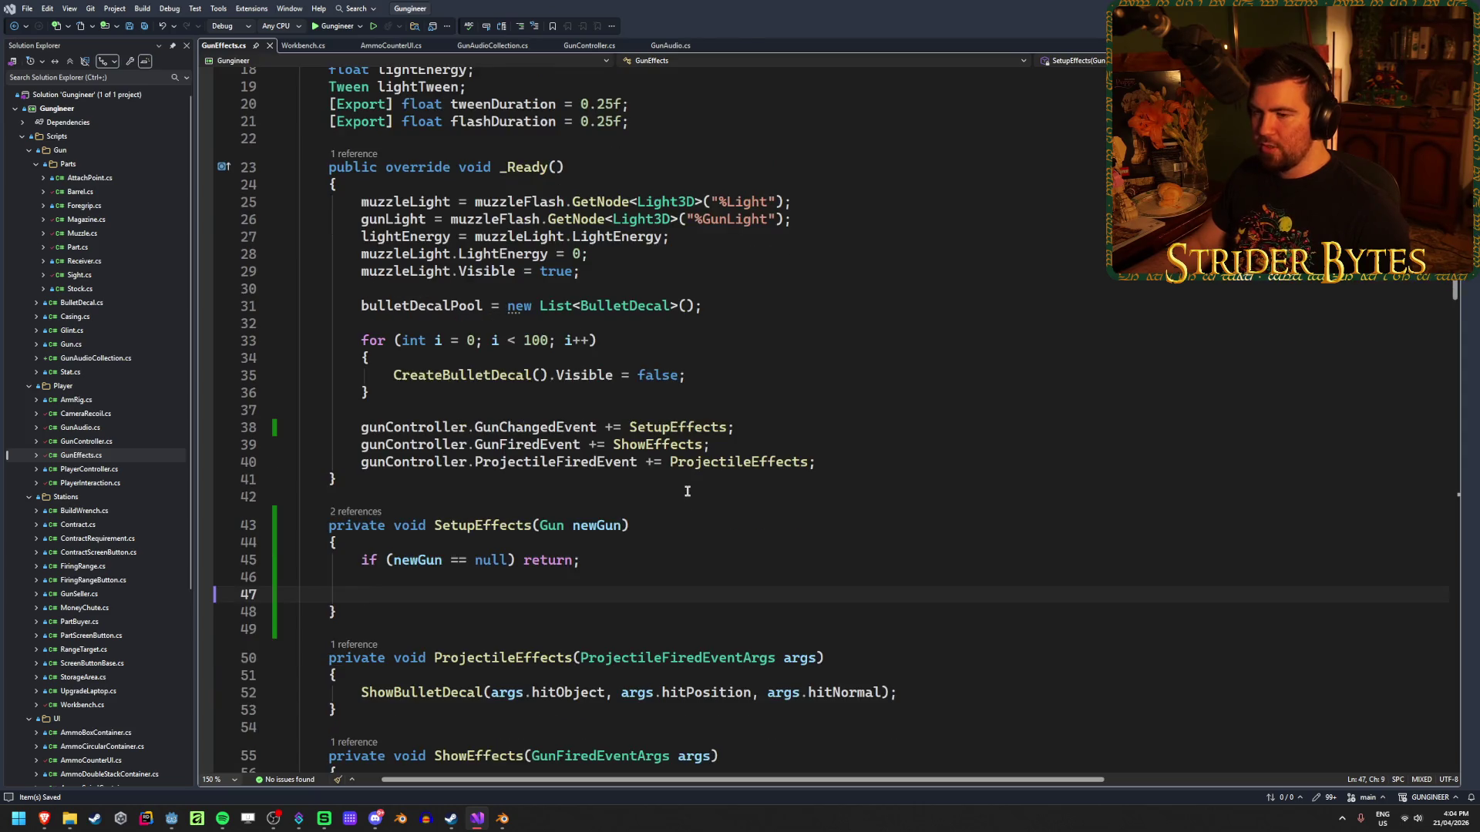
pyautogui.scroll(-1, 687, 491)
pyautogui.scroll(-1, 689, 478)
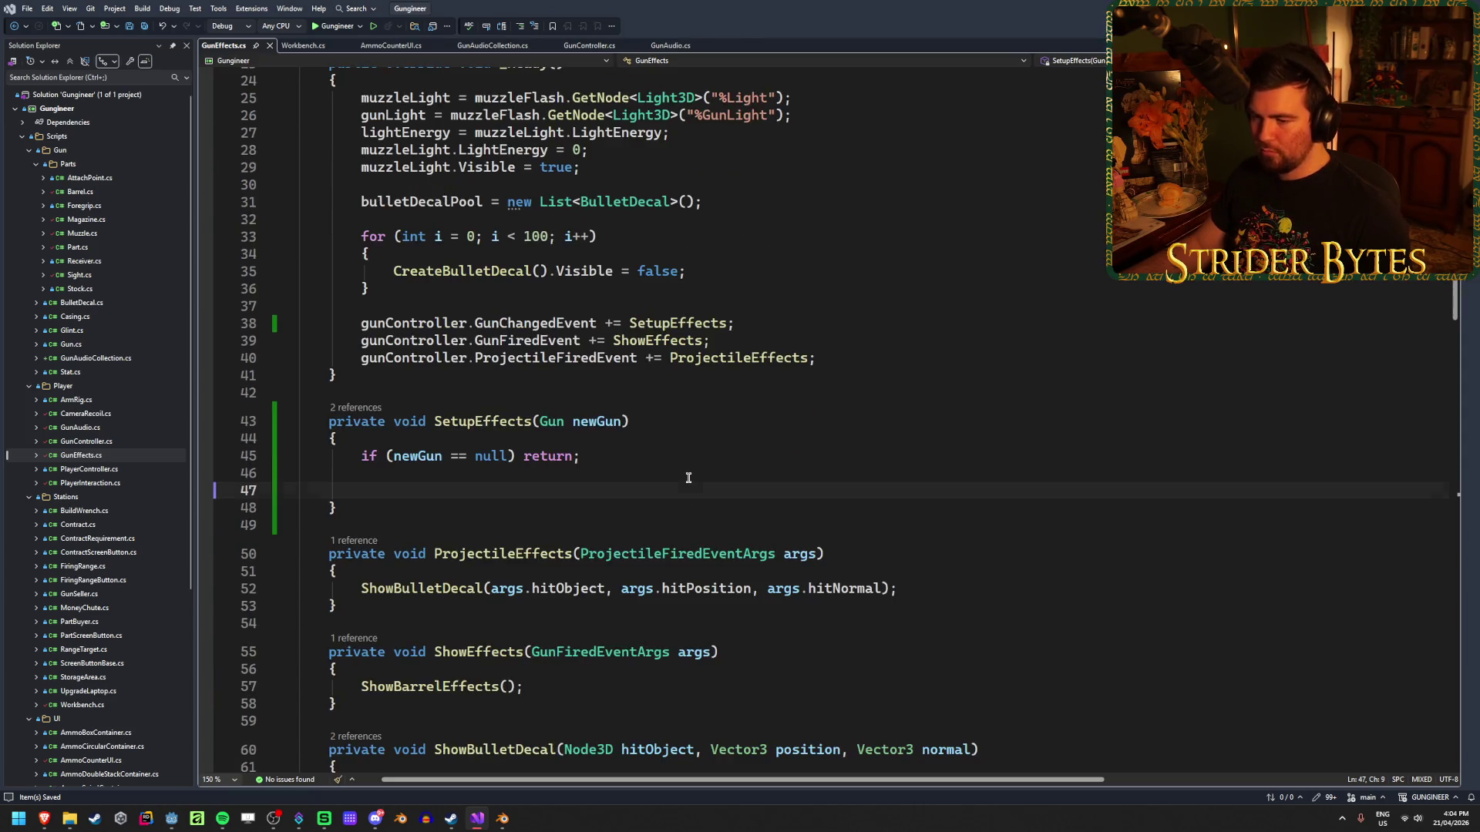
pyautogui.click(672, 46)
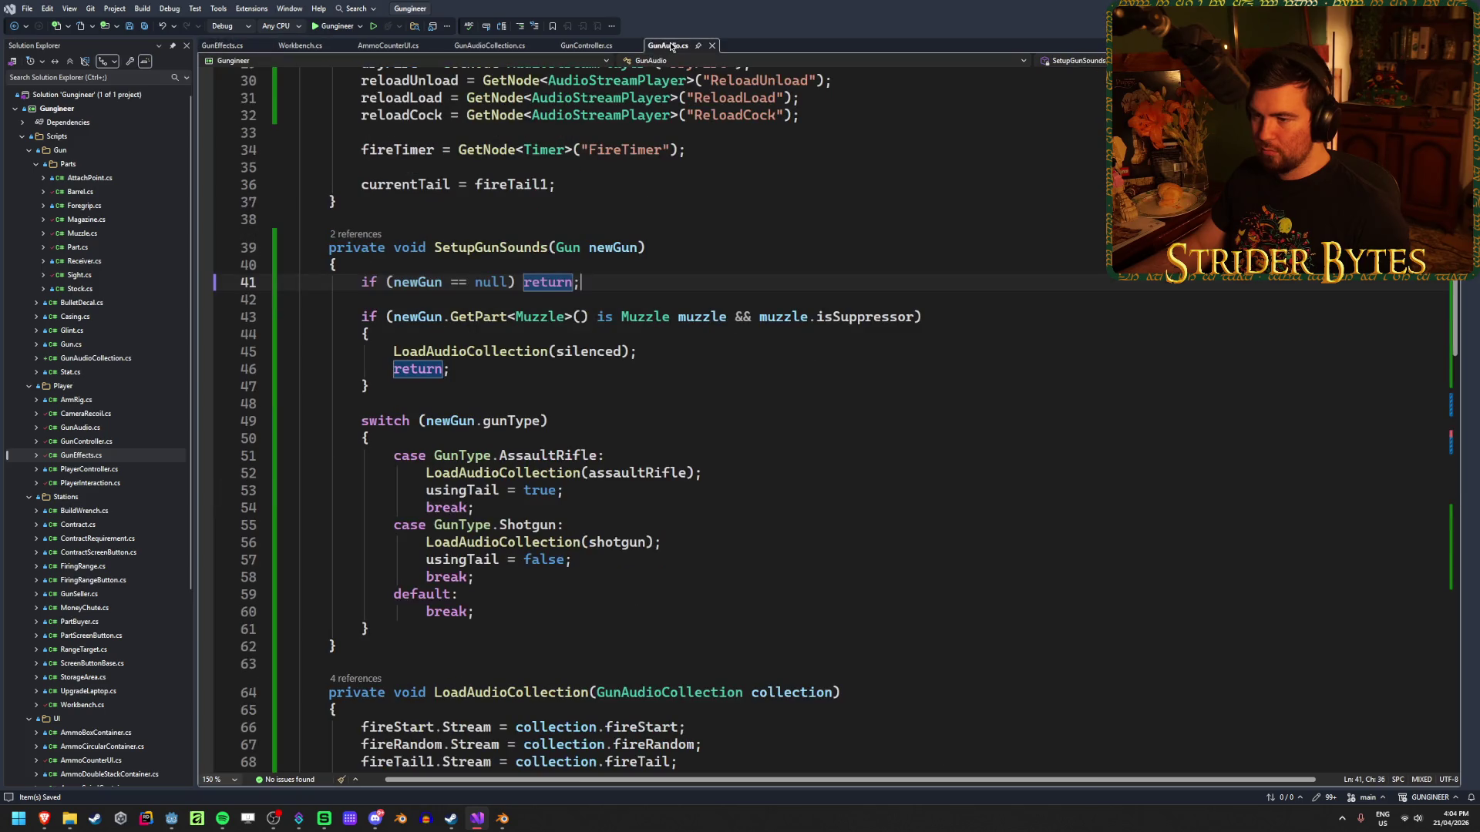
pyautogui.click(448, 311)
pyautogui.moveTo(947, 313); pyautogui.dragTo(364, 316)
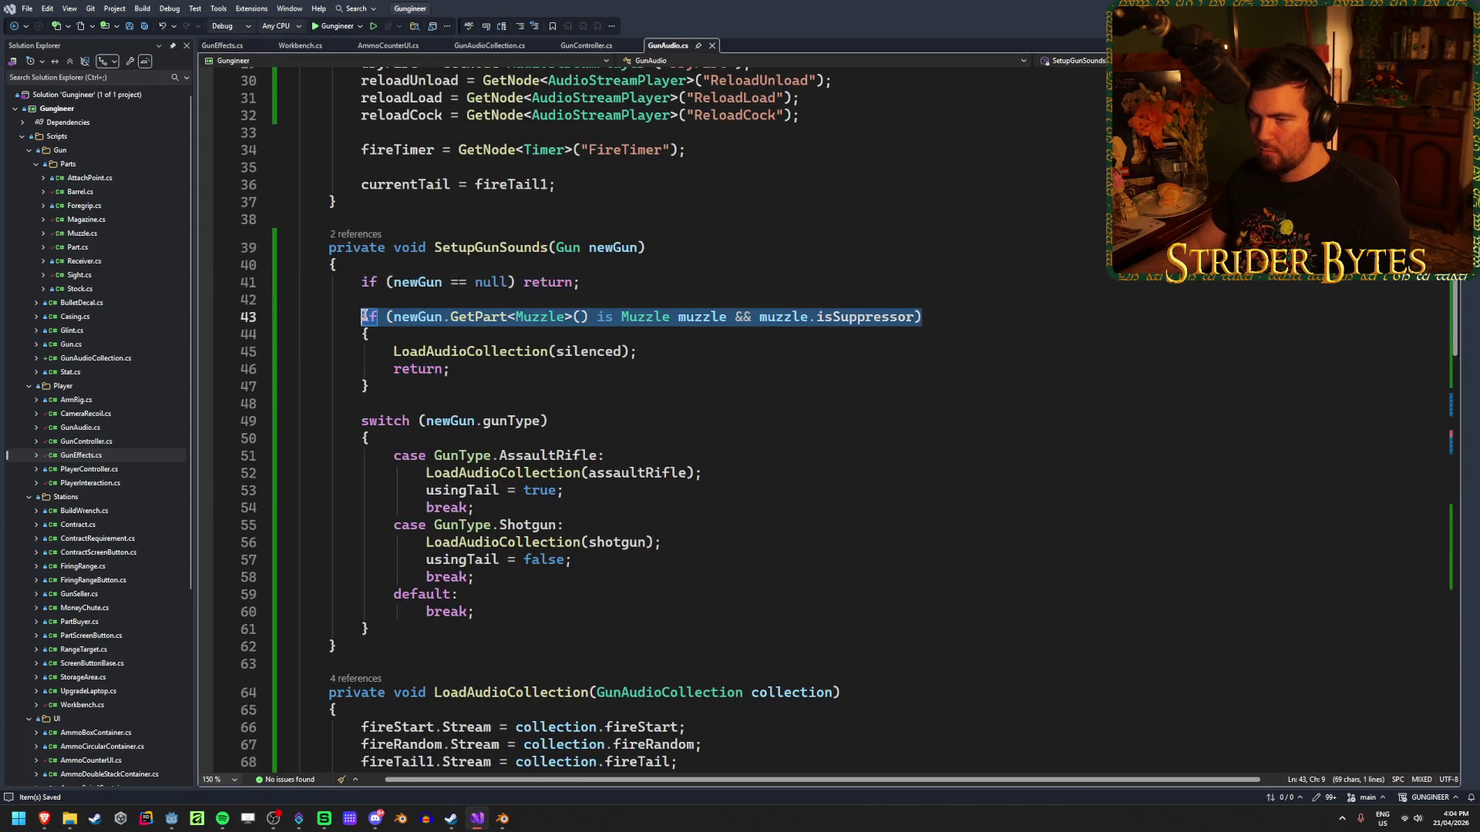
pyautogui.moveTo(396, 388); pyautogui.dragTo(249, 317)
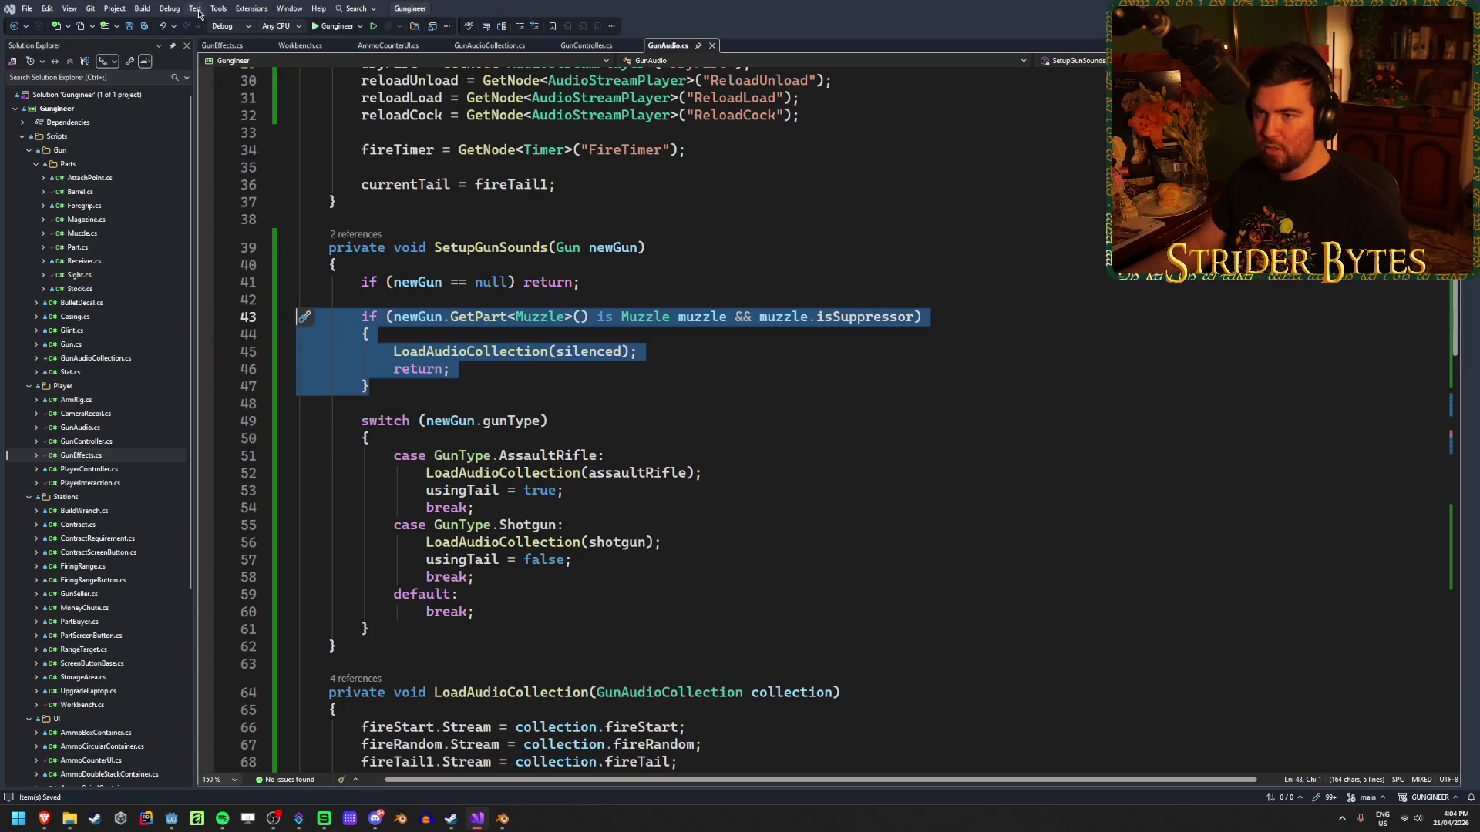
pyautogui.hotkey('ctrl', 'c')
pyautogui.click(222, 45)
pyautogui.hotkey('ctrl', 'v')
# Strip the audio-loading call and leftover statements out of the pasted suppressor block.
pyautogui.press('Up')
pyautogui.press('Up')
pyautogui.press('Up')
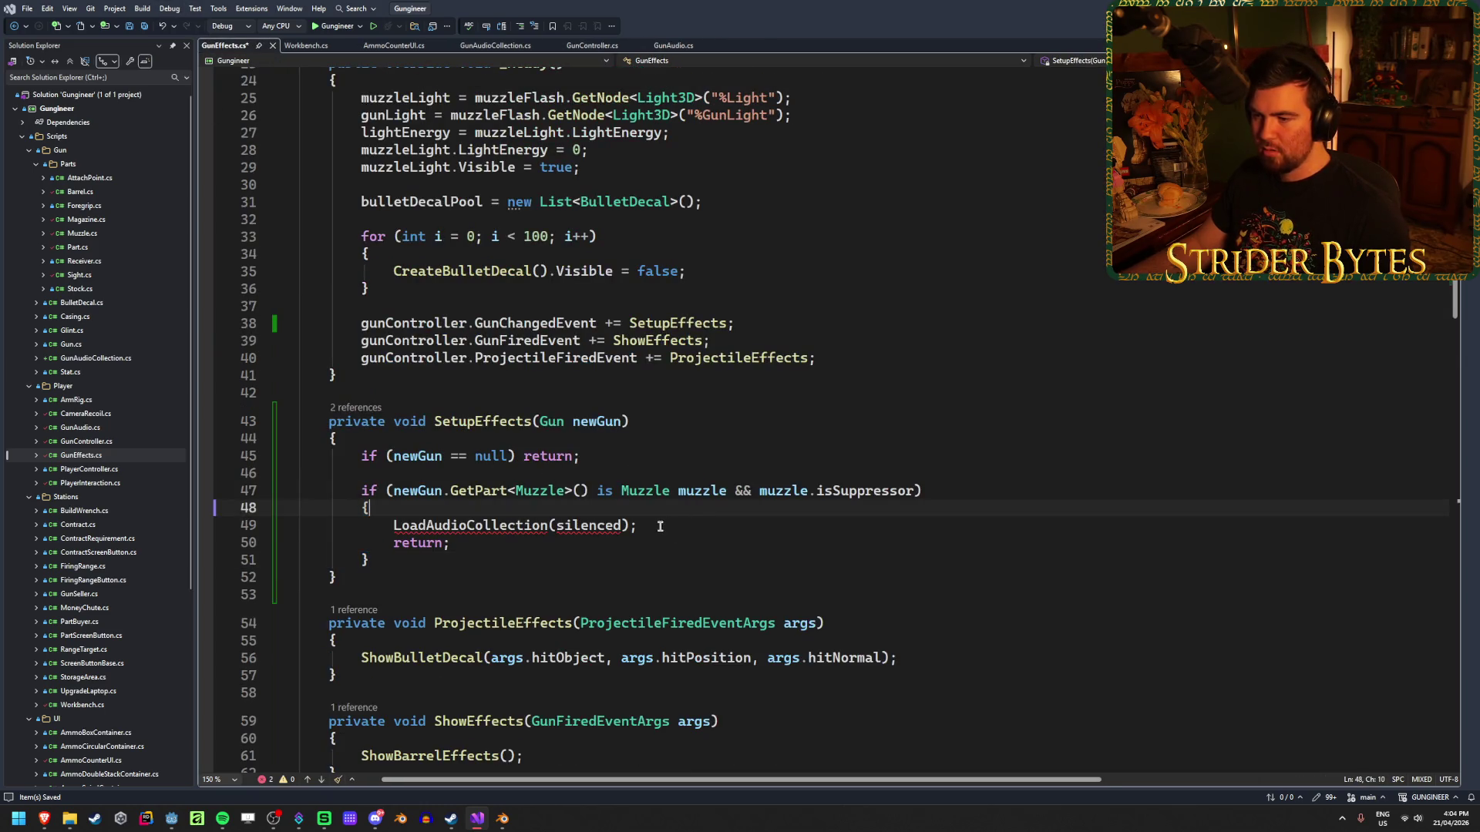
pyautogui.click(660, 527)
pyautogui.hotkey('ctrl', 'shift', 'Left')
pyautogui.hotkey('ctrl', 'shift', 'Left')
pyautogui.hotkey('ctrl', 'shift', 'Left')
pyautogui.press('BackSpace')
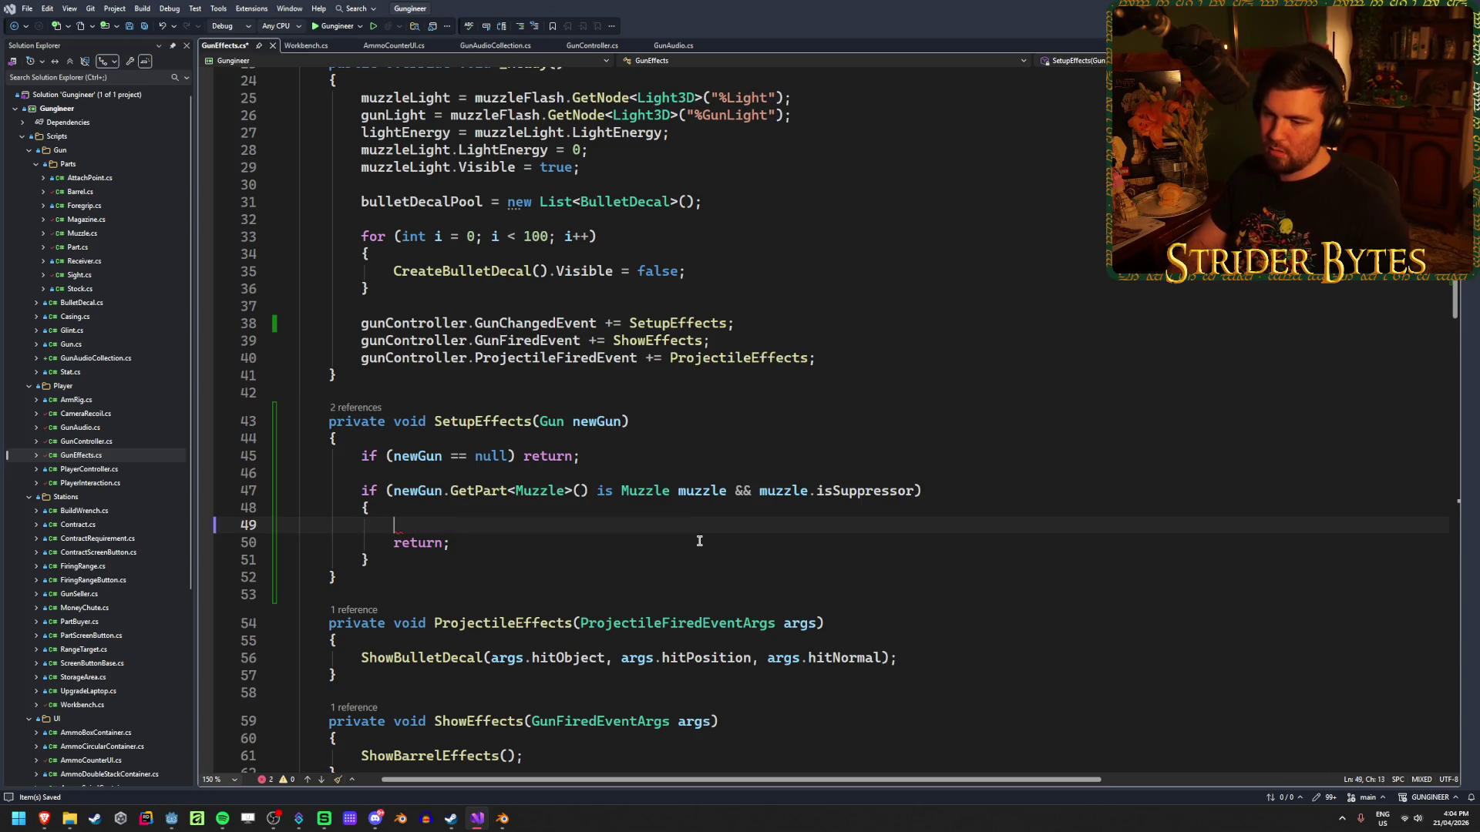
pyautogui.click(502, 543)
pyautogui.moveTo(502, 543); pyautogui.dragTo(391, 544)
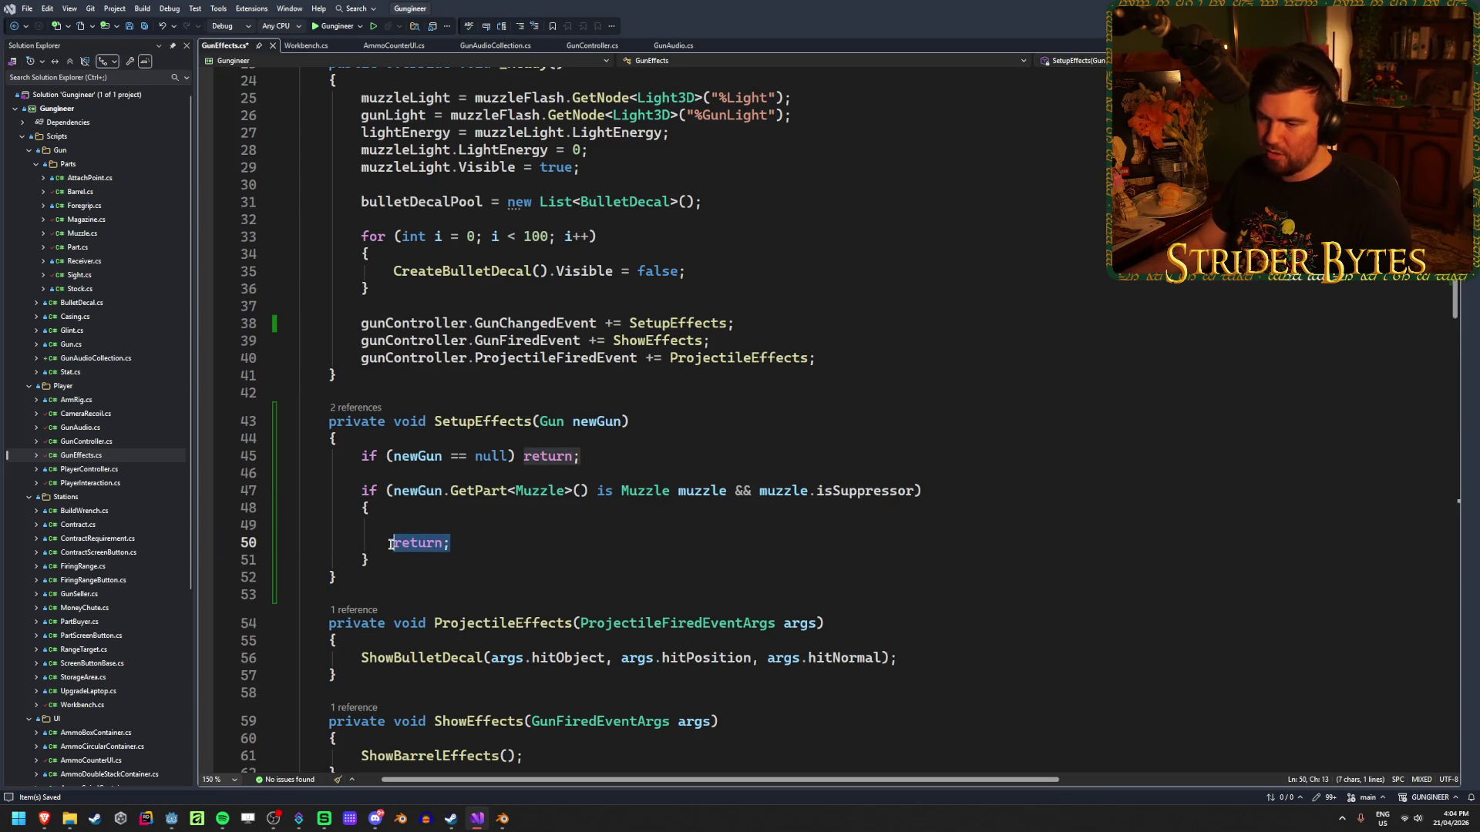
pyautogui.press('BackSpace')
pyautogui.press('BackSpace')
pyautogui.press('BackSpace')
pyautogui.scroll(5, 598, 532)
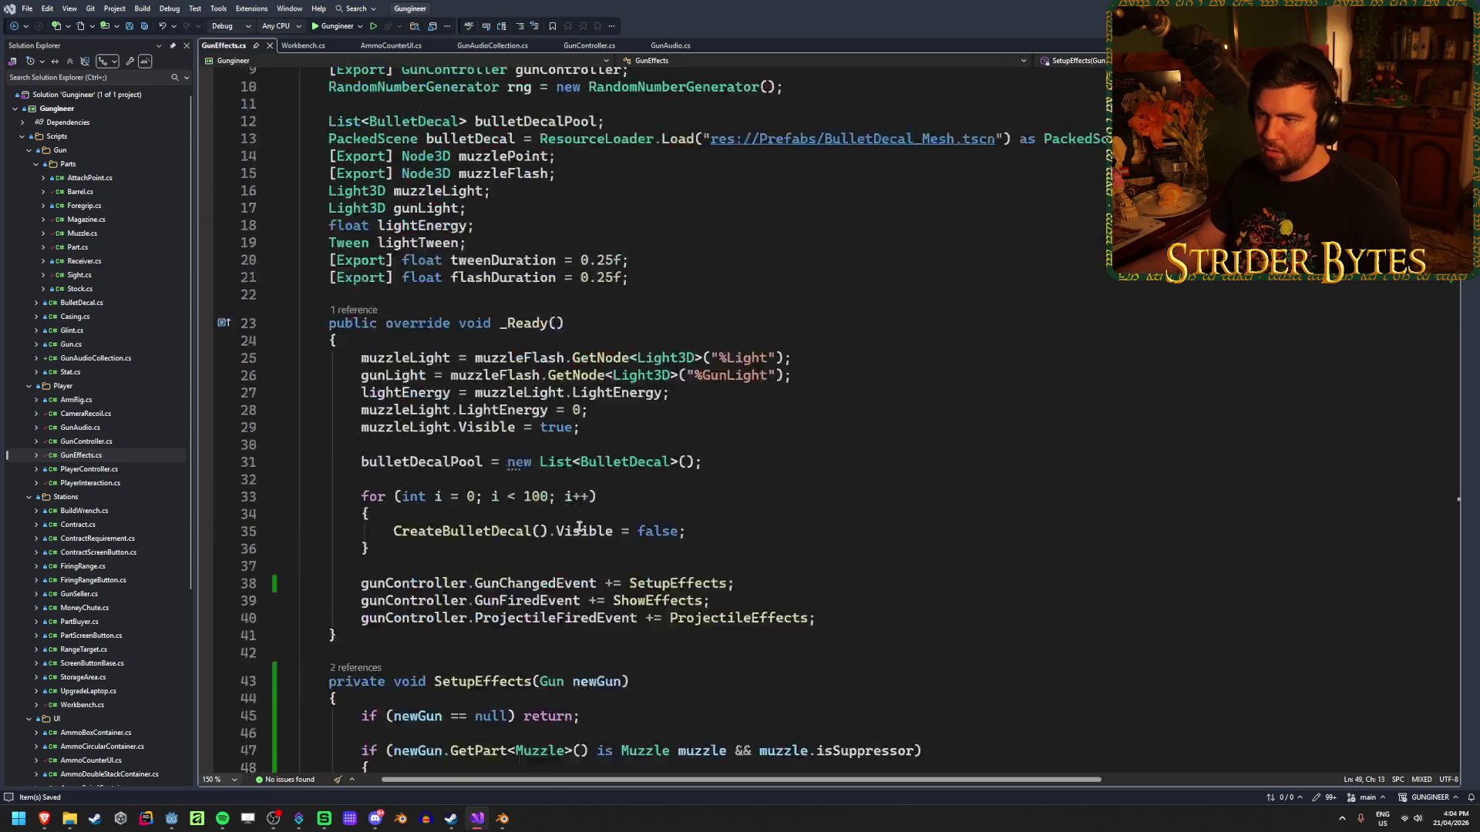
pyautogui.scroll(3, 694, 501)
pyautogui.scroll(-1, 806, 477)
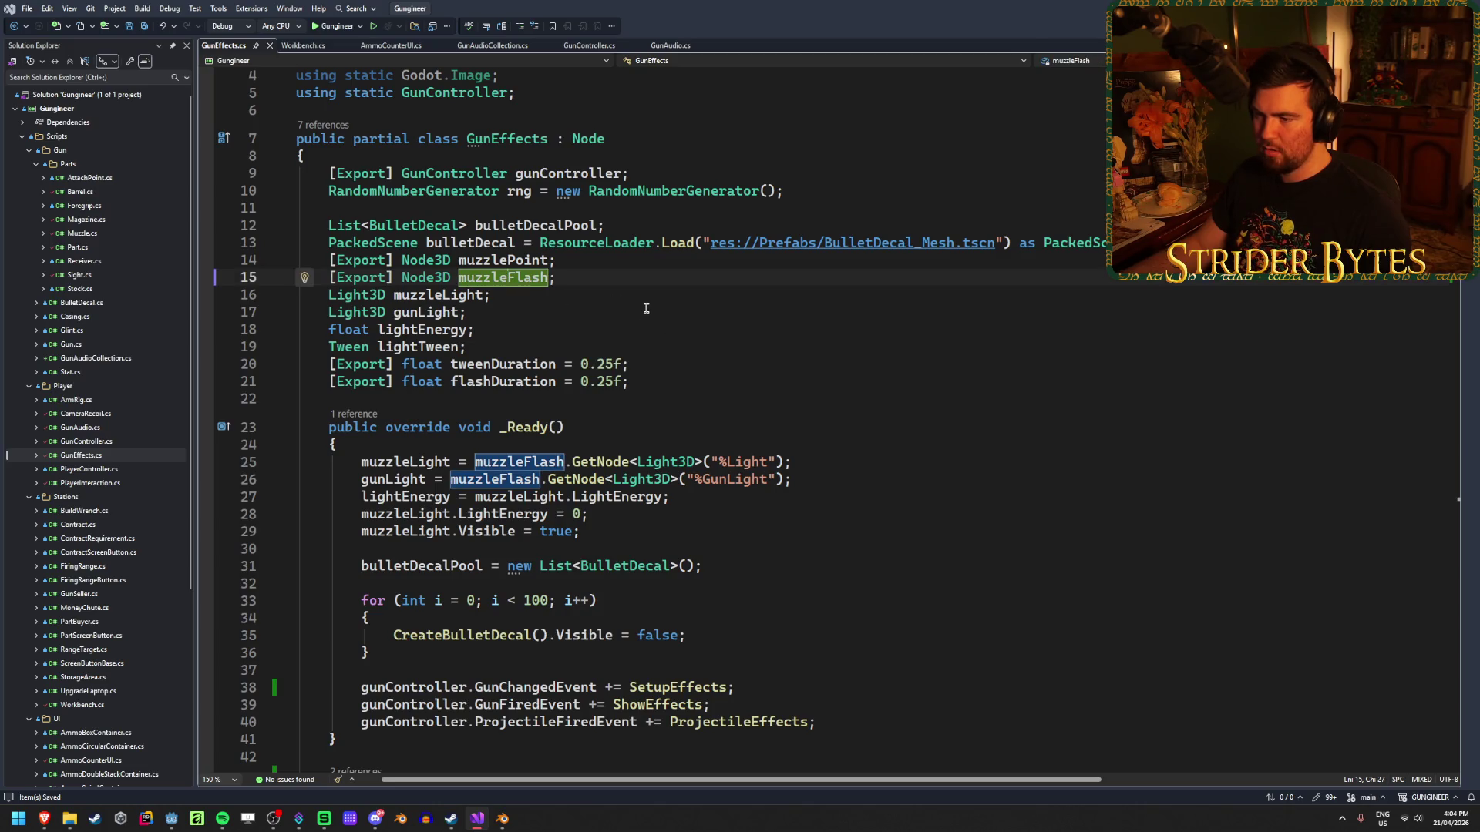
pyautogui.scroll(-3, 646, 309)
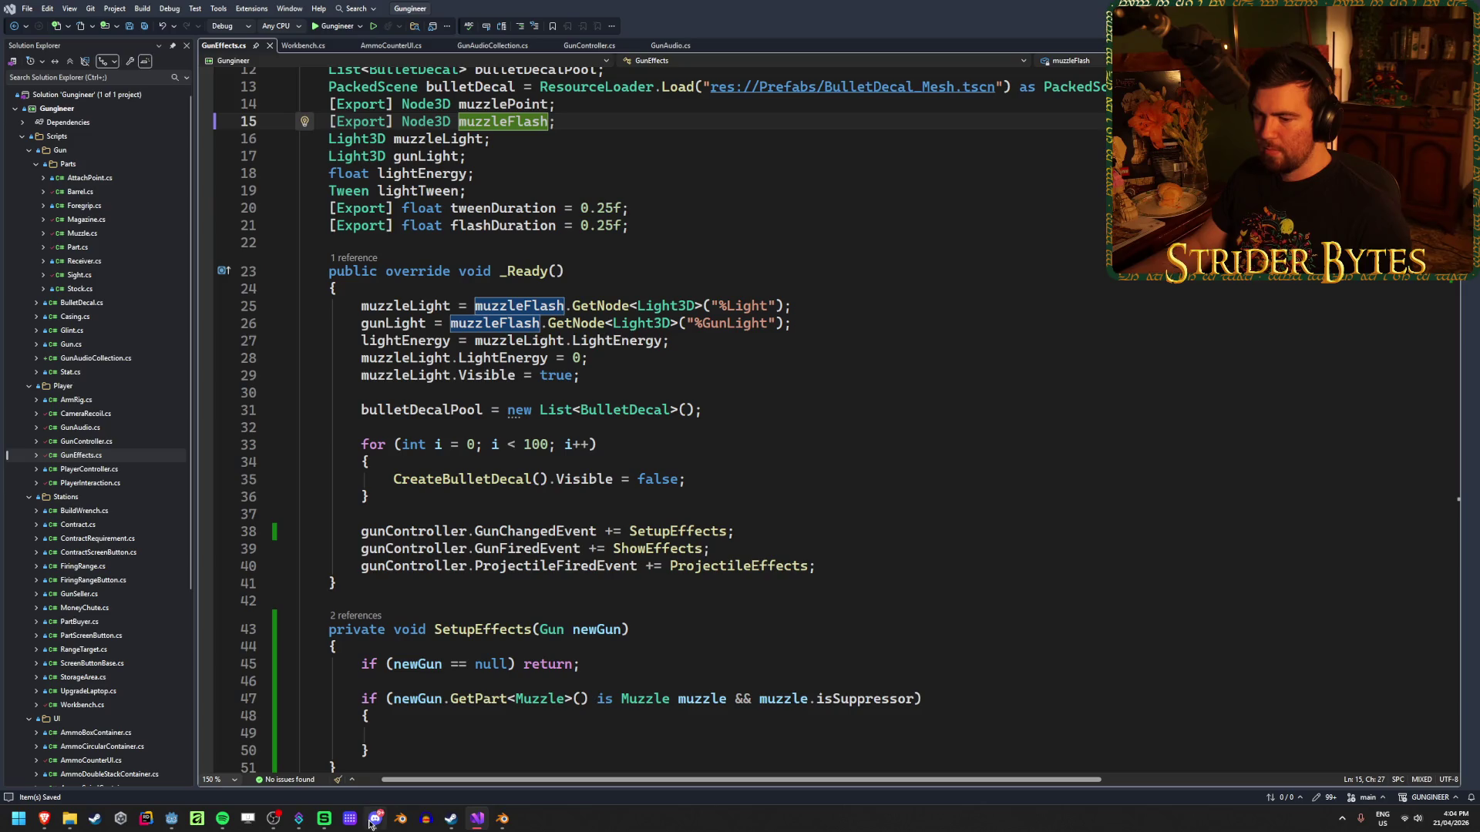
# In Godot's Player scene, inspect MuzzleFlash and then GunEffects to see its muzzle flash reference.
pyautogui.click(171, 819)
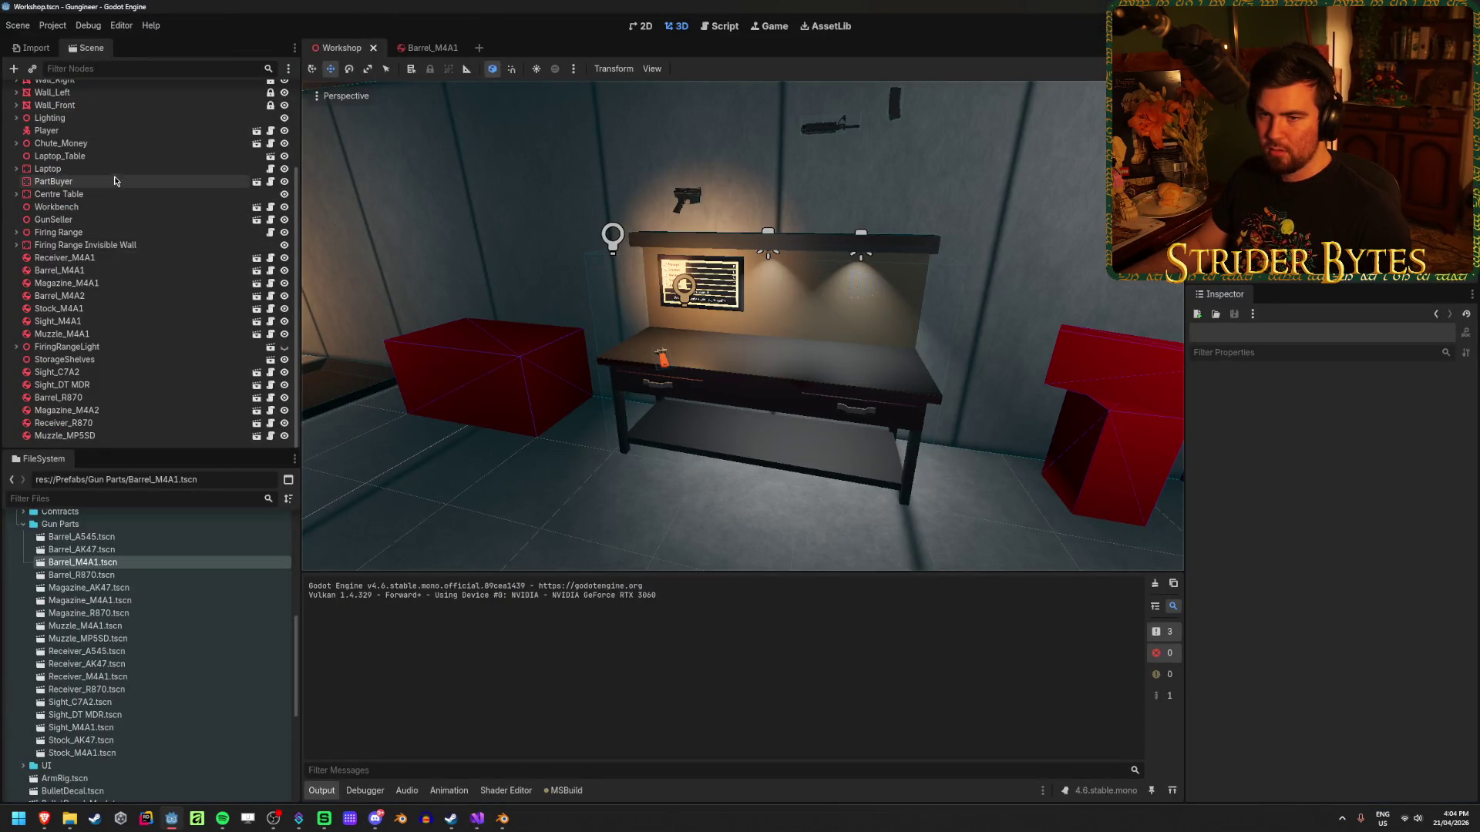
pyautogui.click(256, 131)
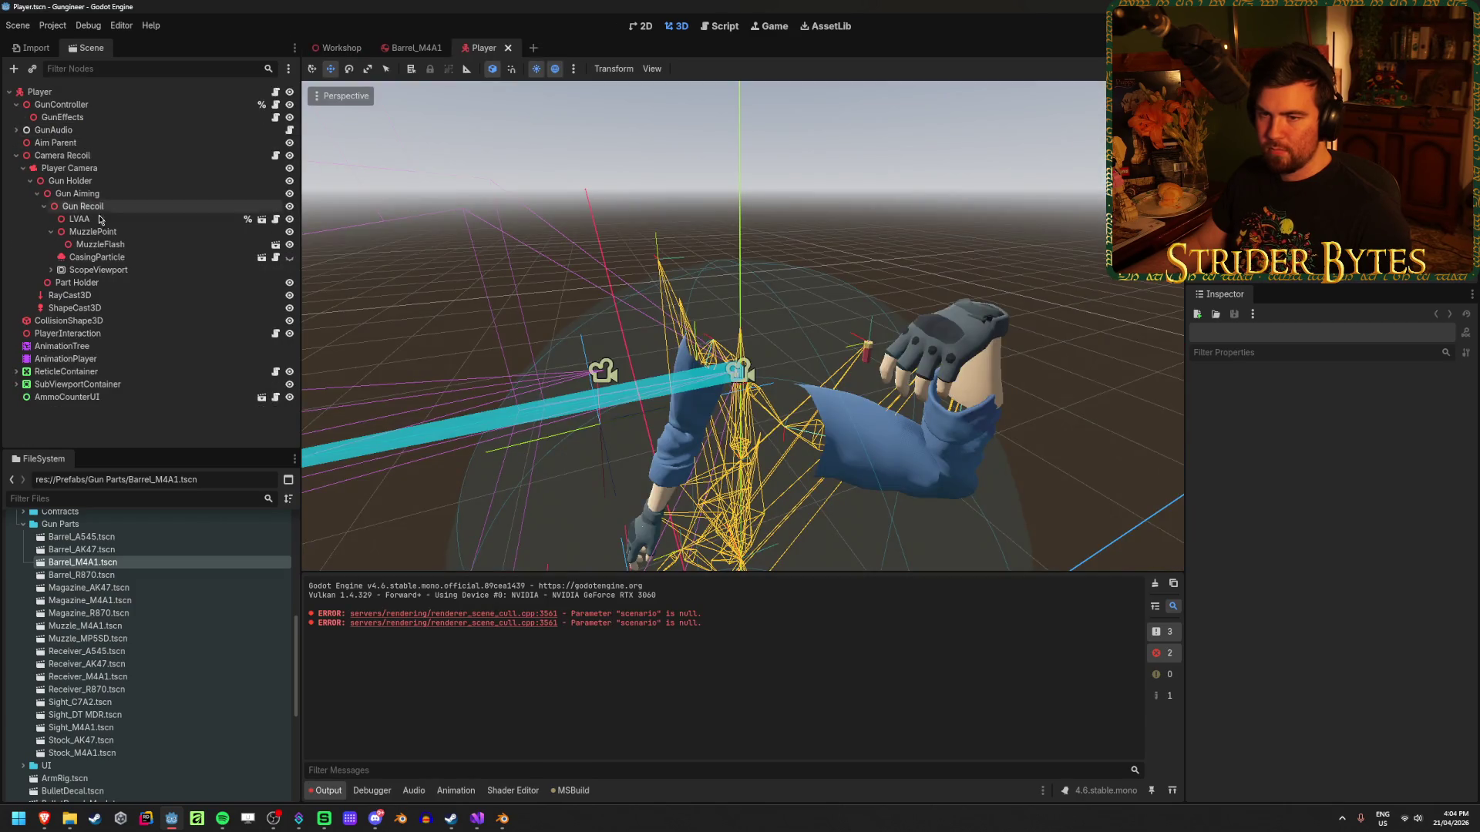
pyautogui.click(123, 246)
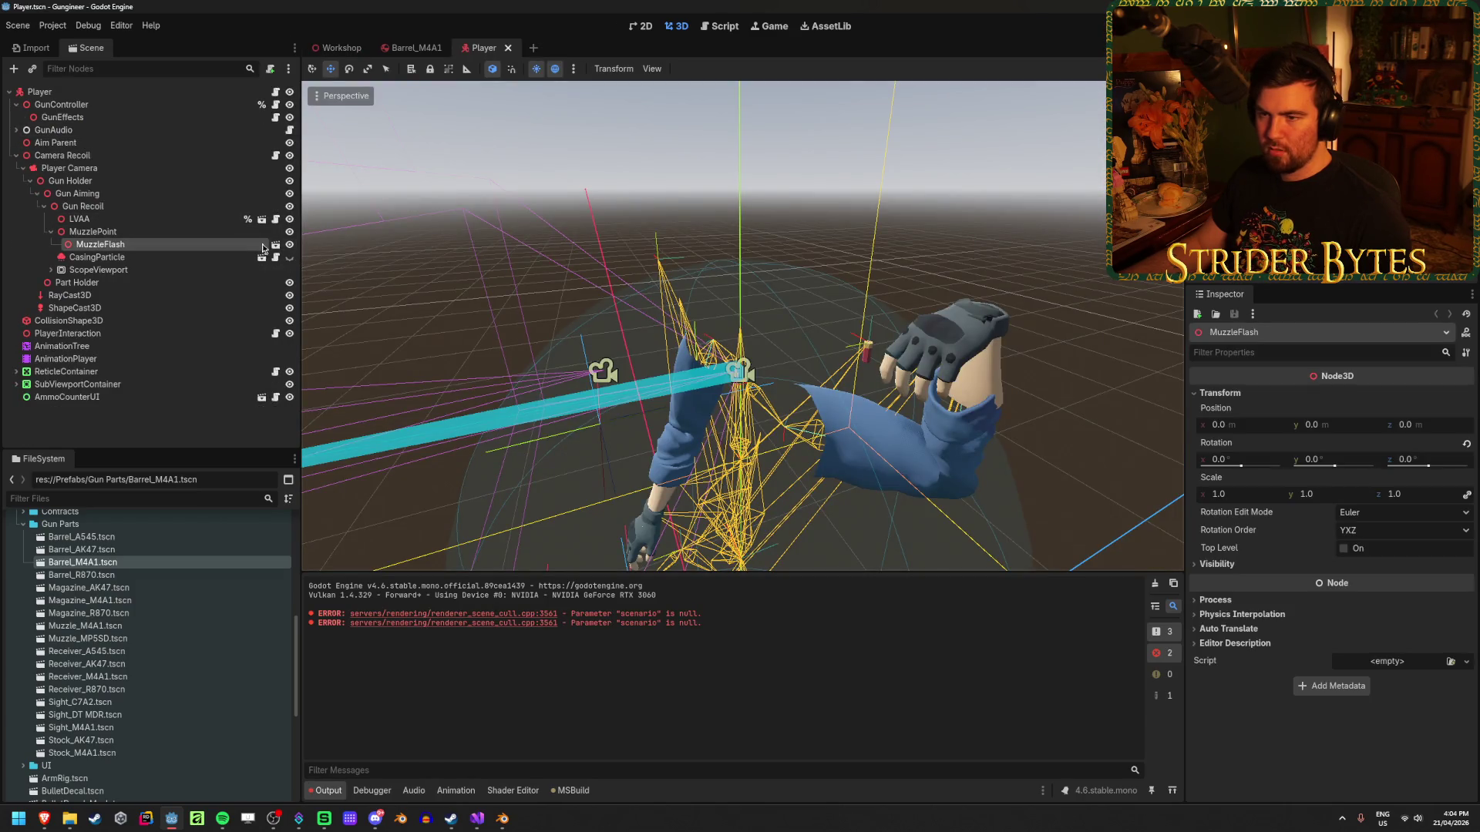
pyautogui.click(62, 117)
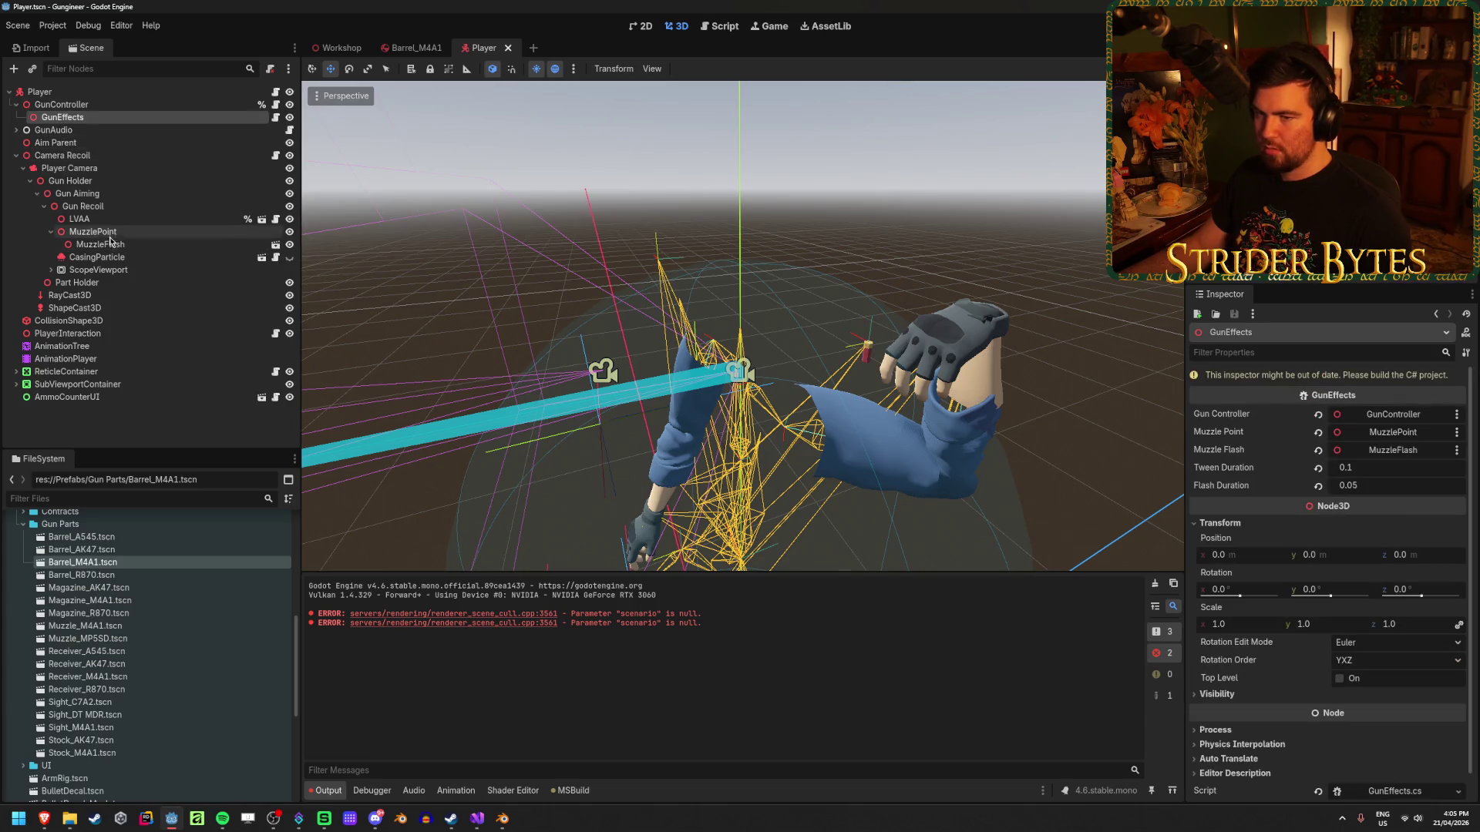
pyautogui.hotkey('alt', 'Tab')
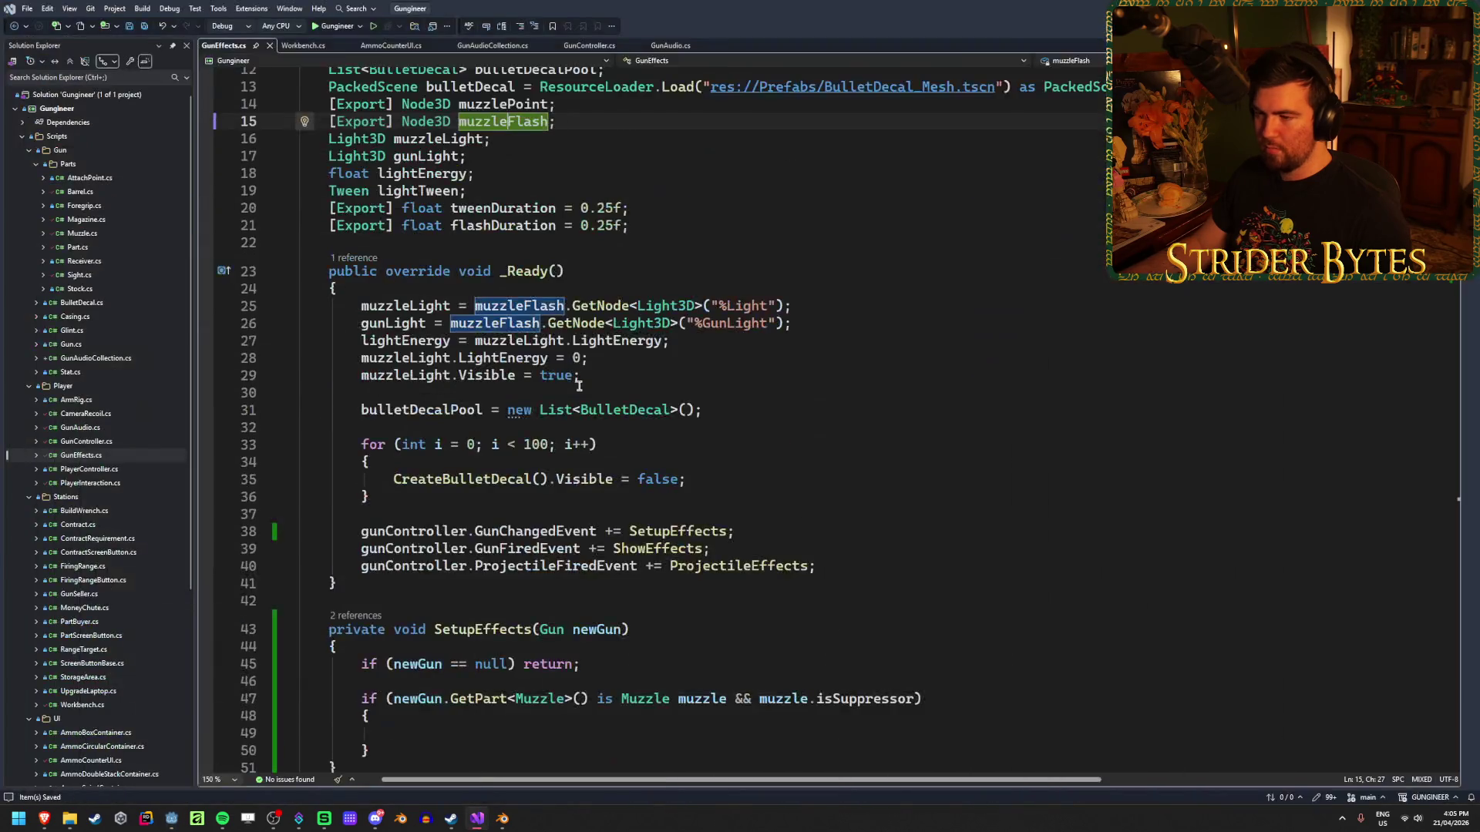
# Add 'muzzleFlash.Visible = false;' inside the suppressor check and start an empty else branch.
pyautogui.scroll(-6, 713, 380)
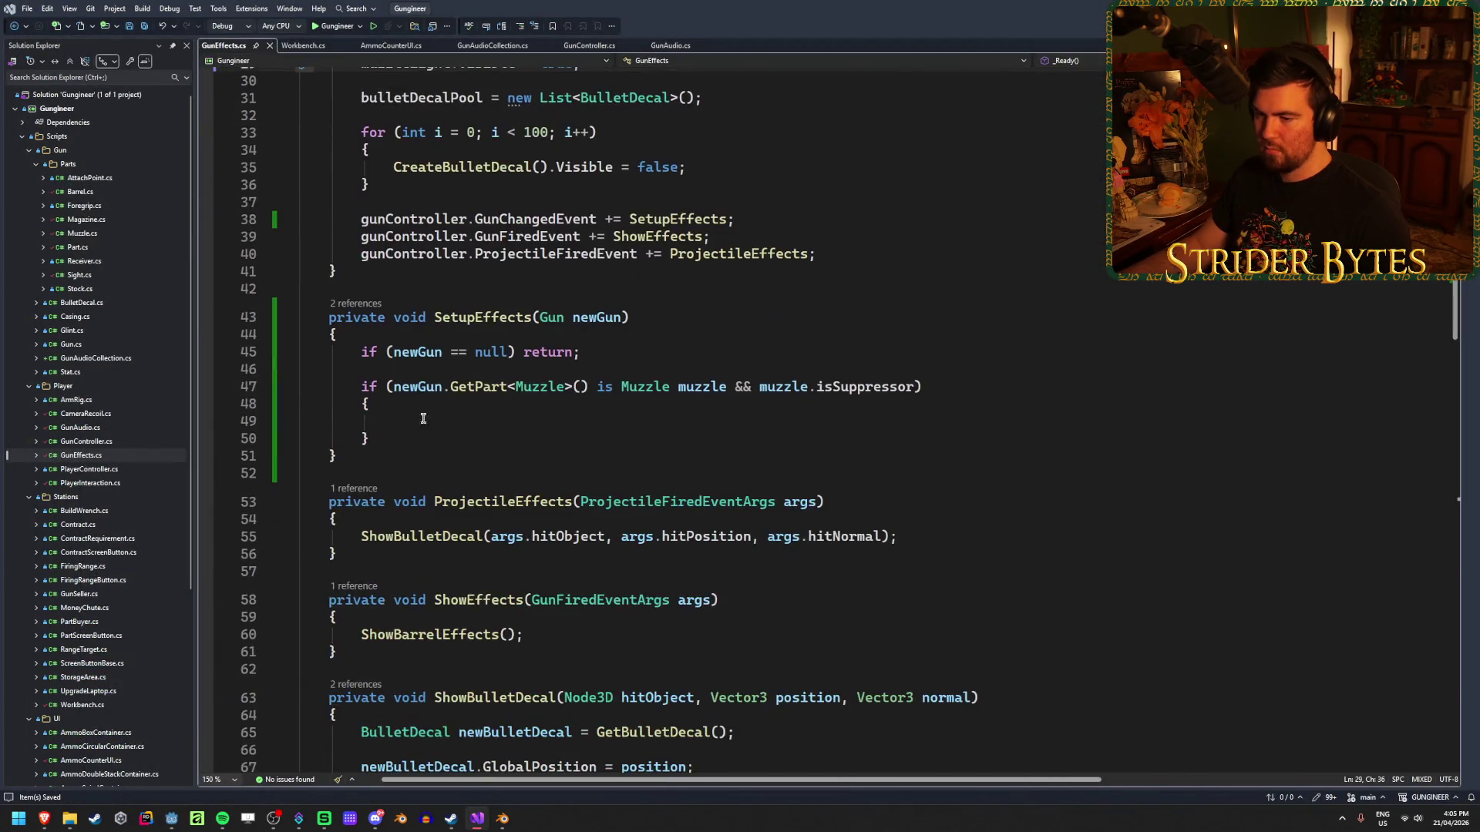
pyautogui.click(549, 422)
pyautogui.write('muzzle')
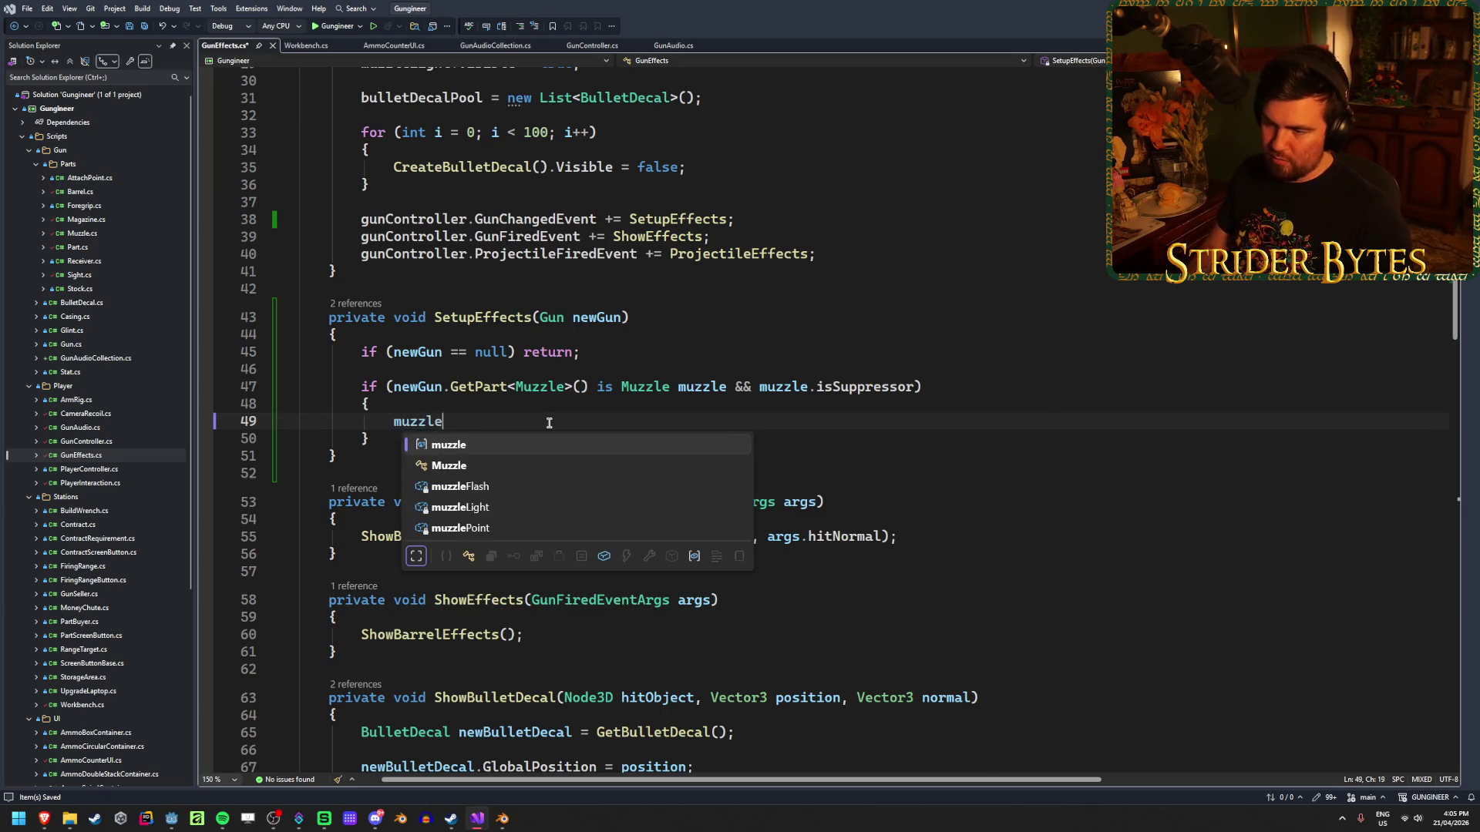
pyautogui.write('Flash.Visible =')
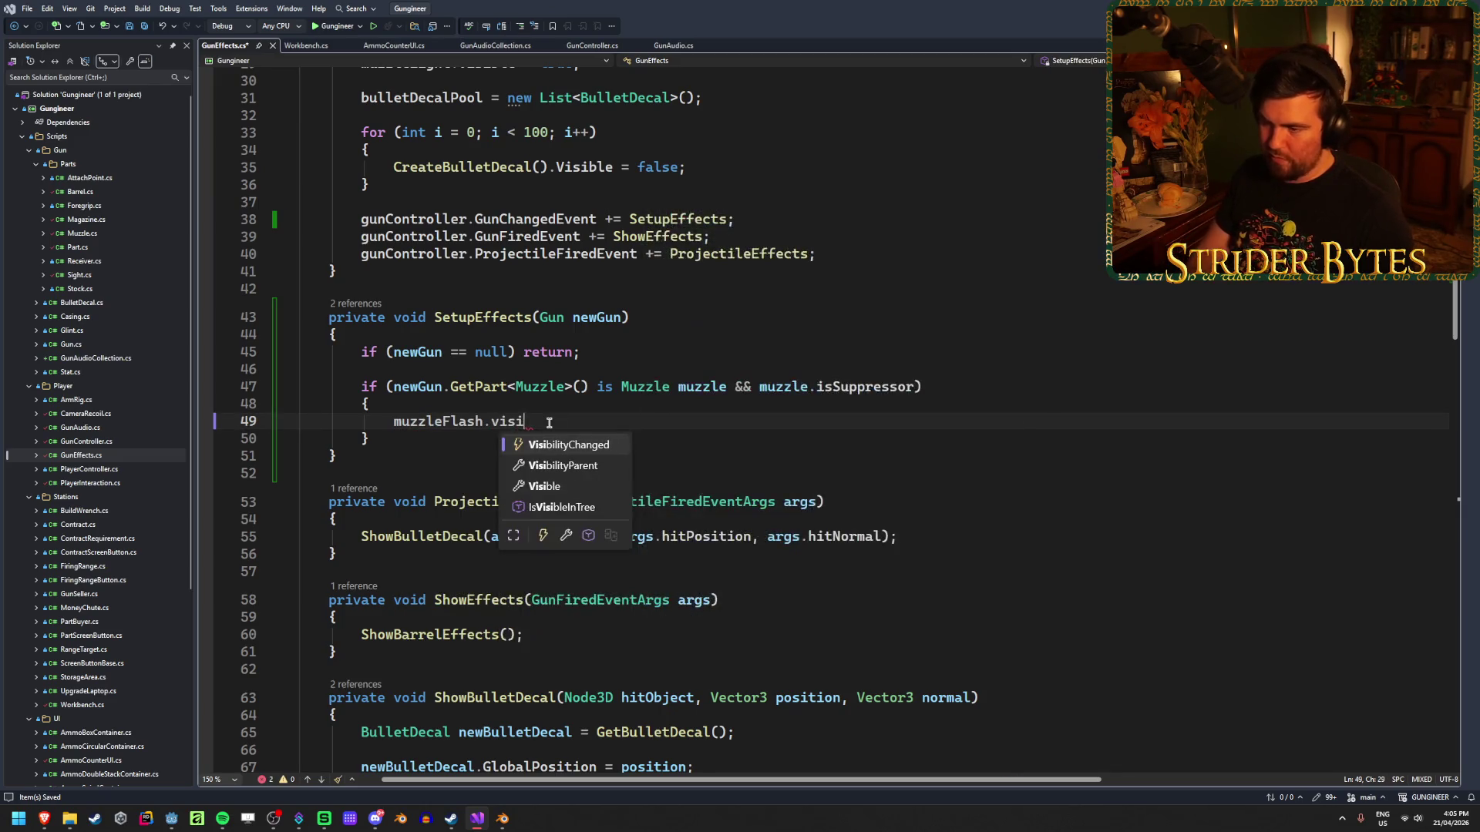
pyautogui.write(' false;')
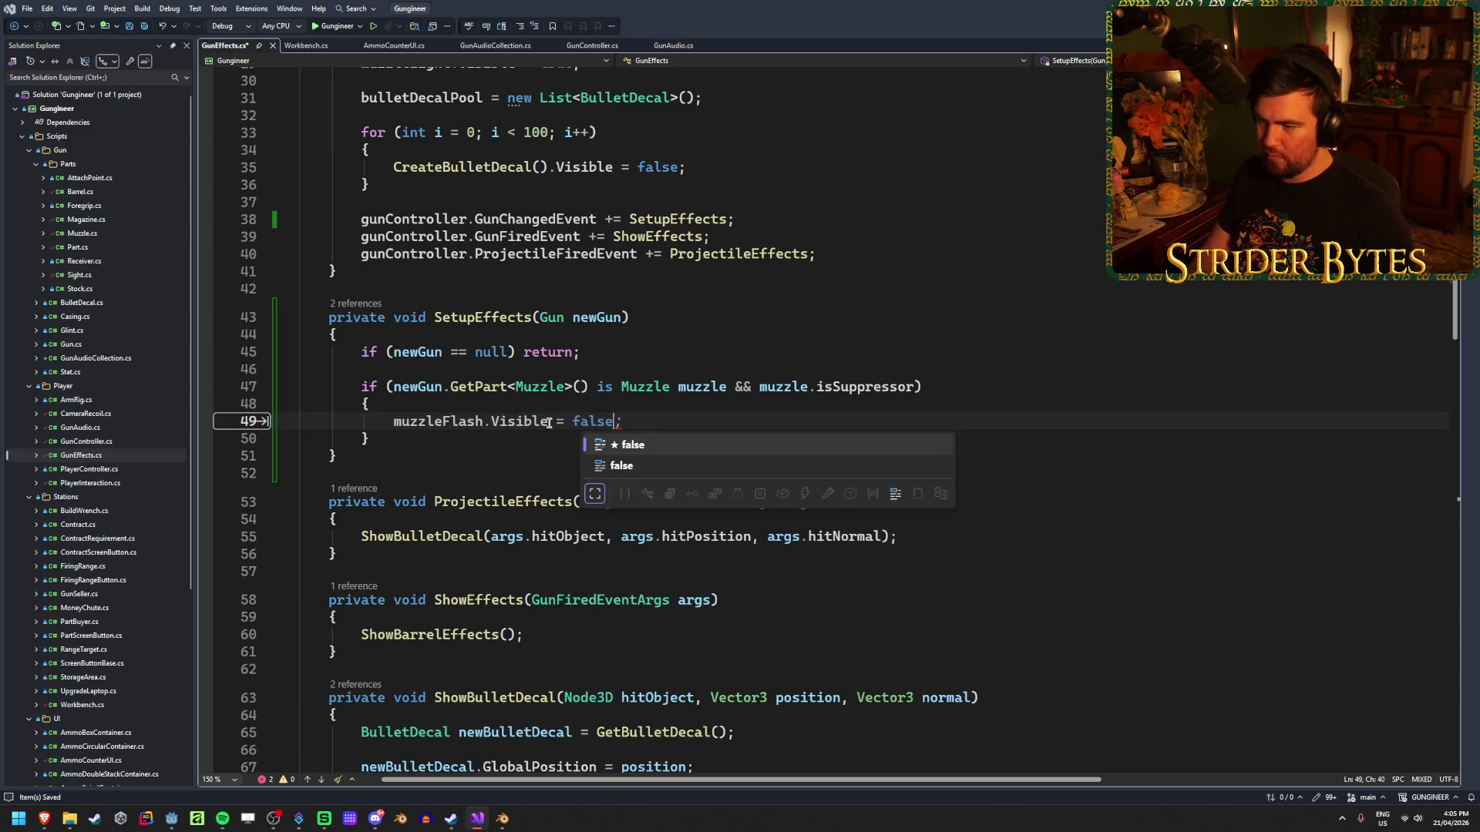
pyautogui.press('Down')
pyautogui.press('Return')
pyautogui.write('else;')
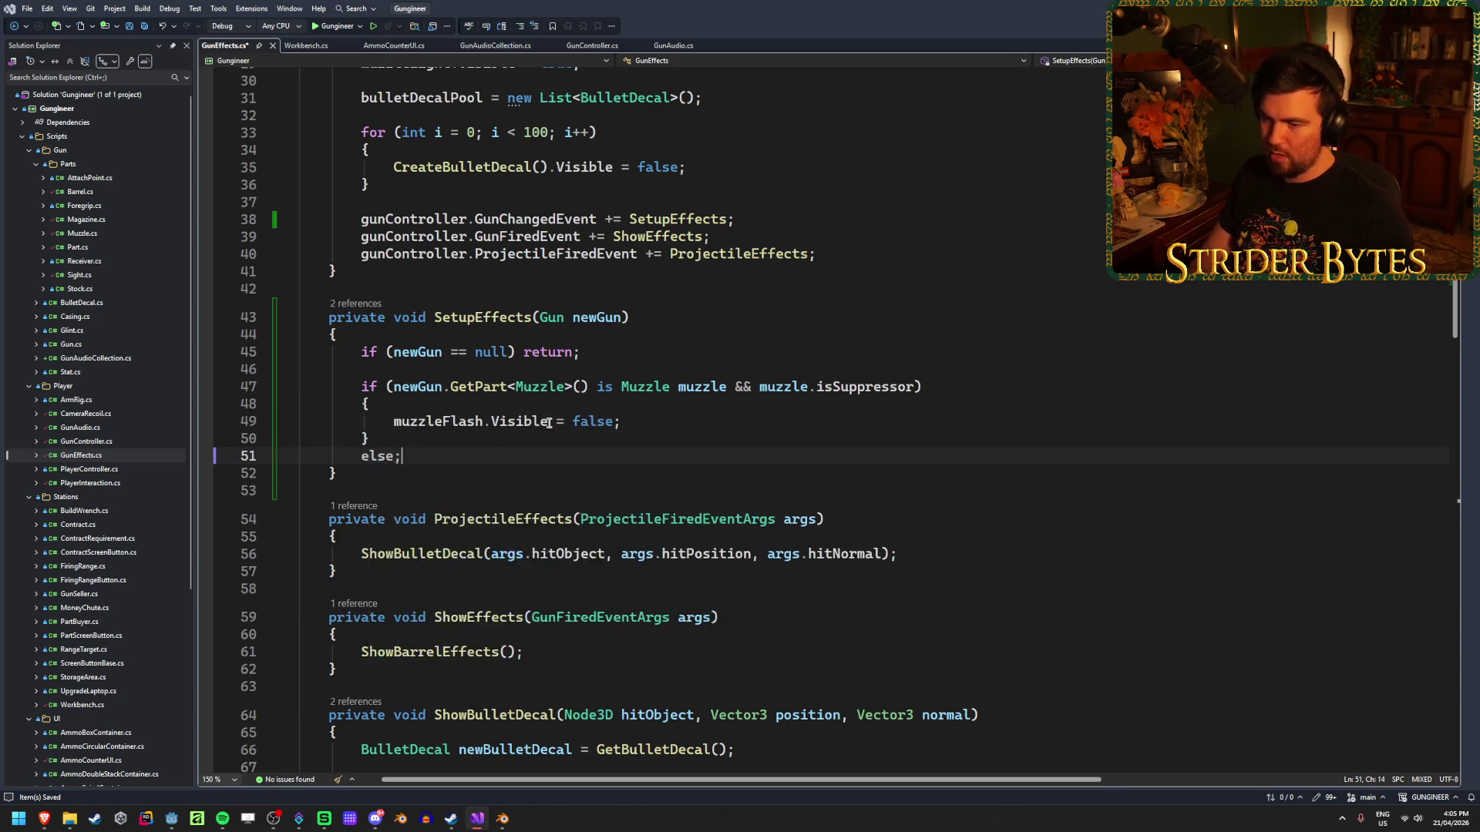
pyautogui.press('Escape')
pyautogui.write('{')
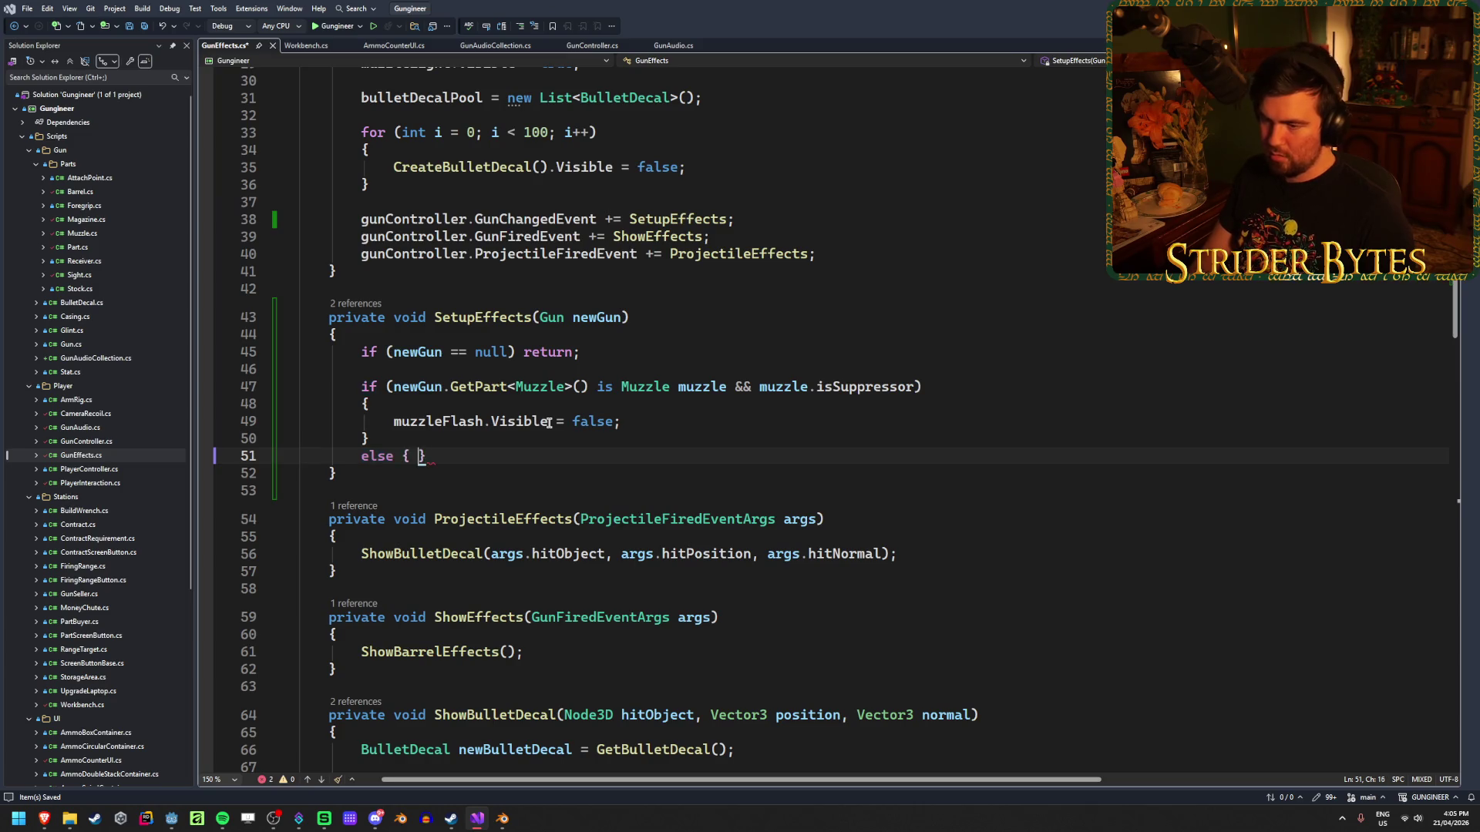
pyautogui.press('Return')
pyautogui.write('mu')
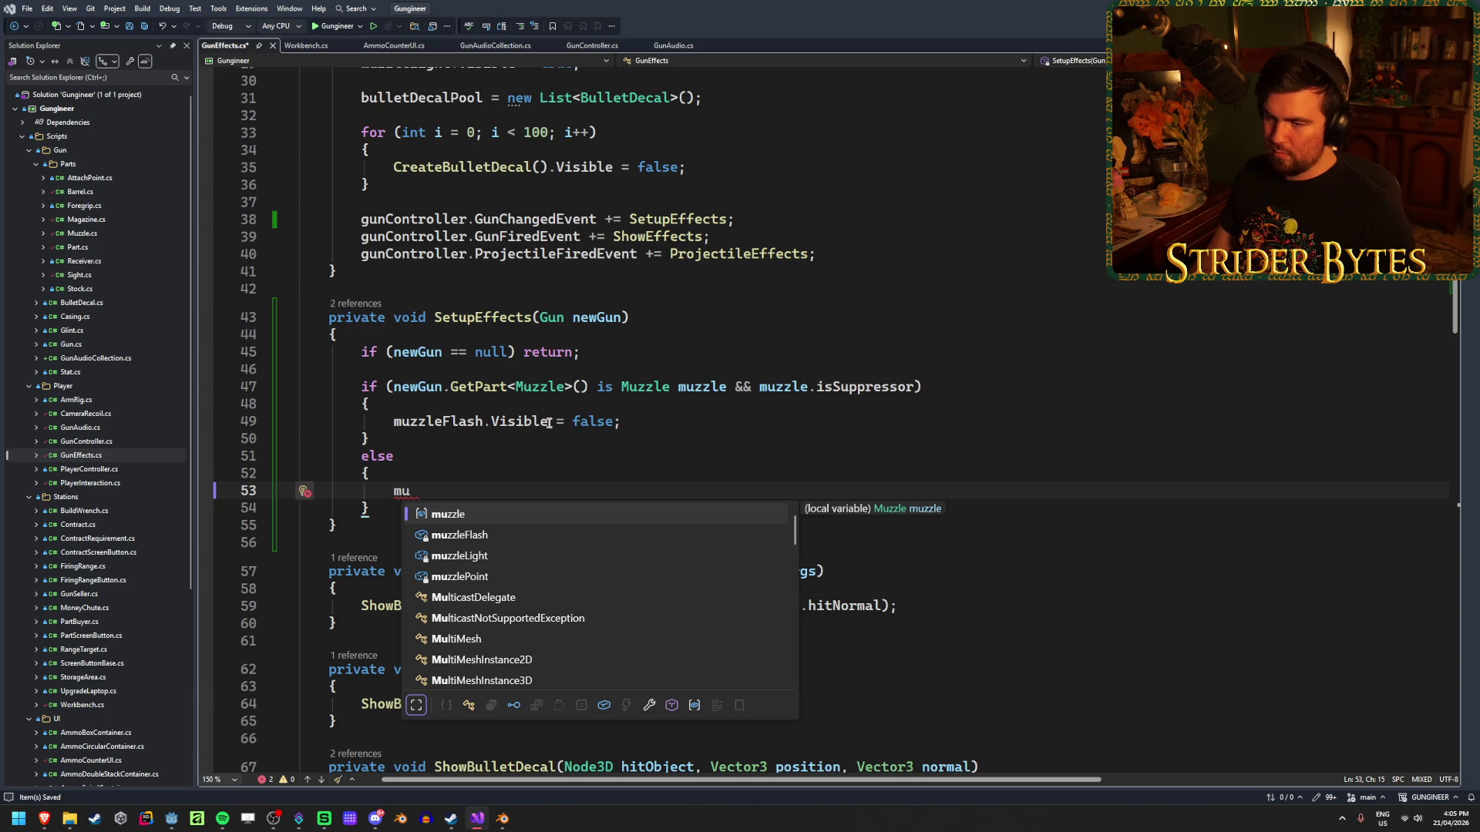
pyautogui.press('Escape')
pyautogui.press('BackSpace')
pyautogui.press('BackSpace')
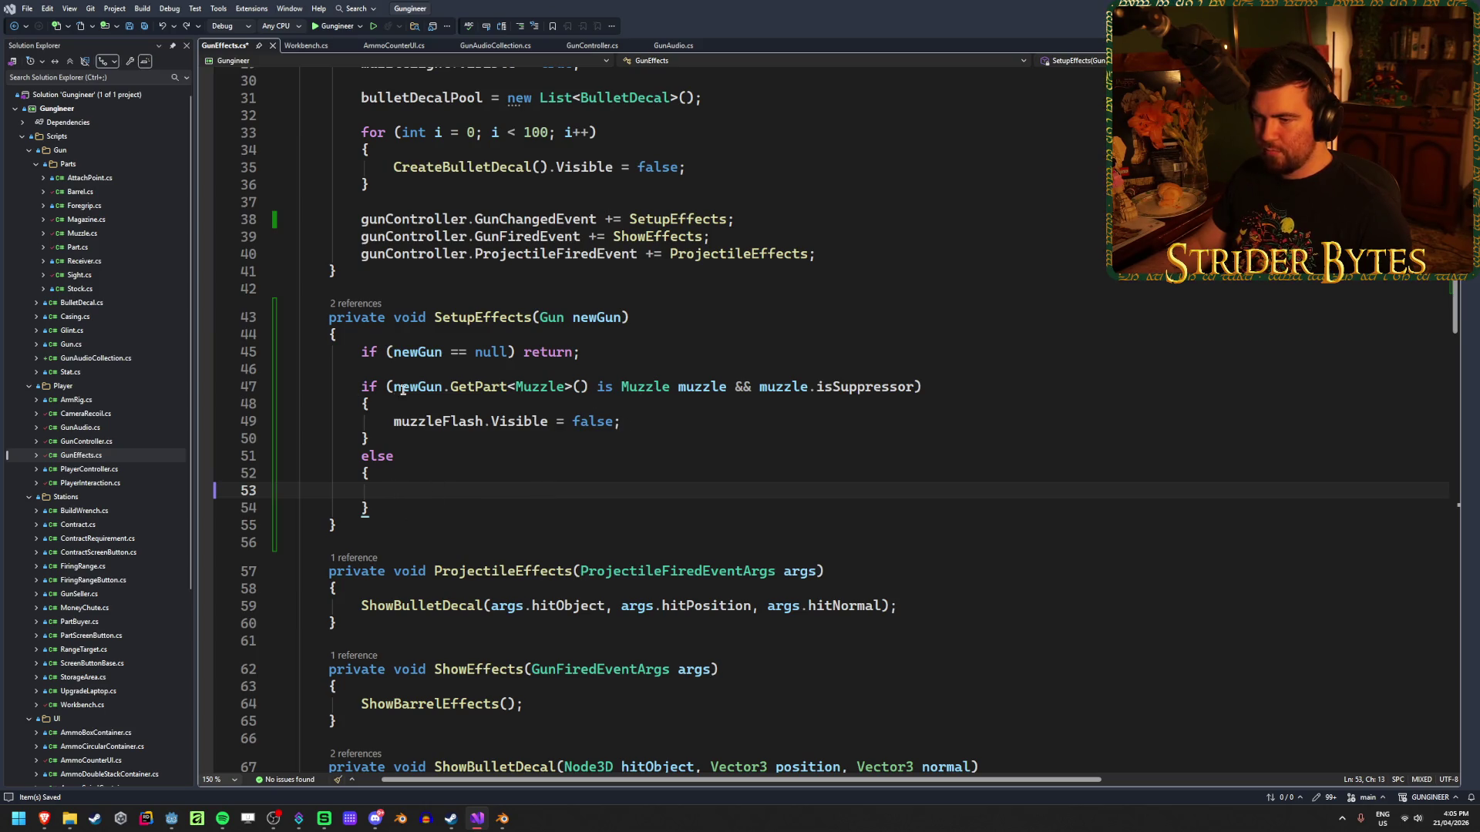
# Replace false with the copied suppressor condition and delete the else block.
pyautogui.moveTo(394, 387); pyautogui.dragTo(914, 387)
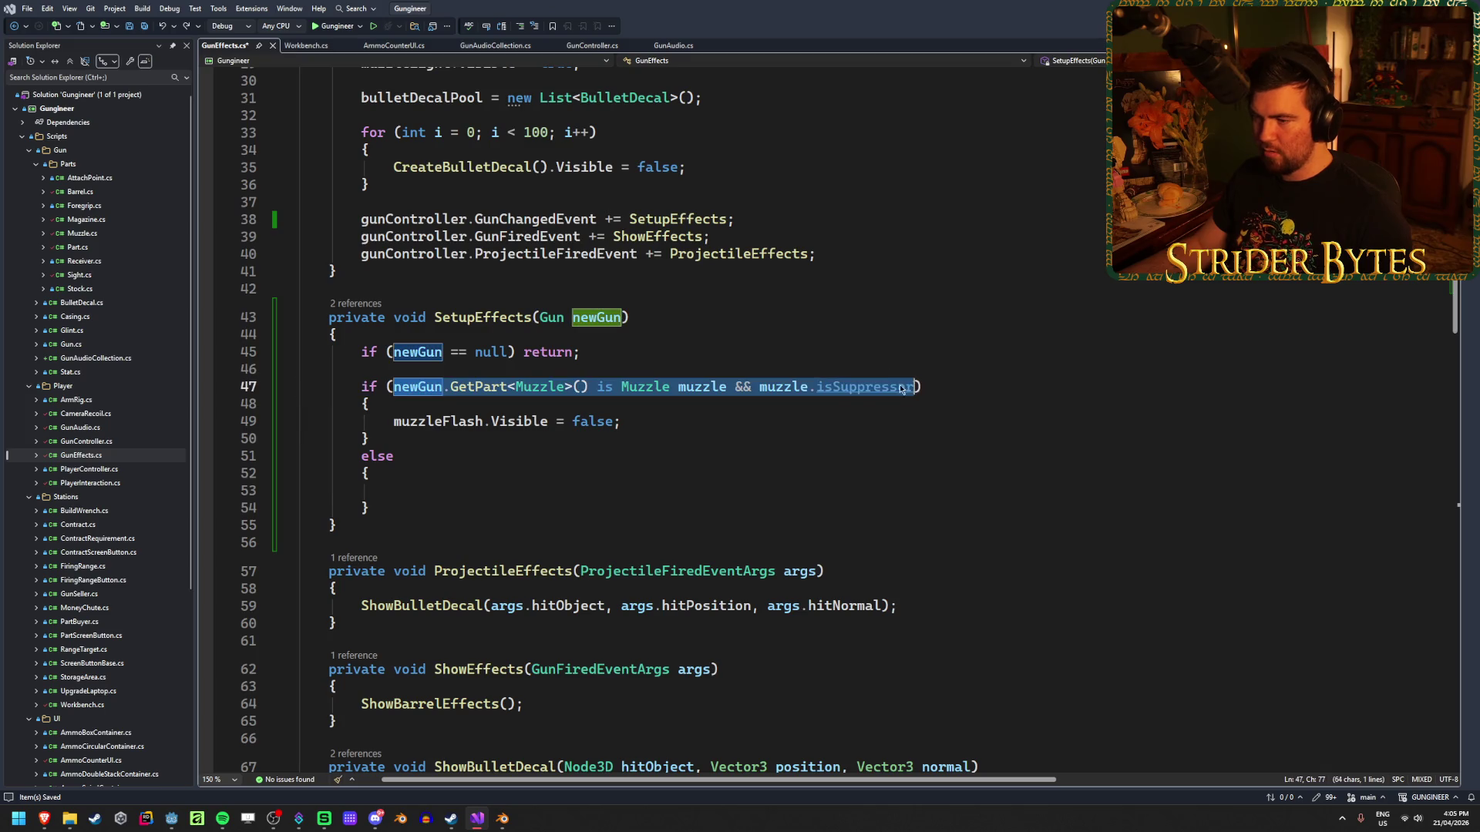
pyautogui.hotkey('ctrl', 'c')
pyautogui.doubleClick(596, 422)
pyautogui.hotkey('ctrl', 'v')
pyautogui.click(368, 473)
pyautogui.click(405, 507)
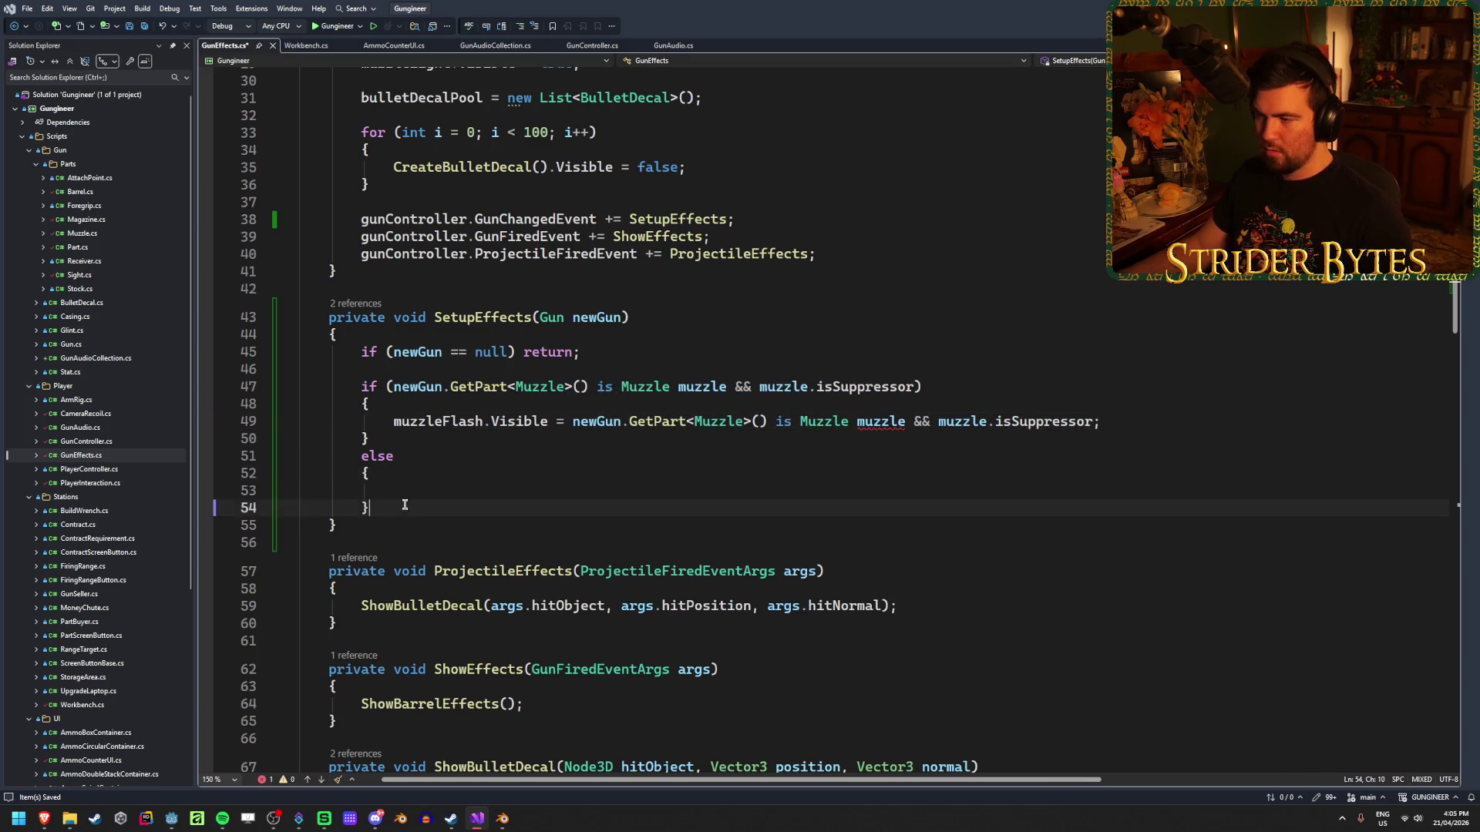
pyautogui.moveTo(404, 505); pyautogui.dragTo(221, 450)
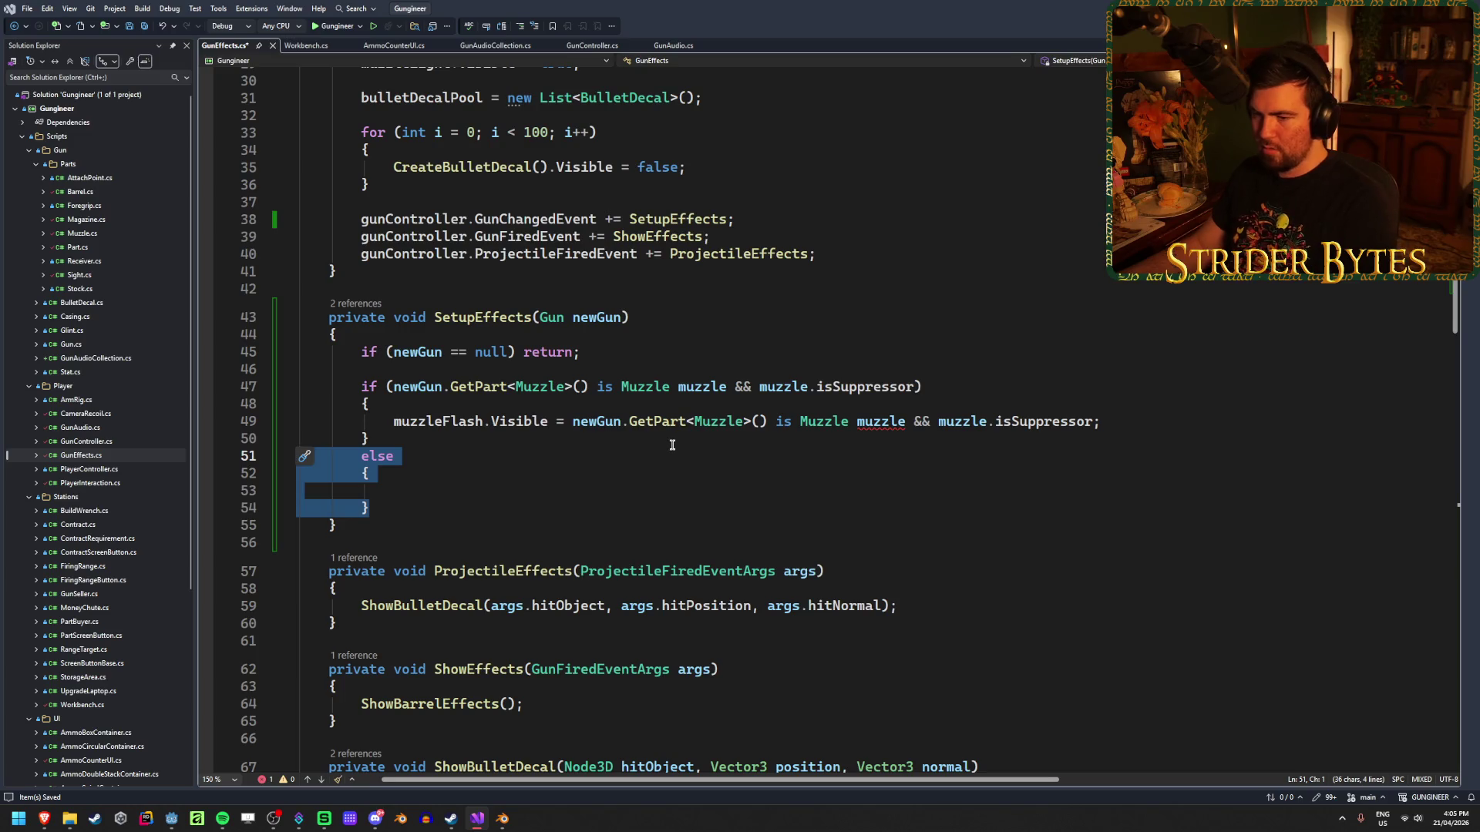
pyautogui.press('Delete')
pyautogui.press('Delete')
# Remove the old if line, its braces and blank lines, leaving a single visibility line.
pyautogui.moveTo(921, 387); pyautogui.dragTo(357, 387)
pyautogui.press('Delete')
pyautogui.moveTo(373, 439); pyautogui.dragTo(296, 439)
pyautogui.press('Delete')
pyautogui.moveTo(407, 402); pyautogui.dragTo(296, 403)
pyautogui.press('Delete')
pyautogui.click(394, 423)
pyautogui.hotkey('shift', 'Tab')
pyautogui.click(395, 438)
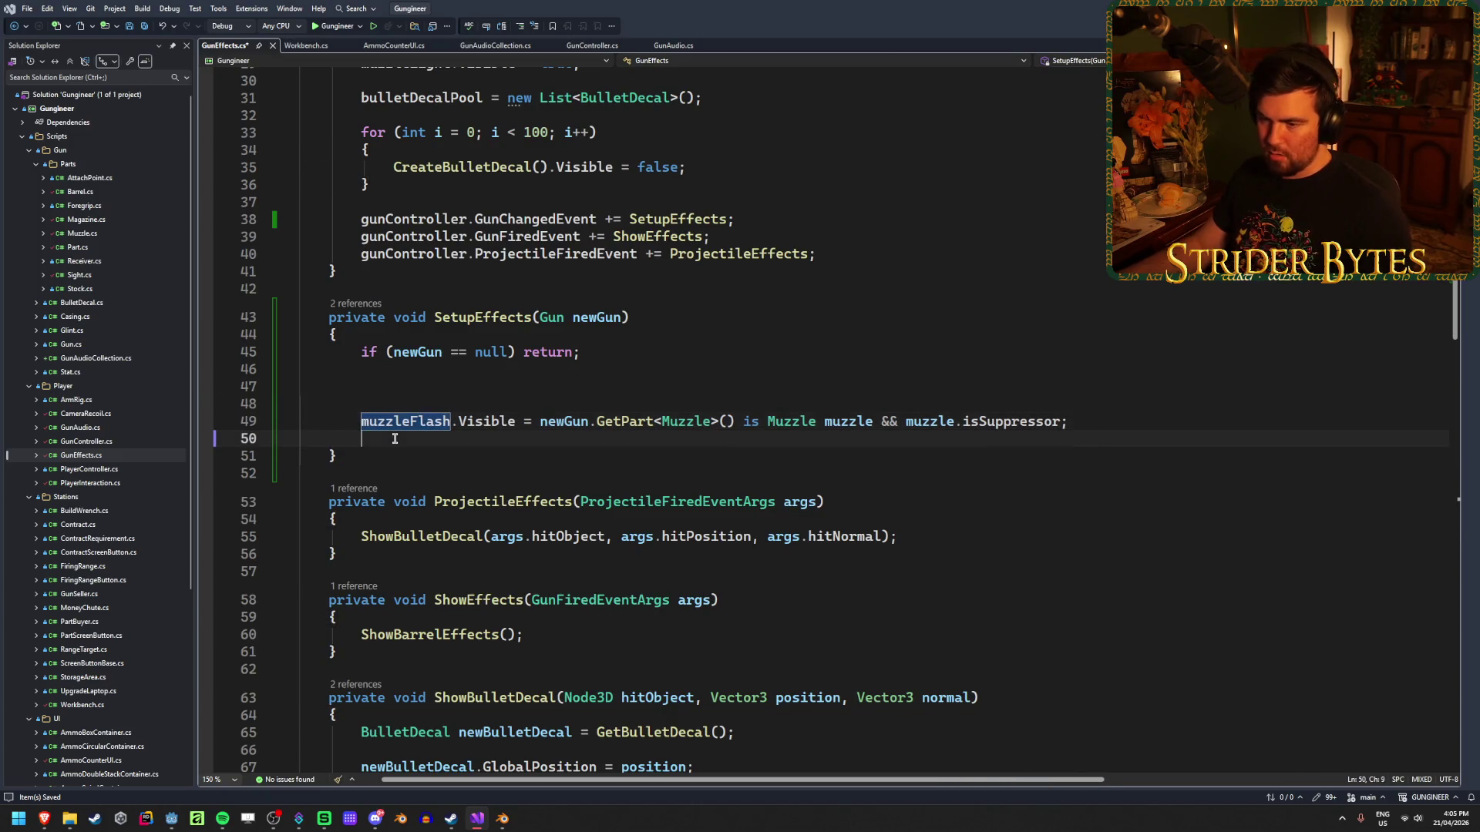
pyautogui.hotkey('ctrl', 'x')
pyautogui.click(406, 410)
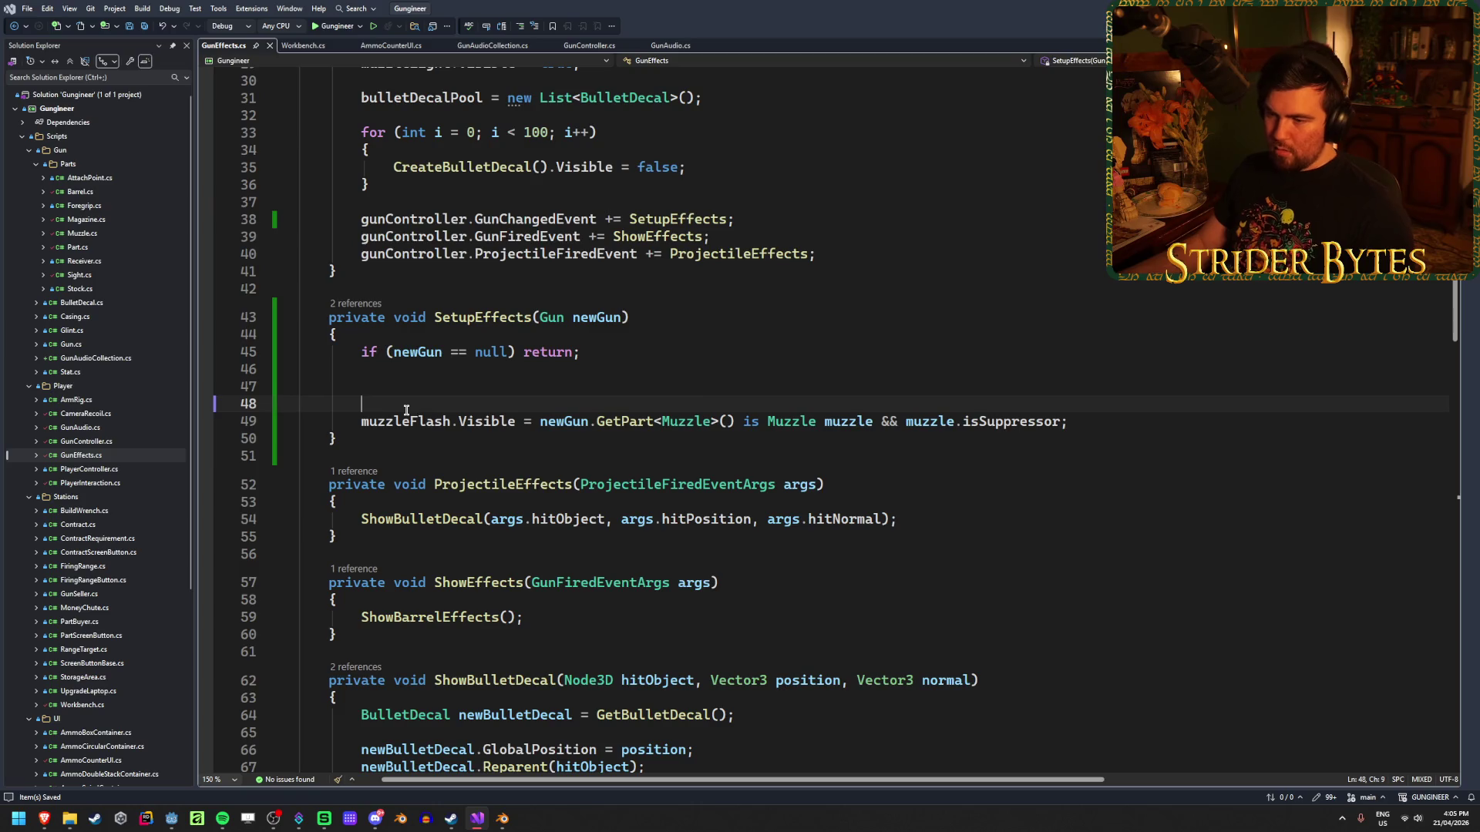
pyautogui.press('BackSpace')
pyautogui.press('BackSpace')
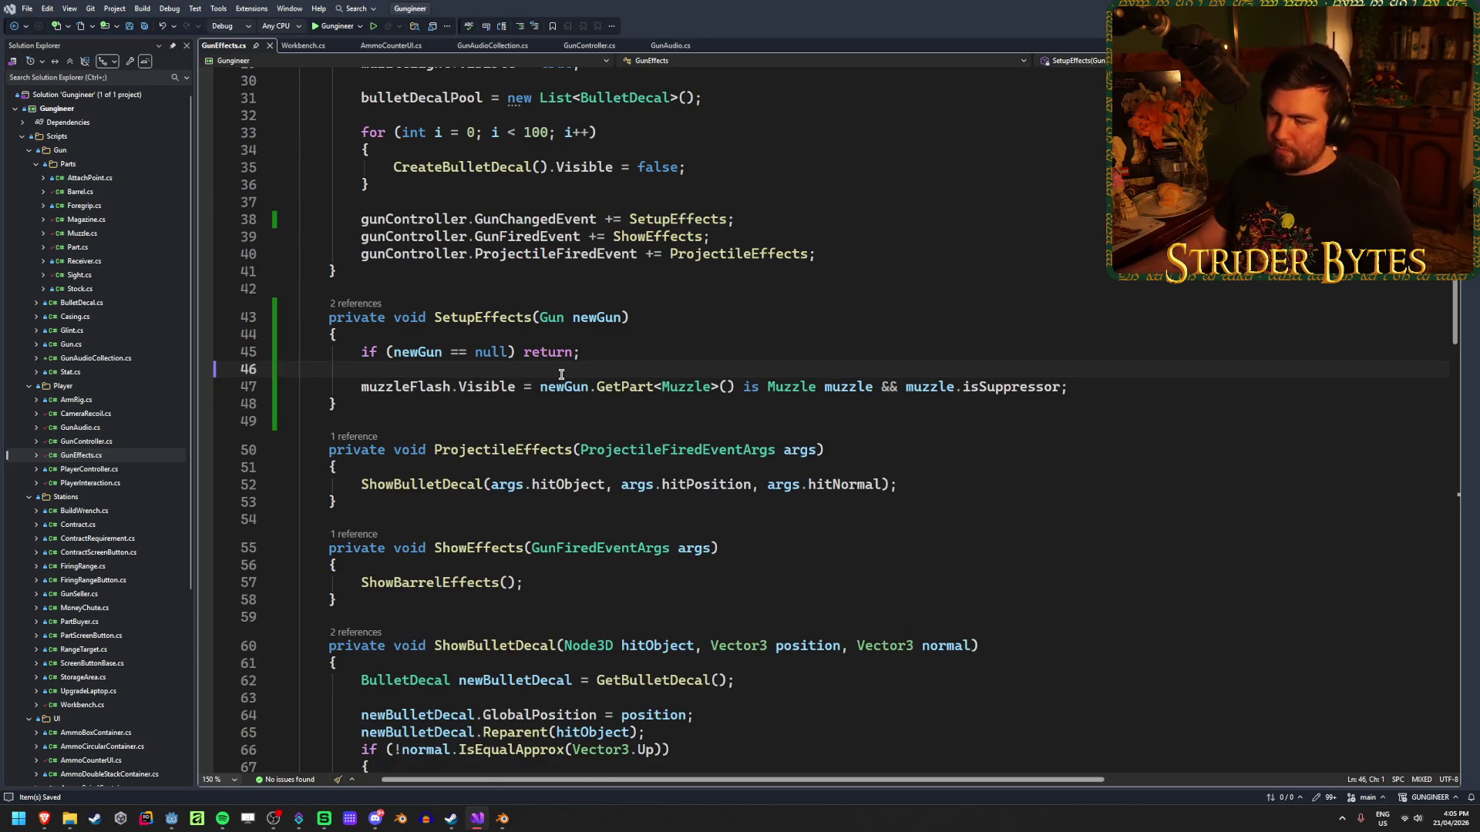
pyautogui.click(1151, 383)
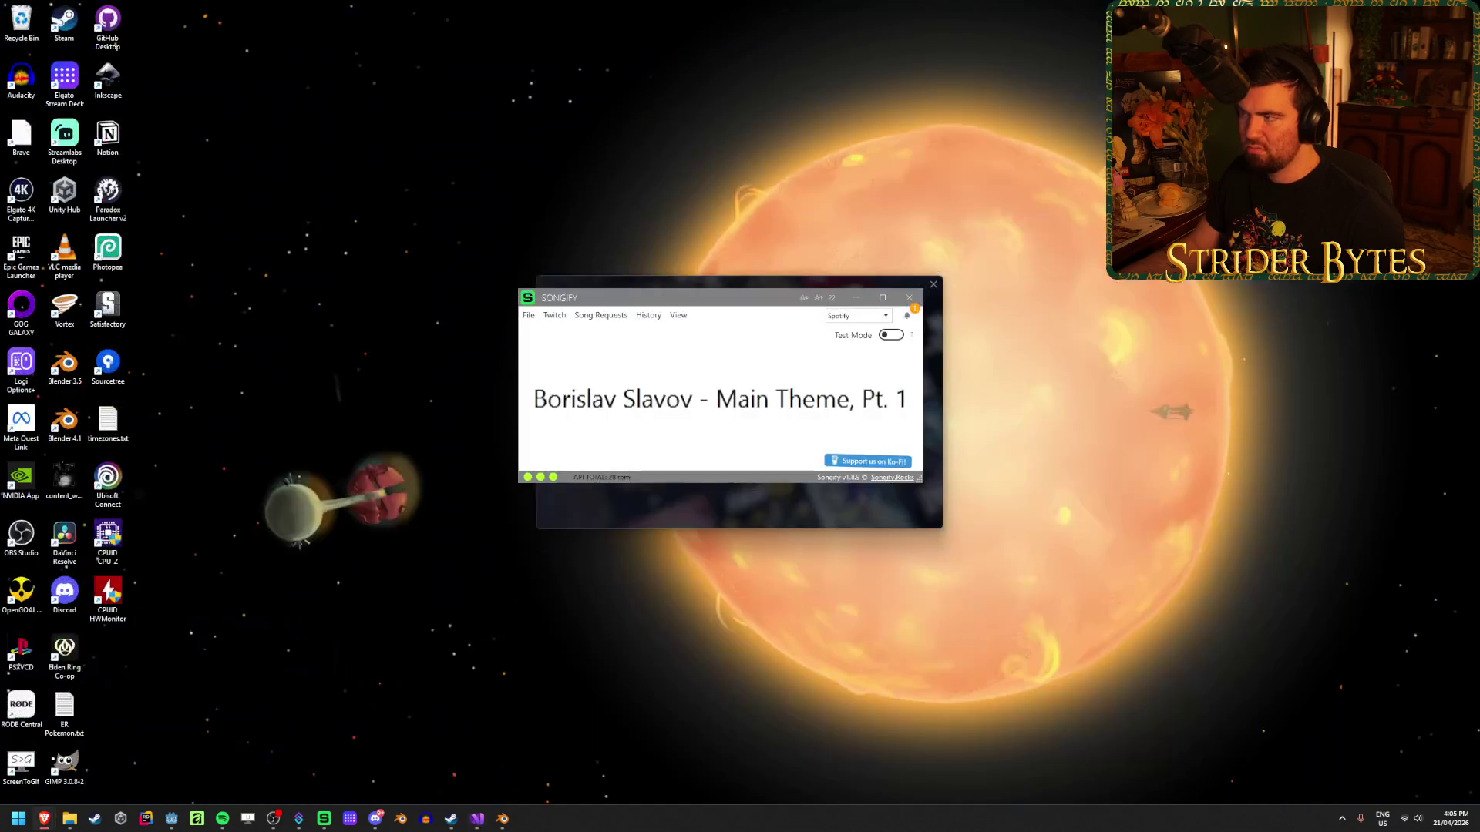
pyautogui.click(172, 818)
pyautogui.hotkey('alt', 'b')
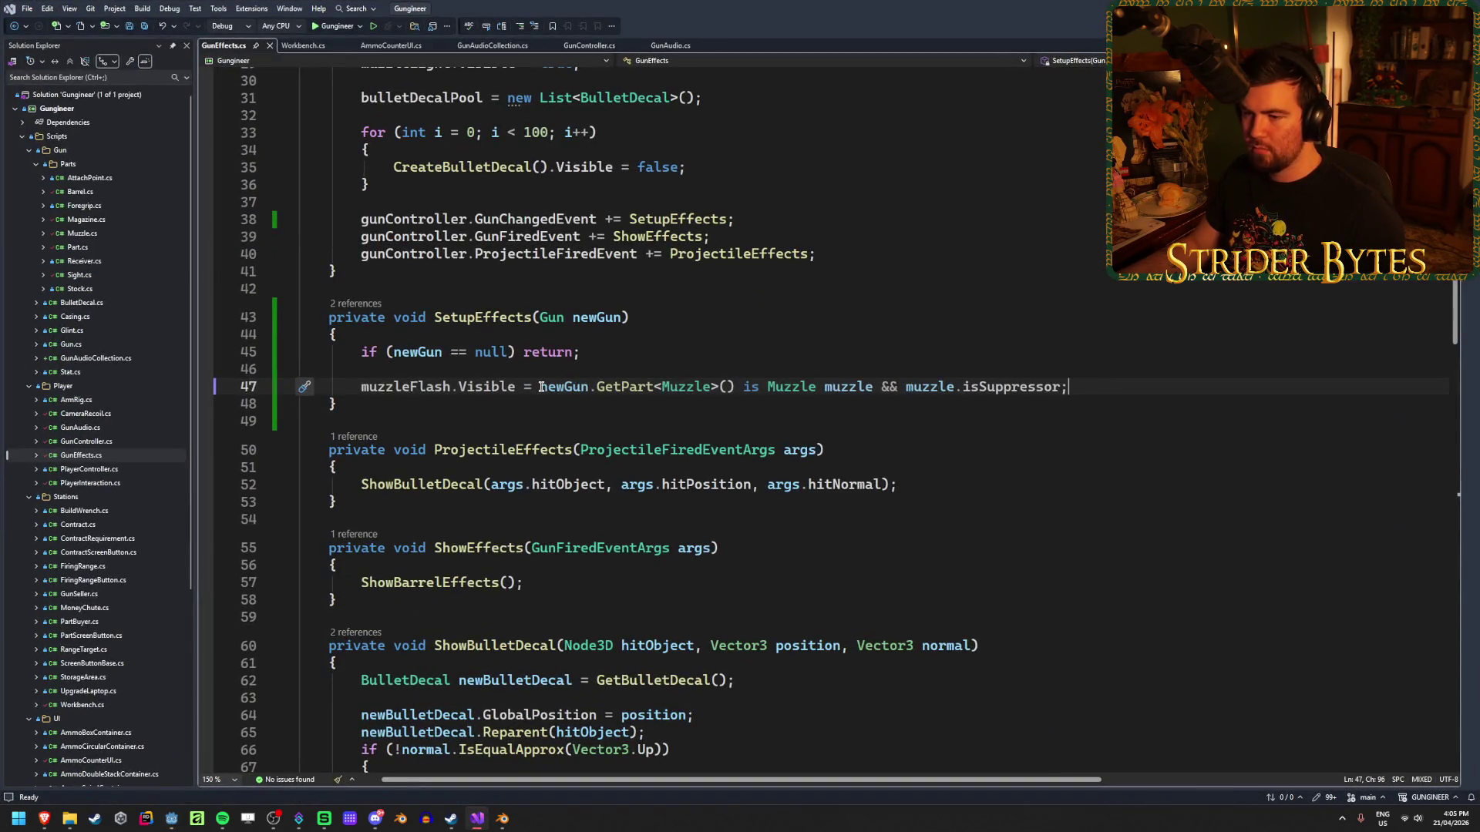
# Try negating muzzle.isSuppressor on the visibility line, then remove that negation.
pyautogui.click(537, 383)
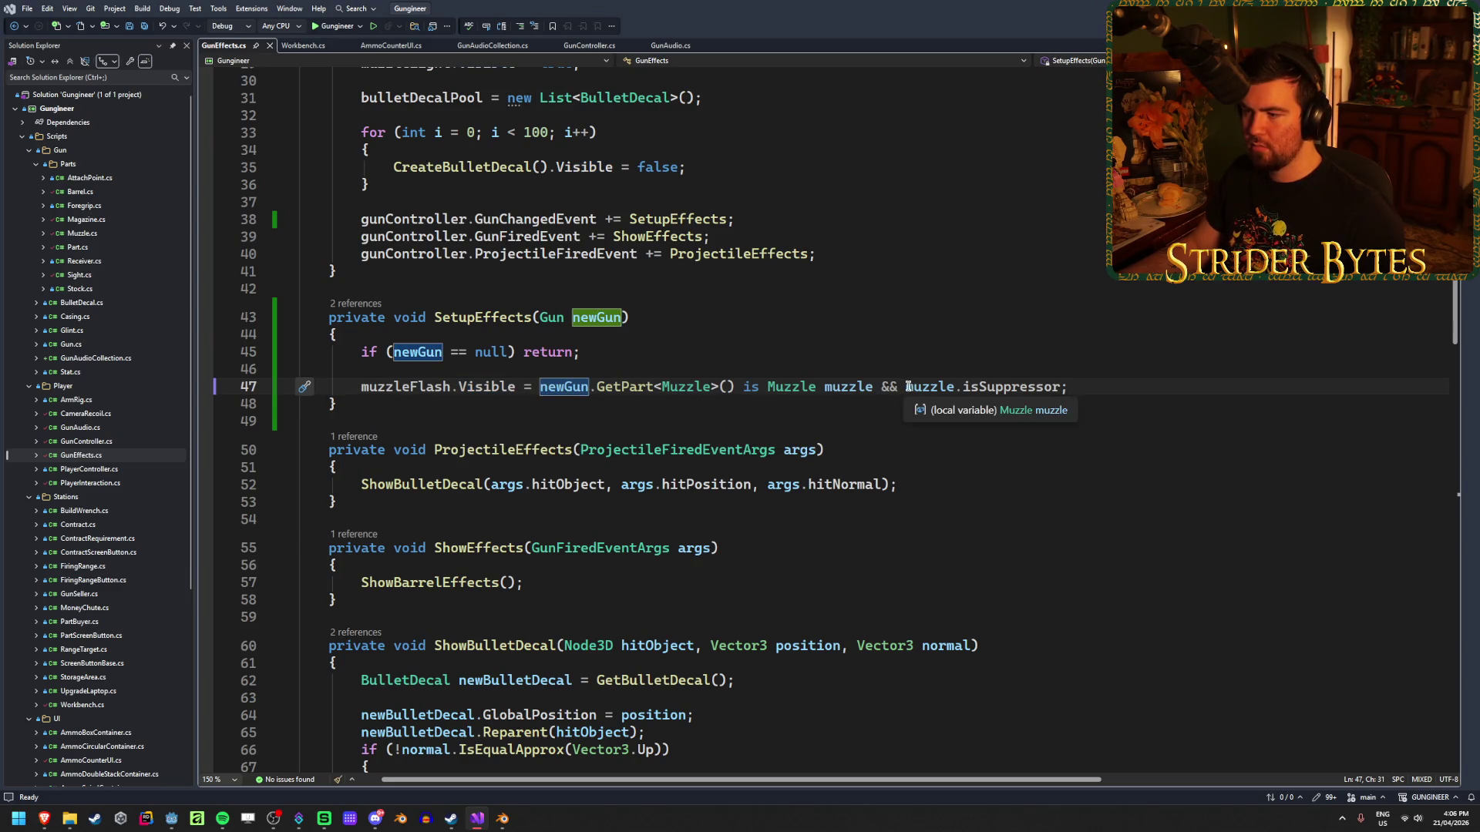
pyautogui.click(1094, 383)
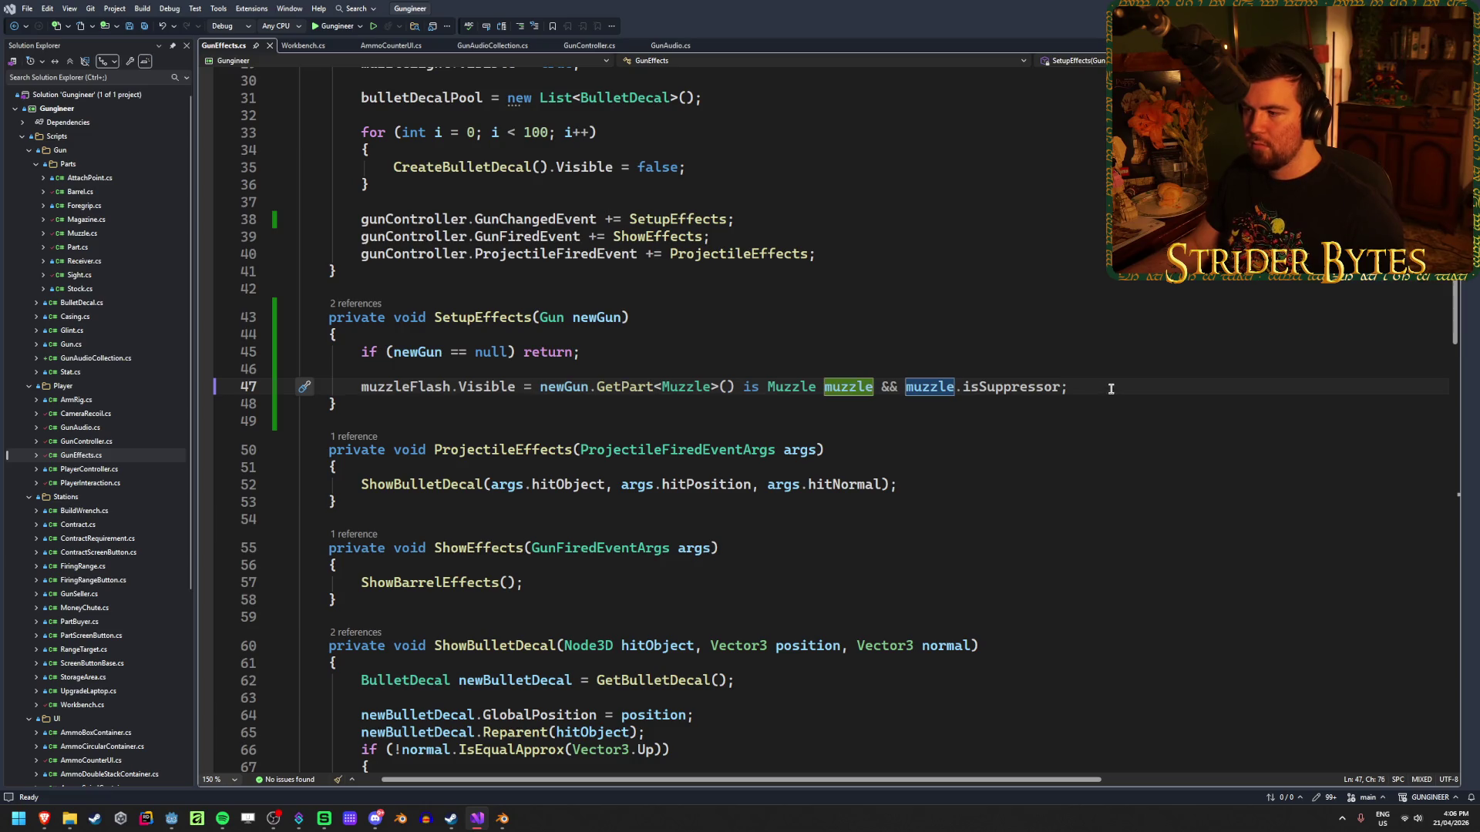
pyautogui.click(1111, 389)
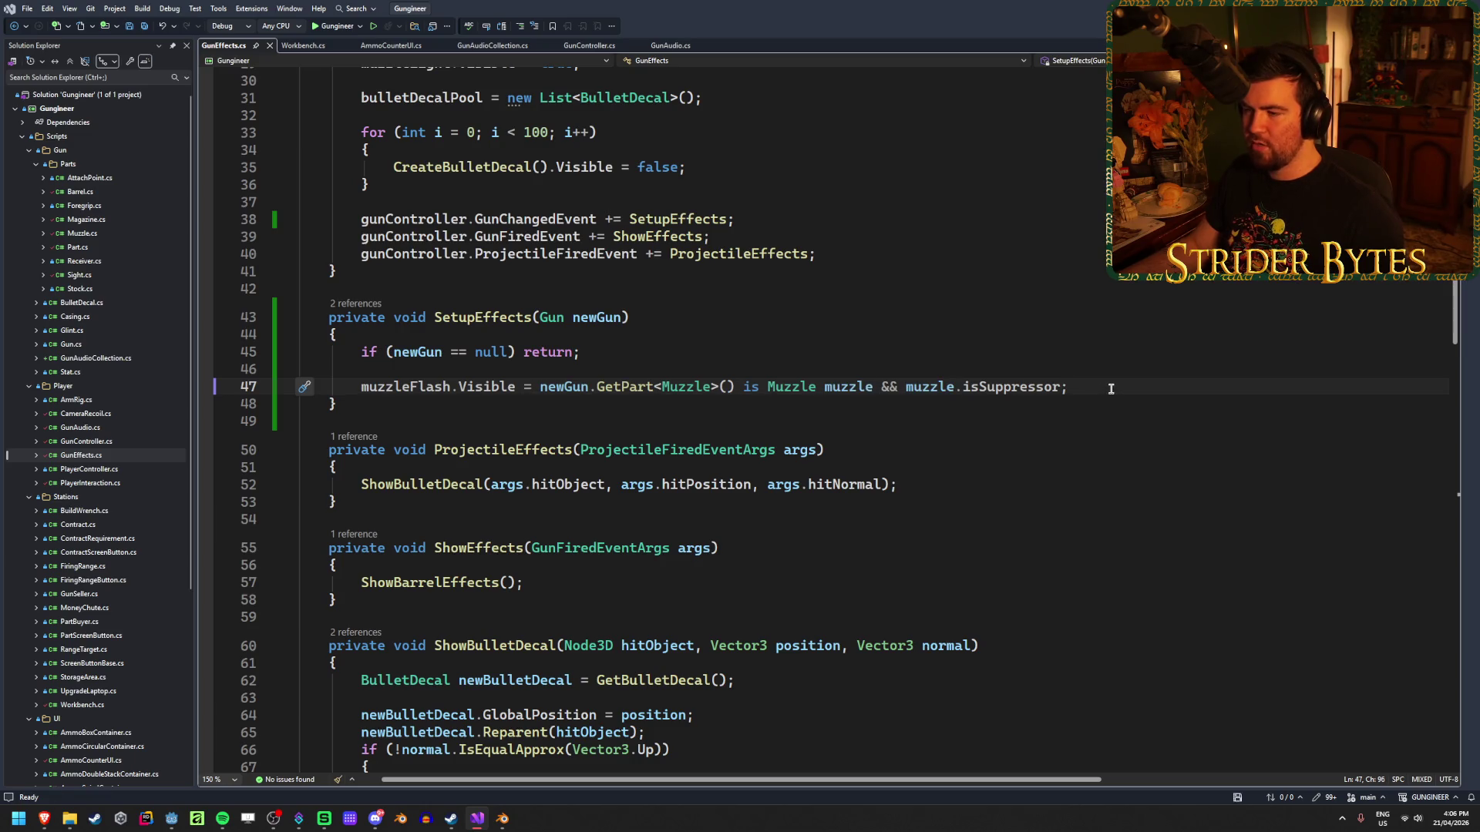
pyautogui.click(906, 386)
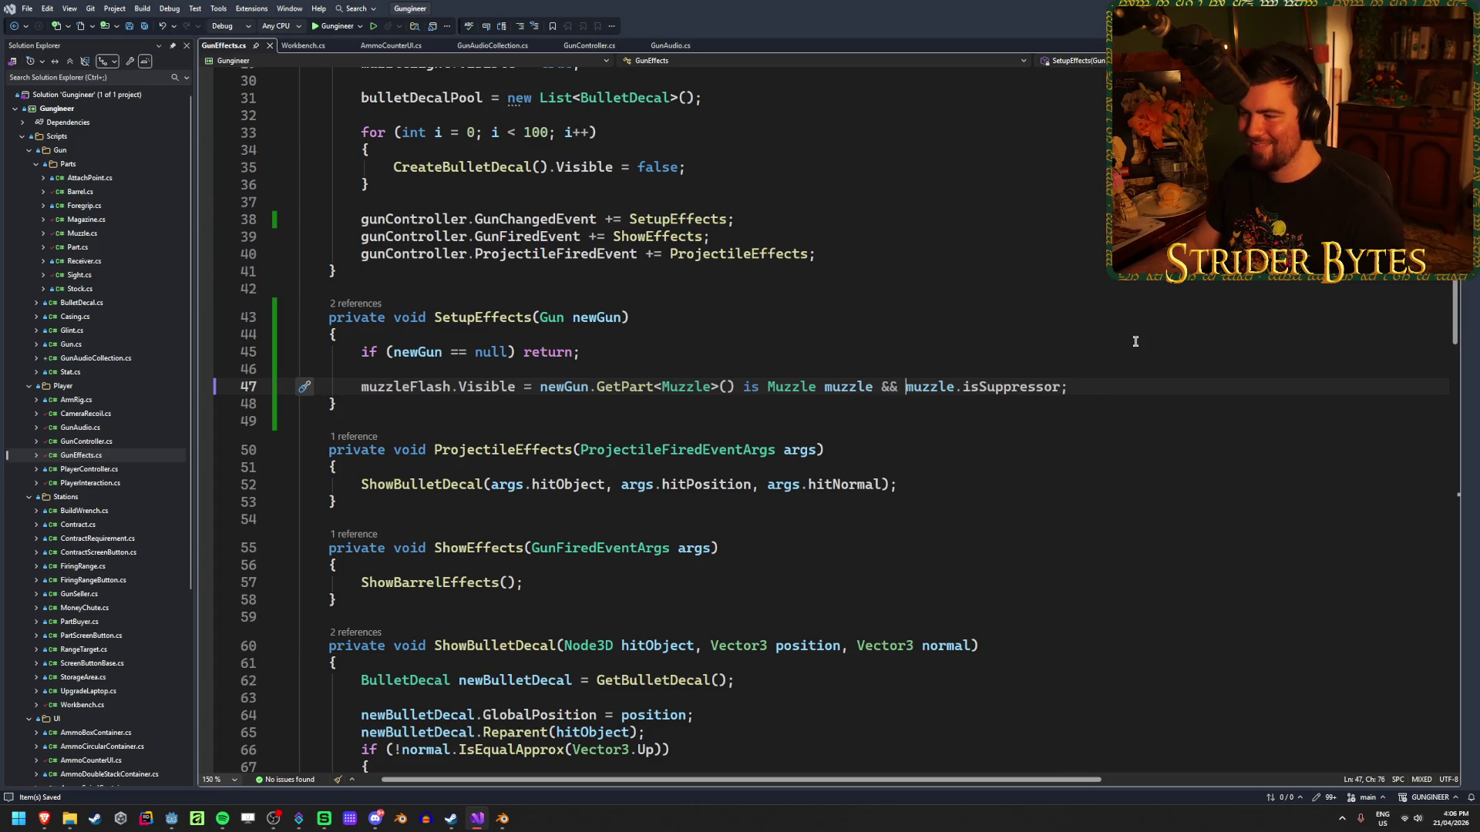
pyautogui.write('!')
pyautogui.click(1094, 387)
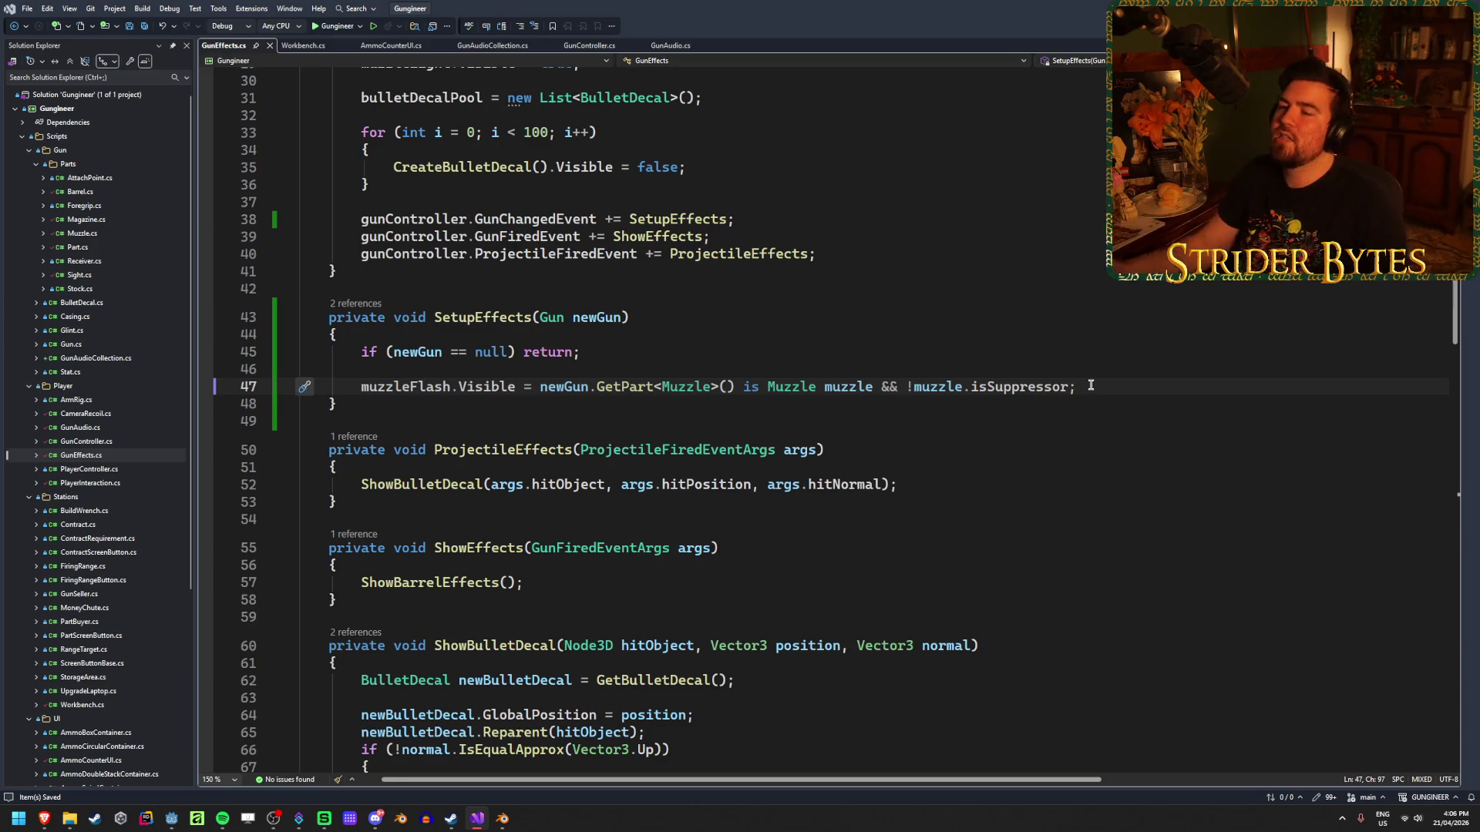
pyautogui.click(361, 388)
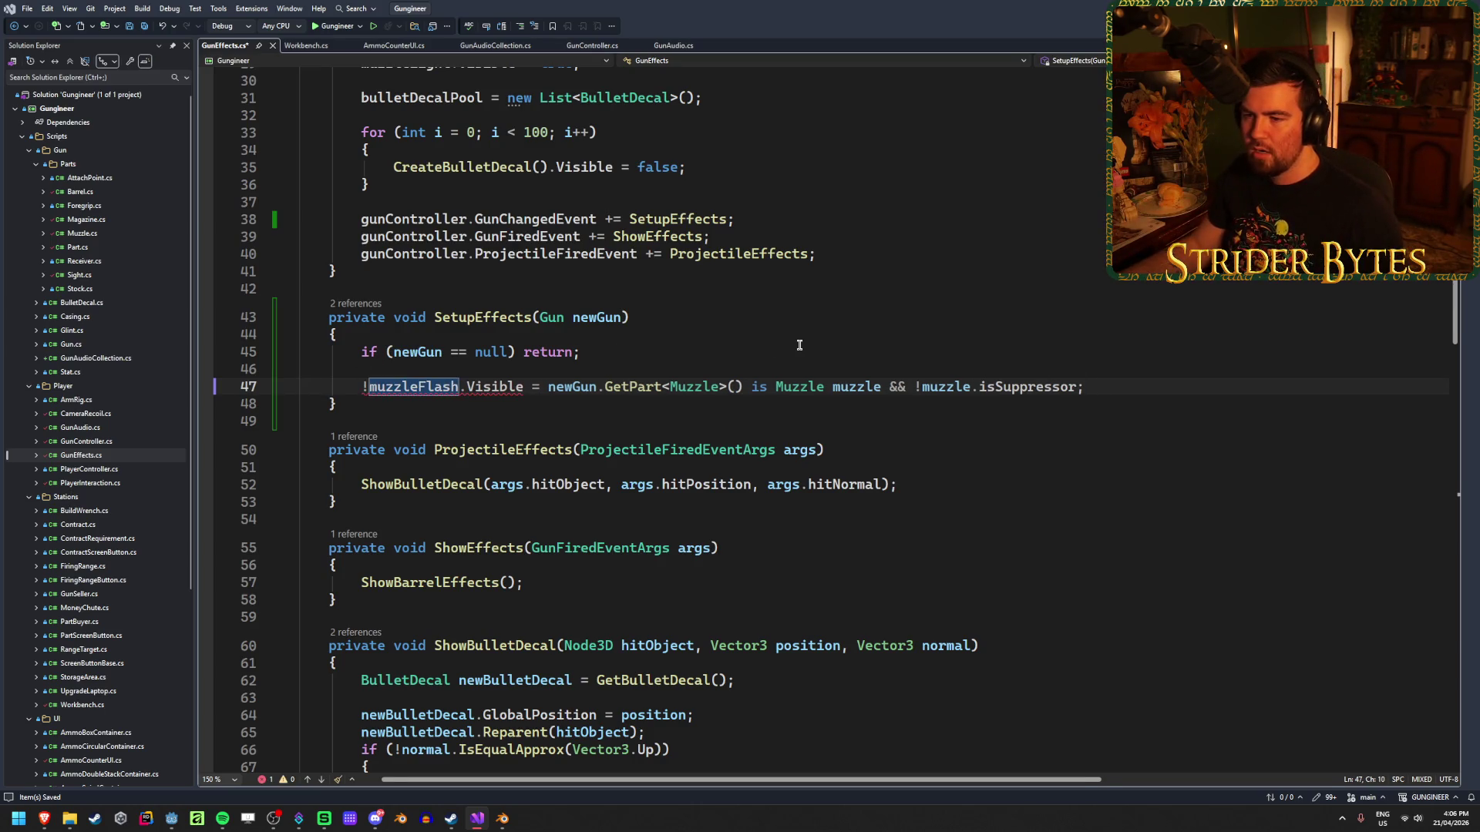
pyautogui.click(914, 387)
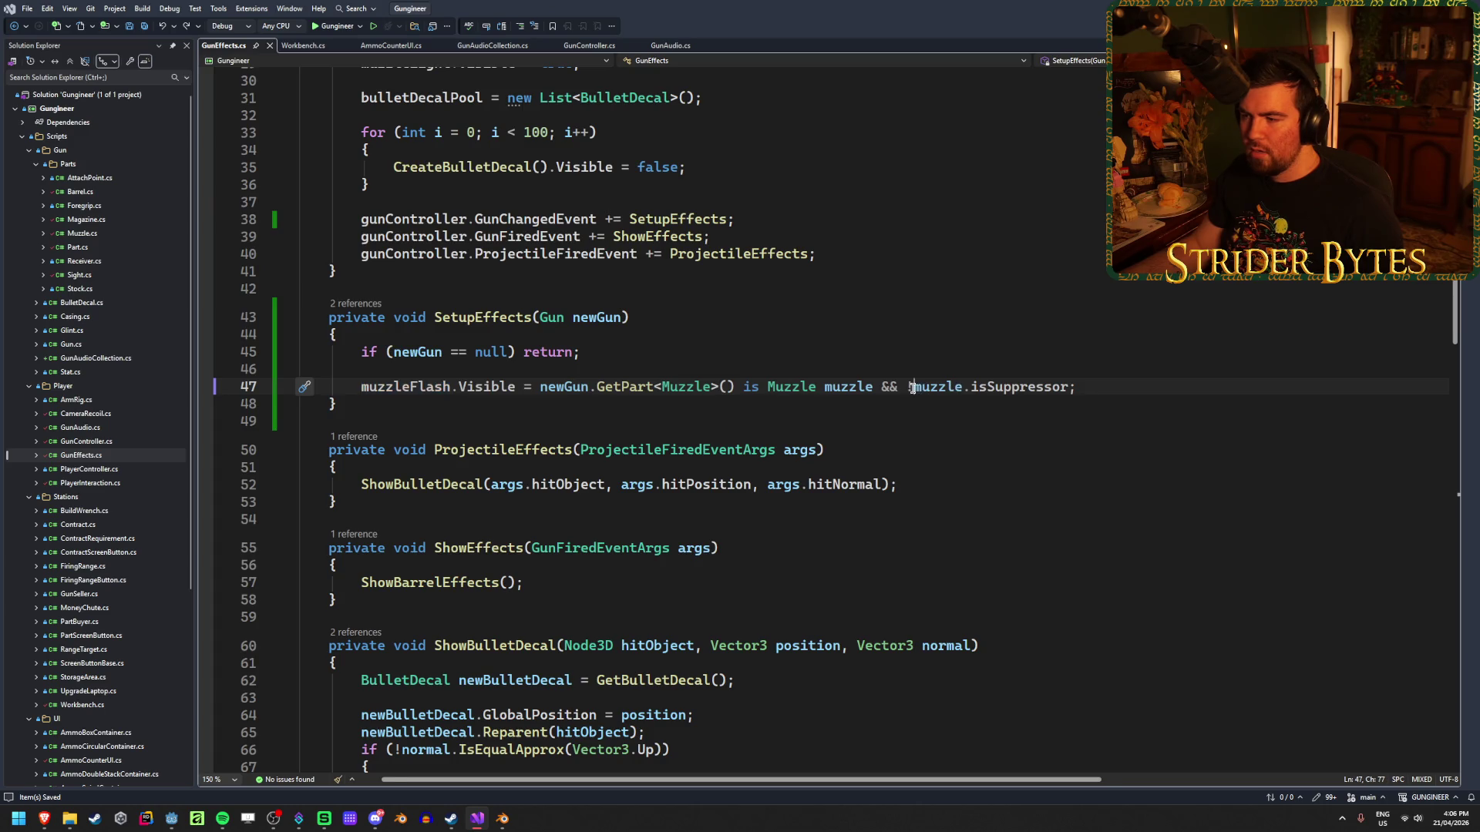
pyautogui.press('BackSpace')
# Wrap the whole condition in parentheses prefixed with ! so suppressors hide the flash.
pyautogui.click(1059, 388)
pyautogui.write(')')
pyautogui.click(542, 386)
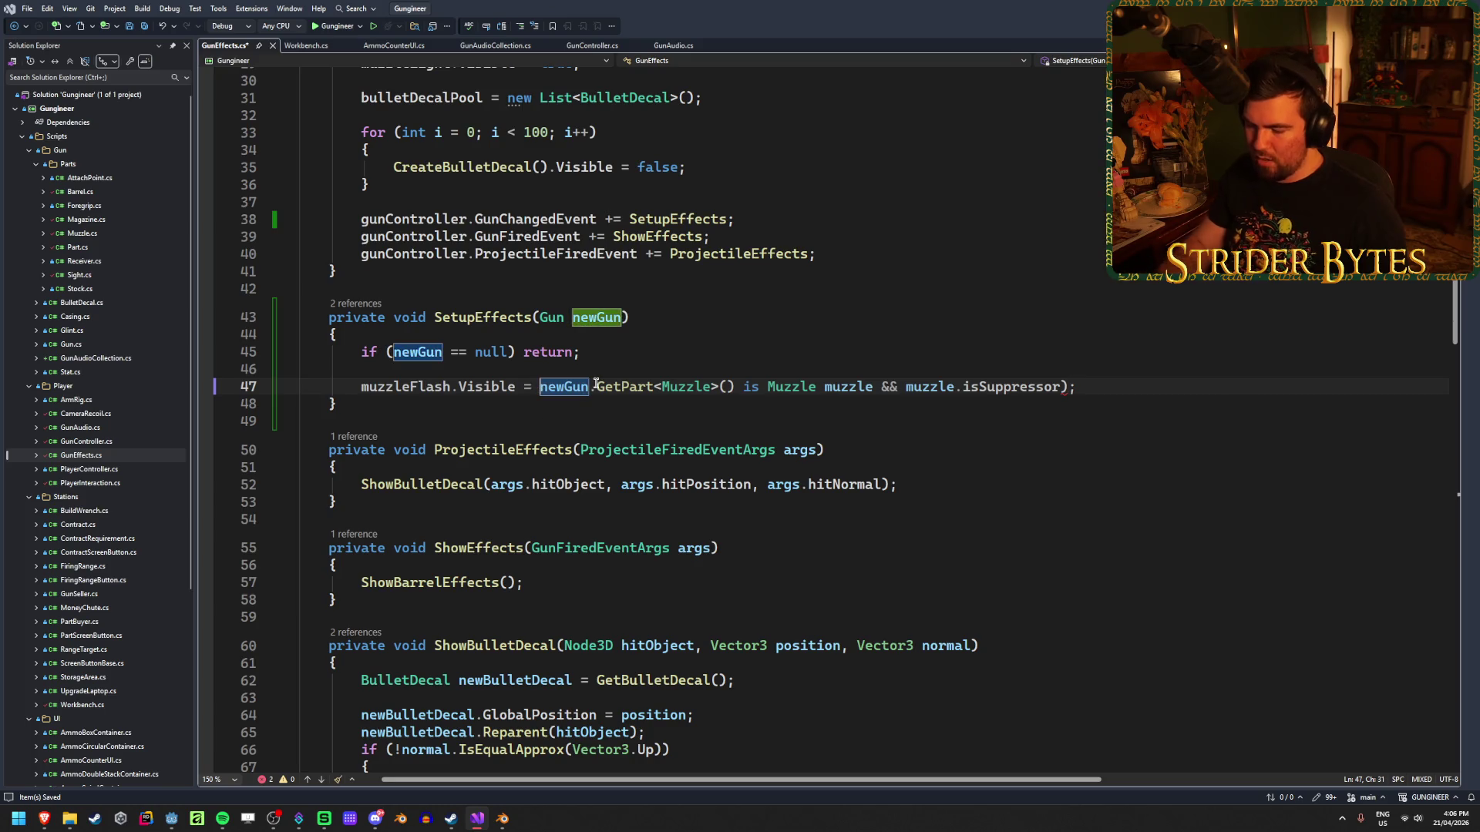
pyautogui.write('(')
pyautogui.press('Left')
pyautogui.write('!')
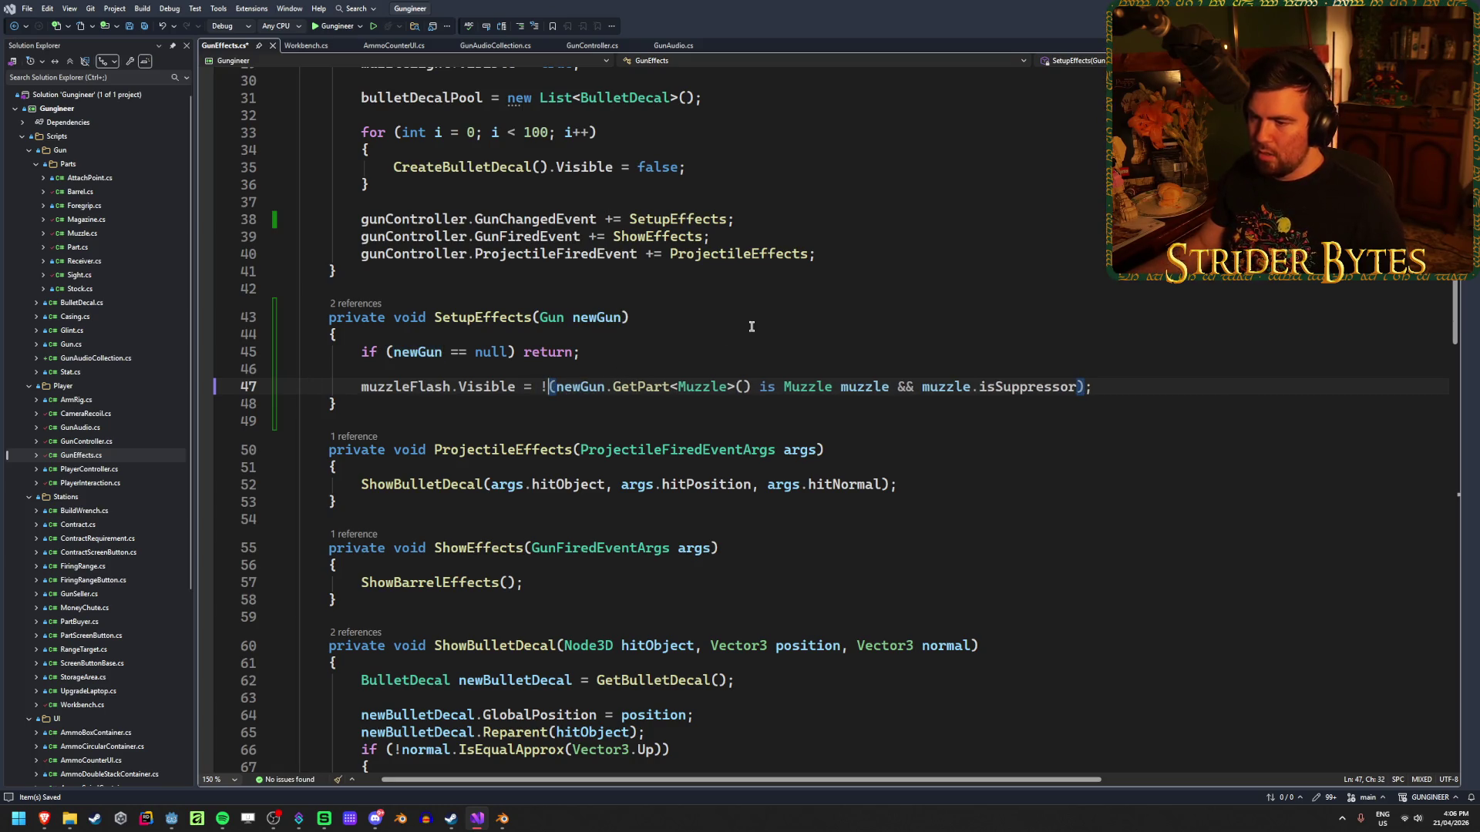
pyautogui.click(1128, 391)
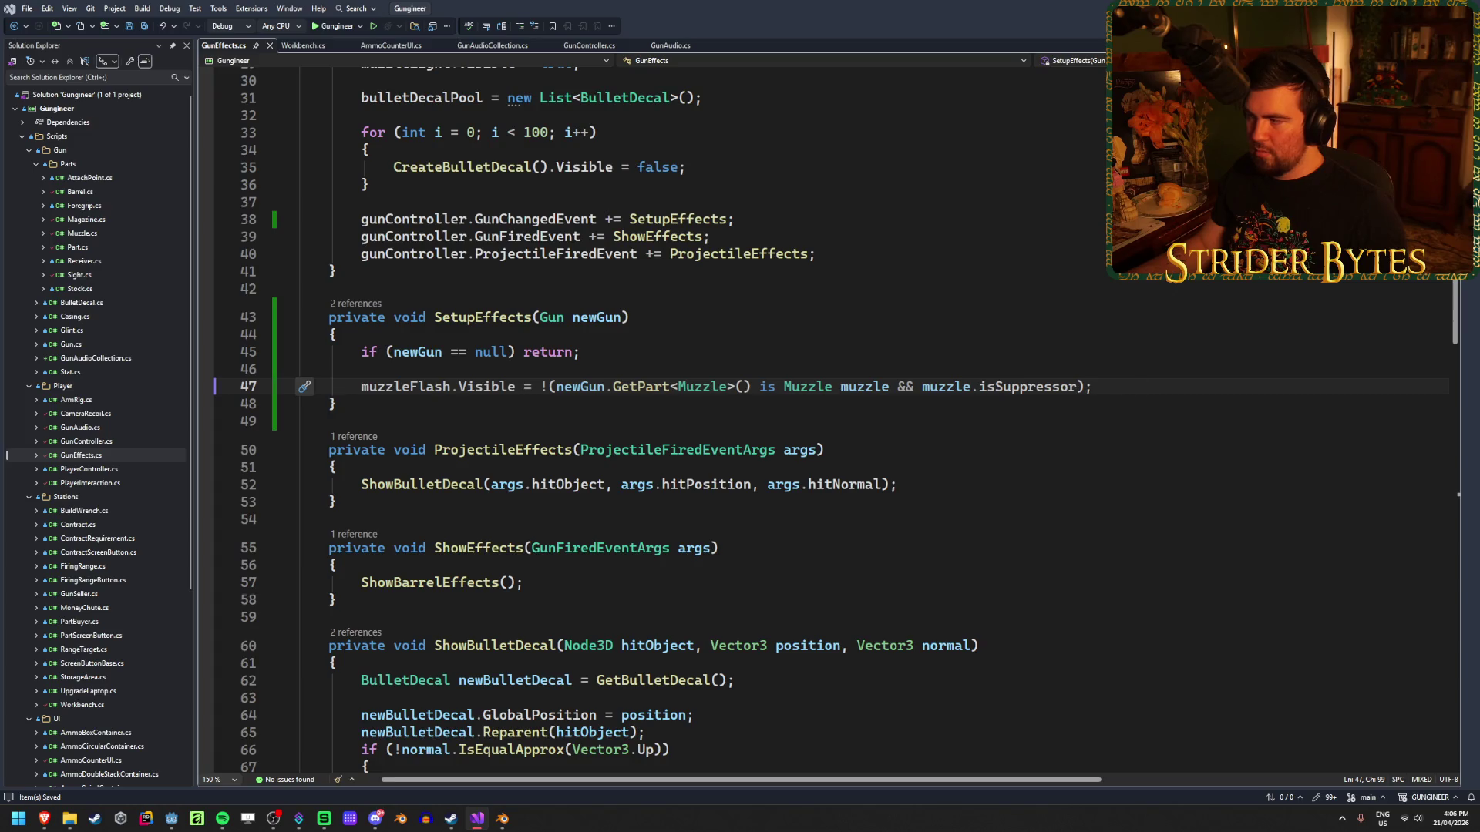
pyautogui.hotkey('alt', 'Tab')
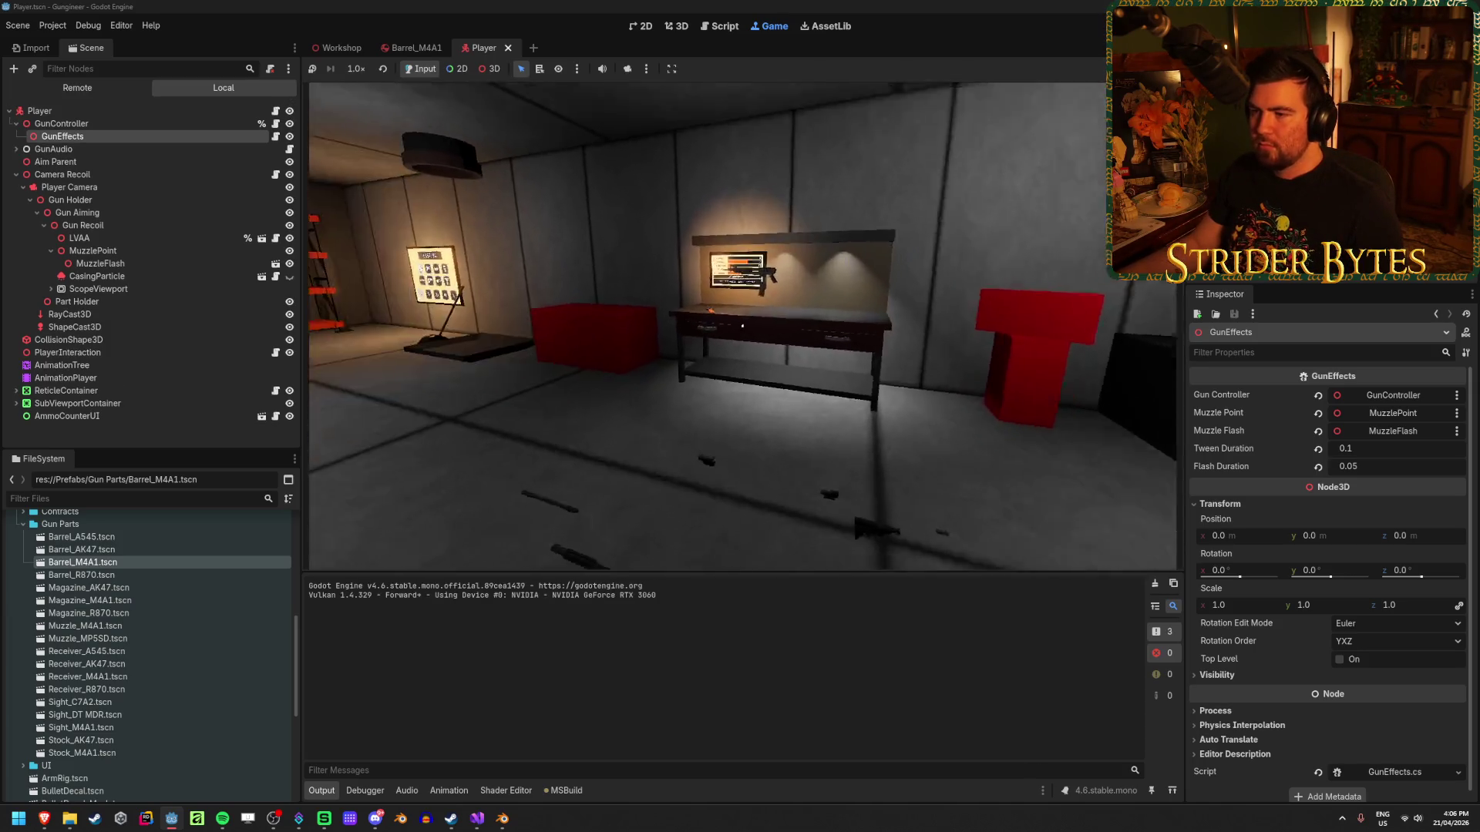
# Test-fire the rifle at the wall, placing it on and off the workbench panel between bursts.
pyautogui.click(742, 326)
pyautogui.press('g')
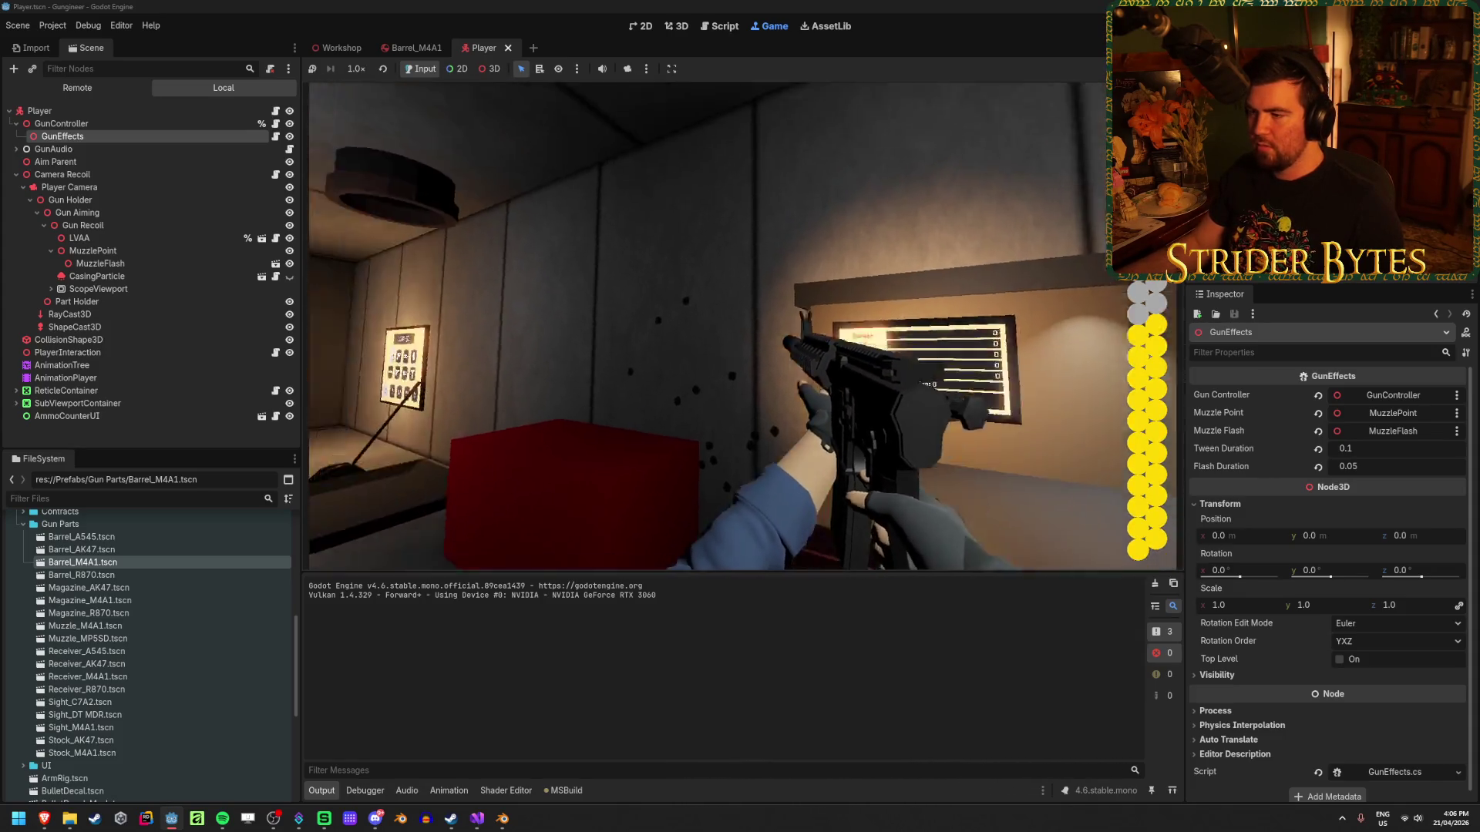
pyautogui.click(742, 326)
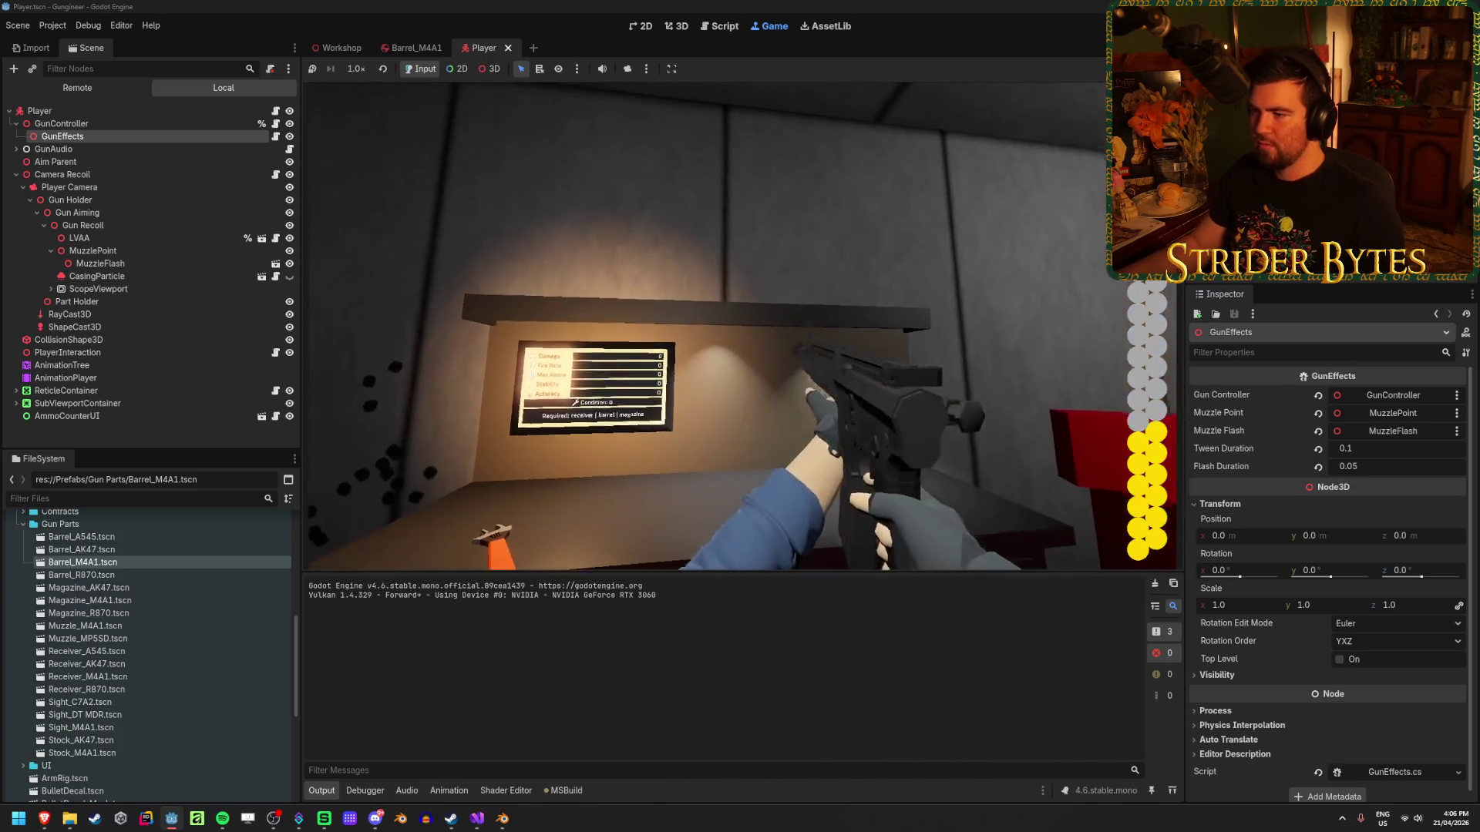
pyautogui.press('e')
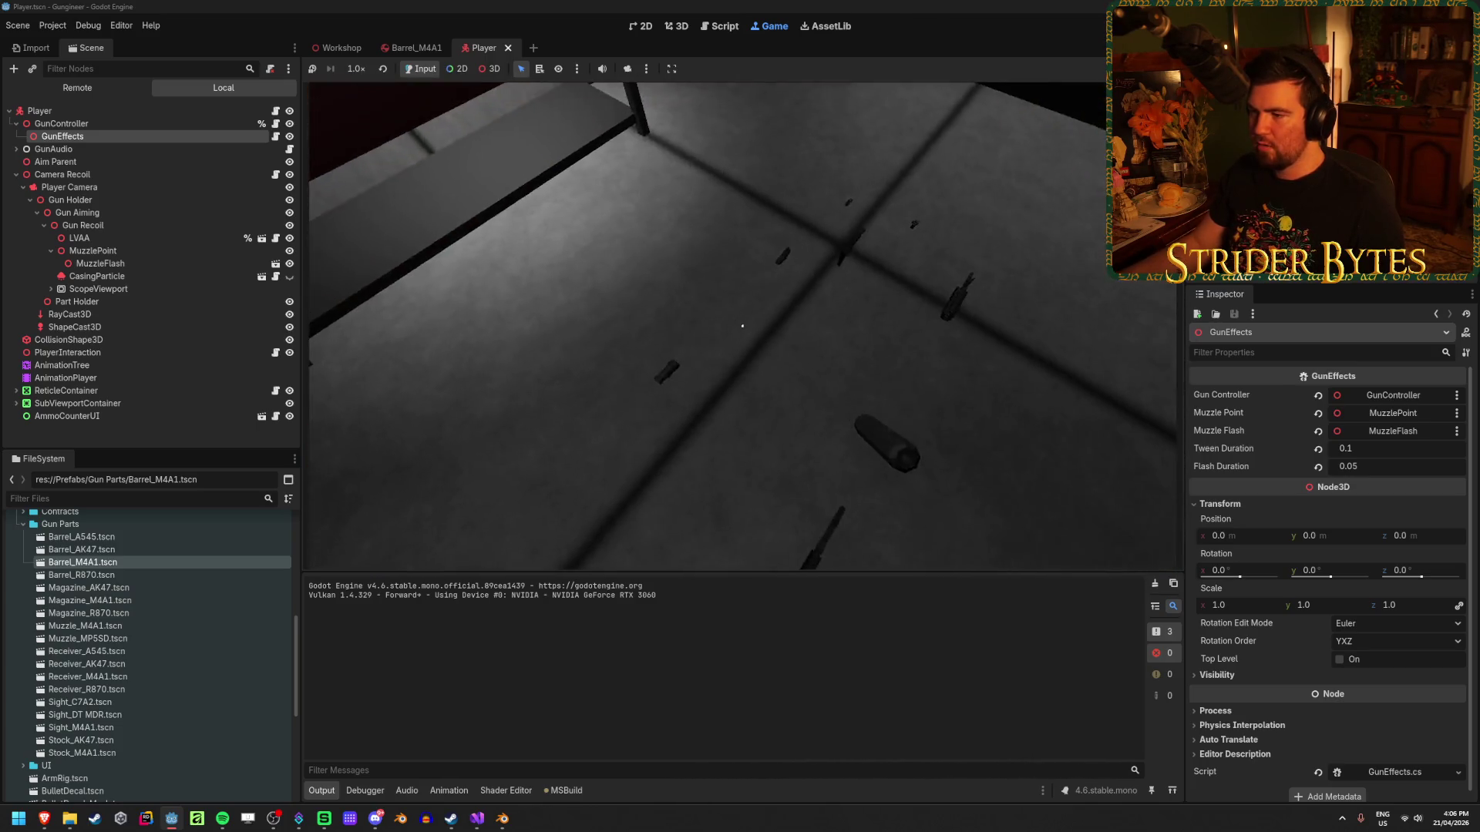
pyautogui.press('e')
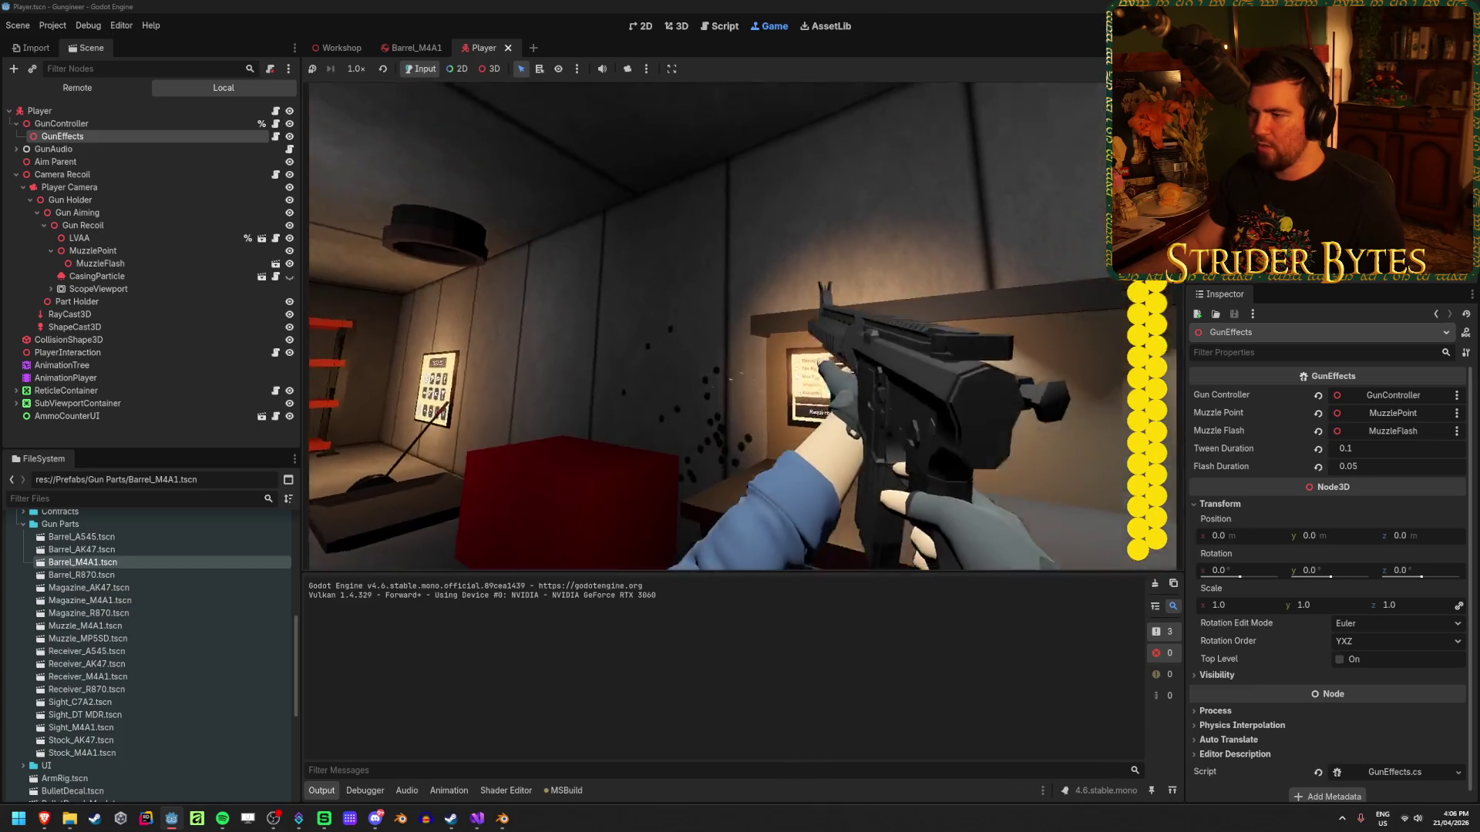
pyautogui.click(743, 326)
pyautogui.click(742, 326)
pyautogui.click(743, 326)
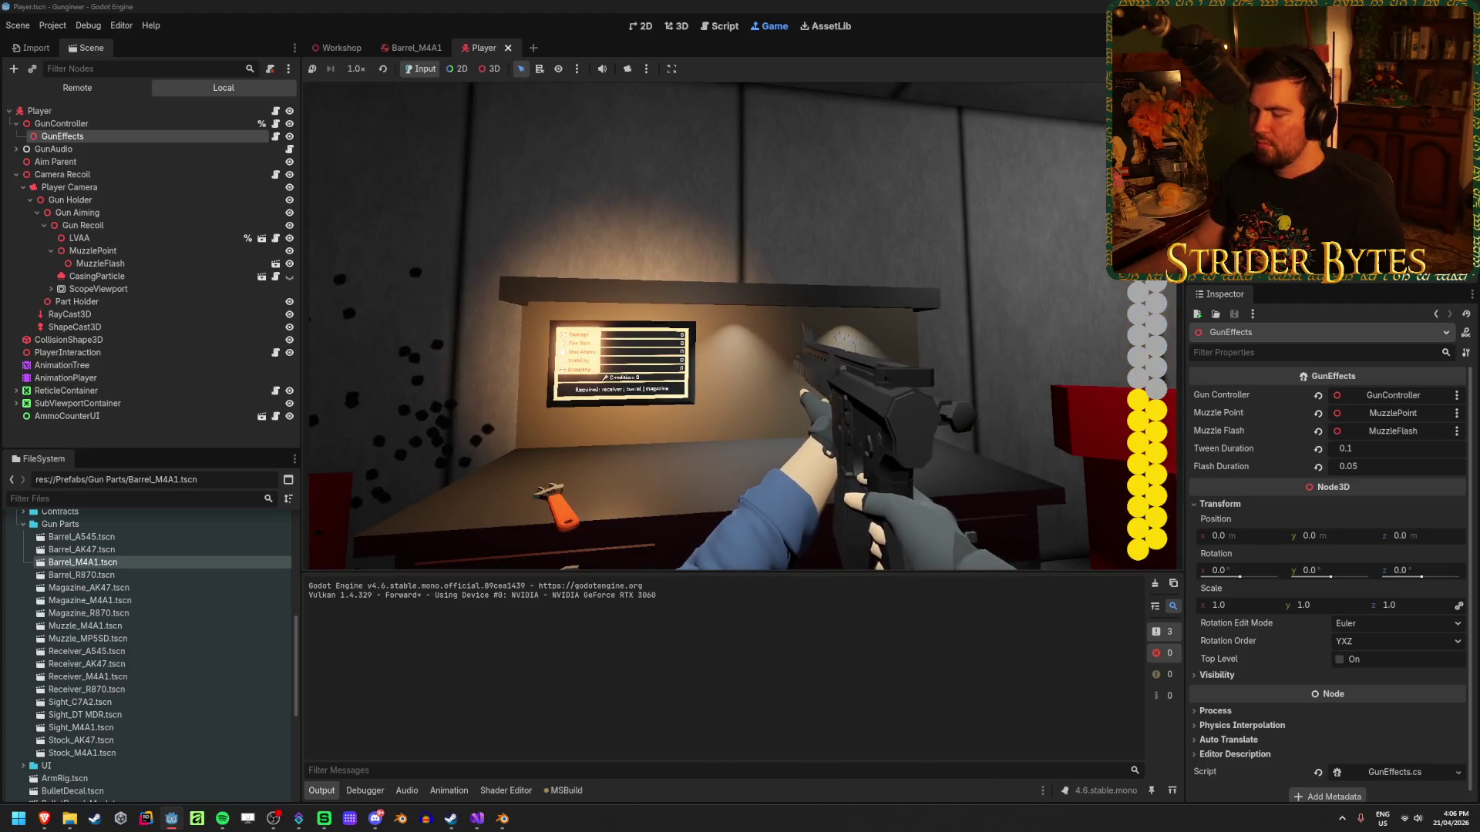
# Put the rifle and wrench back at the workbench, stop the game with F8, and return to Visual Studio.
pyautogui.press('e')
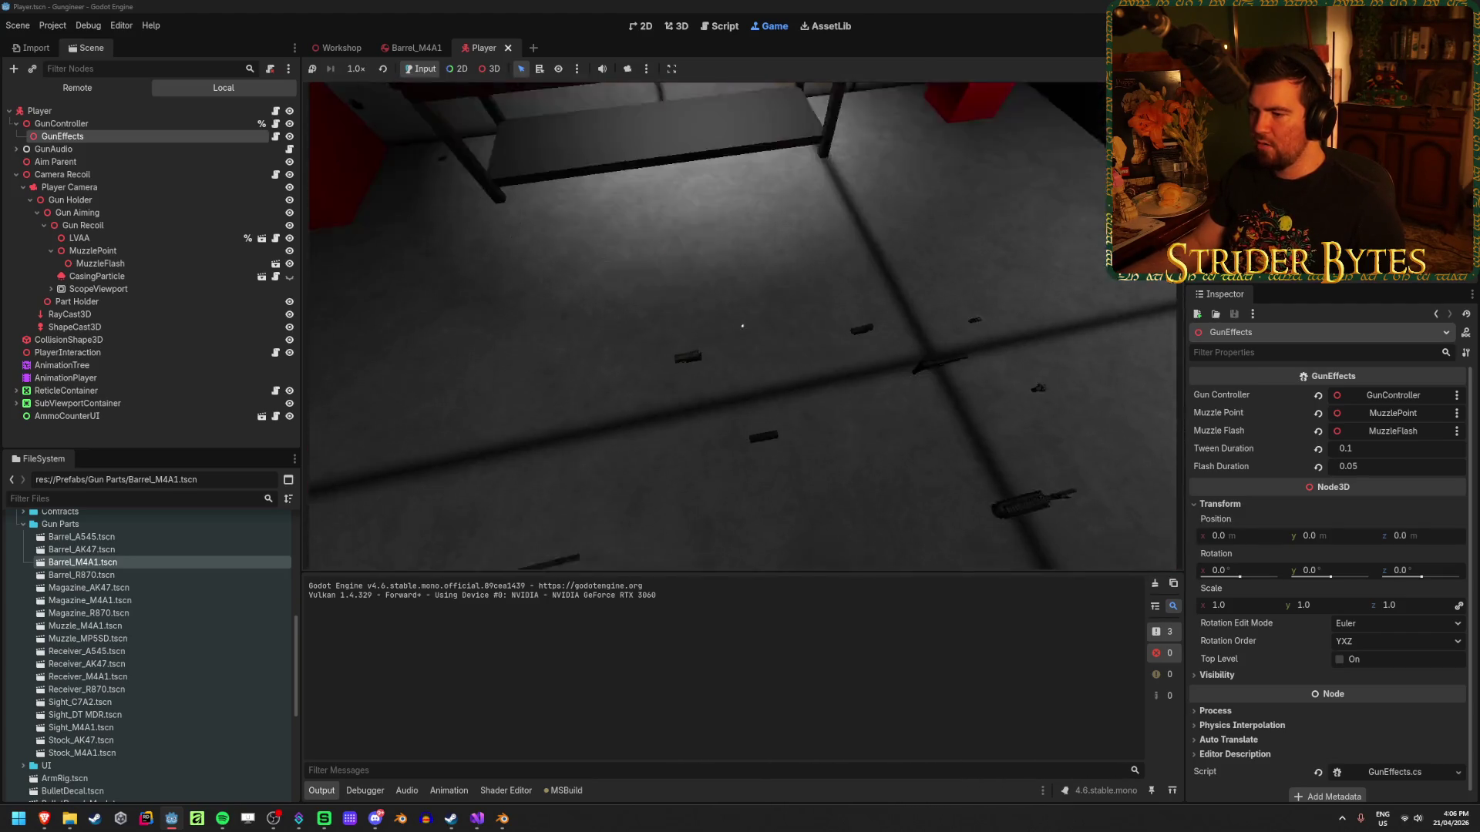
pyautogui.press('e')
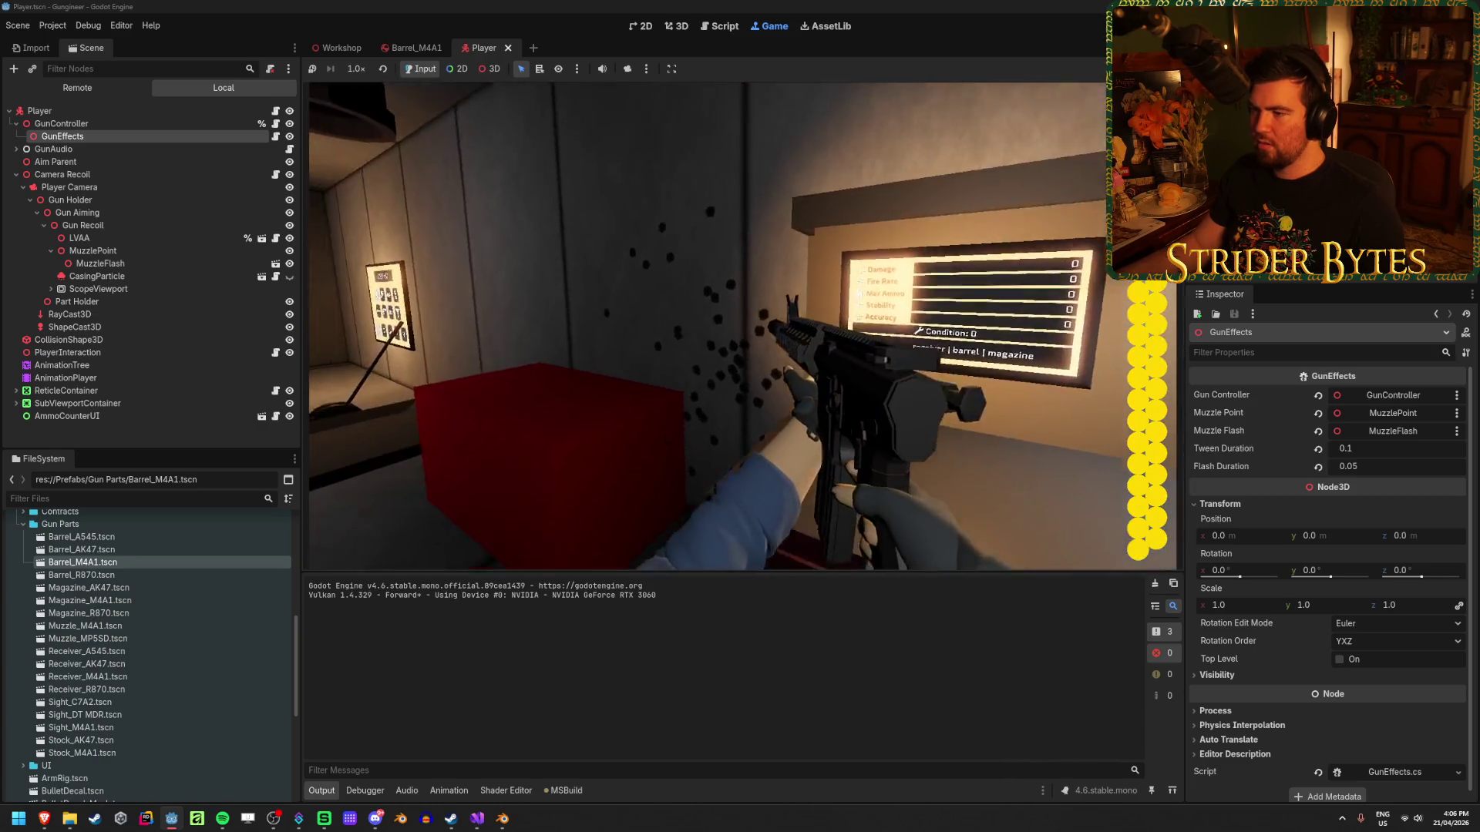
pyautogui.press('e')
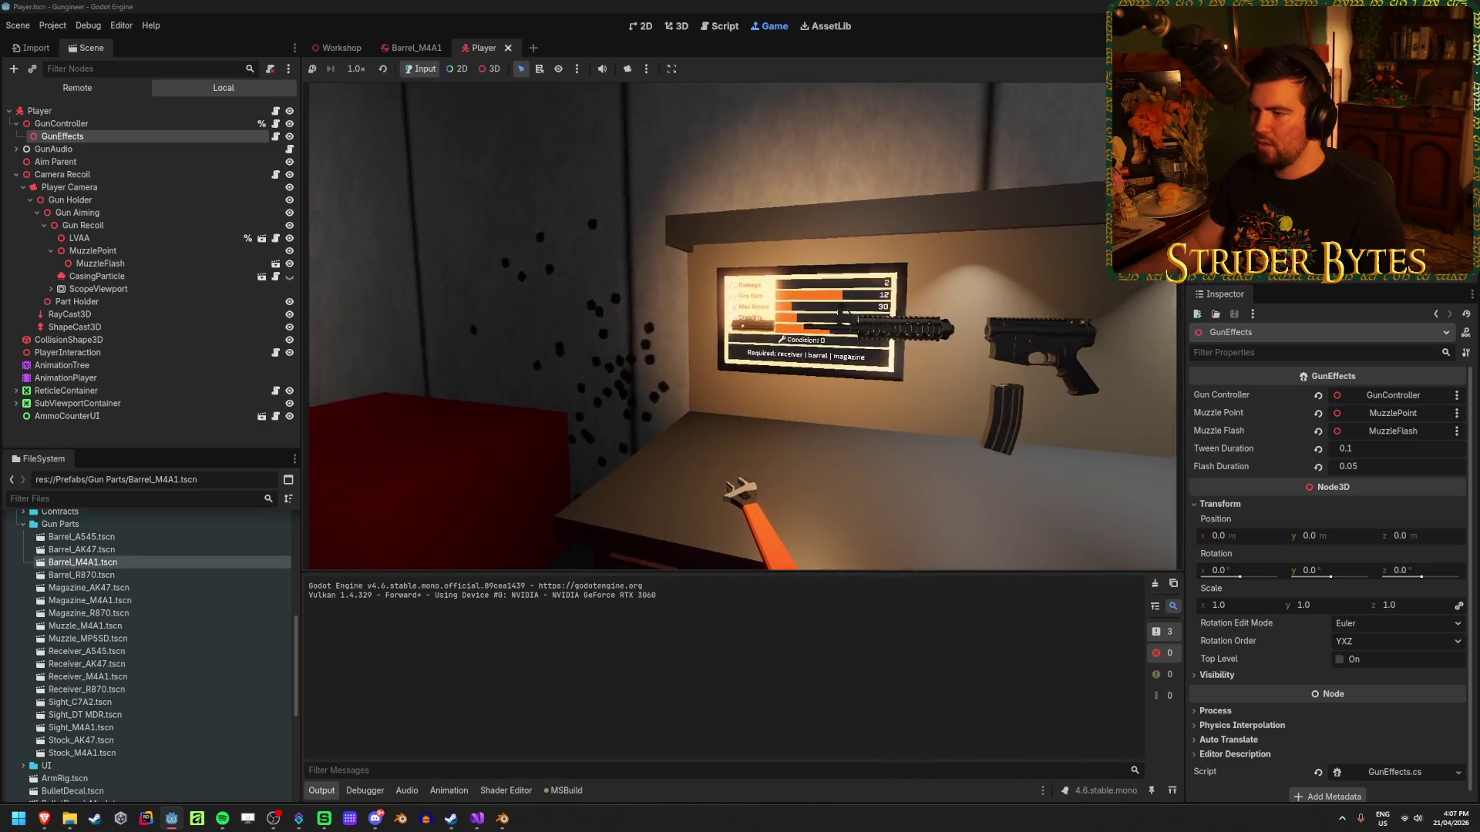
pyautogui.press('e')
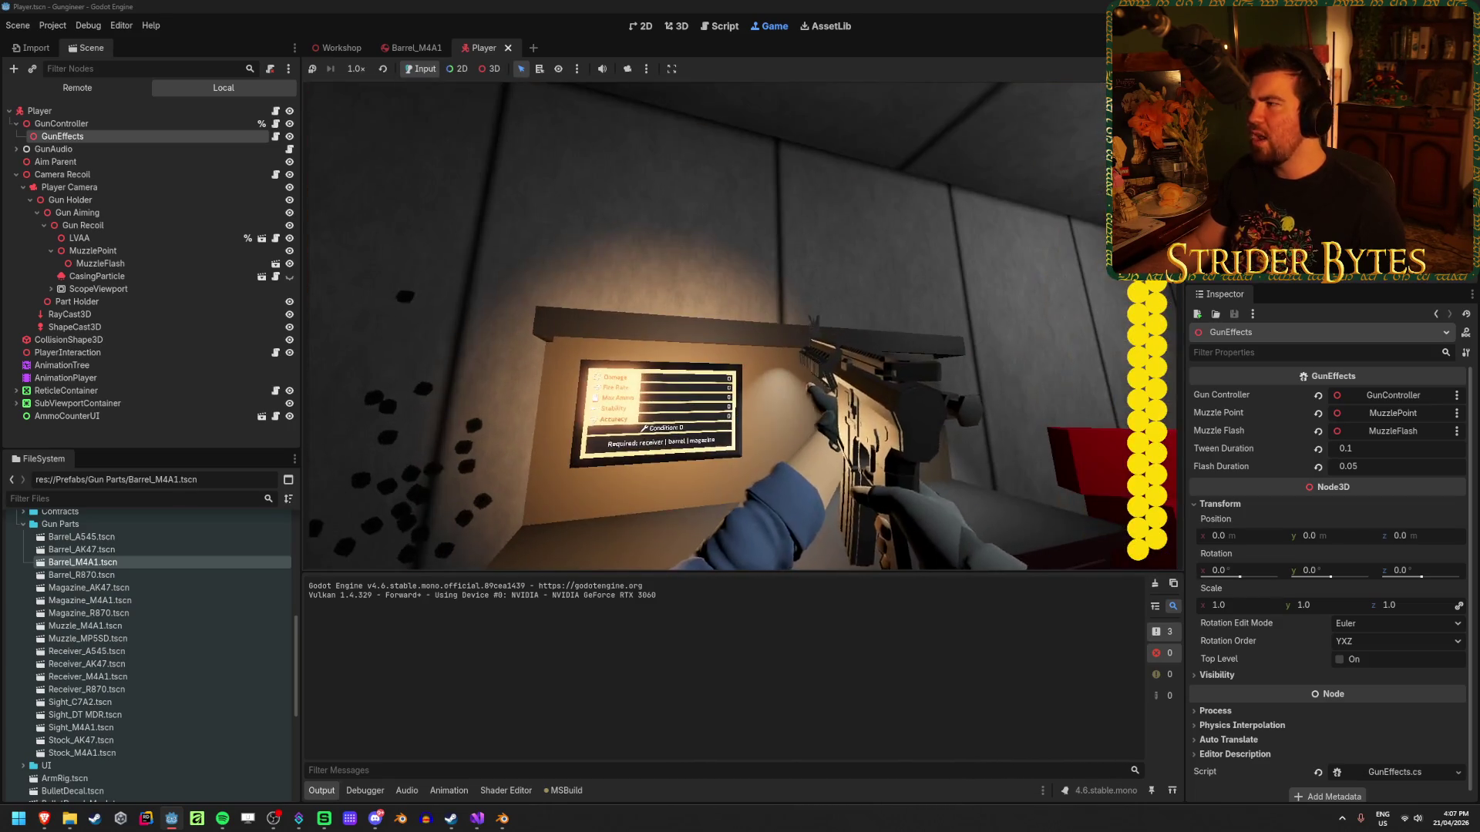
pyautogui.press('F8')
pyautogui.click(477, 819)
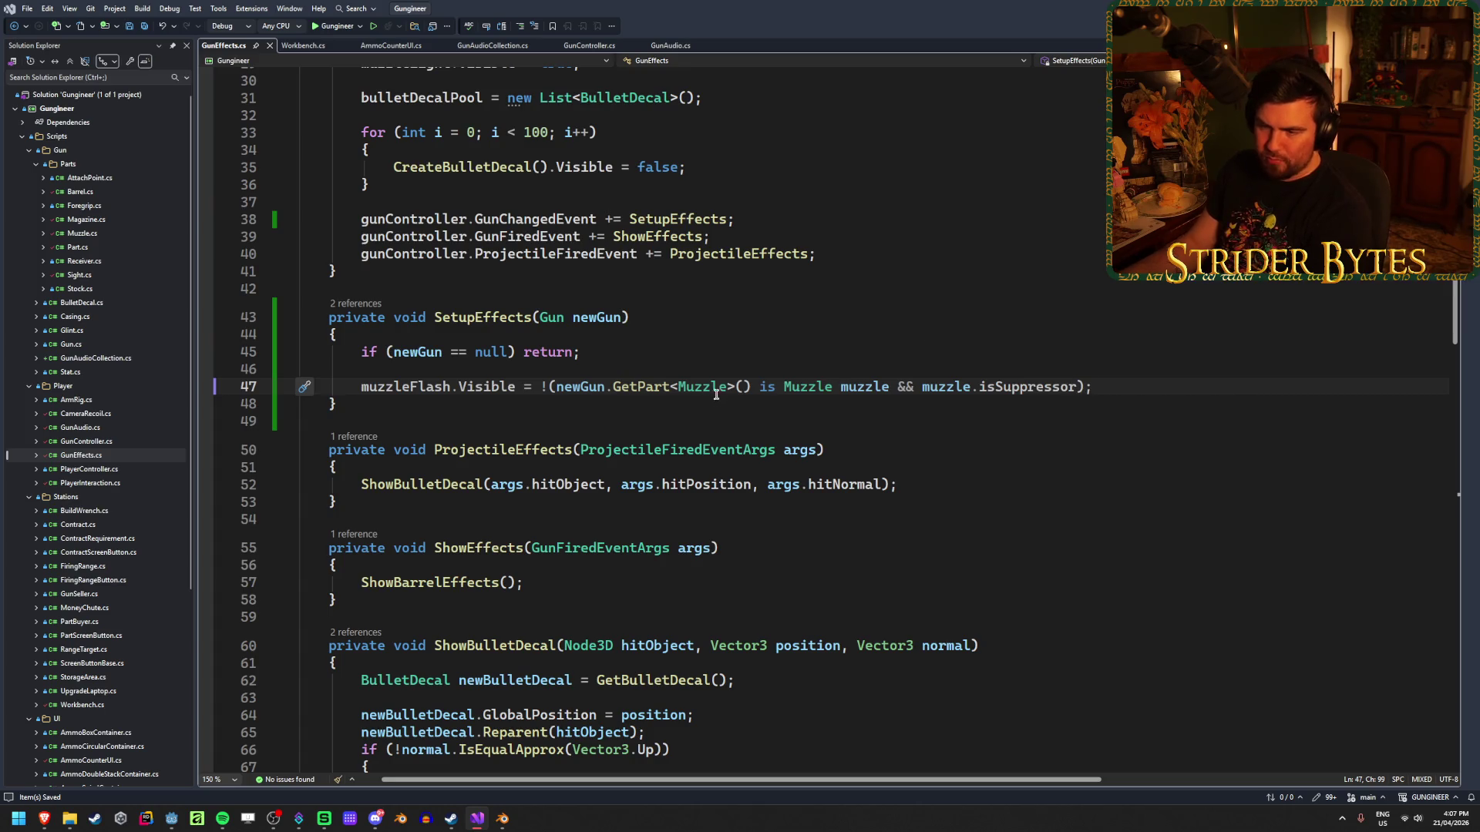
# Review ShowBarrelEffects in GunEffects.cs and the child.Restart() call on line 106, then return to Godot.
pyautogui.scroll(4, 716, 394)
pyautogui.scroll(-4, 711, 383)
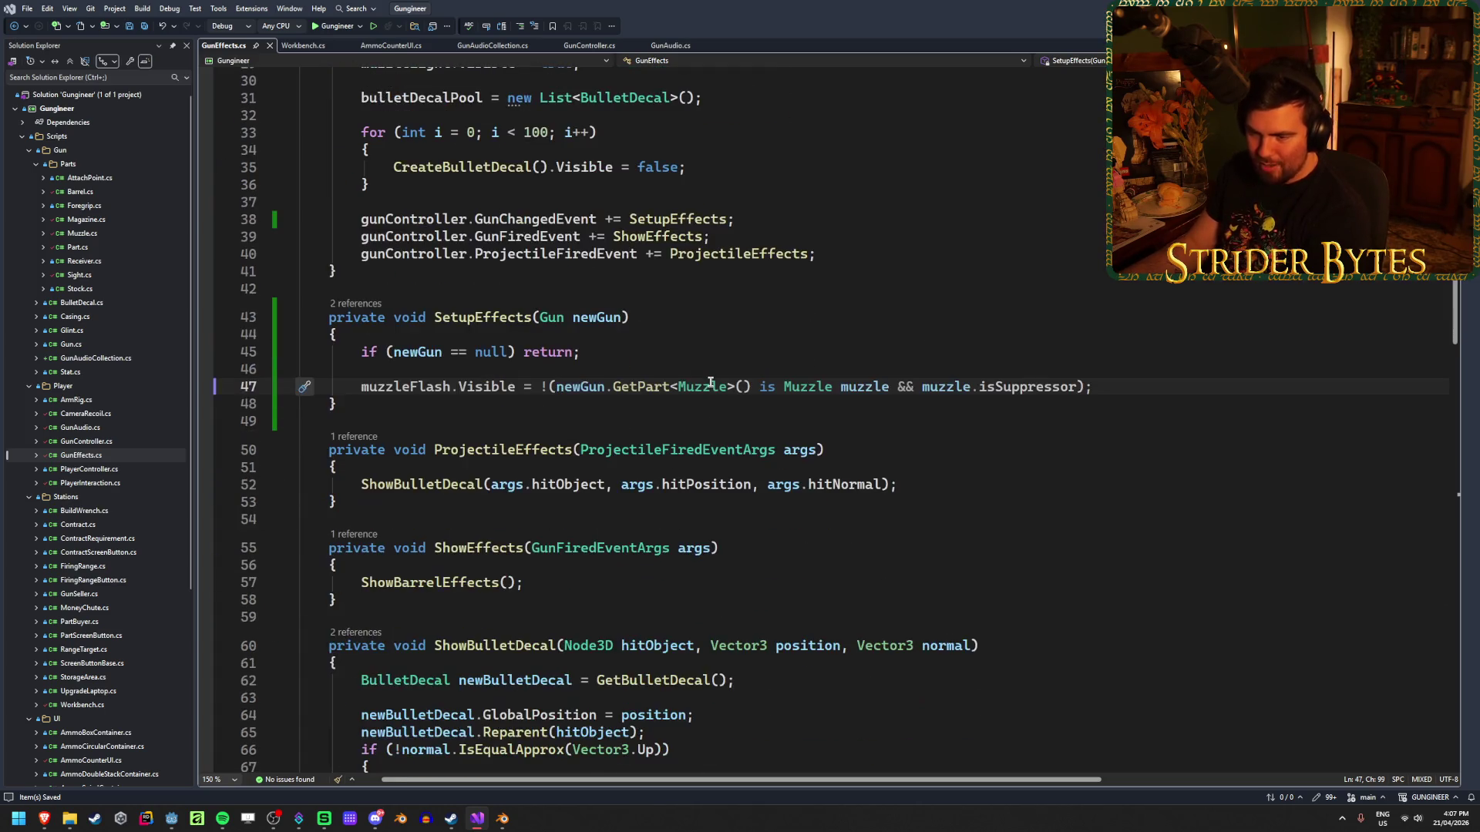
pyautogui.scroll(-3, 709, 381)
pyautogui.scroll(-11, 709, 381)
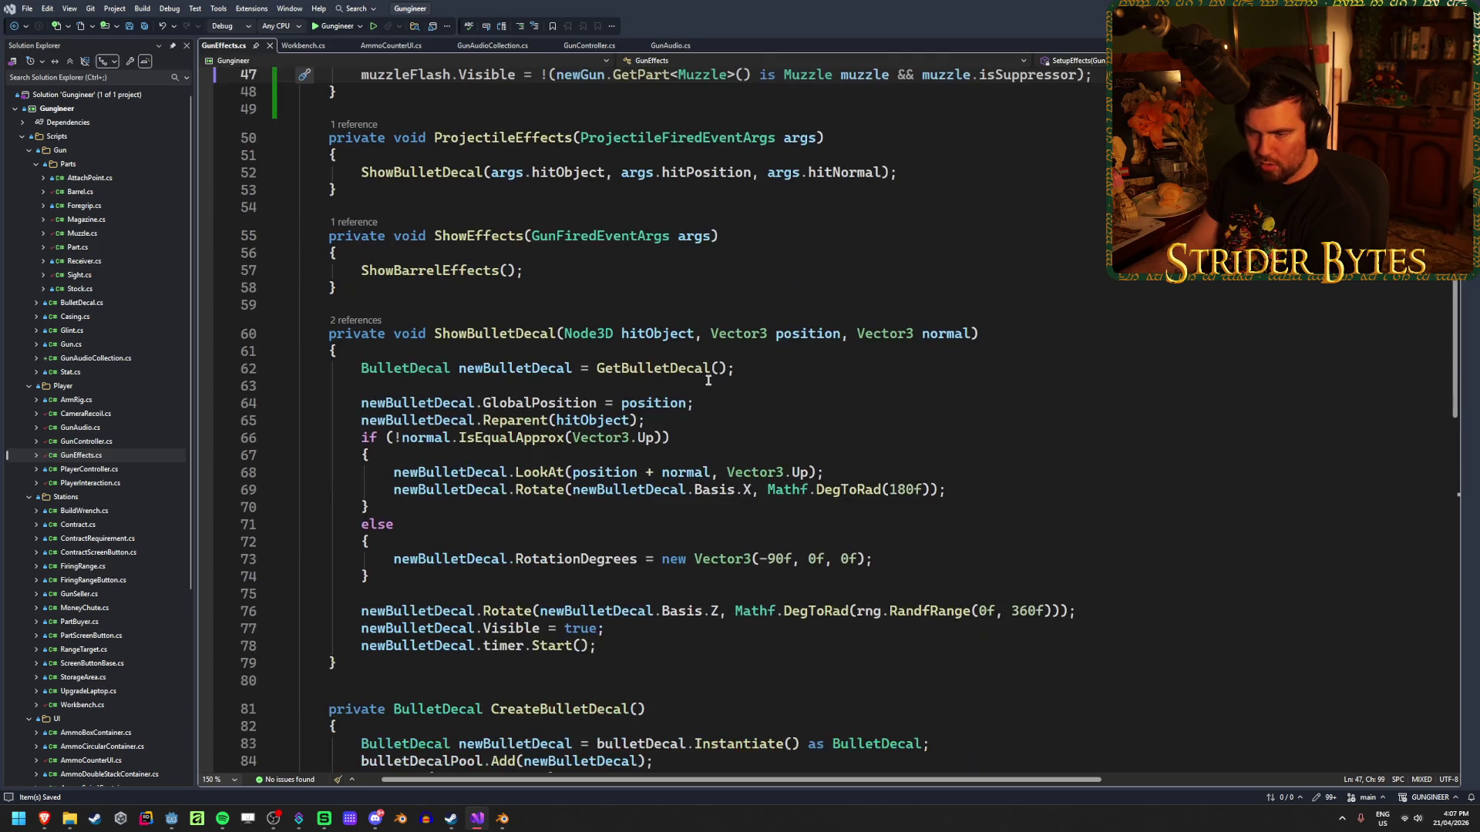
pyautogui.scroll(-4, 708, 380)
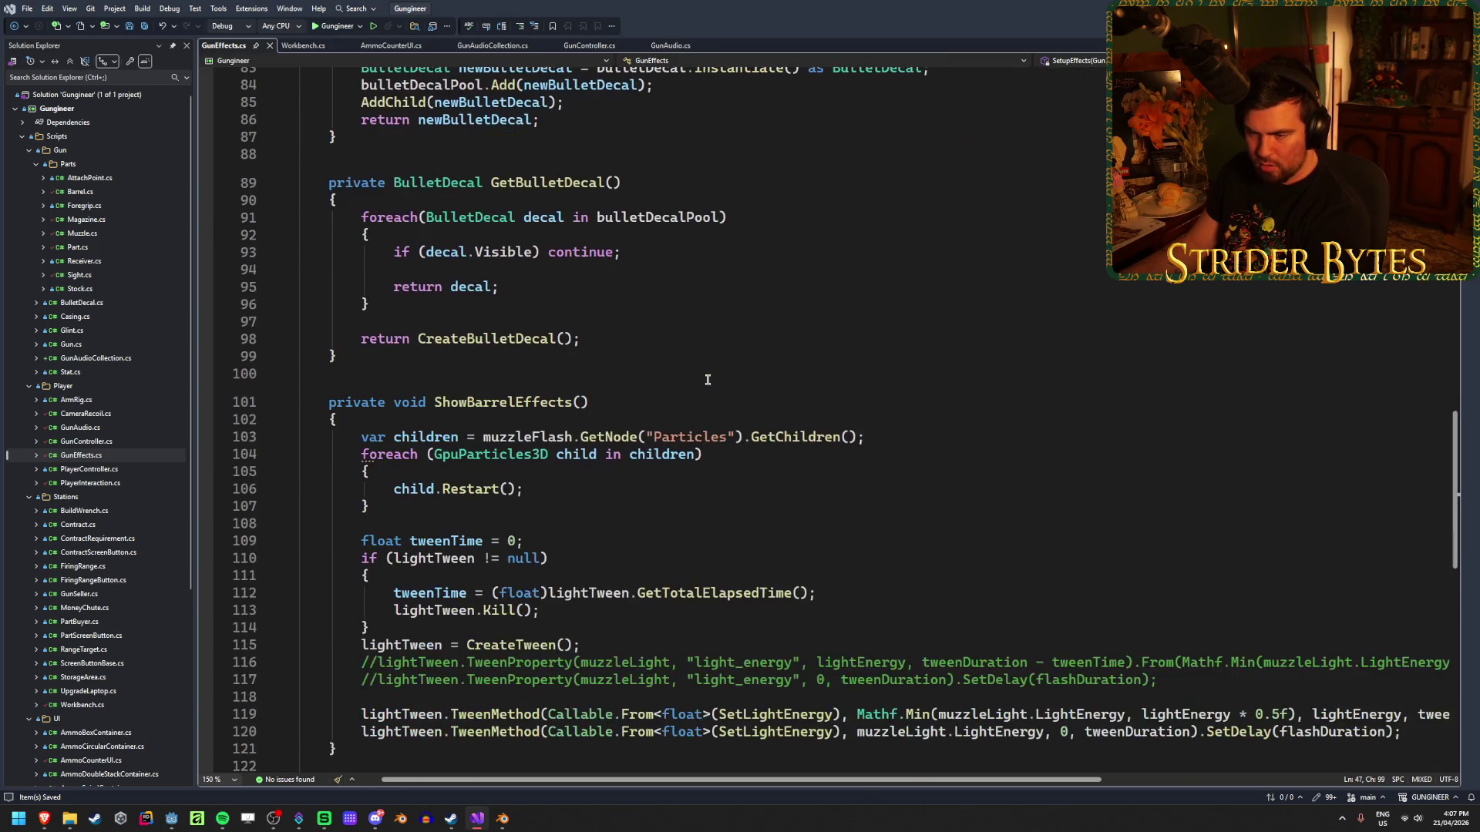
pyautogui.scroll(-3, 707, 379)
pyautogui.click(562, 333)
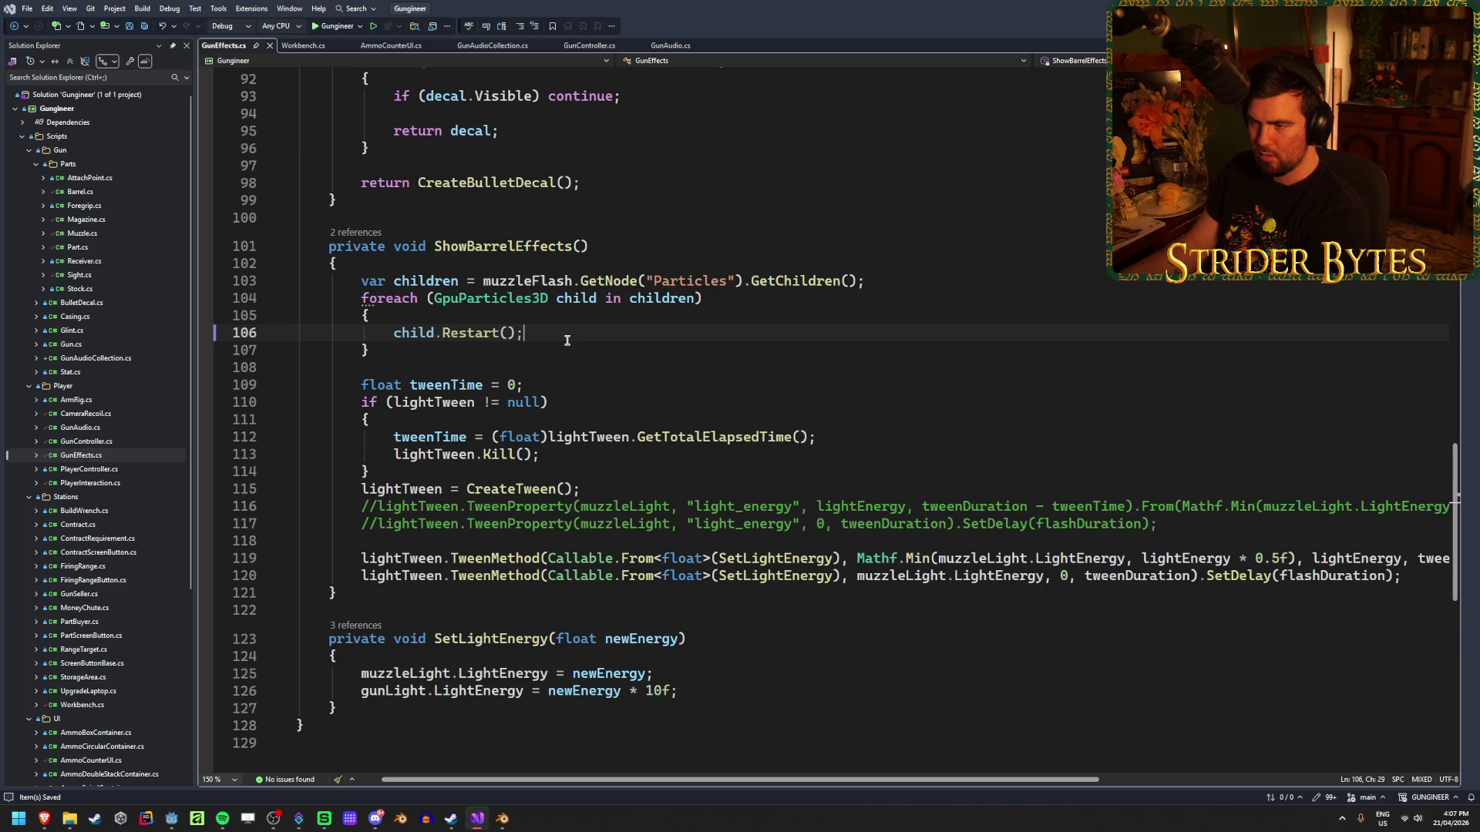
pyautogui.moveTo(468, 335)
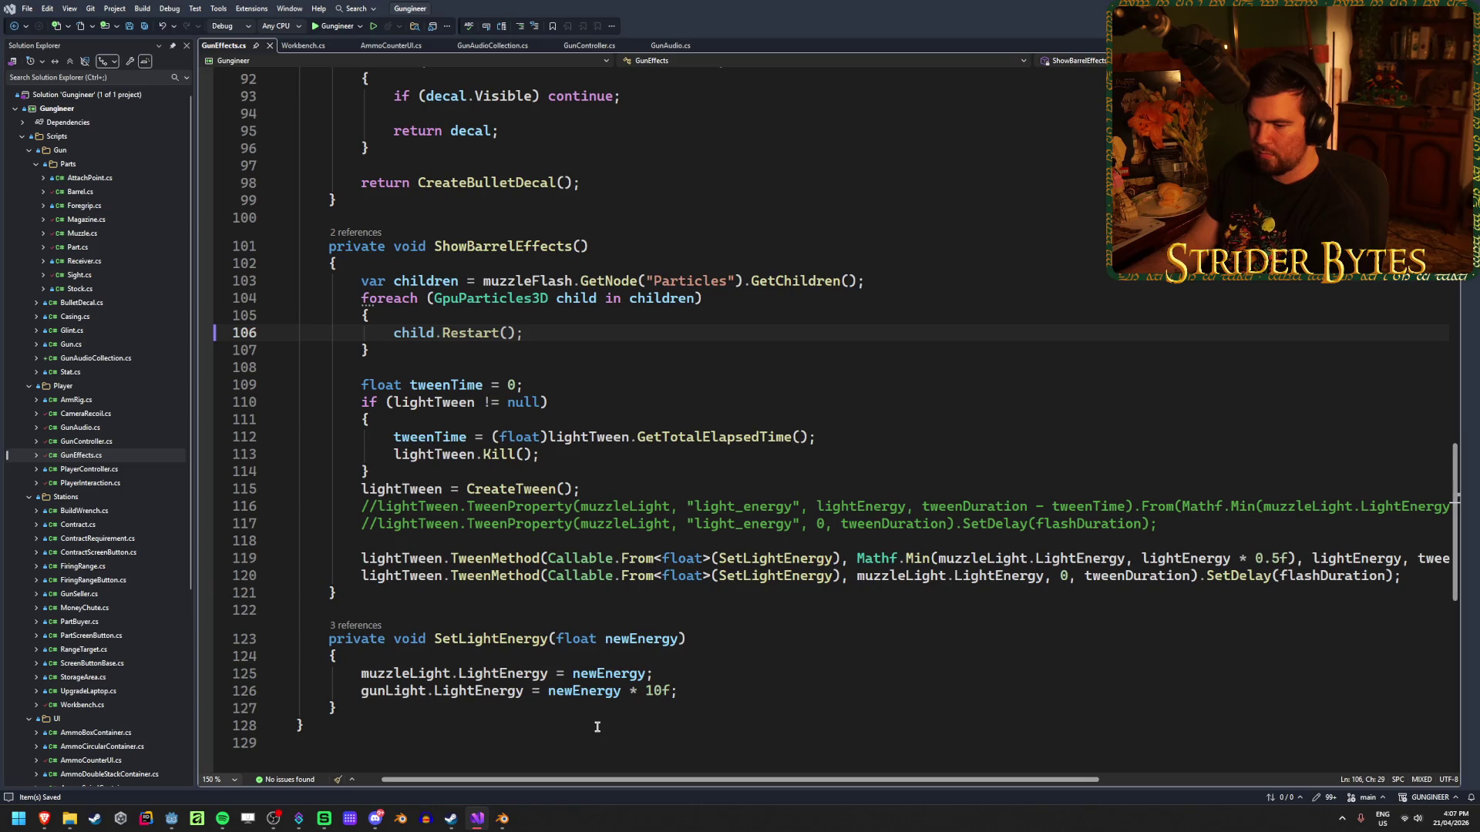
pyautogui.click(171, 818)
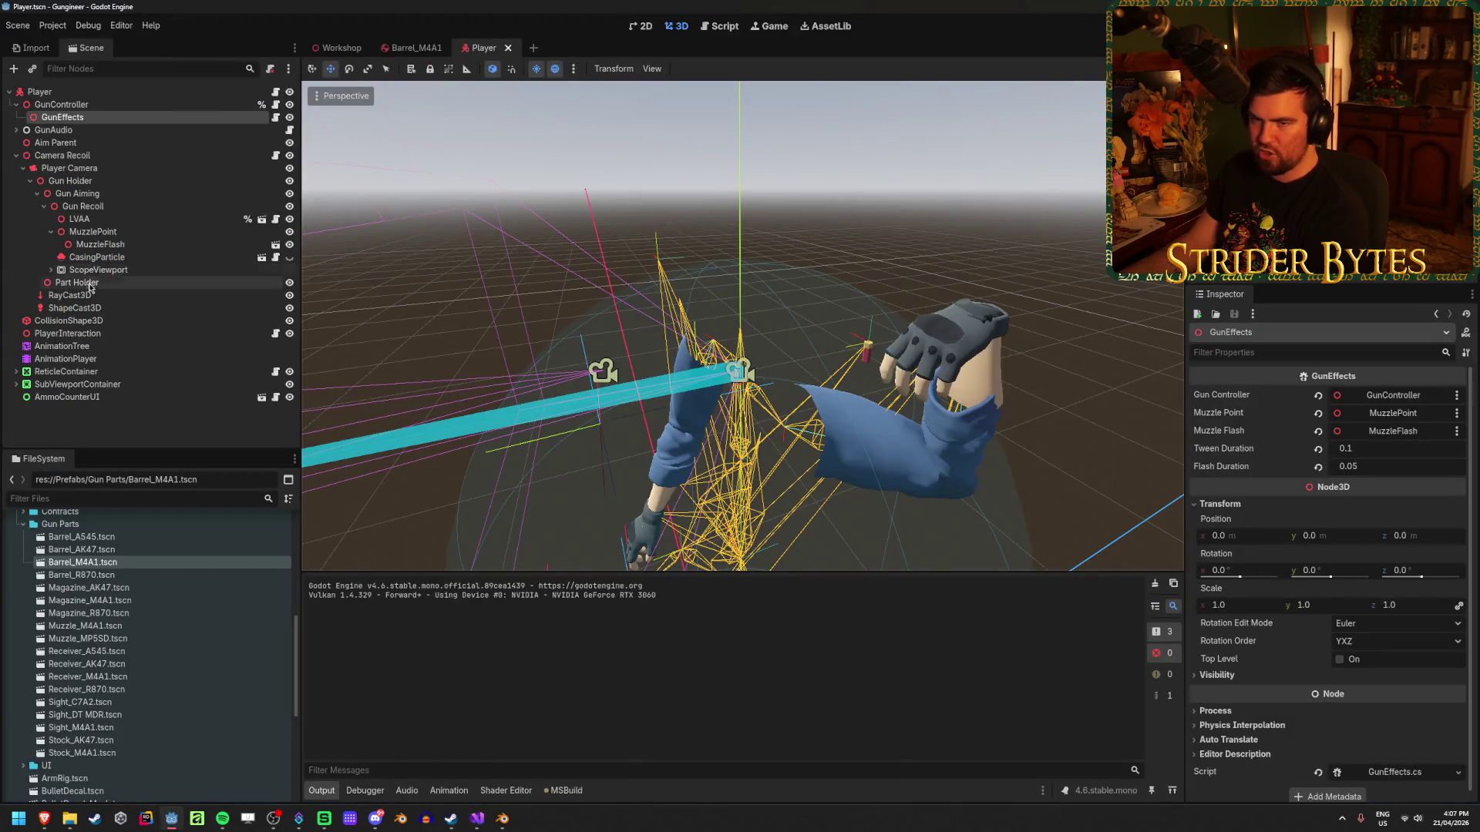
# Open the MuzzleFlash scene in its own tab and review MuzzlePlanes' One Shot setting.
pyautogui.click(100, 245)
pyautogui.click(276, 244)
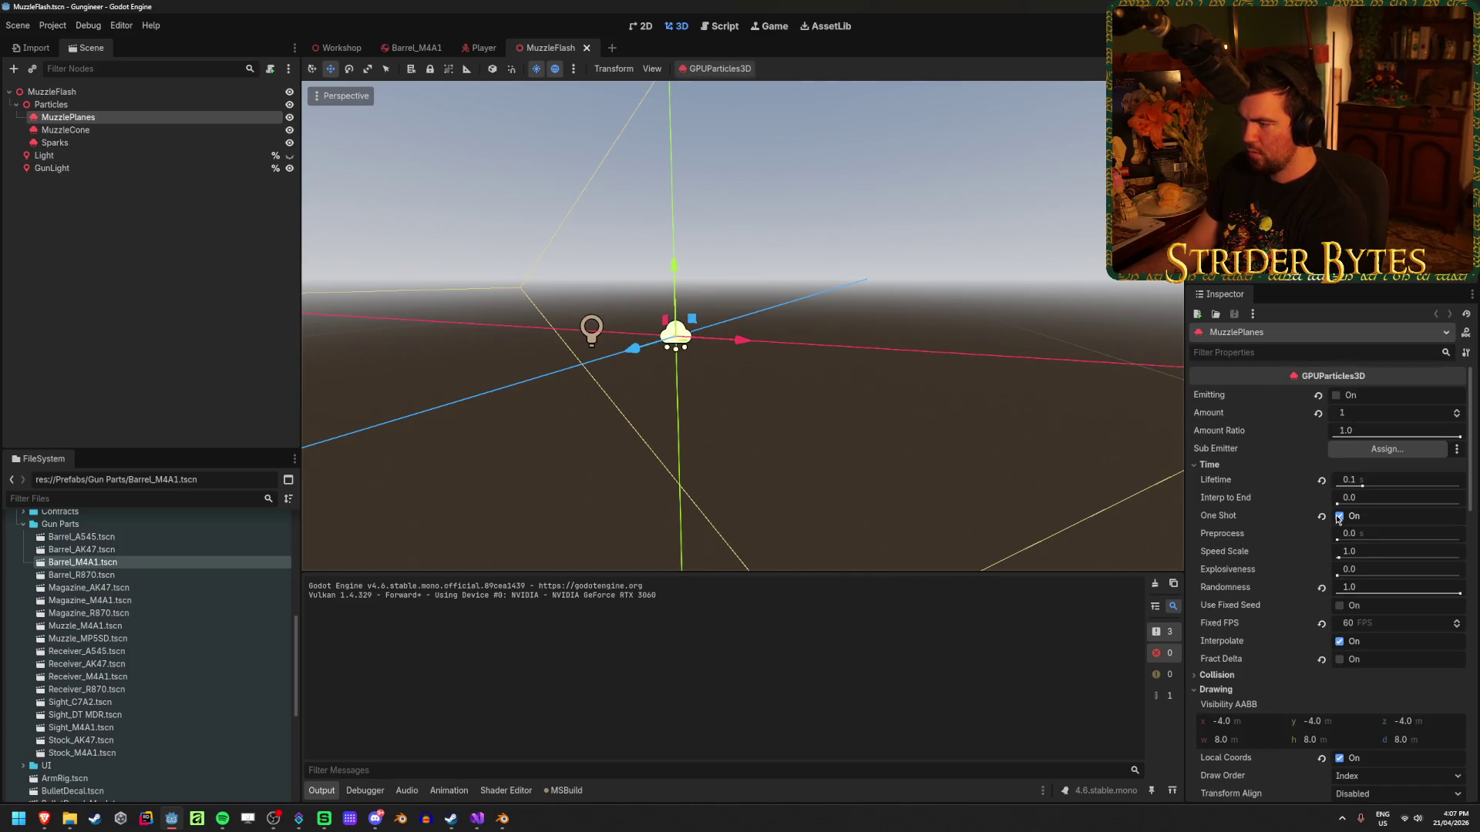
pyautogui.moveTo(1220, 520)
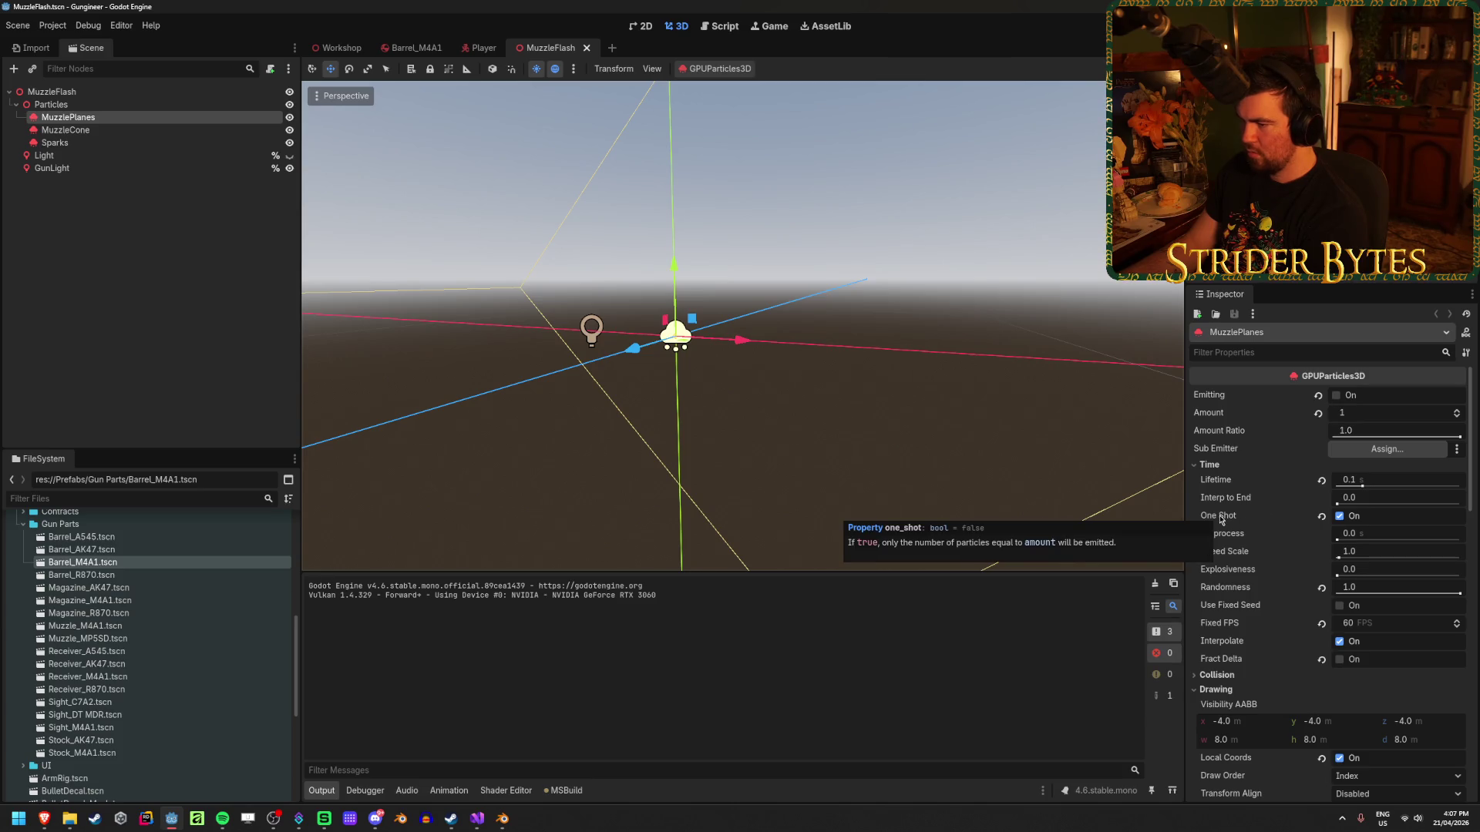
pyautogui.scroll(-5, 1221, 521)
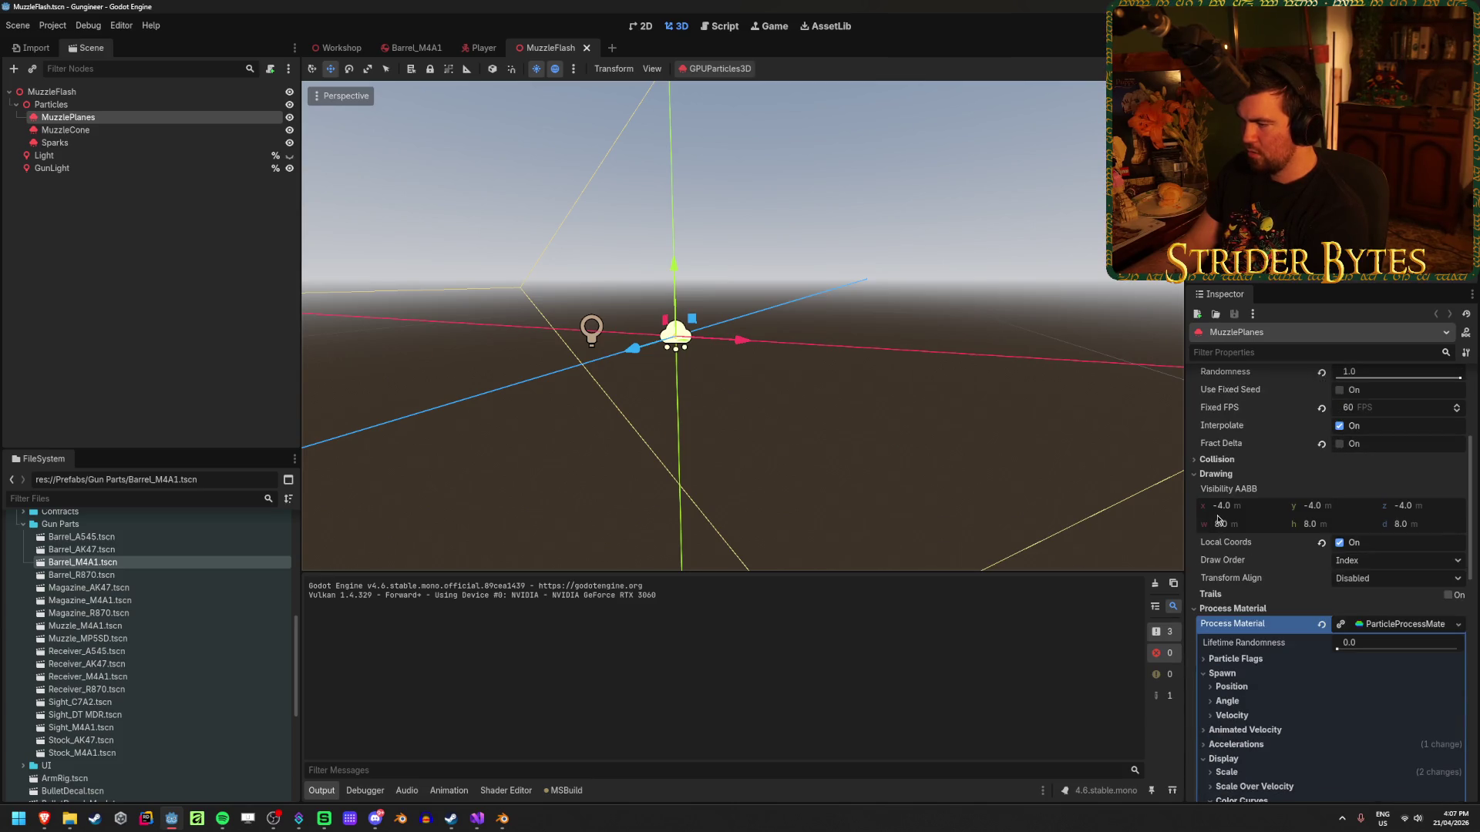
pyautogui.scroll(-3, 1219, 521)
pyautogui.scroll(8, 1219, 520)
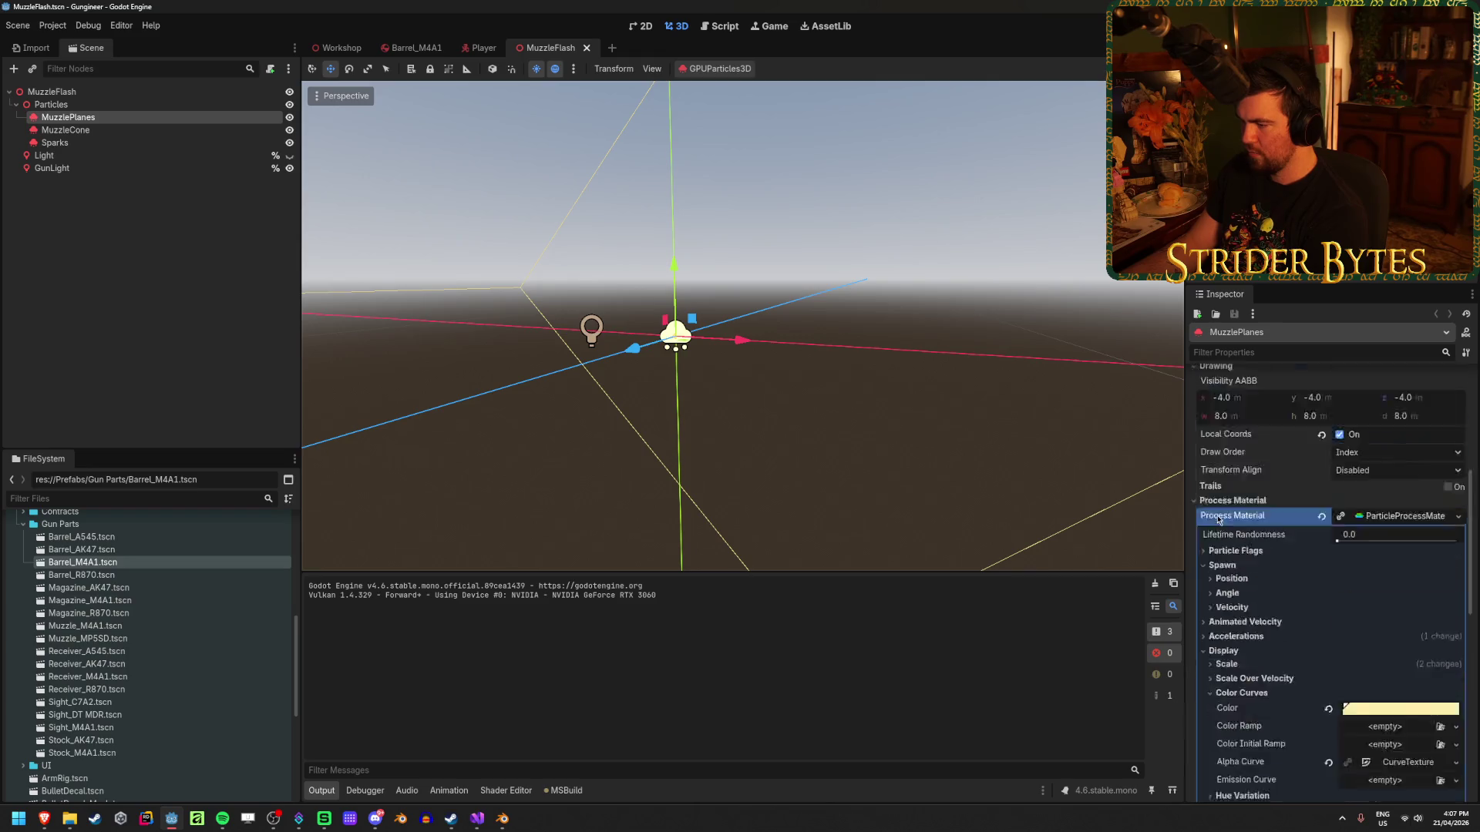
# Clear the selection, save the MuzzleFlash scene, and go back to the Player scene.
pyautogui.click(202, 281)
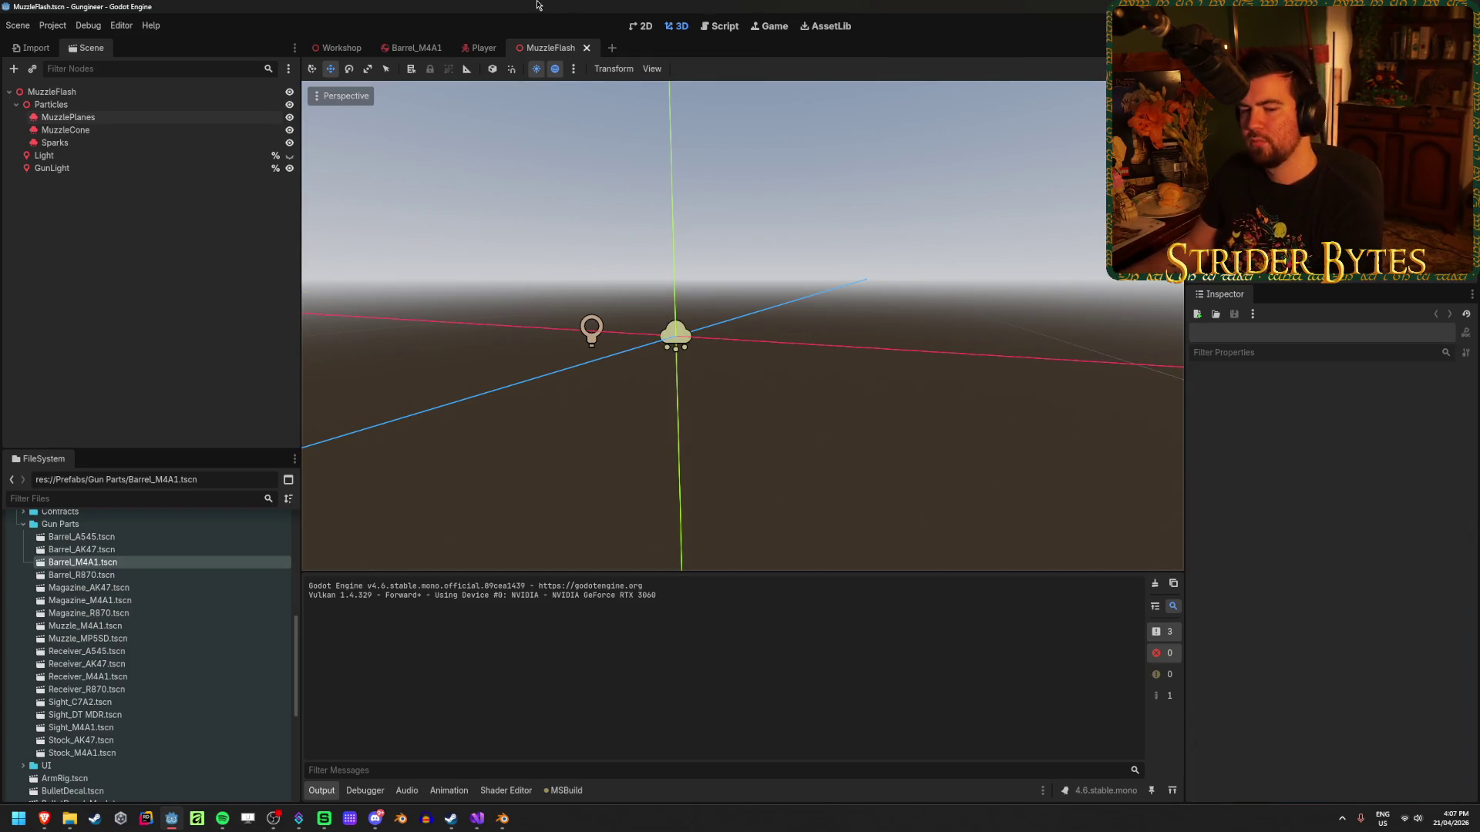
pyautogui.hotkey('ctrl', 's')
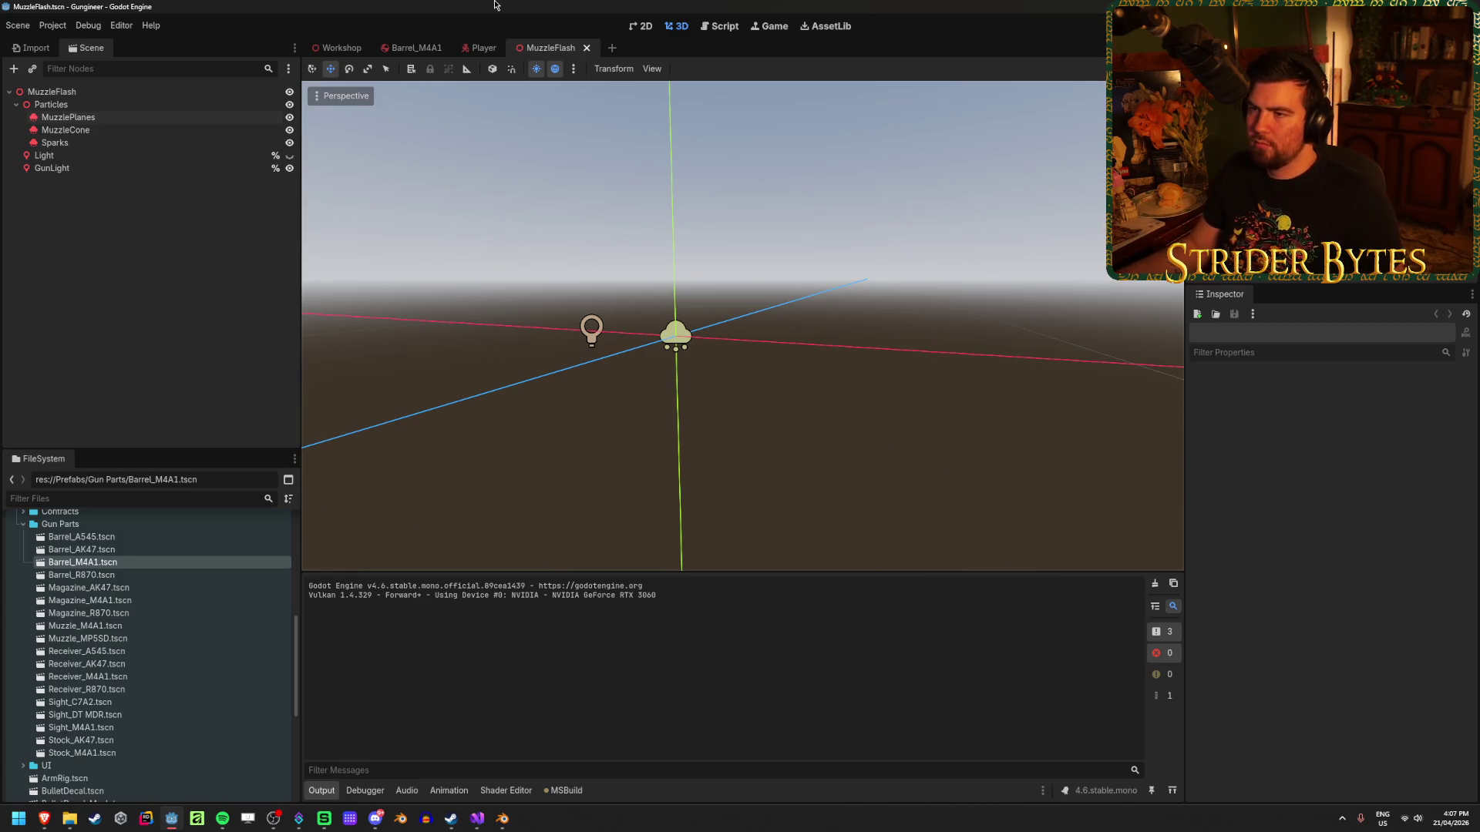
pyautogui.click(478, 48)
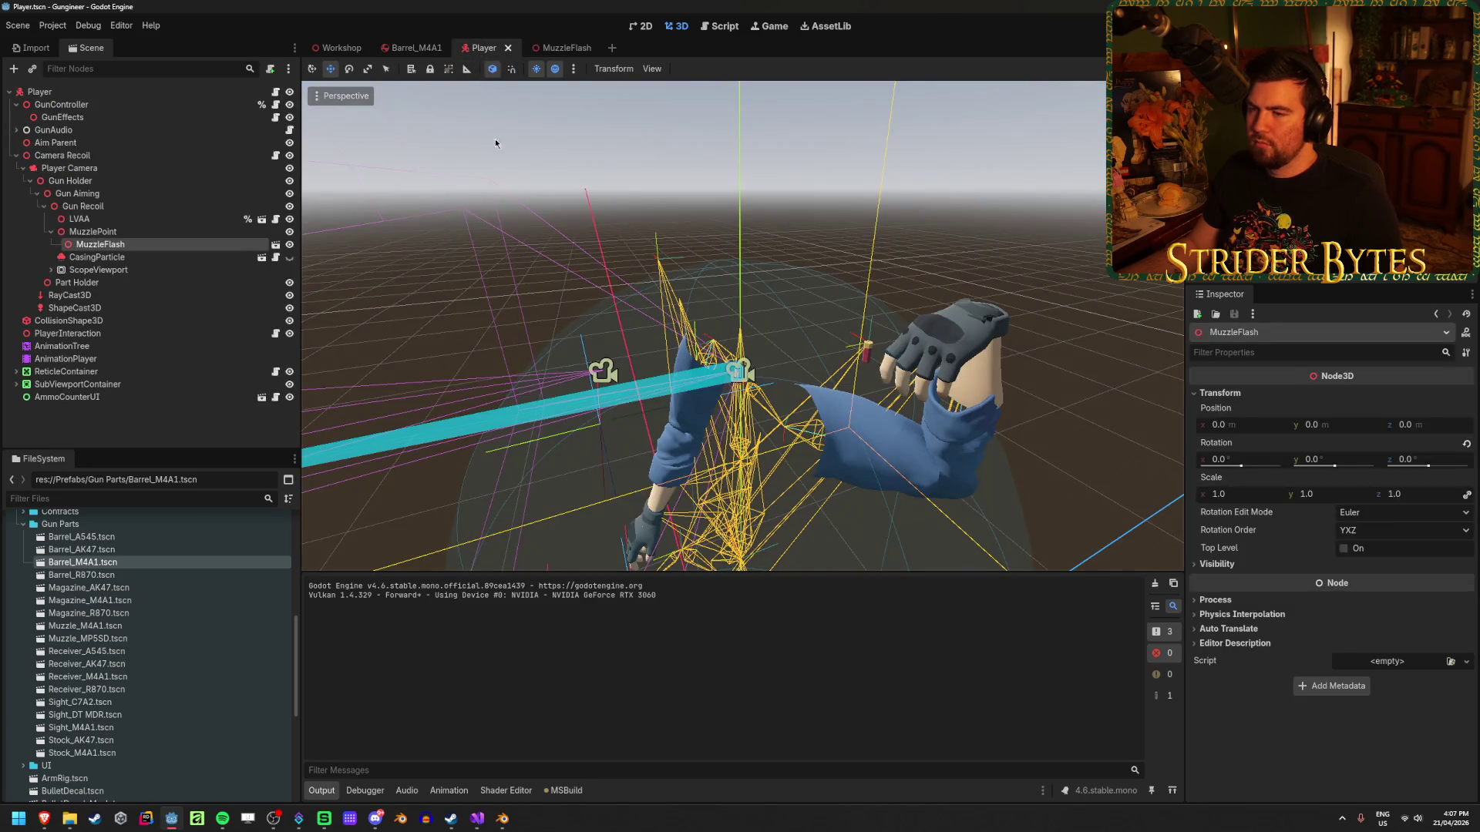
# Switch to the Workshop scene and orbit the 3D view toward the workbench.
pyautogui.click(790, 182)
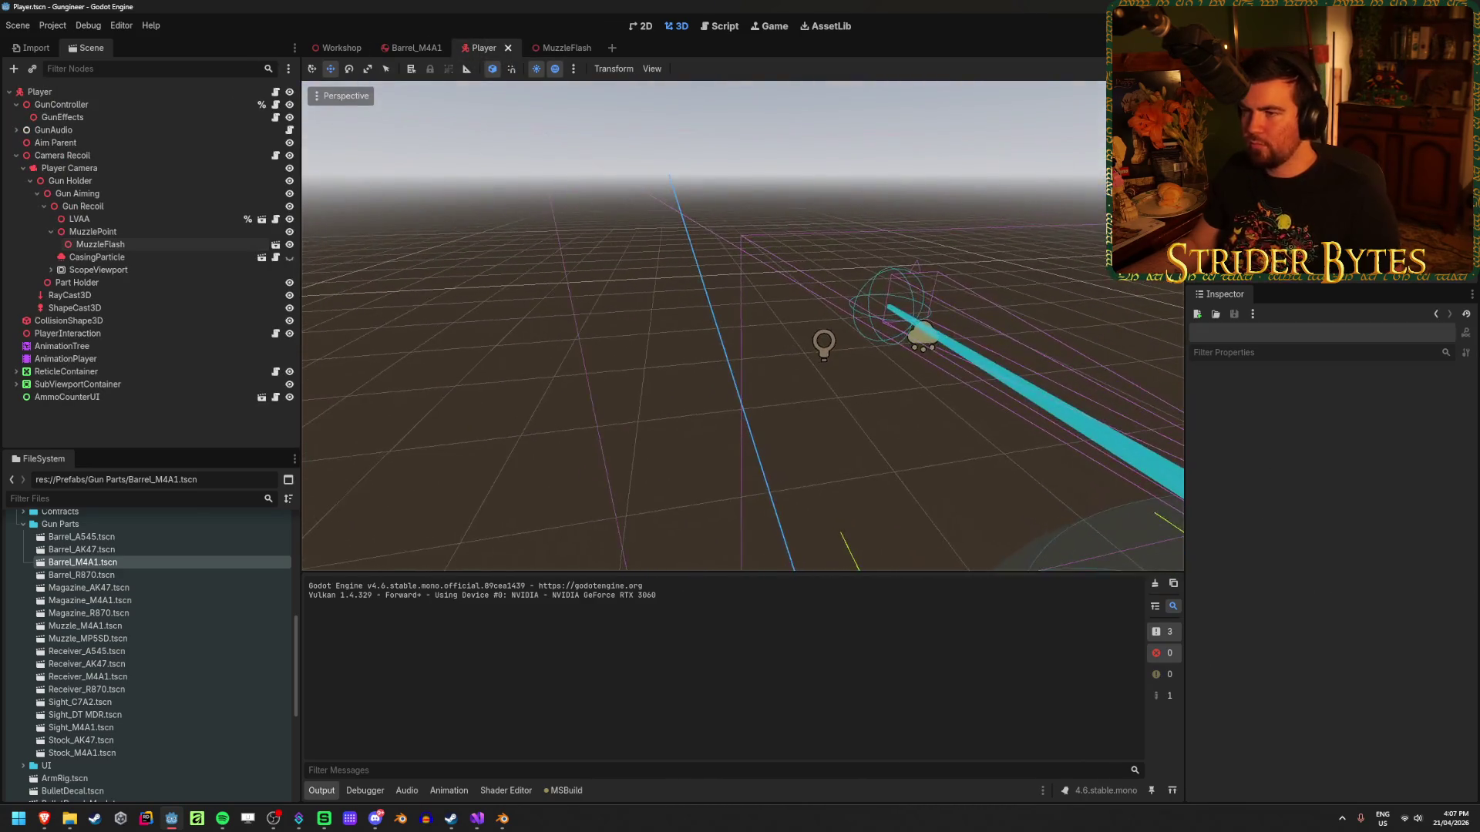
pyautogui.click(343, 47)
pyautogui.moveTo(426, 202); pyautogui.dragTo(970, 196)
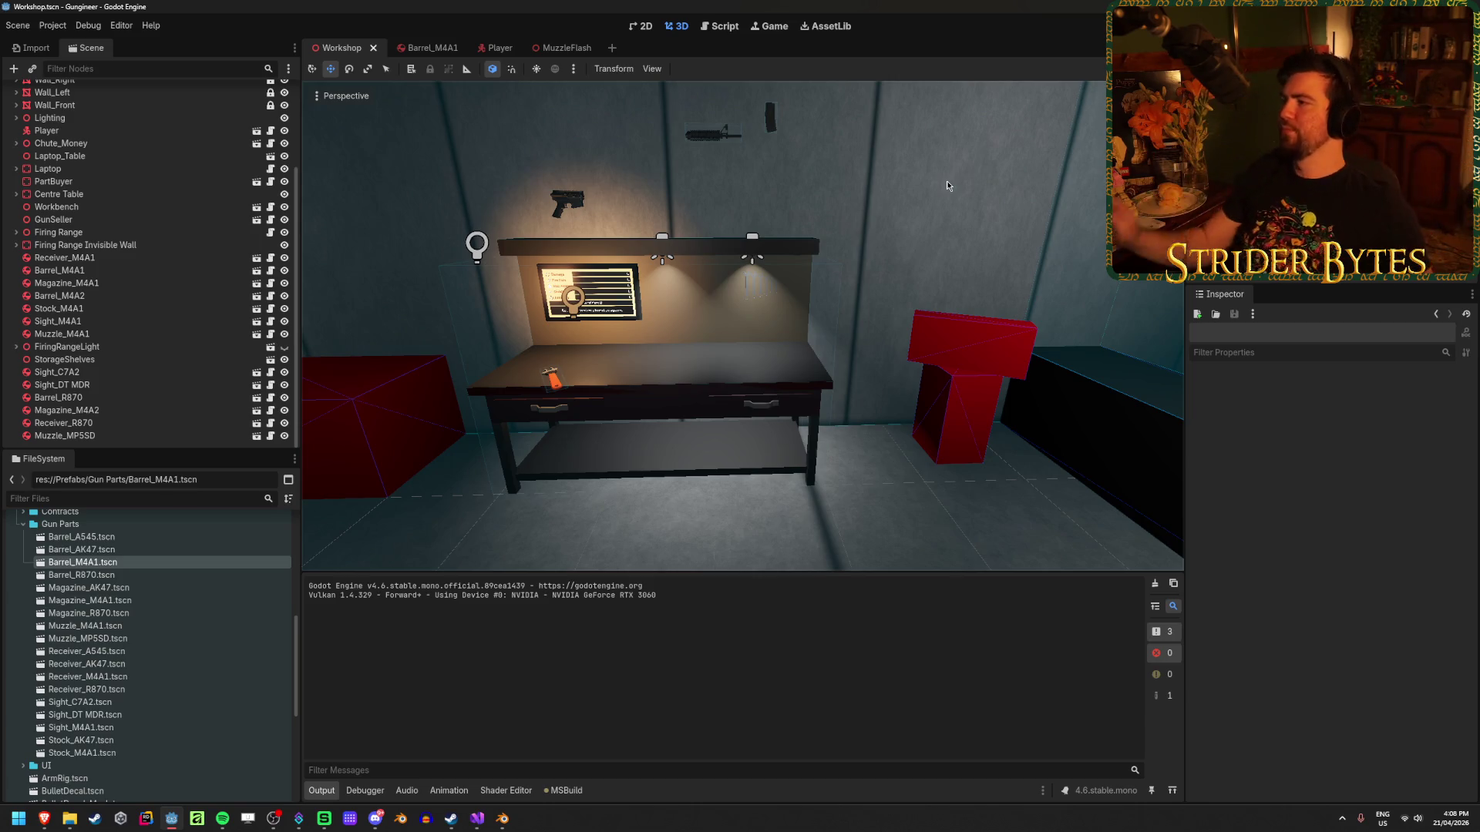
# Check the web browser, then return to Godot and run the game with F5.
pyautogui.hotkey('alt', 'Tab')
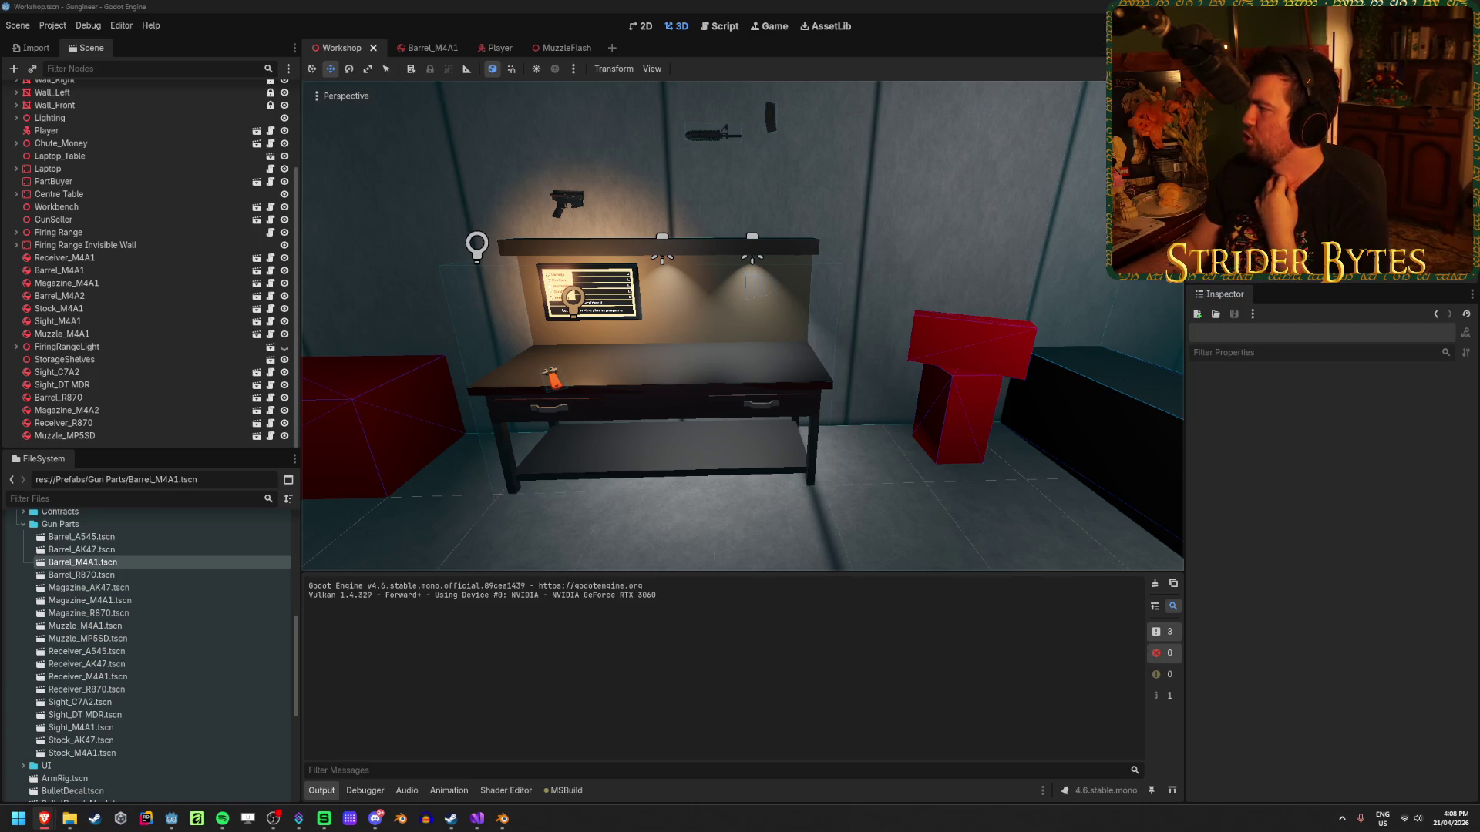
pyautogui.click(341, 5)
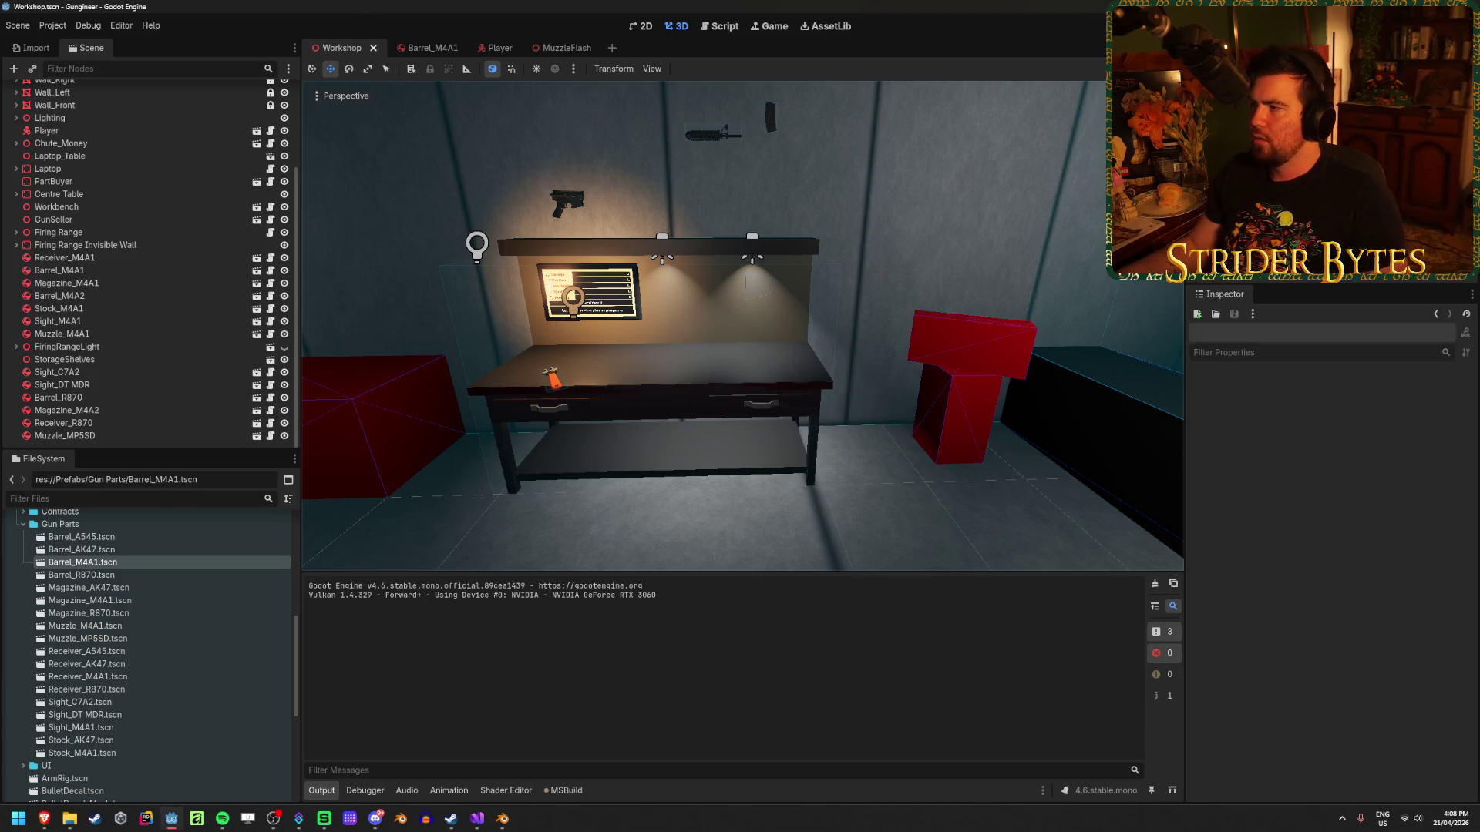
pyautogui.press('F5')
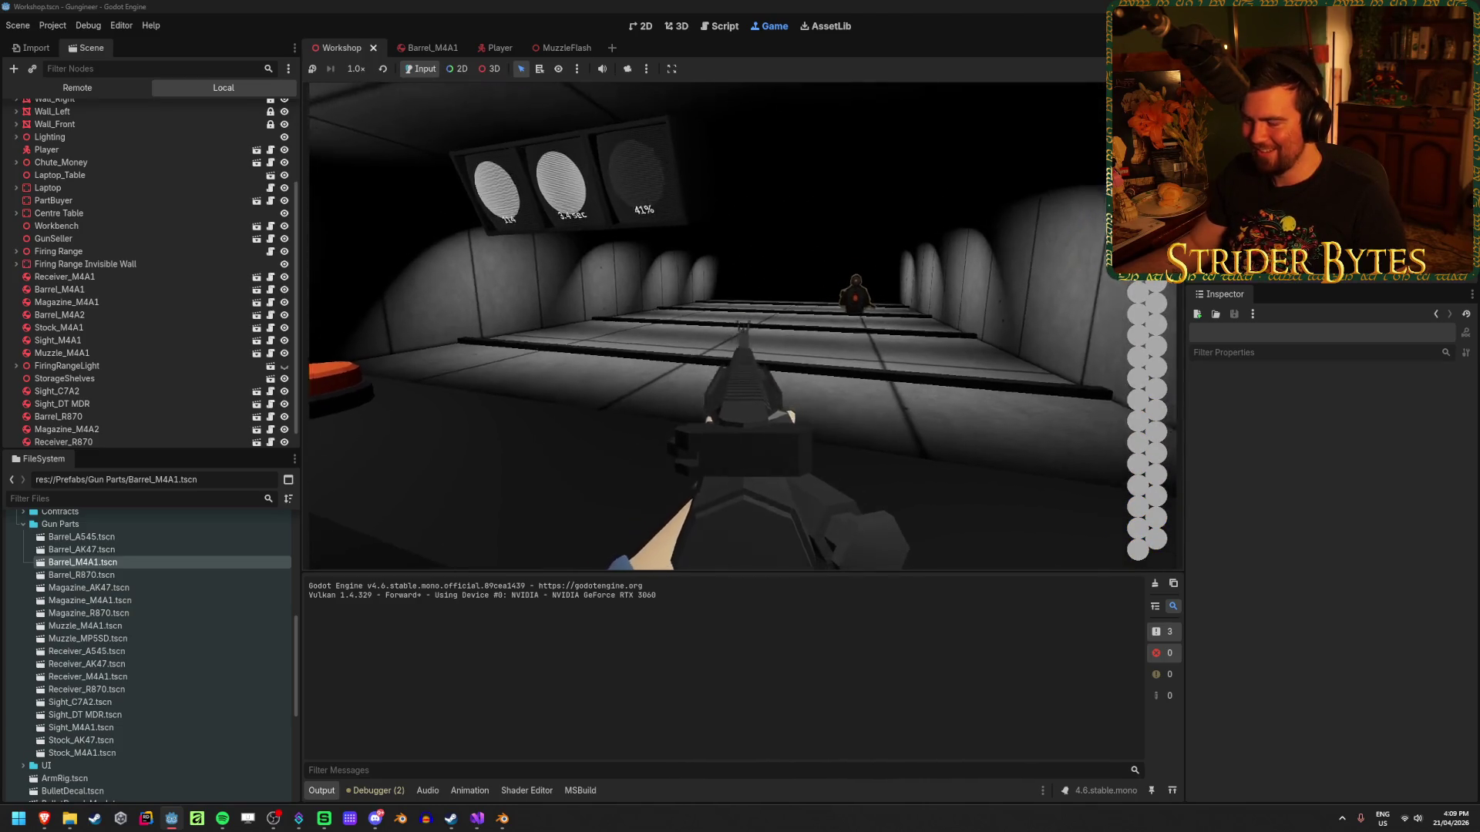
# Reload, empty the rifle's magazine at the range targets, and reload again.
pyautogui.press('r')
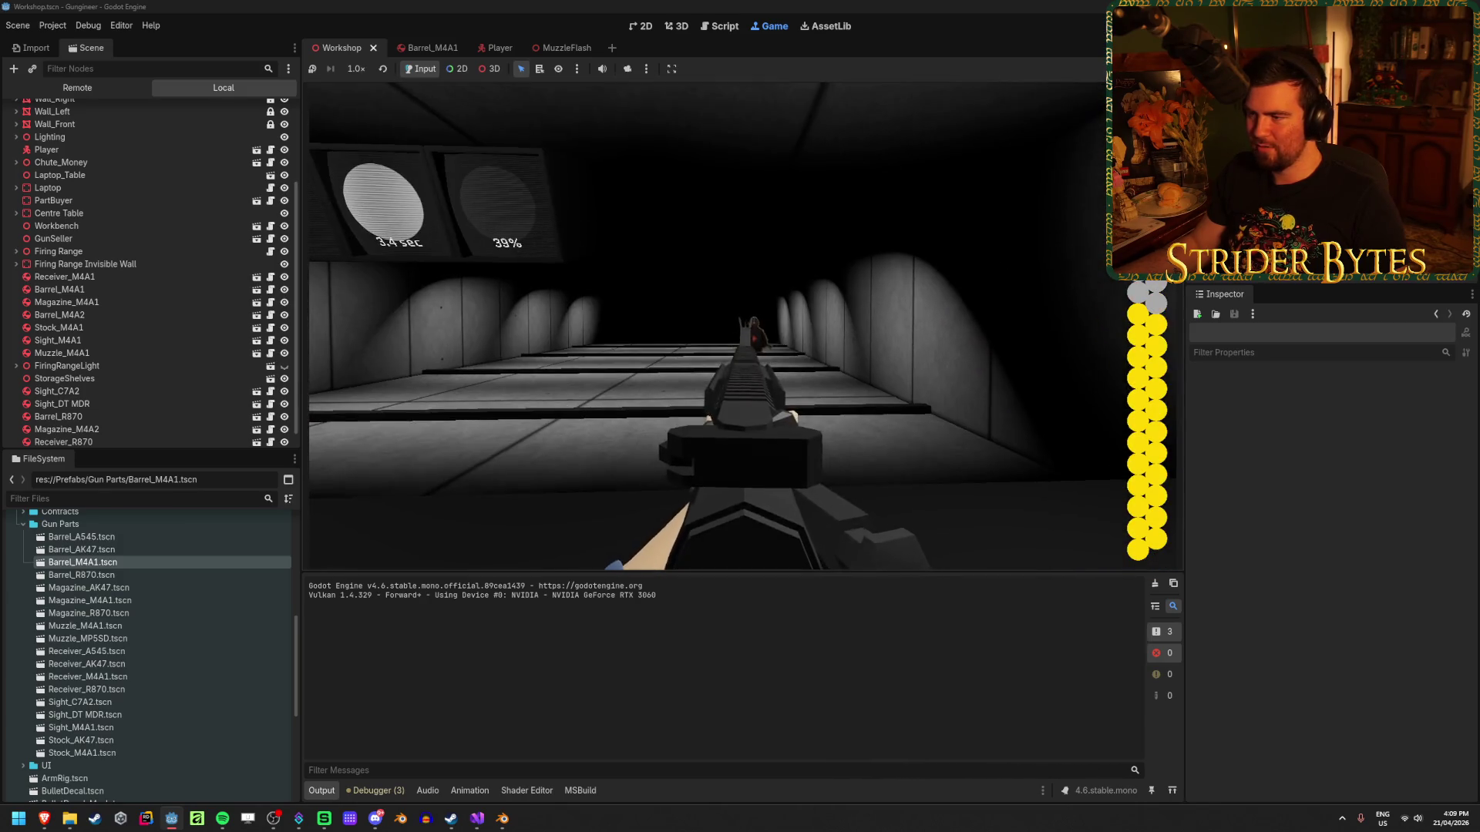
pyautogui.click(740, 326)
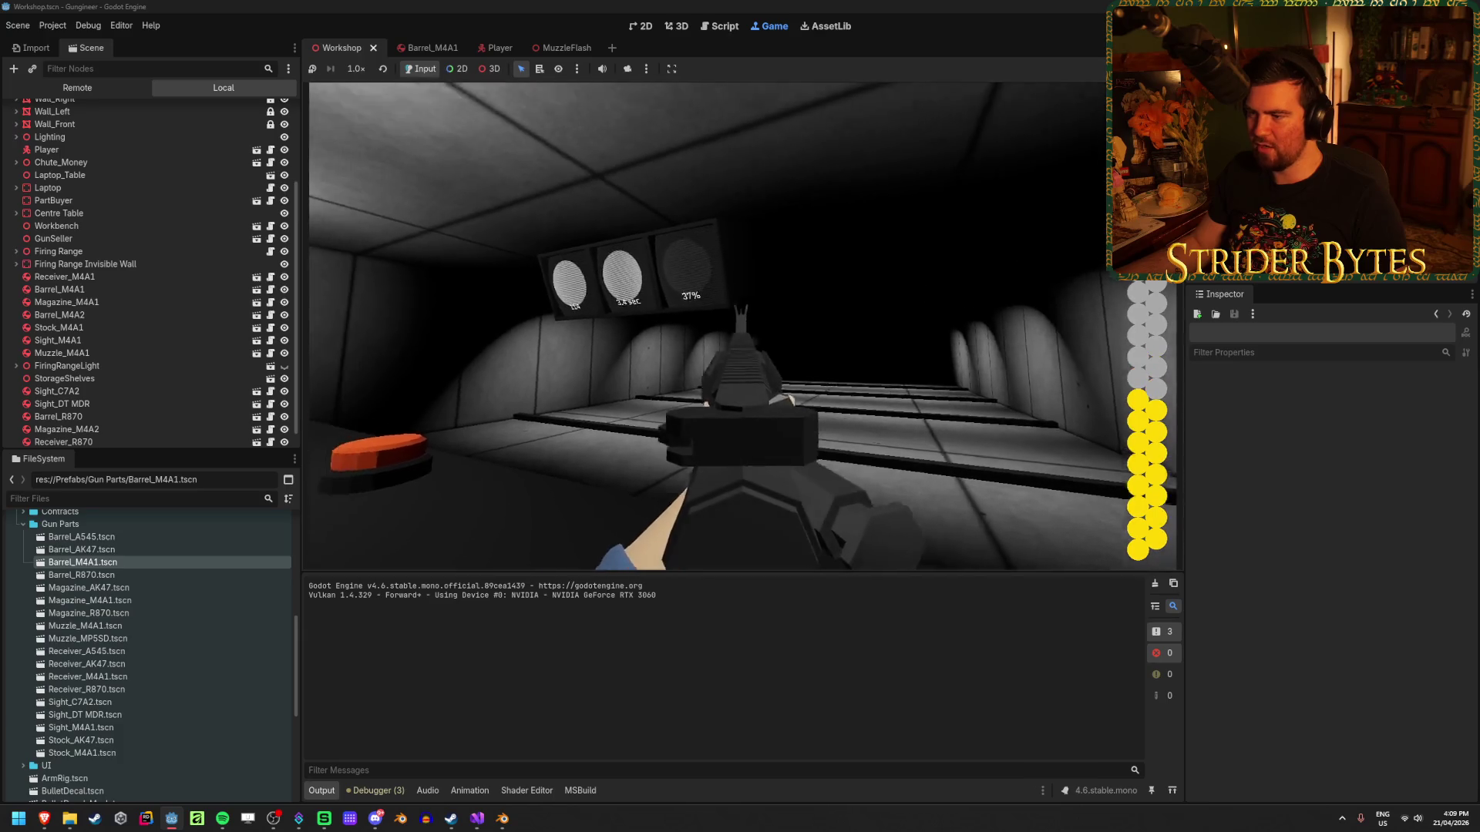
pyautogui.click(740, 326)
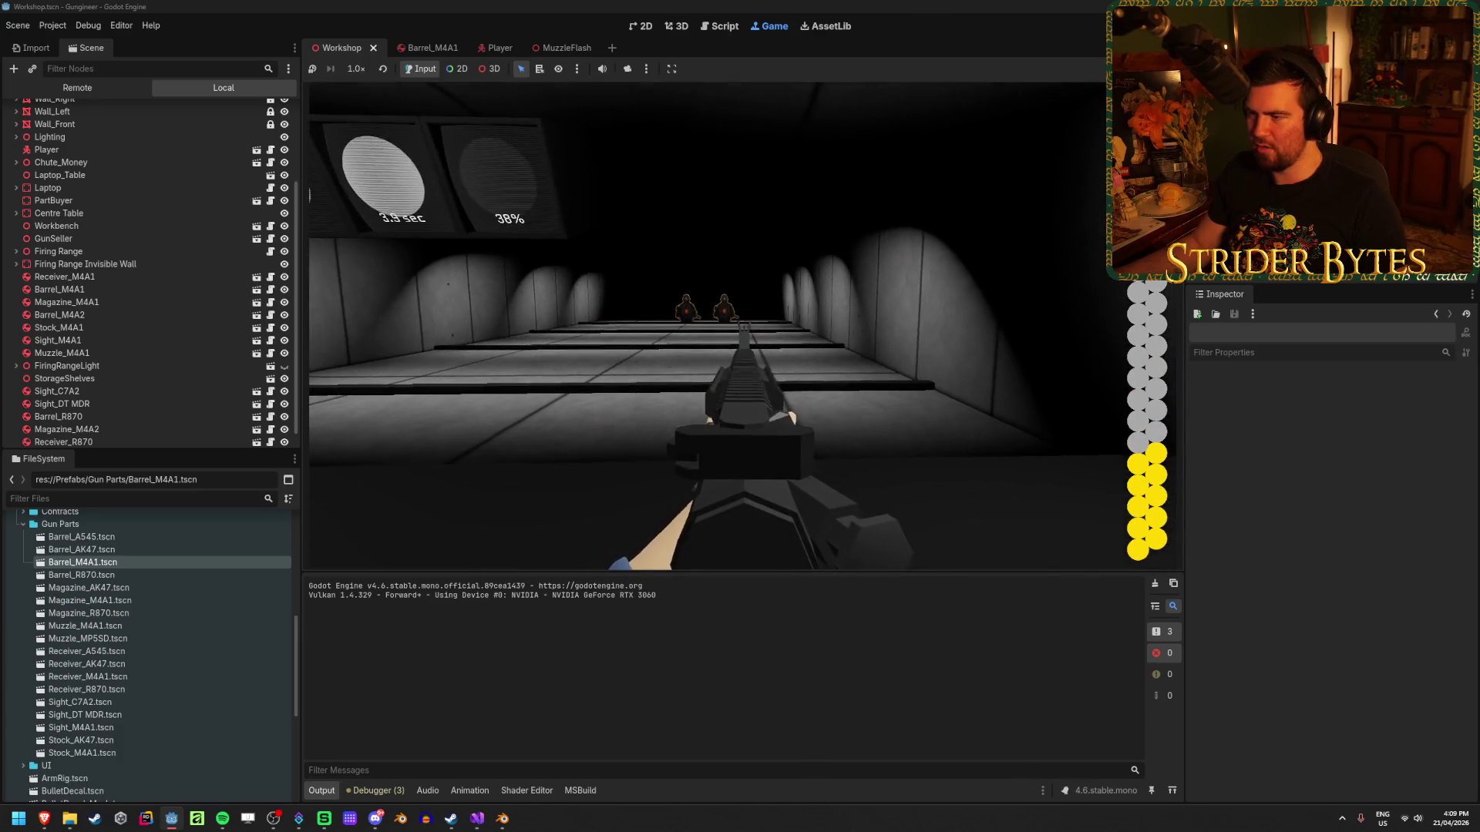
pyautogui.click(740, 326)
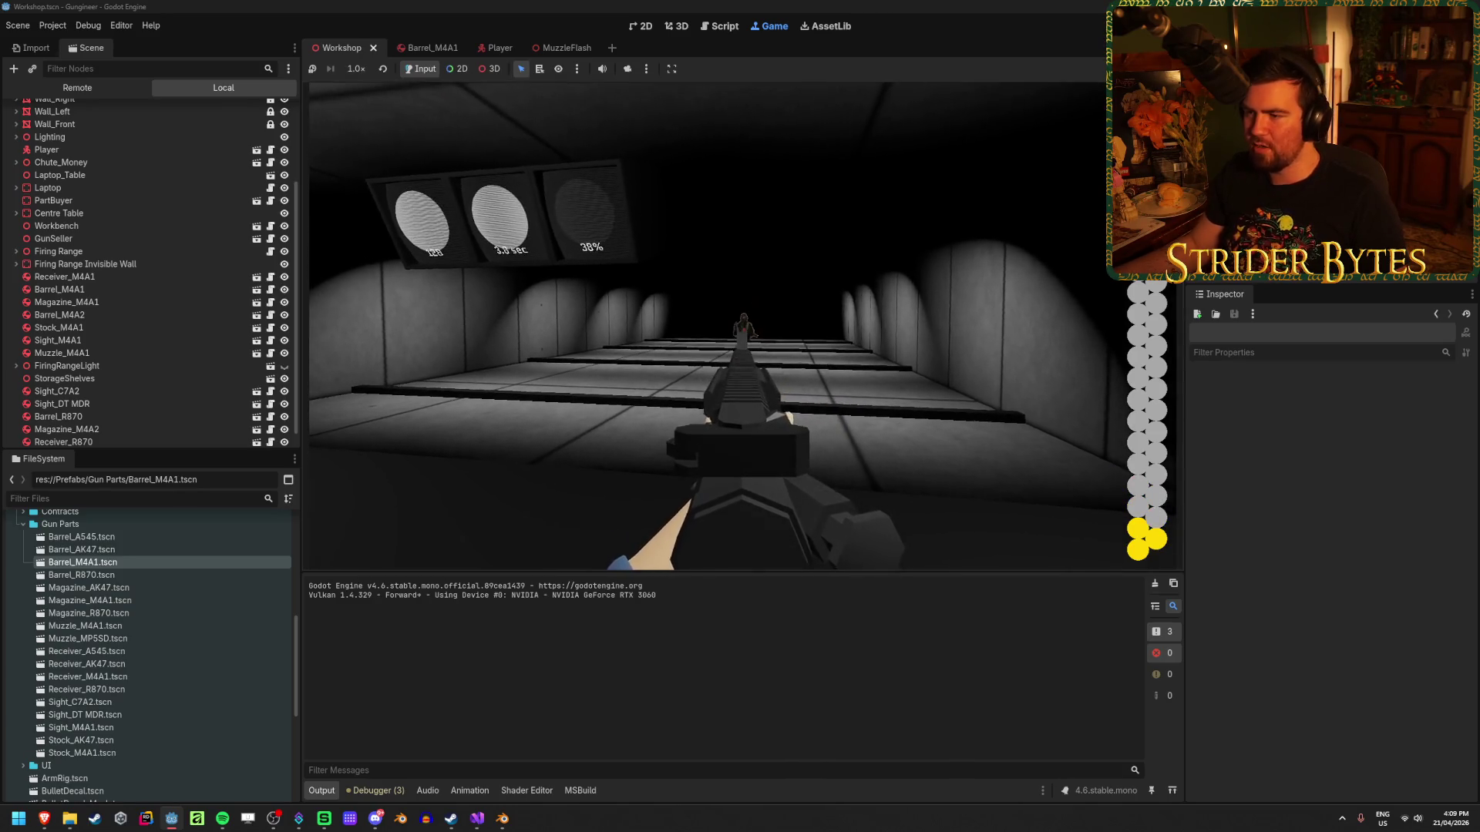
pyautogui.click(740, 326)
pyautogui.click(740, 326)
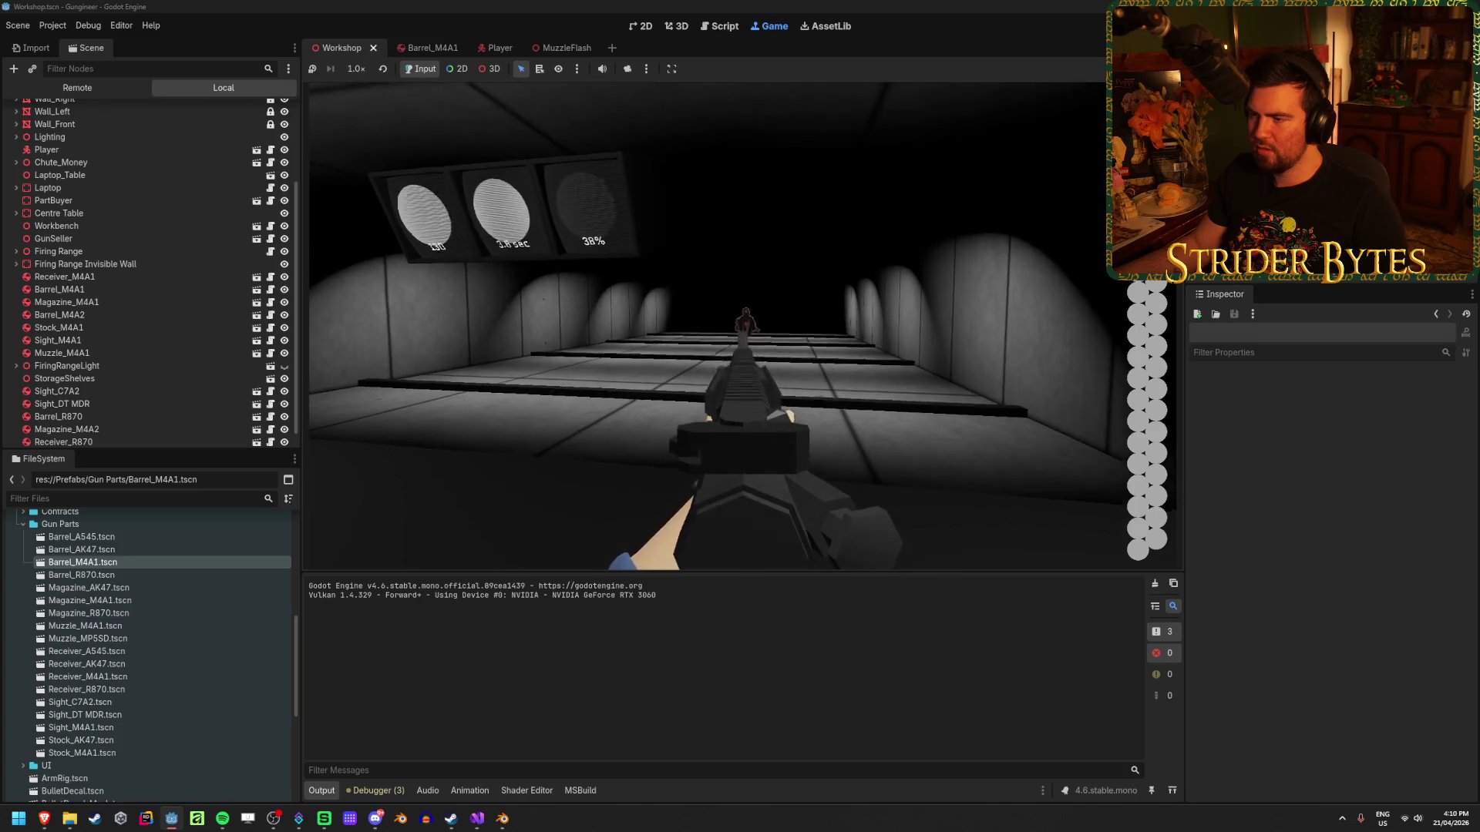
pyautogui.press('r')
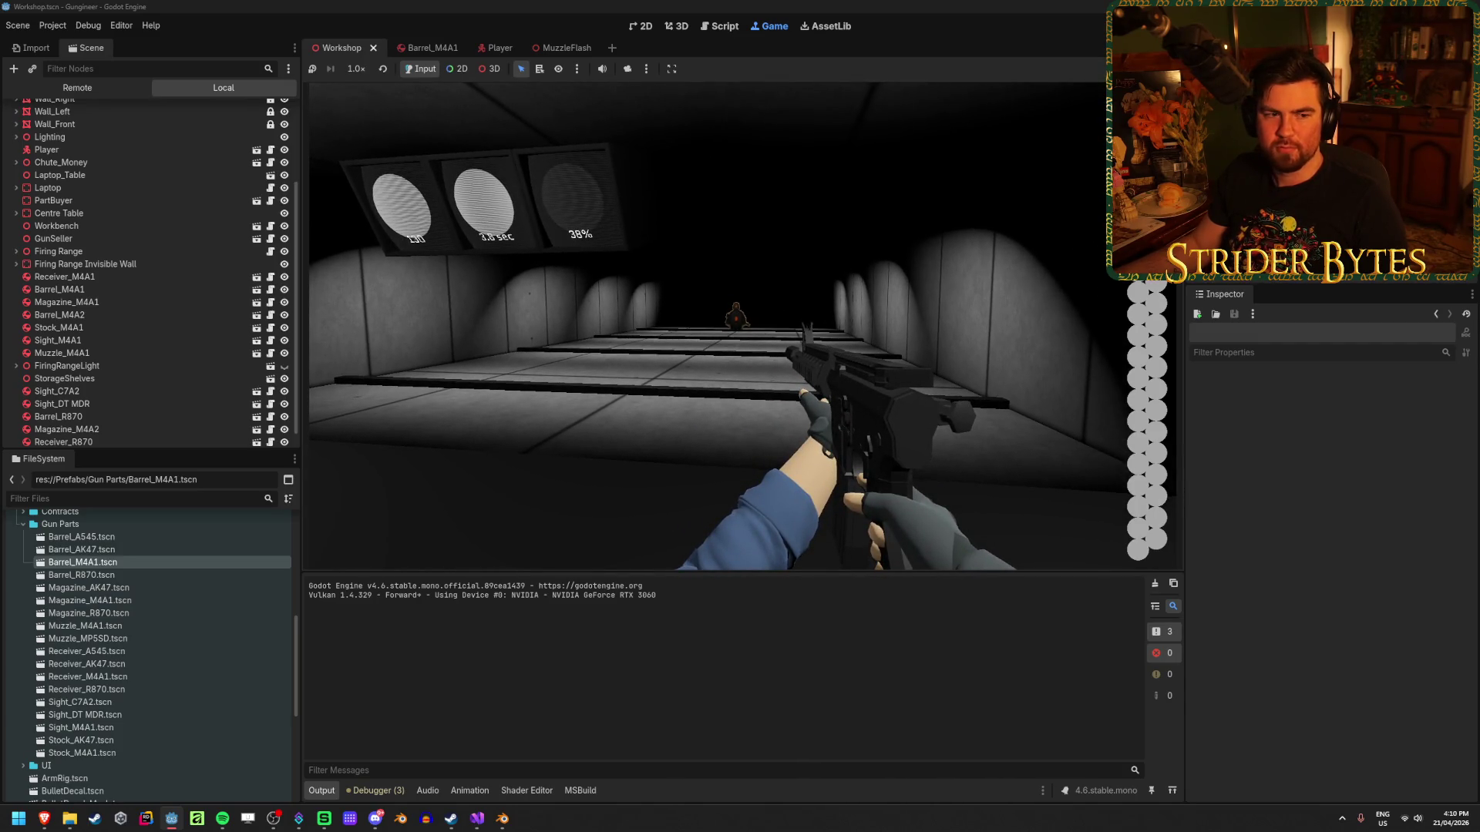
# Aim down sights, inspect the gun, fire an aimed shot, then stop the game with F8.
pyautogui.rightClick(740, 326)
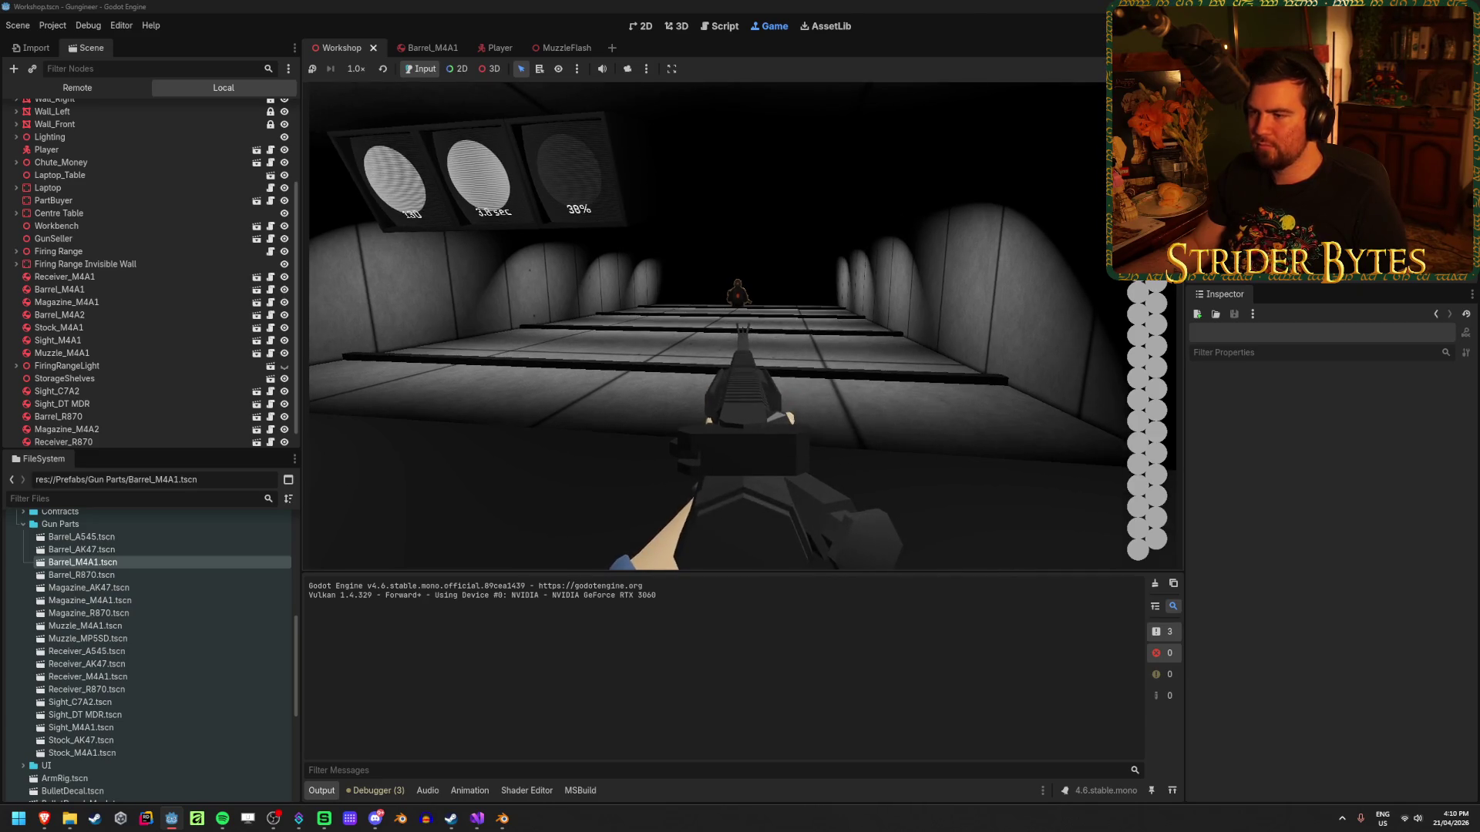
pyautogui.press('f')
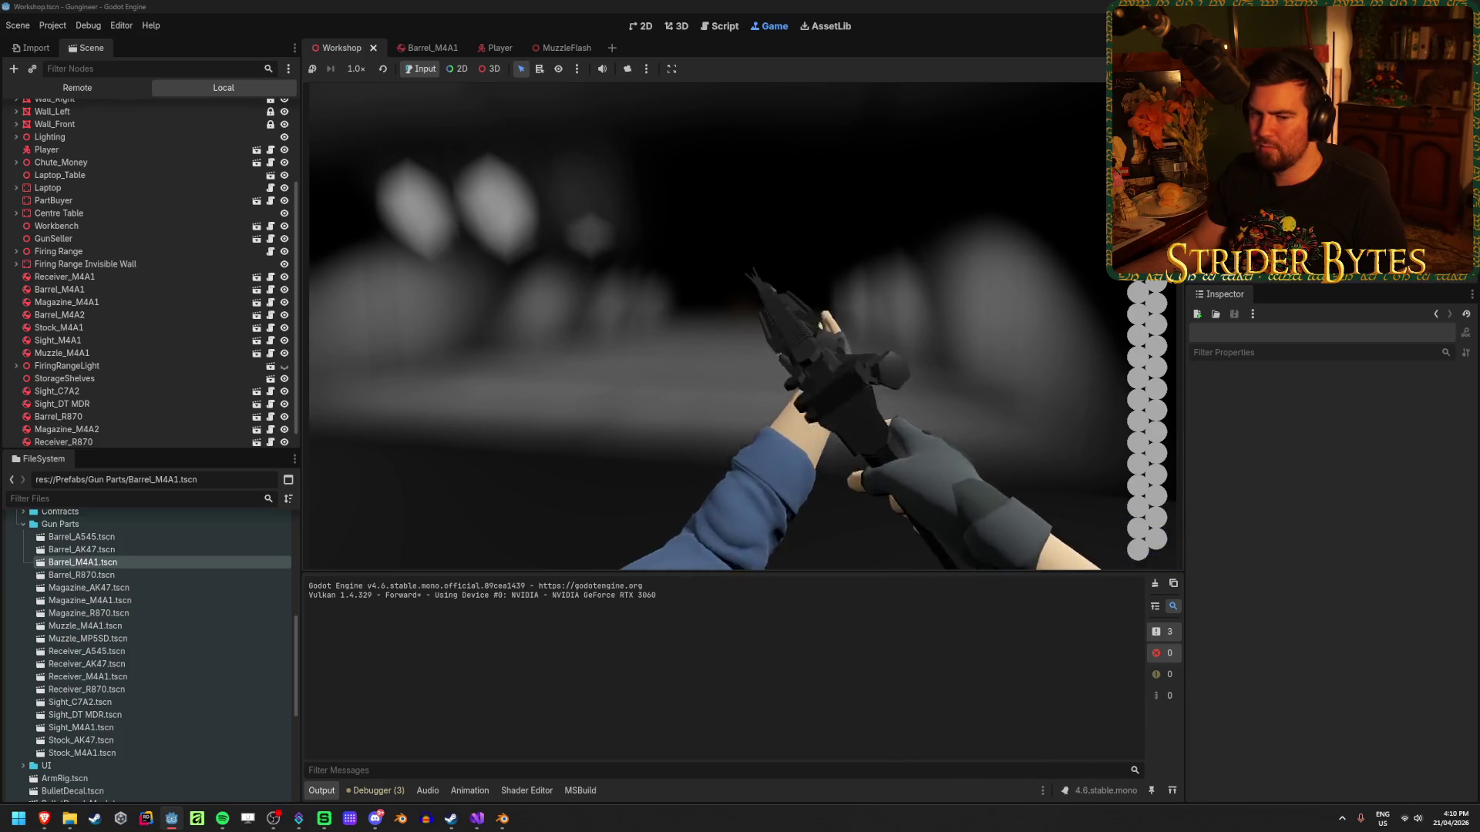
pyautogui.rightClick(740, 327)
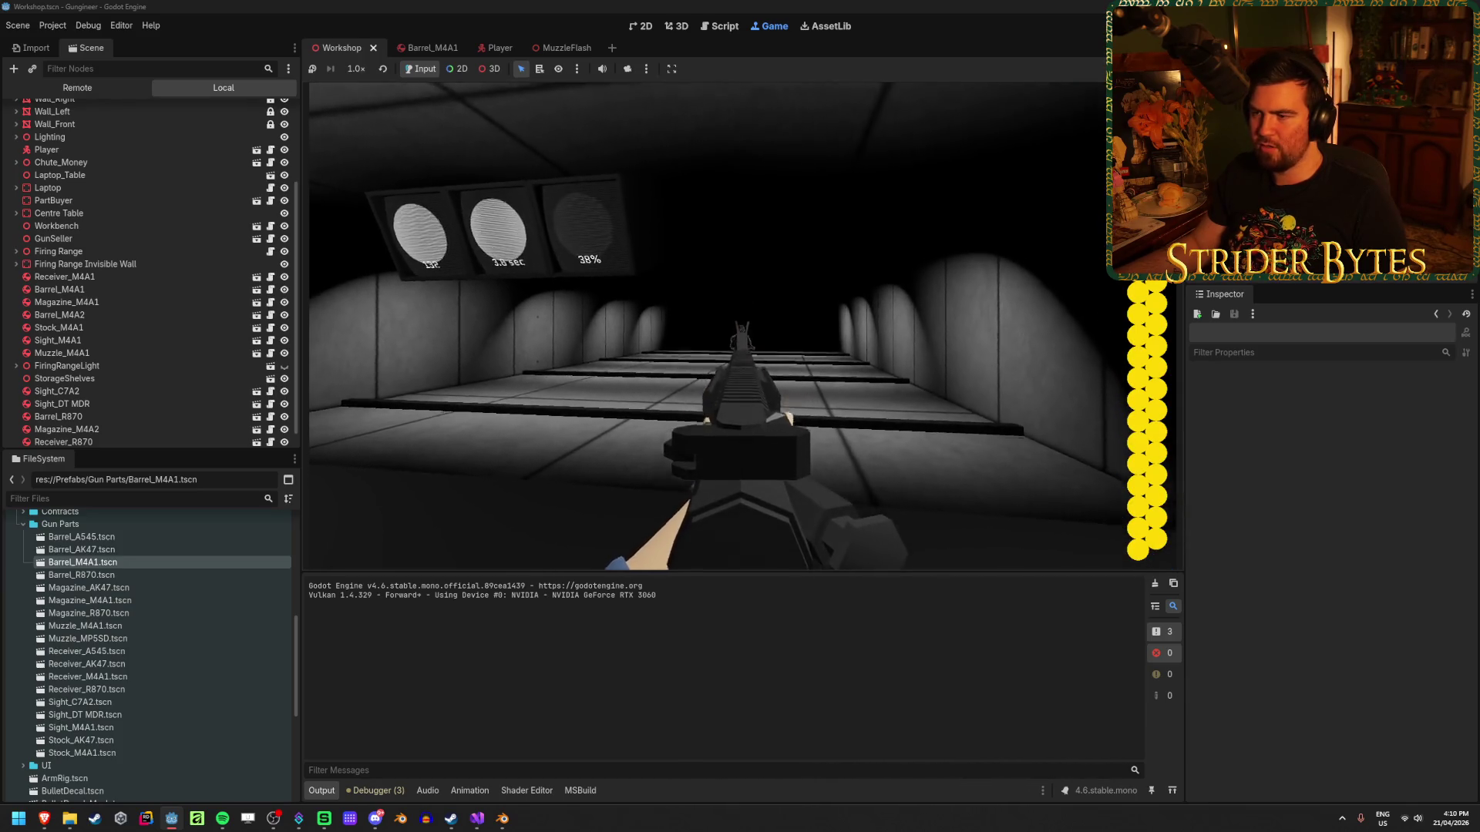
pyautogui.click(740, 326)
pyautogui.rightClick(740, 326)
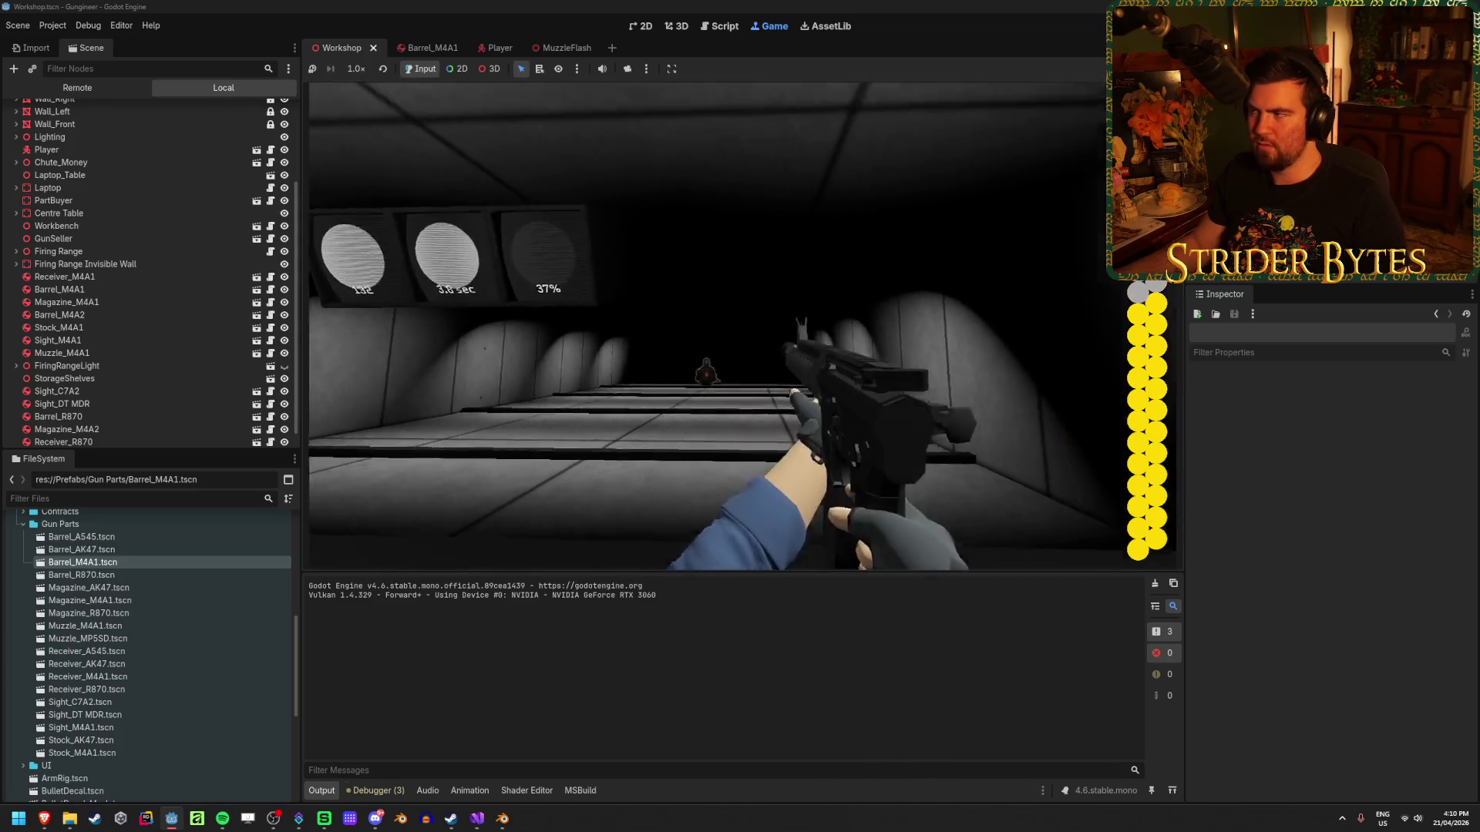
pyautogui.press('F8')
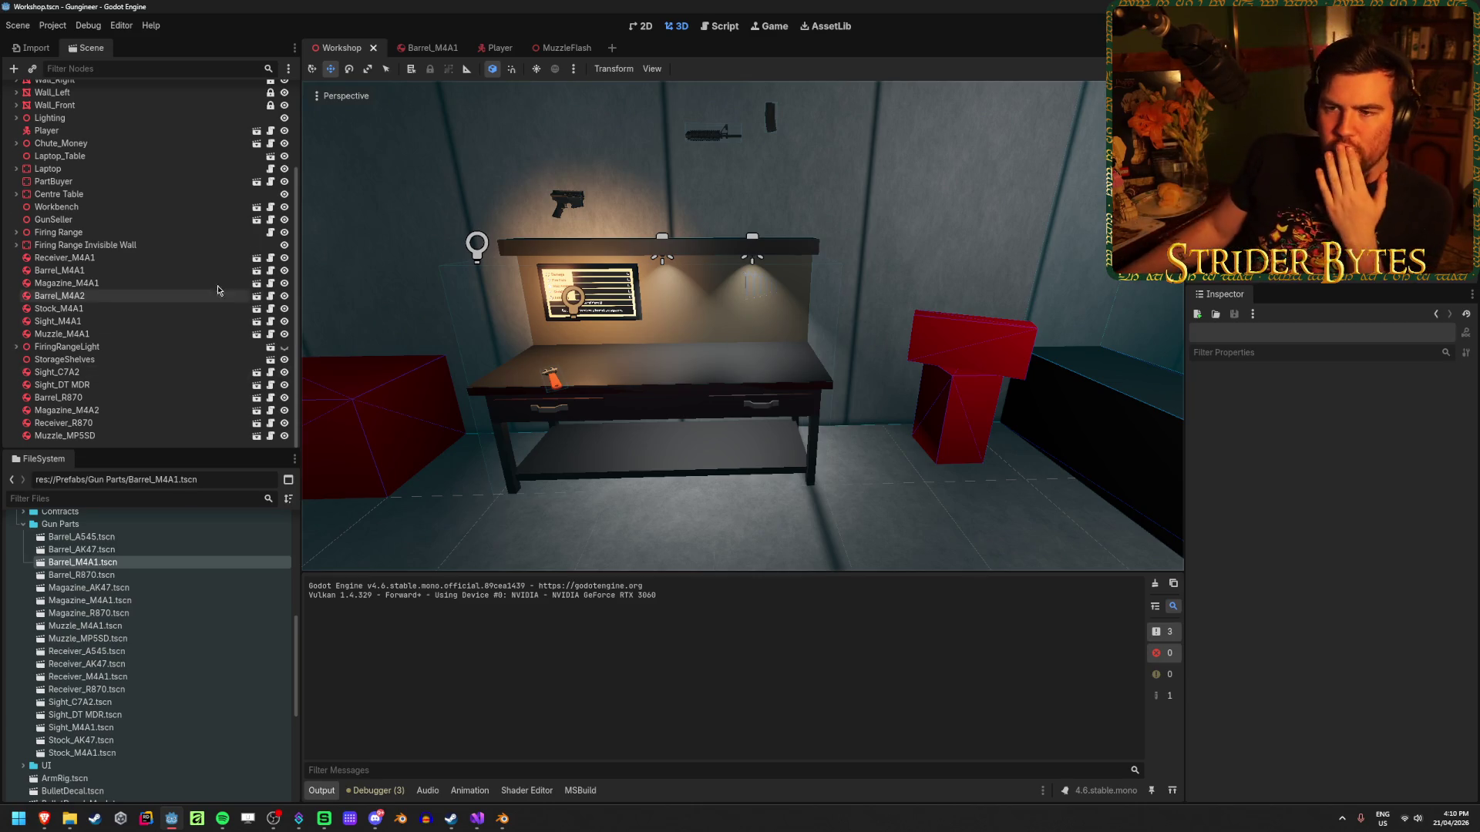
# Expand CanvasLayer in the Scene dock and switch to the Player scene.
pyautogui.scroll(5, 218, 290)
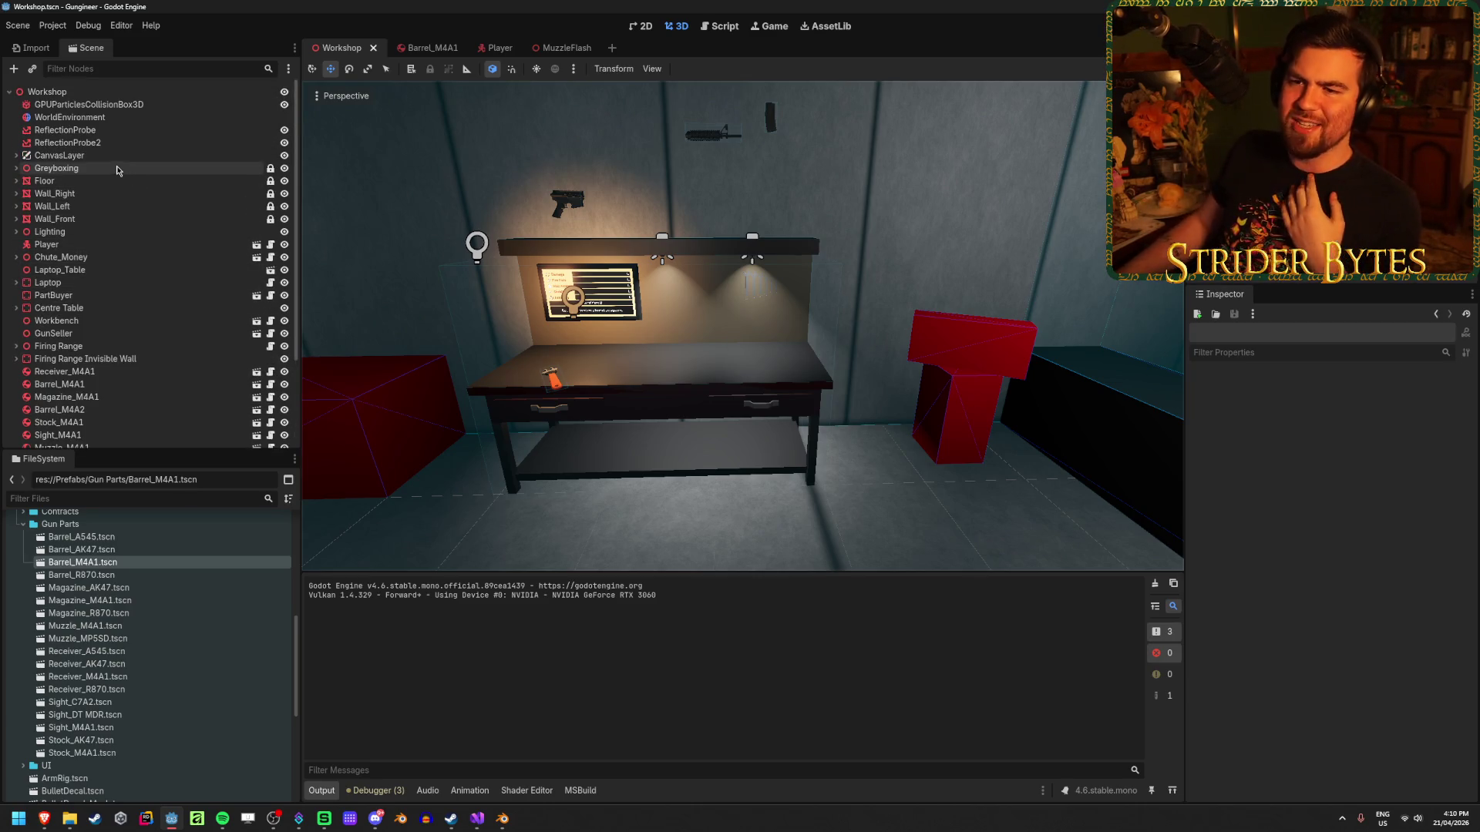
pyautogui.click(16, 156)
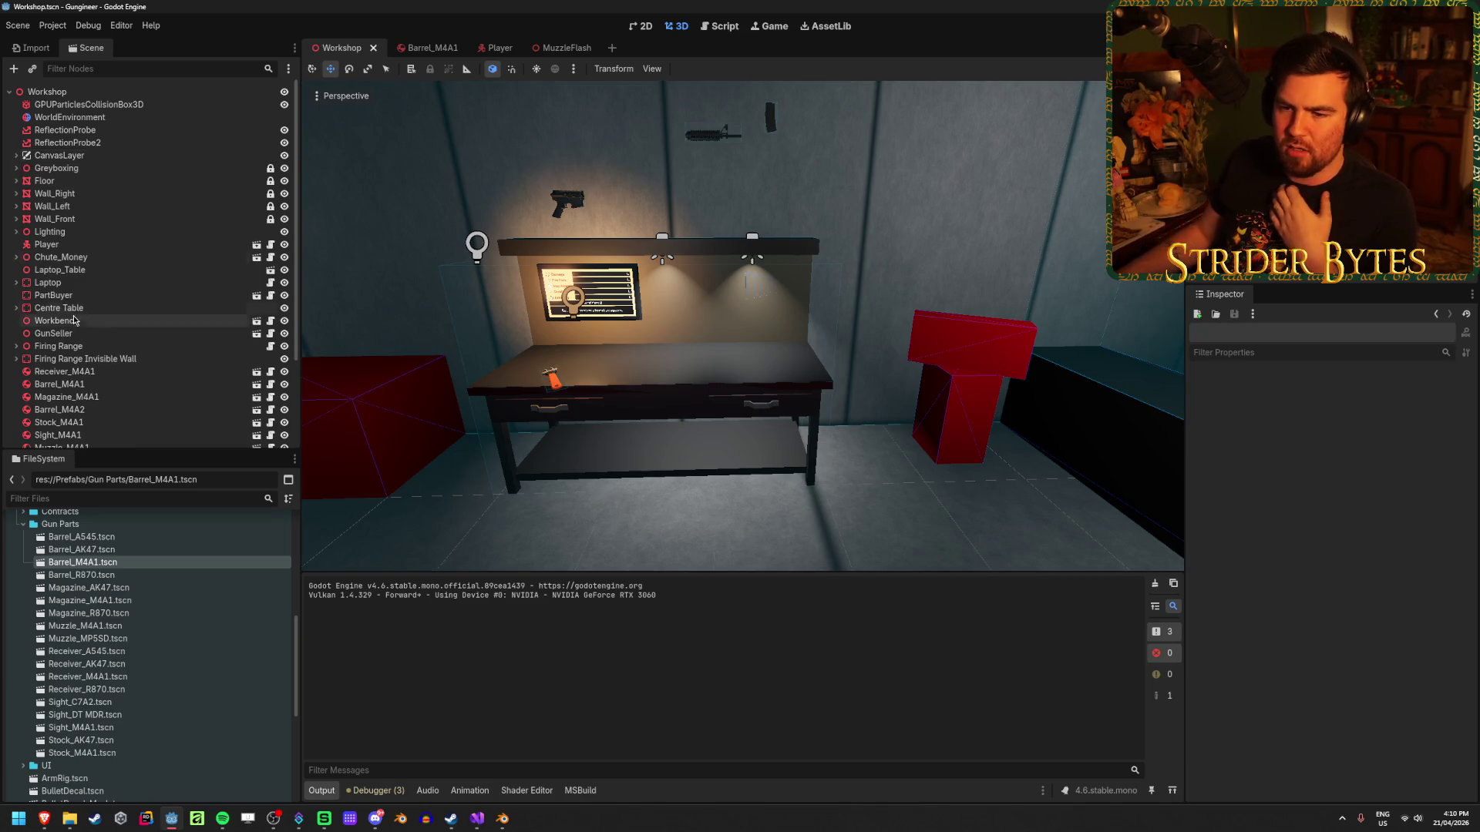
pyautogui.scroll(-3, 139, 316)
pyautogui.click(496, 46)
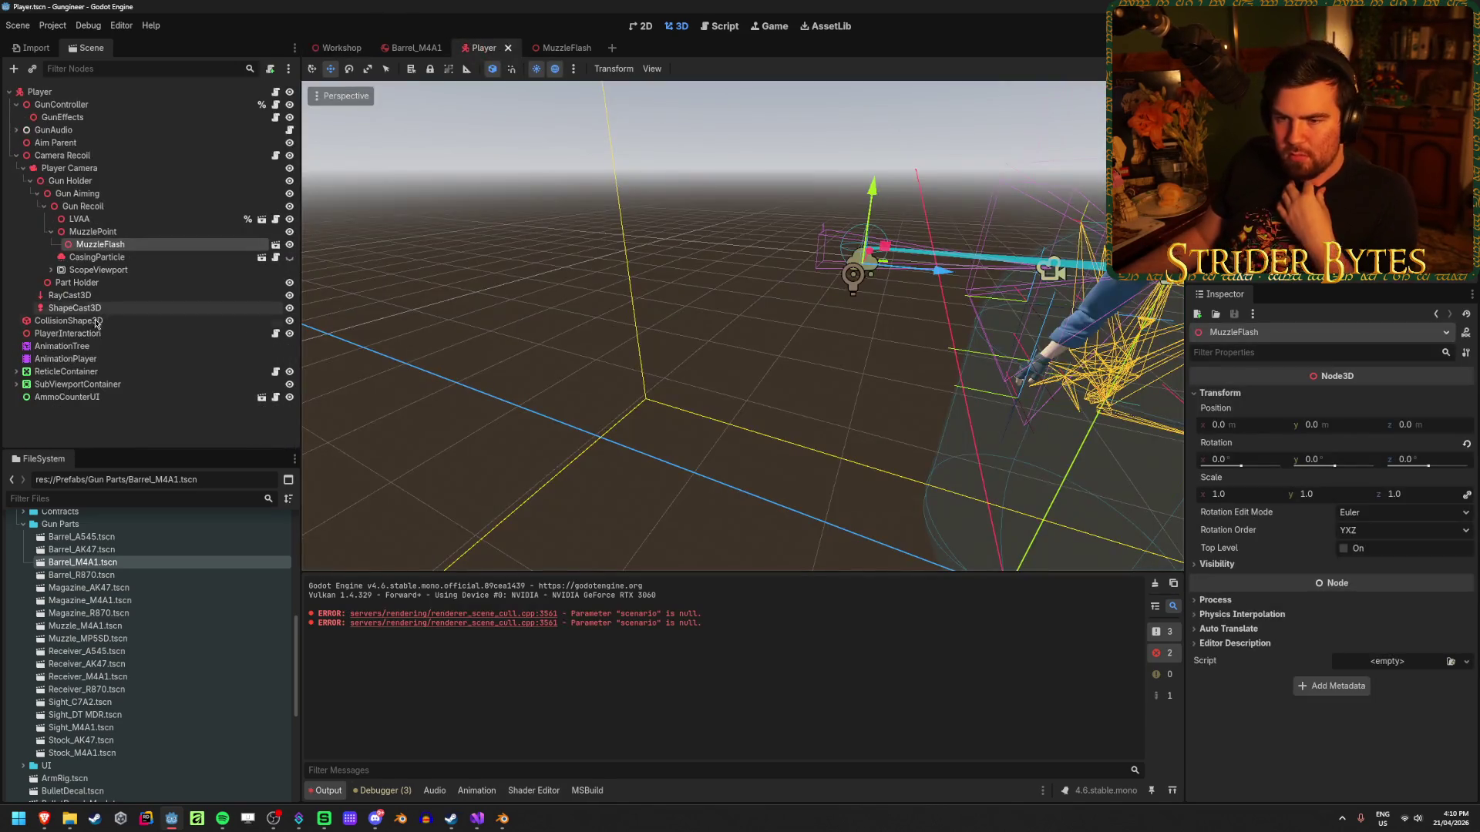
# Expand ReticleContainer and compare its bounds with ReticleTexture and AnimationPlayer.
pyautogui.click(16, 372)
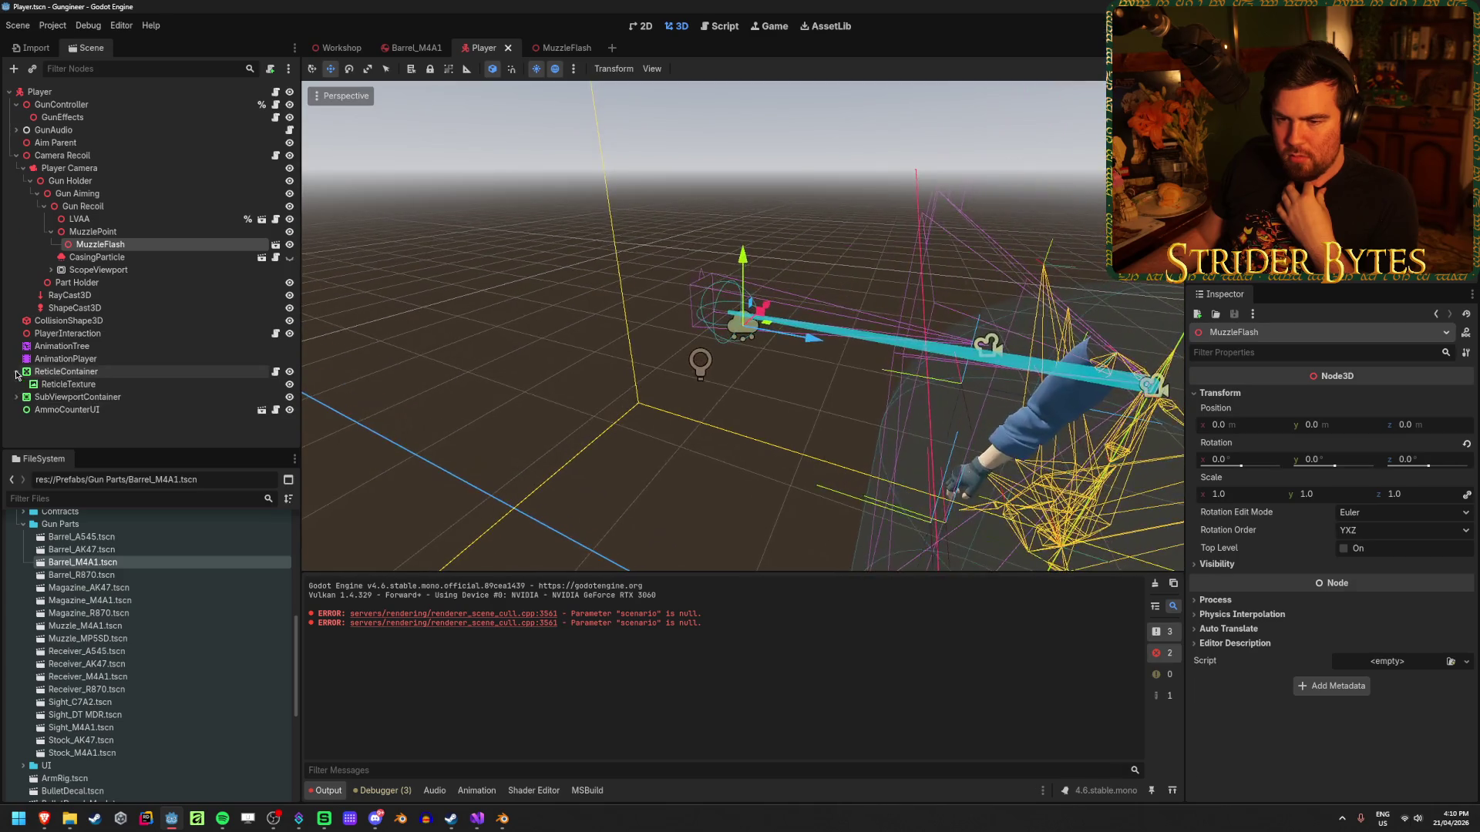
pyautogui.click(82, 374)
pyautogui.click(84, 385)
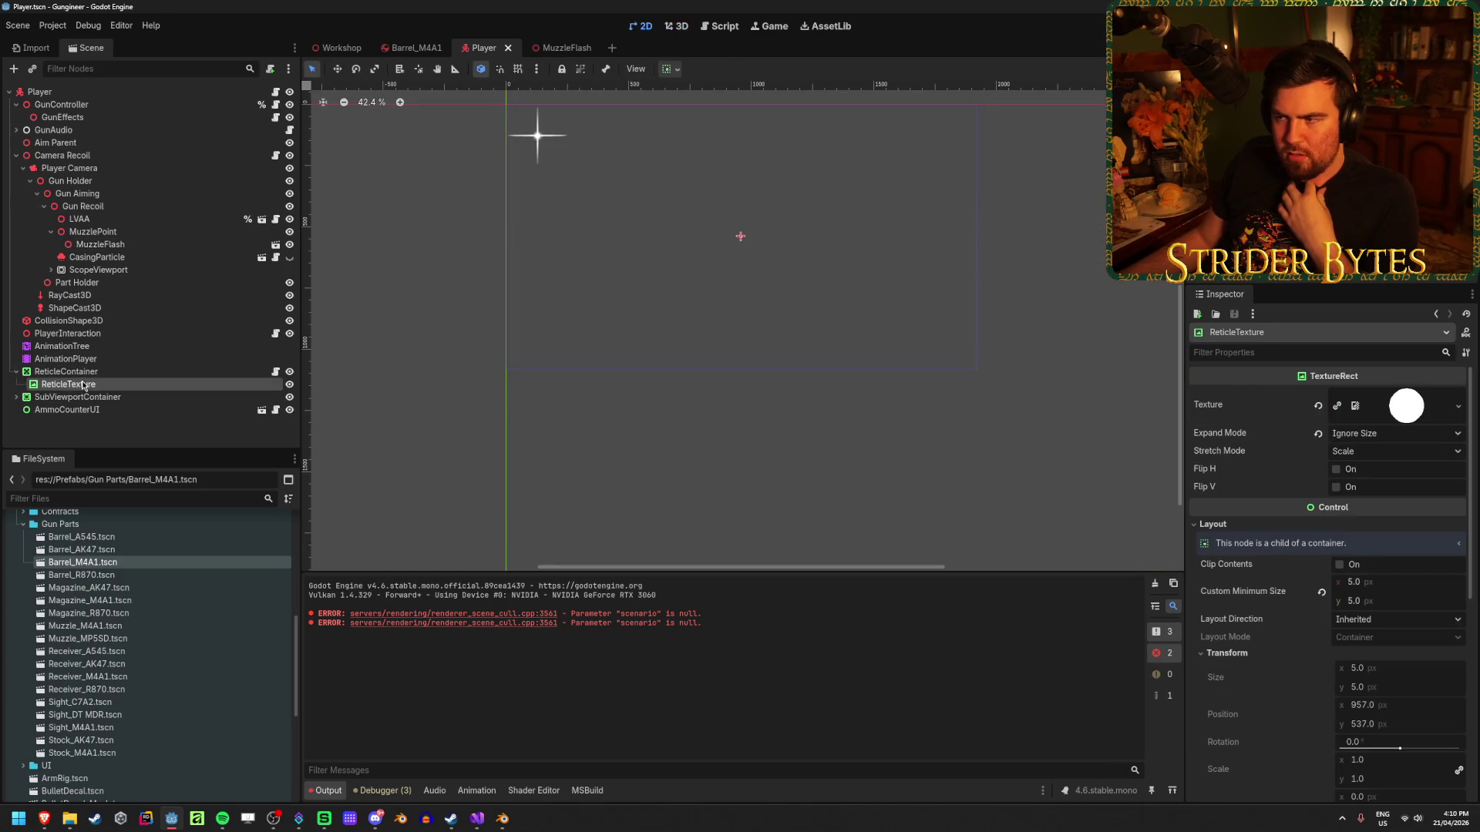
pyautogui.click(128, 372)
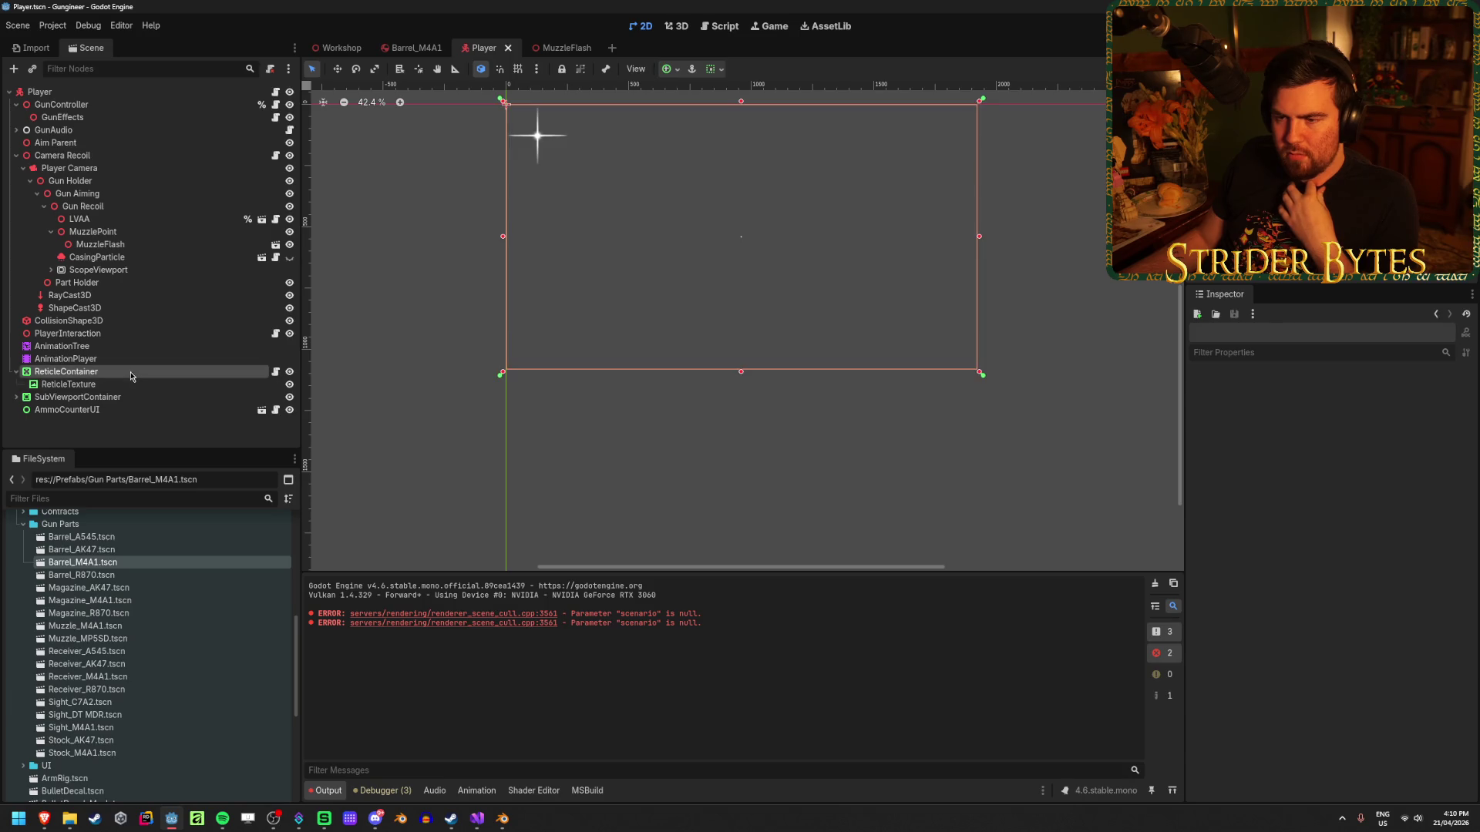
pyautogui.scroll(7, 743, 224)
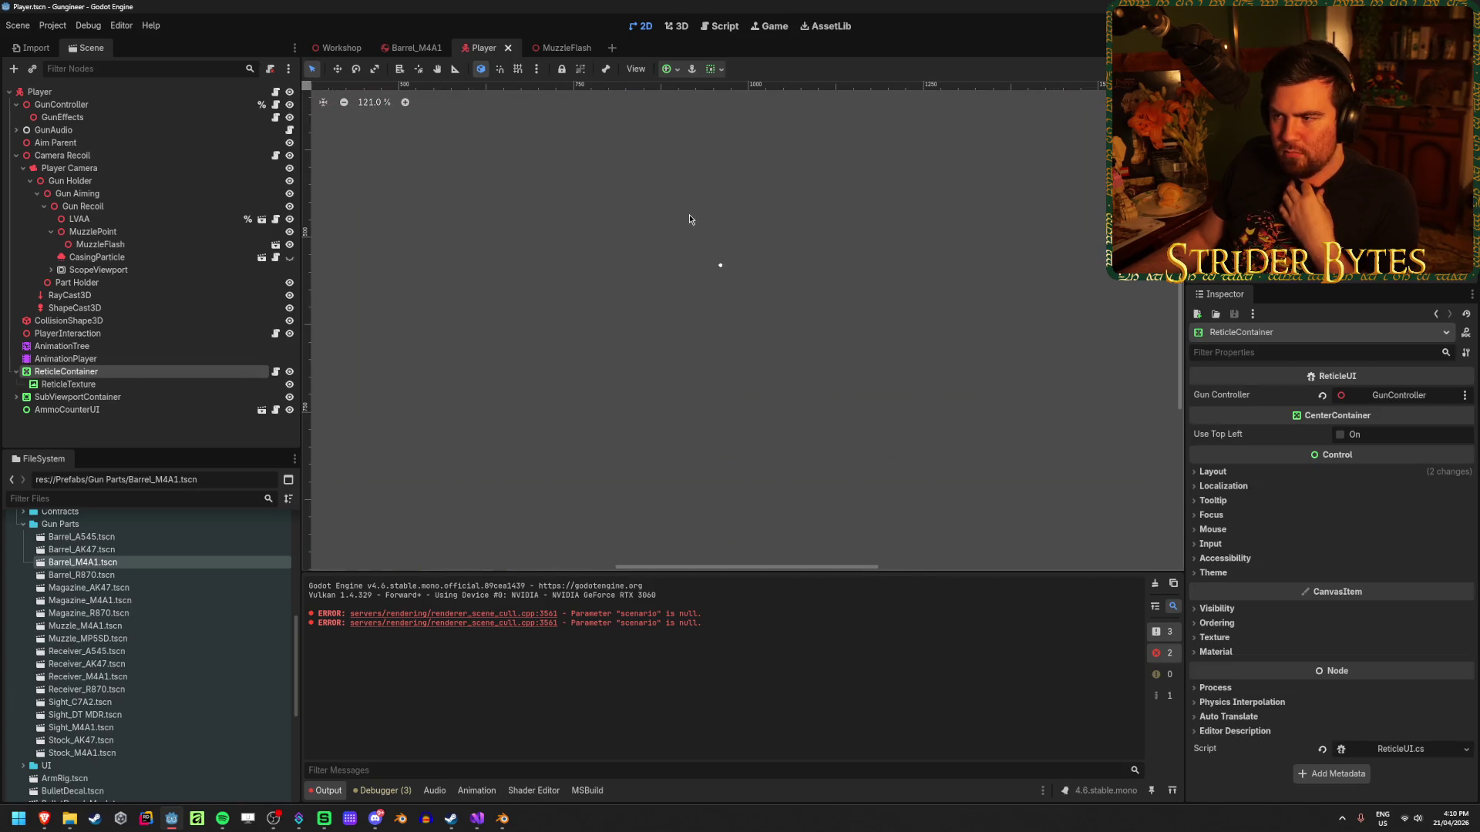
pyautogui.scroll(-5, 700, 242)
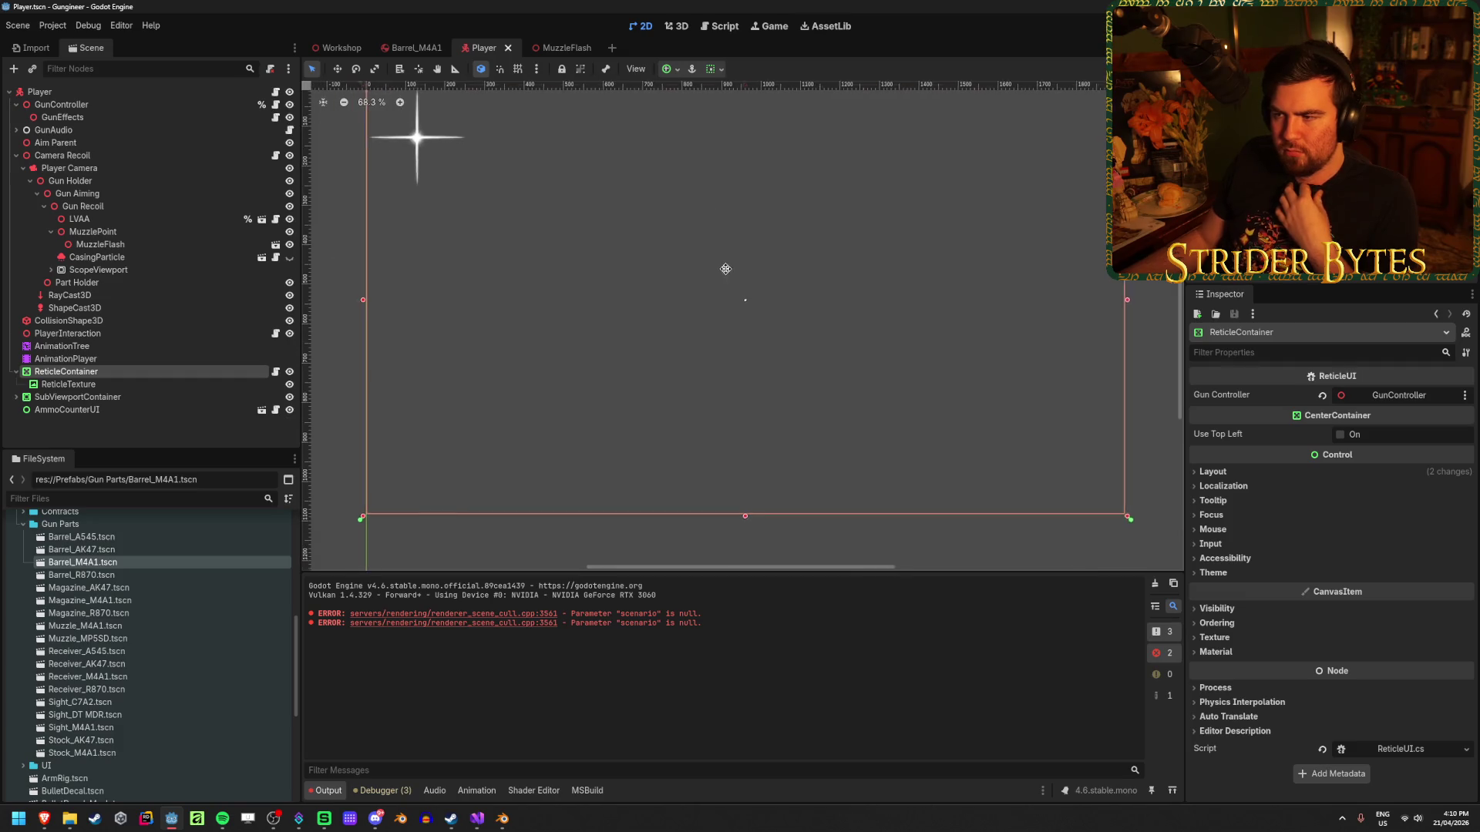
pyautogui.click(124, 360)
pyautogui.click(125, 372)
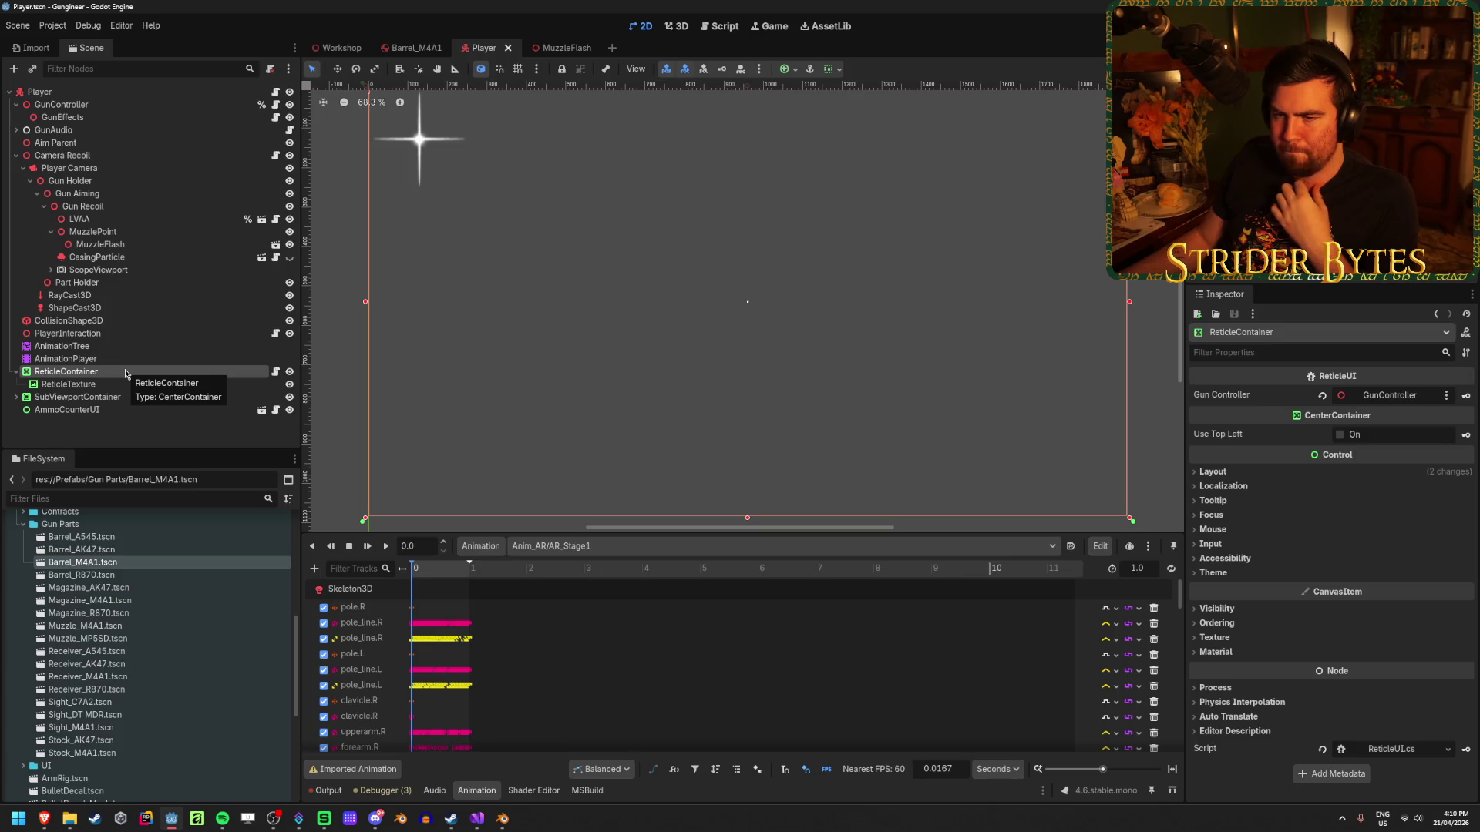
pyautogui.click(121, 360)
pyautogui.click(119, 373)
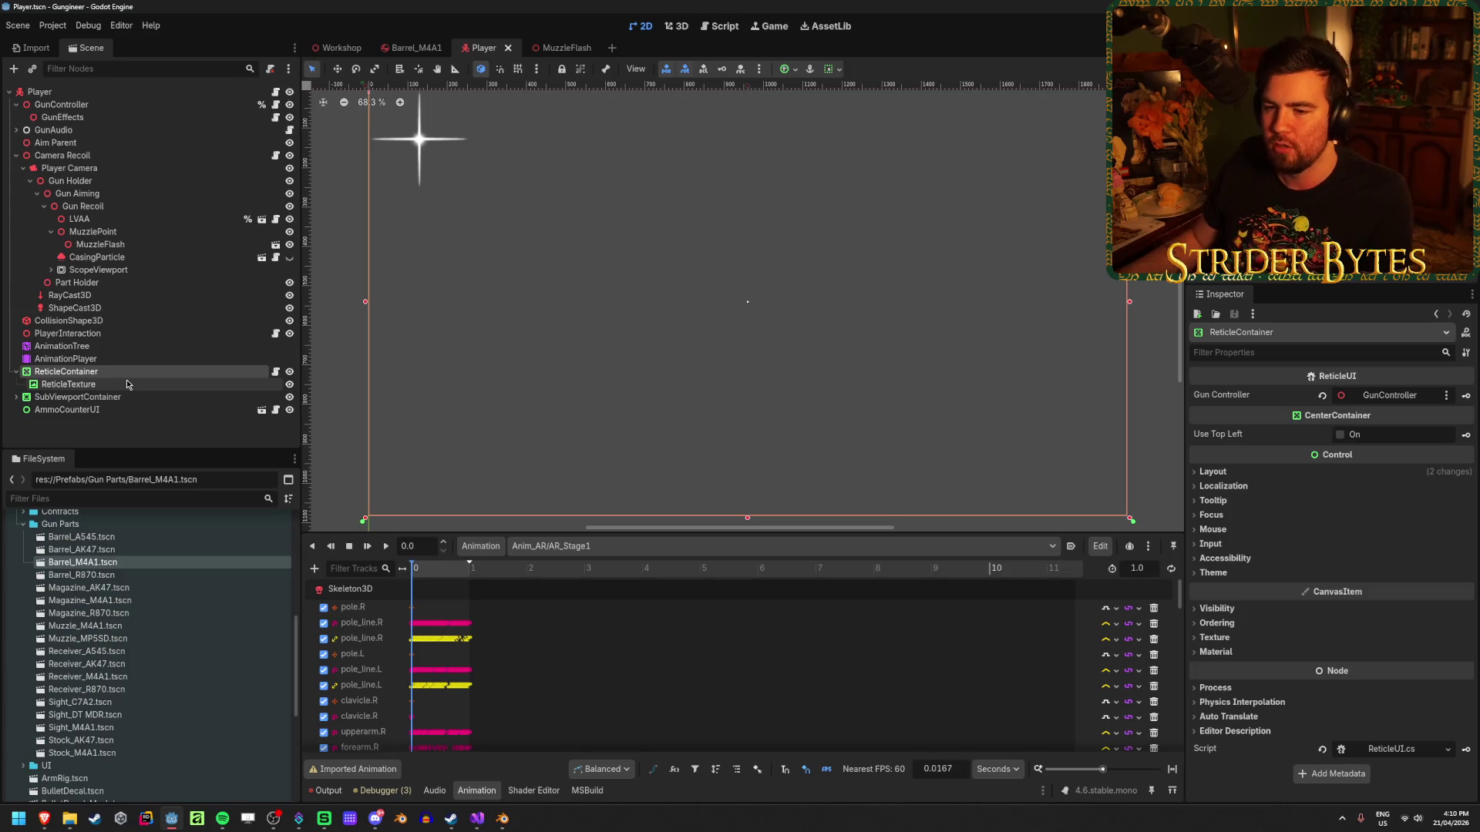
# Examine ReticleTexture's 5 × 5 px white circle at 957, 537, then reselect ReticleContainer.
pyautogui.click(128, 384)
pyautogui.scroll(5, 694, 281)
pyautogui.scroll(6, 750, 315)
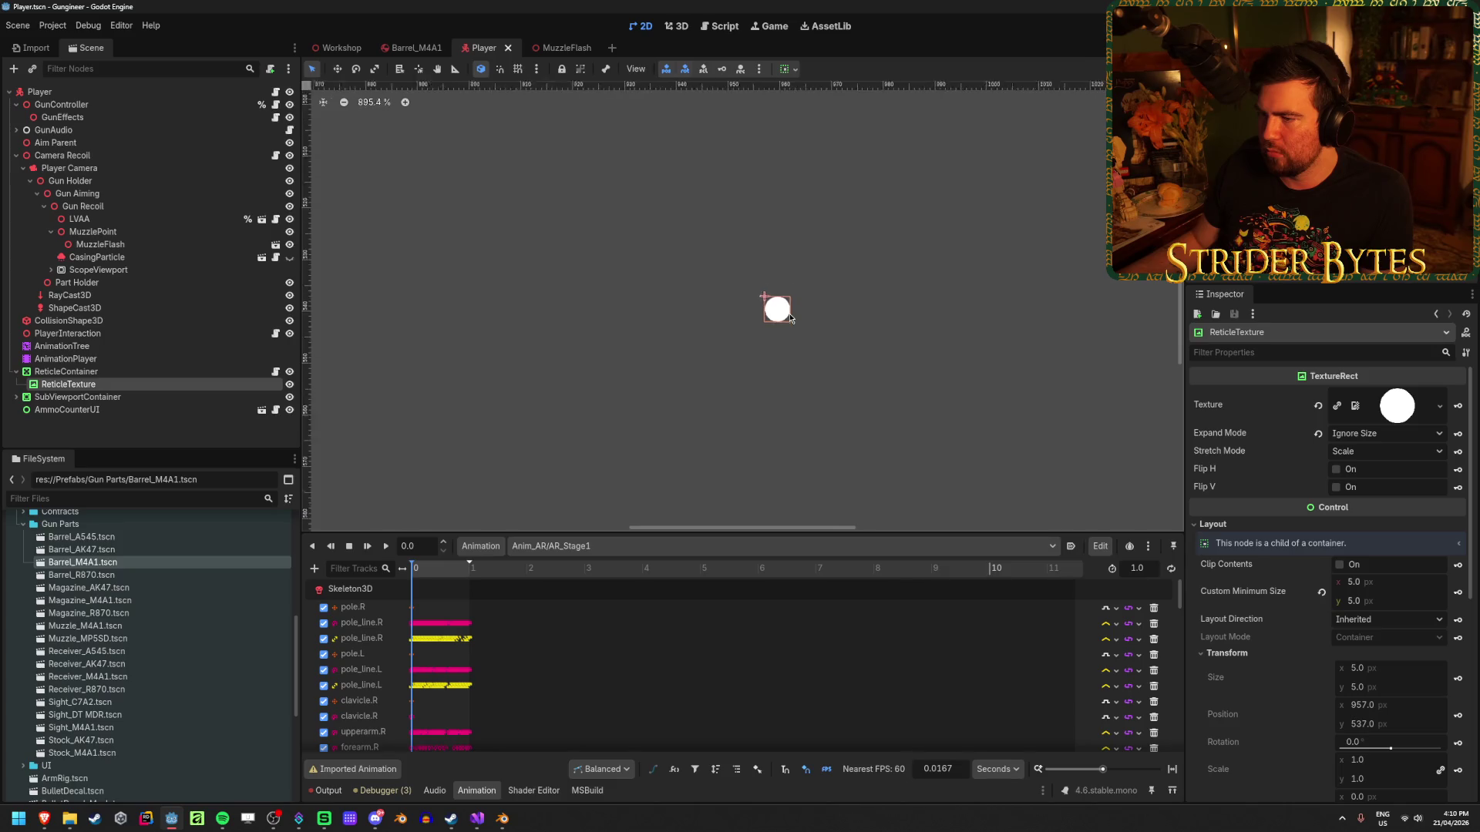
pyautogui.scroll(2, 809, 327)
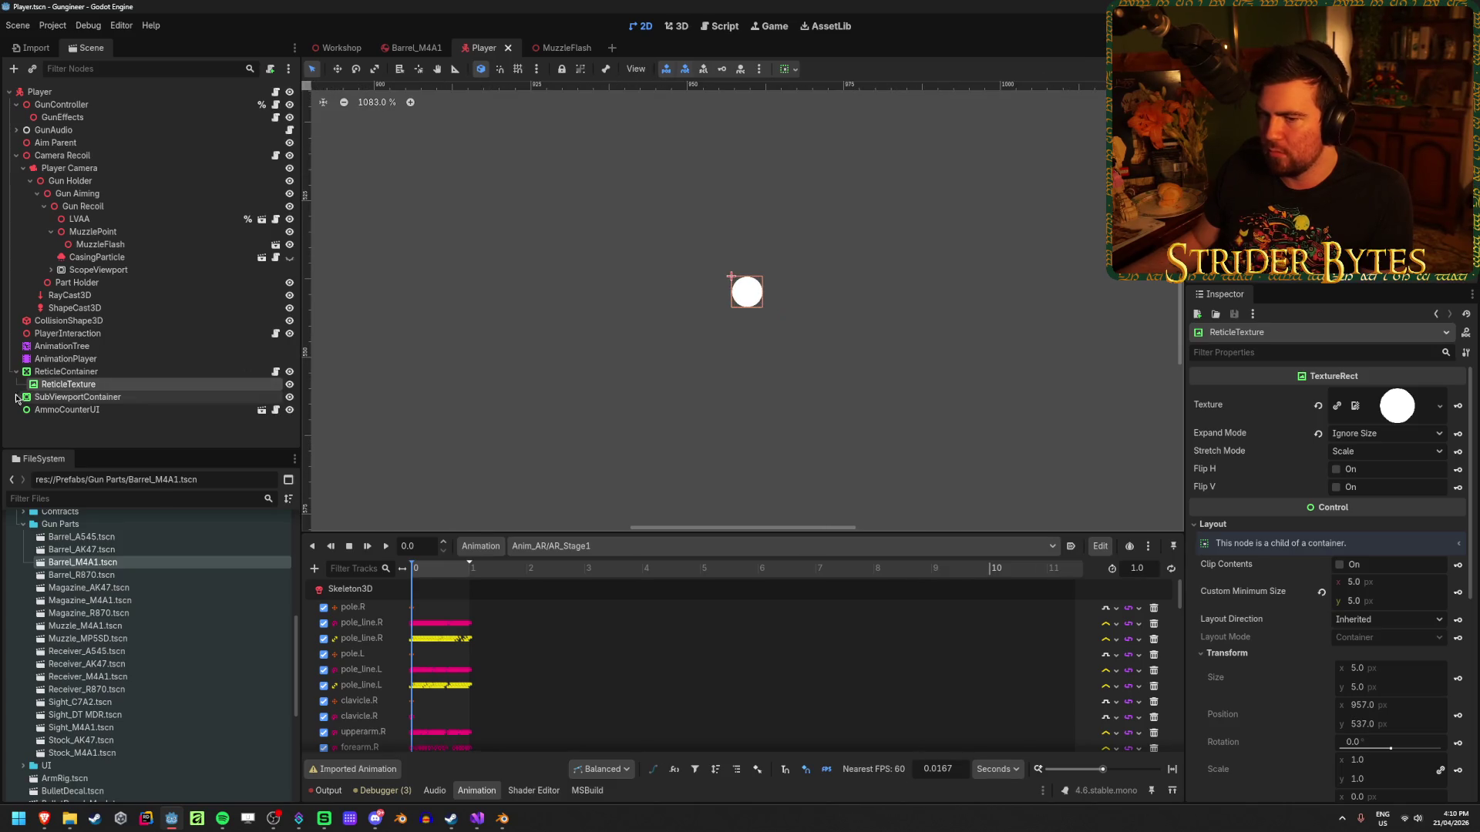
pyautogui.click(88, 373)
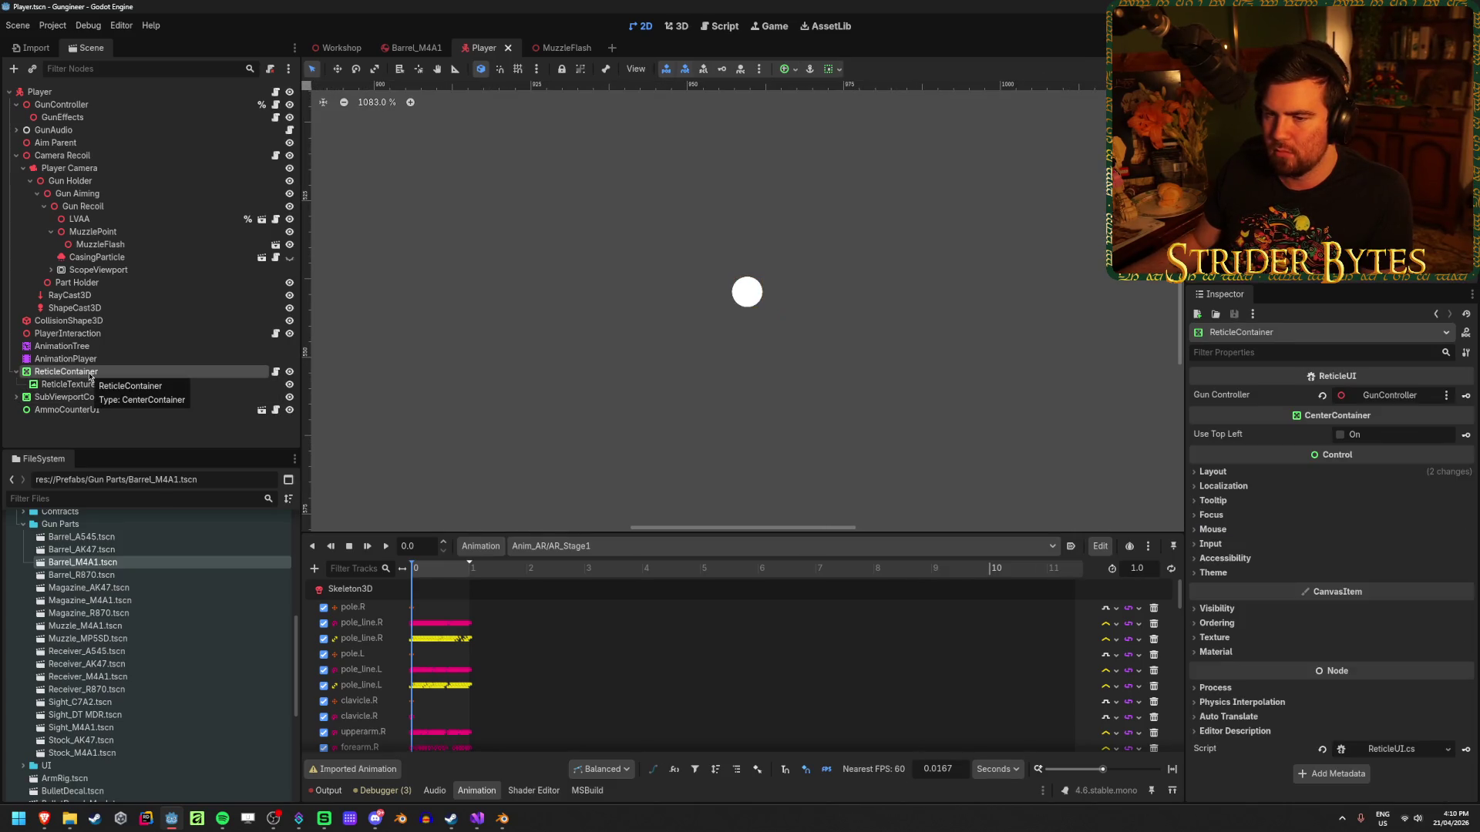
# Add a TextureRect child node under ReticleContainer.
pyautogui.rightClick(90, 377)
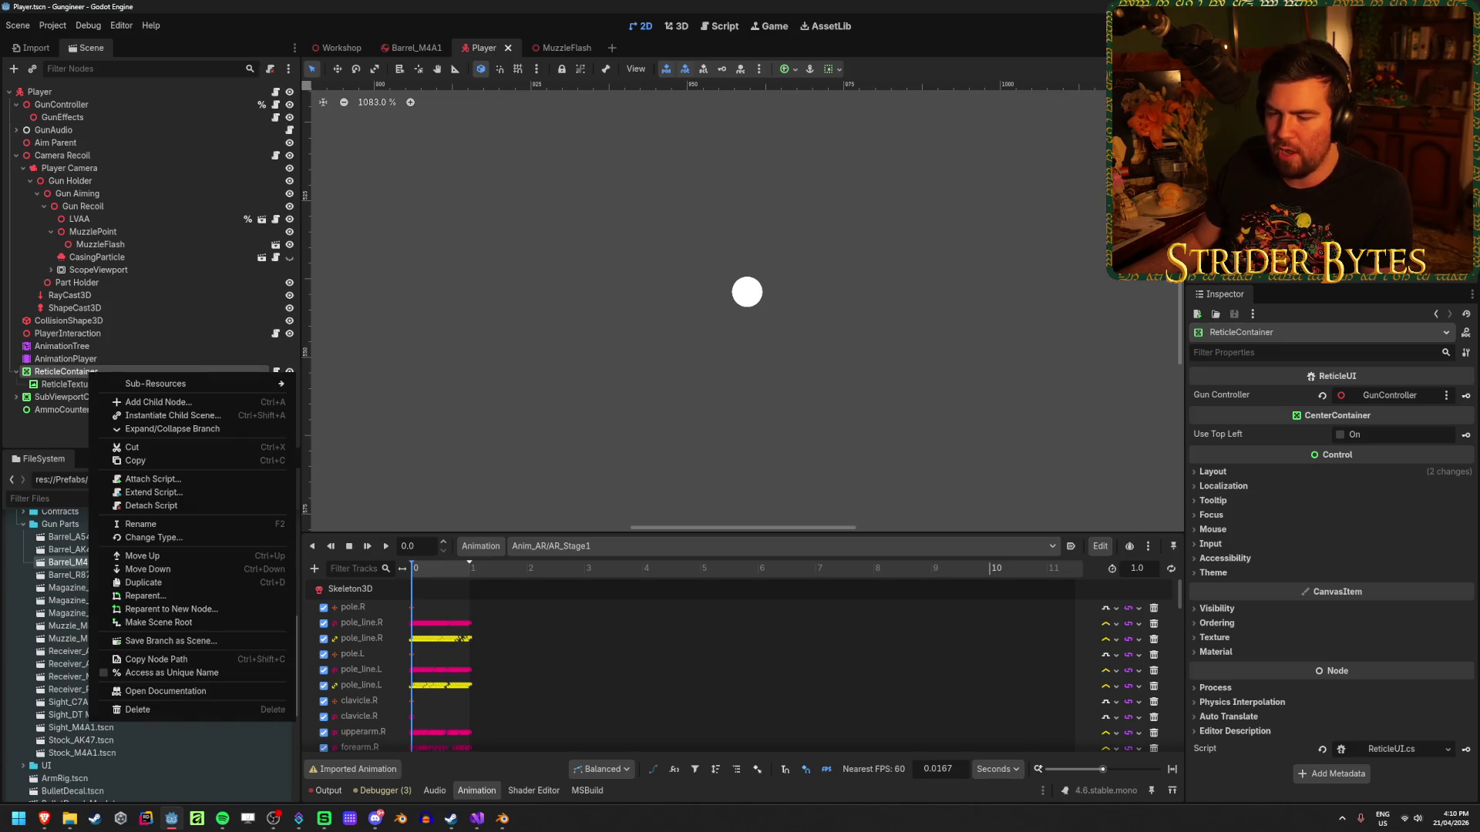
pyautogui.click(155, 401)
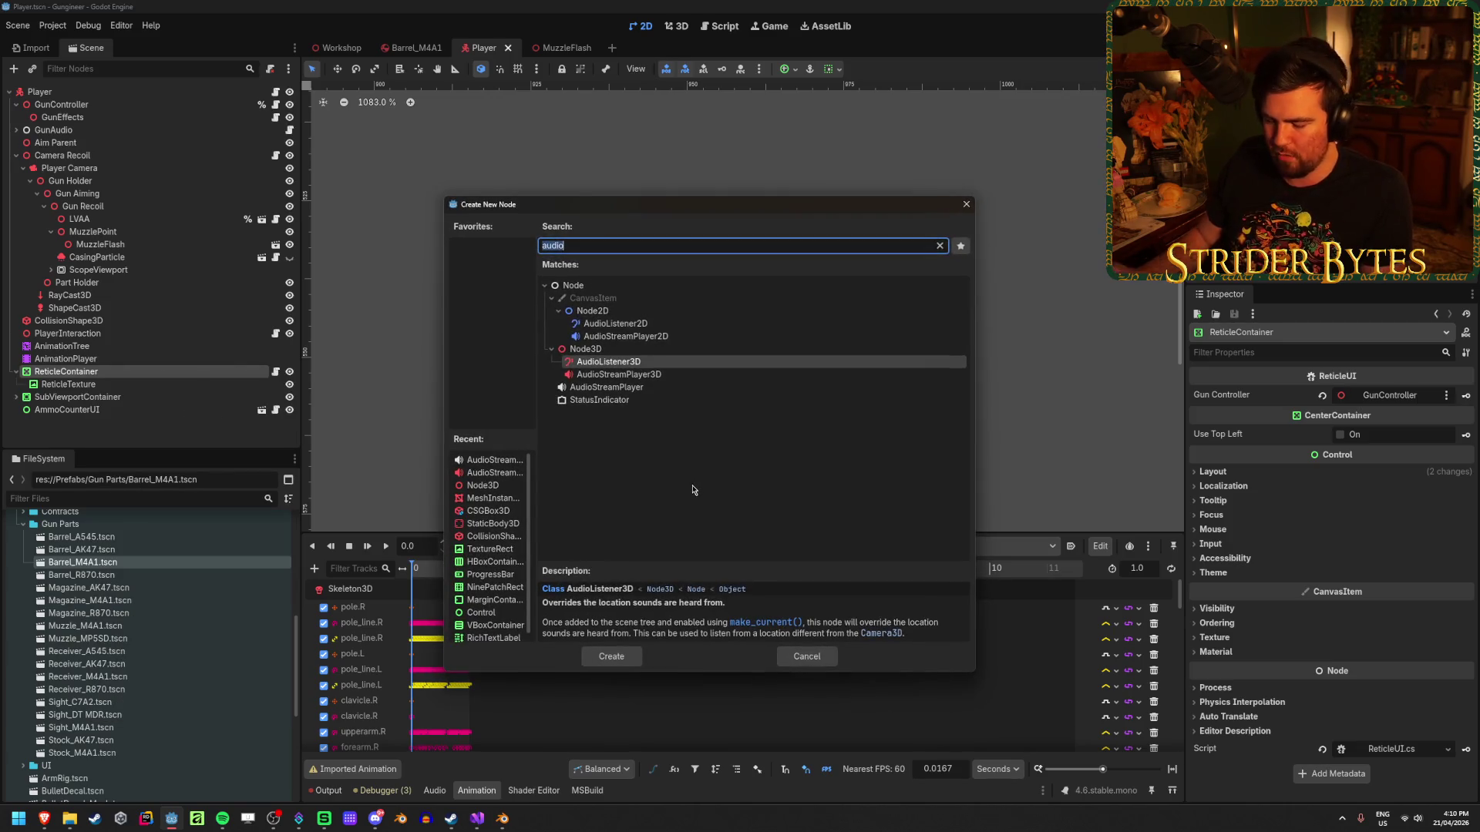
pyautogui.write('texture')
pyautogui.press('Return')
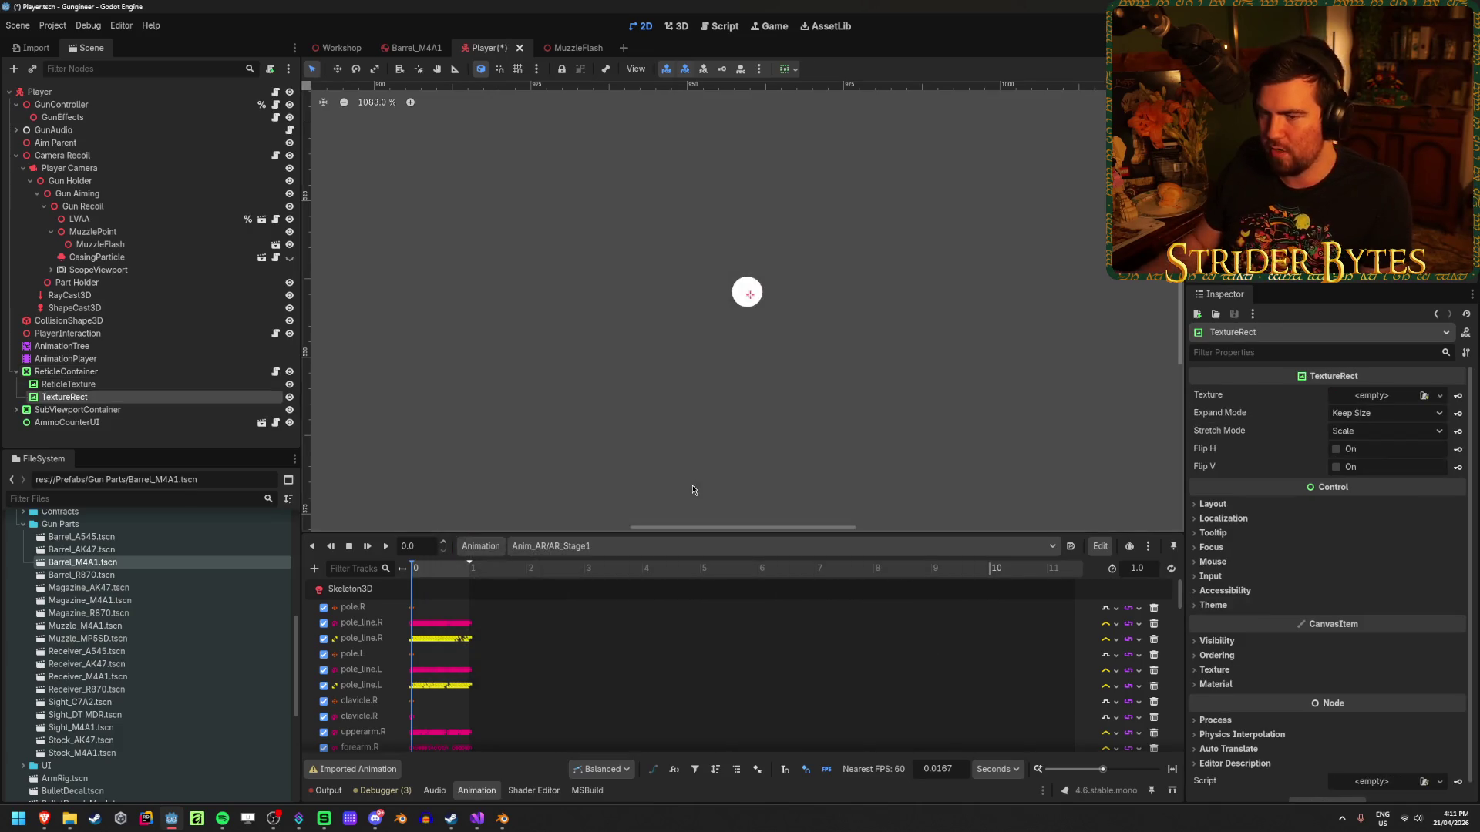
# Try ScopeCrosshair as the TextureRect's texture, then undo the assignment.
pyautogui.scroll(-5, 809, 406)
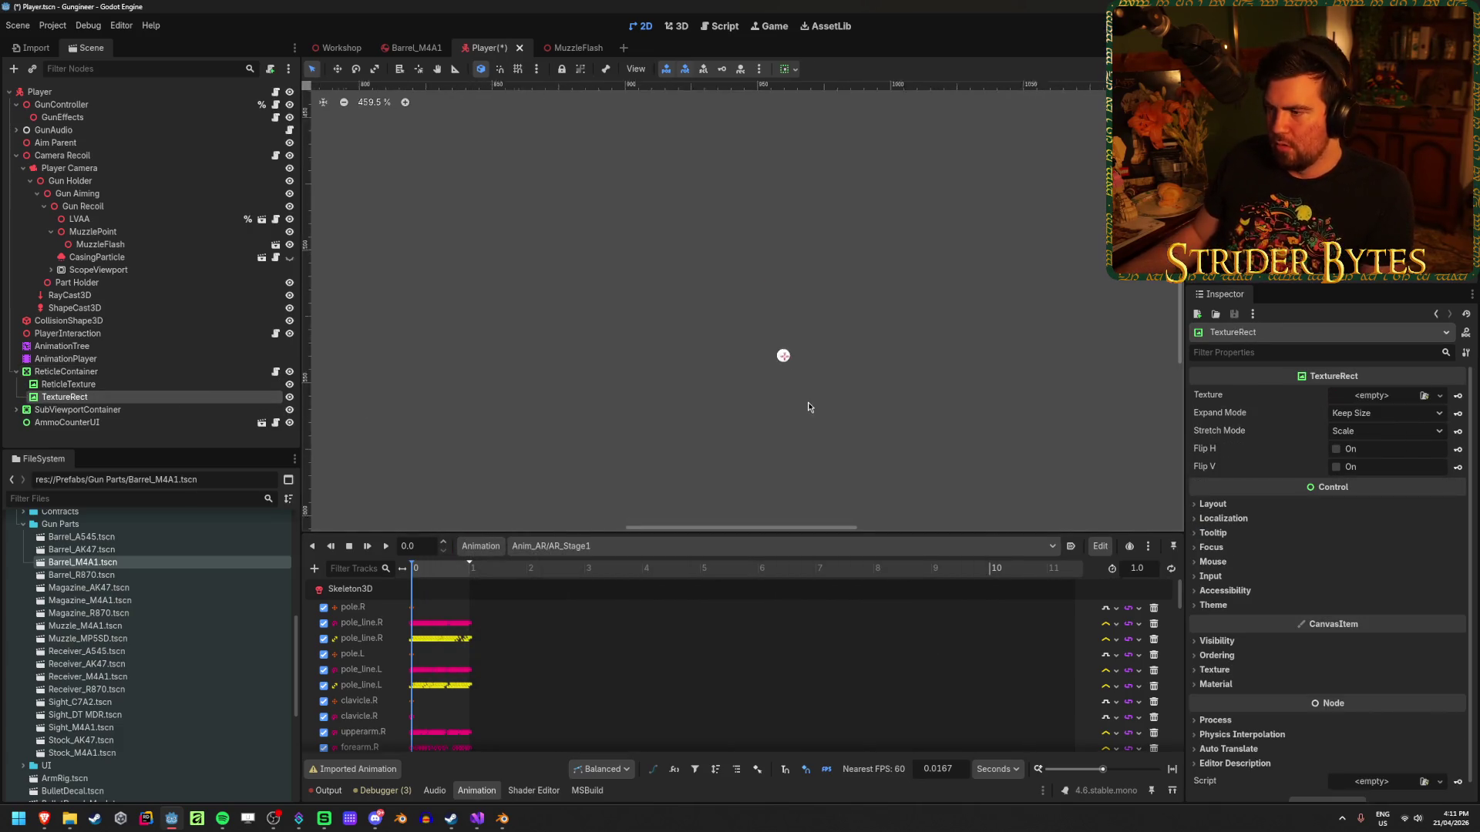
pyautogui.click(1371, 401)
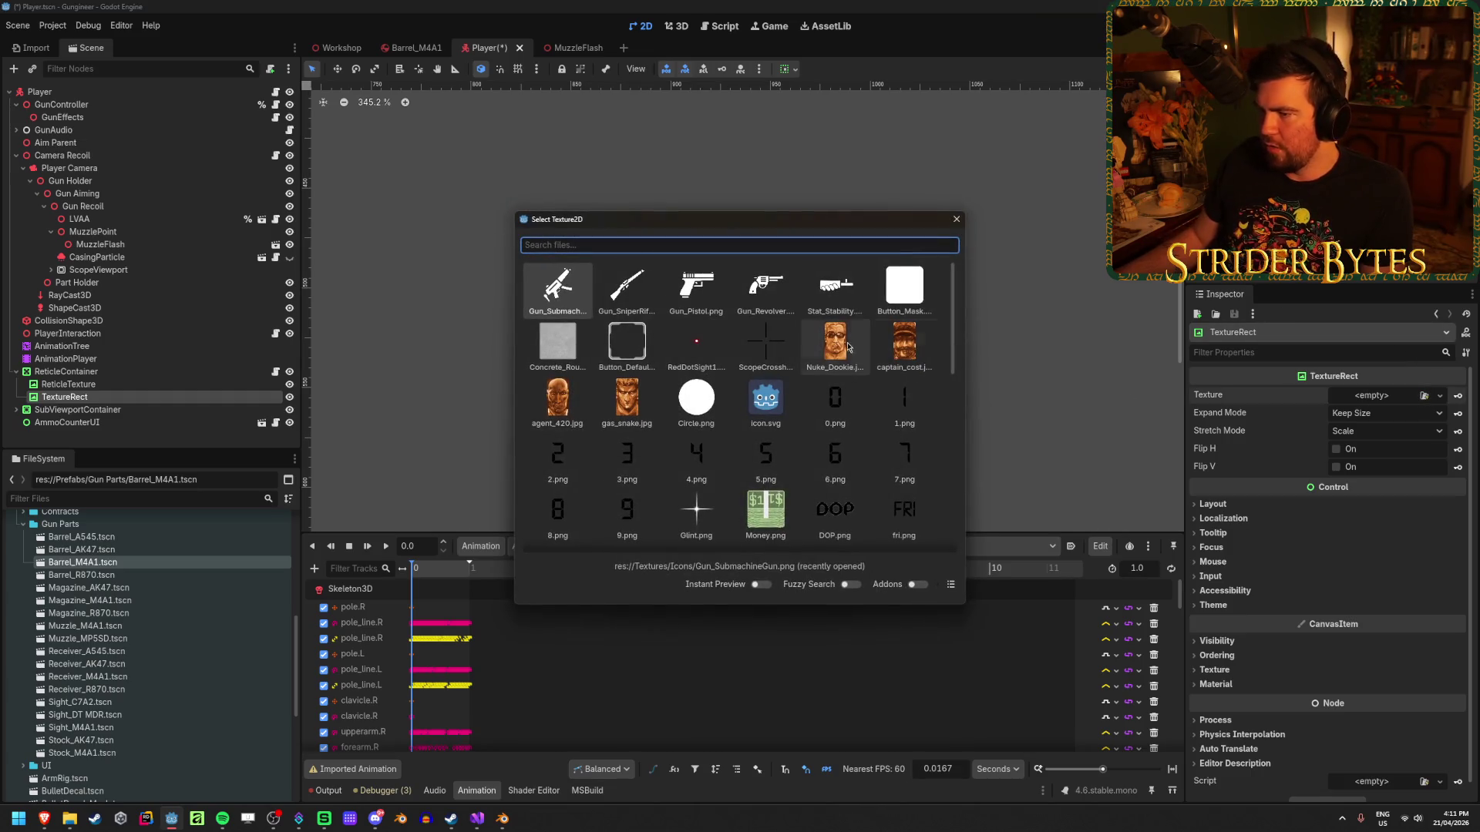
pyautogui.scroll(-5, 862, 297)
pyautogui.scroll(-10, 862, 297)
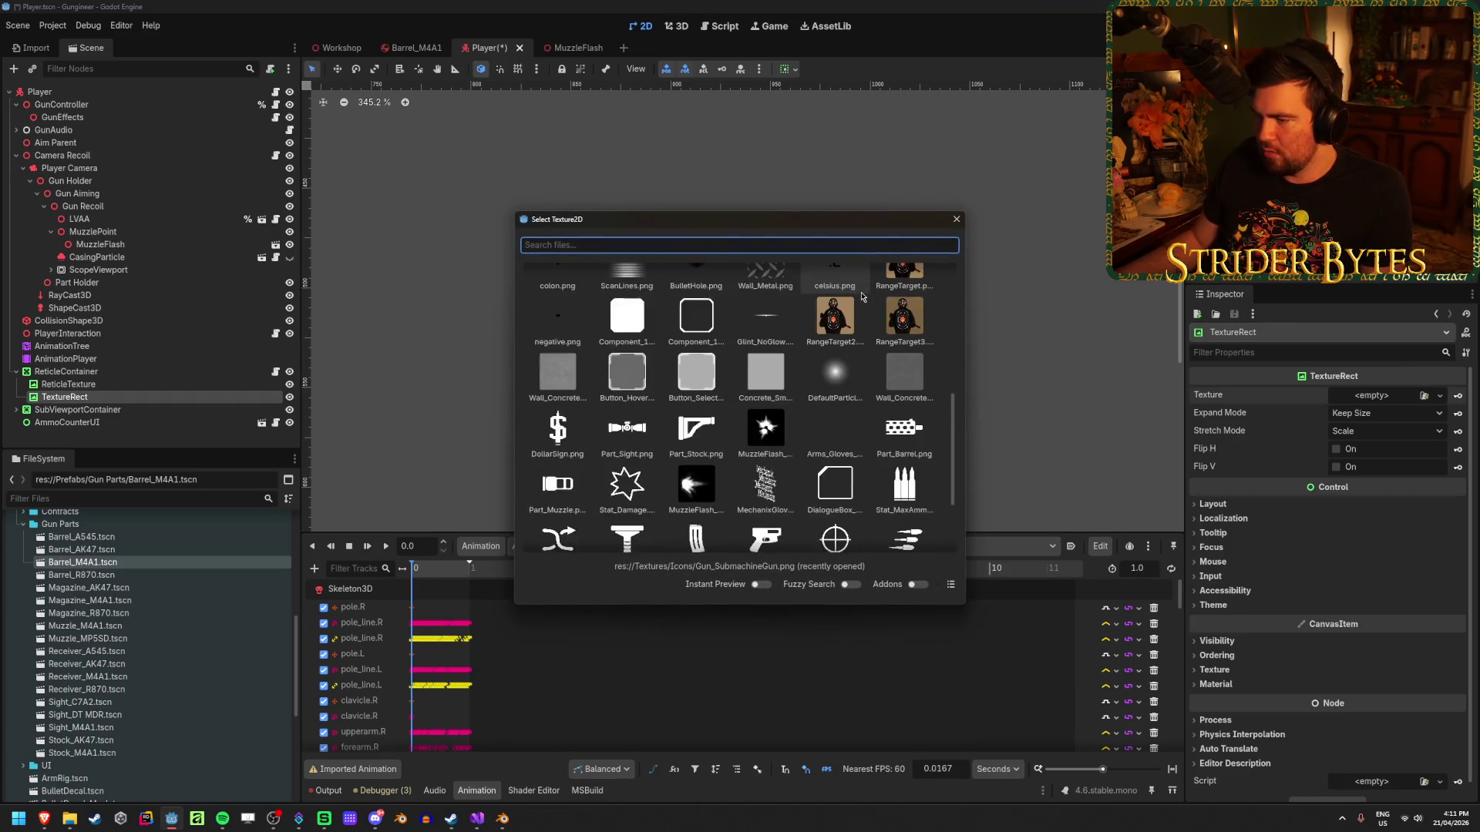
pyautogui.scroll(15, 804, 509)
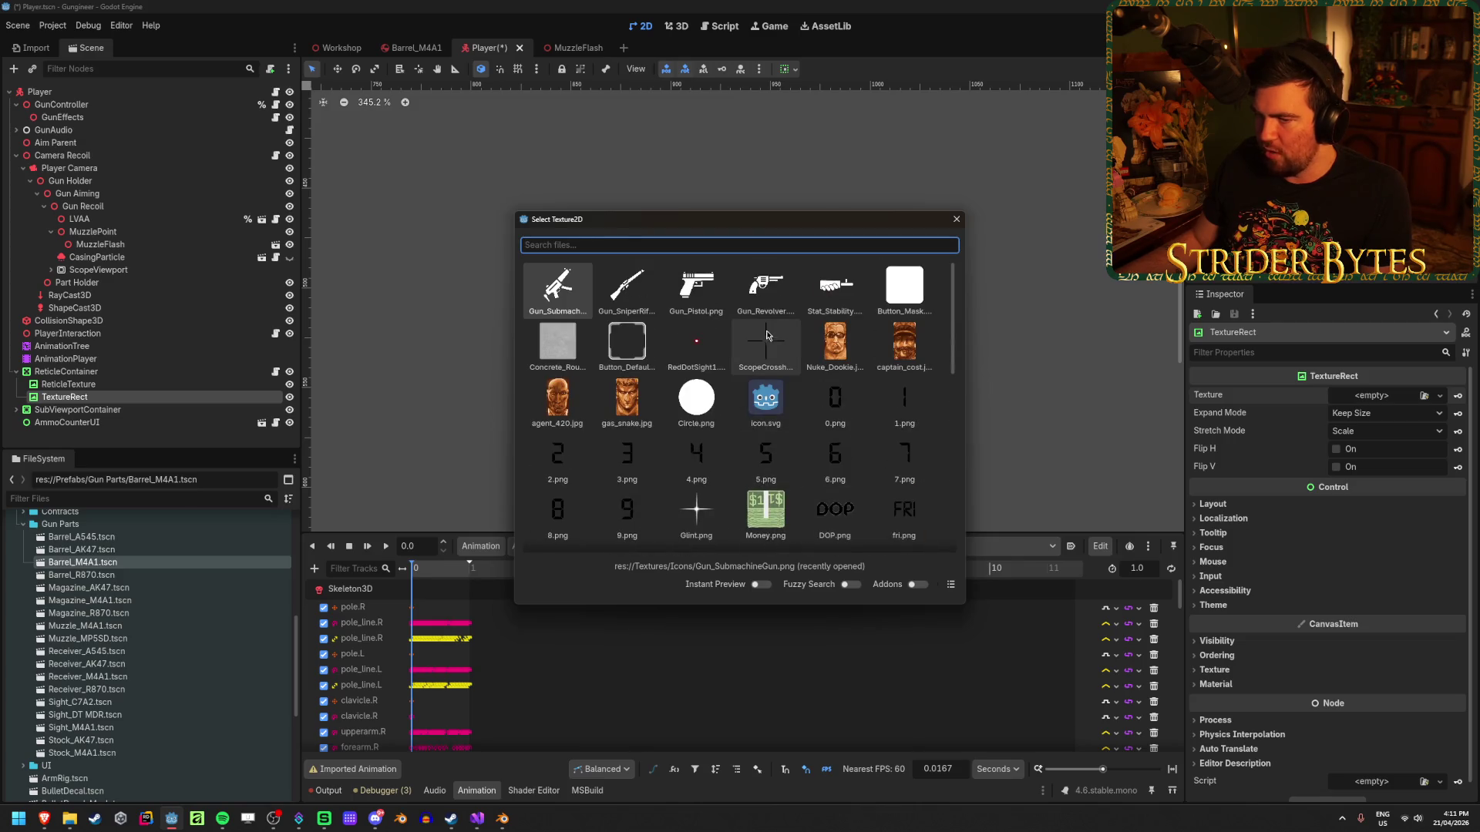
pyautogui.doubleClick(772, 352)
pyautogui.scroll(-8, 848, 359)
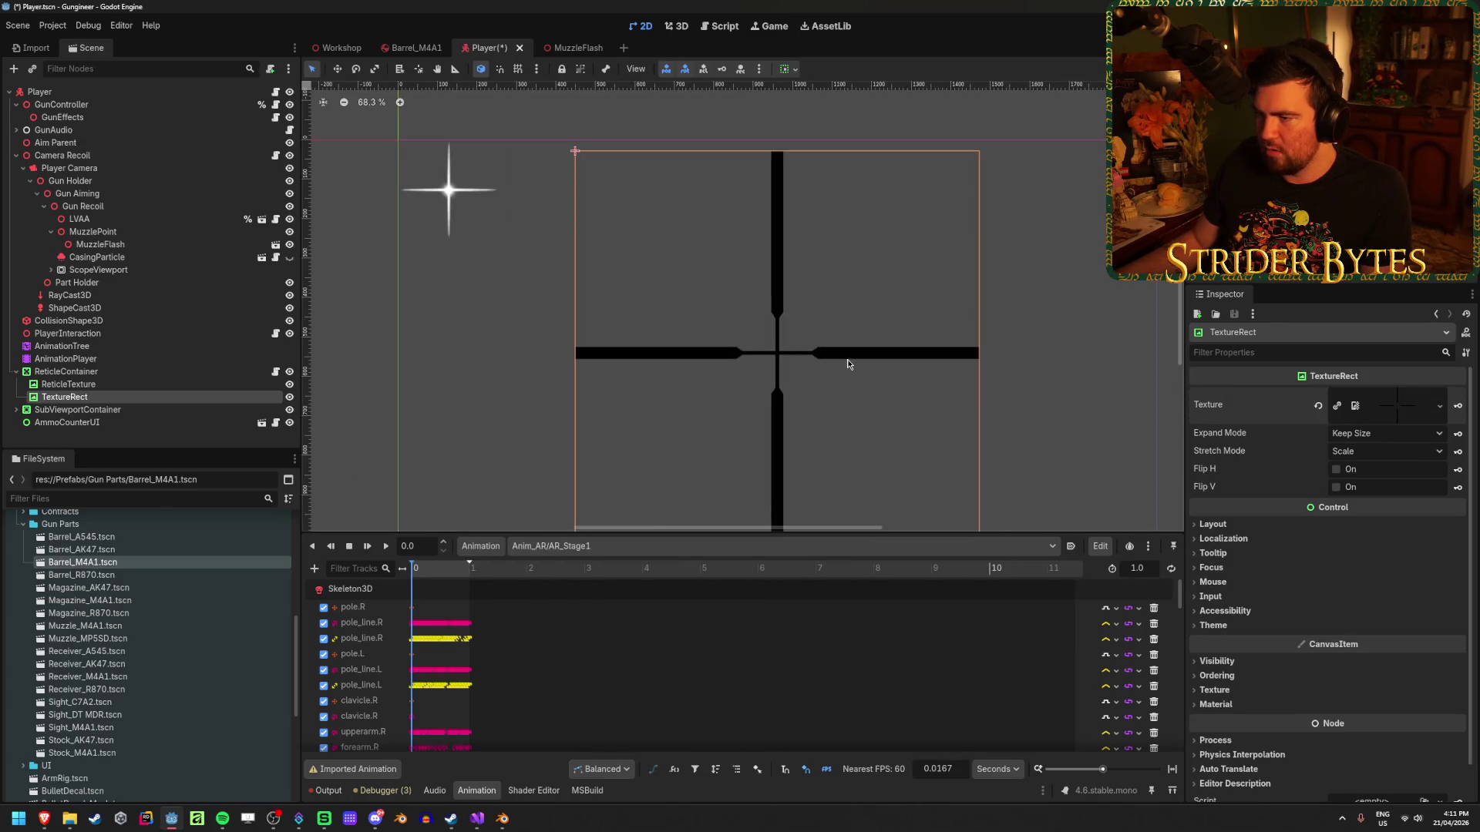
pyautogui.scroll(3, 848, 360)
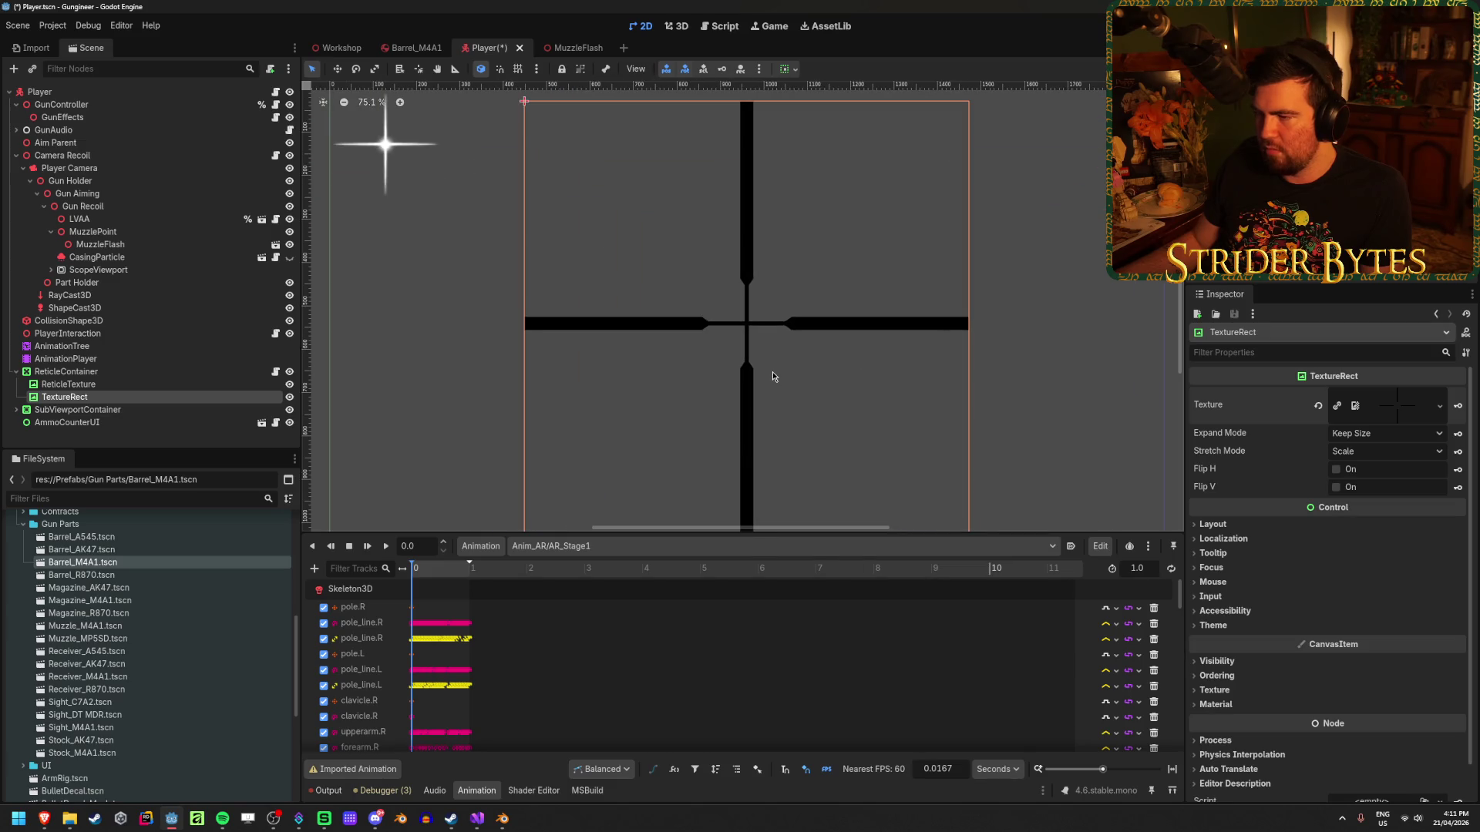
pyautogui.hotkey('ctrl', 'z')
# Browse the Select Texture2D file grid and close it without choosing a texture.
pyautogui.scroll(15, 740, 308)
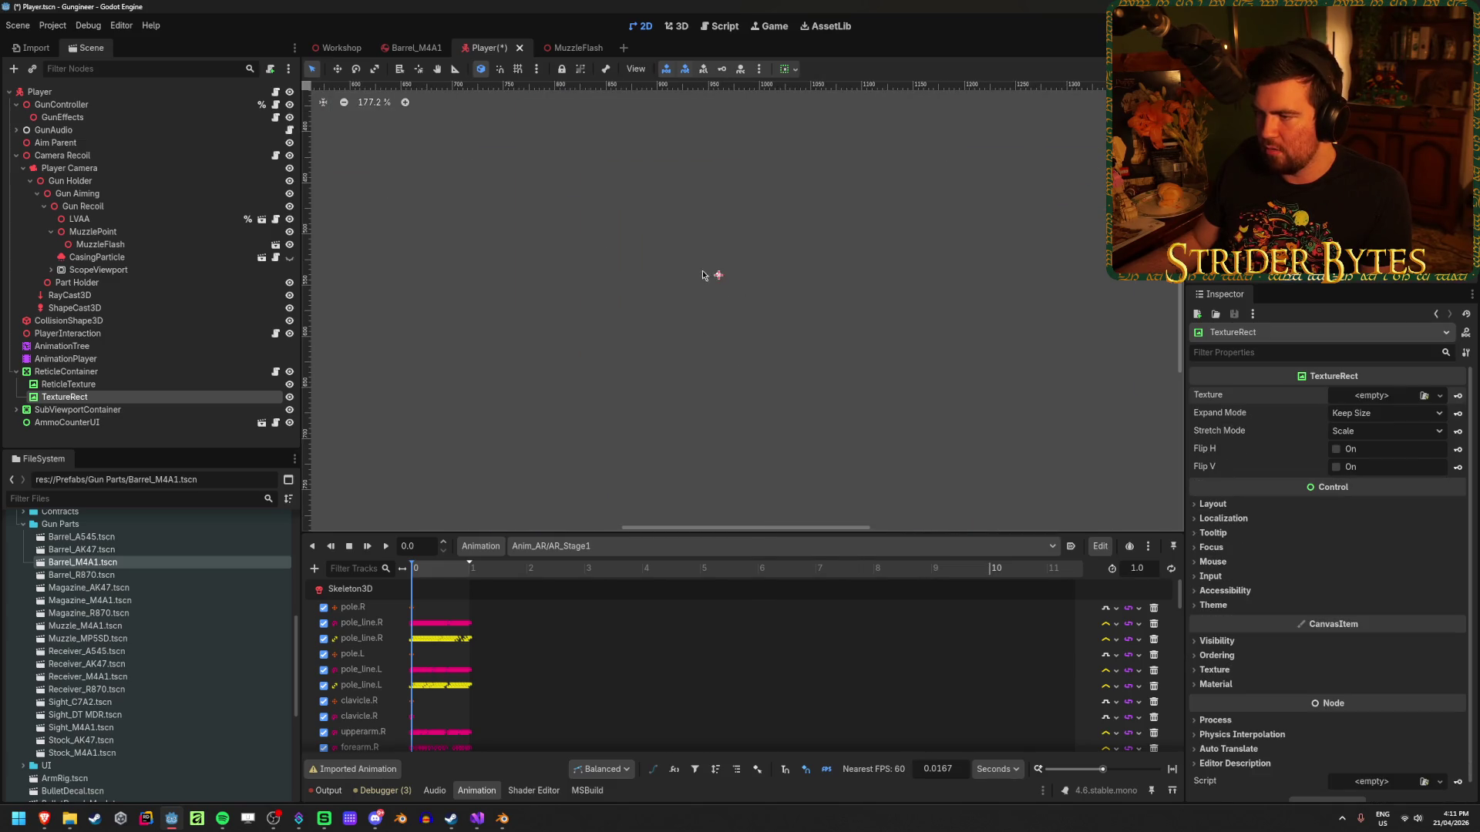
pyautogui.scroll(1, 711, 340)
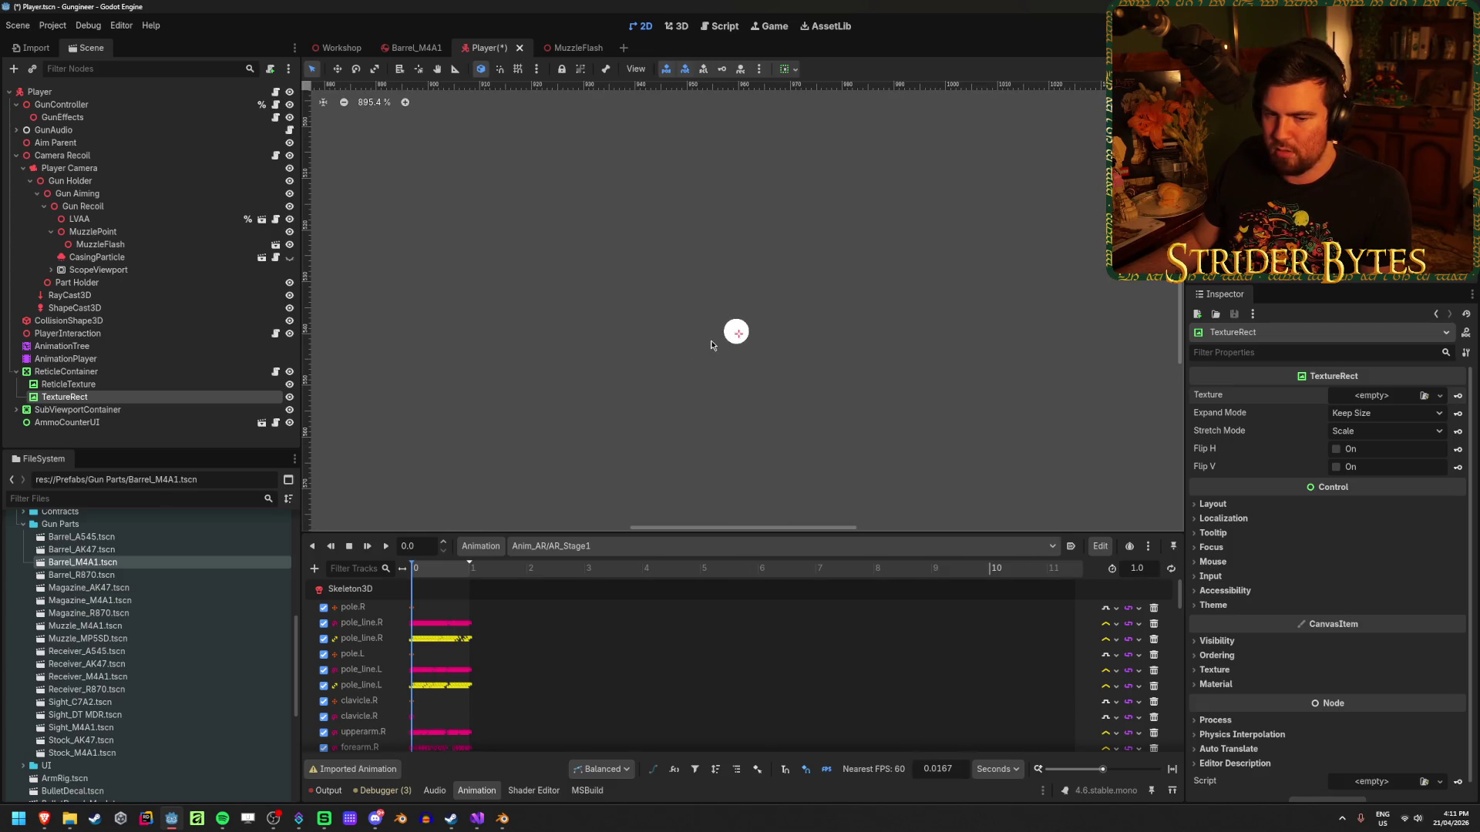
pyautogui.scroll(1, 753, 357)
pyautogui.click(1416, 396)
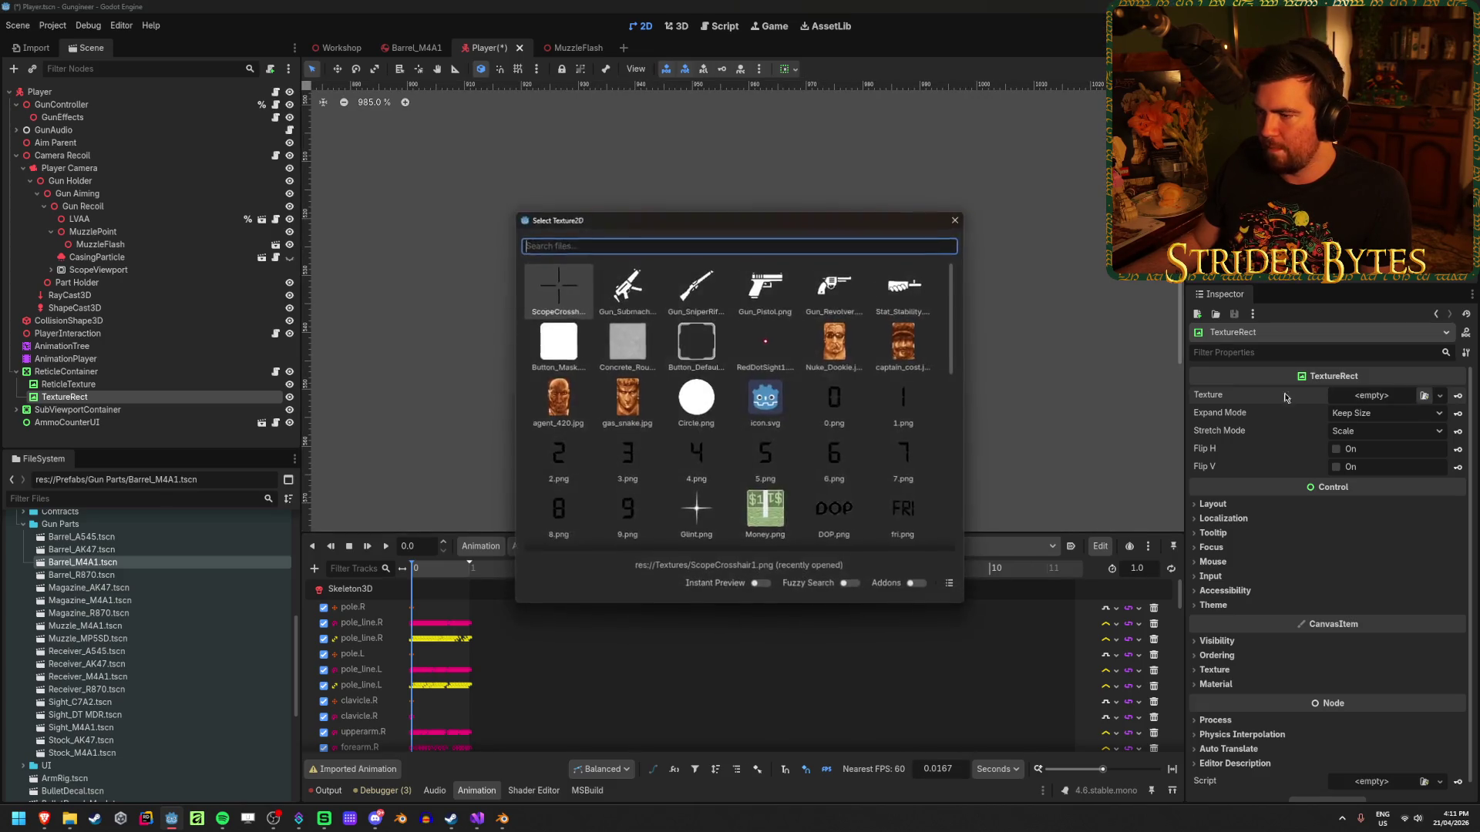
pyautogui.scroll(-3, 829, 413)
pyautogui.scroll(-2, 954, 427)
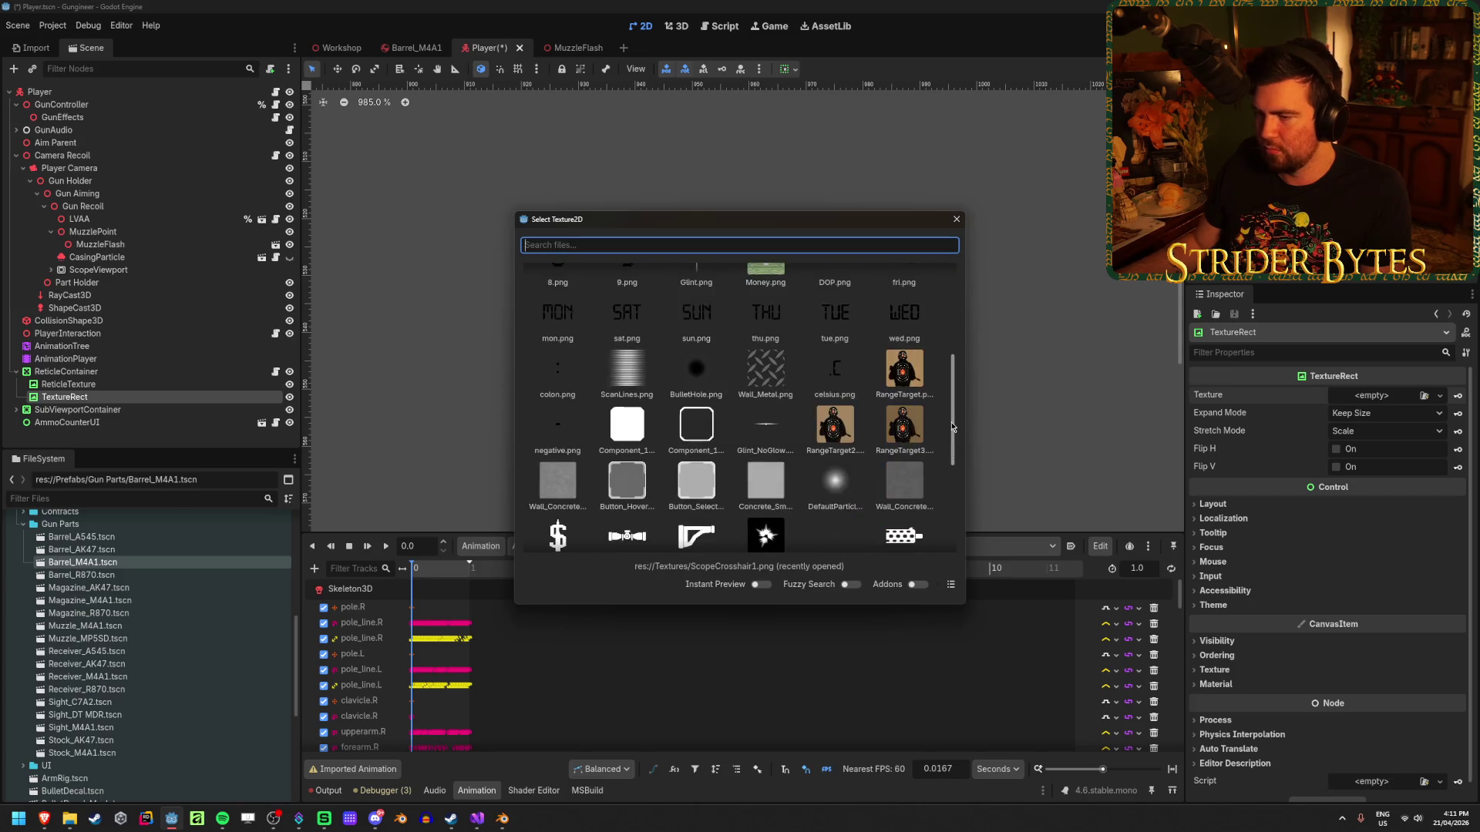
pyautogui.scroll(-2, 954, 427)
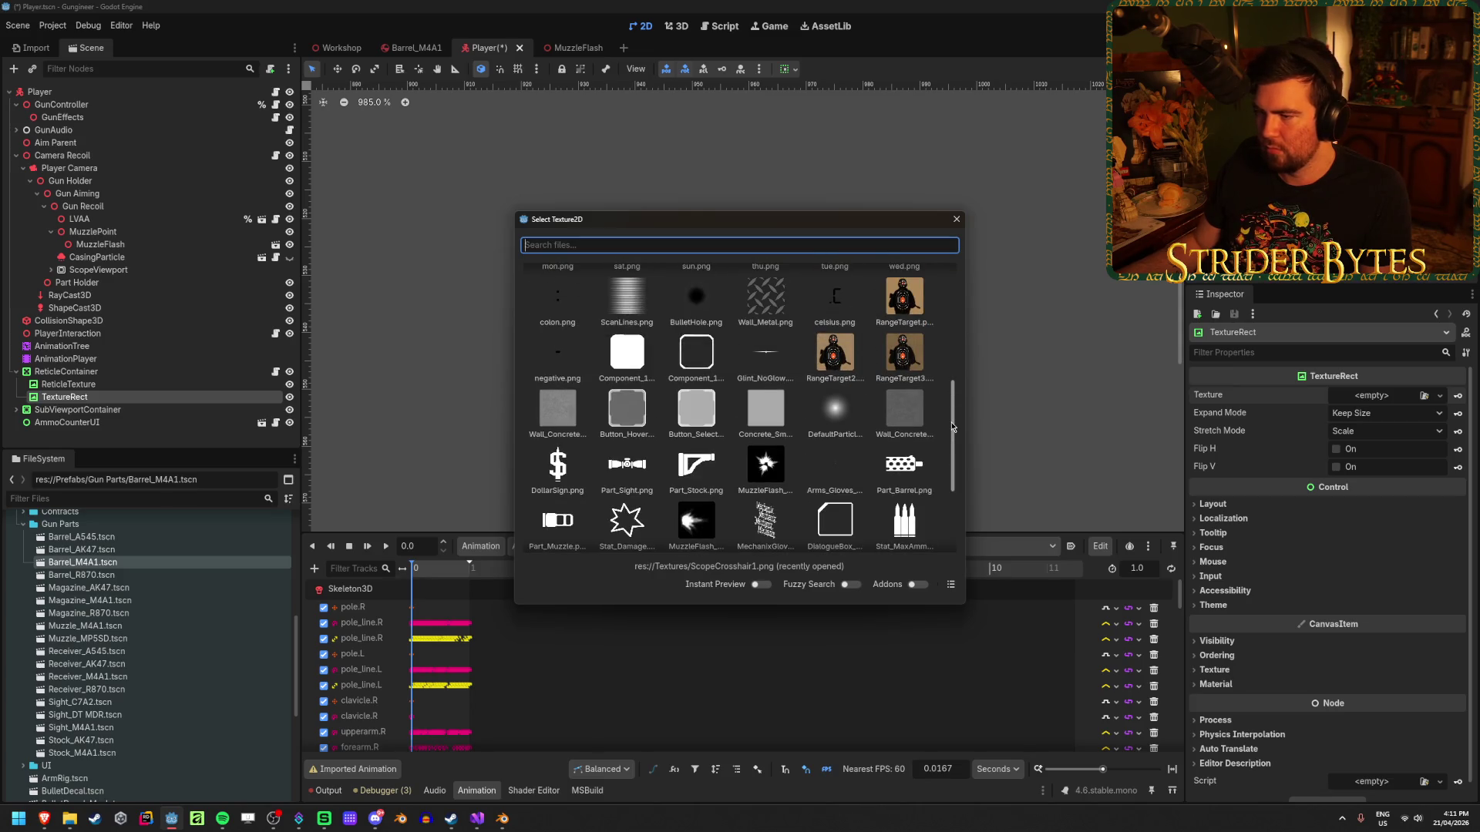
pyautogui.scroll(-3, 953, 427)
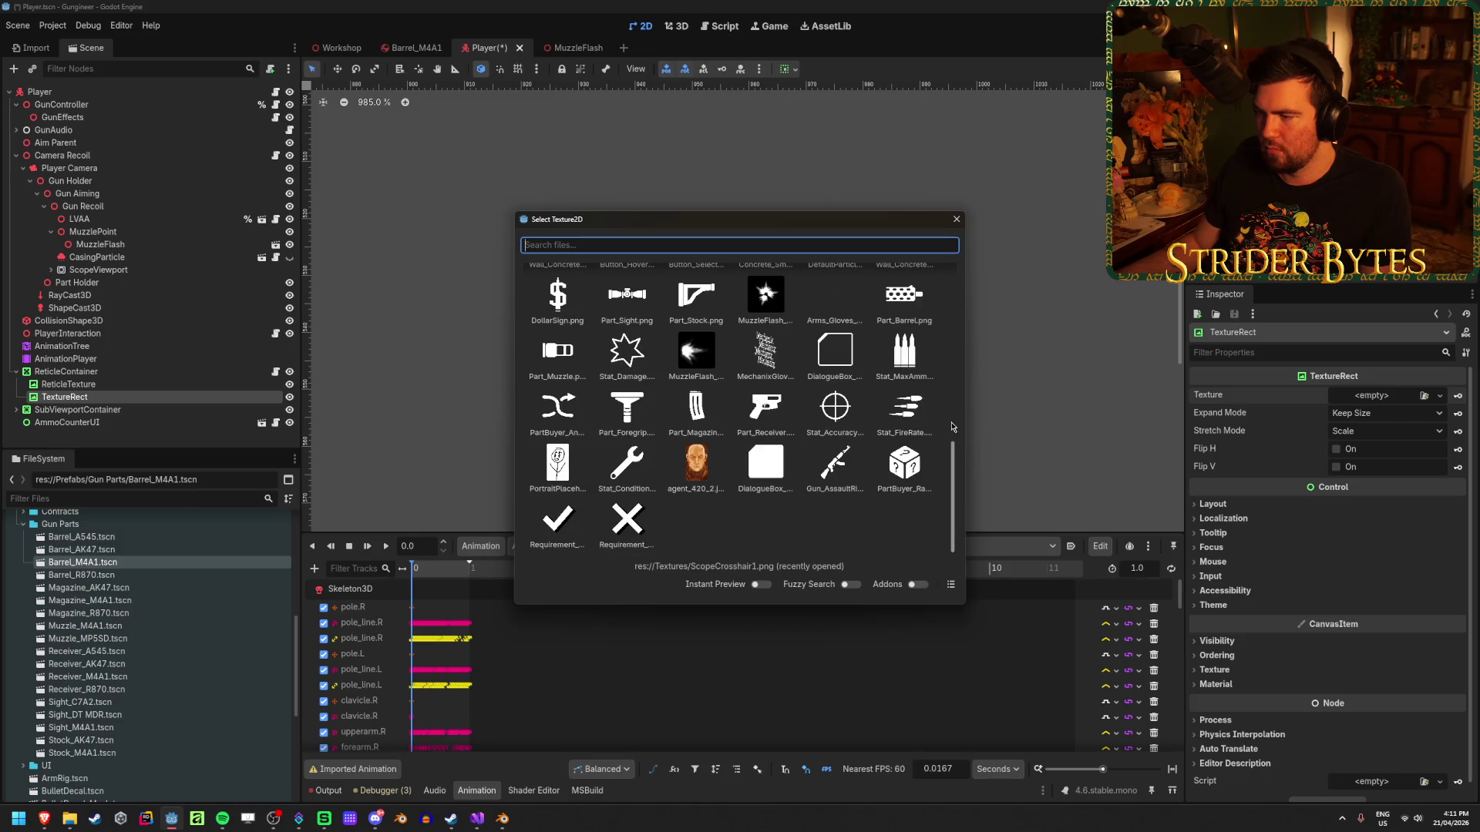
pyautogui.scroll(8, 954, 427)
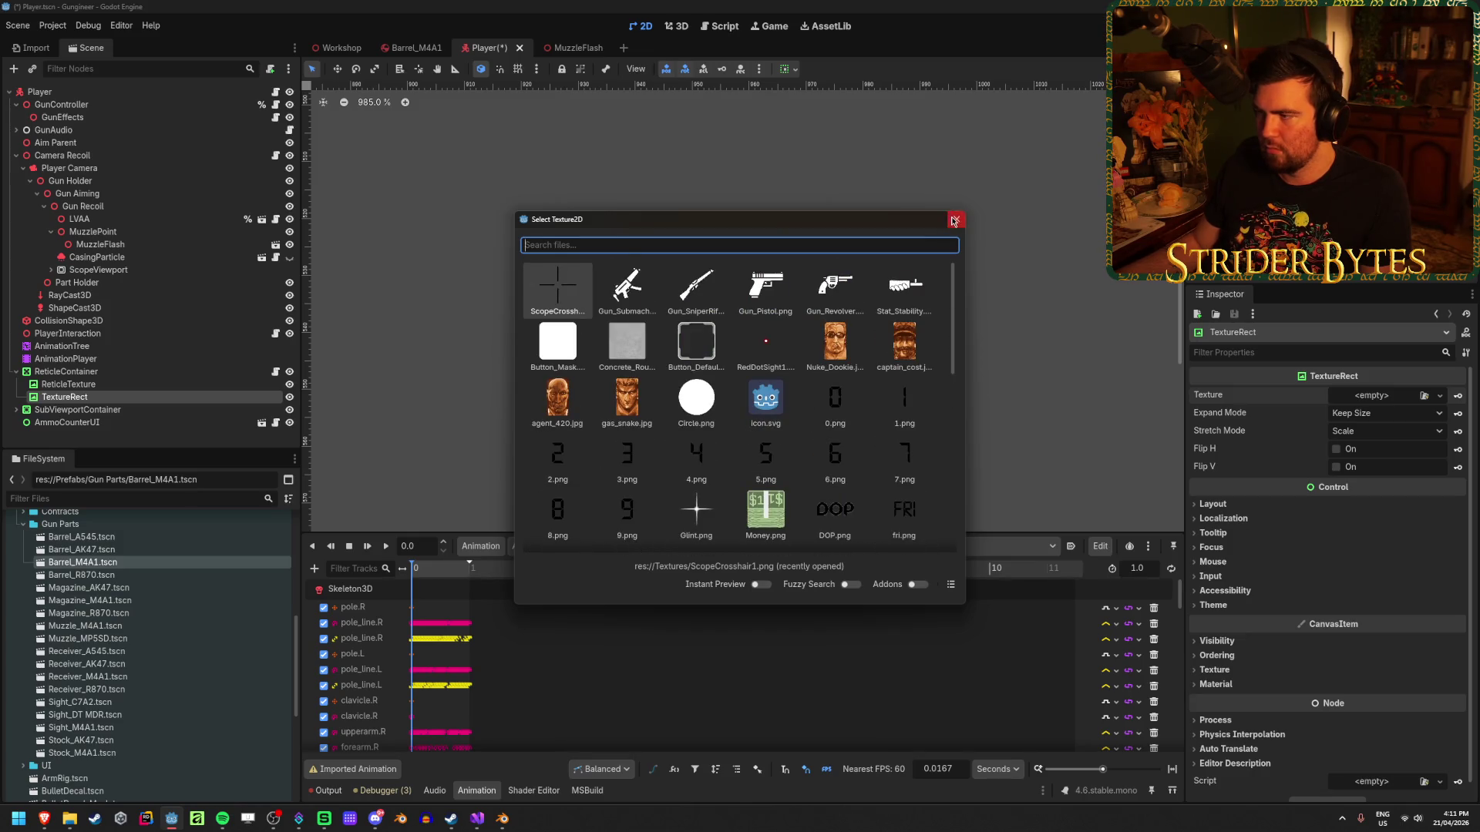
pyautogui.click(957, 219)
pyautogui.scroll(-2, 744, 353)
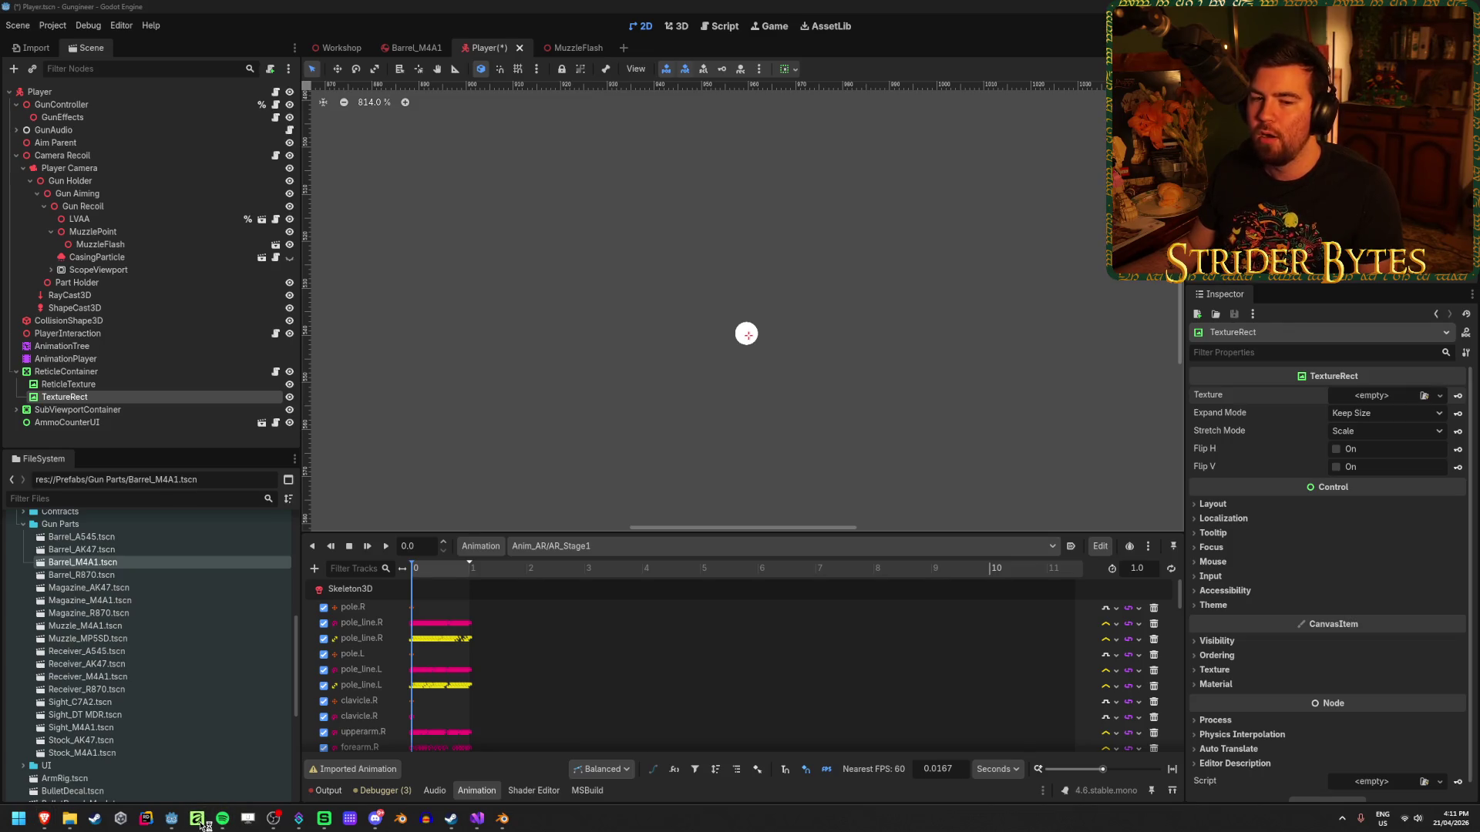
pyautogui.click(197, 820)
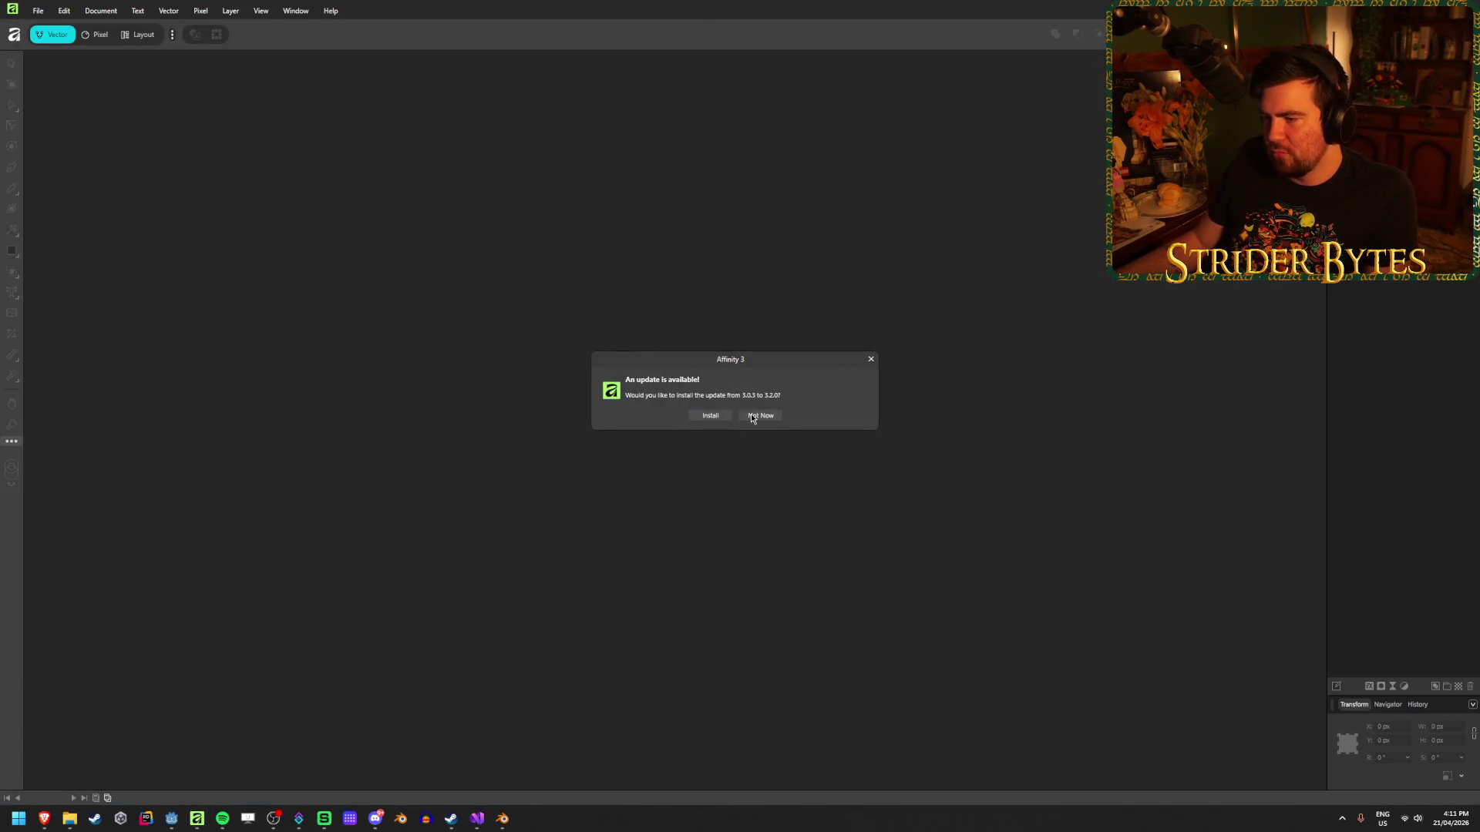
# Dismiss the update prompt, create a 512 preset document, and set rectangle fill to black.
pyautogui.click(758, 416)
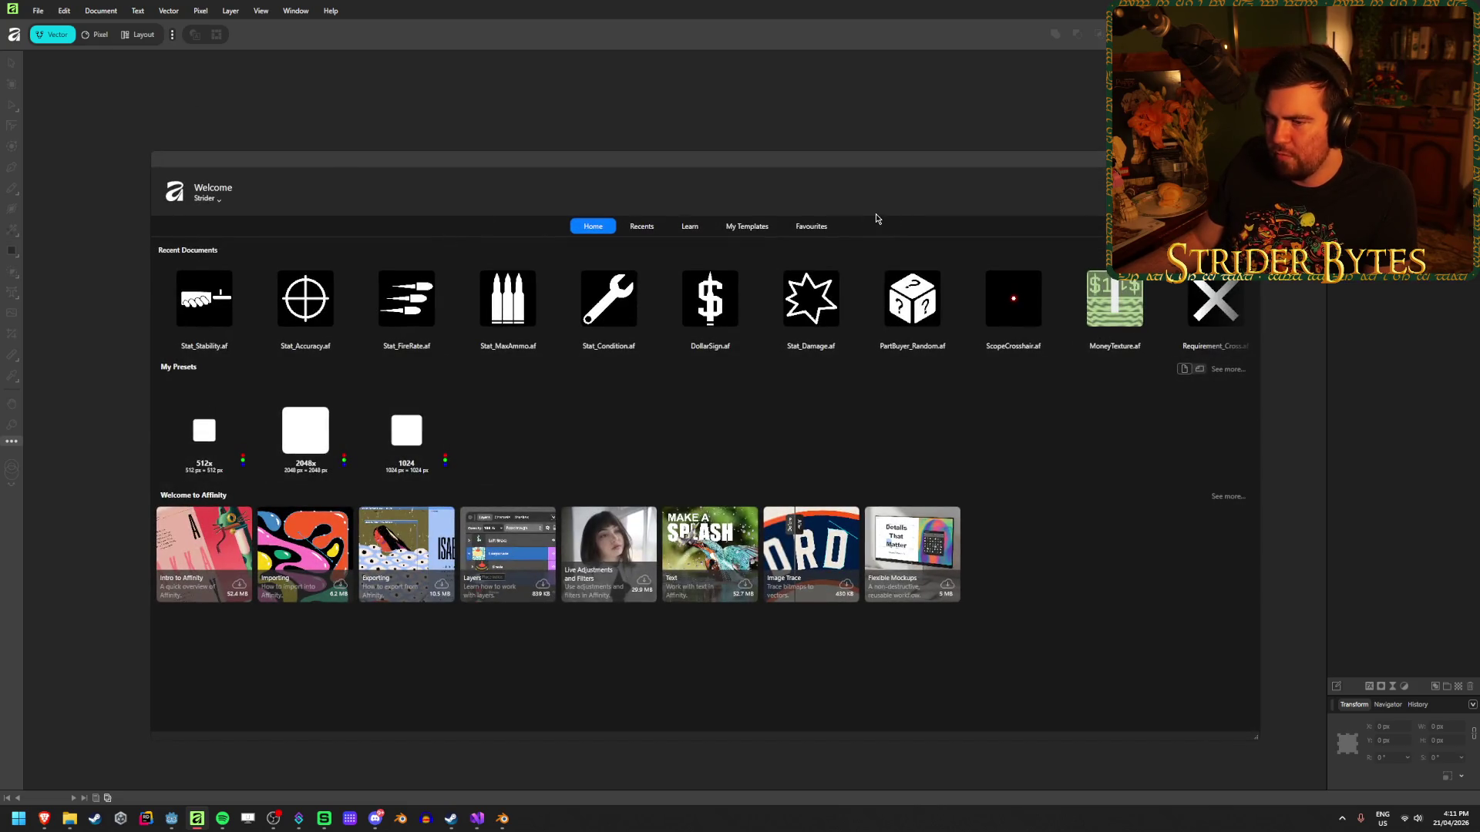
pyautogui.click(208, 435)
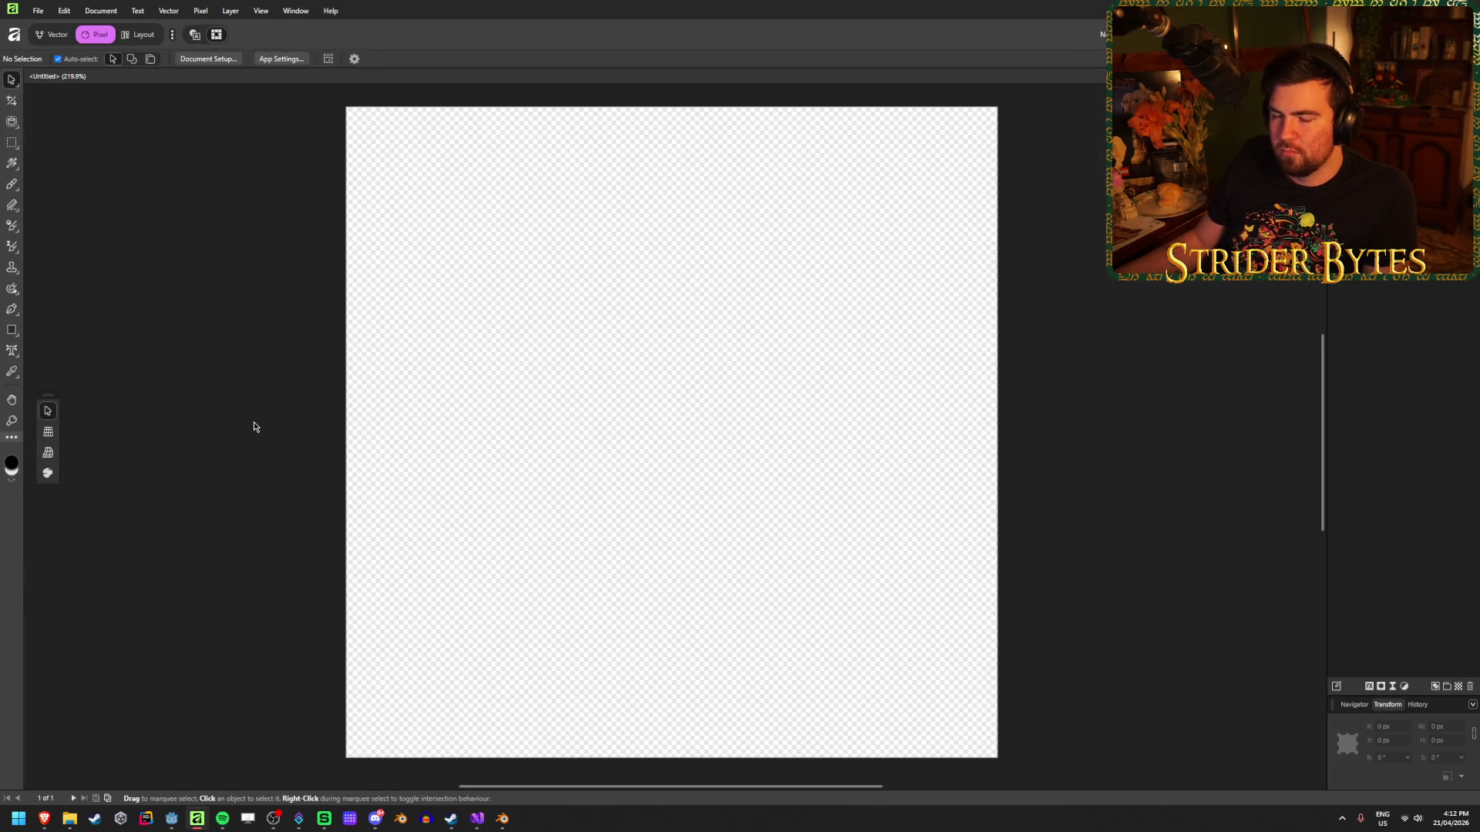
pyautogui.click(11, 330)
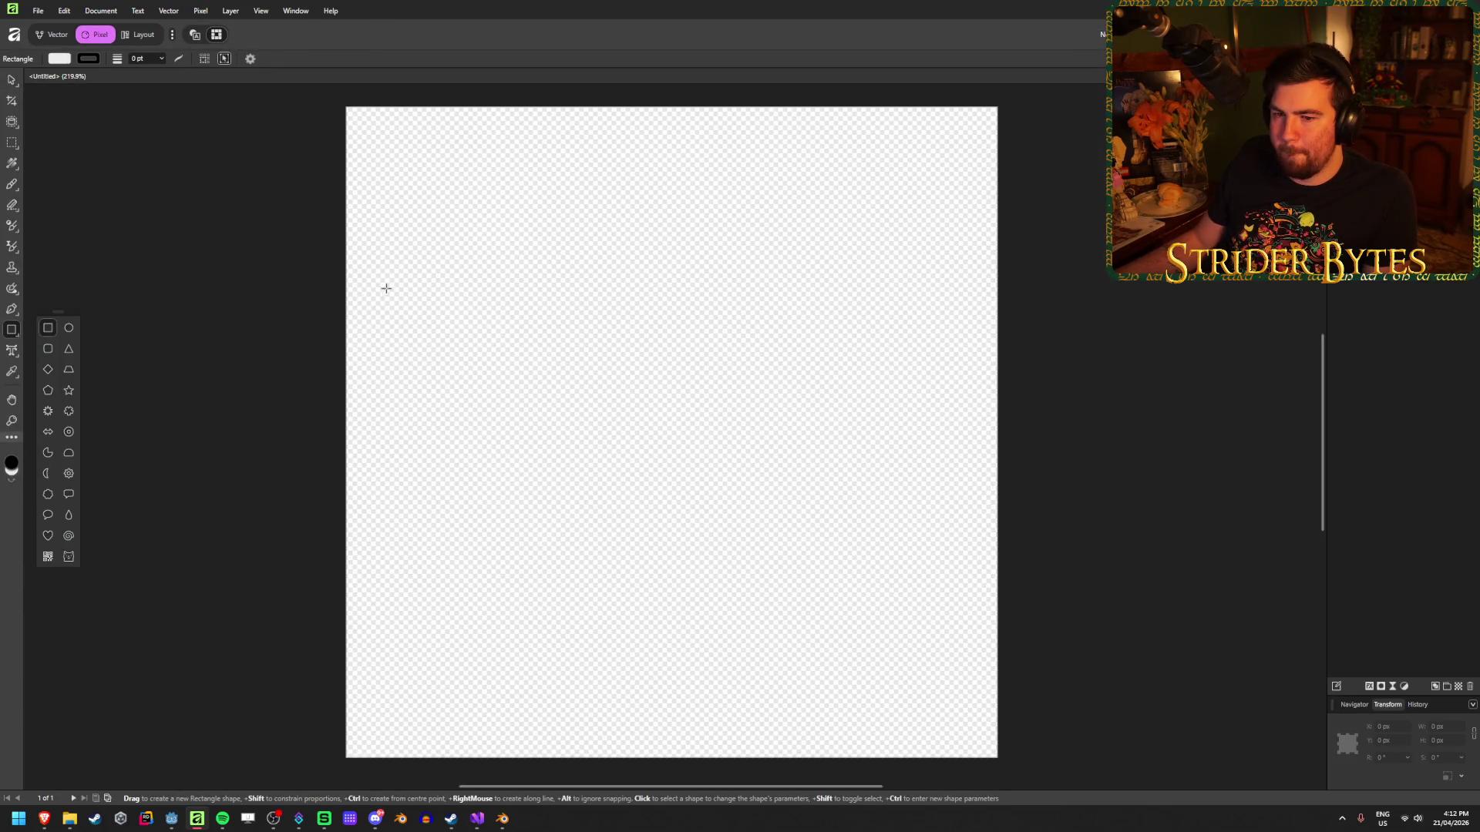
pyautogui.click(55, 60)
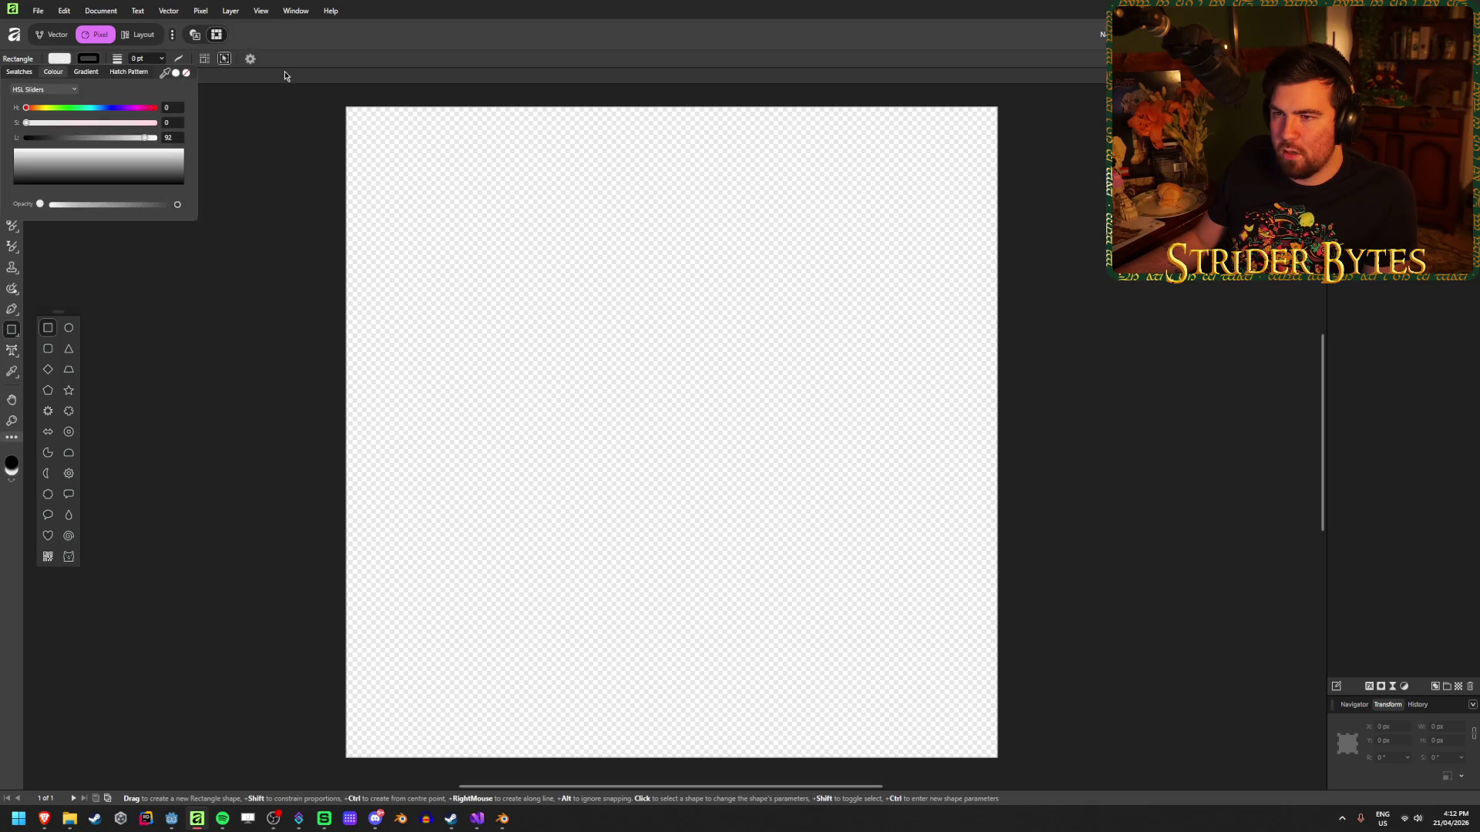
pyautogui.moveTo(40, 155); pyautogui.dragTo(40, 183)
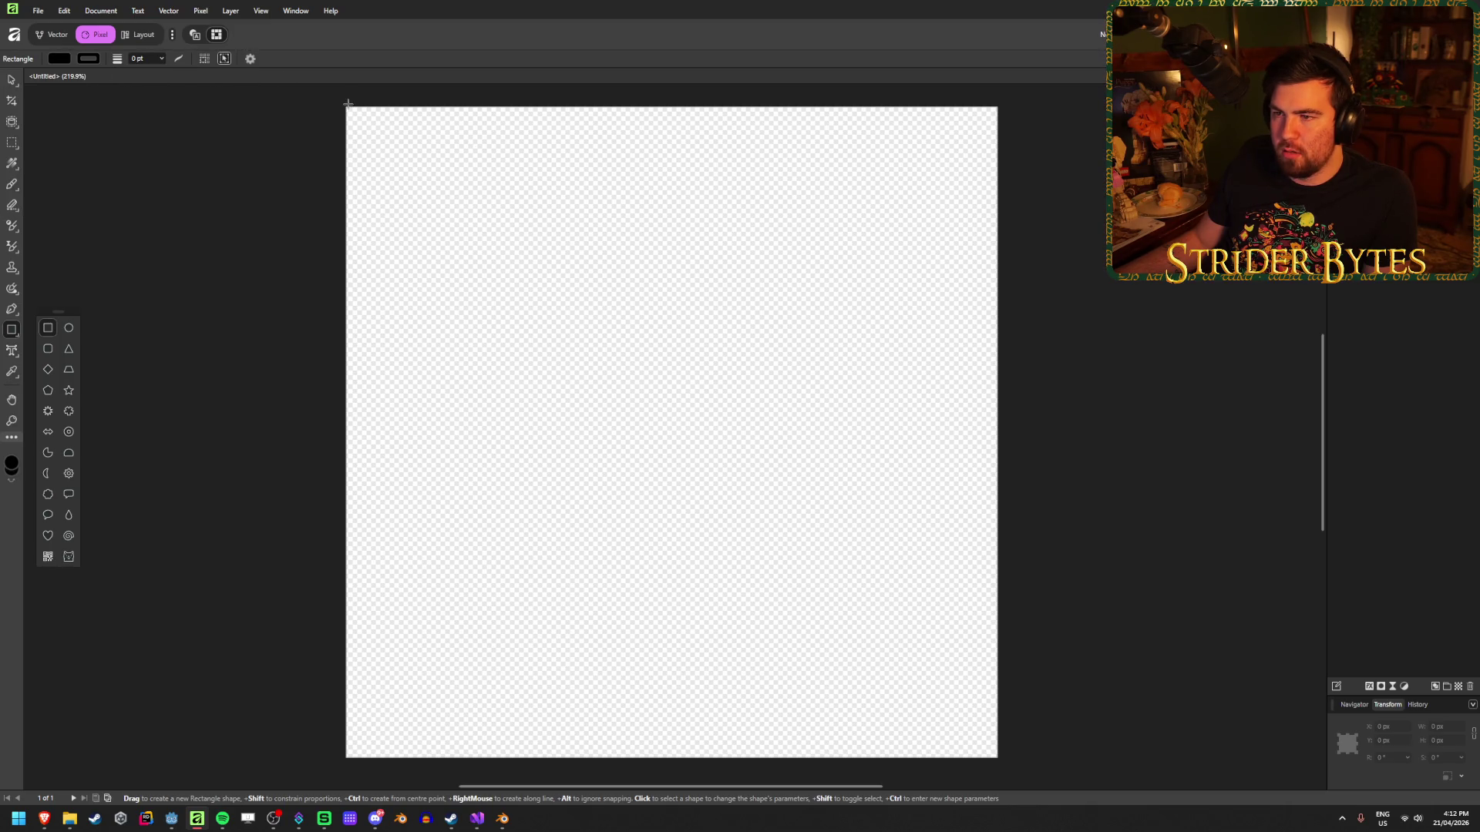
# Draw a black rectangle fitted exactly to the 512 × 512 px canvas at 0, 0.
pyautogui.moveTo(345, 105)
pyautogui.mouseDown()
pyautogui.moveTo(791, 453)
pyautogui.moveTo(999, 759)
pyautogui.mouseUp()
pyautogui.moveTo(672, 105); pyautogui.dragTo(672, 107)
pyautogui.moveTo(672, 759)
pyautogui.mouseDown()
pyautogui.moveTo(673, 697)
pyautogui.moveTo(673, 759)
pyautogui.mouseUp()
pyautogui.moveTo(999, 433); pyautogui.dragTo(997, 432)
pyautogui.moveTo(347, 433)
pyautogui.mouseDown()
pyautogui.moveTo(370, 432)
pyautogui.moveTo(346, 433)
pyautogui.mouseUp()
pyautogui.click(12, 80)
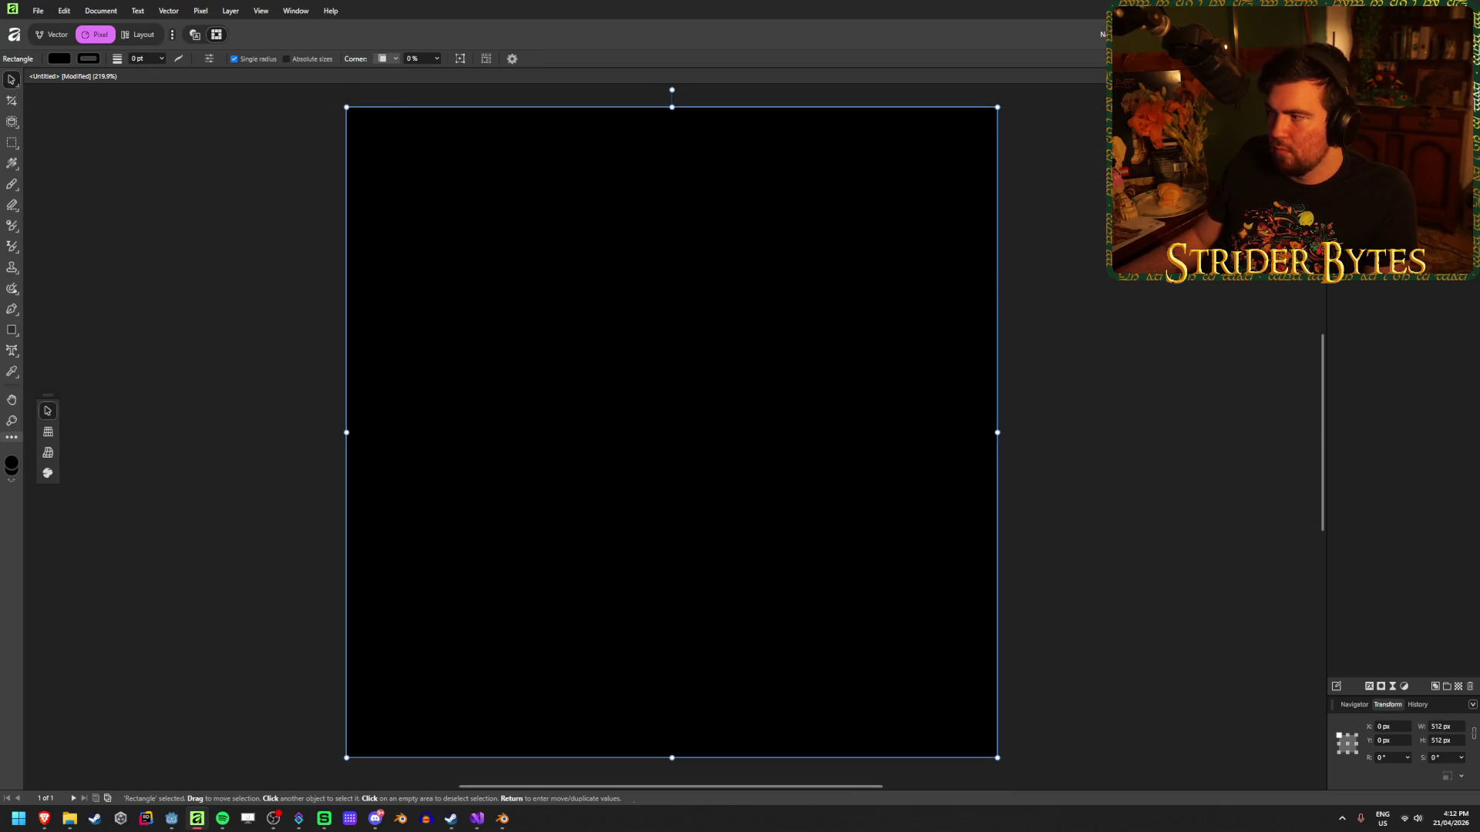
pyautogui.click(1182, 333)
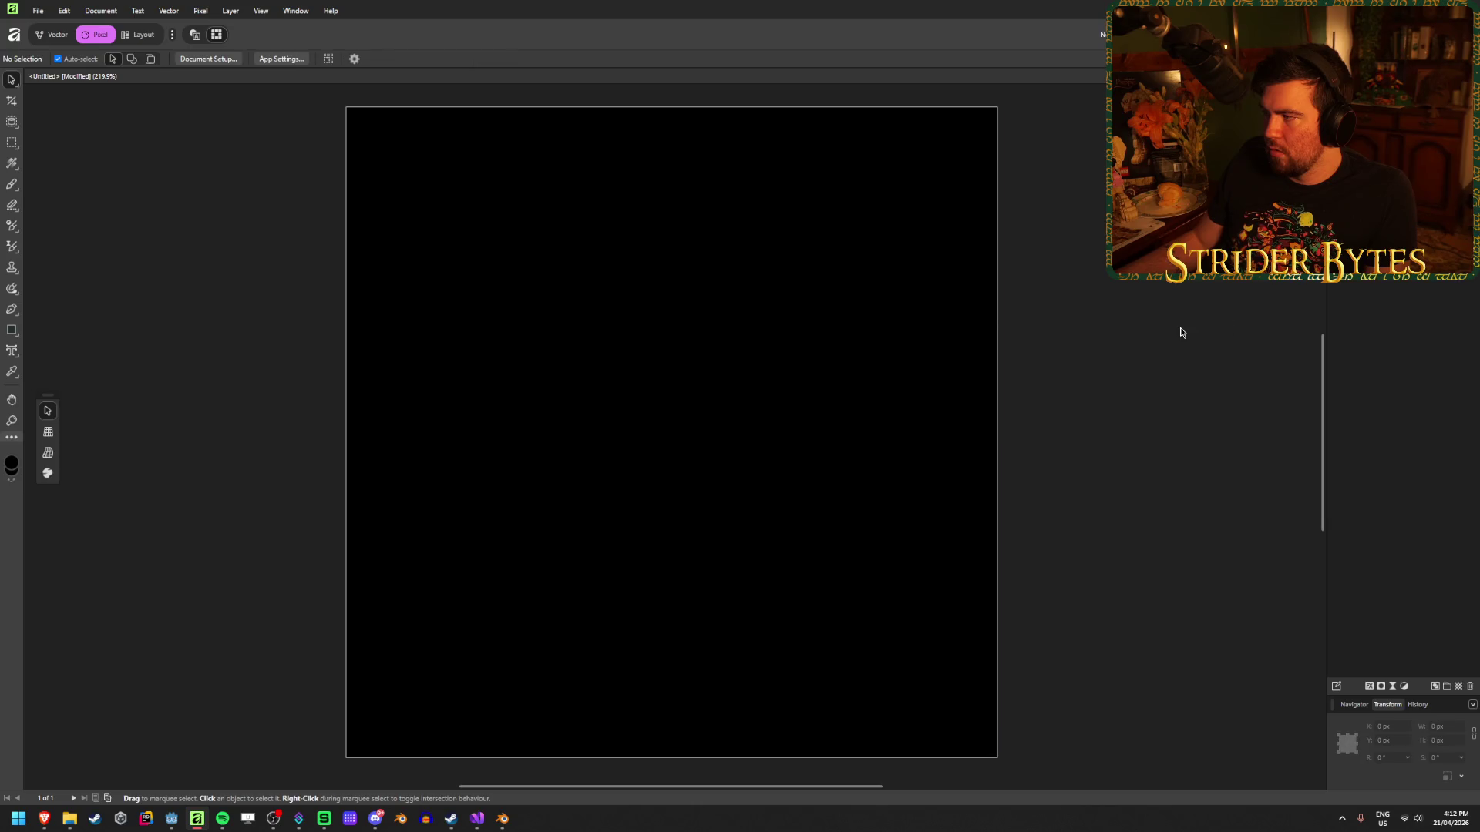
# In the Vector persona, draw a trial diamond near the canvas centre with the Diamond Tool.
pyautogui.click(53, 34)
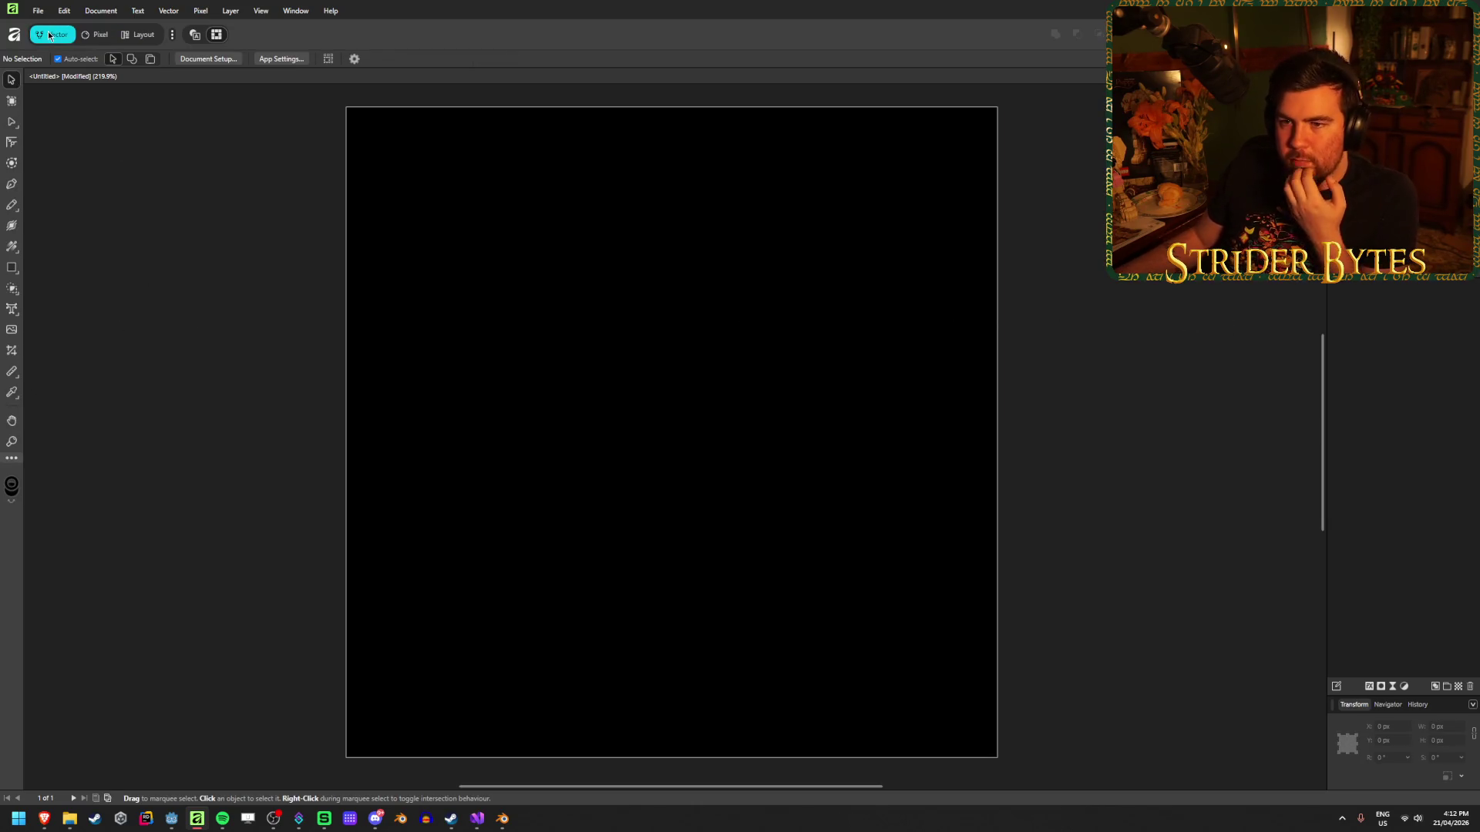
pyautogui.click(13, 267)
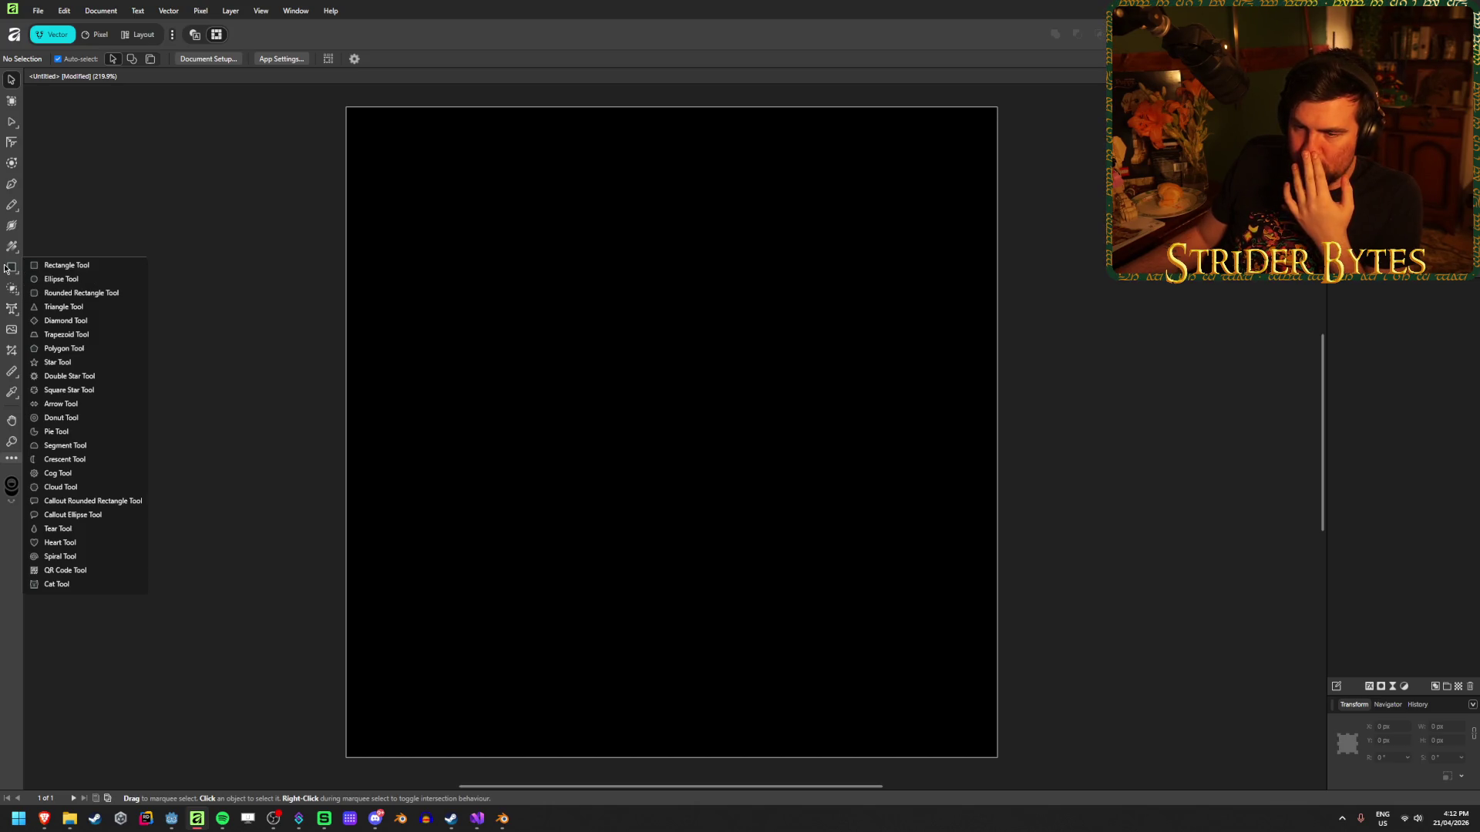
pyautogui.click(66, 321)
pyautogui.moveTo(523, 299); pyautogui.dragTo(768, 530)
# Adjust the diamond's mid point and height, then undo it off the canvas.
pyautogui.click(302, 60)
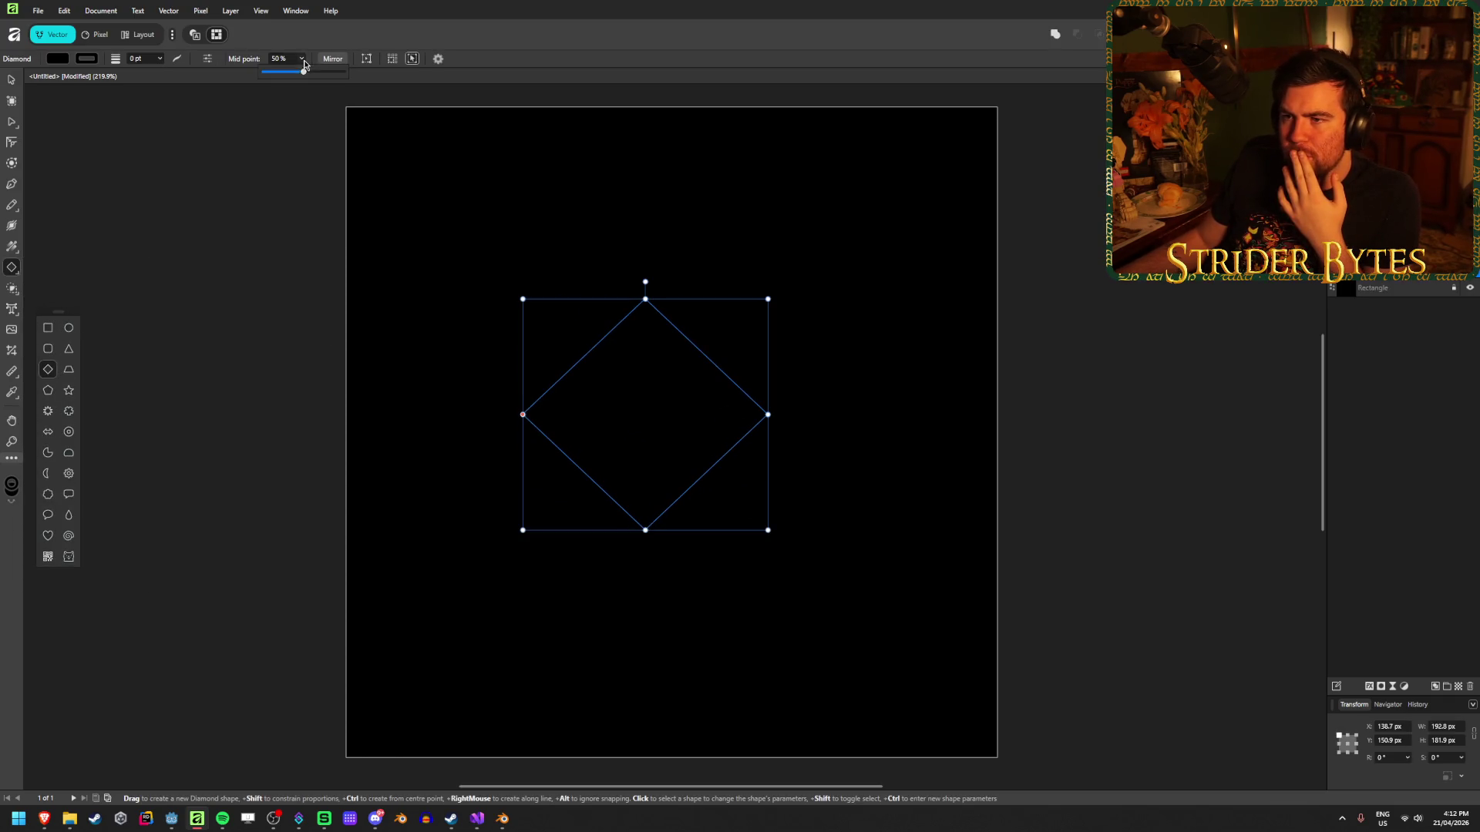
pyautogui.moveTo(303, 72)
pyautogui.mouseDown()
pyautogui.moveTo(344, 72)
pyautogui.moveTo(306, 73)
pyautogui.moveTo(311, 92)
pyautogui.mouseUp()
pyautogui.click(655, 298)
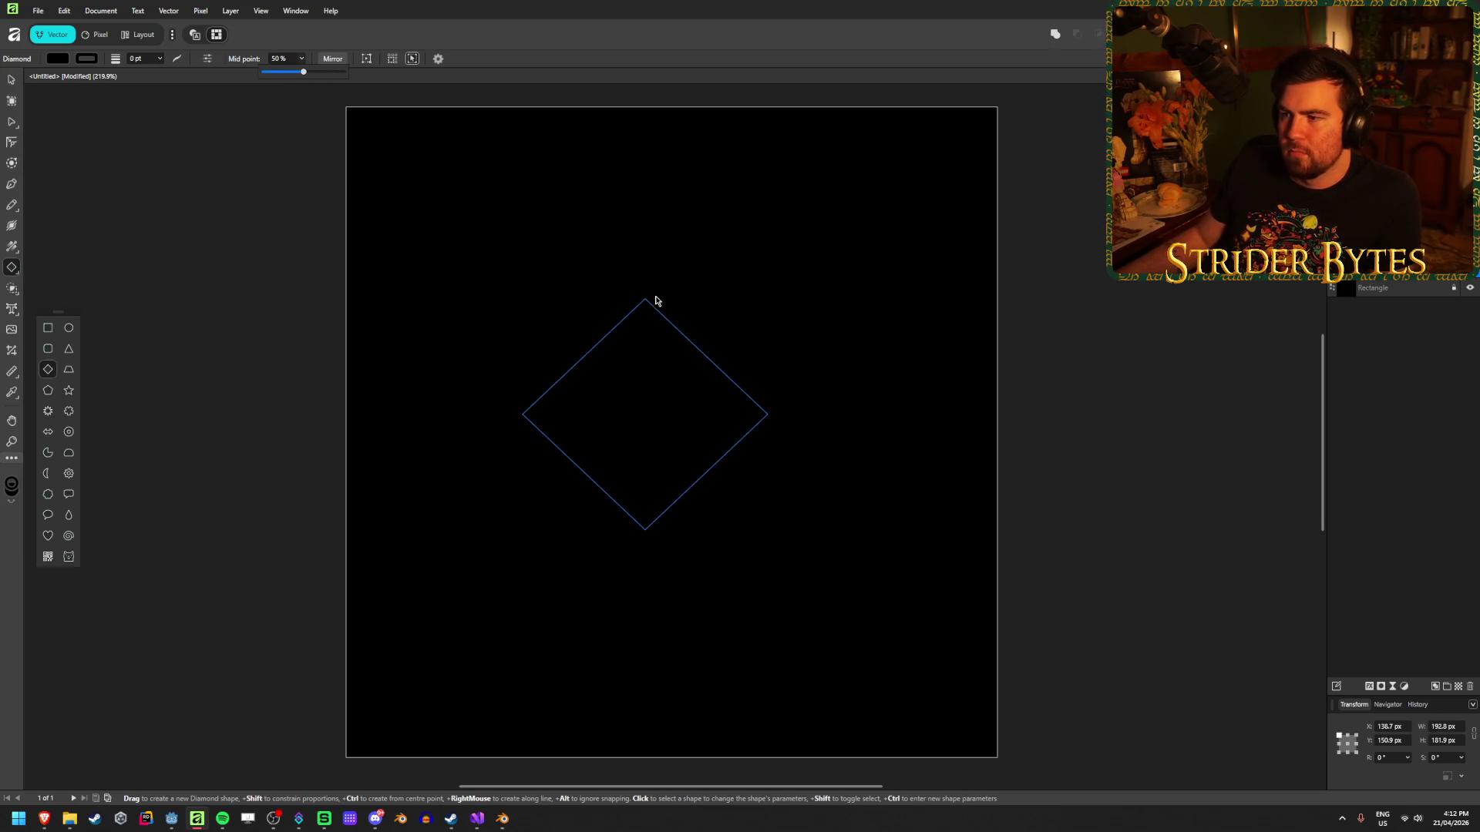
pyautogui.moveTo(645, 299)
pyautogui.mouseDown()
pyautogui.moveTo(640, 127)
pyautogui.moveTo(644, 158)
pyautogui.mouseUp()
pyautogui.hotkey('ctrl', 'z')
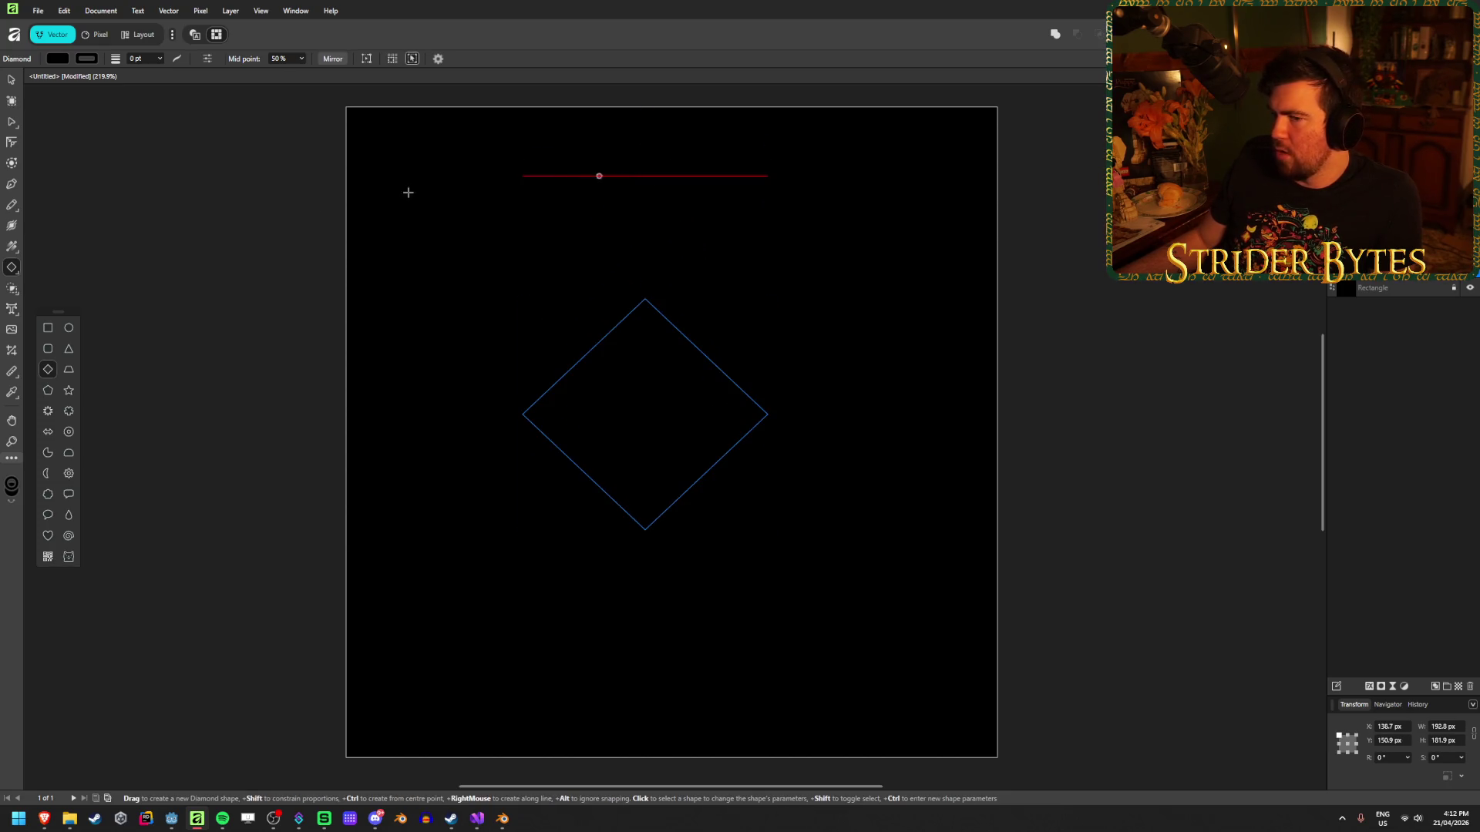
pyautogui.hotkey('ctrl', 'z')
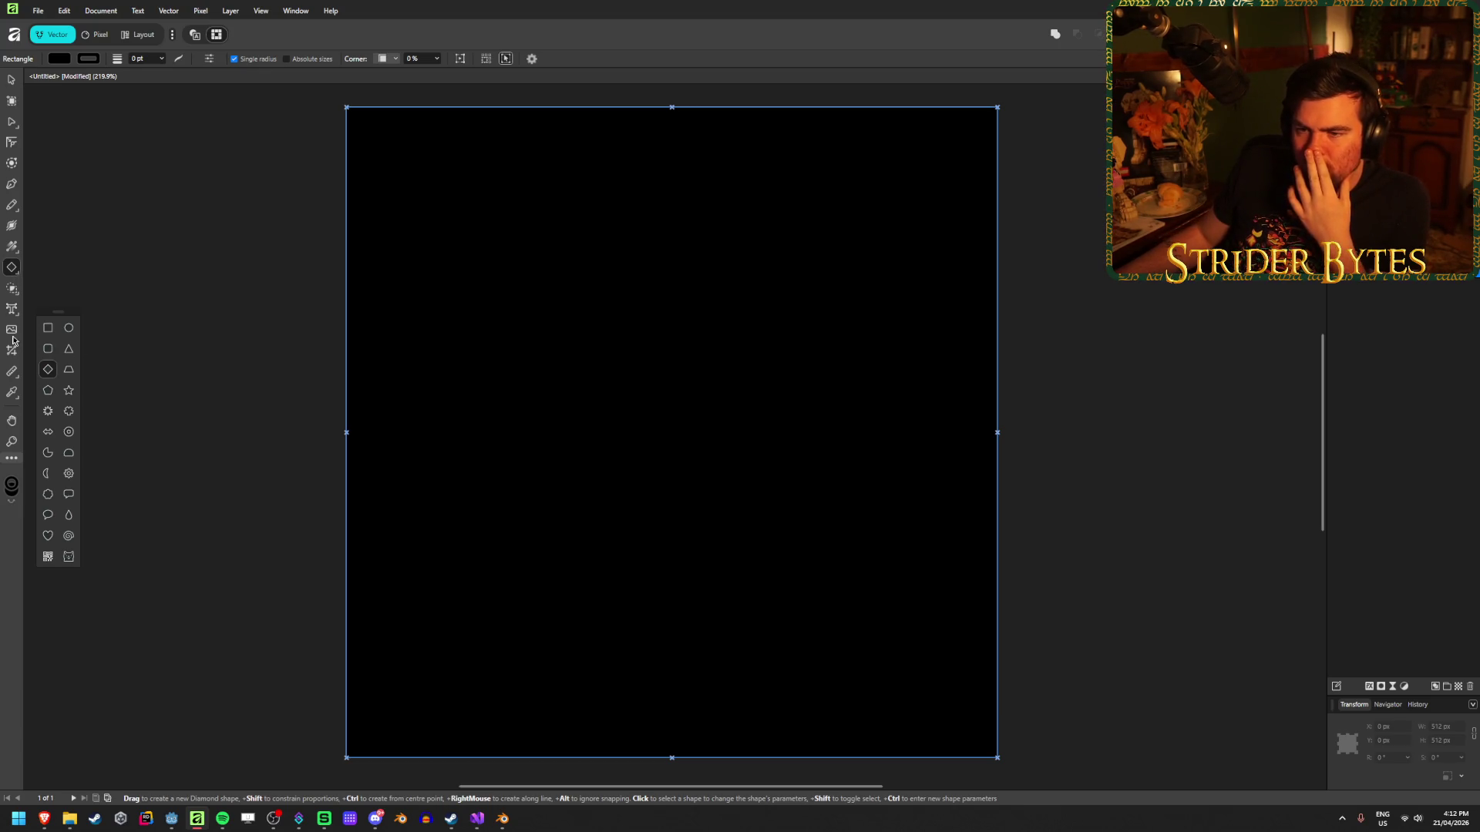
pyautogui.click(14, 183)
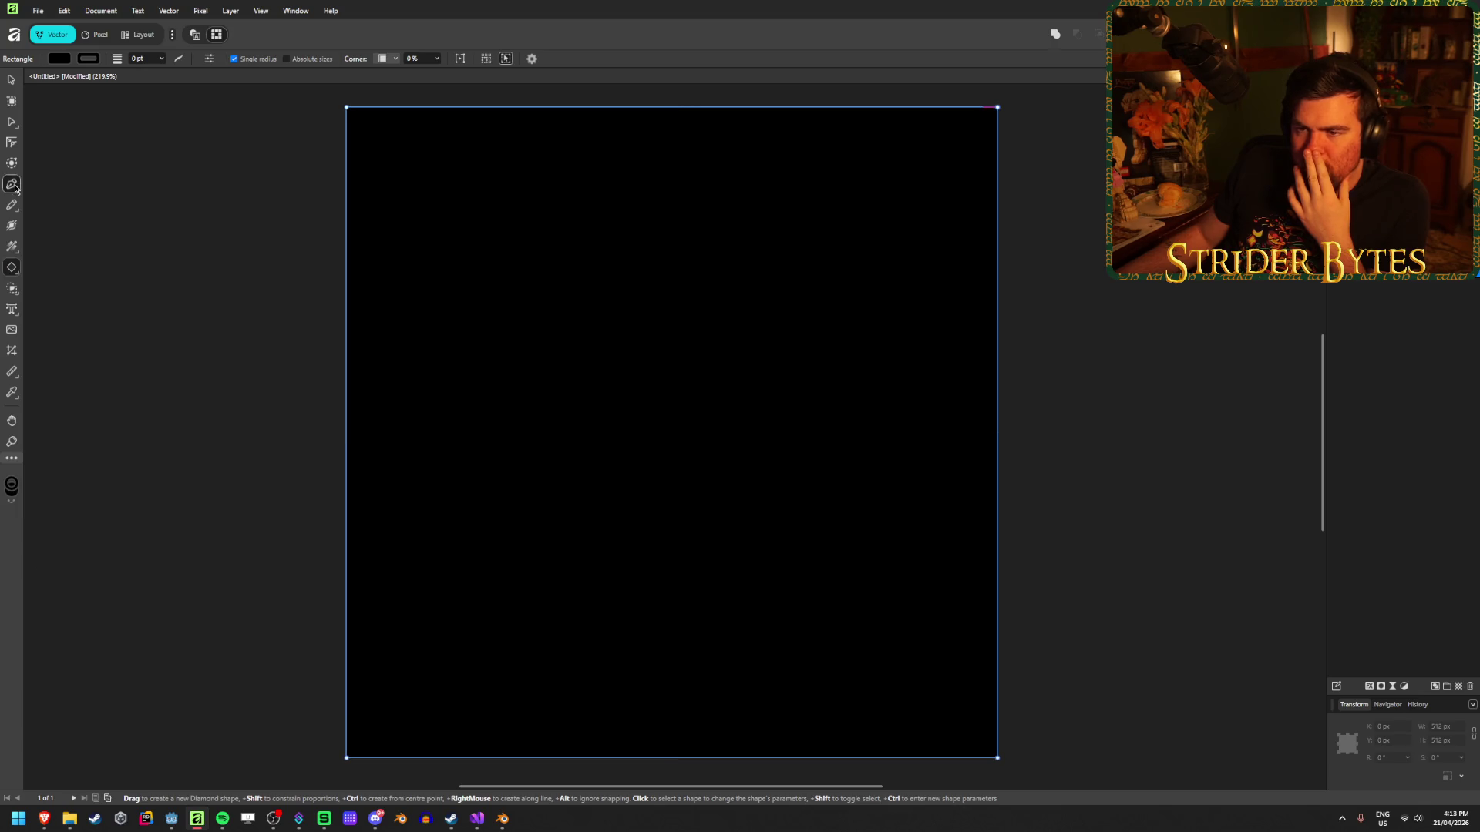
# Draw a diagonal line up-right from the centre with a white 10 pt stroke.
pyautogui.click(712, 401)
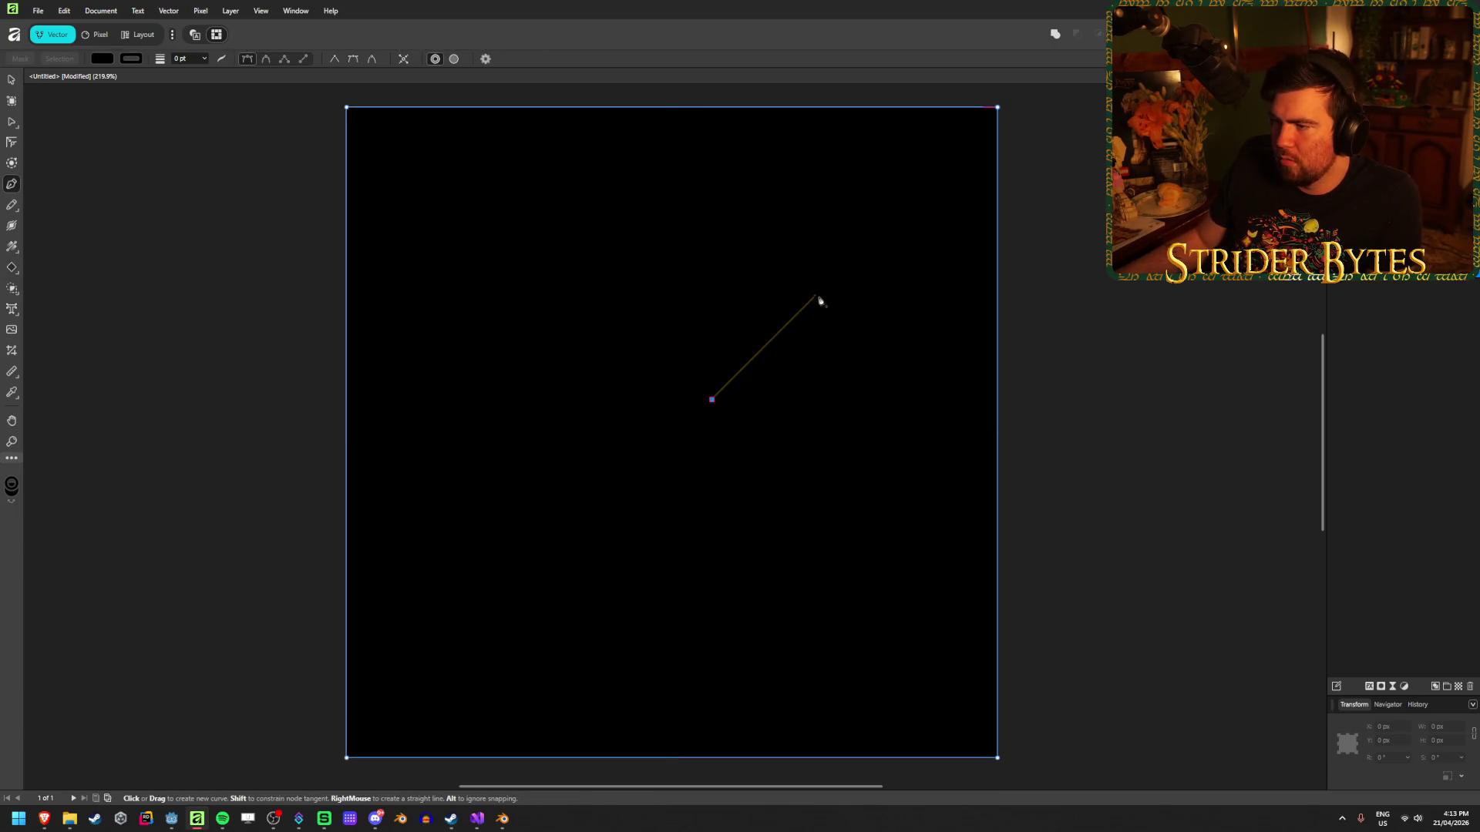
pyautogui.click(819, 291)
pyautogui.click(131, 58)
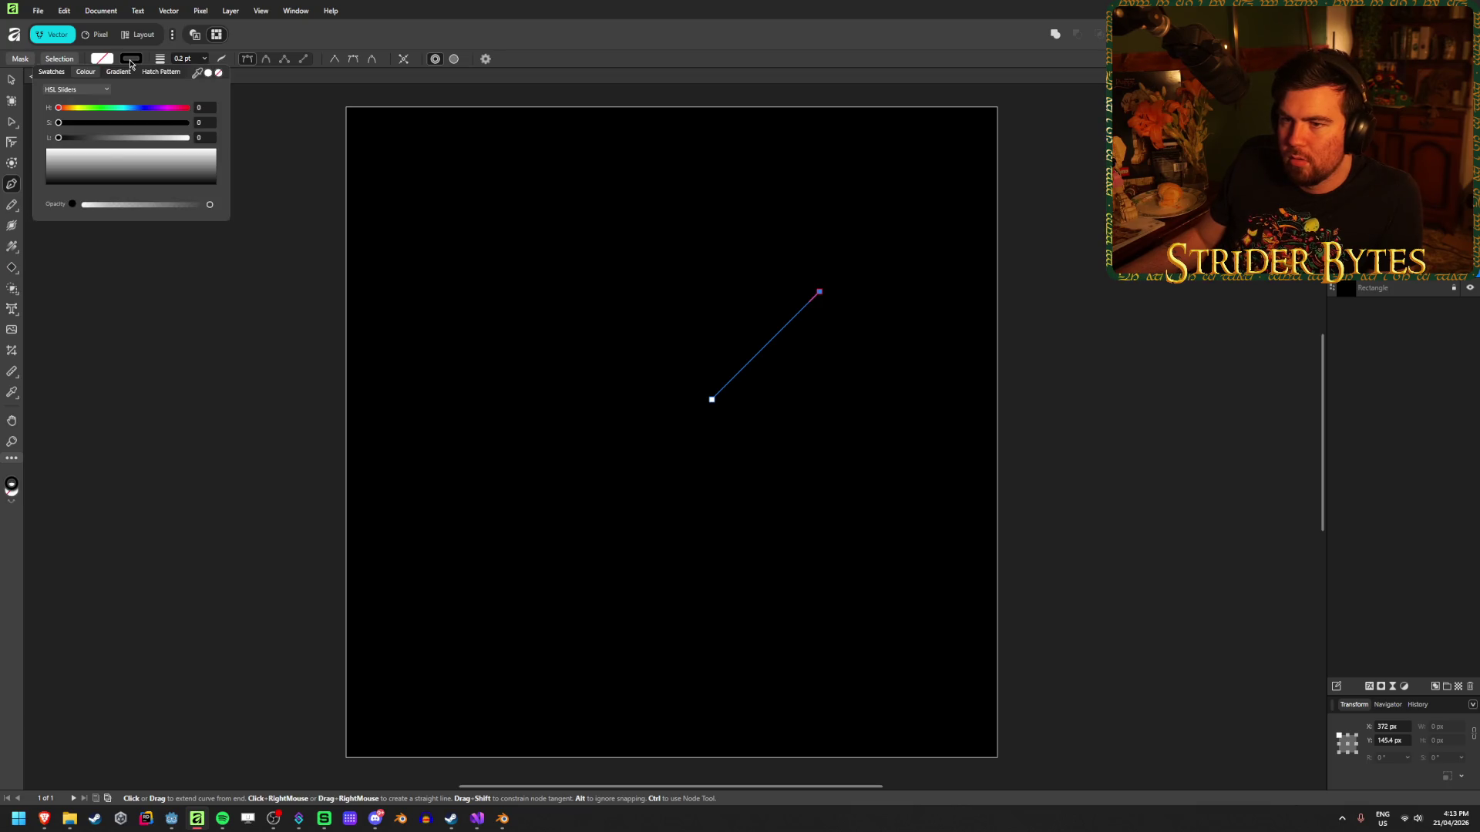
pyautogui.moveTo(56, 138); pyautogui.dragTo(188, 137)
pyautogui.click(188, 59)
pyautogui.write('10')
pyautogui.press('Return')
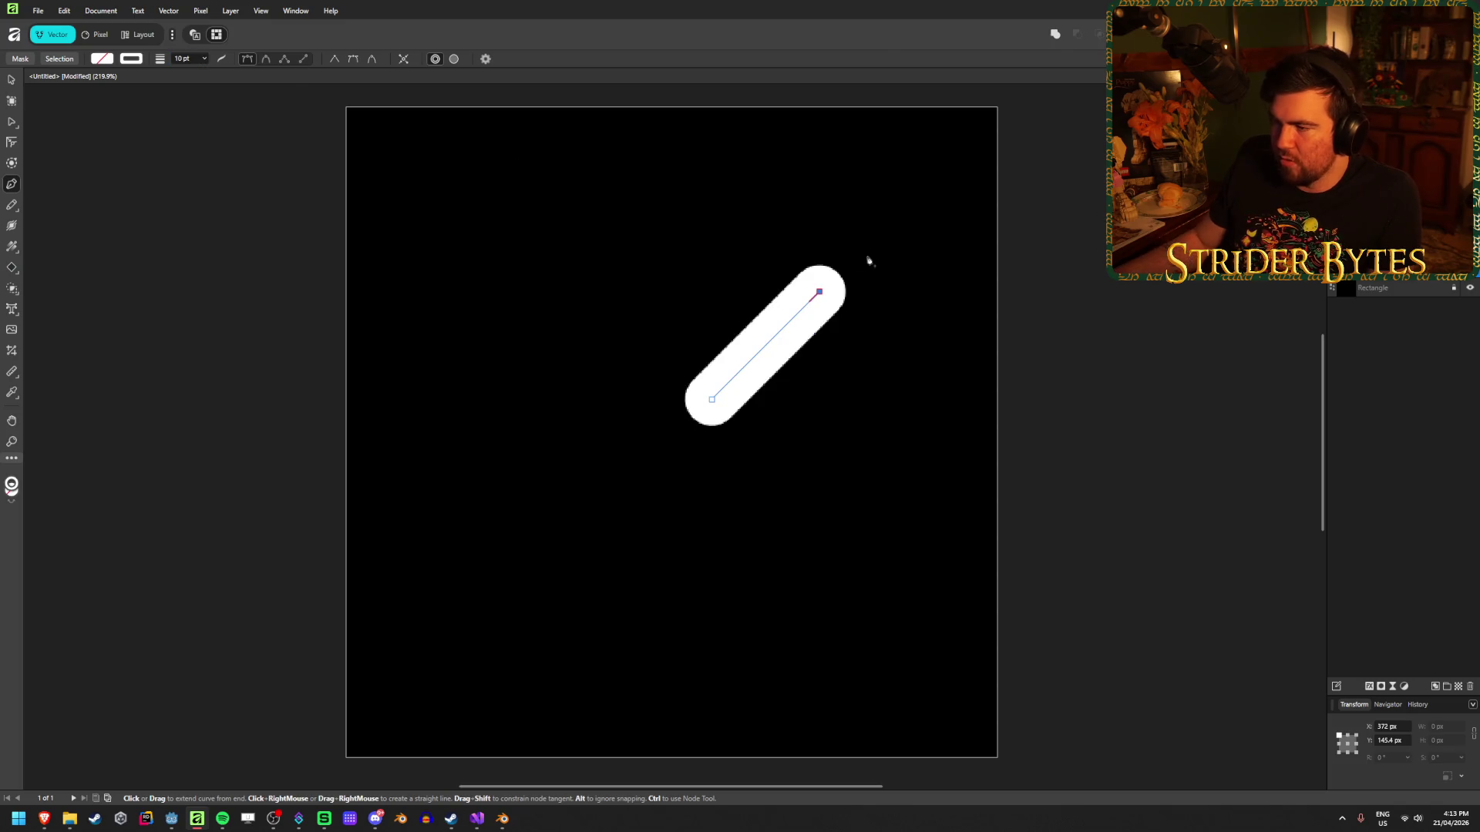
# Give the line's stroke round caps and a mitre limit of 1.
pyautogui.scroll(1, 848, 277)
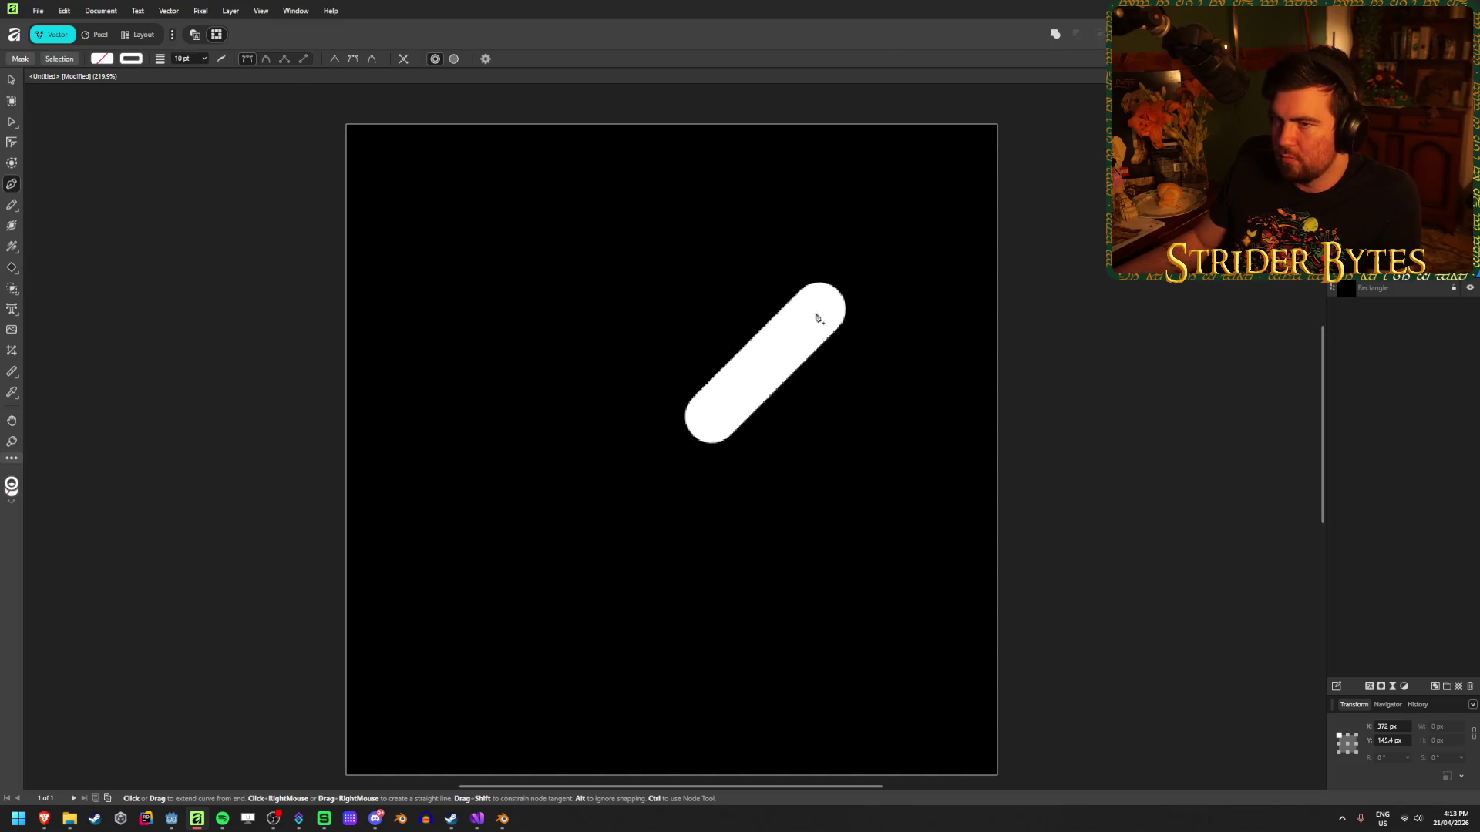
pyautogui.click(222, 60)
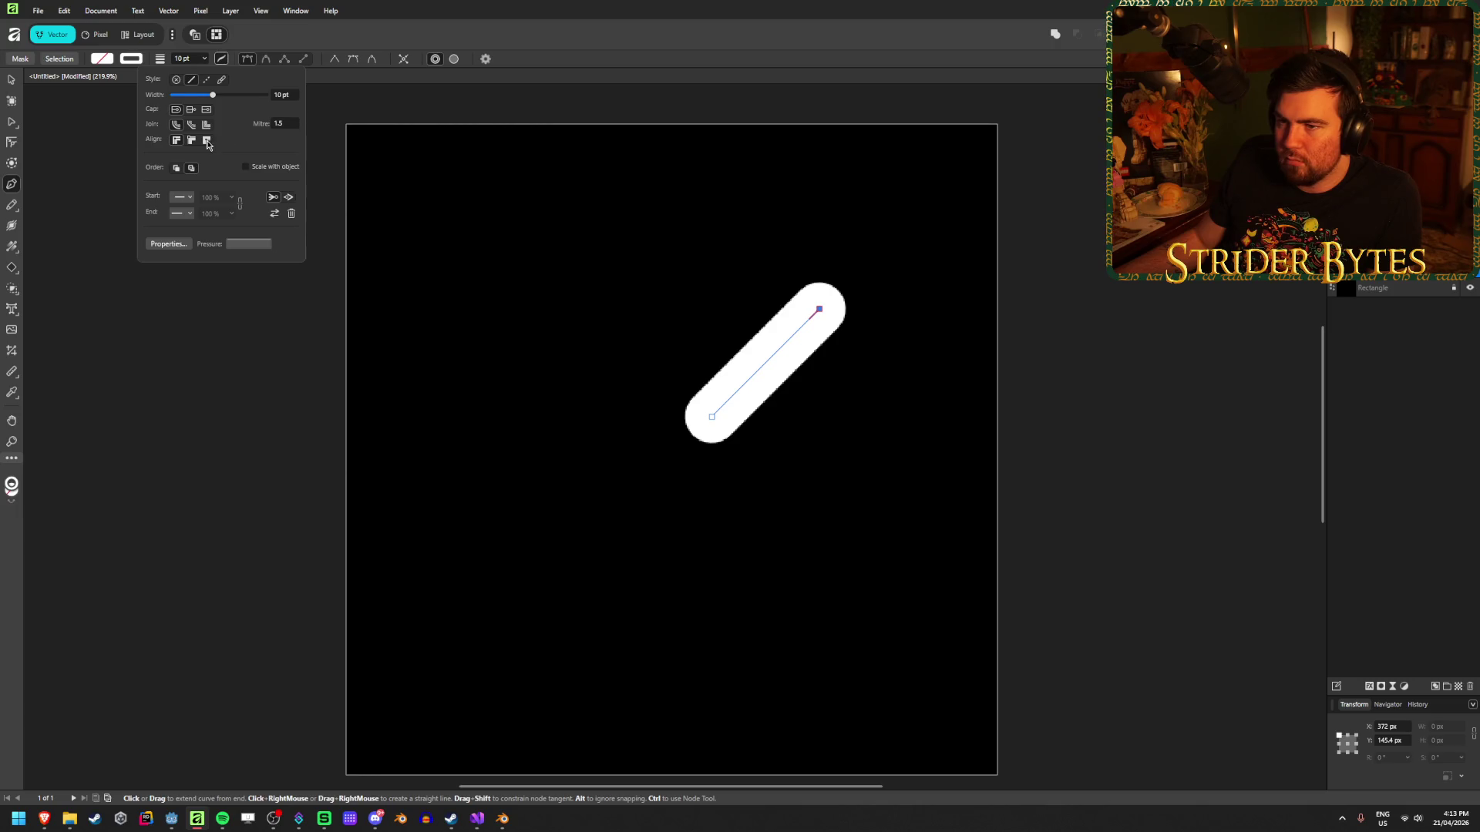
pyautogui.click(194, 113)
pyautogui.click(207, 114)
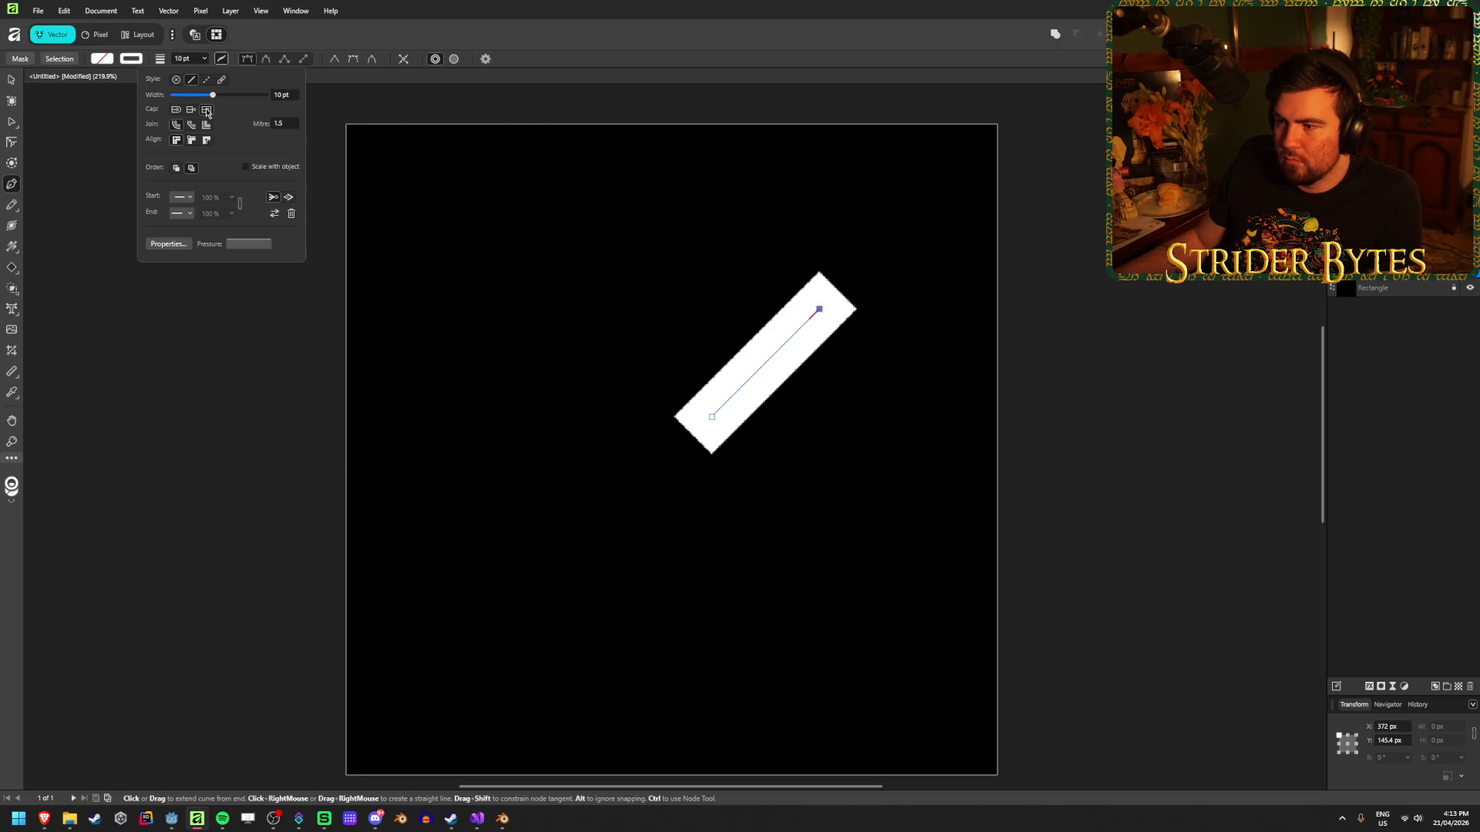
pyautogui.click(192, 111)
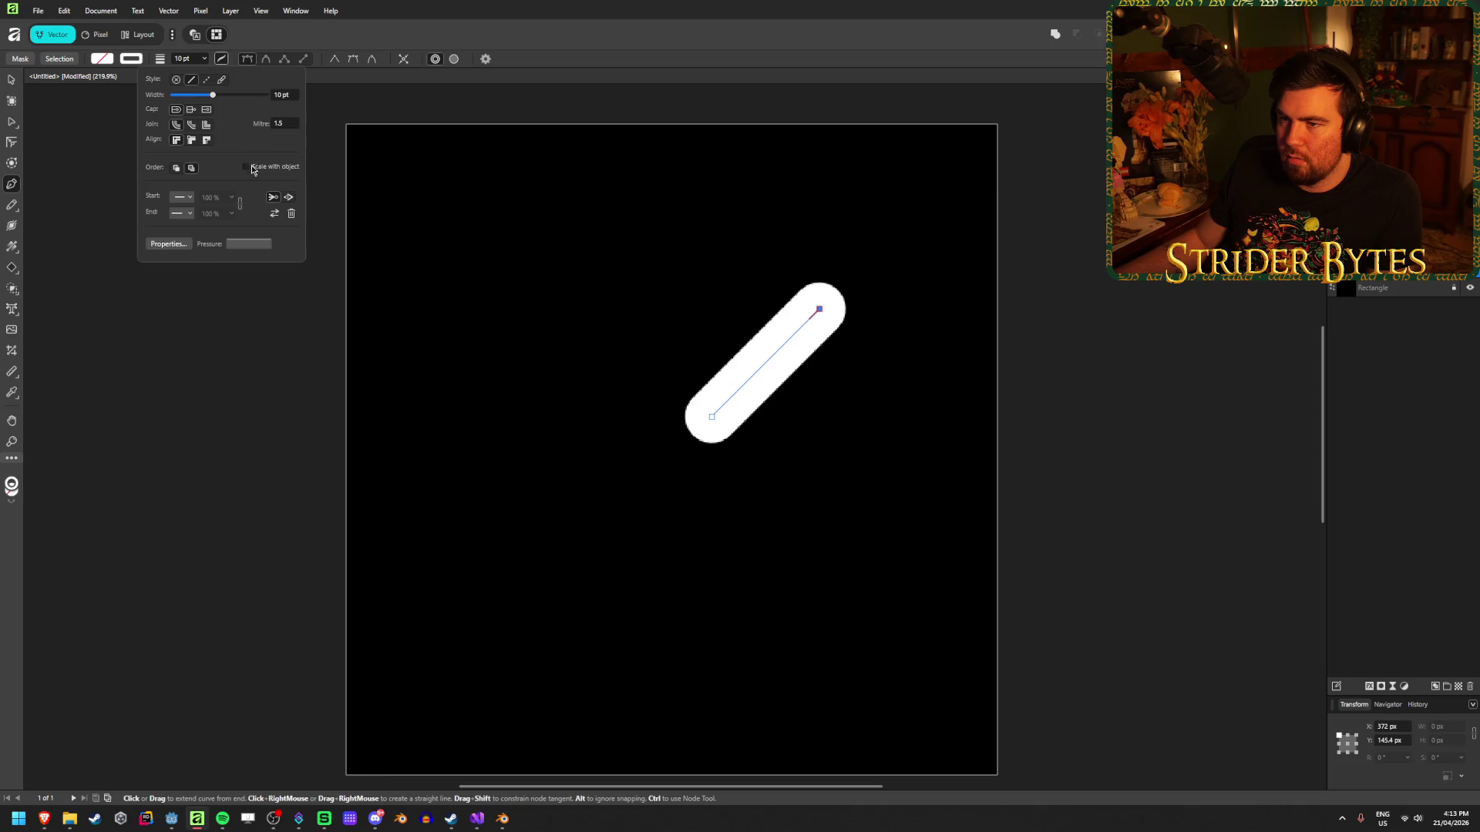
pyautogui.click(283, 124)
pyautogui.write('1')
pyautogui.press('Return')
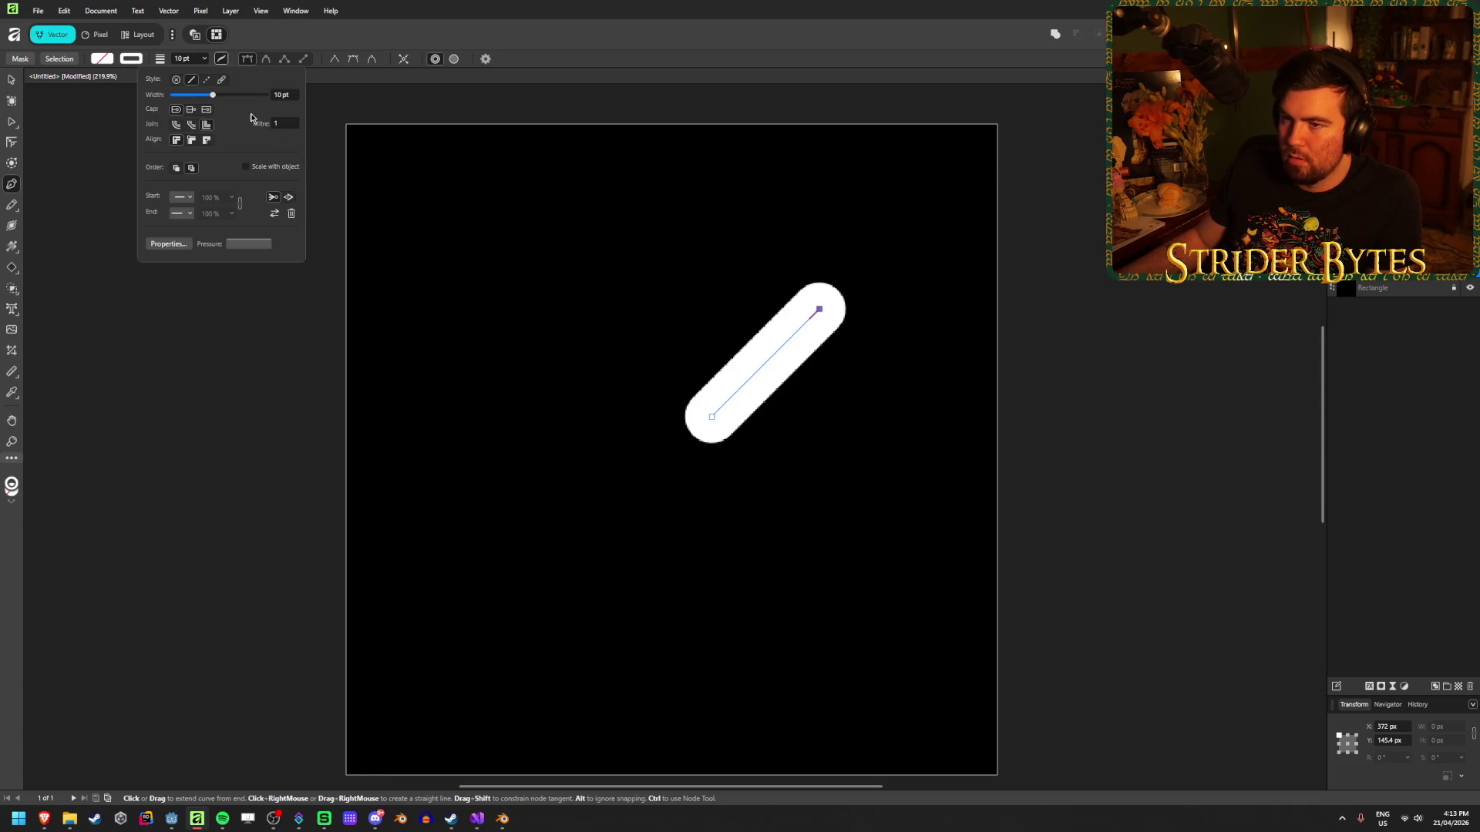
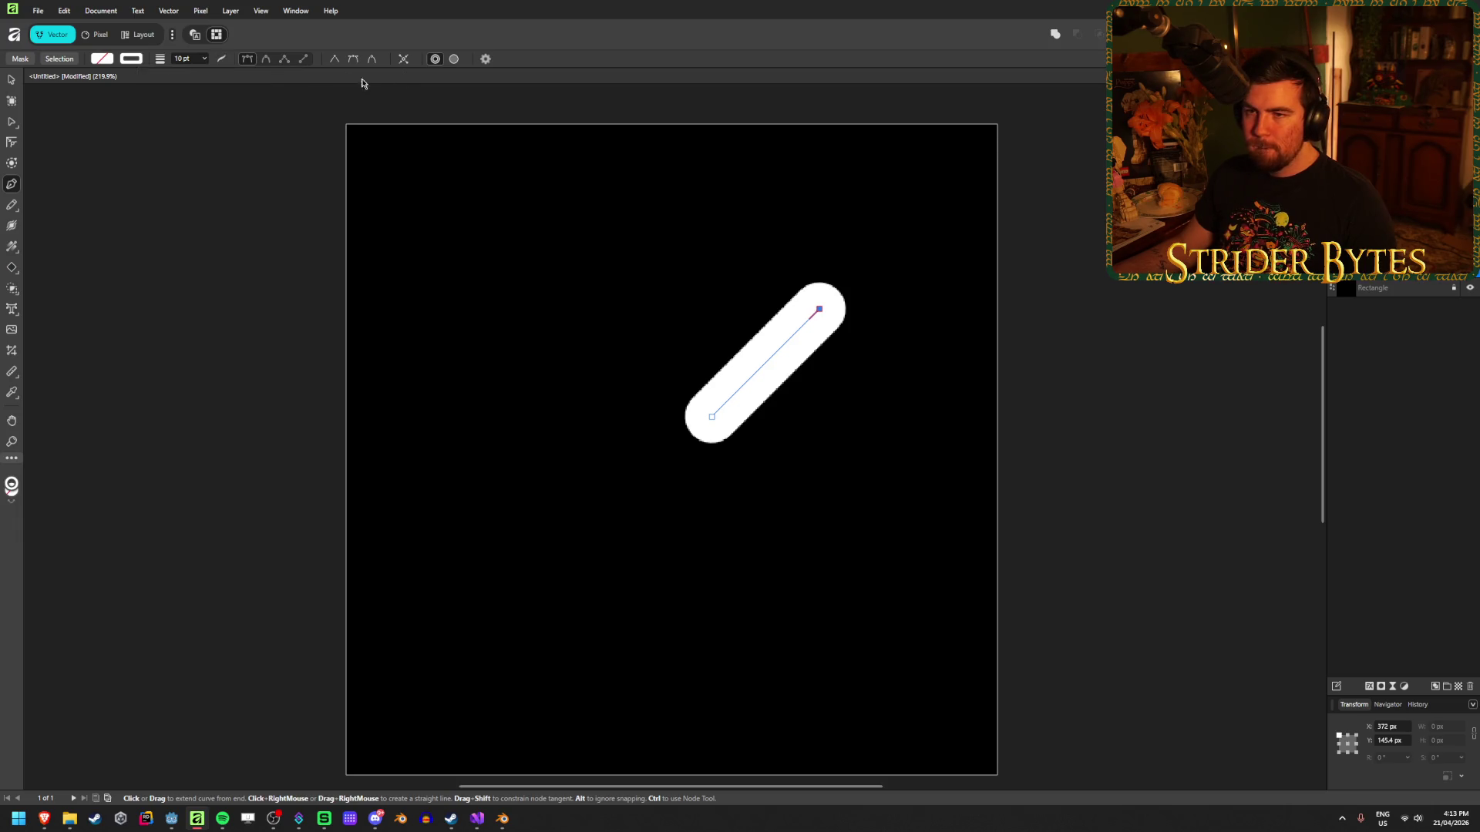
# Delete the diagonal stroke from the black canvas.
pyautogui.click(13, 81)
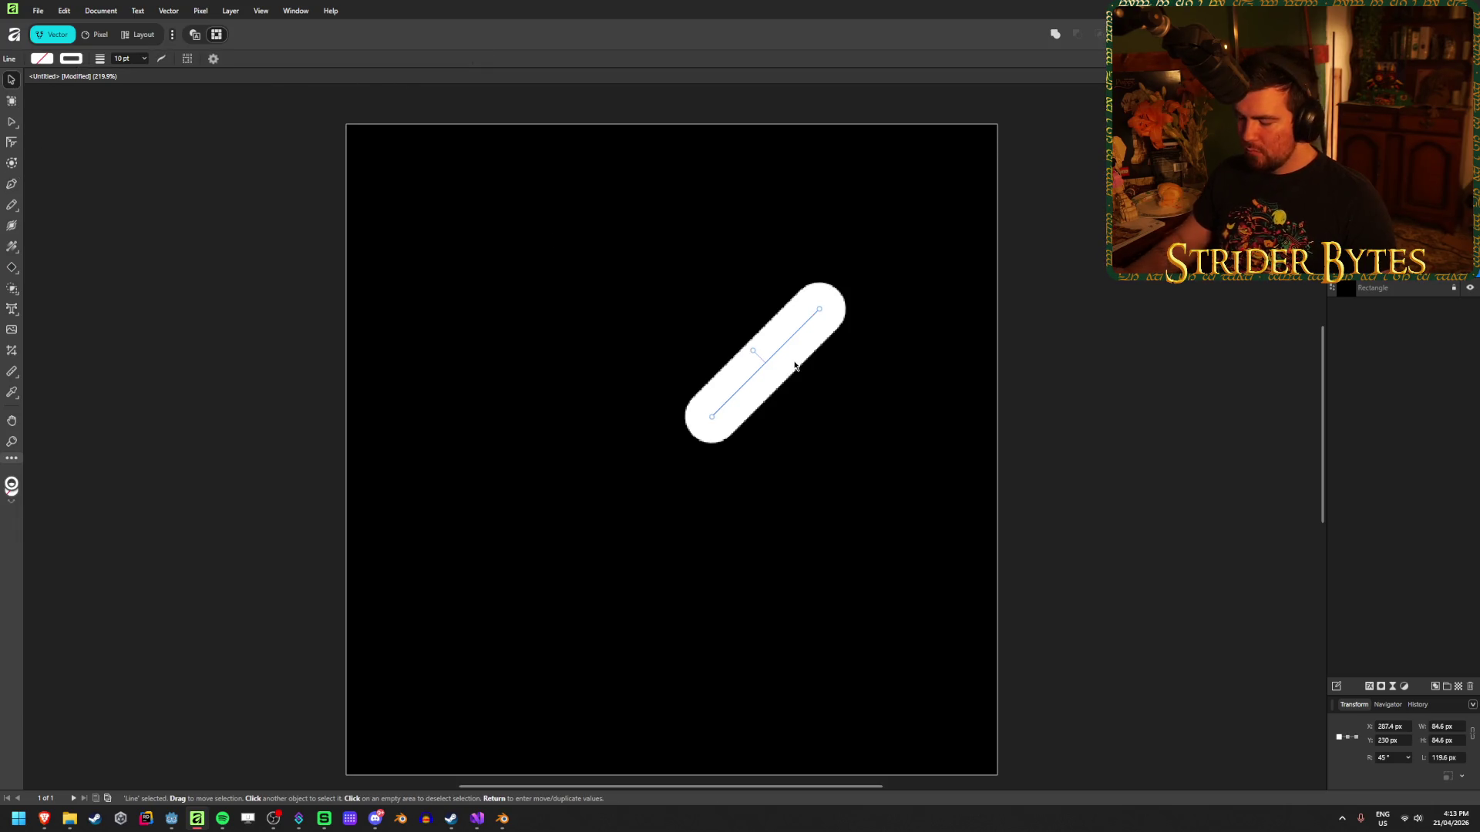
pyautogui.press('Delete')
pyautogui.click(48, 221)
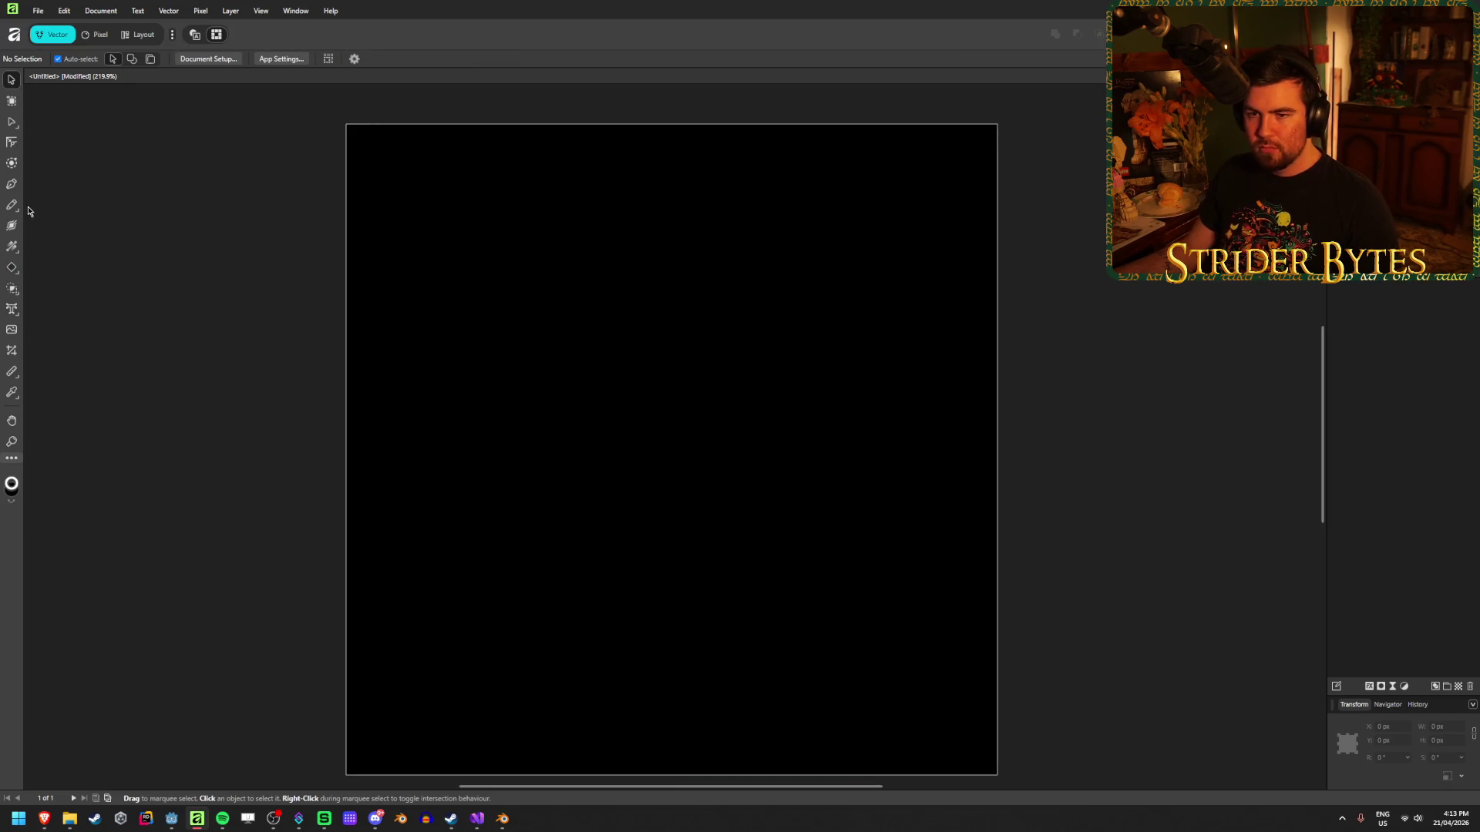
# Draw a tall rounded rectangle near the top of the canvas with the Rounded Rectangle Tool.
pyautogui.click(12, 269)
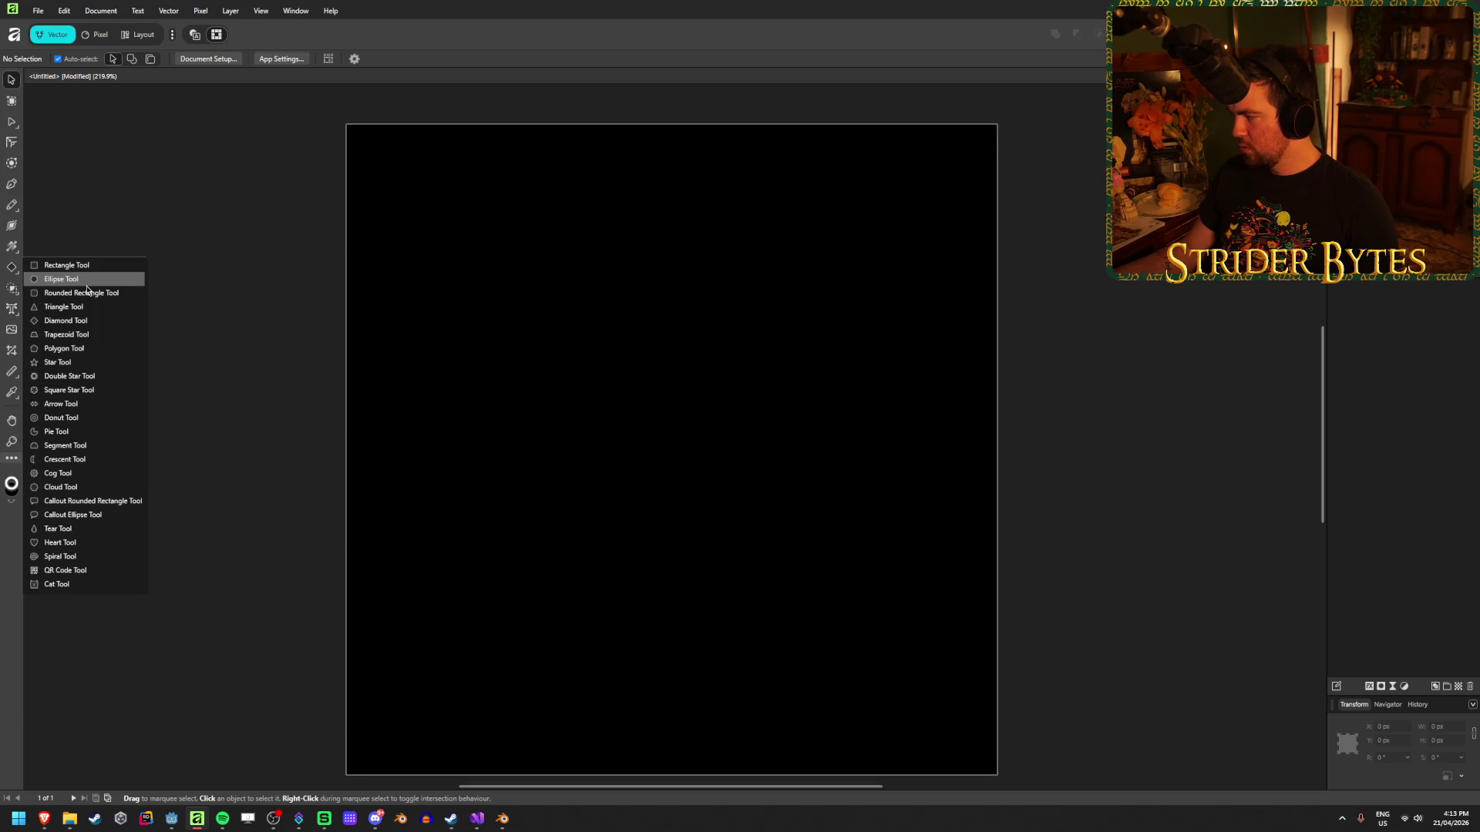
pyautogui.click(83, 293)
pyautogui.moveTo(669, 215)
pyautogui.mouseDown()
pyautogui.moveTo(709, 316)
pyautogui.moveTo(708, 426)
pyautogui.moveTo(723, 436)
pyautogui.mouseUp()
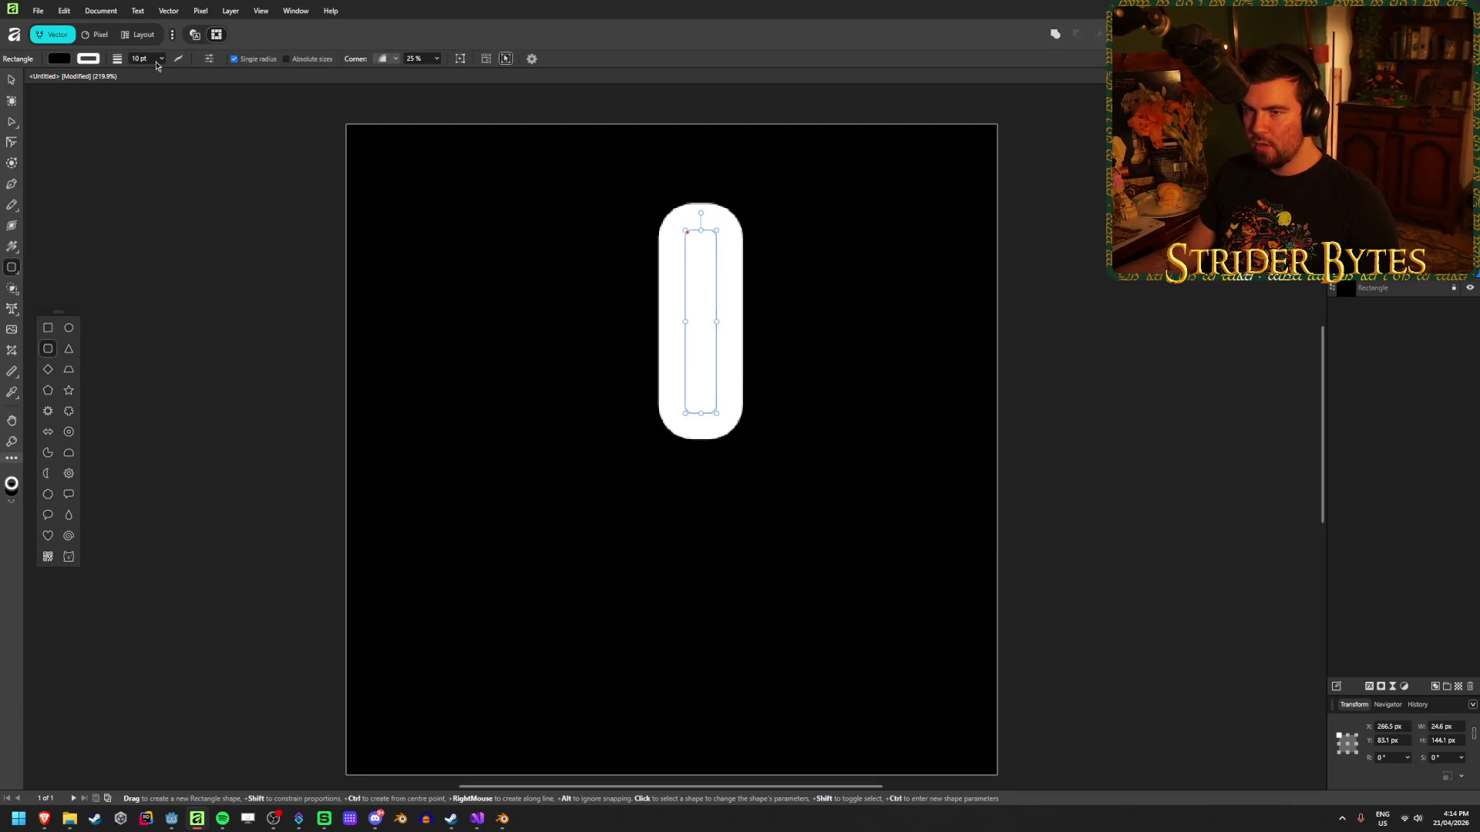
# Set the bar's stroke width to 0 pt and its fill Lightness to 100 (white).
pyautogui.write('2')
pyautogui.press('Return')
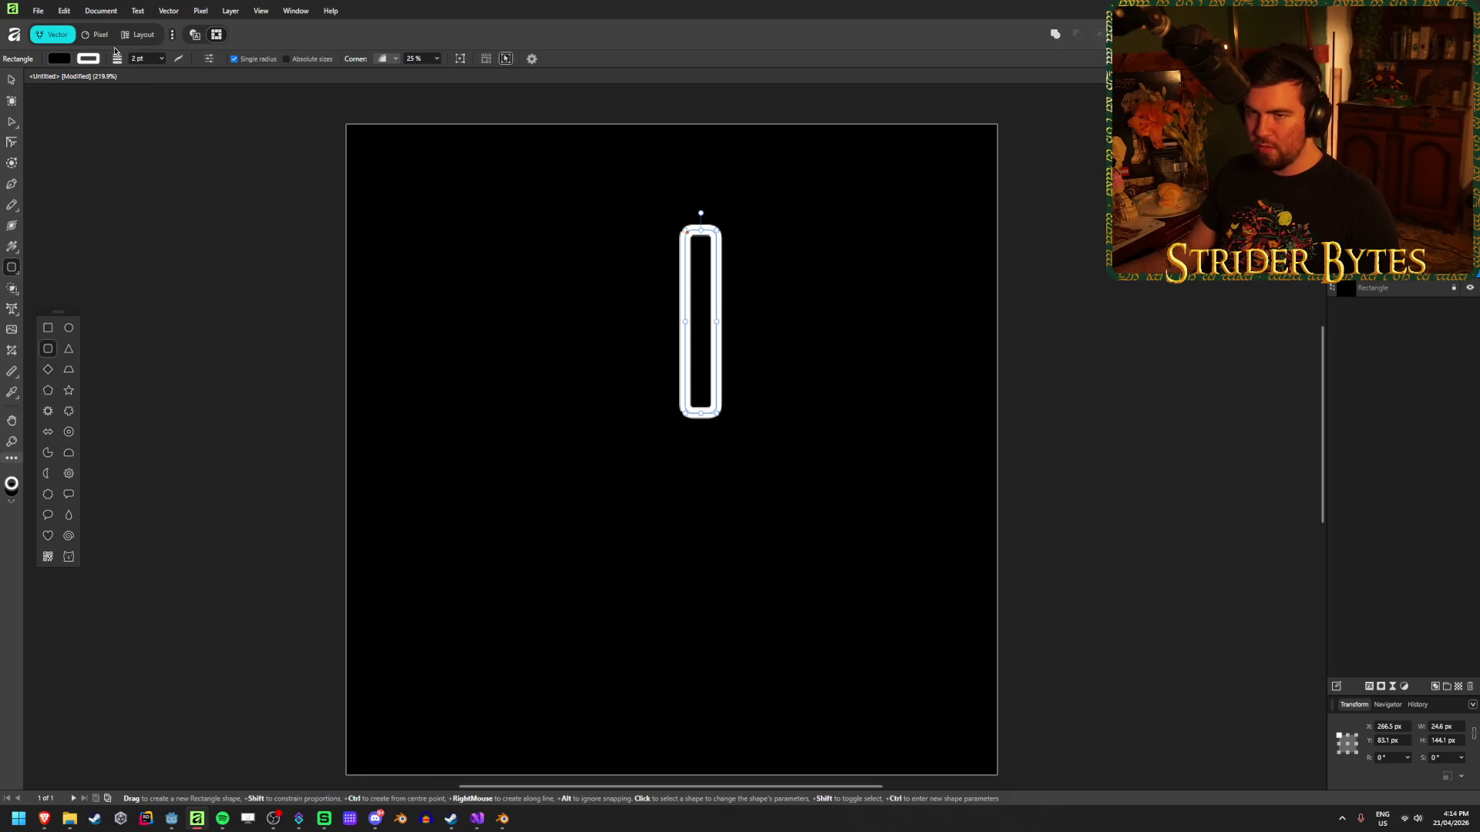
pyautogui.click(139, 58)
pyautogui.write('0')
pyautogui.press('Return')
pyautogui.click(58, 58)
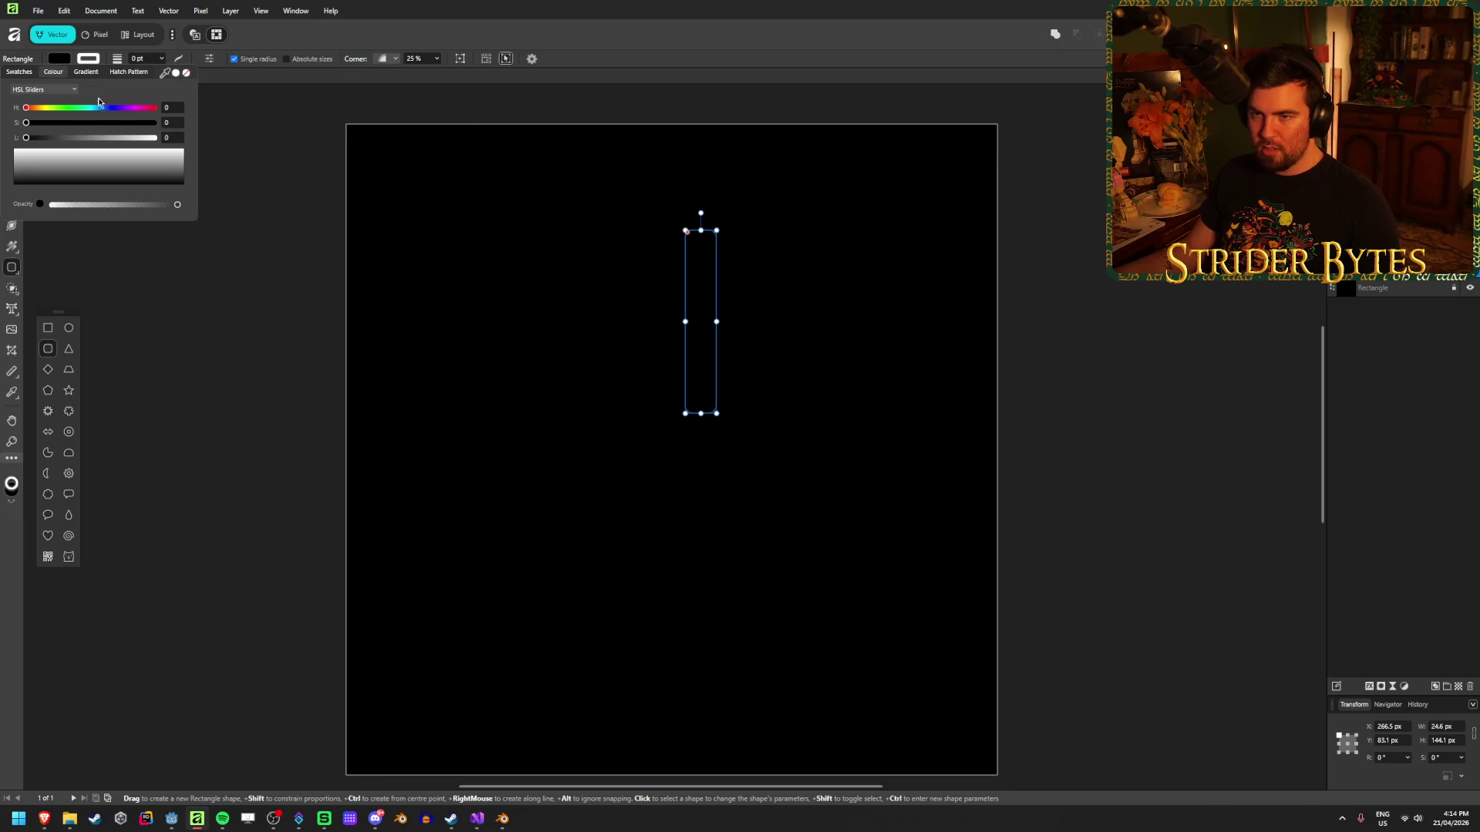
pyautogui.moveTo(25, 138); pyautogui.dragTo(247, 136)
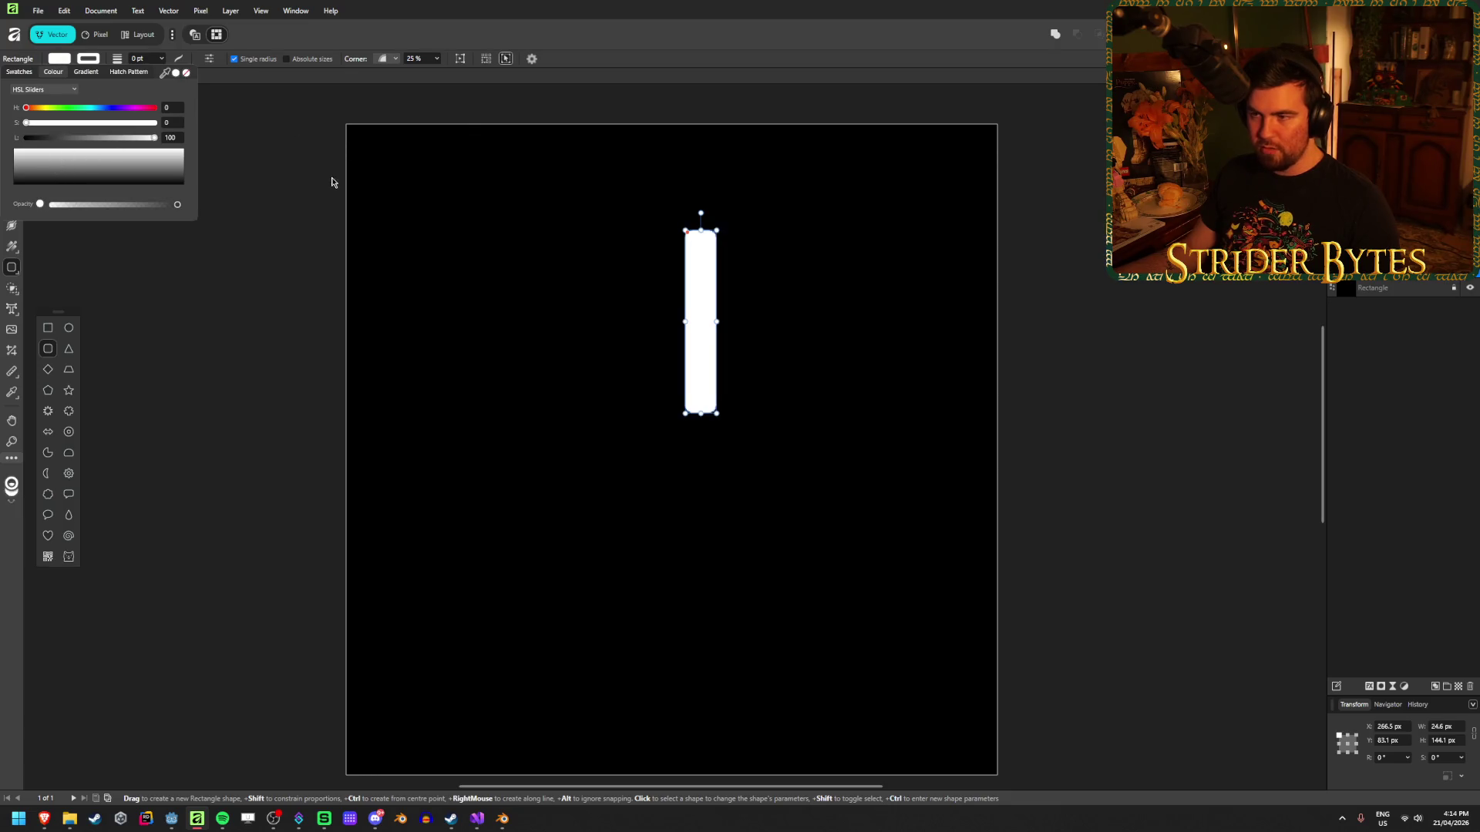
pyautogui.click(69, 348)
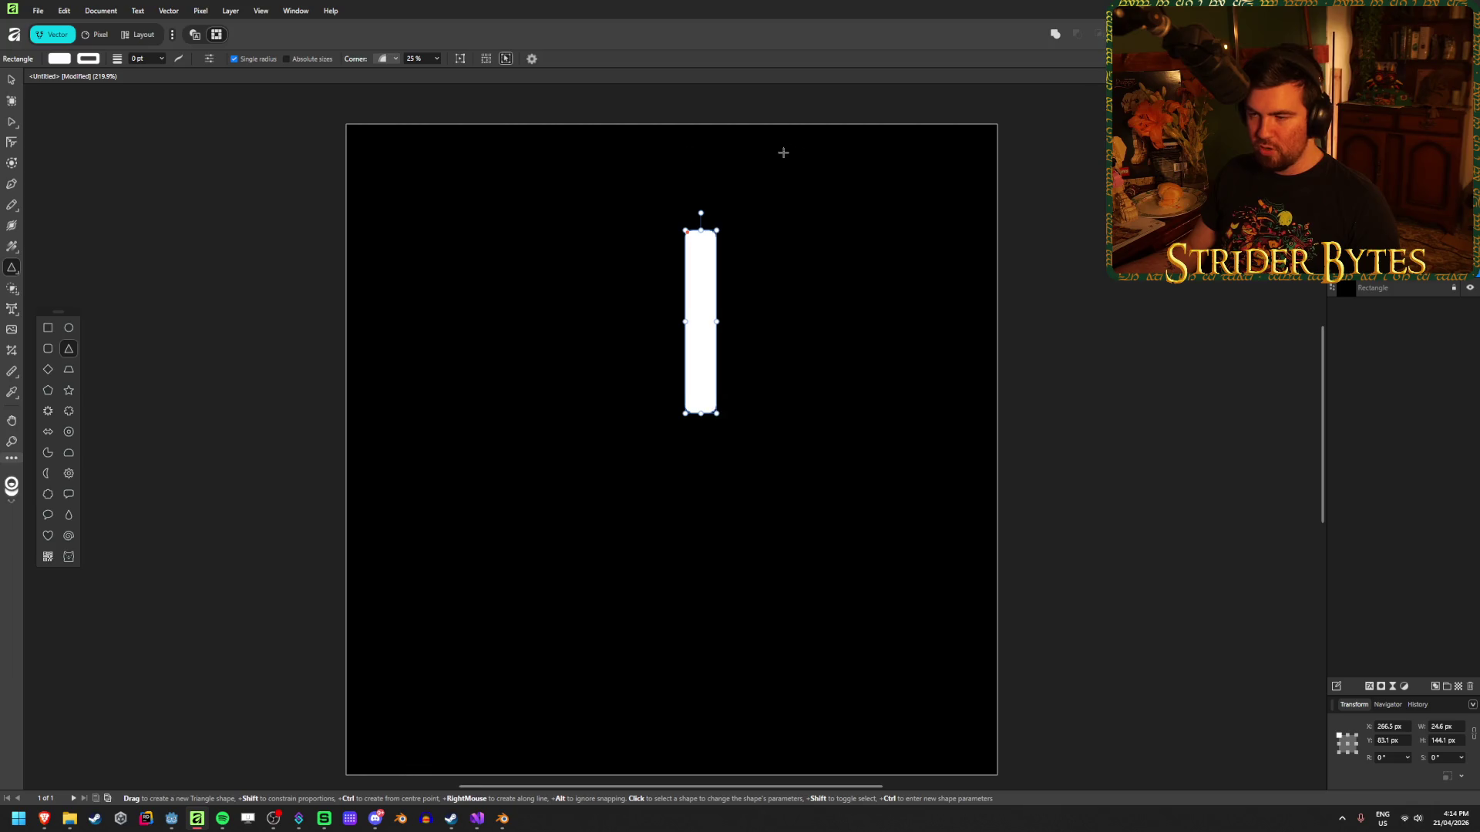
# Draw a white triangle above the top end of the bar.
pyautogui.scroll(4, 717, 224)
pyautogui.scroll(1, 716, 224)
pyautogui.moveTo(554, 356)
pyautogui.mouseDown()
pyautogui.moveTo(674, 271)
pyautogui.moveTo(673, 228)
pyautogui.moveTo(673, 296)
pyautogui.moveTo(672, 274)
pyautogui.mouseUp()
pyautogui.click(12, 79)
pyautogui.click(327, 330)
# Duplicate the triangle below the bar, rotate it 180°, and move it under the bar.
pyautogui.scroll(-5, 326, 330)
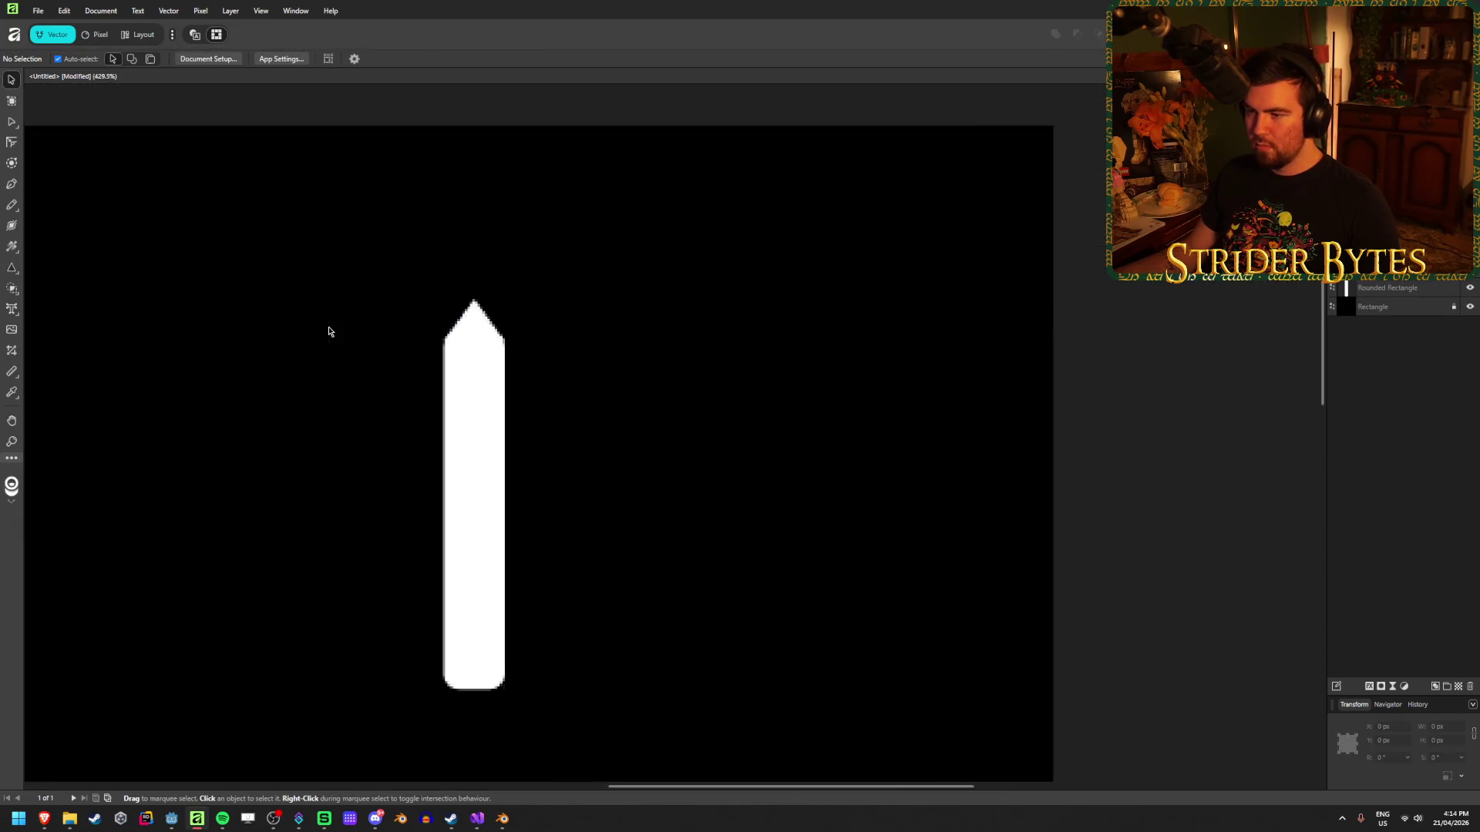
pyautogui.moveTo(404, 332)
pyautogui.mouseDown()
pyautogui.moveTo(404, 528)
pyautogui.moveTo(426, 614)
pyautogui.moveTo(397, 624)
pyautogui.mouseUp()
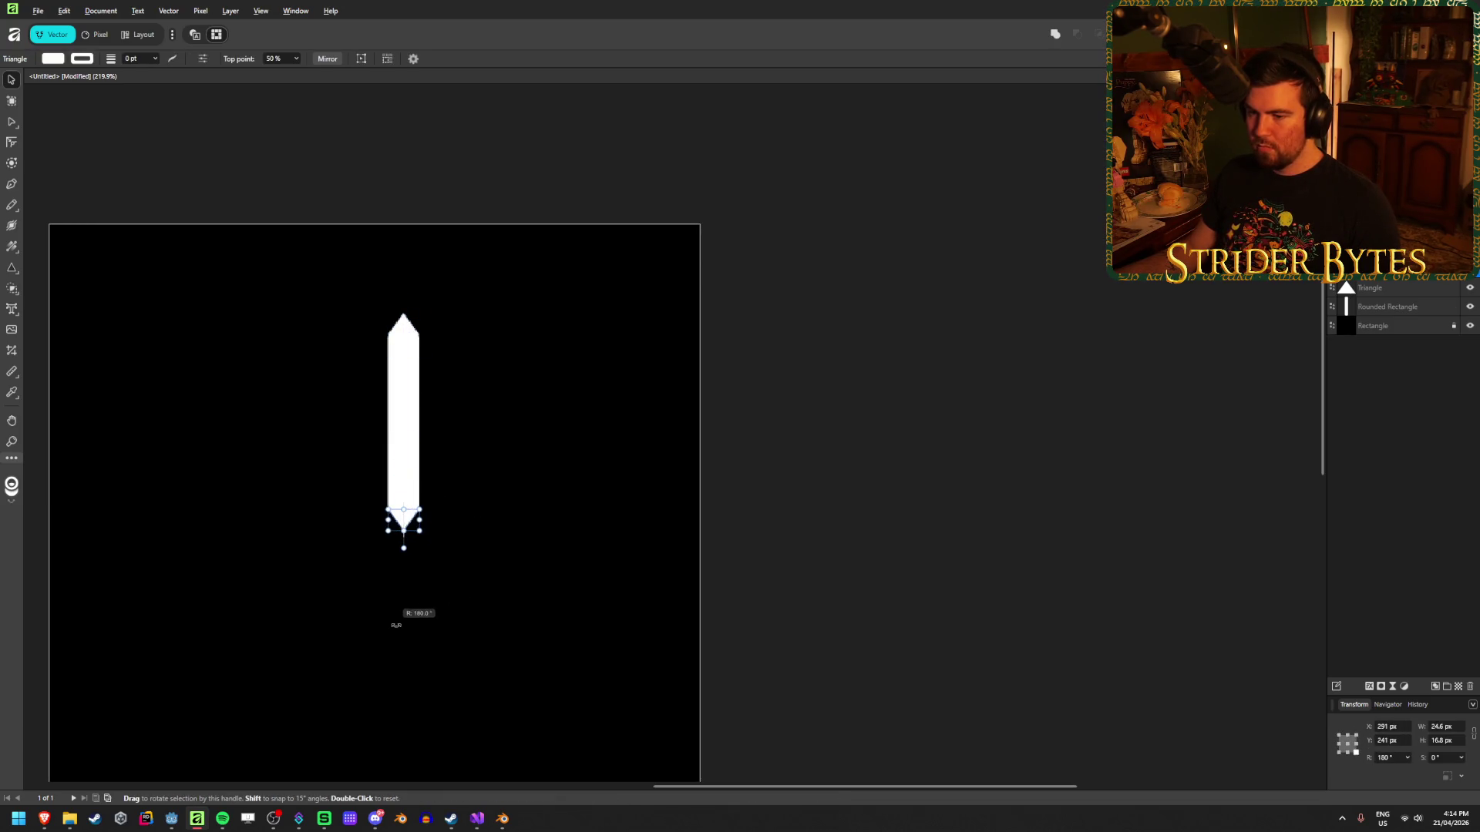
pyautogui.click(488, 529)
pyautogui.hscroll(-2, 303, 539)
pyautogui.hscroll(-4, 416, 552)
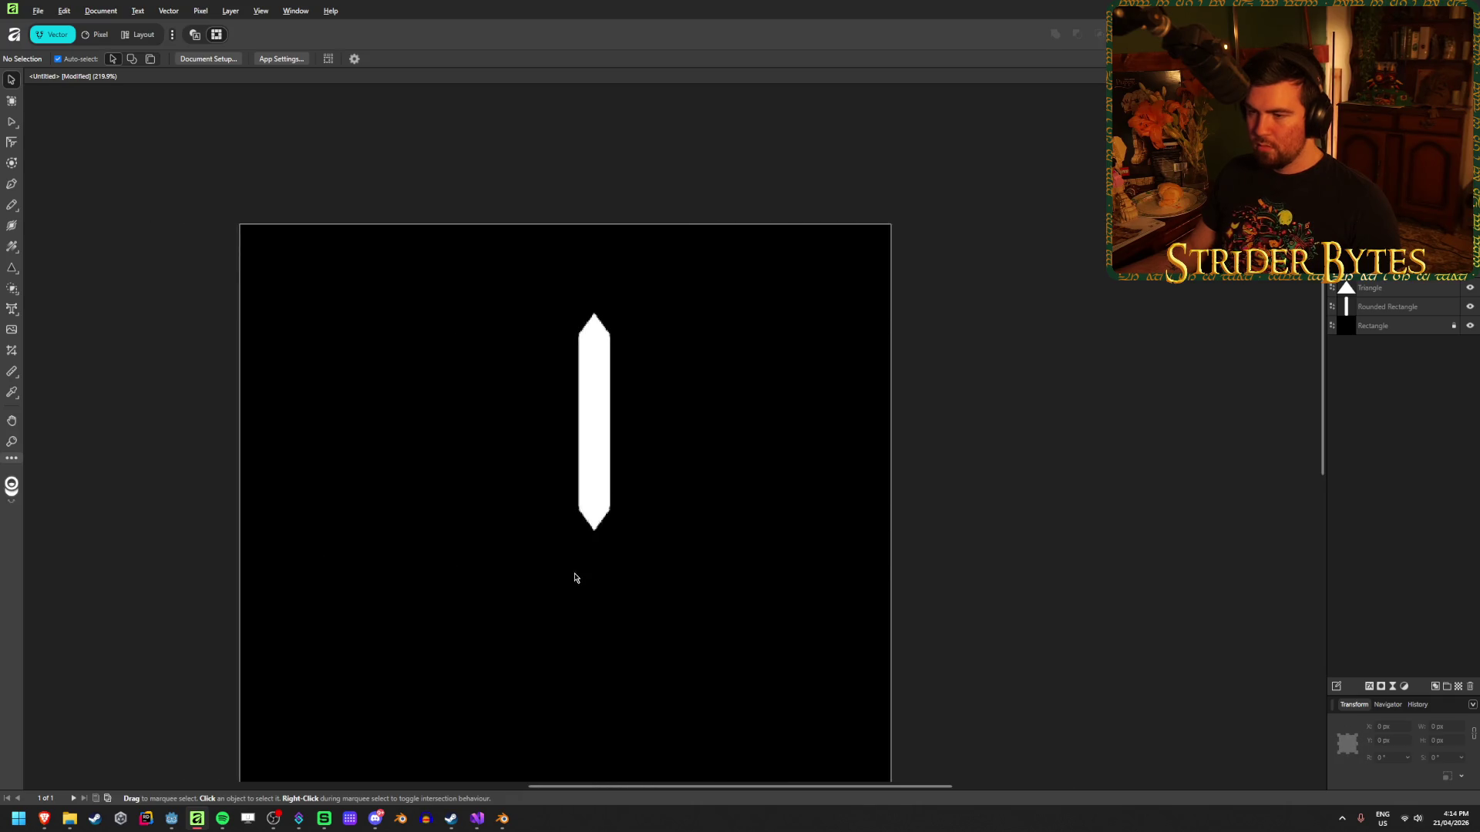
pyautogui.scroll(5, 575, 578)
pyautogui.moveTo(666, 325); pyautogui.dragTo(667, 342)
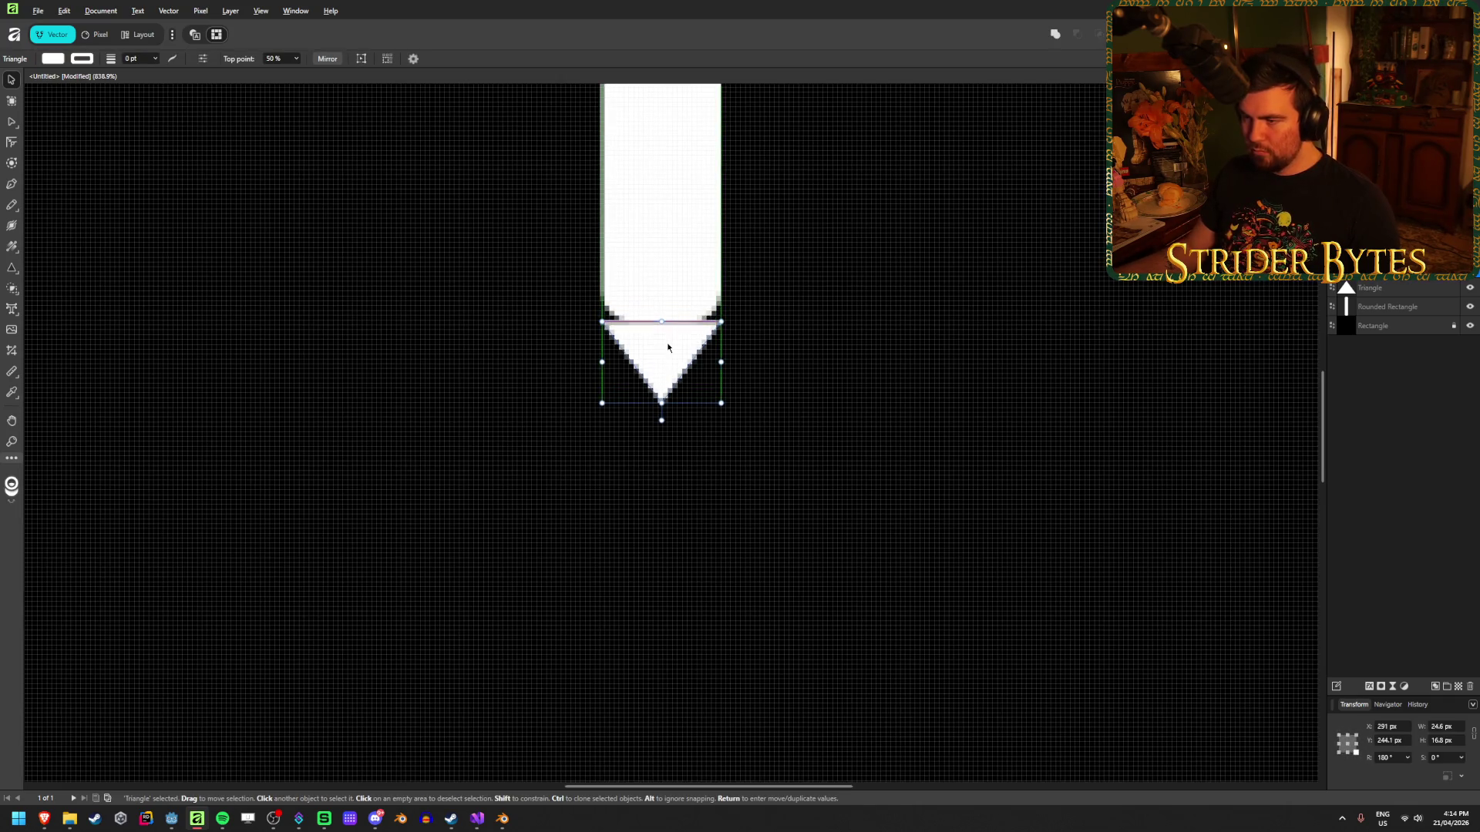
pyautogui.click(922, 301)
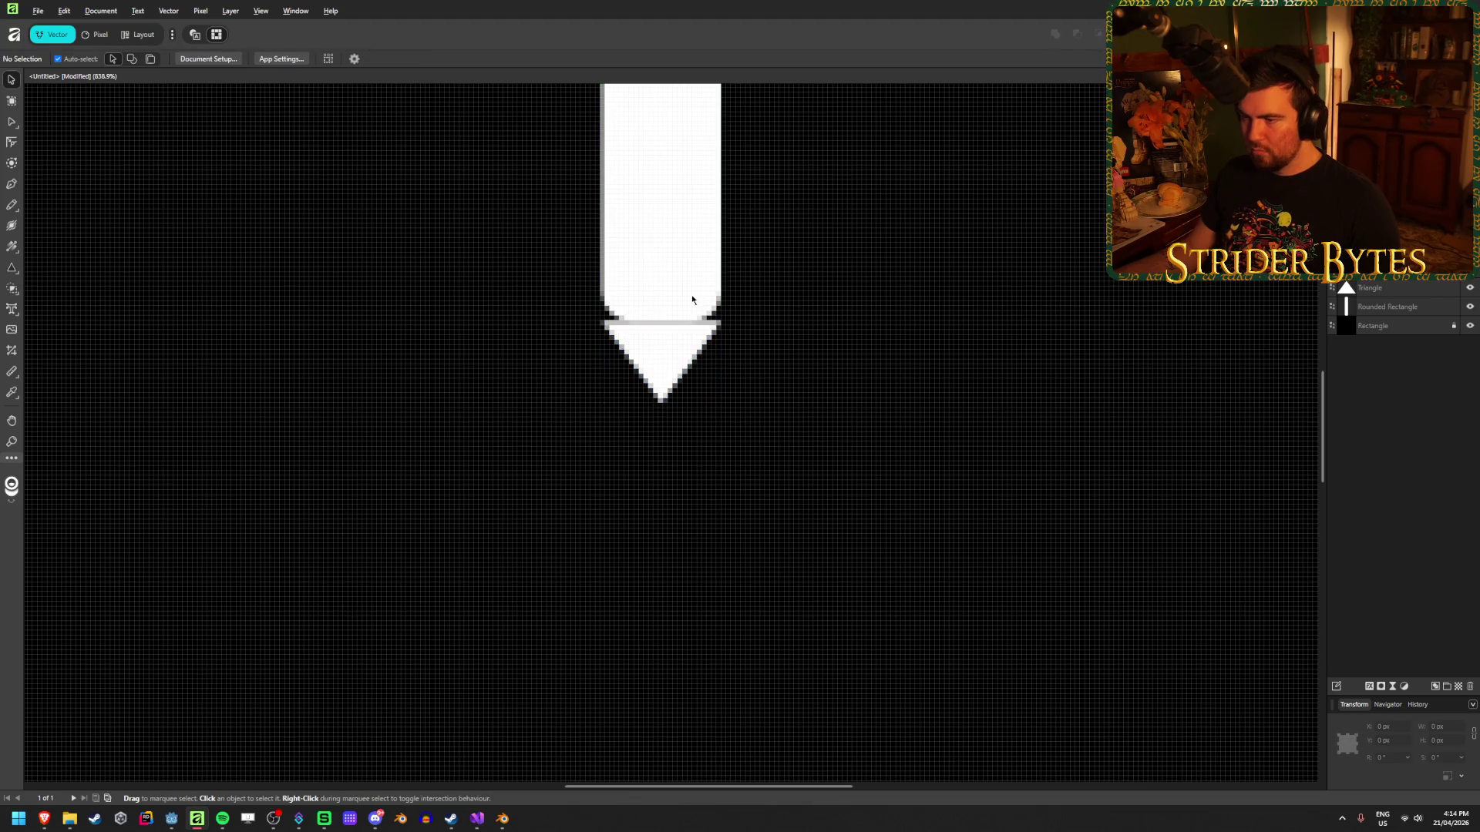
# Narrow and shorten the bottom triangle to match the bar's width.
pyautogui.scroll(4, 692, 299)
pyautogui.click(646, 420)
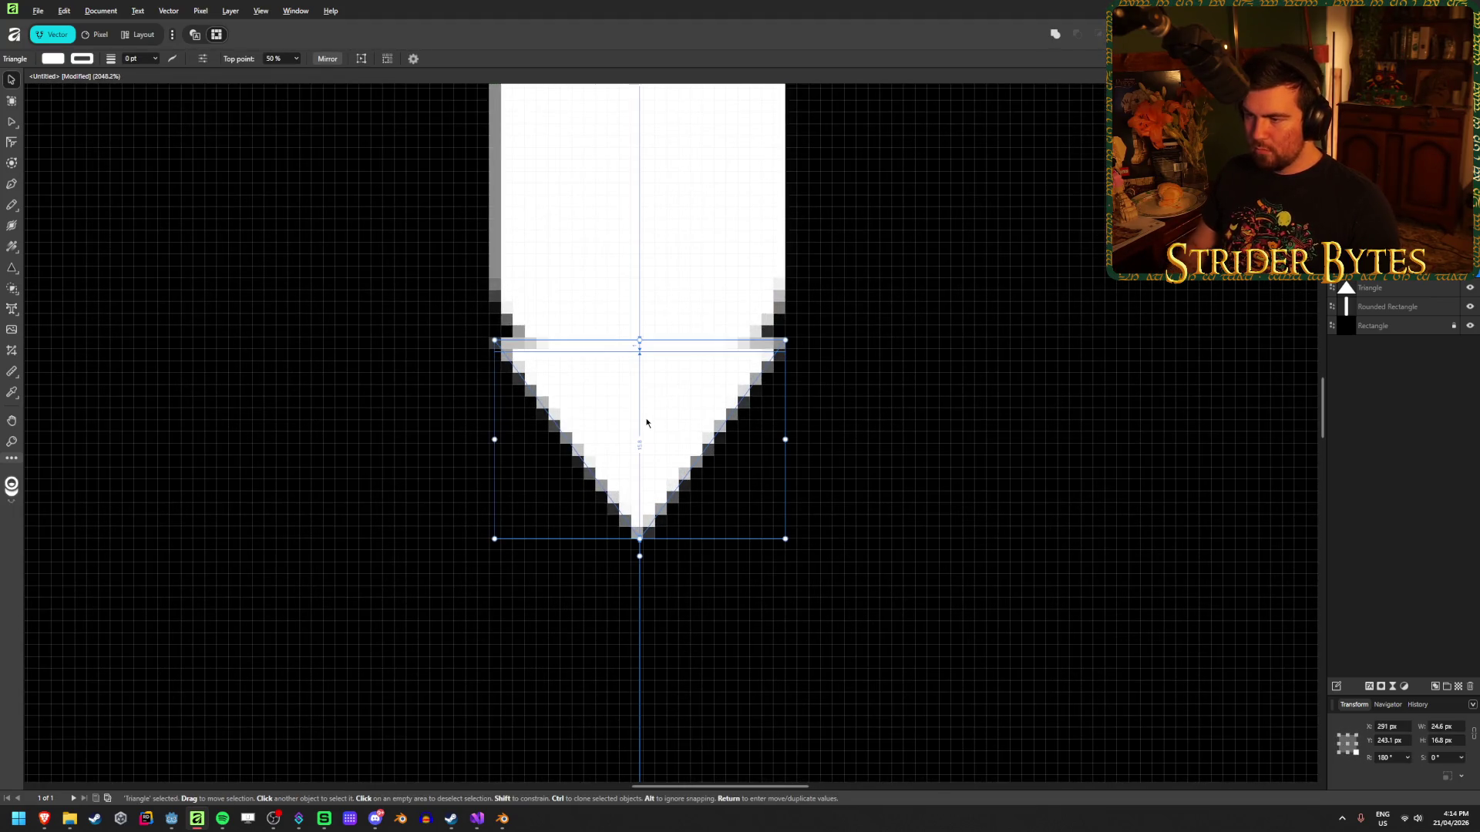
pyautogui.moveTo(492, 441); pyautogui.dragTo(517, 454)
pyautogui.moveTo(640, 539)
pyautogui.mouseDown()
pyautogui.moveTo(646, 412)
pyautogui.moveTo(652, 459)
pyautogui.mouseUp()
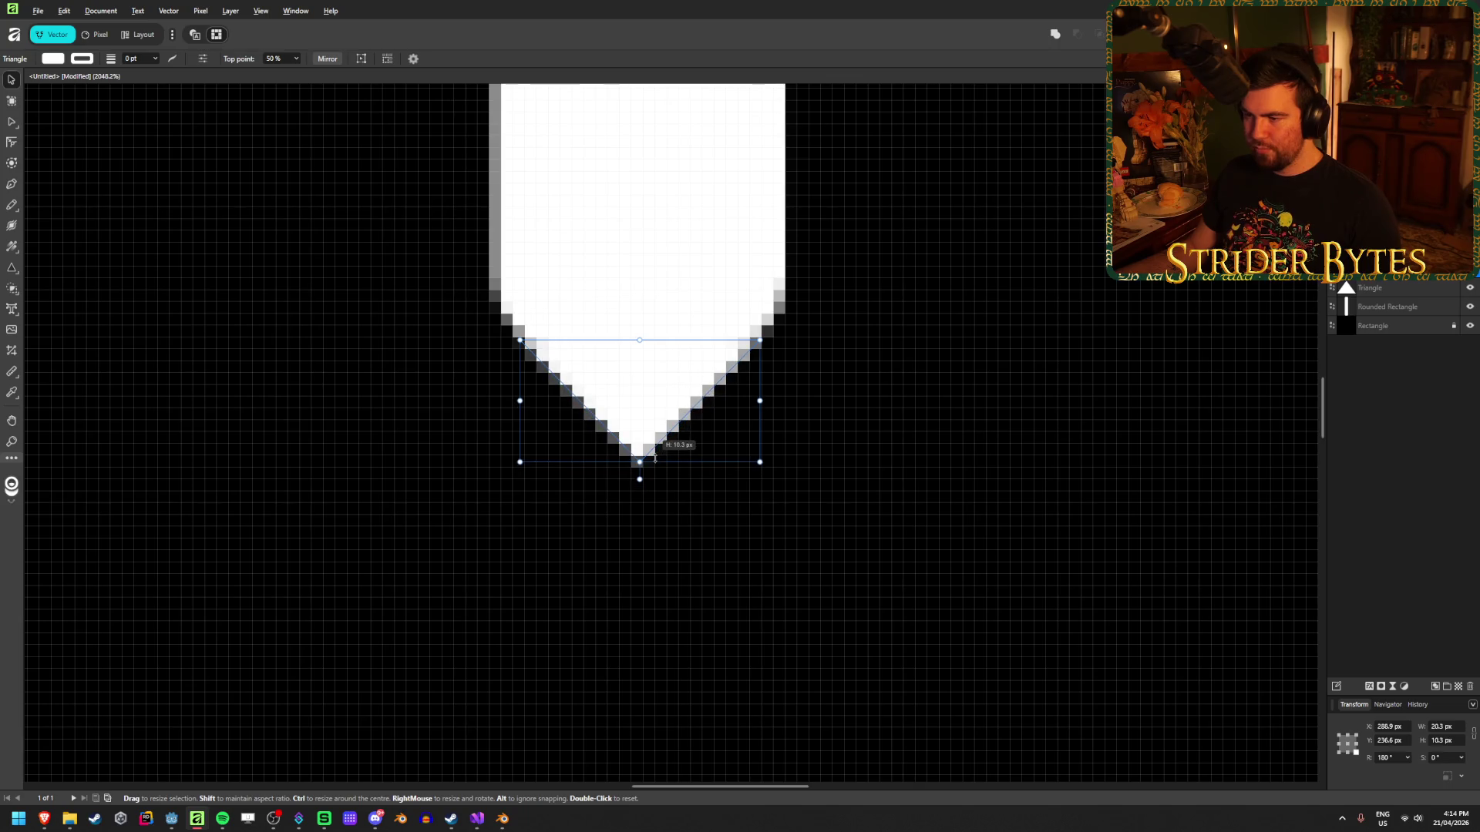
pyautogui.click(755, 491)
# Move the top triangle onto the bar's top, nudge it 1 px down, then narrow and shorten it.
pyautogui.scroll(-10, 549, 505)
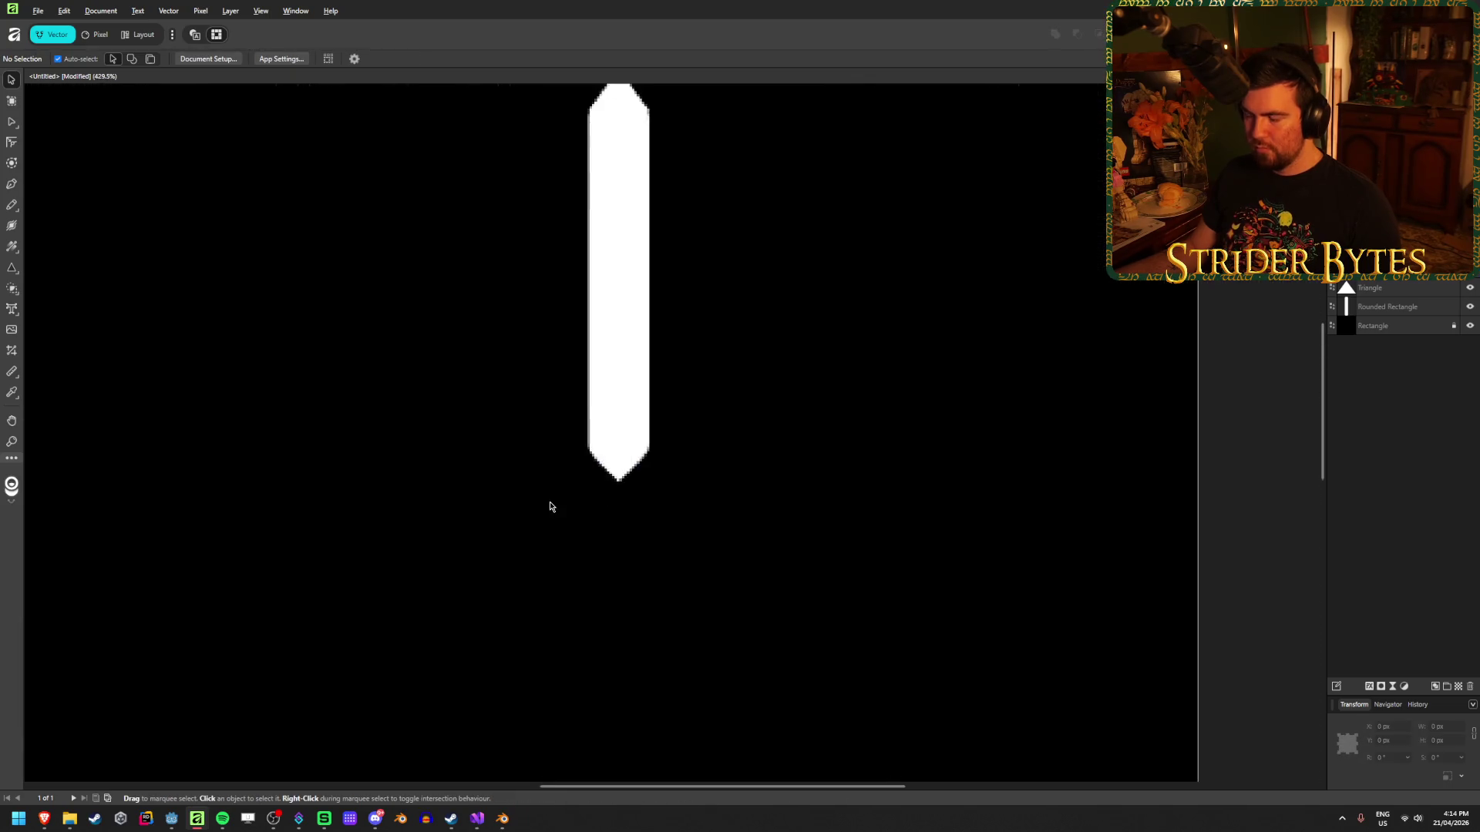
pyautogui.scroll(6, 588, 303)
pyautogui.scroll(4, 561, 409)
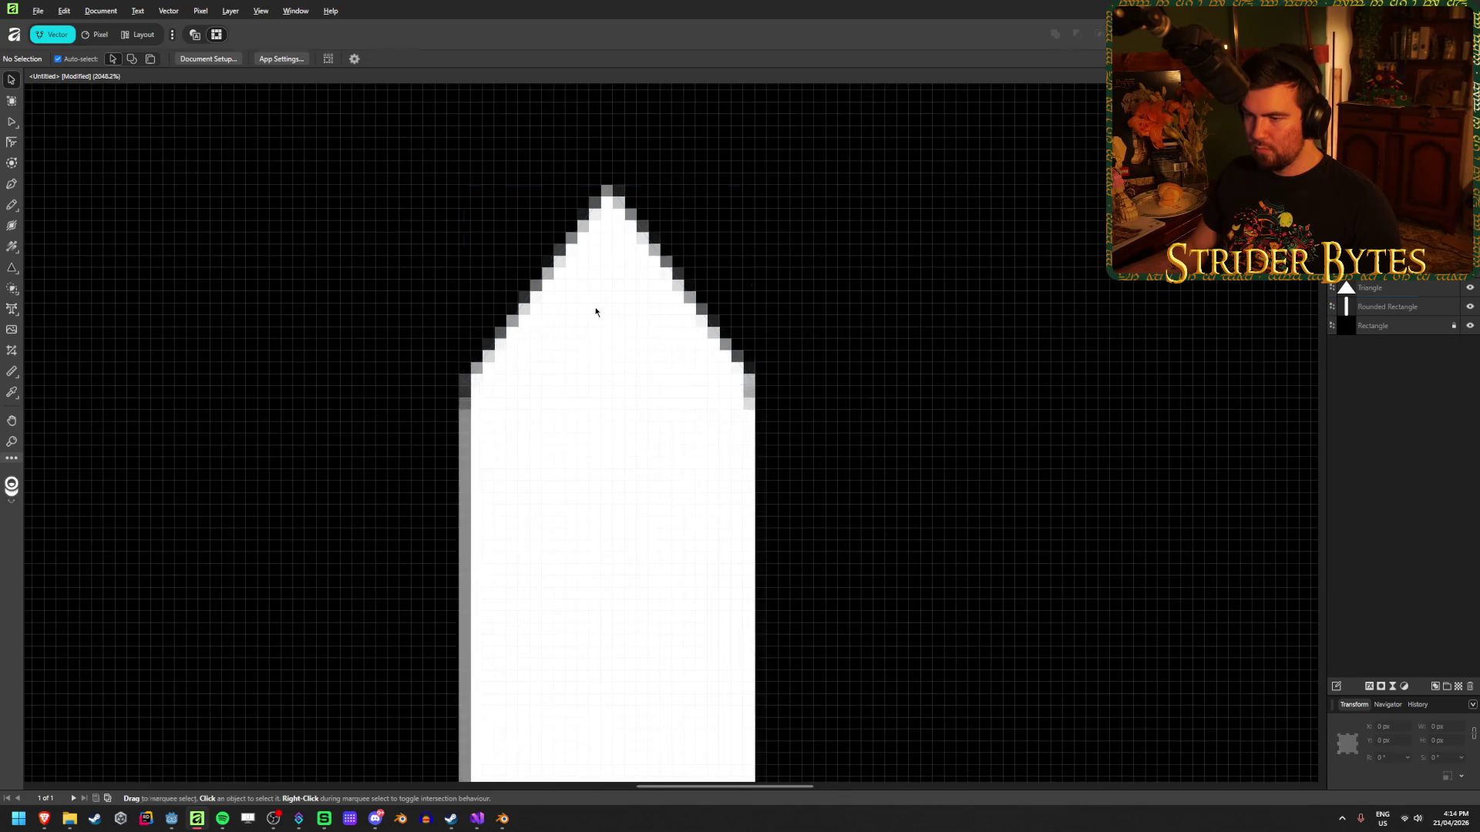
pyautogui.click(595, 309)
pyautogui.moveTo(604, 312)
pyautogui.mouseDown()
pyautogui.moveTo(604, 267)
pyautogui.moveTo(604, 285)
pyautogui.mouseUp()
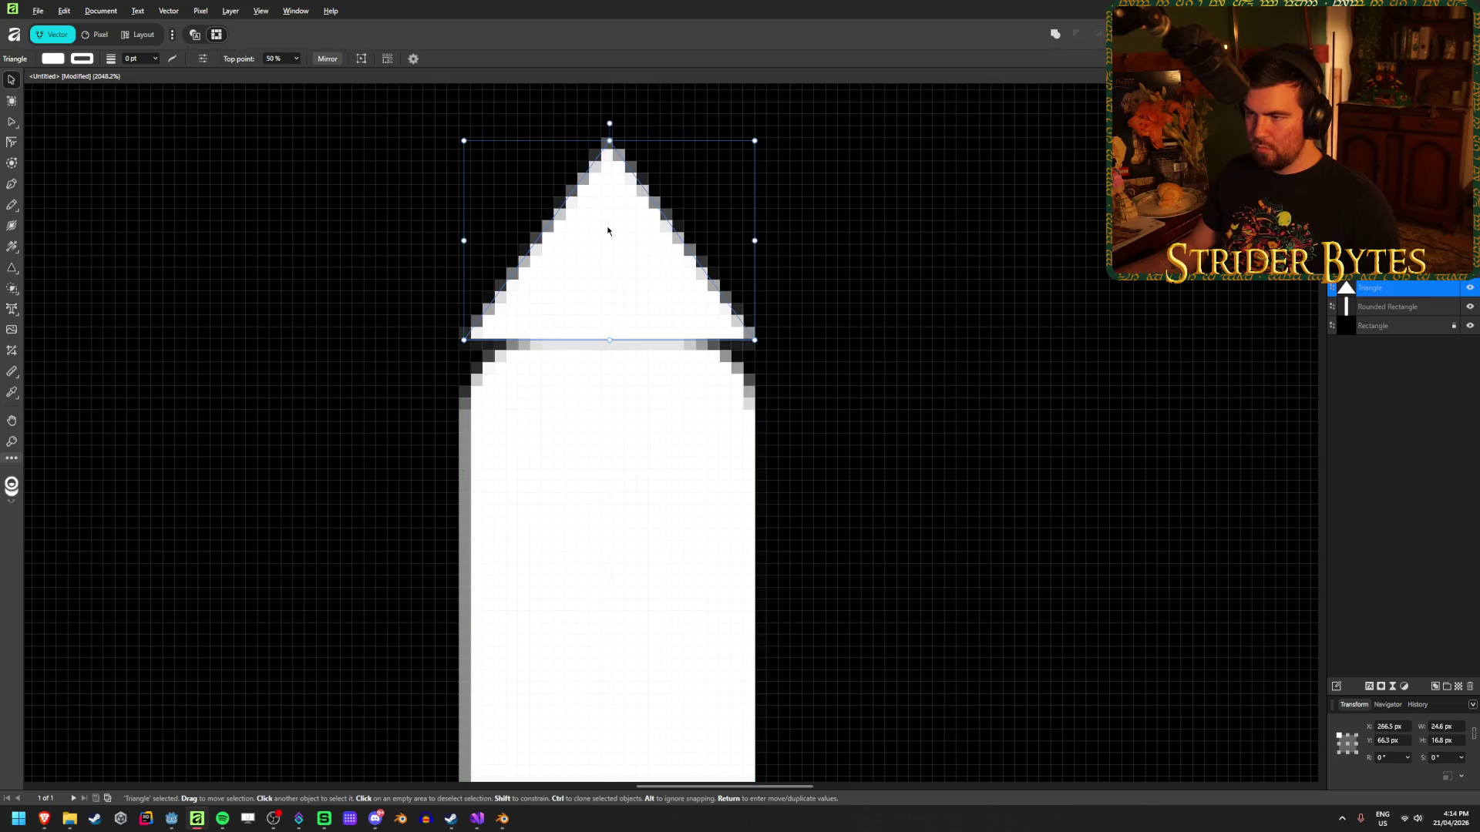
pyautogui.press('Down')
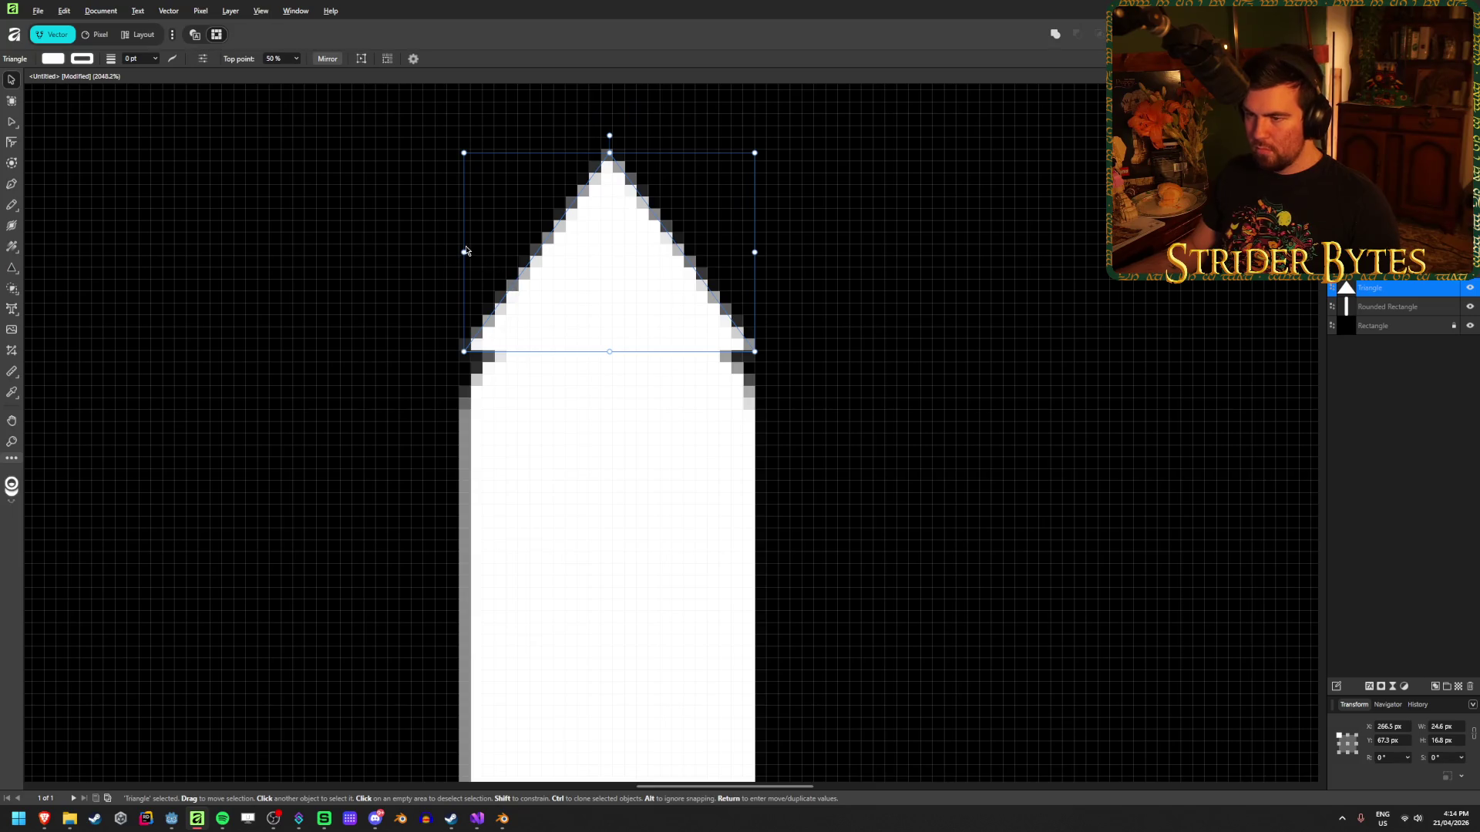
pyautogui.moveTo(463, 252); pyautogui.dragTo(489, 253)
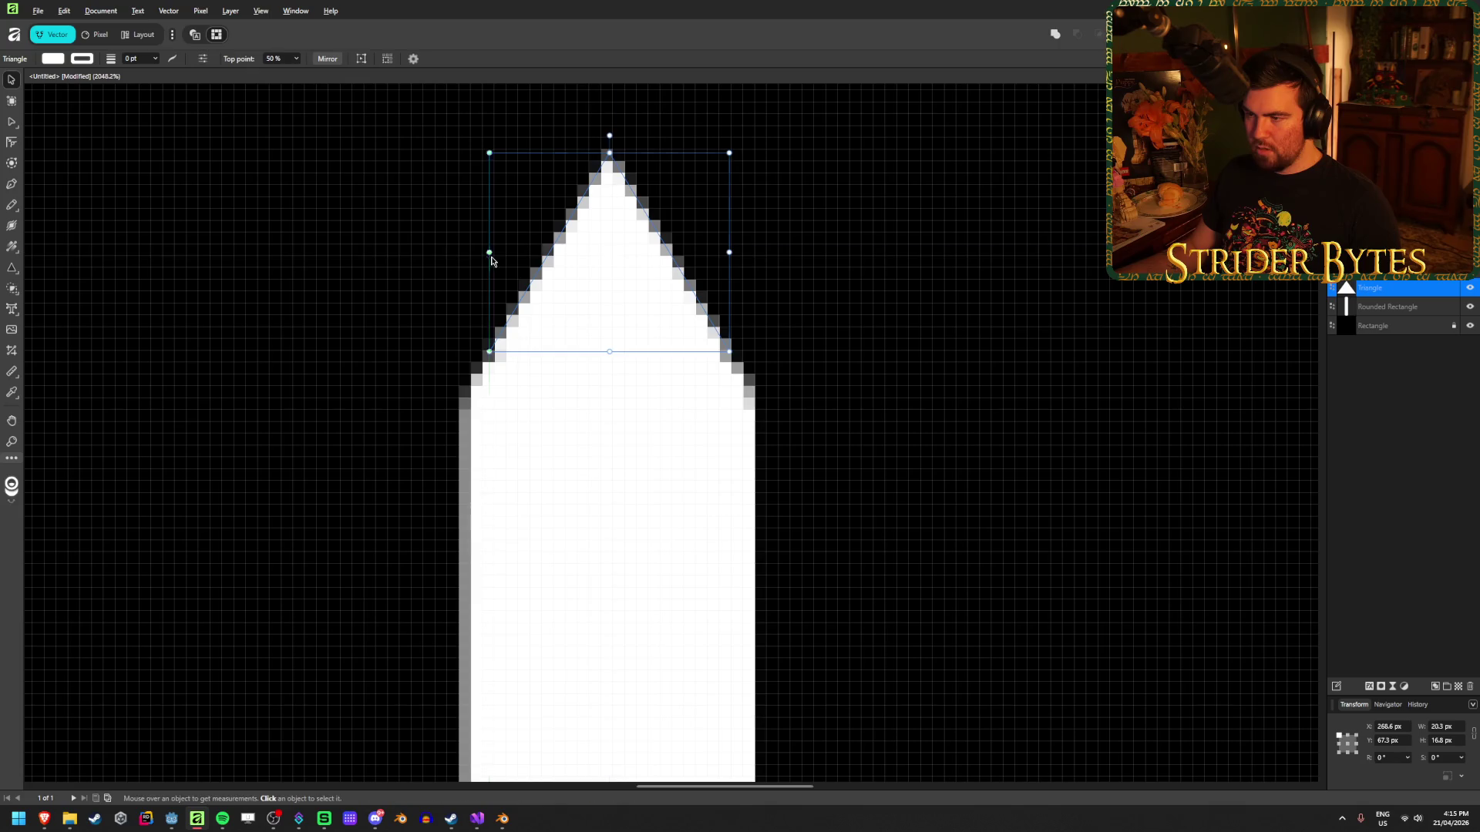
pyautogui.moveTo(609, 152); pyautogui.dragTo(610, 232)
pyautogui.click(935, 256)
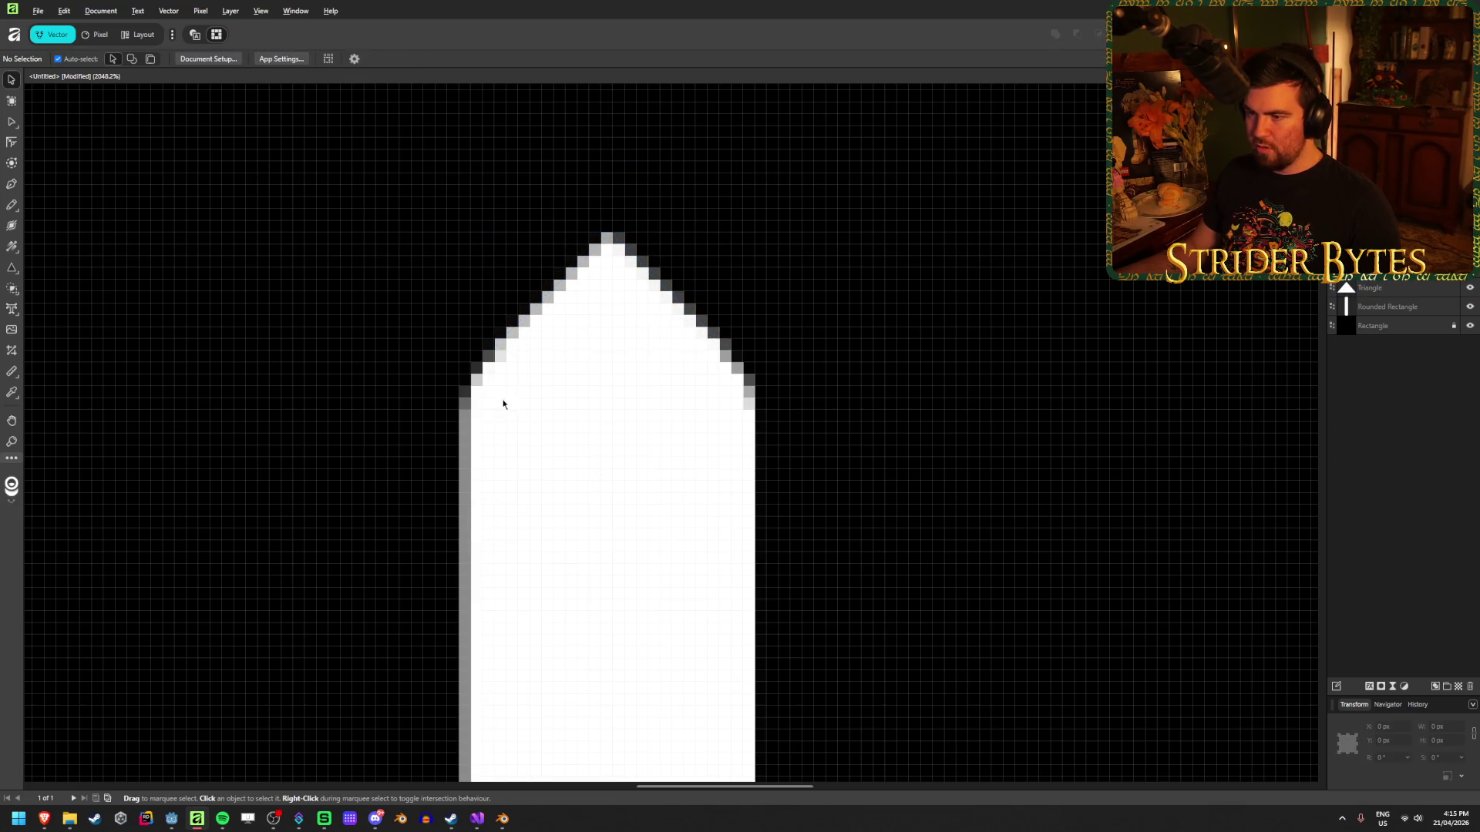
pyautogui.scroll(-10, 502, 404)
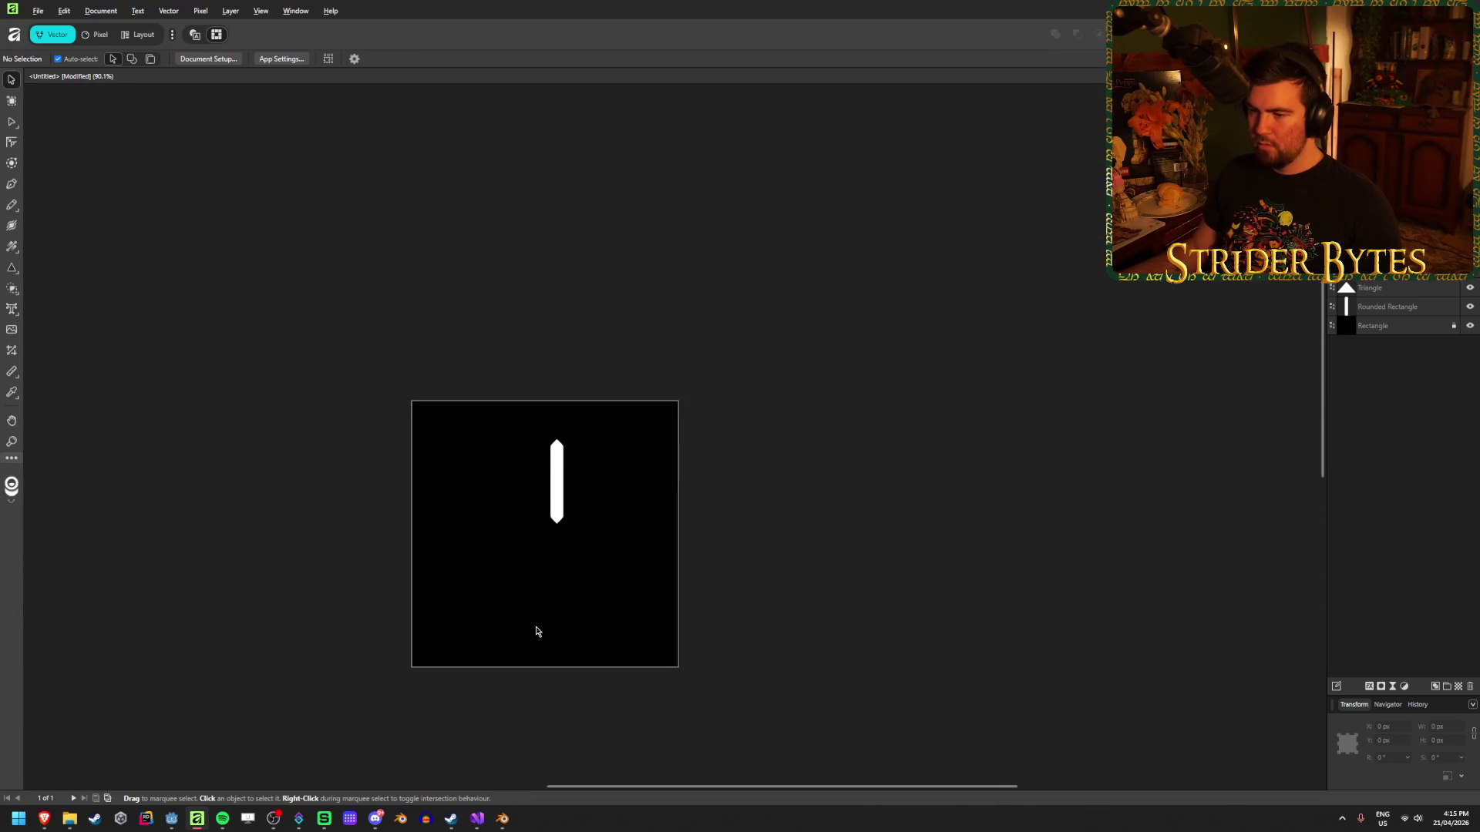
pyautogui.scroll(4, 512, 611)
# Merge the bar and both triangle tips with Merge Selected.
pyautogui.hotkey('ctrl', 'a')
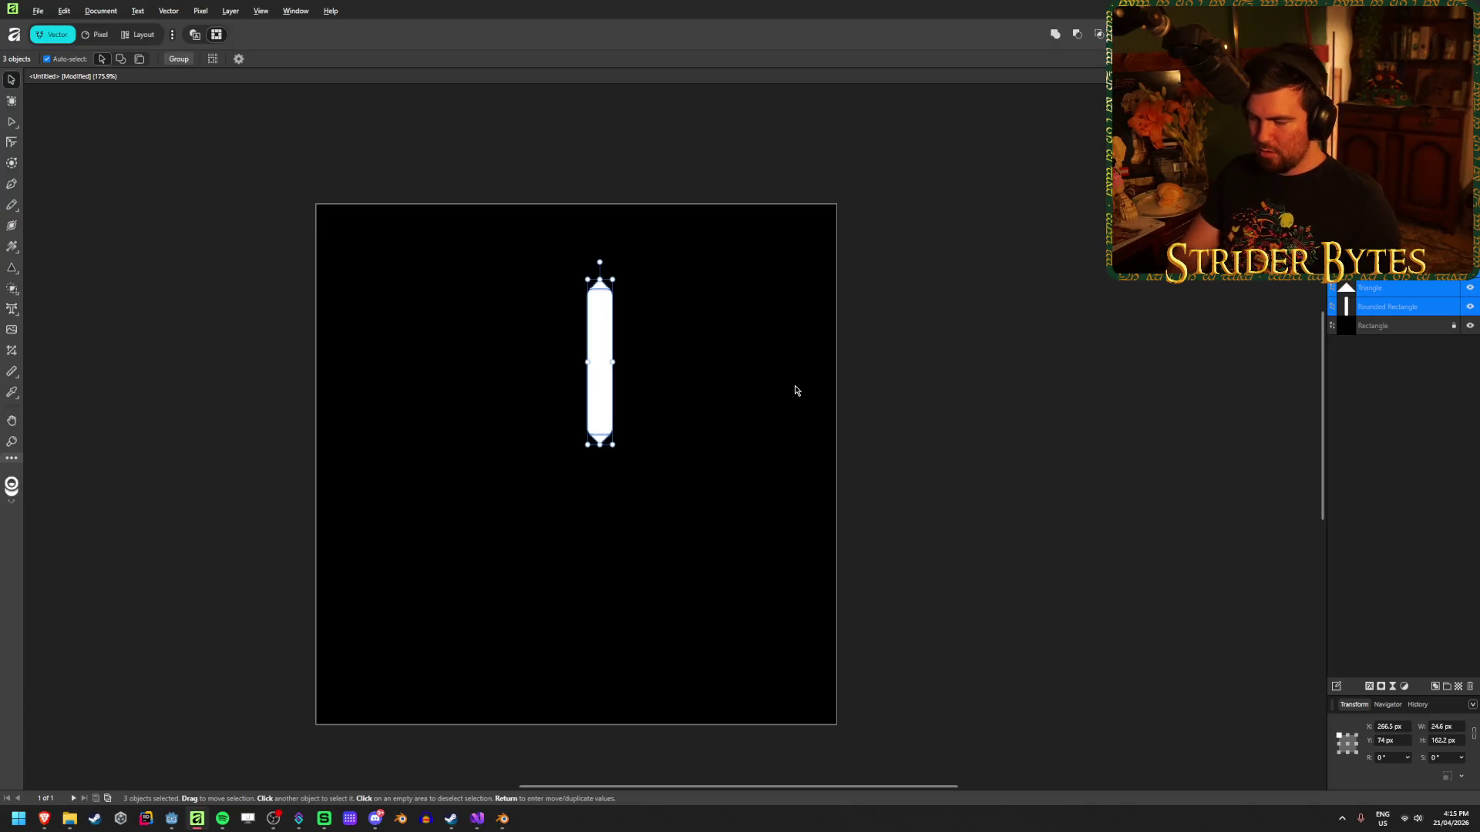
pyautogui.rightClick(1405, 312)
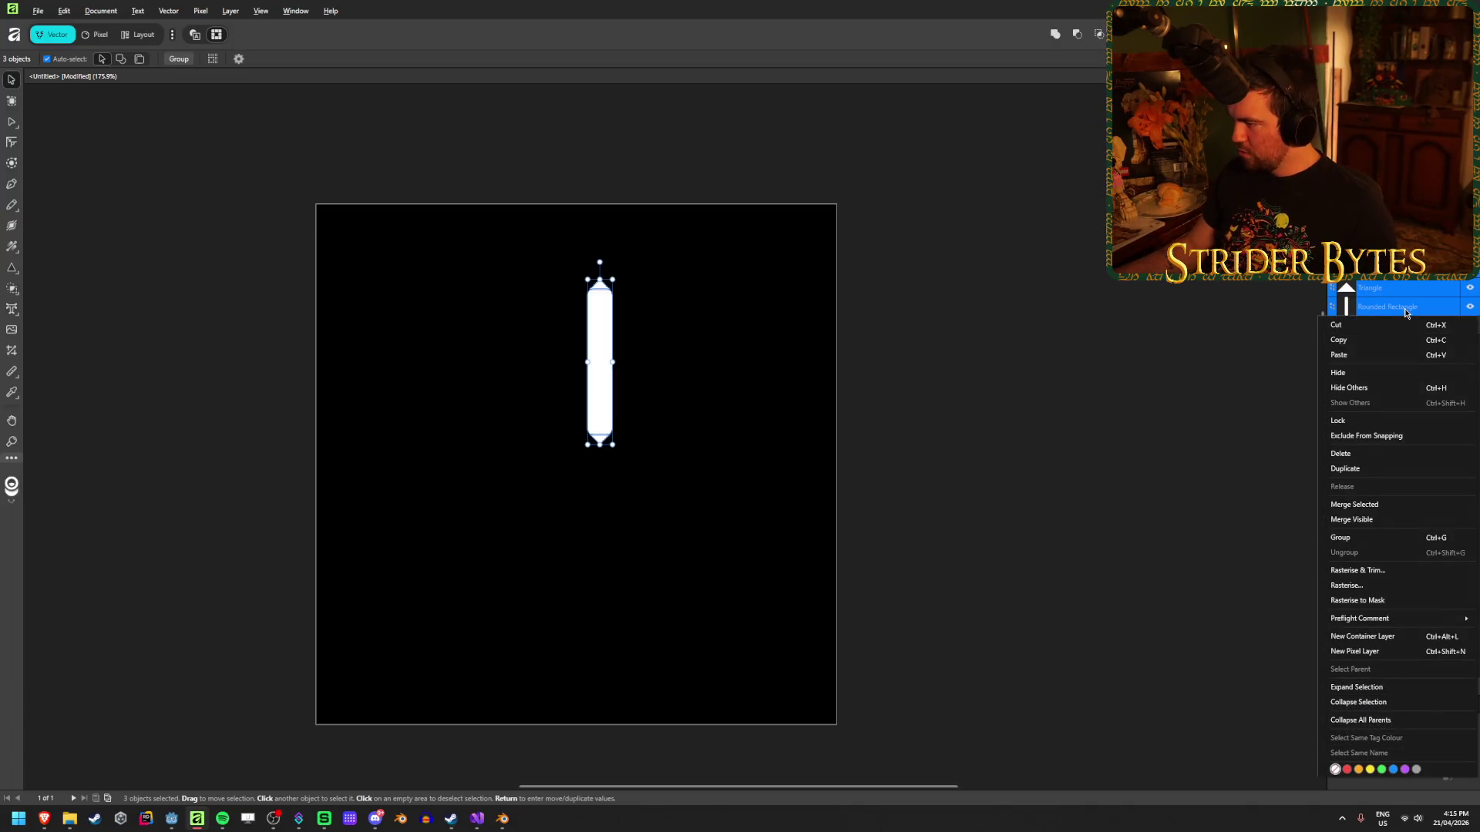
pyautogui.click(1355, 504)
pyautogui.scroll(6, 607, 373)
pyautogui.click(607, 372)
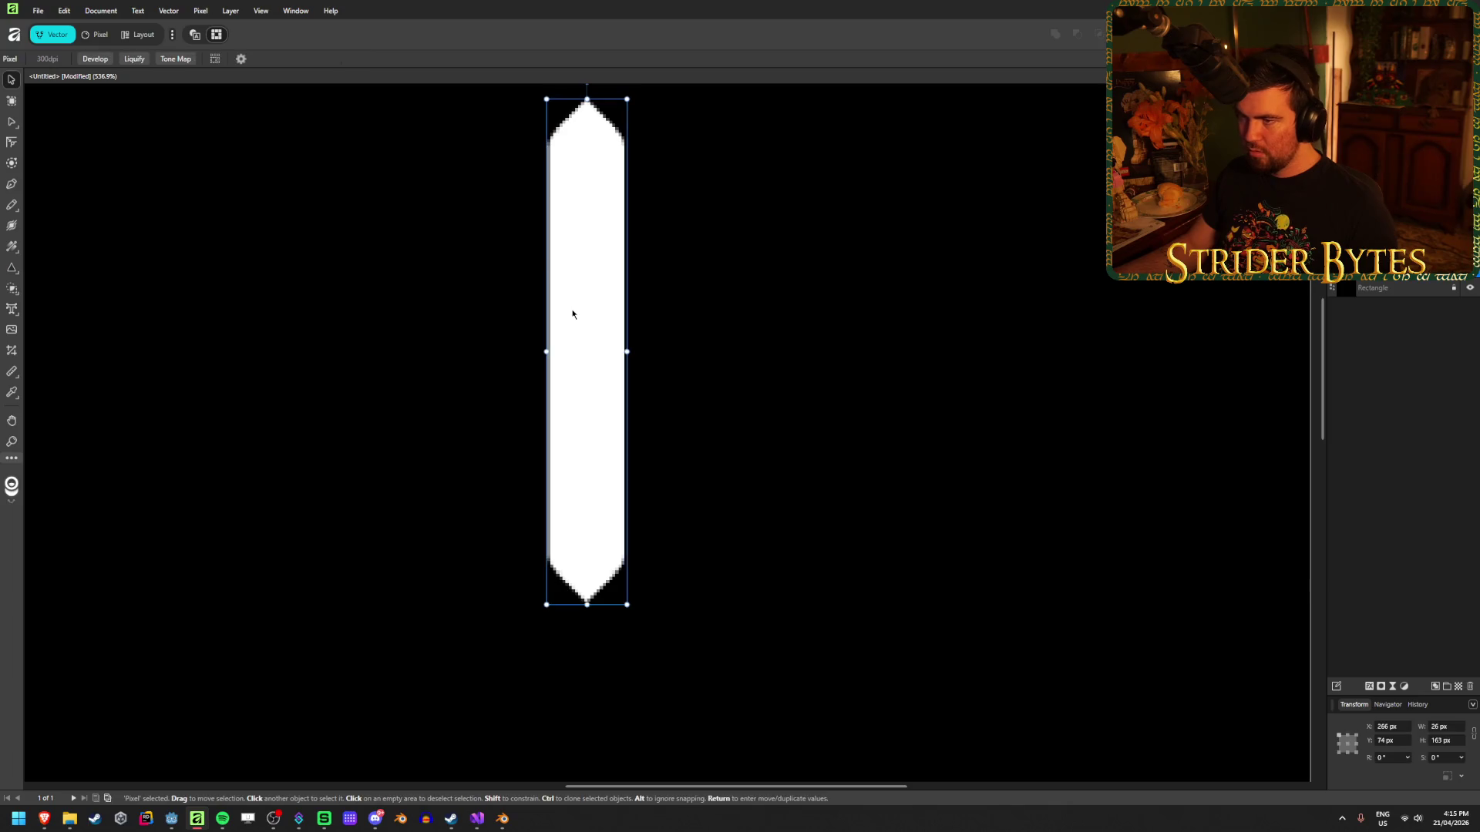
# Rotate the merged shape to -45° and move it down and right toward the centre.
pyautogui.hotkey('ctrl', '0')
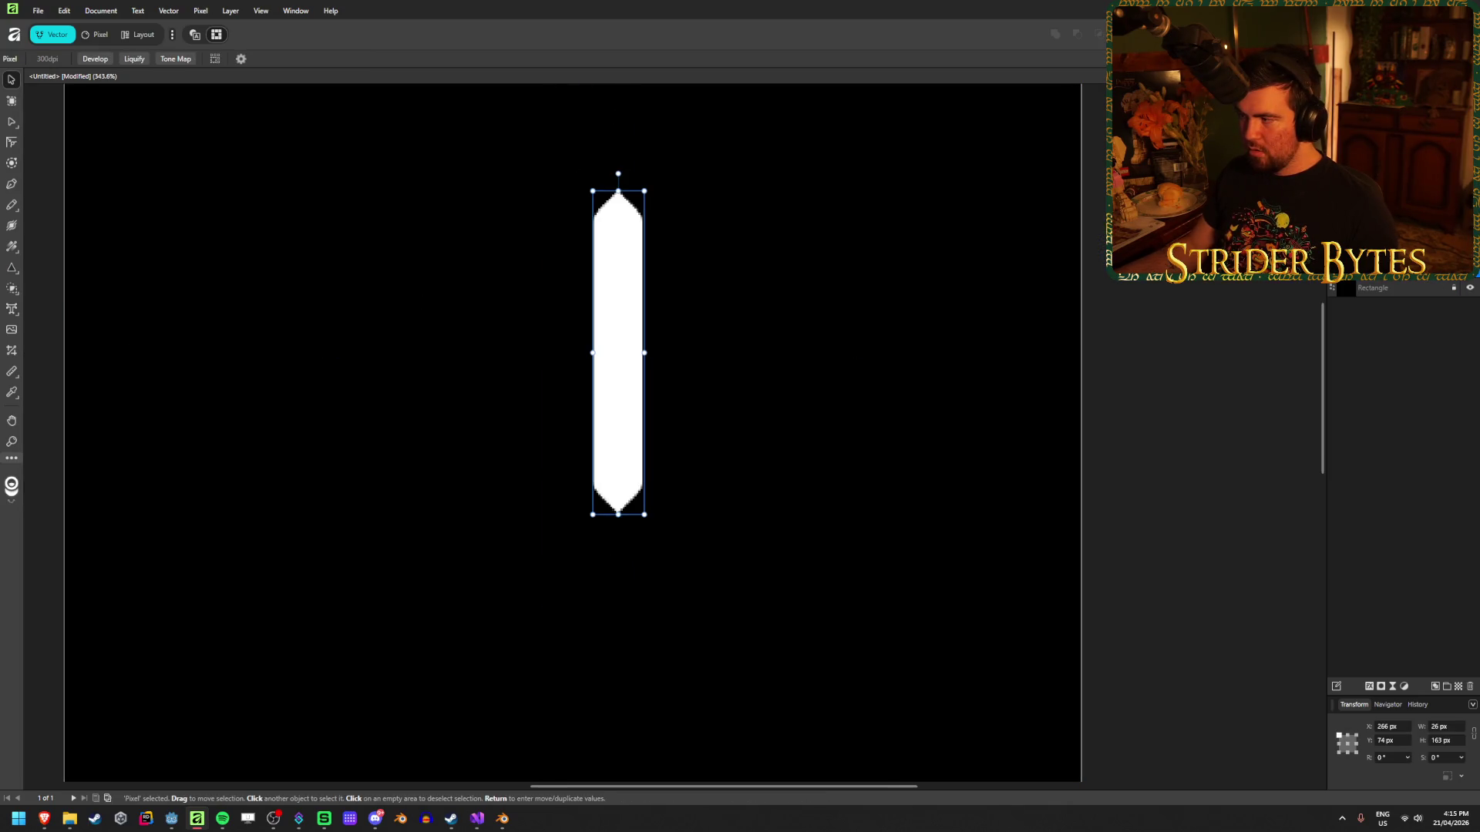
pyautogui.click(536, 246)
pyautogui.click(614, 254)
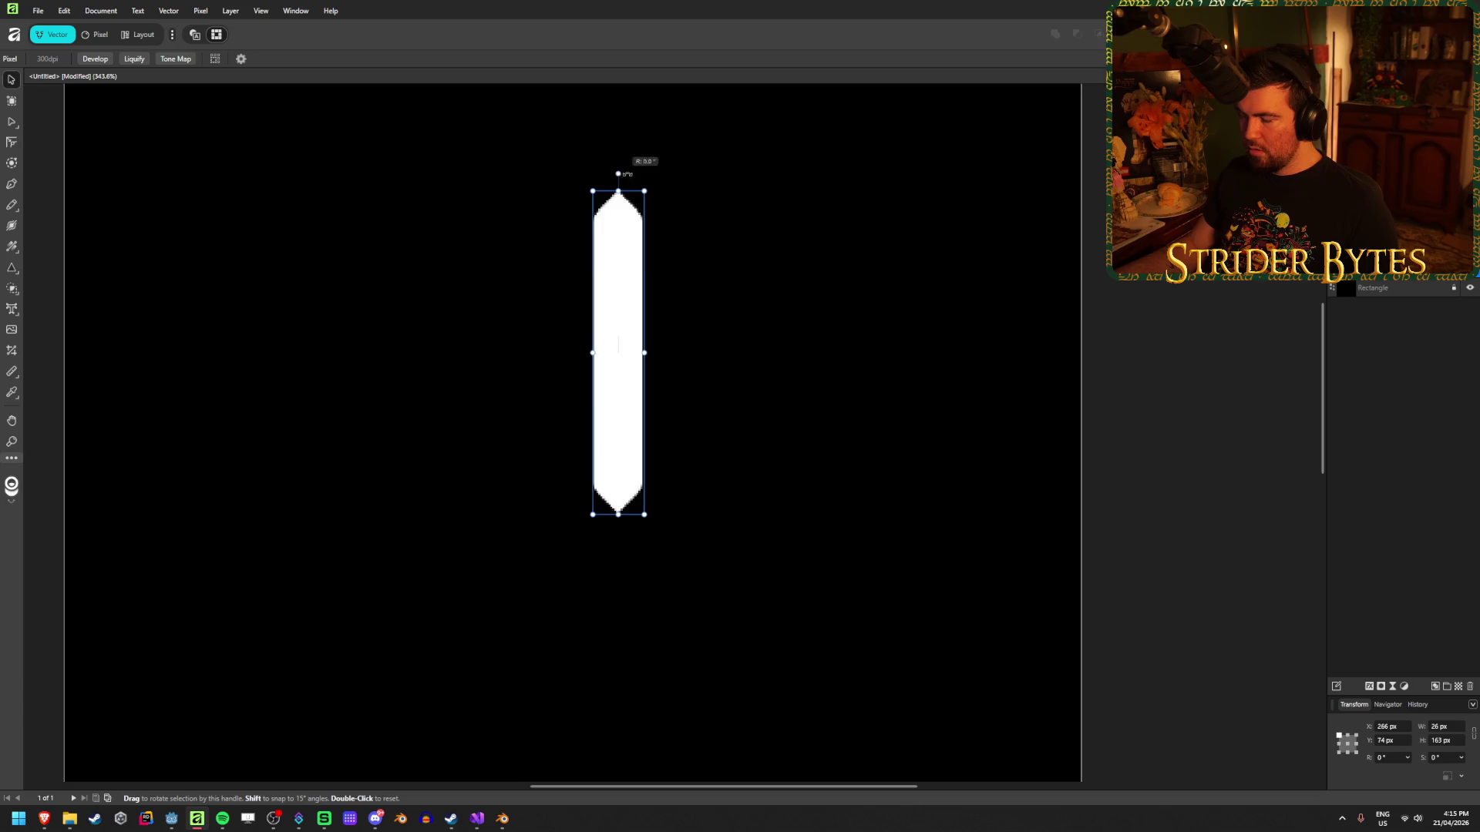
pyautogui.moveTo(618, 173); pyautogui.dragTo(747, 243)
pyautogui.scroll(-3, 663, 371)
pyautogui.moveTo(608, 384)
pyautogui.mouseDown()
pyautogui.moveTo(639, 437)
pyautogui.moveTo(657, 420)
pyautogui.mouseUp()
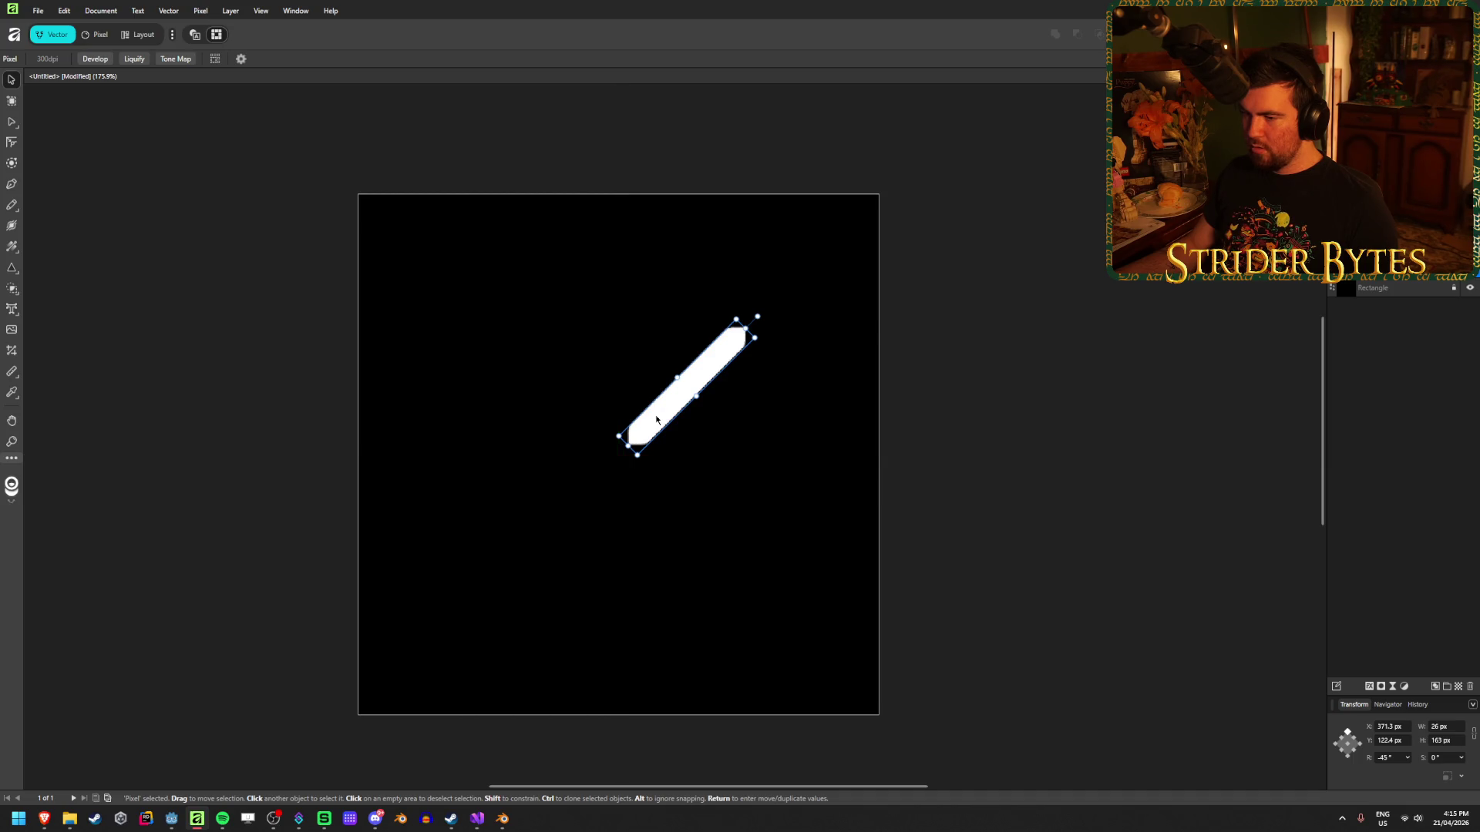
pyautogui.click(921, 389)
pyautogui.click(713, 405)
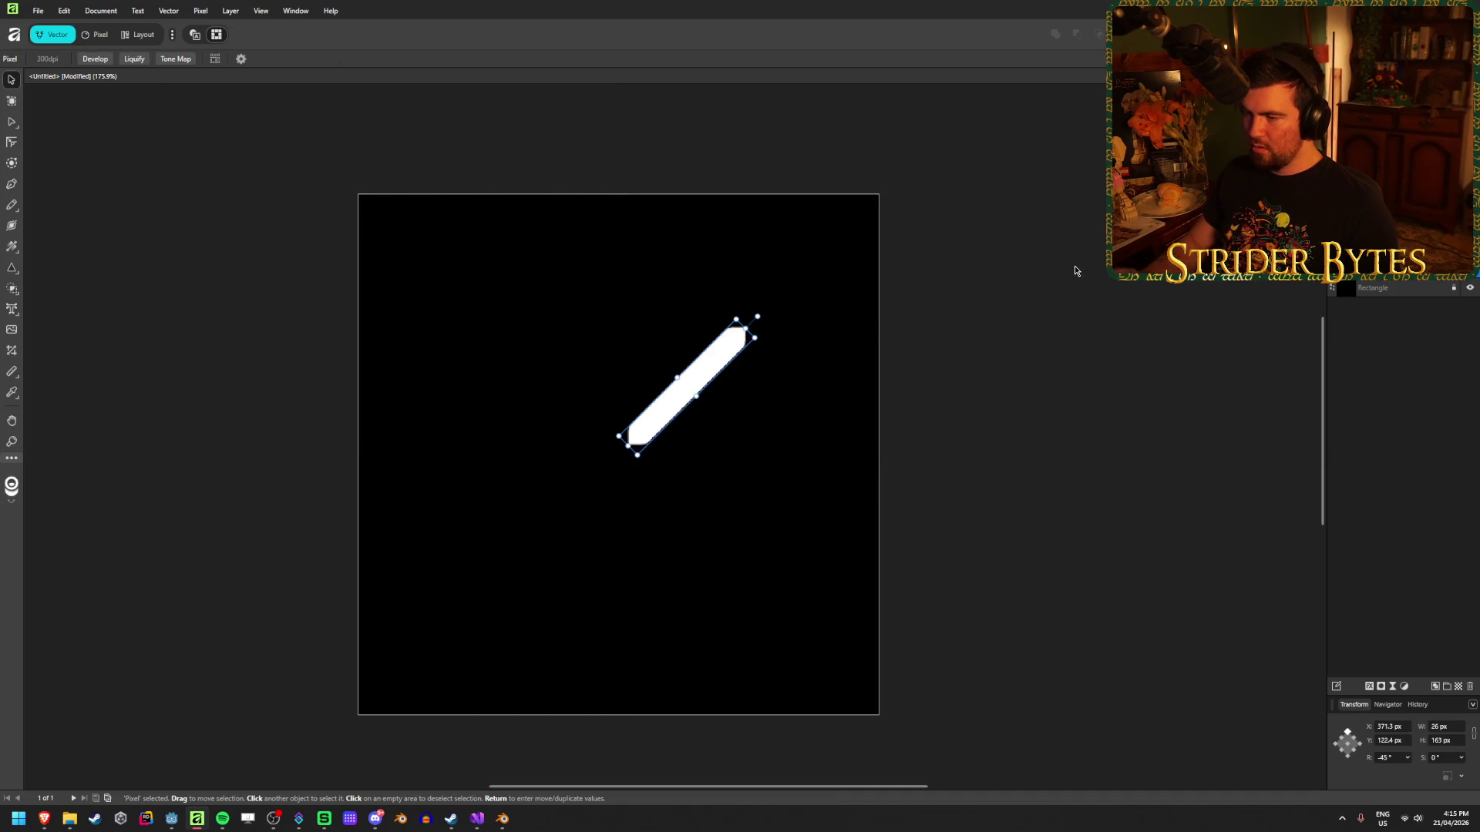
pyautogui.press('Return')
# Try 100 px and then 50 px right/up offsets for the bar in Move / Duplicate.
pyautogui.click(1118, 339)
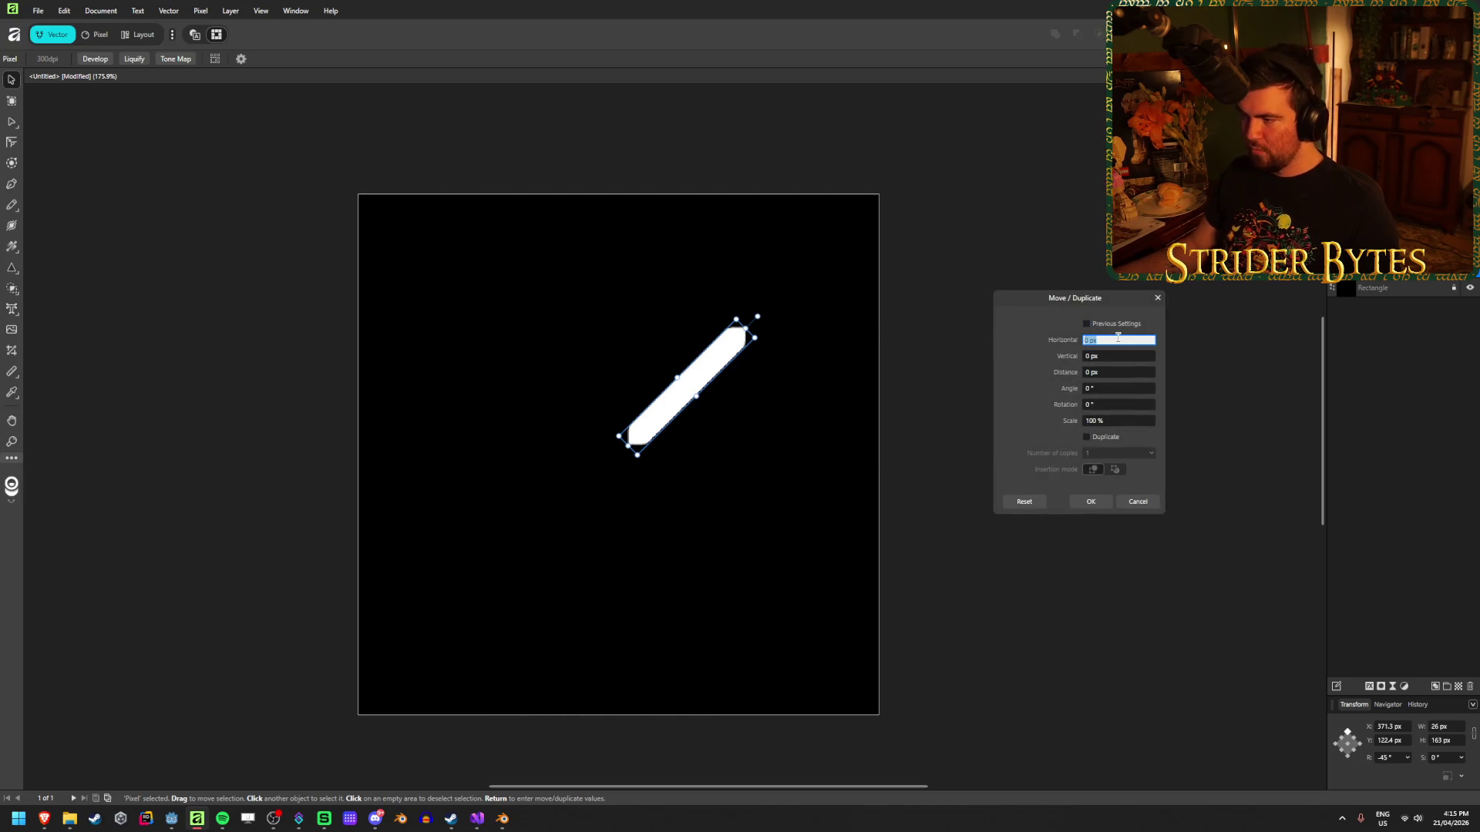
pyautogui.press('Tab')
pyautogui.write('100')
pyautogui.press('Tab')
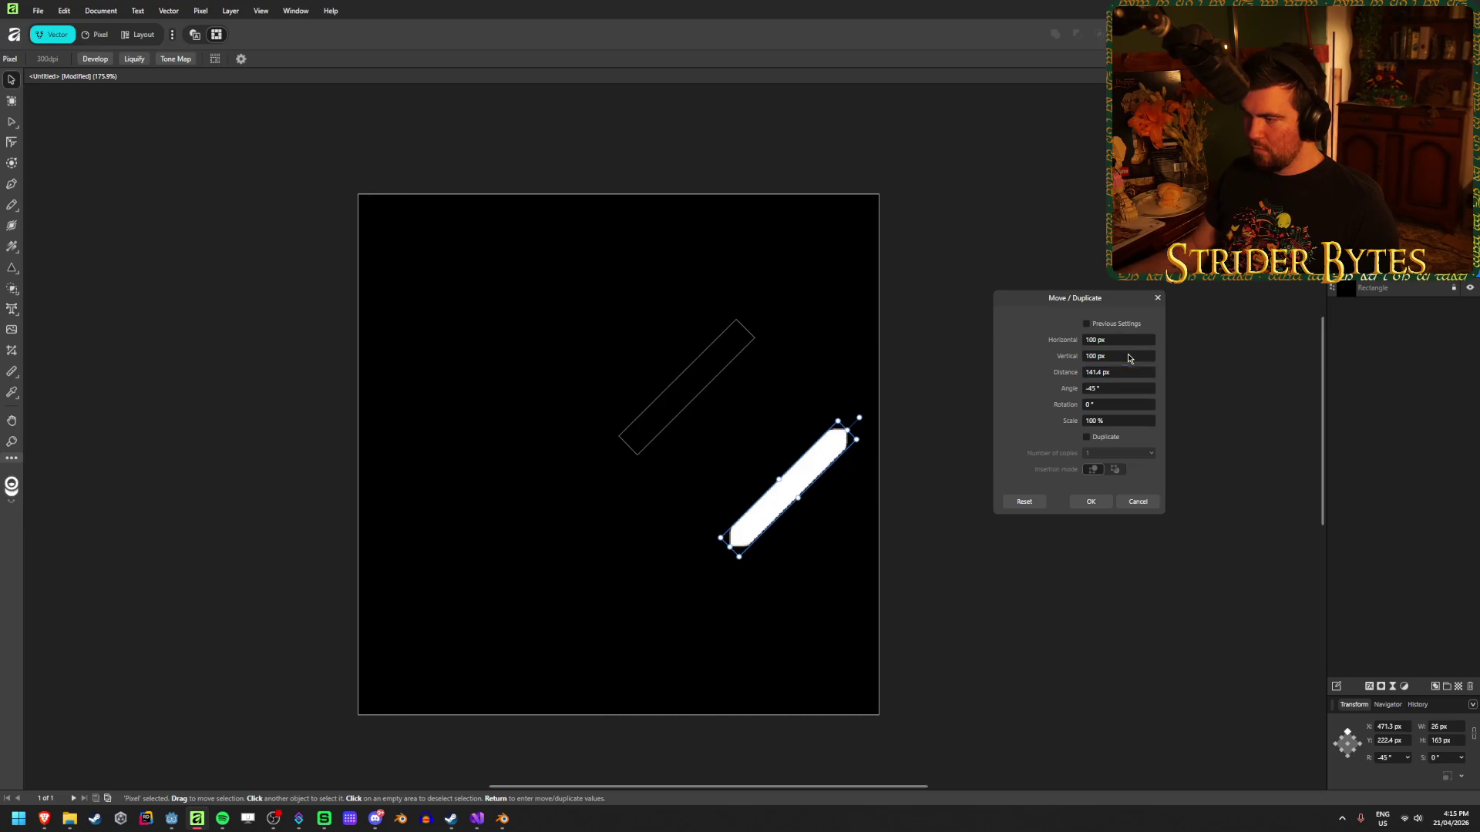
pyautogui.click(1127, 354)
pyautogui.write('00')
pyautogui.press('Tab')
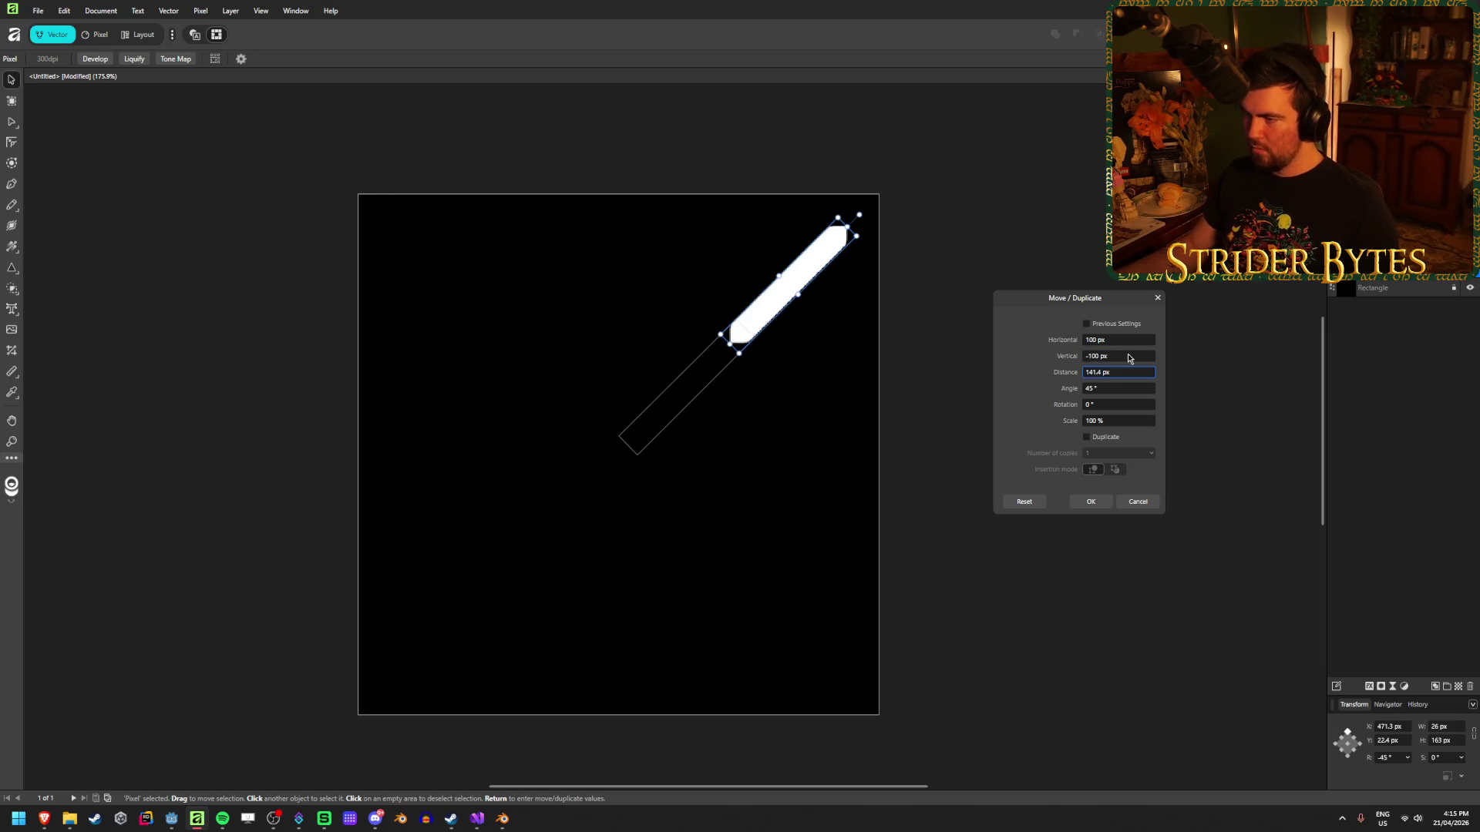
pyautogui.click(1130, 343)
pyautogui.write('50')
pyautogui.press('Tab')
pyautogui.write('-50')
pyautogui.press('Tab')
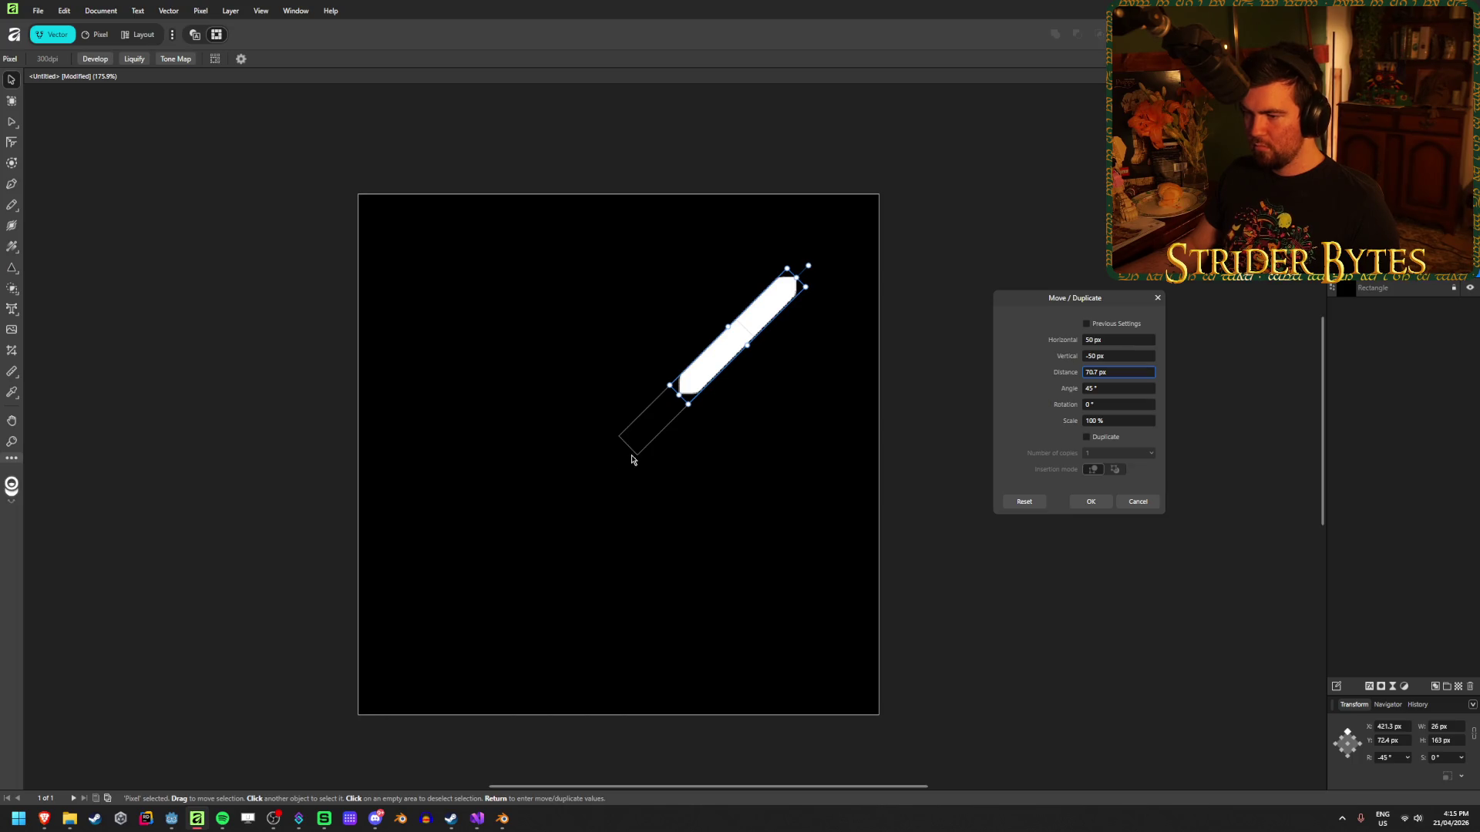
# Apply a Horizontal 20 px, Vertical -20 px offset to the bar.
pyautogui.click(1130, 341)
pyautogui.write('20')
pyautogui.press('Tab')
pyautogui.write('-20')
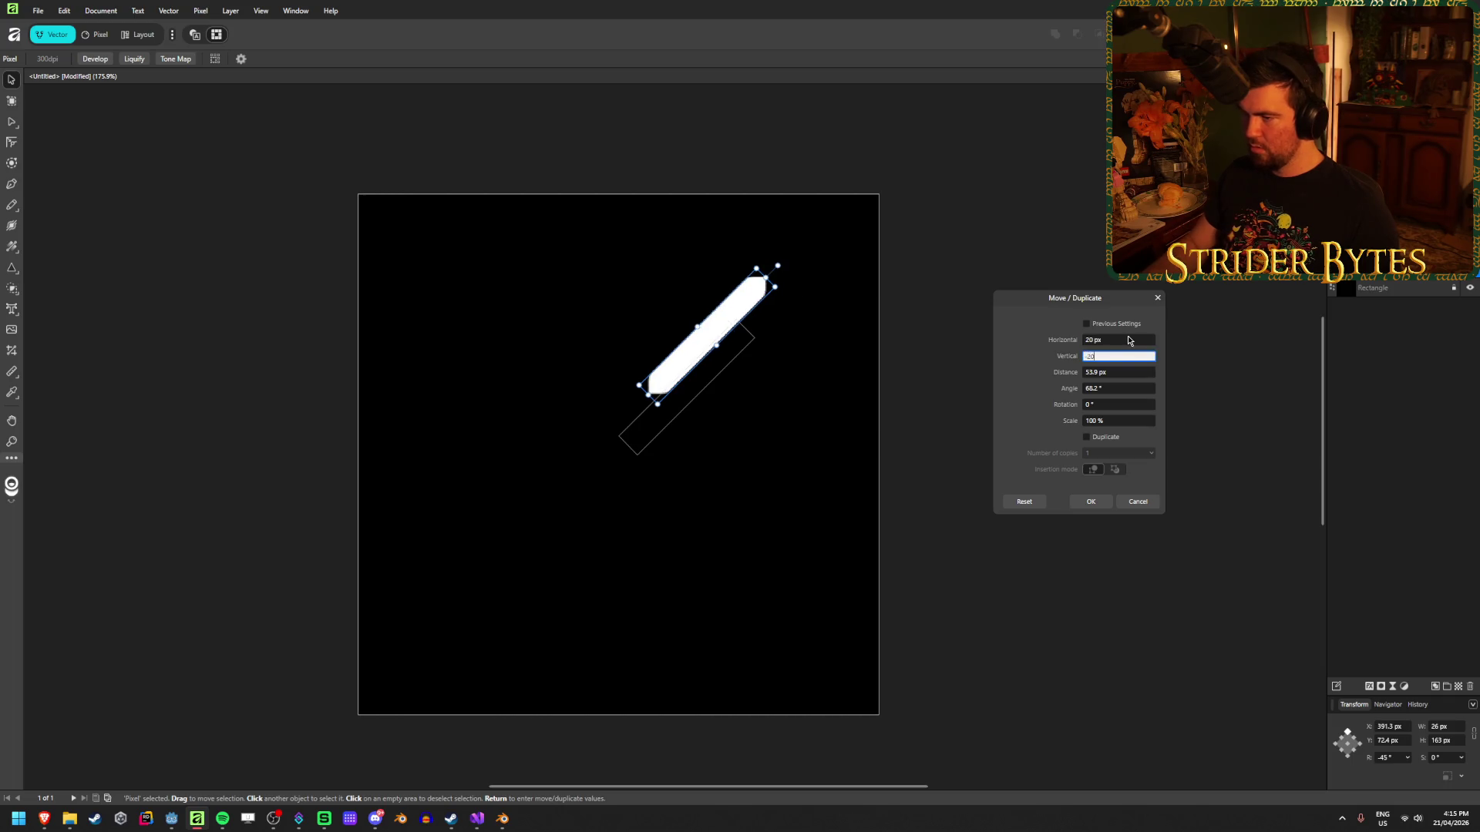
pyautogui.press('Tab')
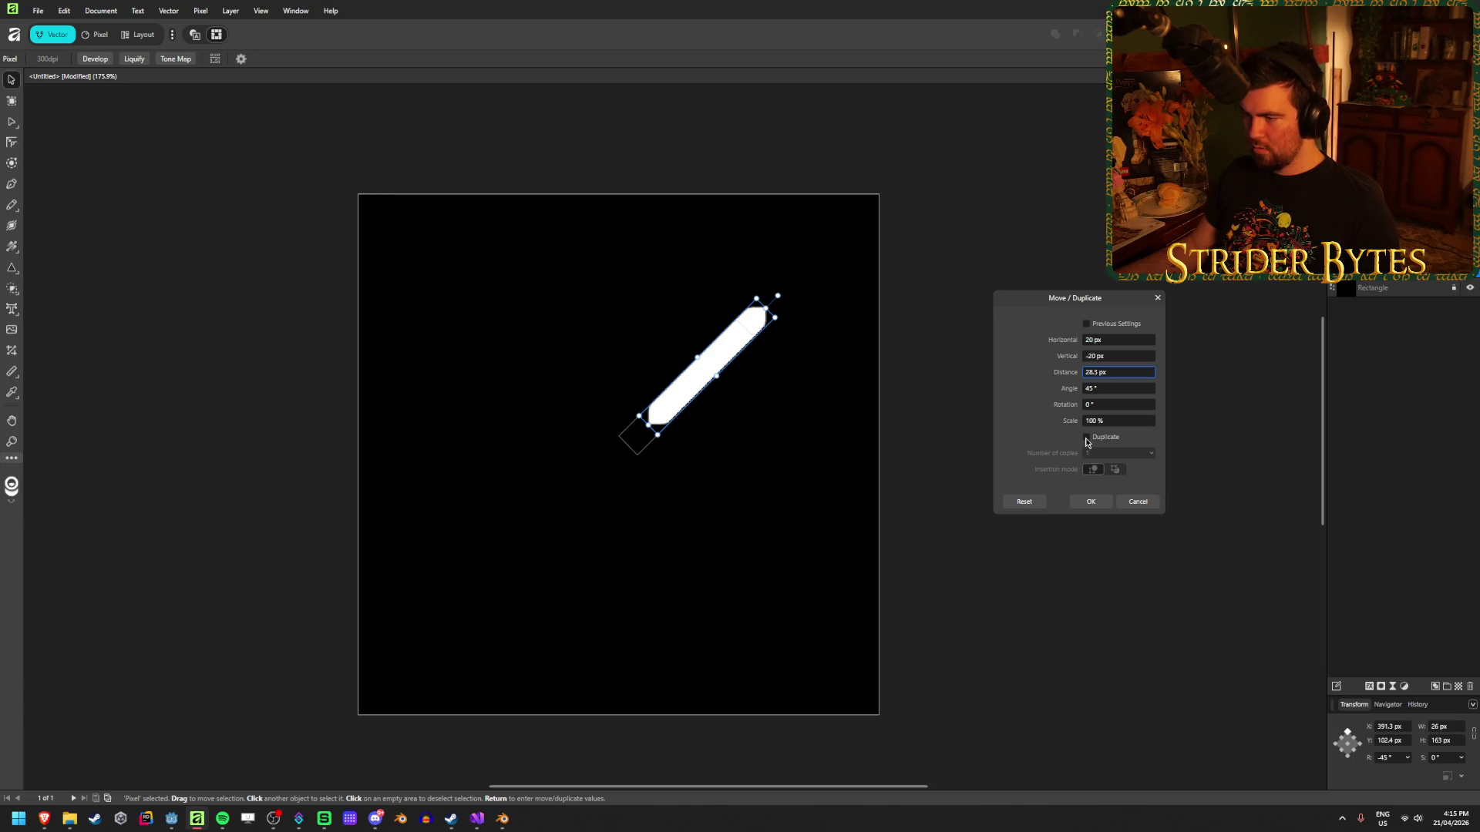
pyautogui.click(1090, 501)
# Preview 4 duplicates of the bar at a 45° angle and 45° rotation.
pyautogui.press('Return')
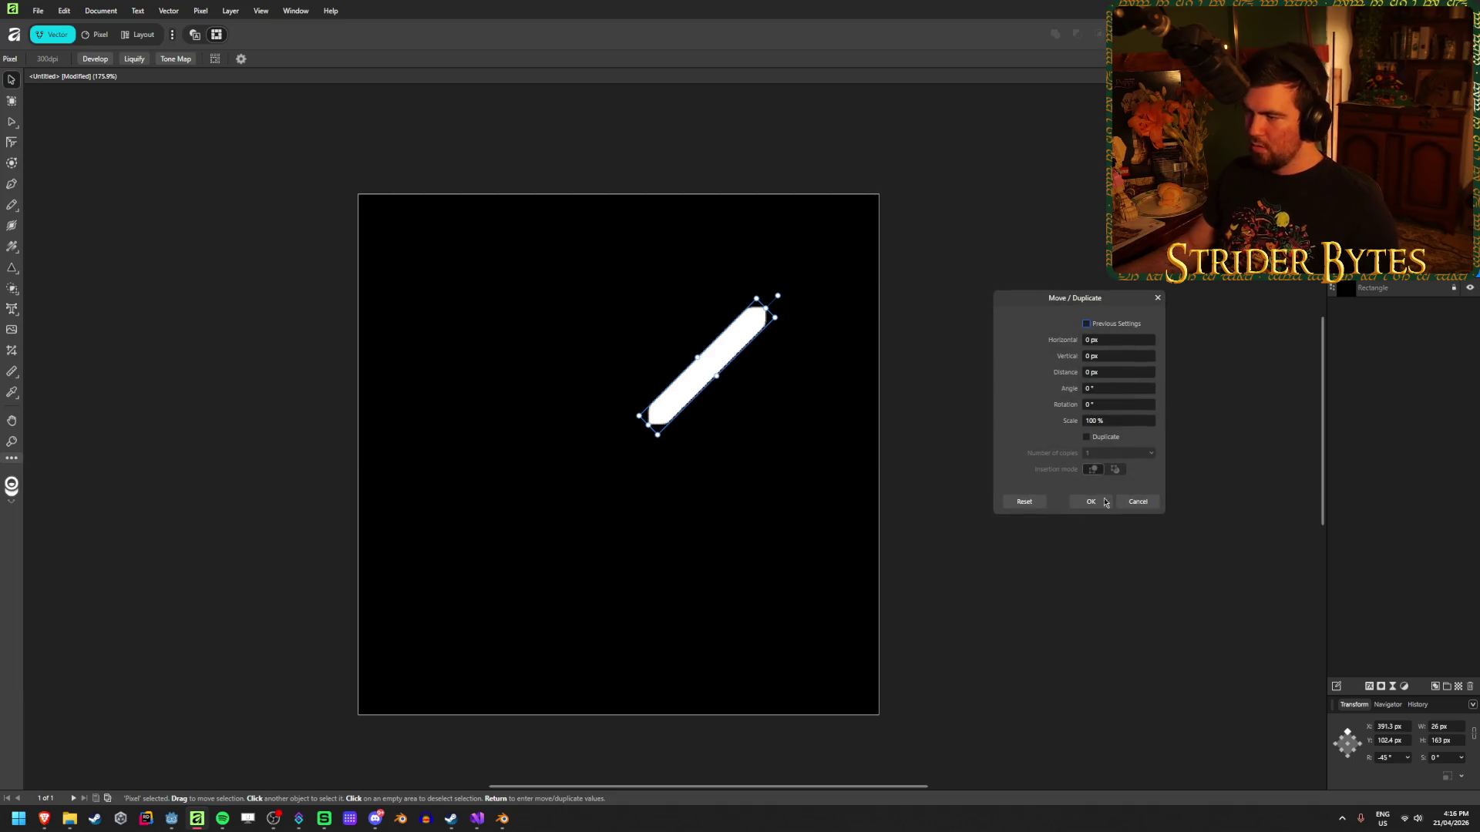
pyautogui.click(1087, 437)
pyautogui.doubleClick(1127, 453)
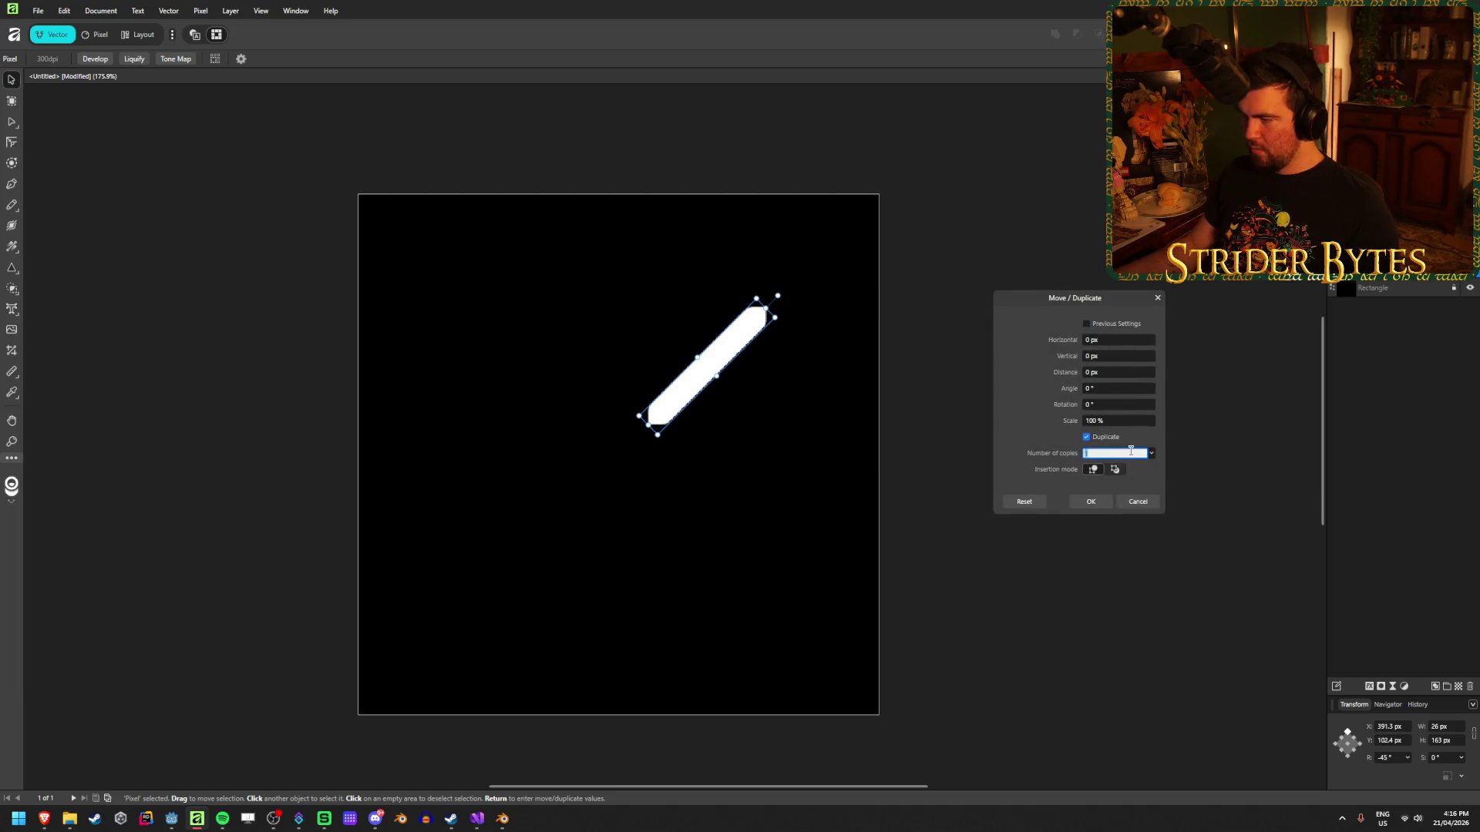
pyautogui.write('4')
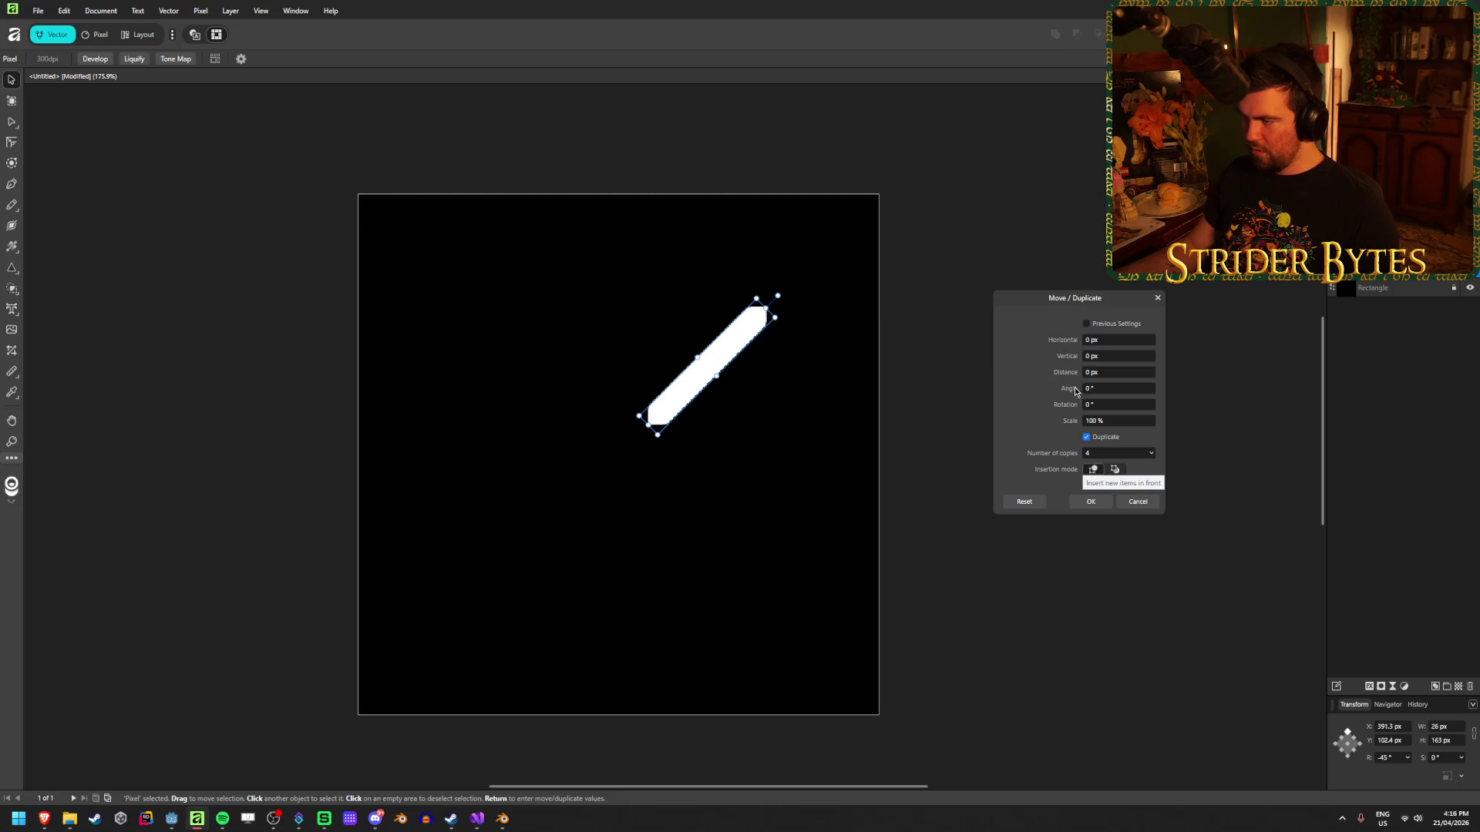
pyautogui.click(1097, 390)
pyautogui.write('45')
pyautogui.press('Tab')
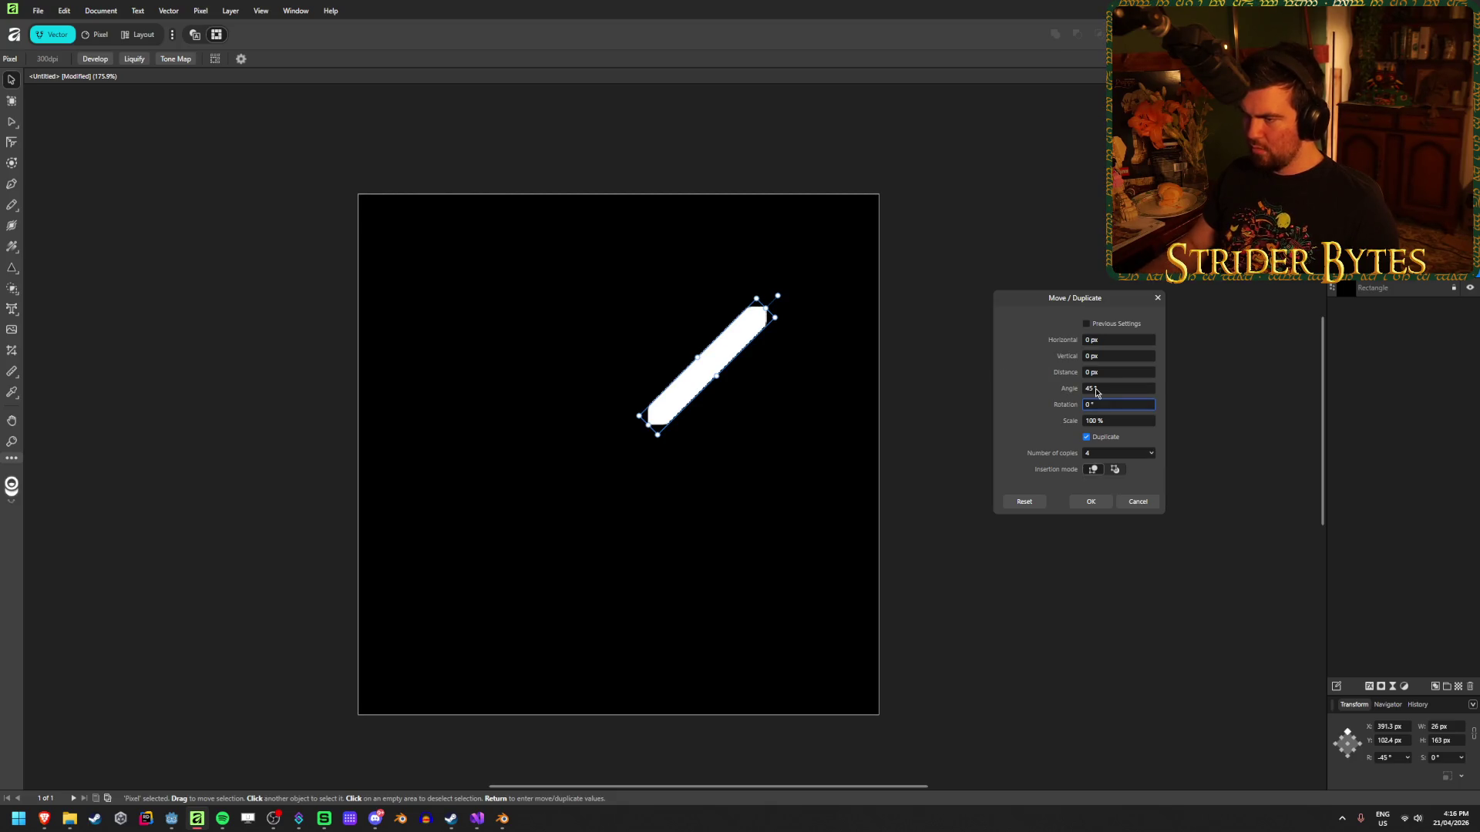
pyautogui.write('45')
pyautogui.press('Tab')
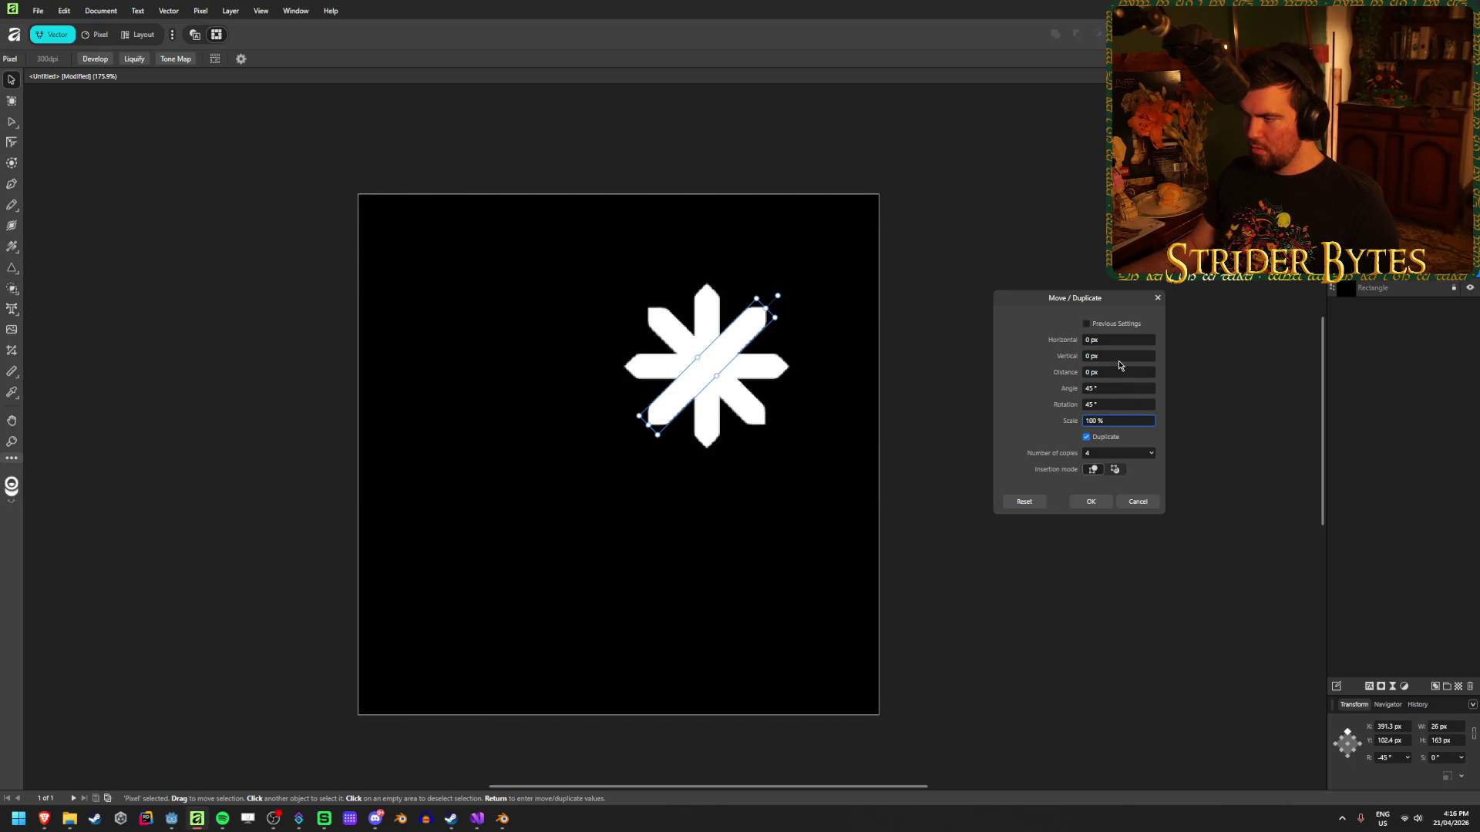
# Try 100 px vertical spacing at 0° angle, then cancel the duplicates and reselect the bar.
pyautogui.click(1101, 341)
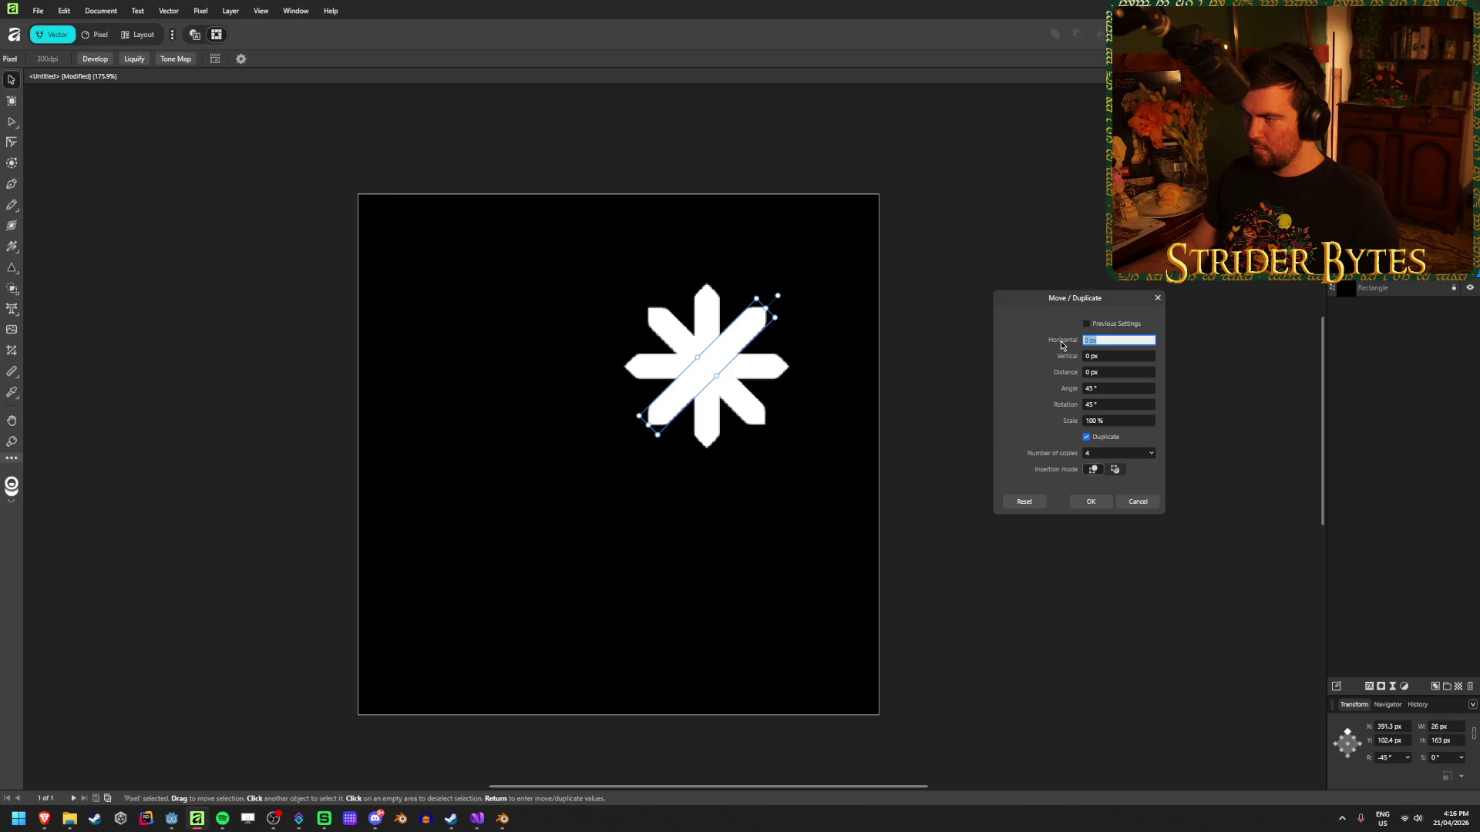
pyautogui.click(1125, 355)
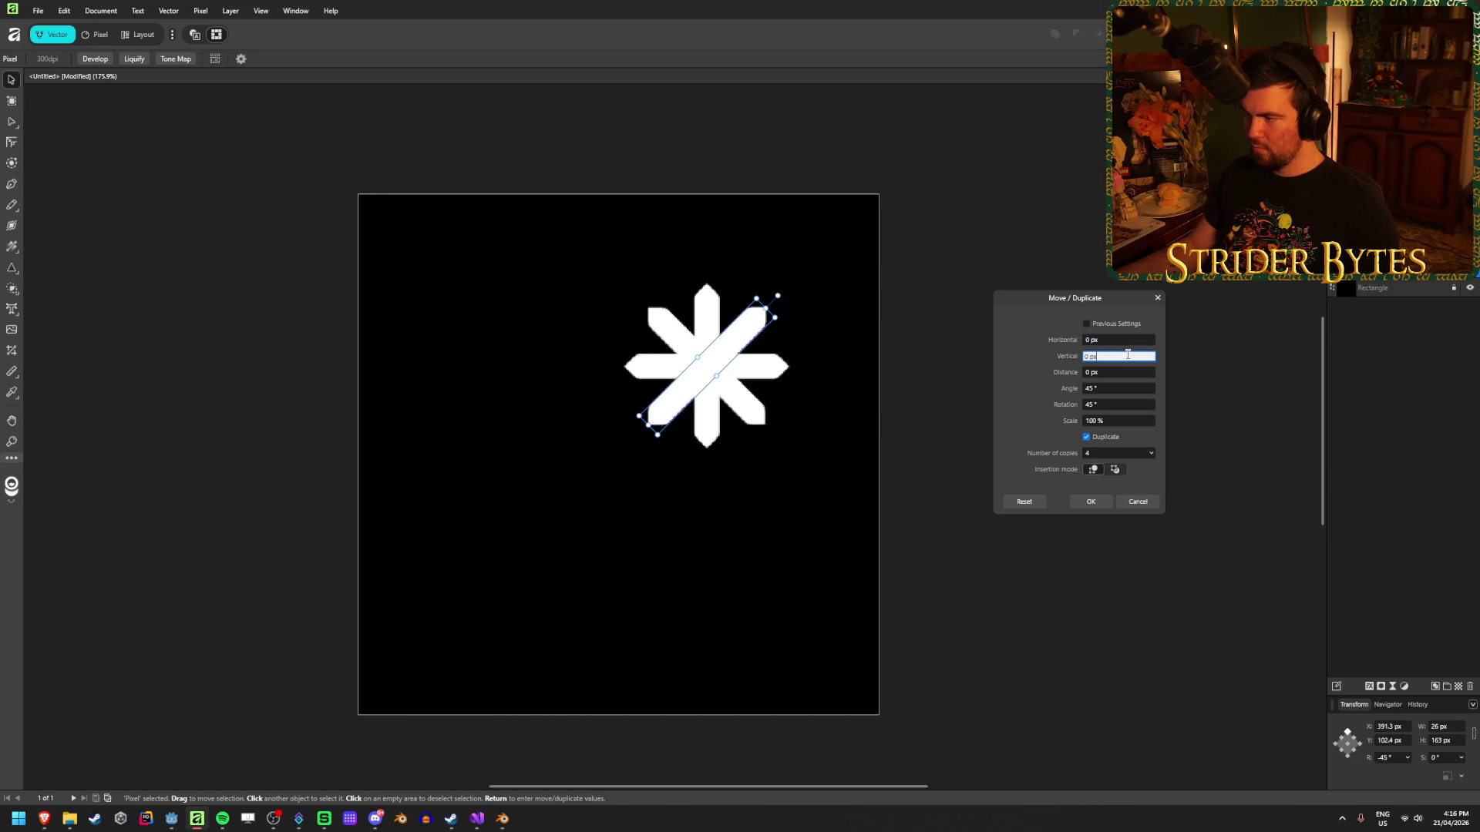
pyautogui.write('100')
pyautogui.press('Tab')
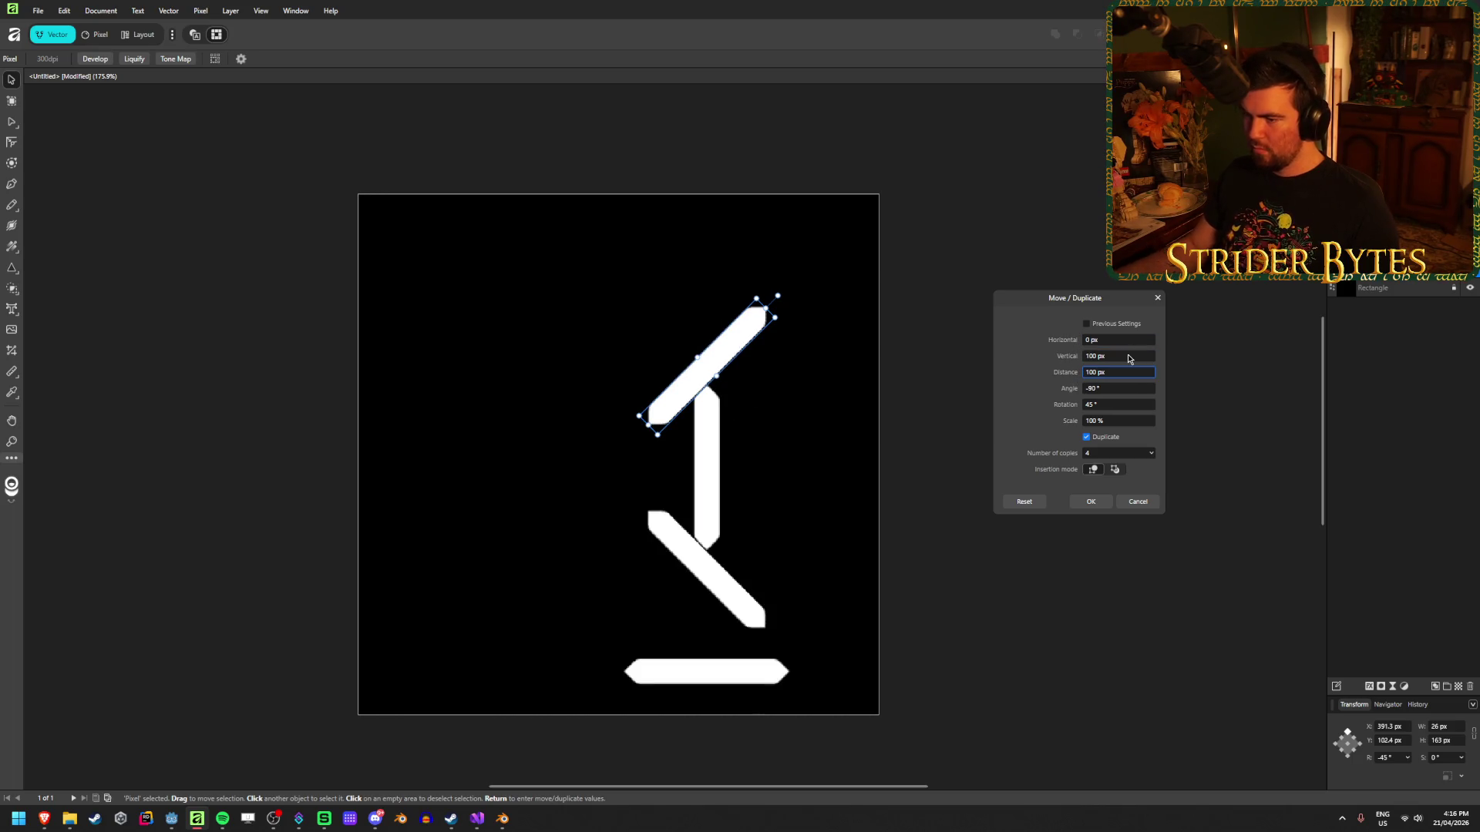
pyautogui.click(1113, 390)
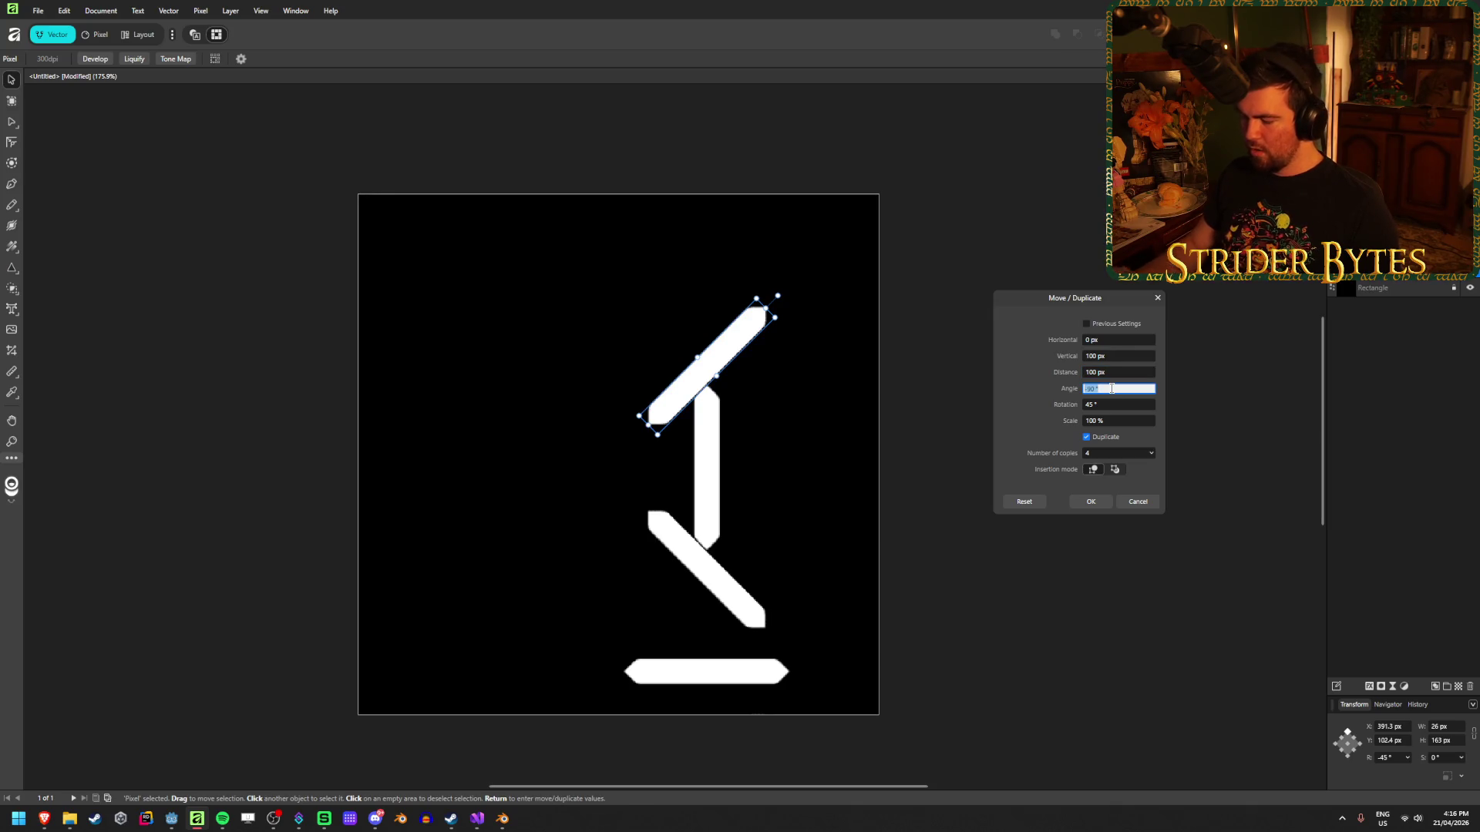
pyautogui.write('0')
pyautogui.press('Tab')
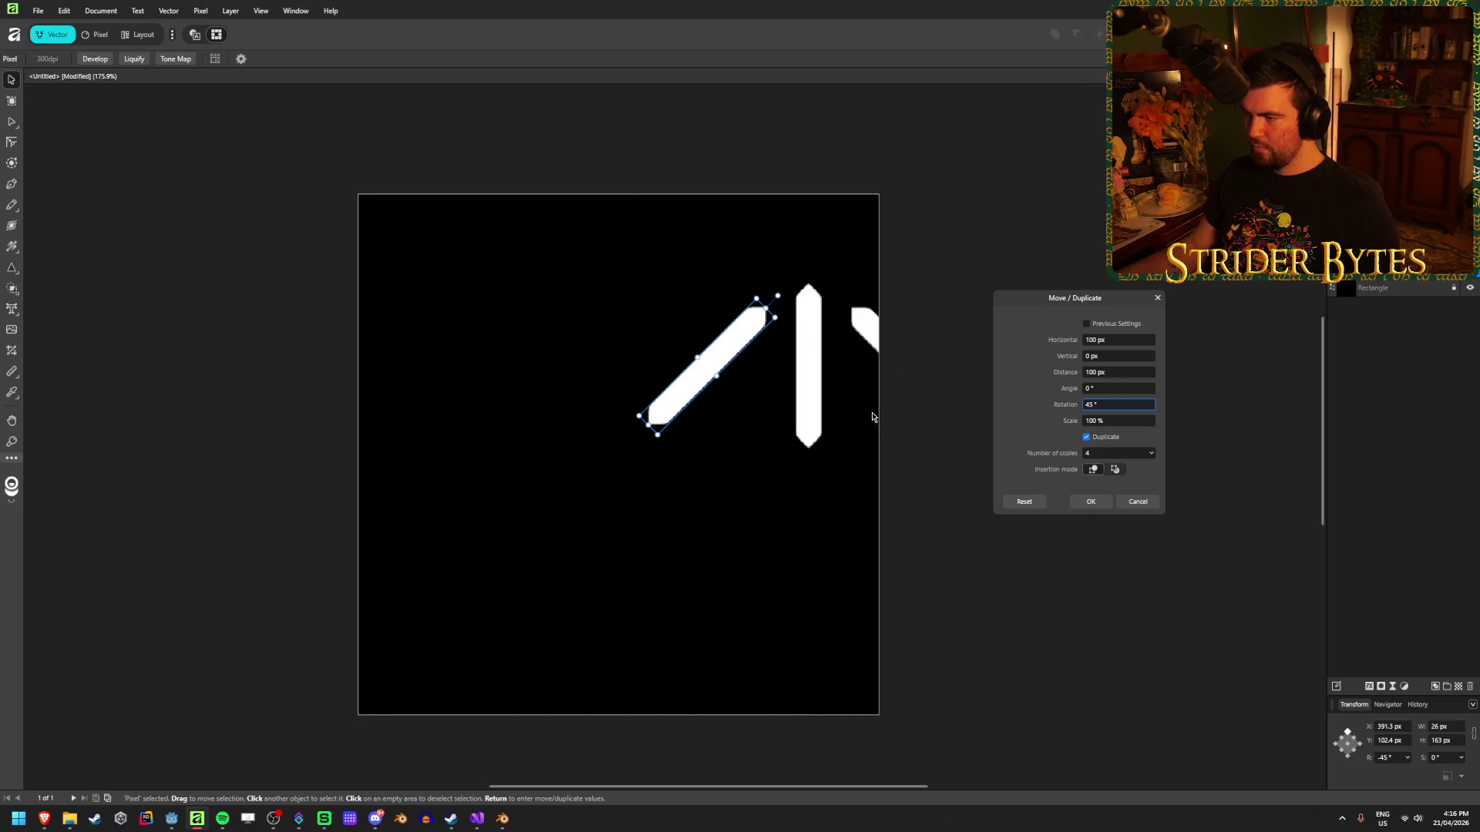
pyautogui.click(1137, 501)
pyautogui.click(1012, 495)
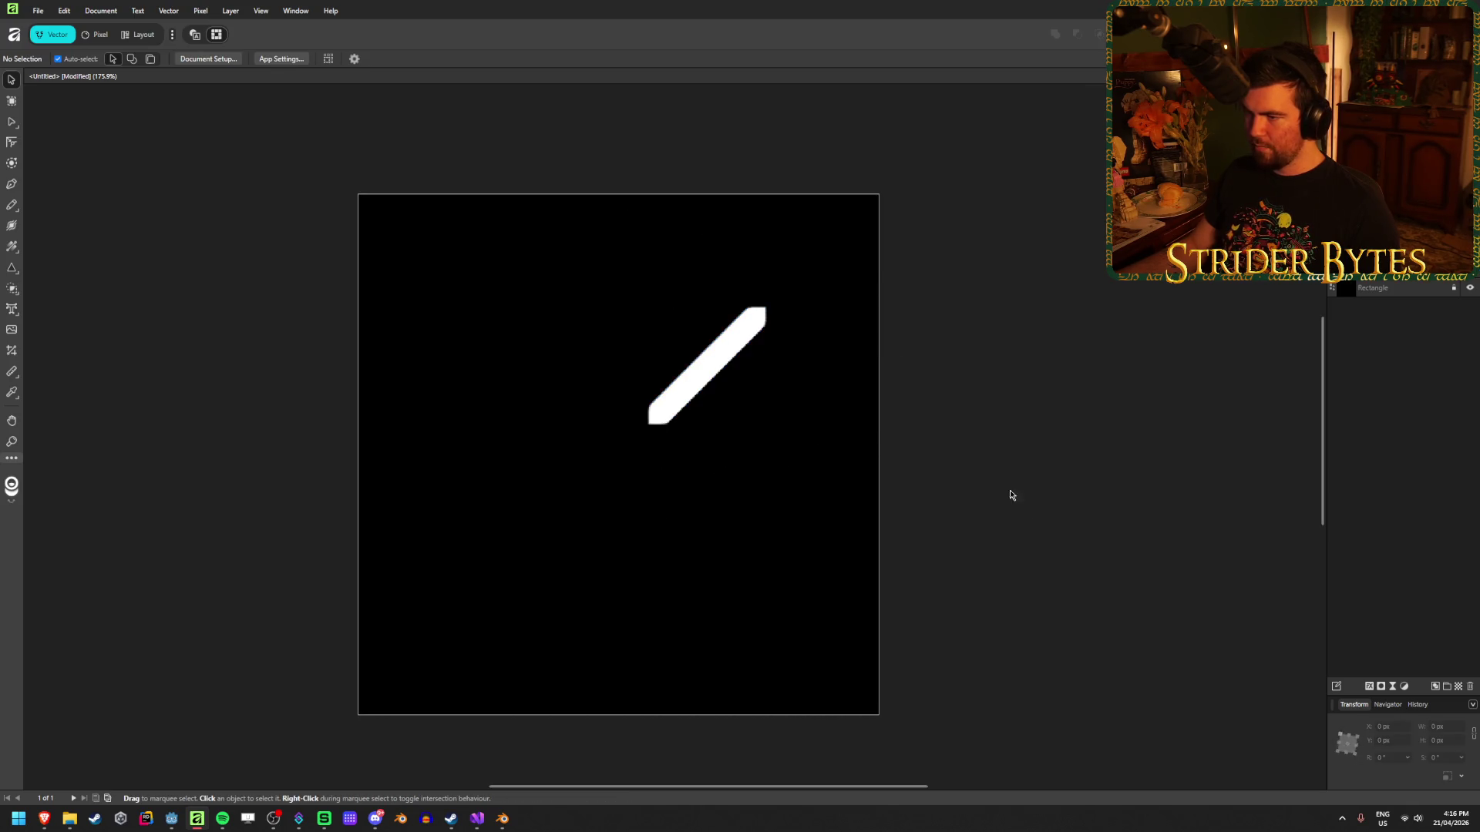
pyautogui.click(706, 370)
# Enable Duplicate with 90° rotation, trying -200 and -40 px horizontal offsets and 0° angle.
pyautogui.press('Return')
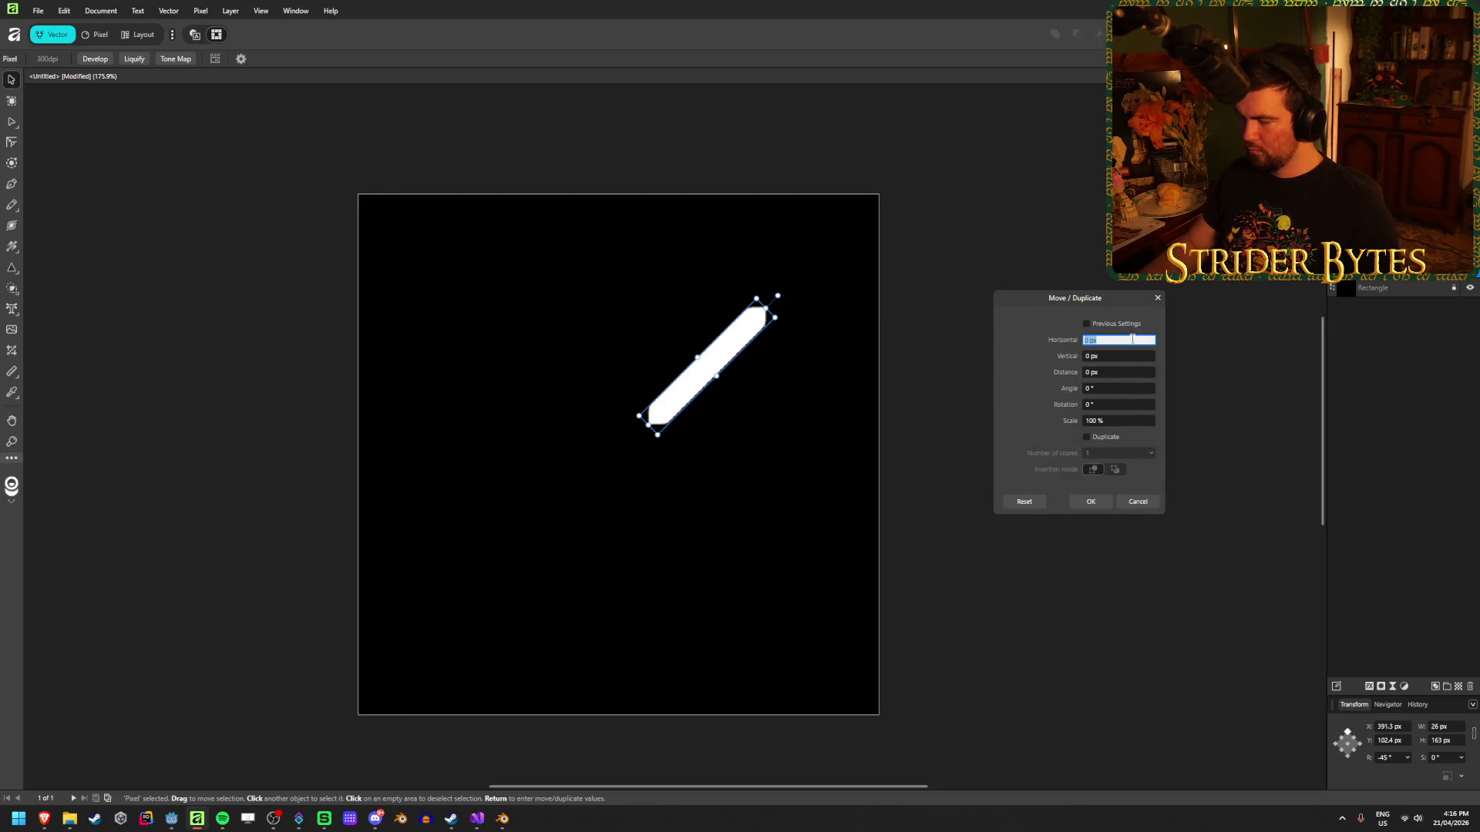
pyautogui.click(1087, 437)
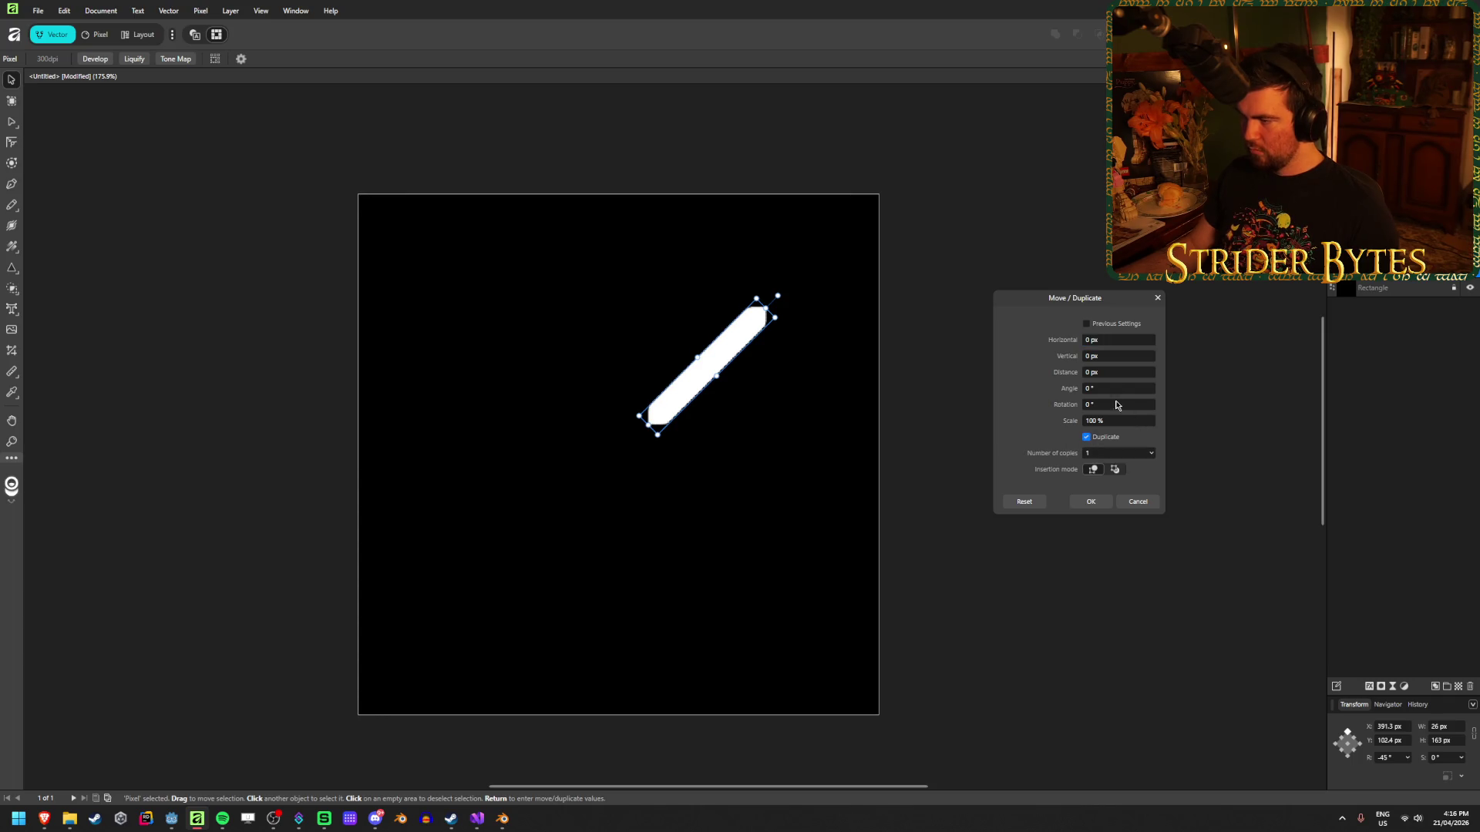
pyautogui.click(1113, 340)
pyautogui.write('-200')
pyautogui.press('Tab')
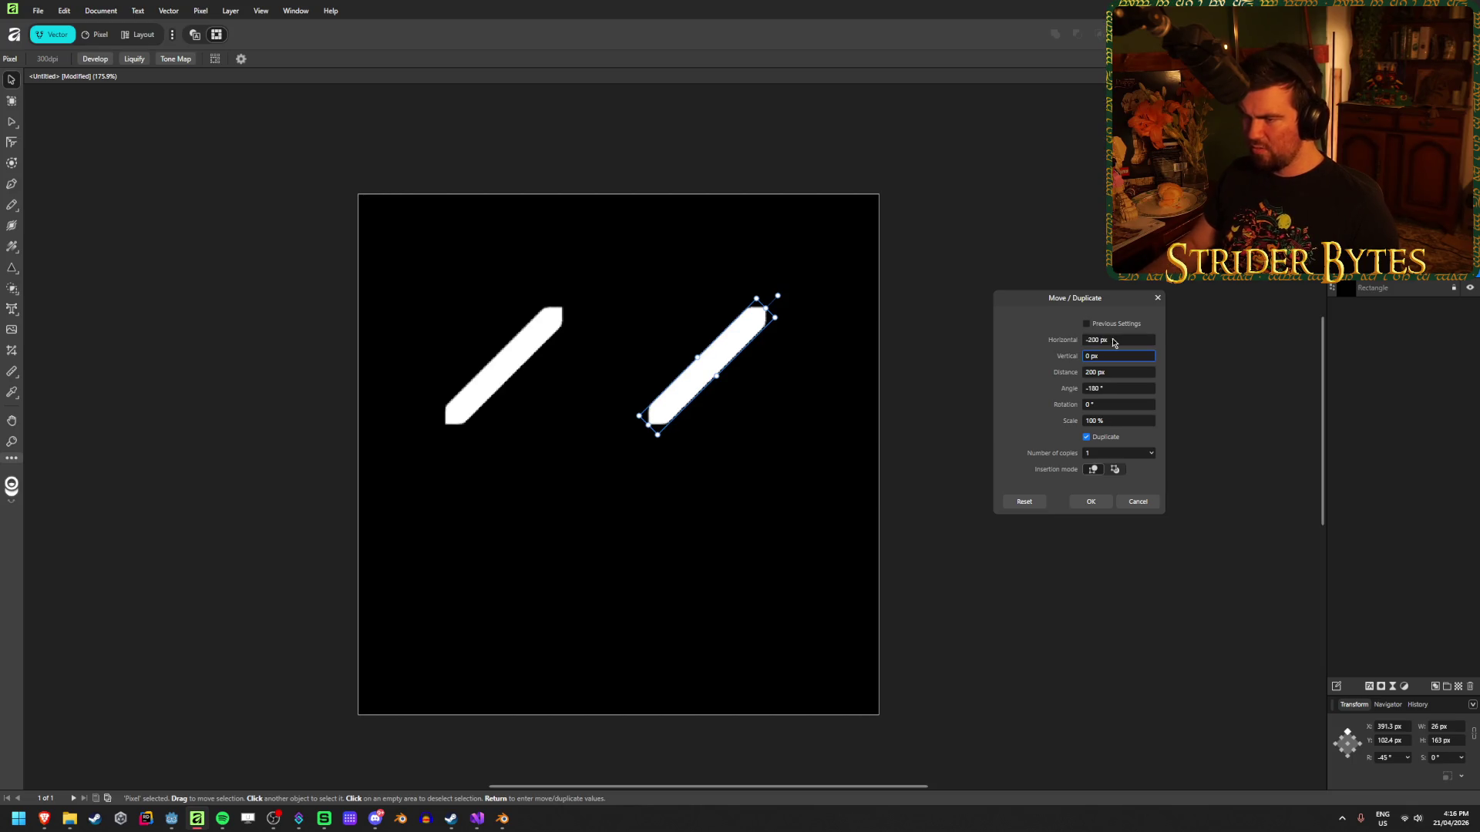
pyautogui.click(1115, 339)
pyautogui.write('-40')
pyautogui.press('Tab')
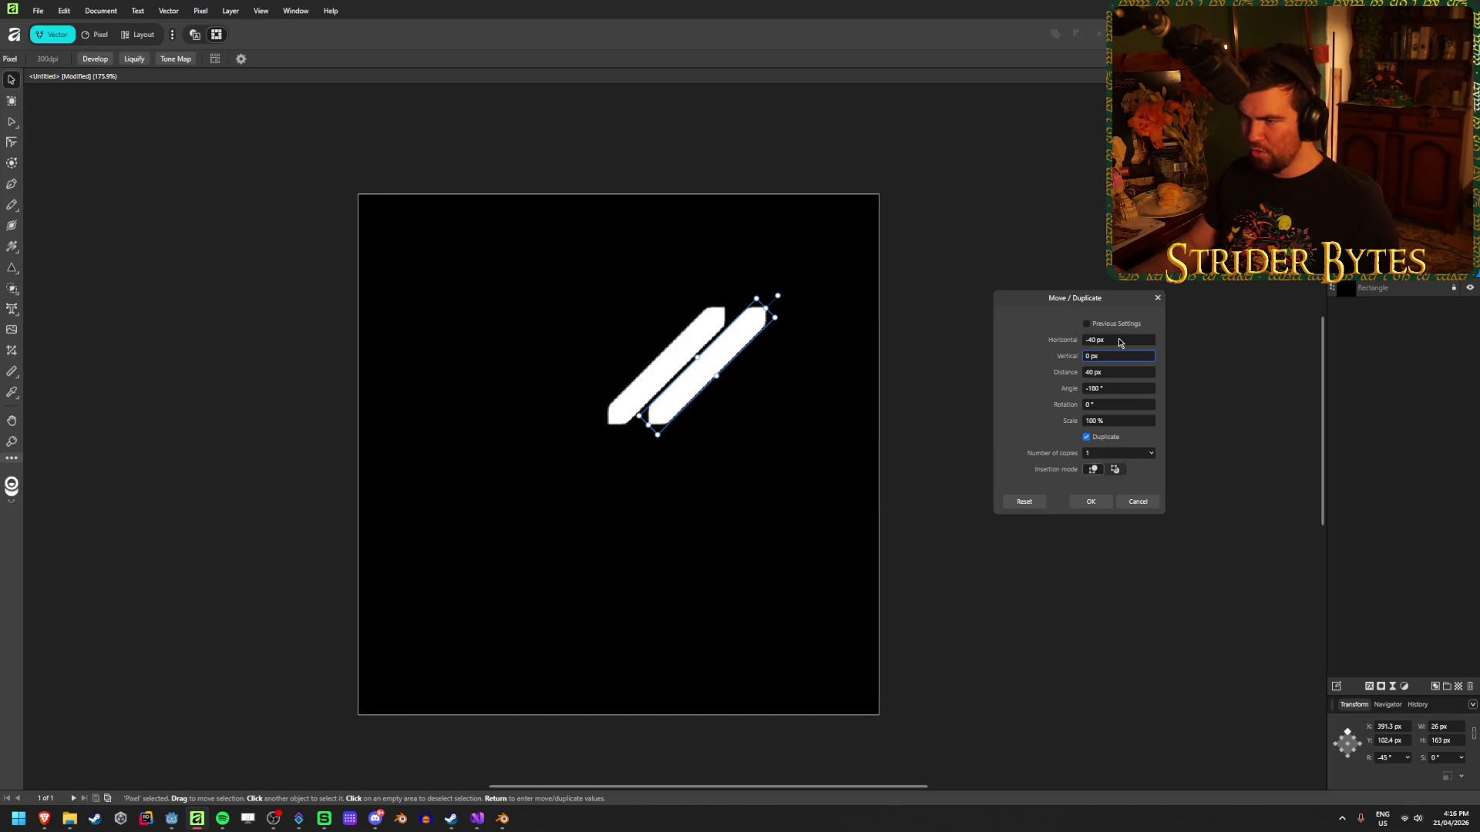
pyautogui.click(1128, 389)
pyautogui.write('0')
pyautogui.press('Tab')
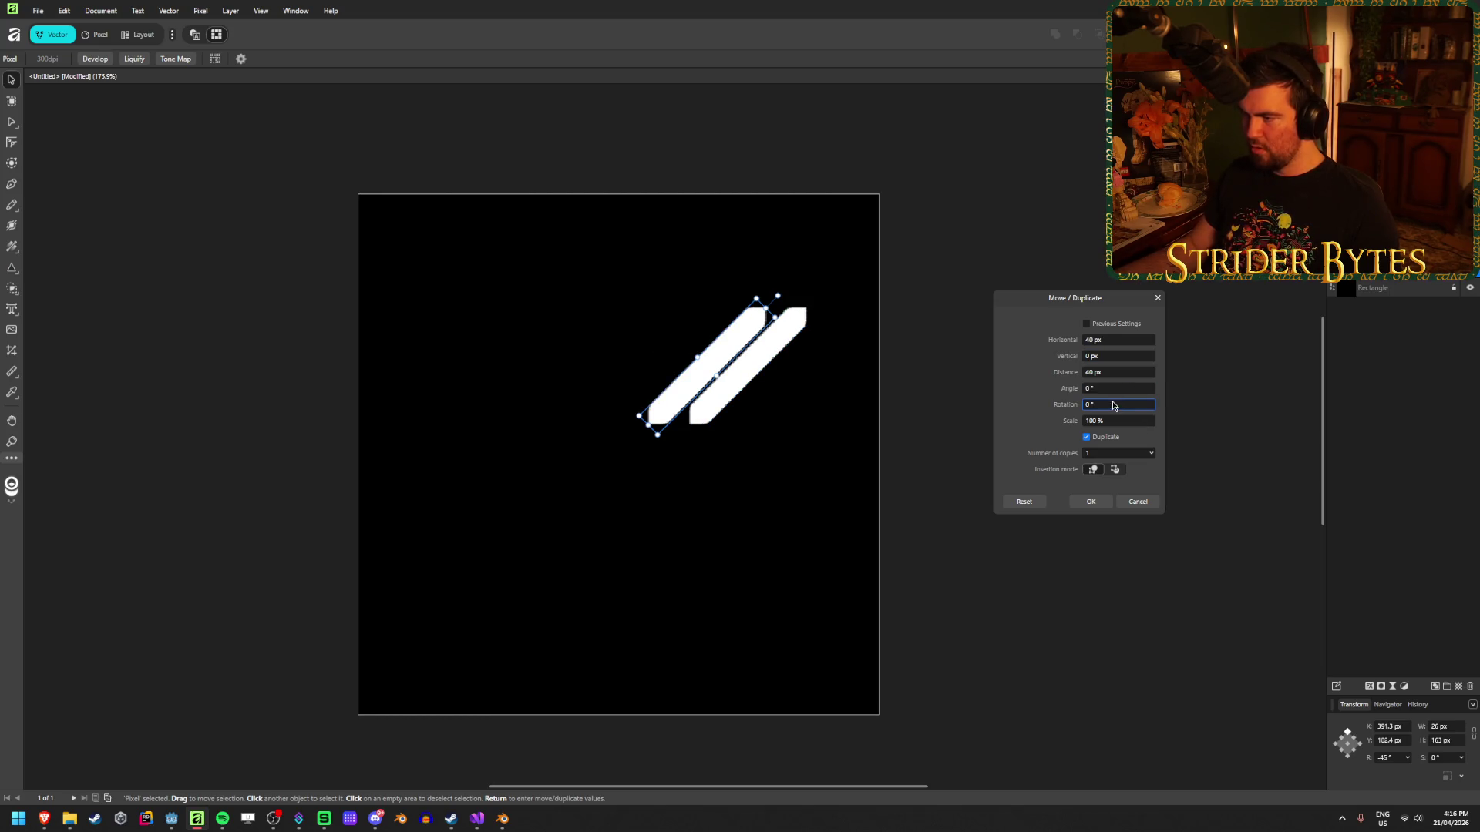
pyautogui.click(1113, 405)
pyautogui.write('90')
pyautogui.press('Tab')
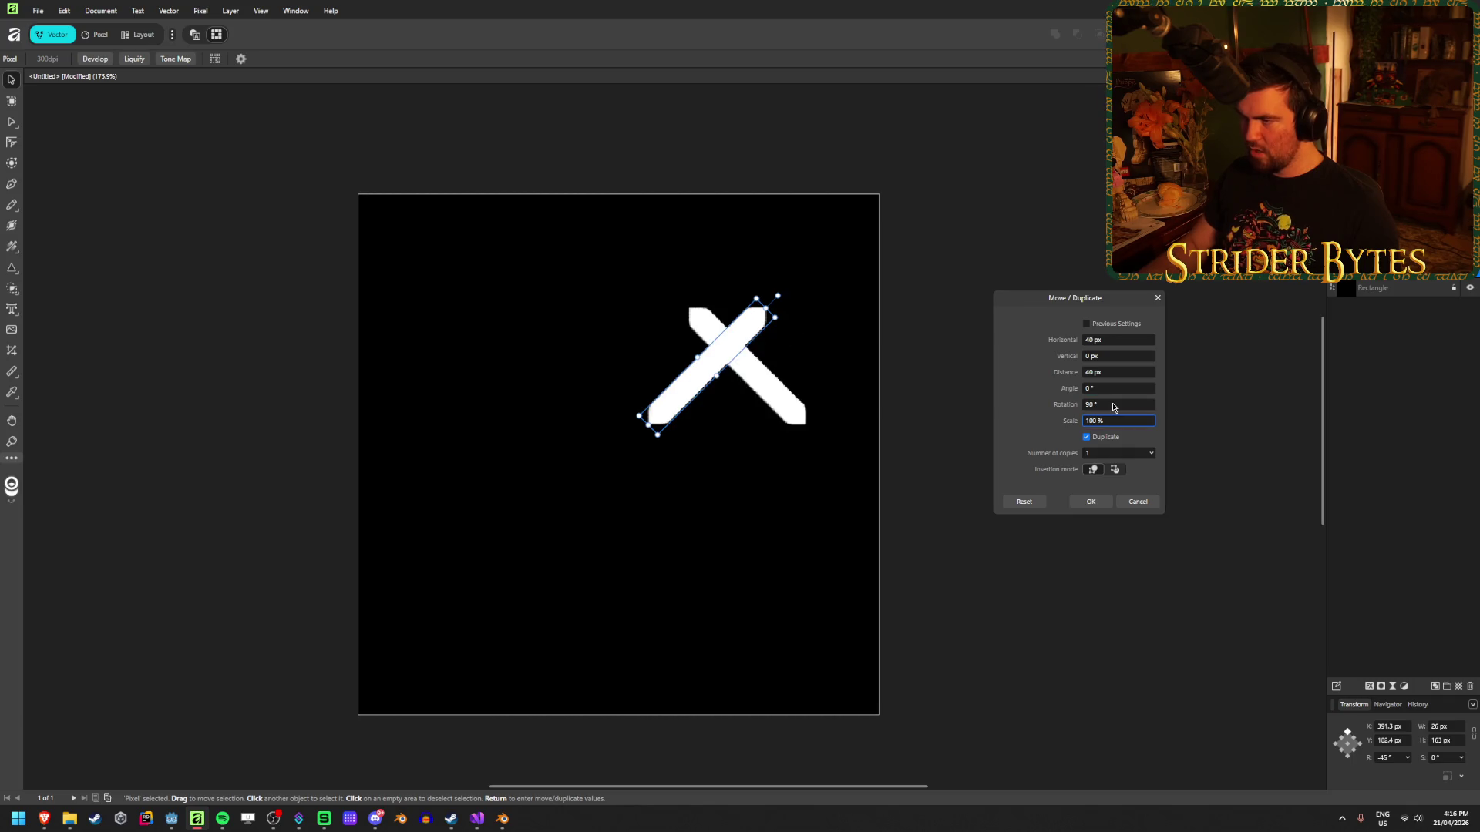
# Test 100 and -40 px offsets, then commit the copy at -100 px to form a V.
pyautogui.click(1127, 340)
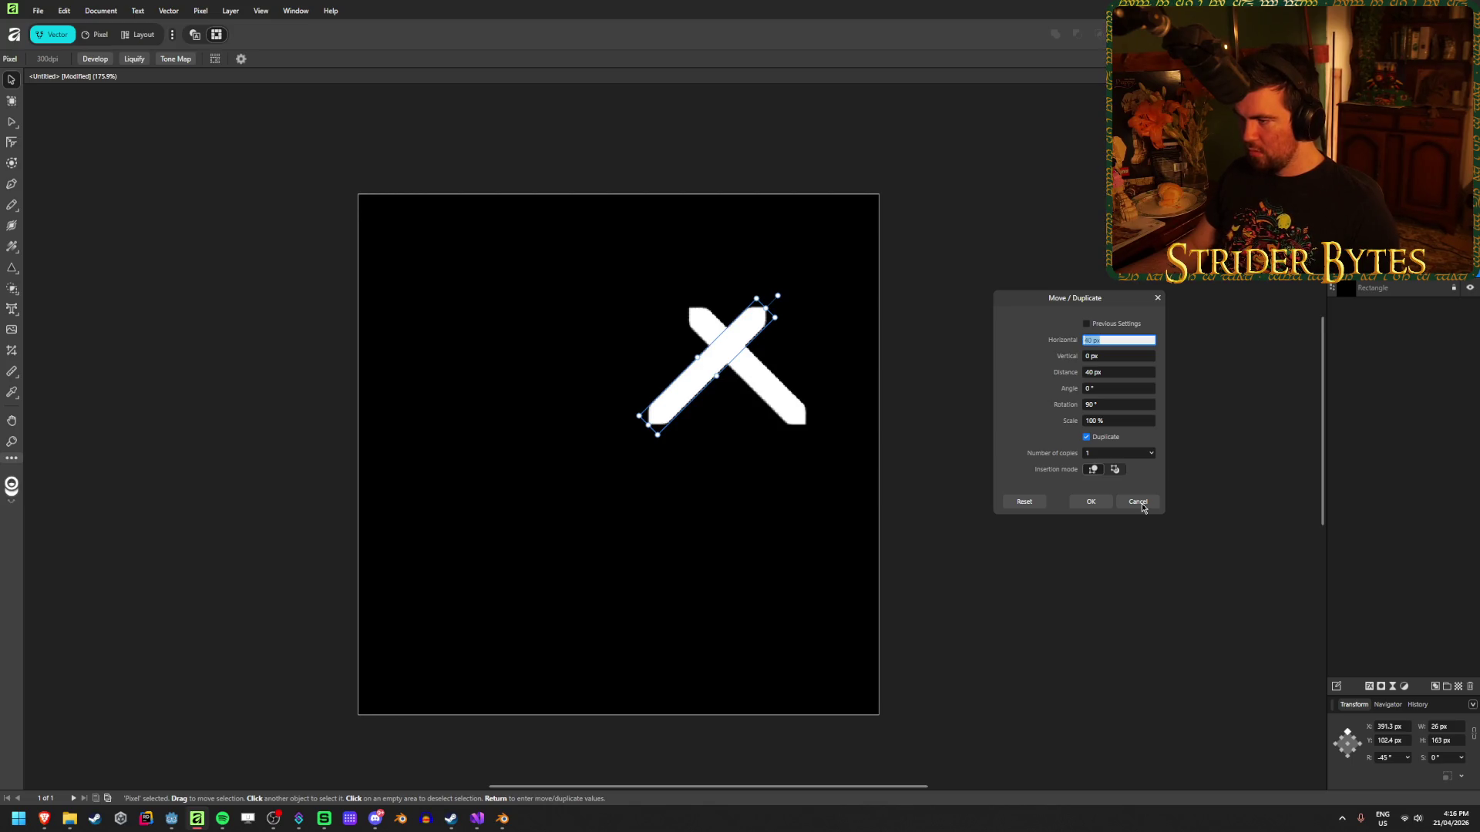
pyautogui.write('100')
pyautogui.press('Tab')
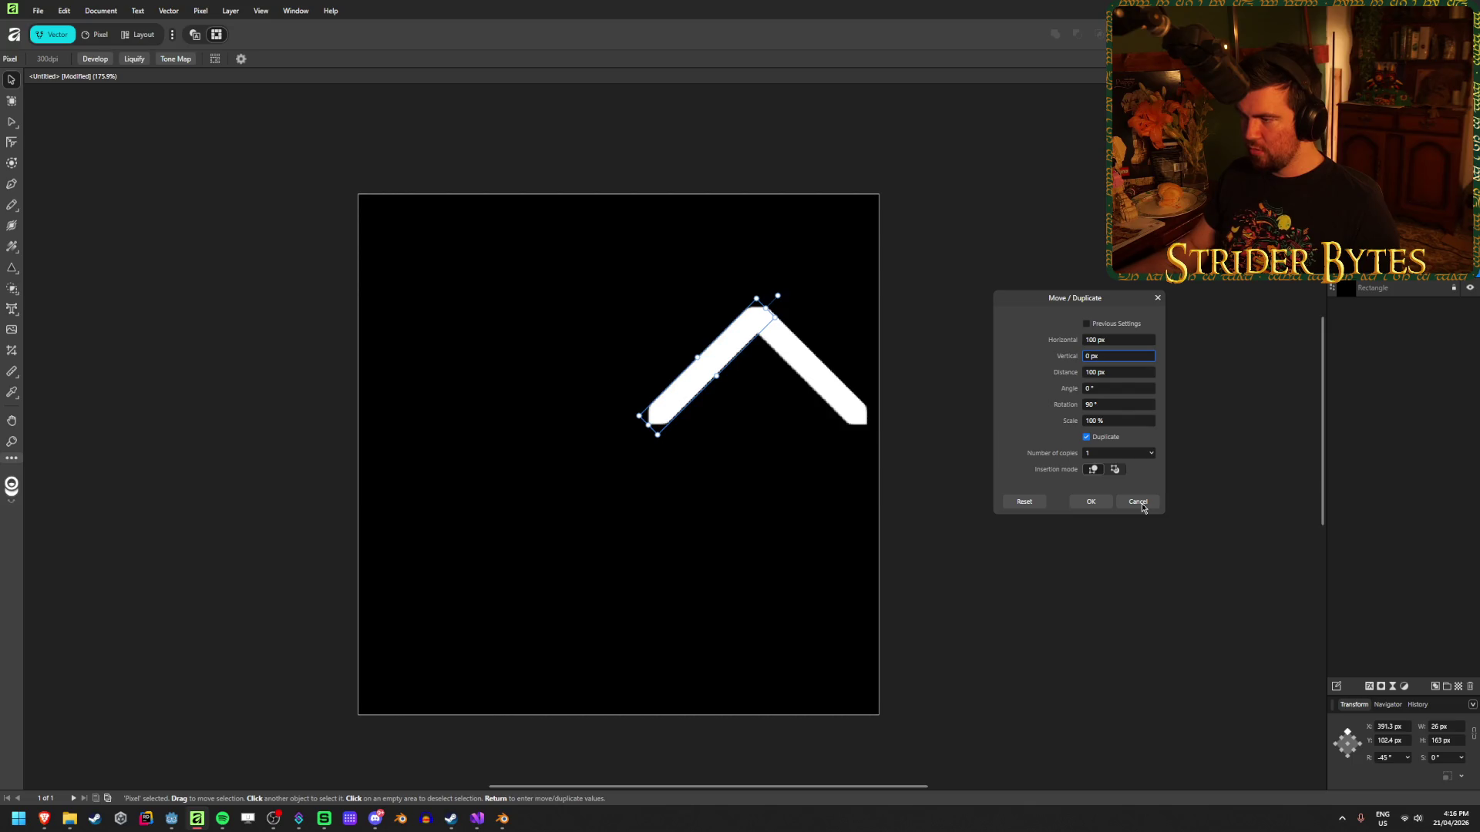
pyautogui.click(1126, 340)
pyautogui.tripleClick(1125, 341)
pyautogui.write('-40')
pyautogui.press('Tab')
pyautogui.tripleClick(1136, 344)
pyautogui.write('-100')
pyautogui.press('Tab')
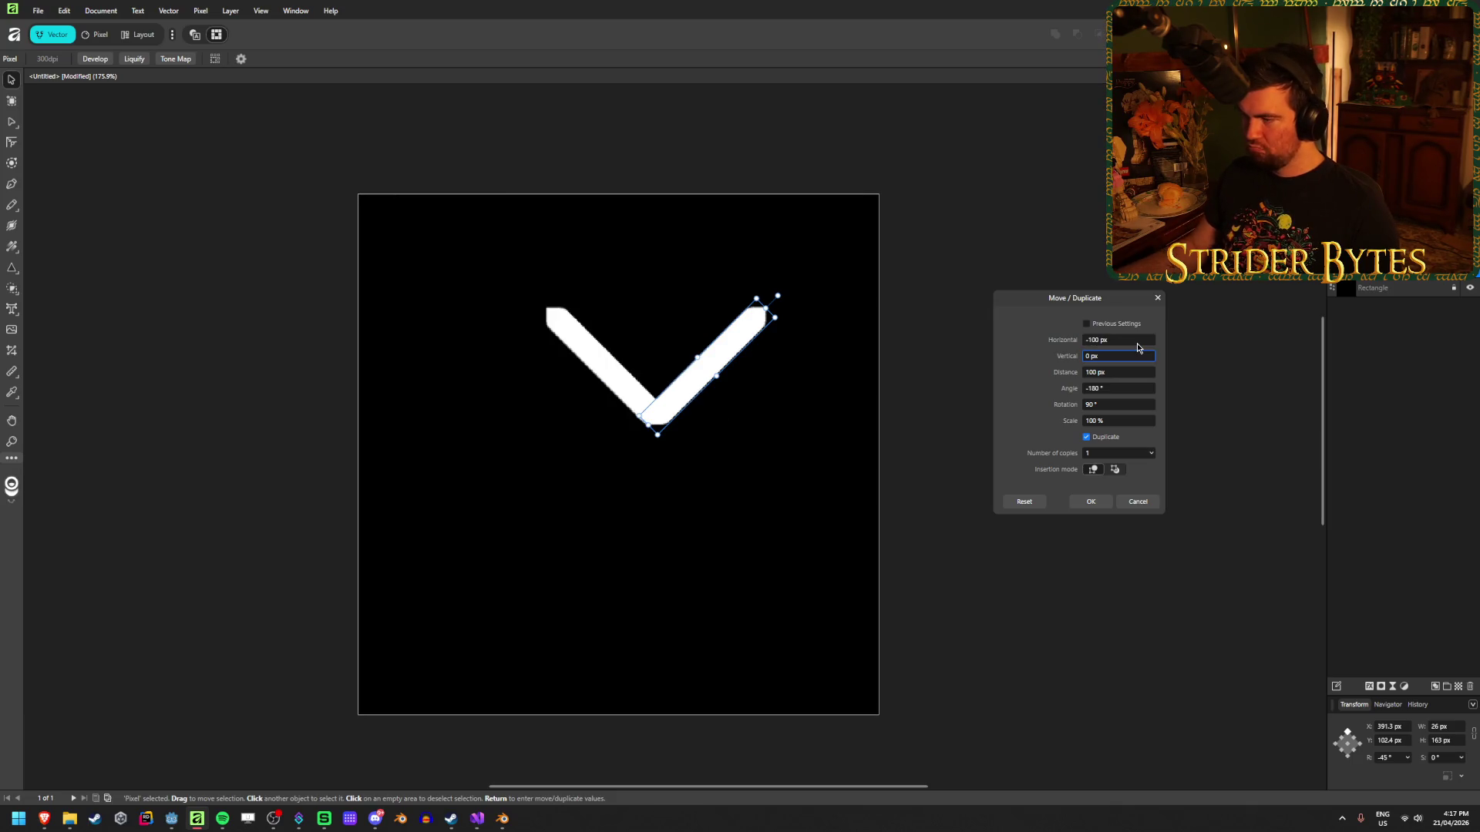
pyautogui.click(1090, 502)
pyautogui.click(596, 373)
# Shift the V's left arm 20 px left, discarding trial vertical offsets.
pyautogui.moveTo(623, 386); pyautogui.dragTo(589, 387)
pyautogui.press('Return')
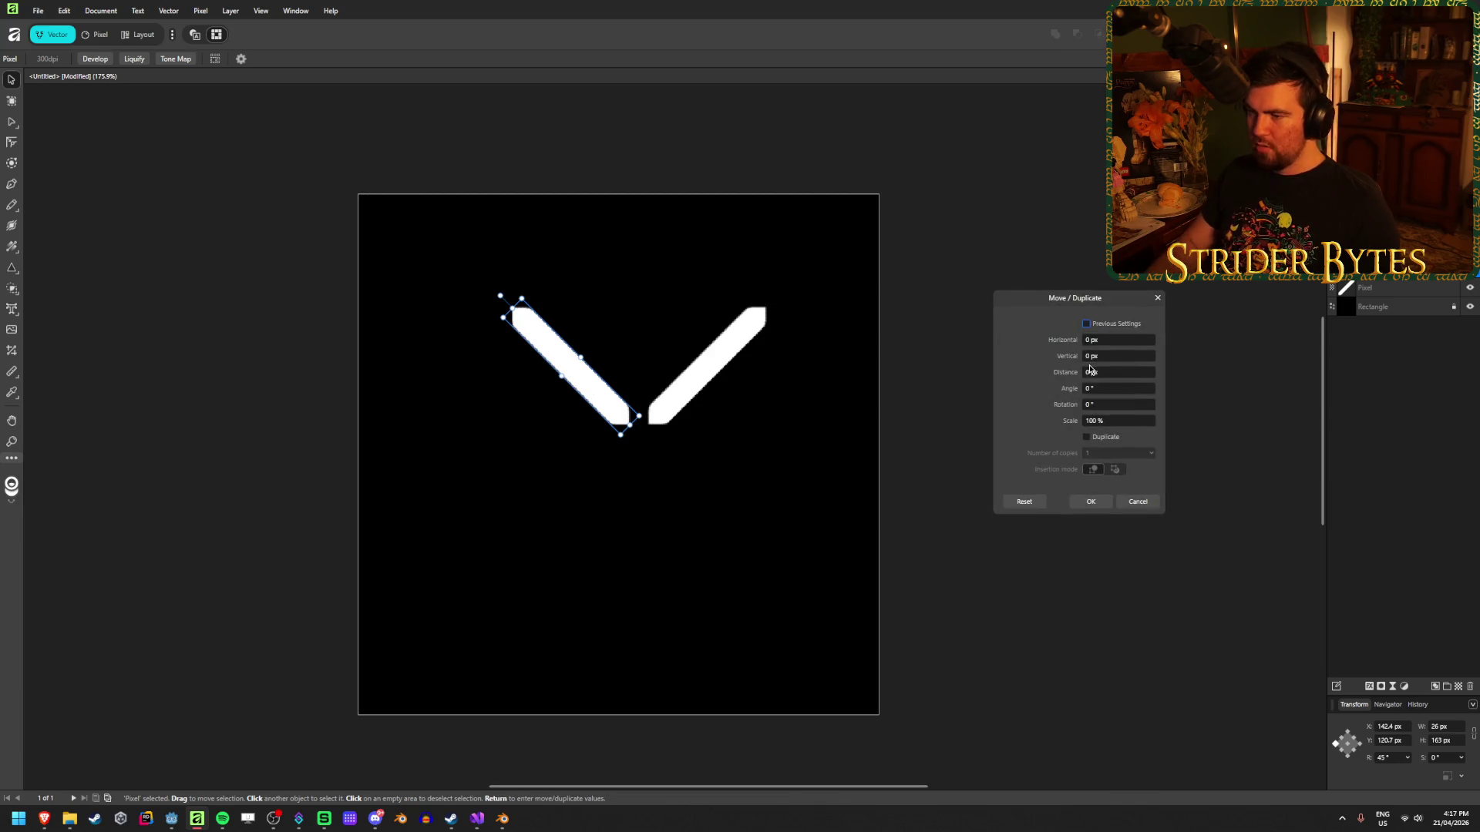
pyautogui.press('BackSpace')
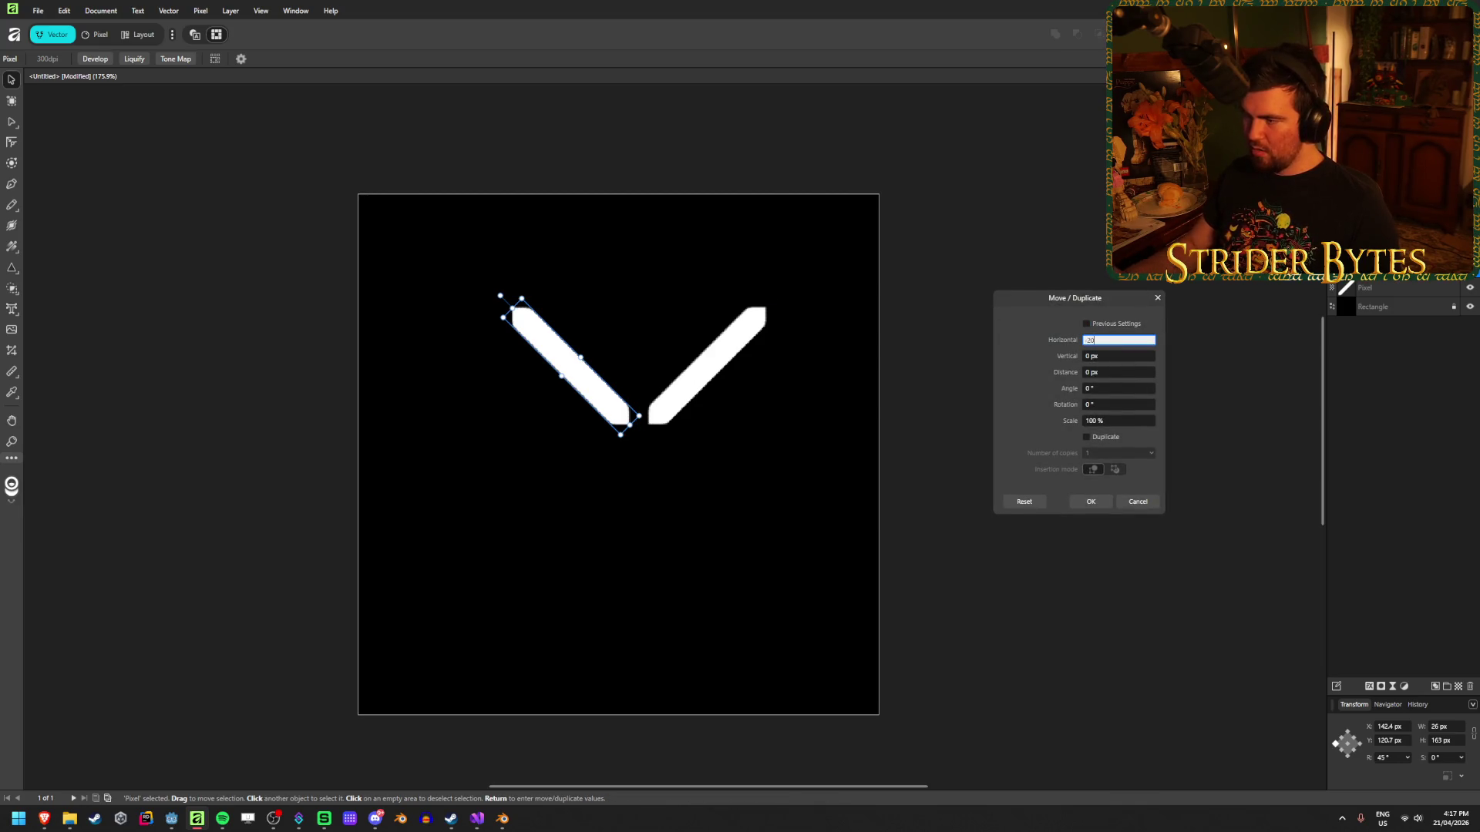
pyautogui.click(1121, 353)
pyautogui.write('20')
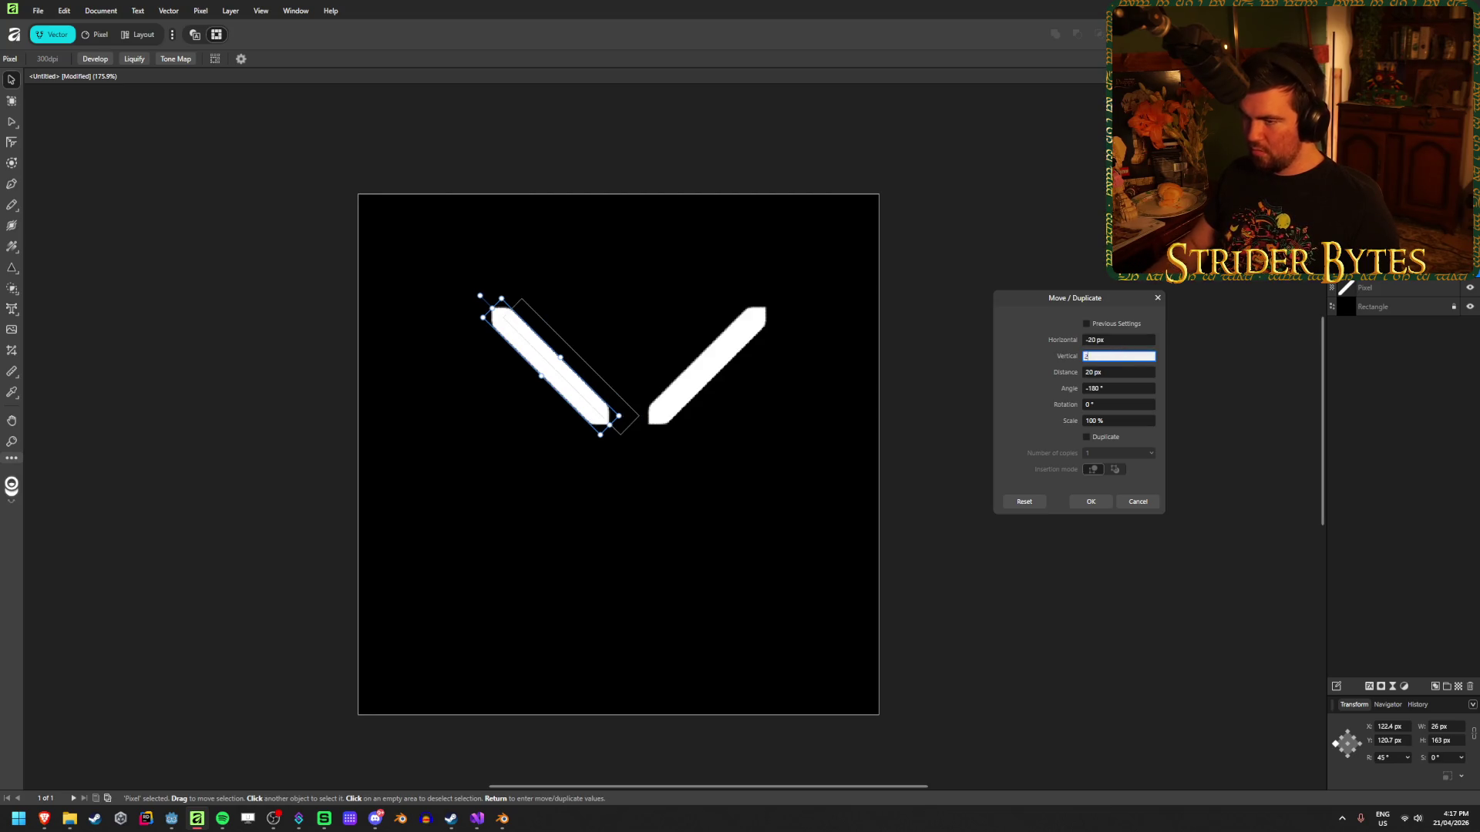
pyautogui.press('Tab')
pyautogui.click(1121, 356)
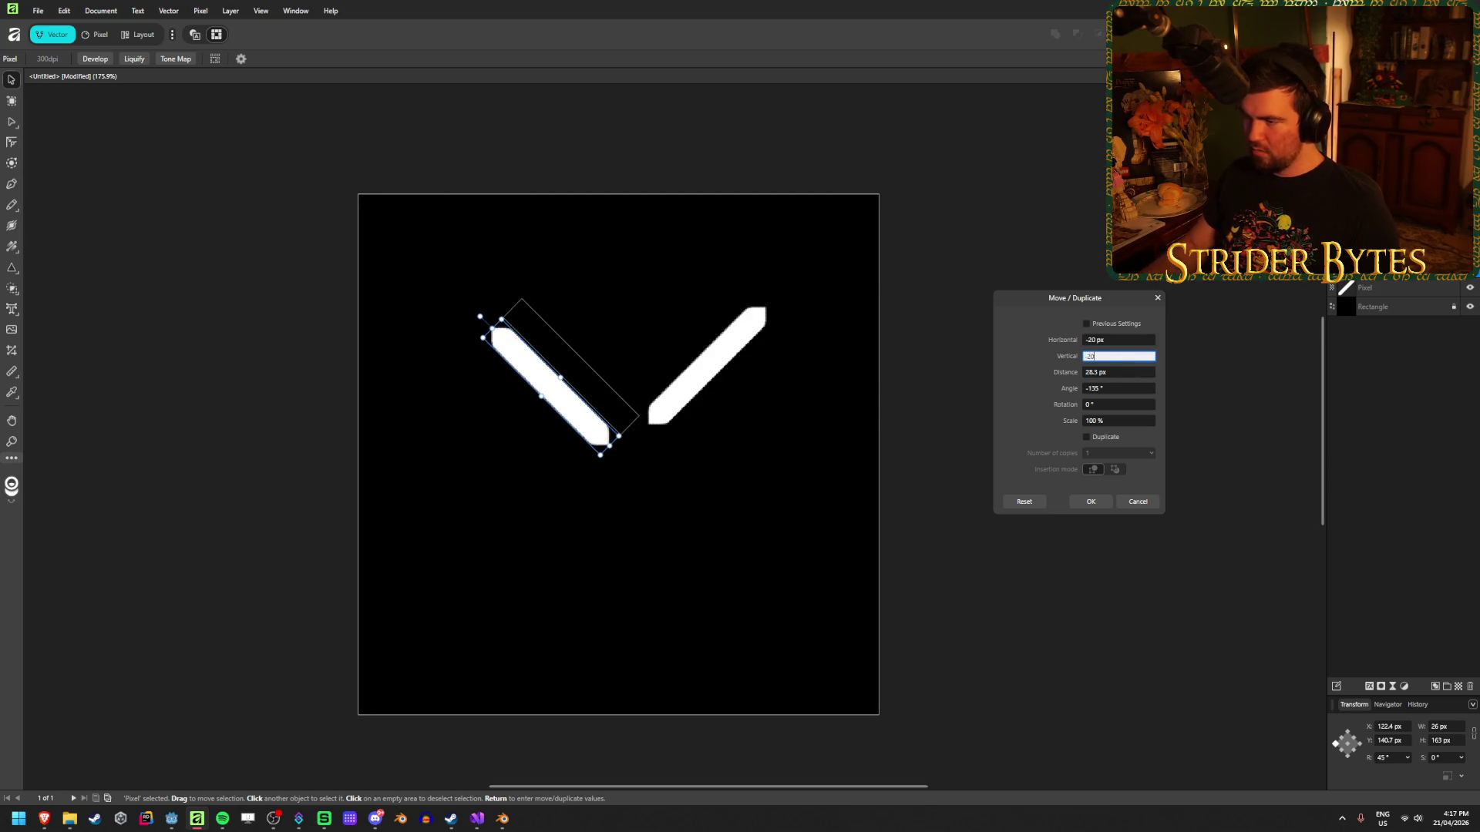
pyautogui.press('Tab')
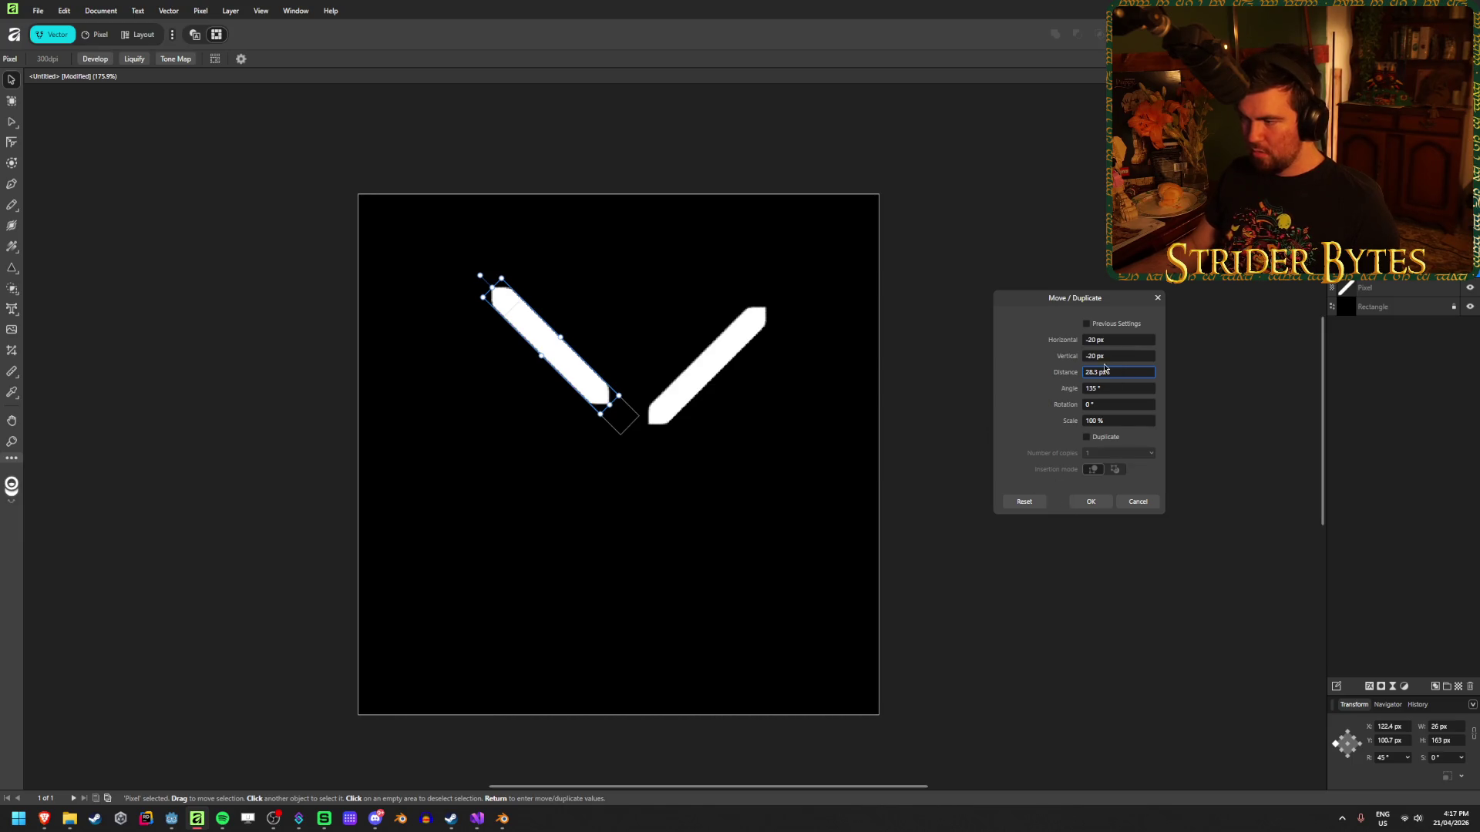
pyautogui.click(1109, 357)
pyautogui.press('Tab')
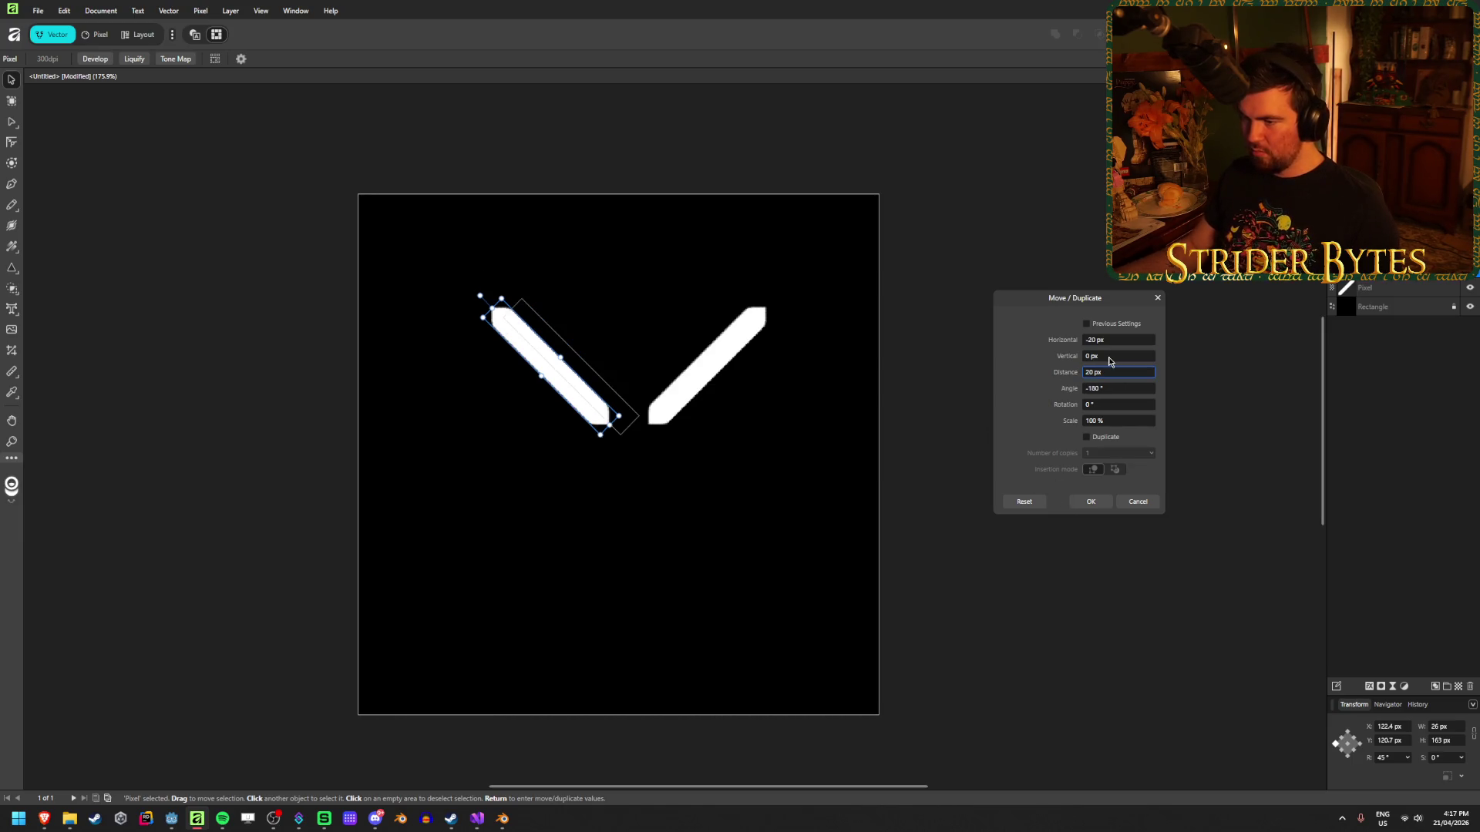
pyautogui.click(1090, 501)
# Deselect to inspect the V, then reselect the left bar.
pyautogui.click(845, 482)
pyautogui.scroll(1, 628, 489)
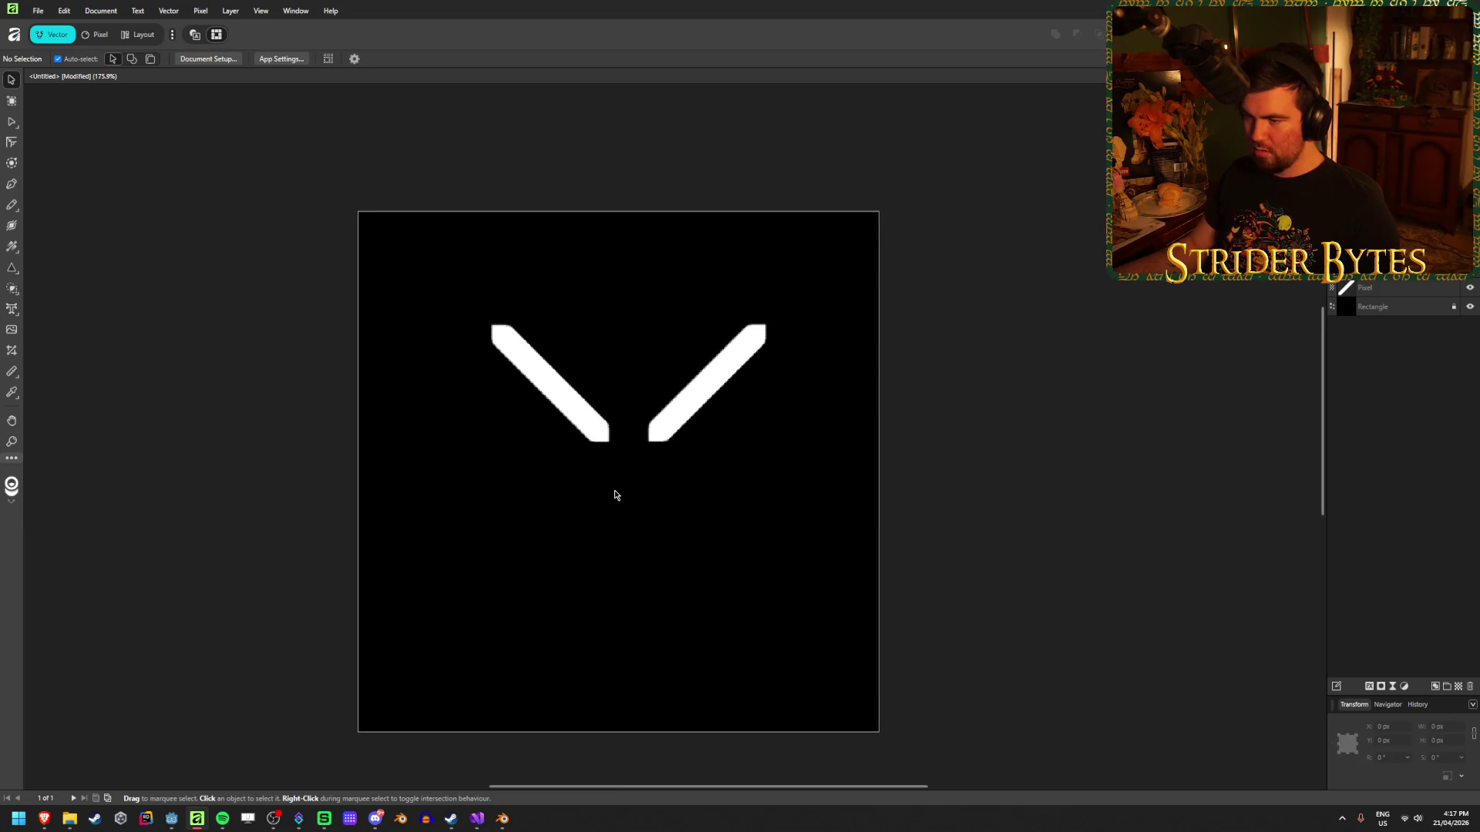
pyautogui.scroll(1, 612, 514)
pyautogui.scroll(-1, 677, 509)
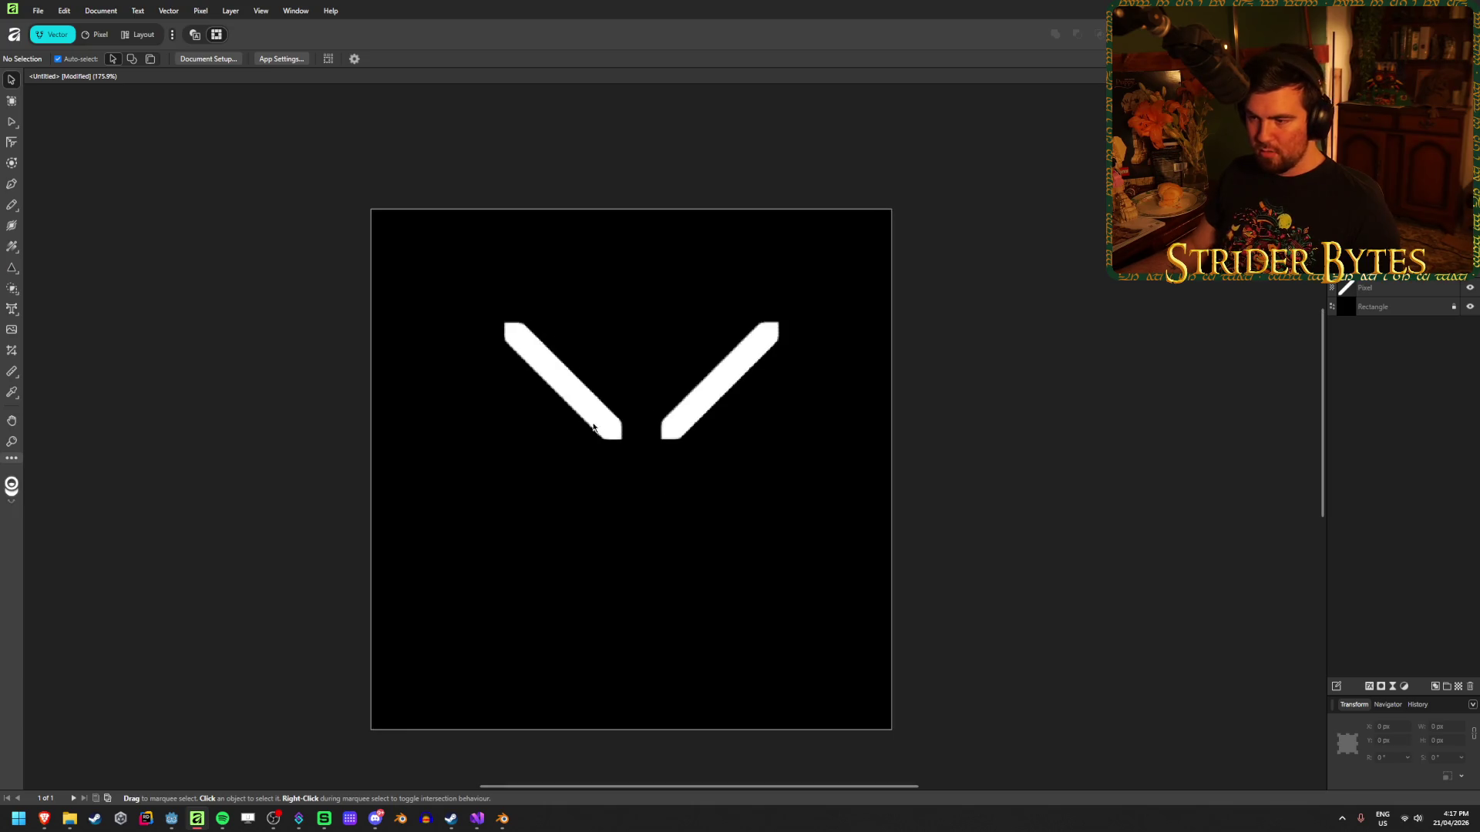
pyautogui.click(601, 423)
# Duplicate both bars with a 180° rotation using Move/Duplicate.
pyautogui.click(693, 412)
pyautogui.hotkey('ctrl', 'a')
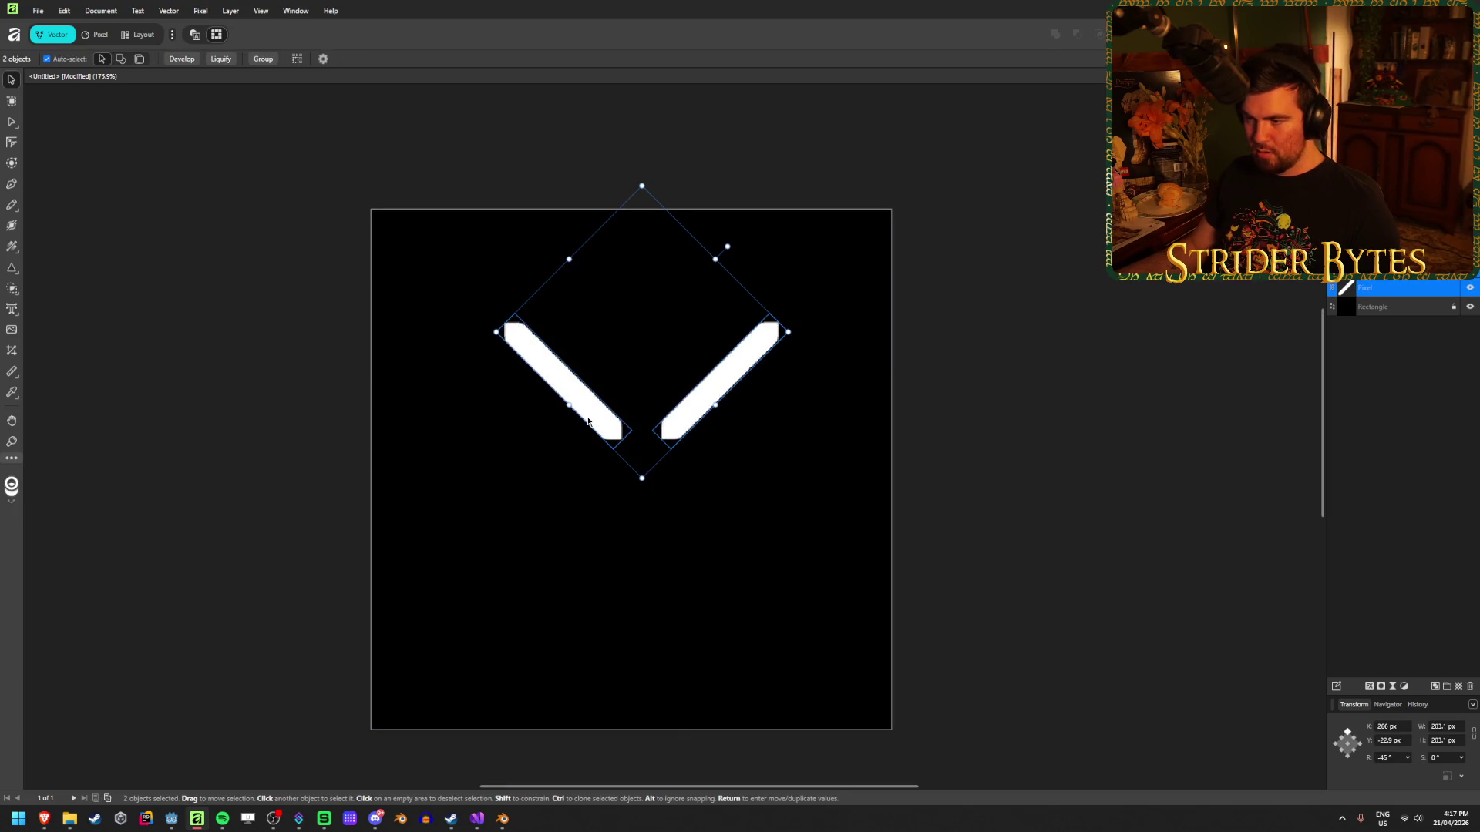
pyautogui.press('Return')
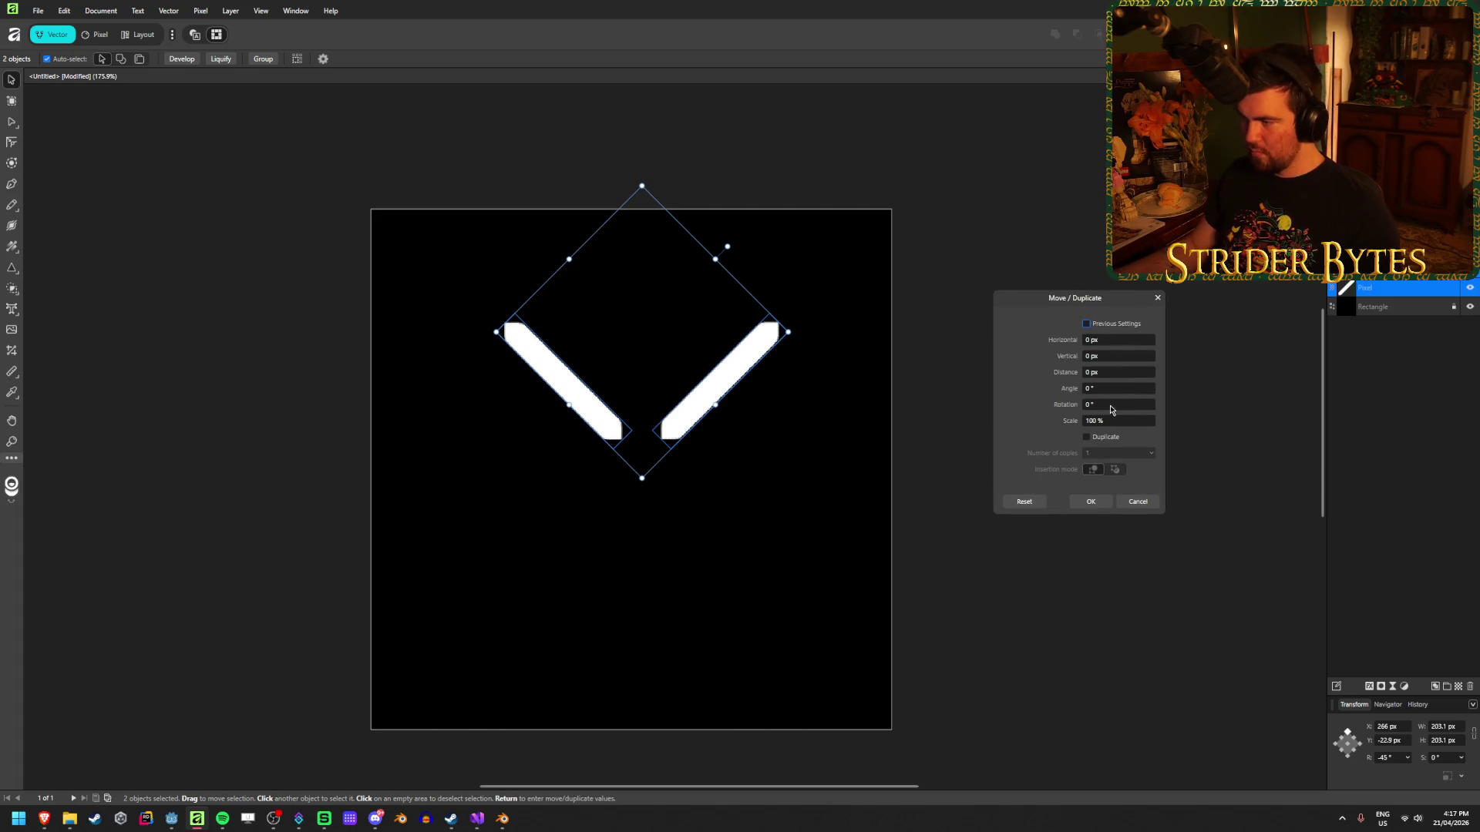
pyautogui.click(1118, 405)
pyautogui.write('180')
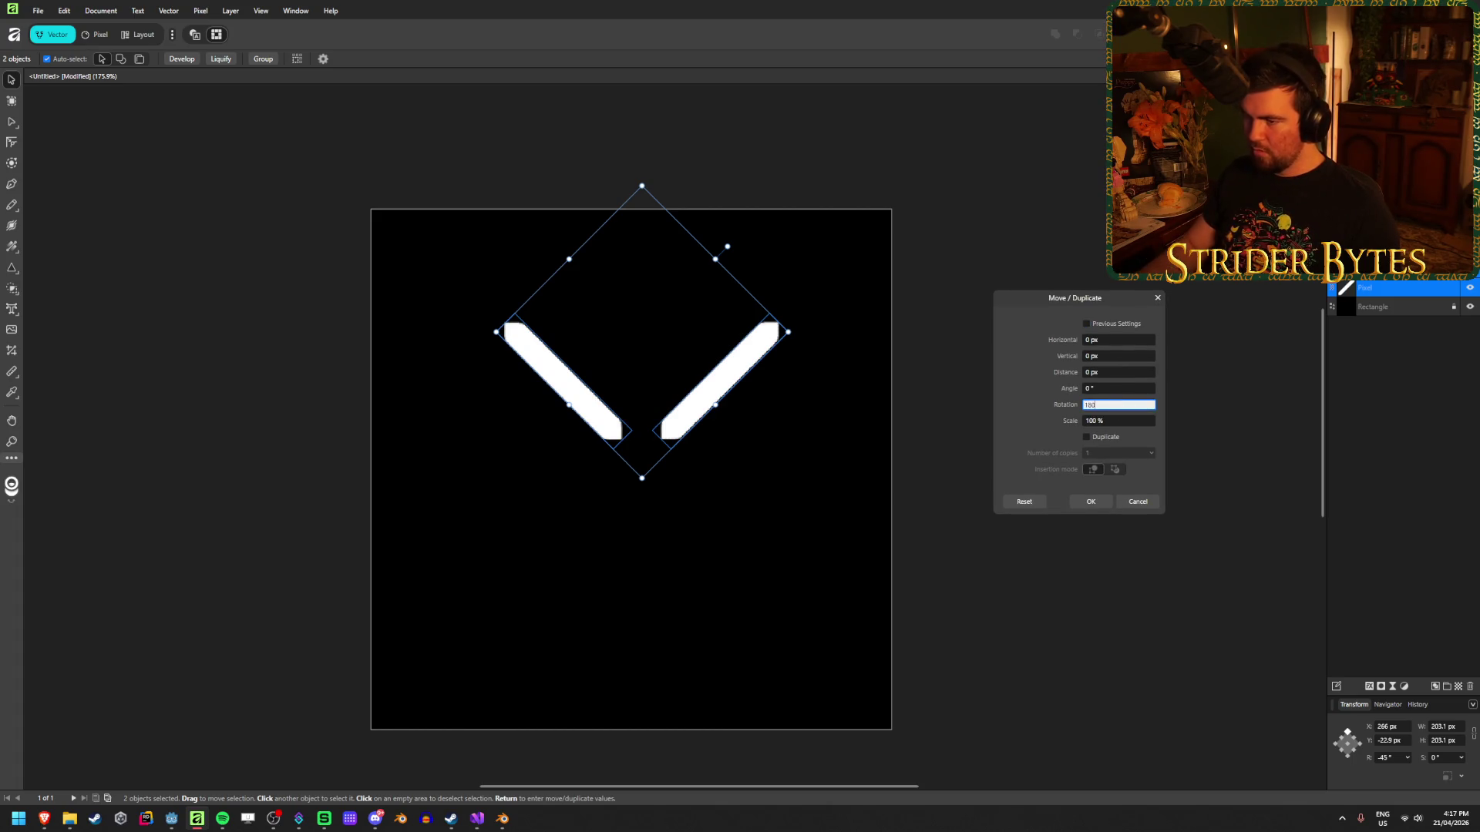
pyautogui.press('Tab')
pyautogui.click(1086, 438)
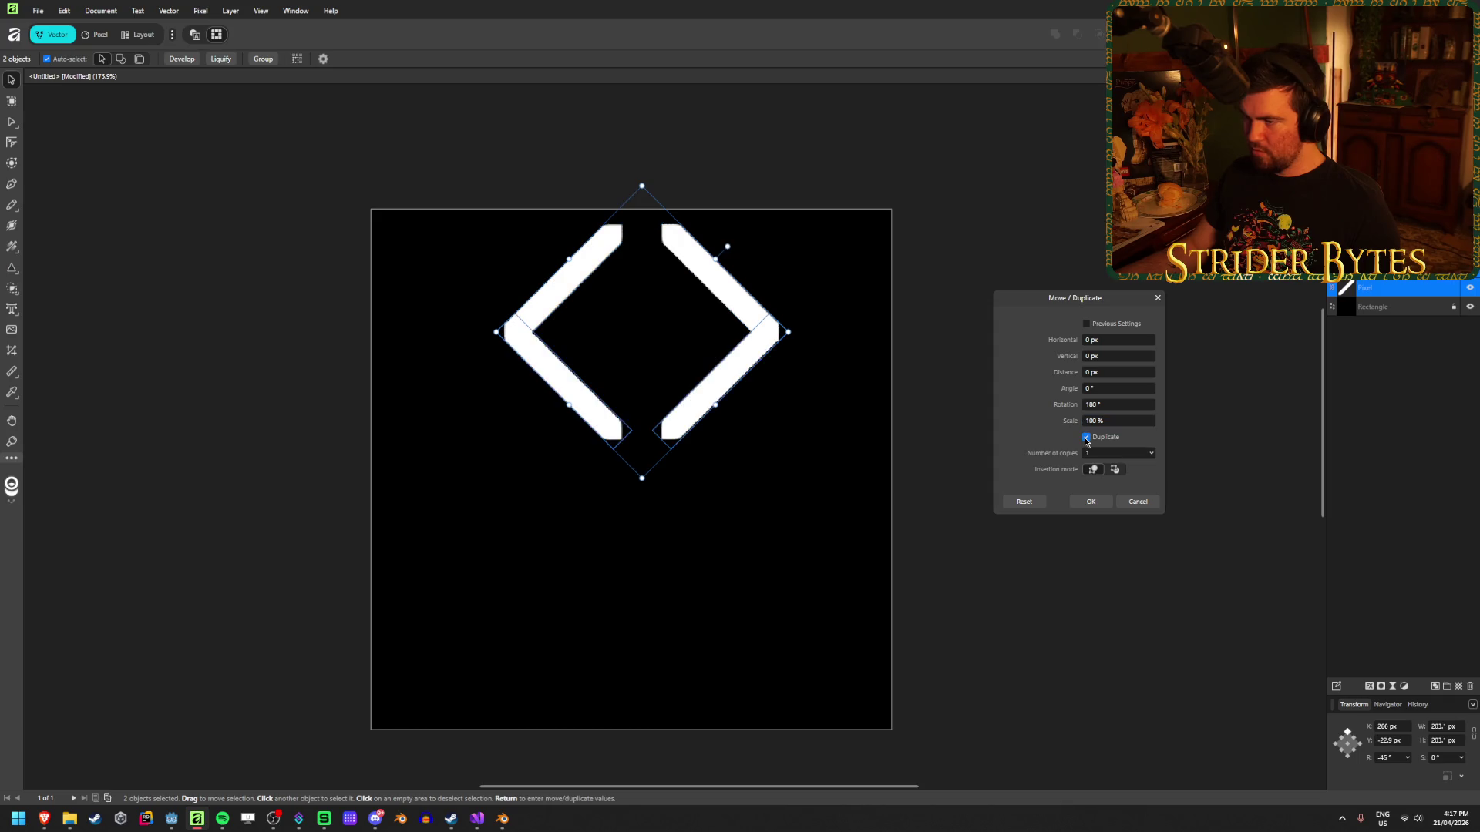
pyautogui.click(1091, 501)
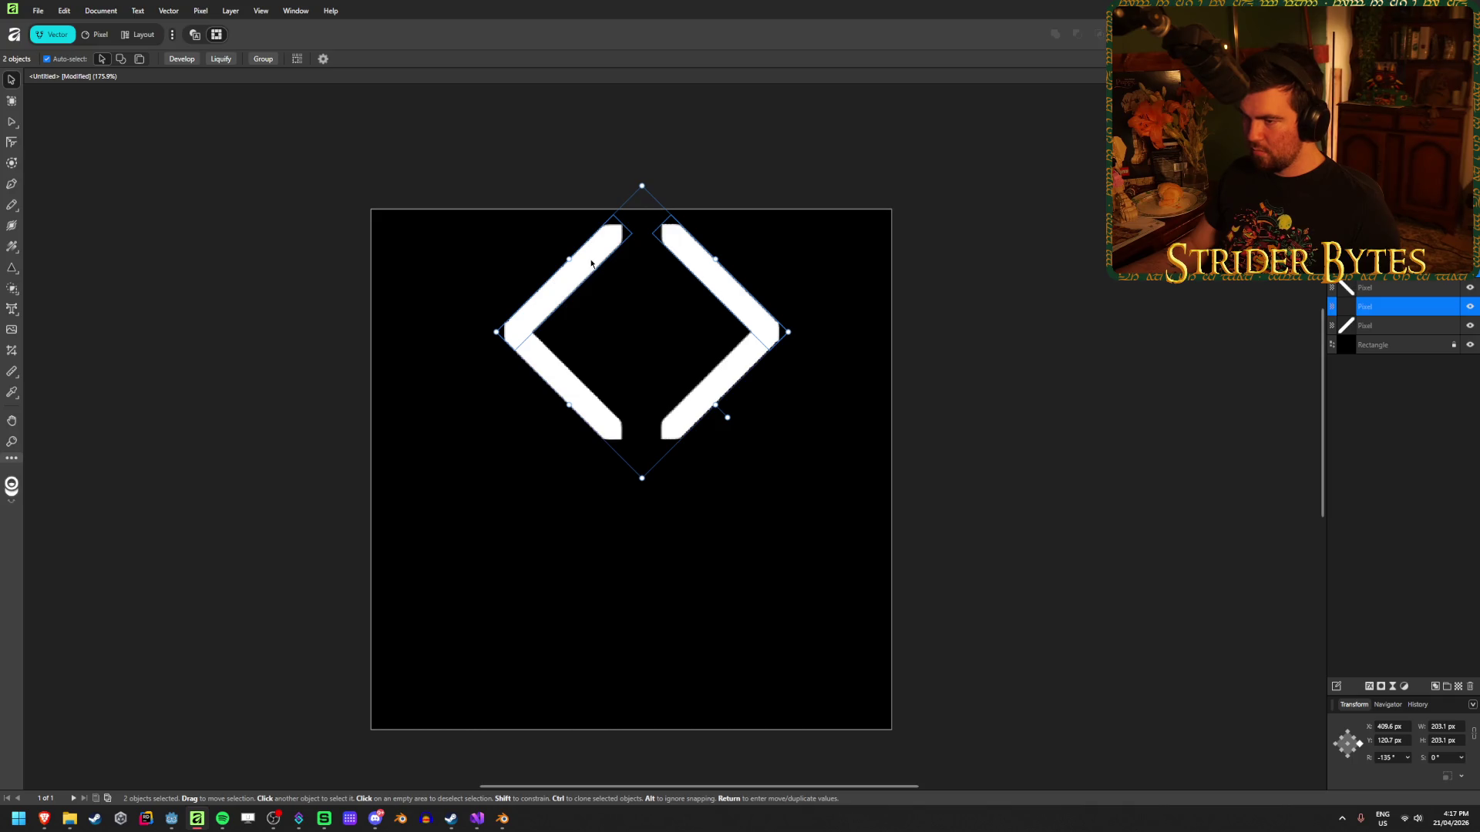
# Drag the rotated copies down to complete the X, then hide the black background.
pyautogui.click(707, 300)
pyautogui.click(577, 273)
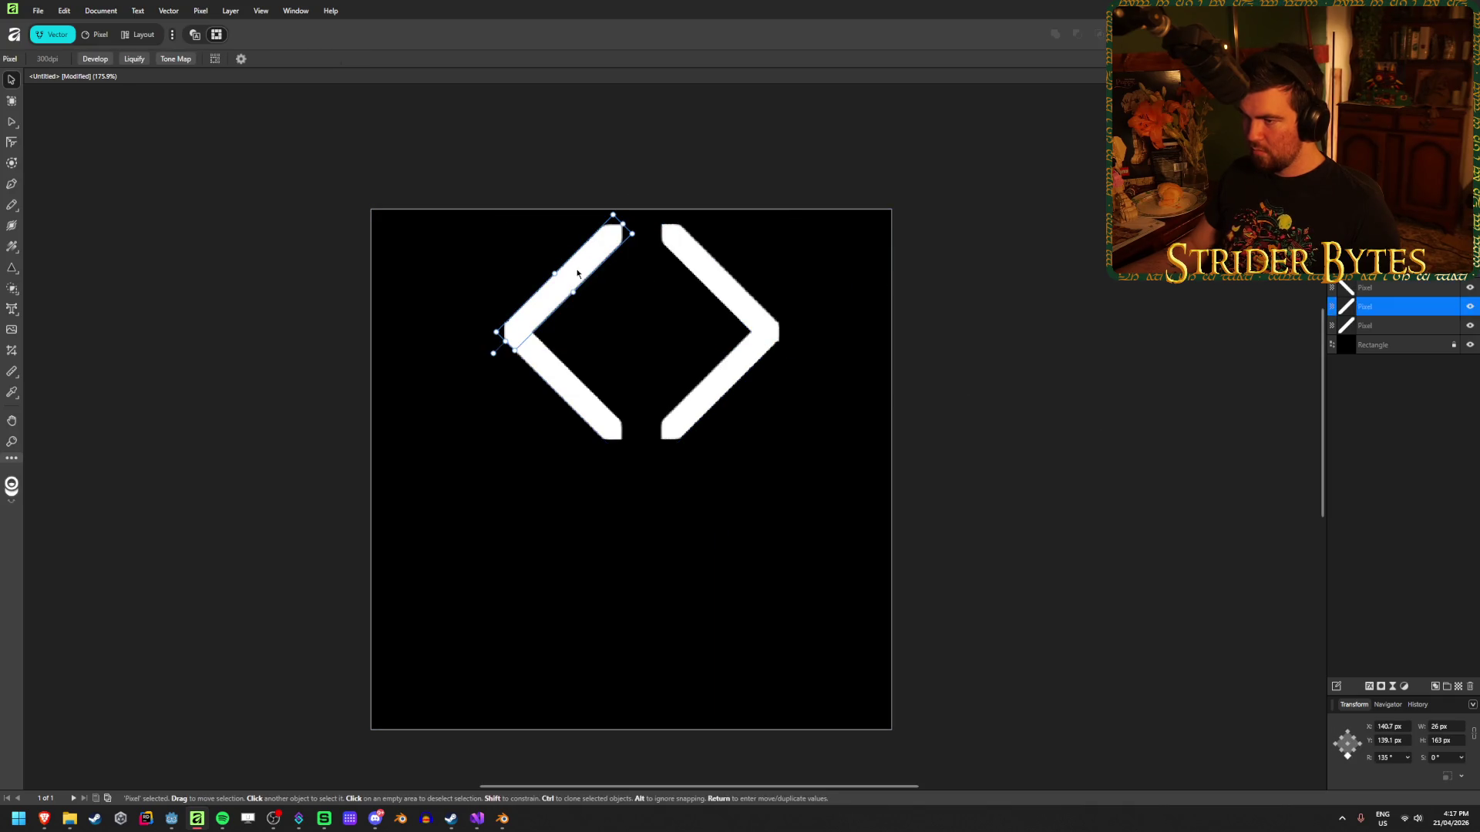
pyautogui.keyDown('shift'); pyautogui.click(704, 267); pyautogui.keyUp('shift')
pyautogui.moveTo(705, 267); pyautogui.dragTo(707, 525)
pyautogui.click(1038, 453)
pyautogui.scroll(4, 620, 509)
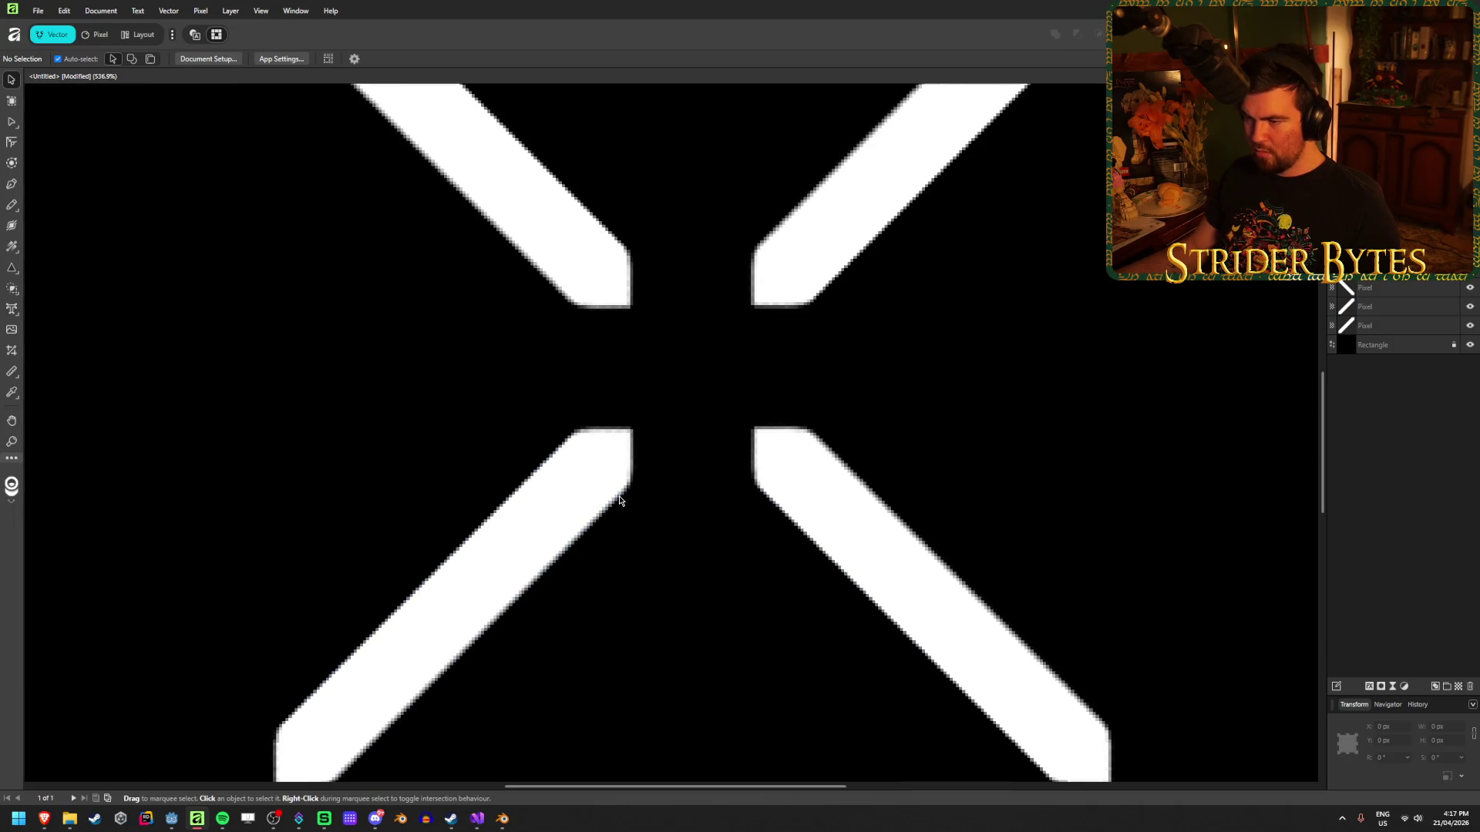
pyautogui.scroll(-7, 739, 454)
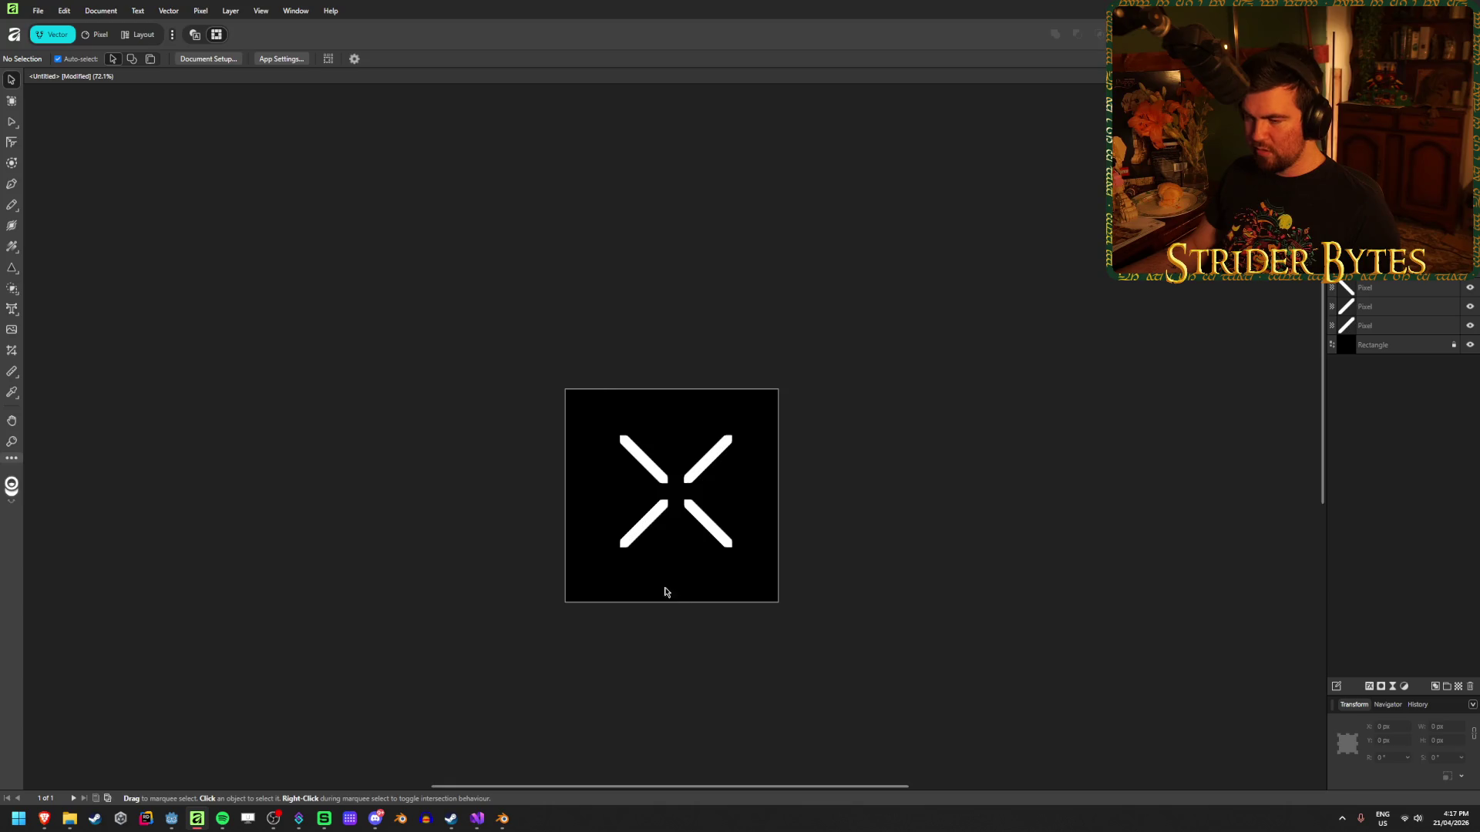
pyautogui.scroll(3, 680, 524)
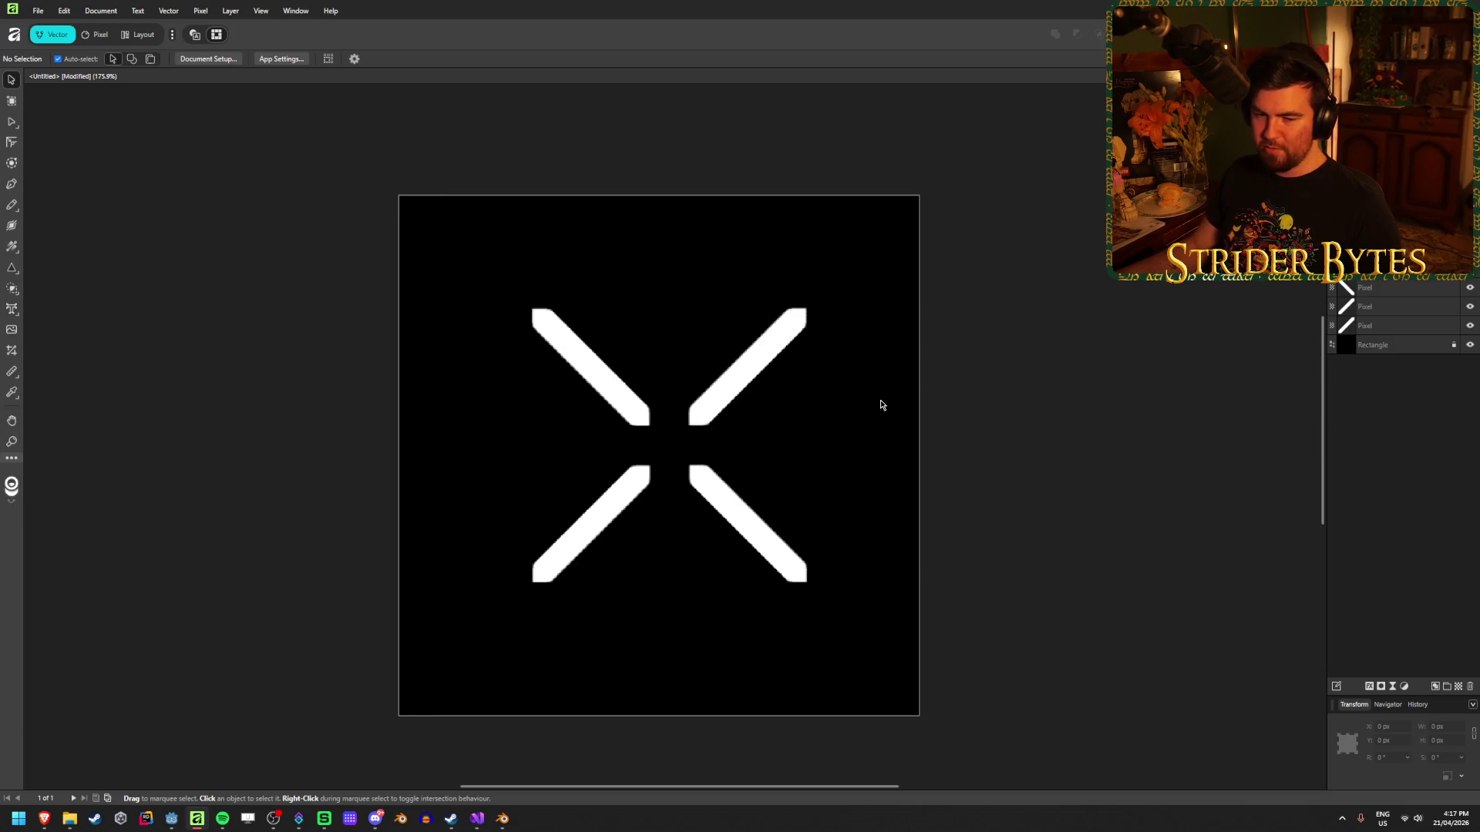
pyautogui.click(1469, 345)
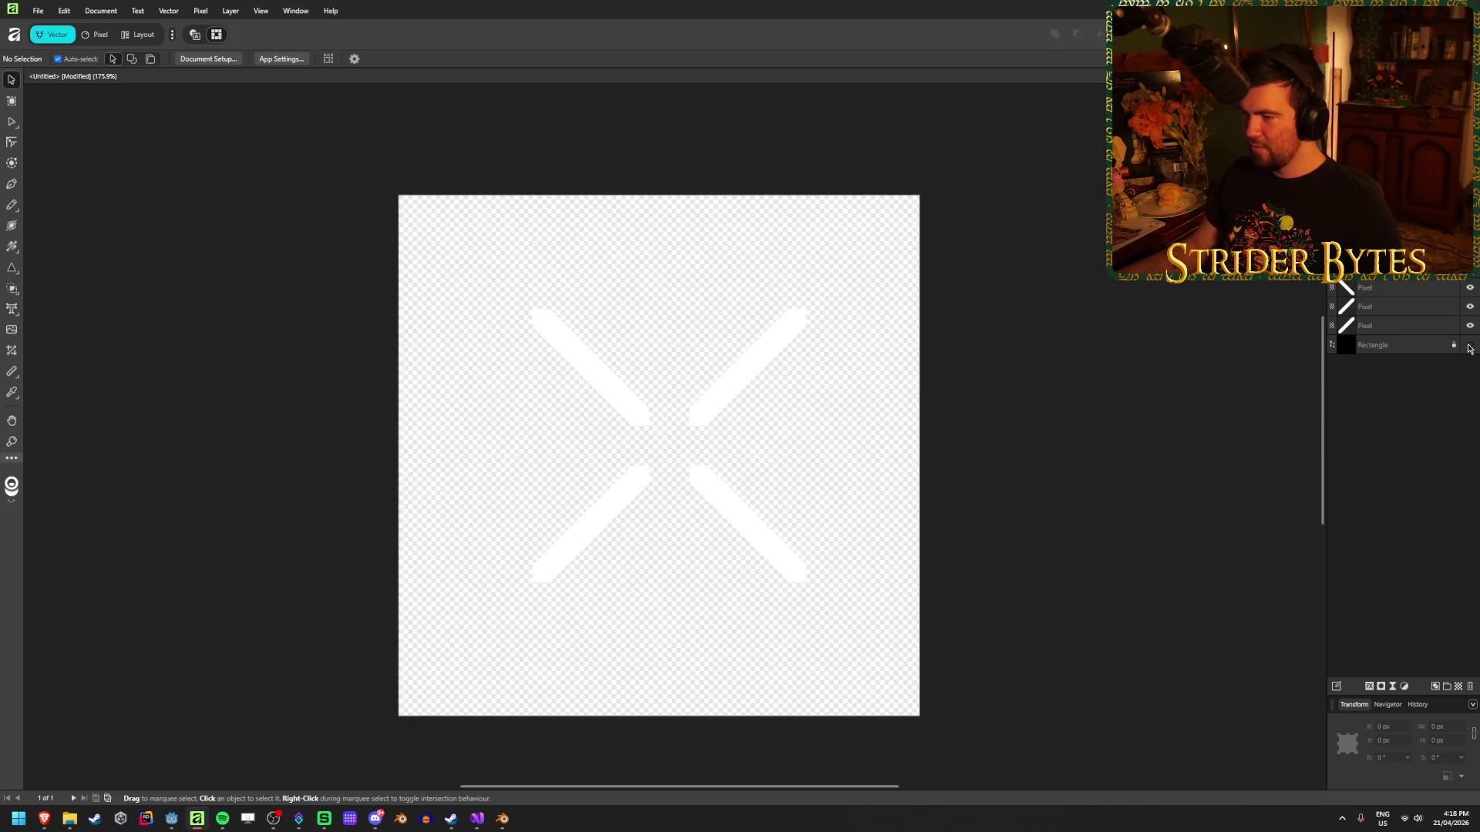
# Give all bar layers a black Outer Glow in Normal blend mode, then hide the background.
pyautogui.click(1470, 347)
pyautogui.click(1410, 325)
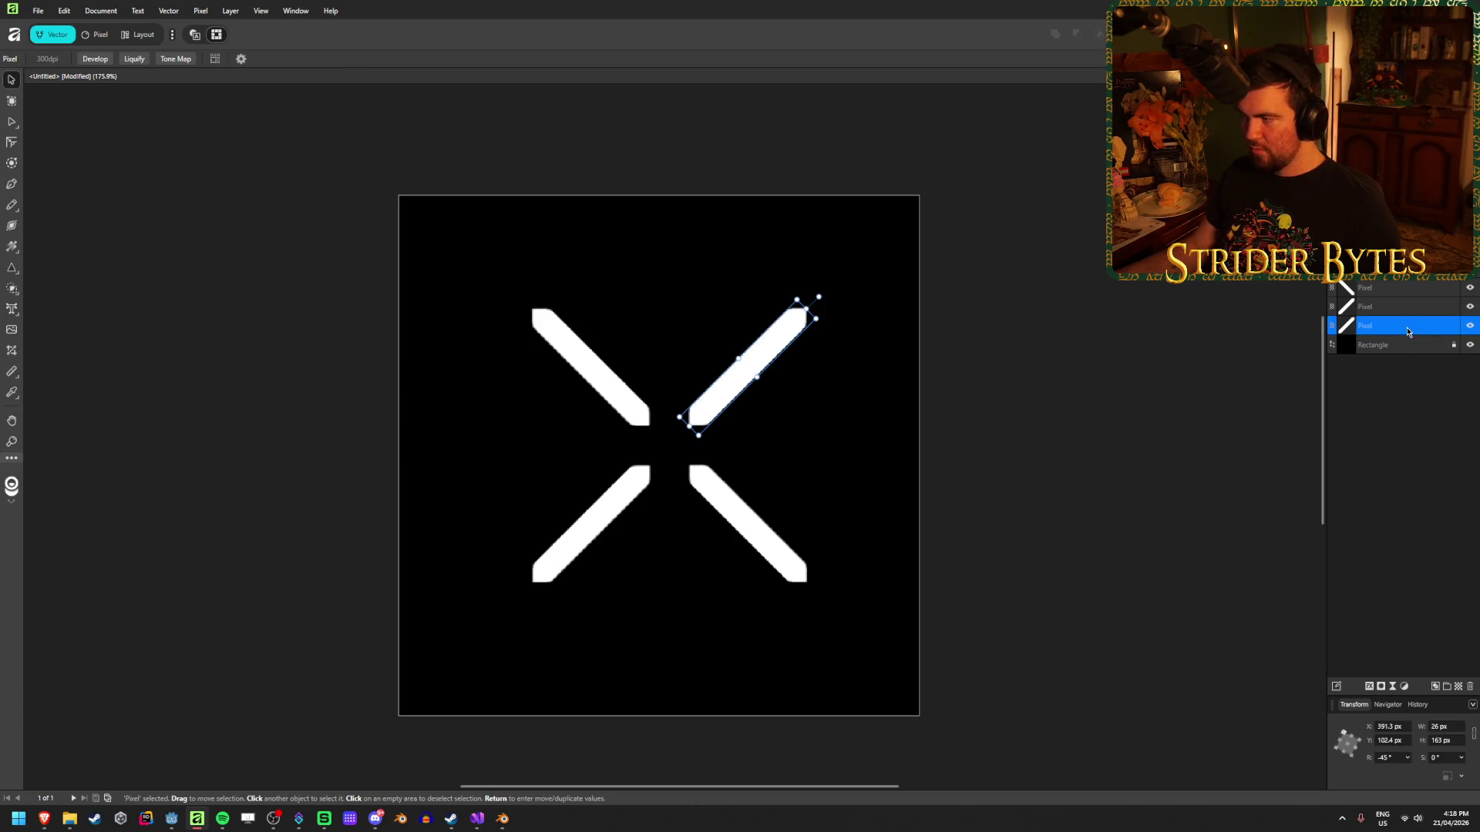
pyautogui.keyDown('shift'); pyautogui.click(1408, 281); pyautogui.keyUp('shift')
pyautogui.click(1369, 686)
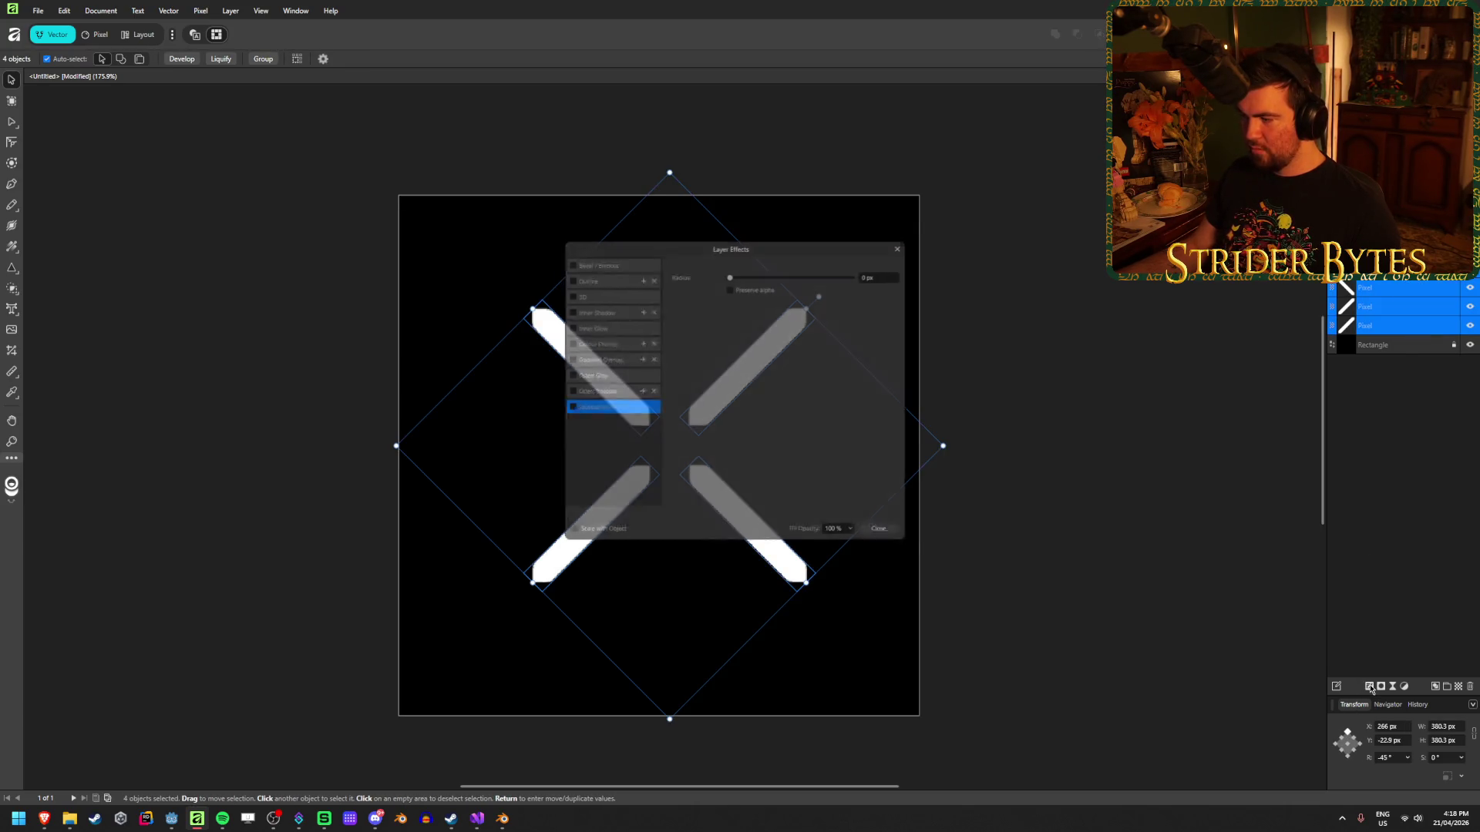
pyautogui.click(591, 376)
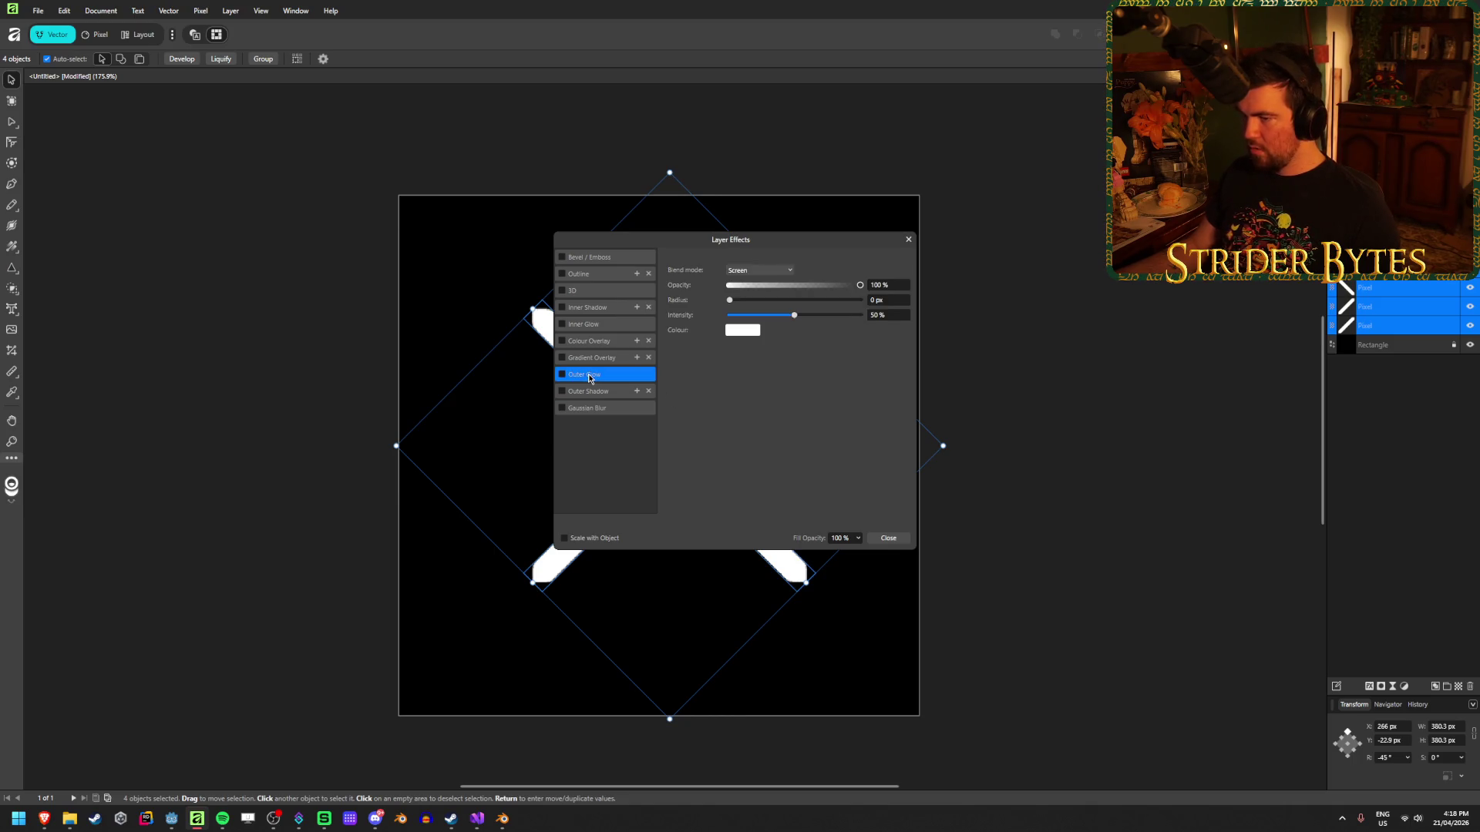
pyautogui.click(779, 270)
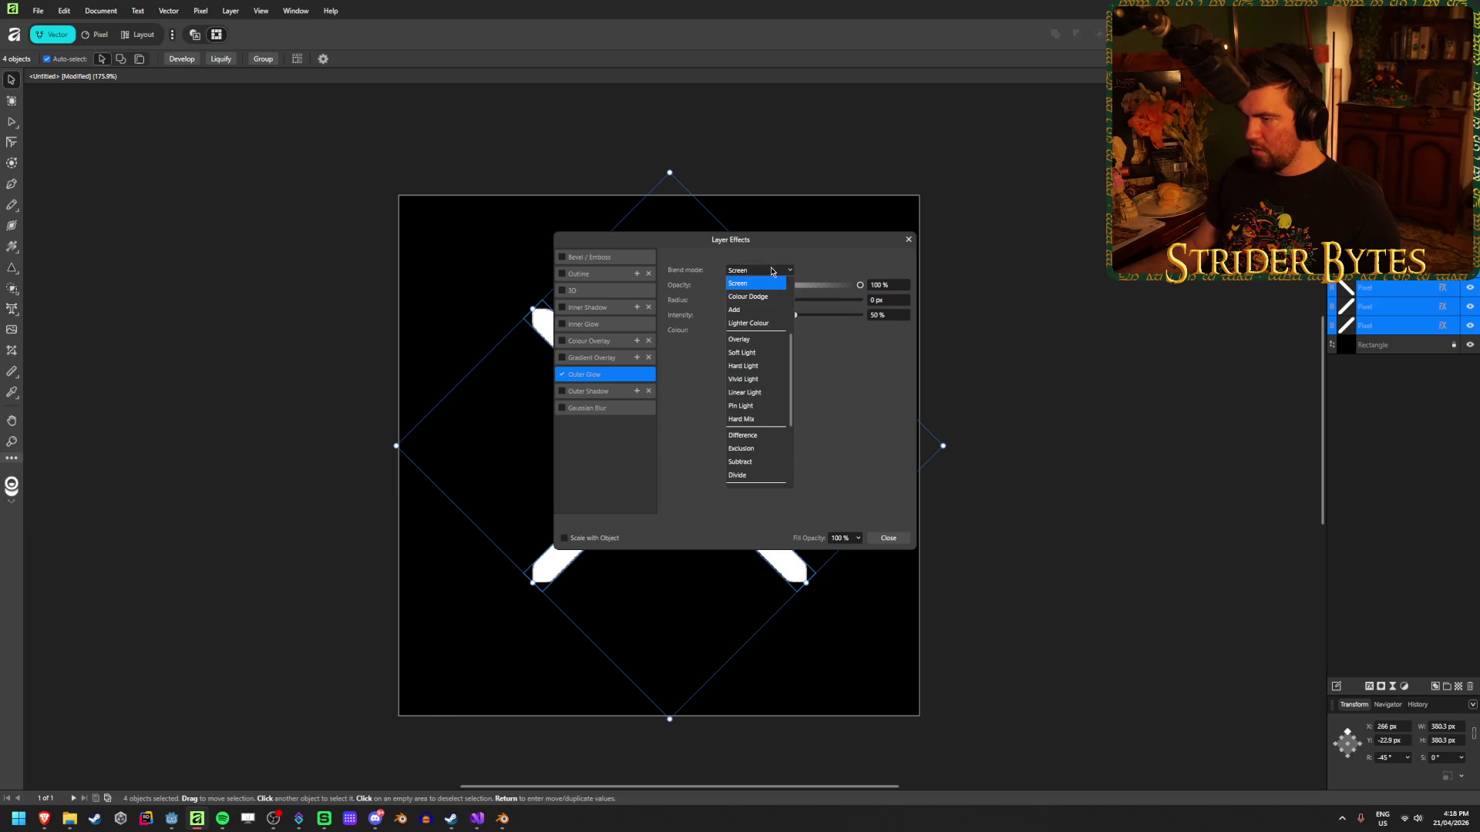
pyautogui.scroll(3, 746, 345)
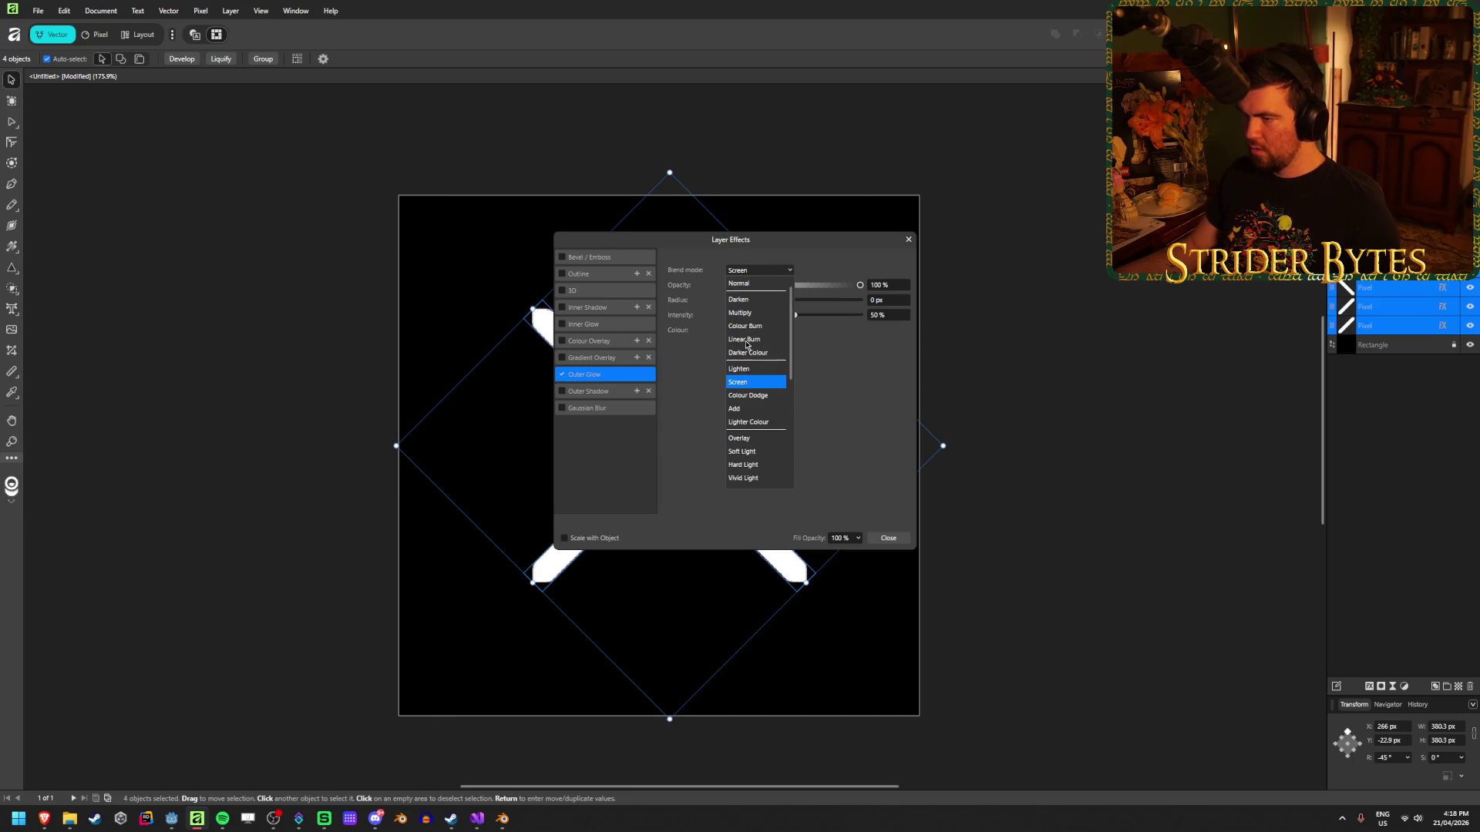
pyautogui.click(765, 285)
pyautogui.click(736, 331)
pyautogui.moveTo(698, 460); pyautogui.dragTo(663, 456)
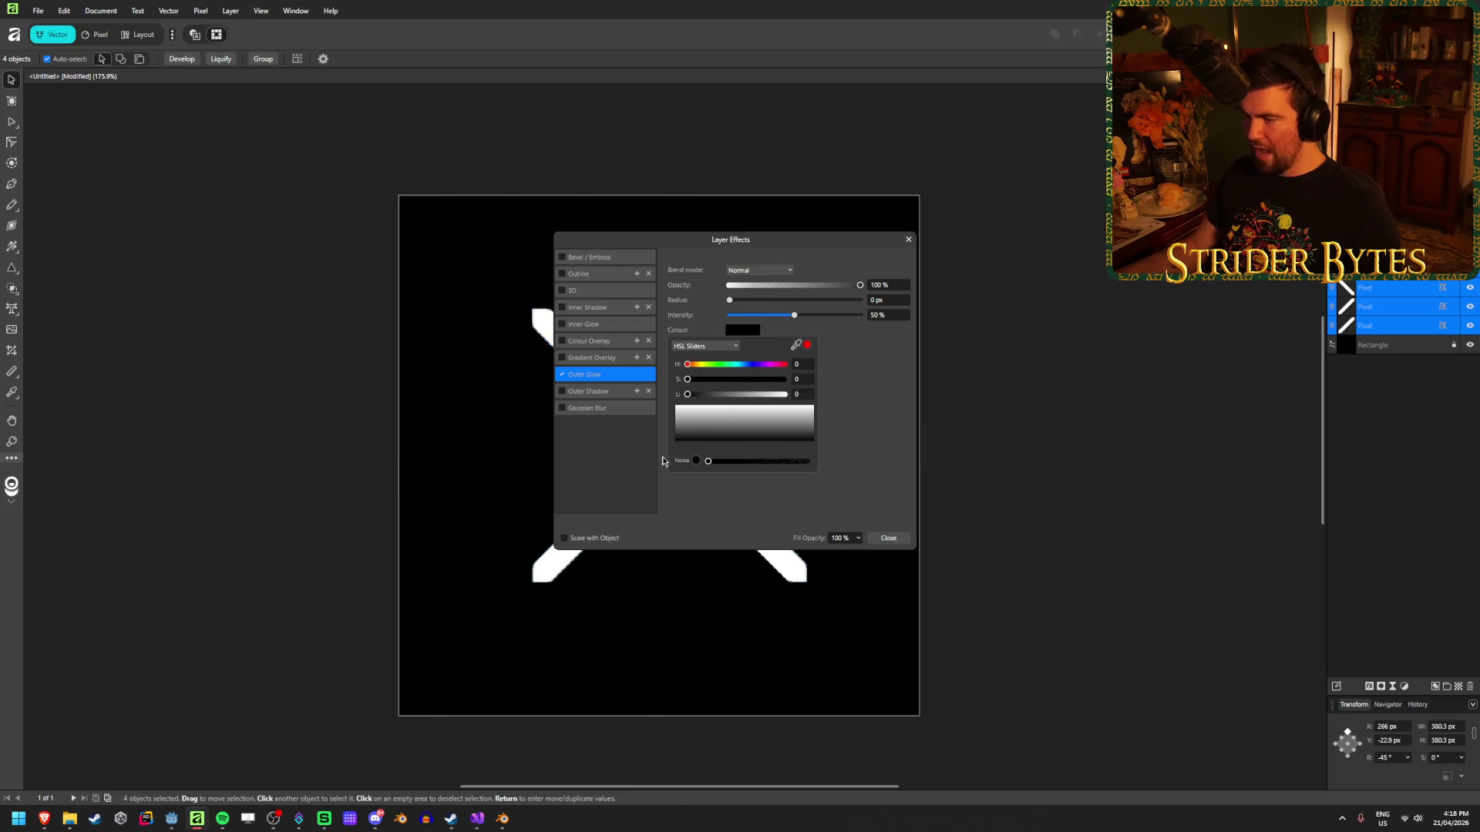
pyautogui.click(888, 539)
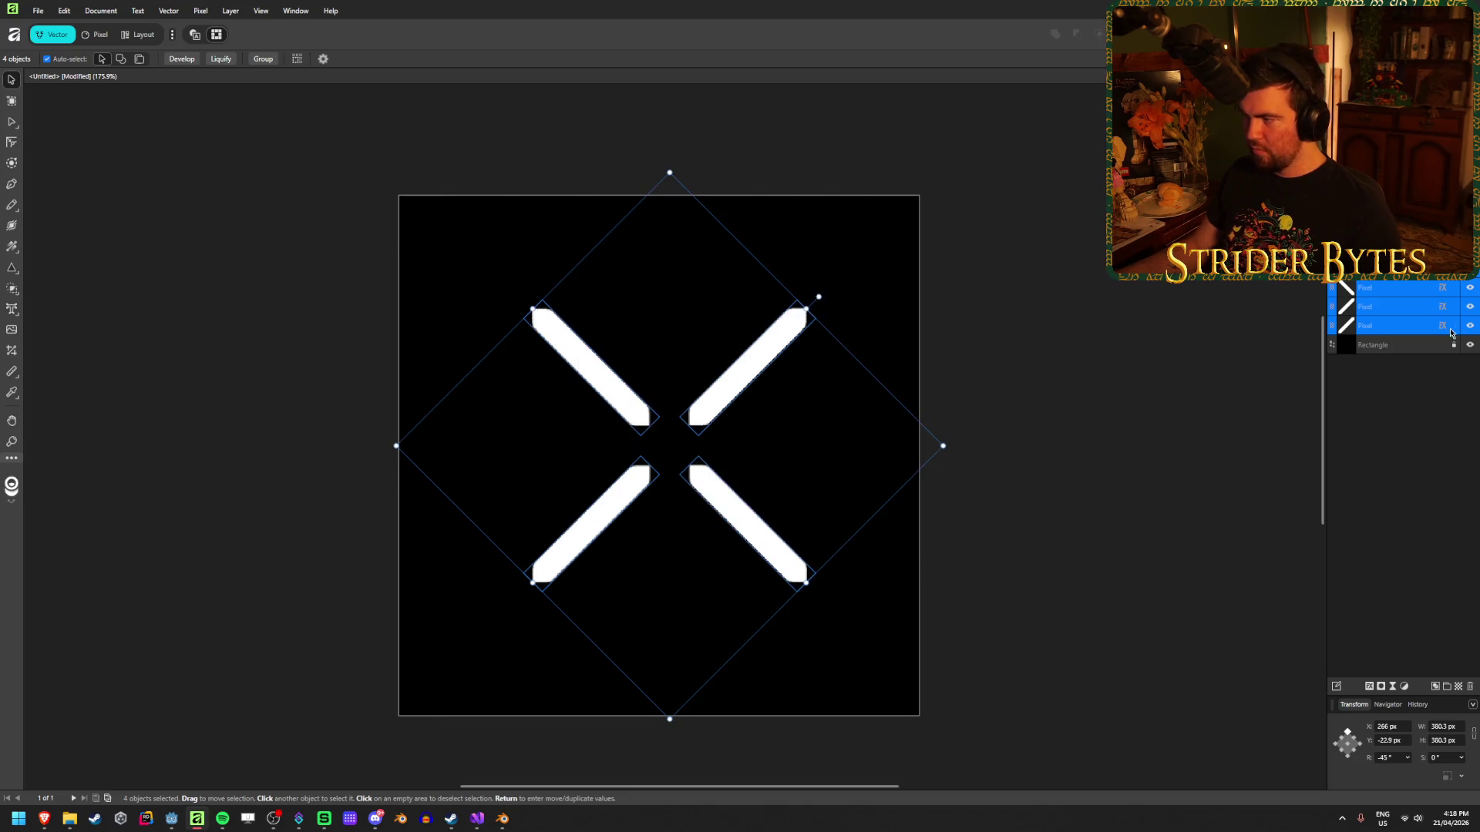
pyautogui.click(1469, 345)
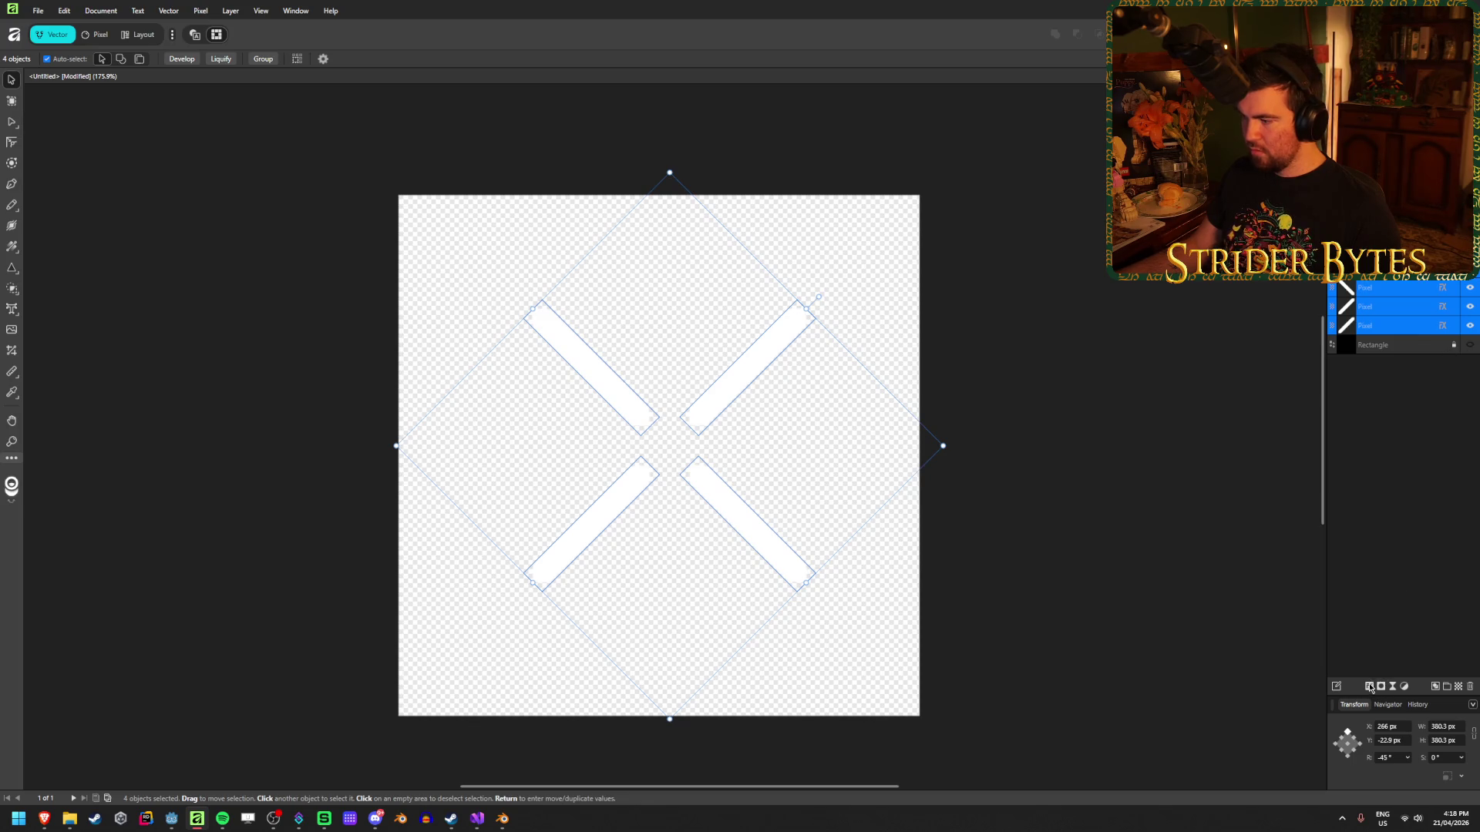
# Set the outer glow radius to 20 px and intensity to 50%.
pyautogui.click(1370, 687)
pyautogui.click(639, 375)
pyautogui.moveTo(765, 249)
pyautogui.mouseDown()
pyautogui.moveTo(1032, 273)
pyautogui.moveTo(1011, 312)
pyautogui.moveTo(1130, 313)
pyautogui.moveTo(1091, 339)
pyautogui.moveTo(1058, 334)
pyautogui.moveTo(1134, 328)
pyautogui.moveTo(1006, 336)
pyautogui.moveTo(1126, 320)
pyautogui.moveTo(1076, 321)
pyautogui.mouseUp()
pyautogui.click(1160, 310)
pyautogui.write('20')
pyautogui.press('Tab')
pyautogui.write('50')
pyautogui.press('Tab')
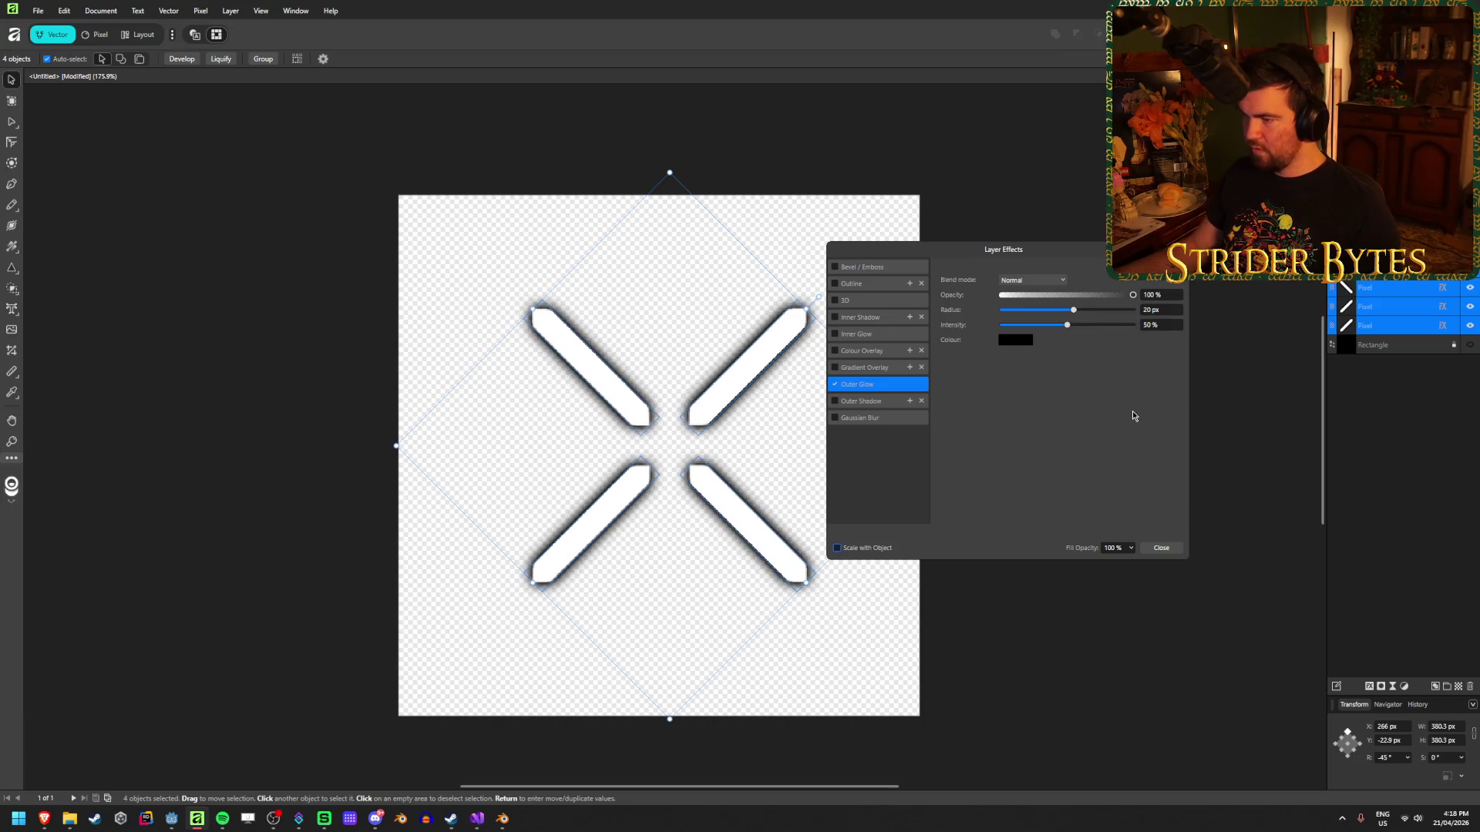
pyautogui.click(1160, 548)
pyautogui.click(992, 562)
pyautogui.scroll(-10, 617, 585)
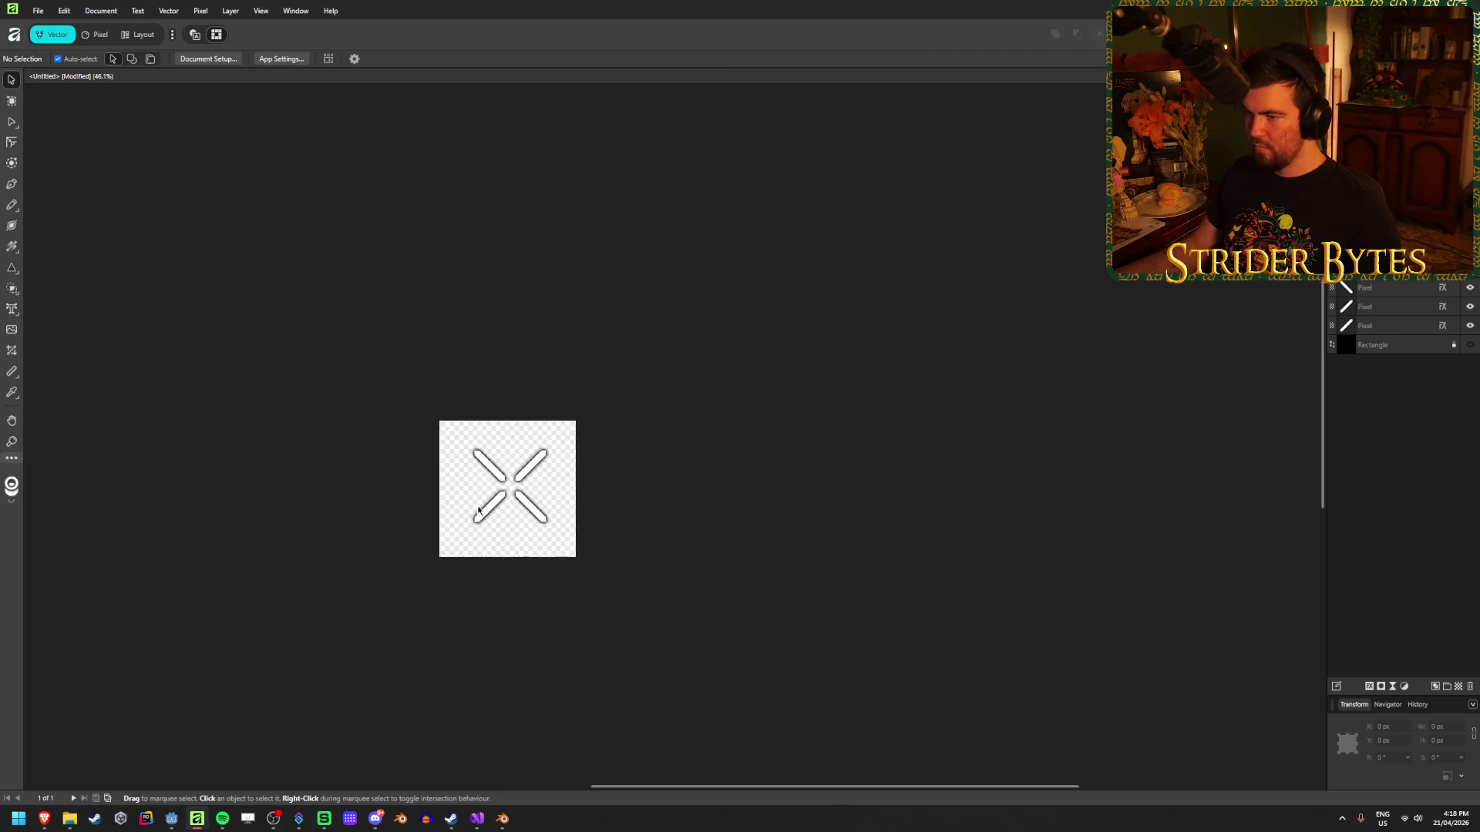
pyautogui.scroll(10, 618, 547)
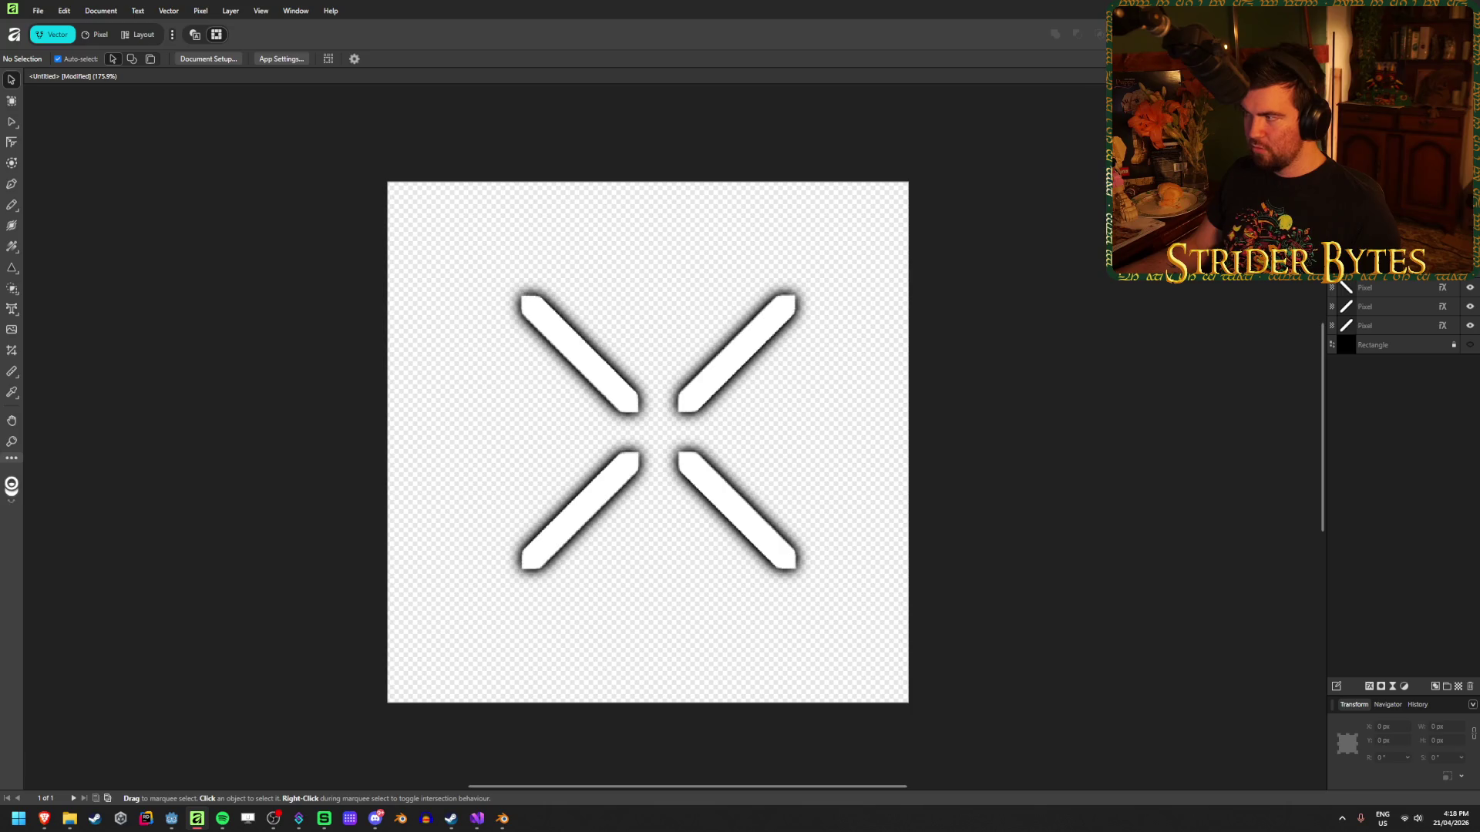
# Export the X as HitMarker.png into the game project's Textures folder.
pyautogui.hotkey('ctrl', 'alt', 'shift', 'w')
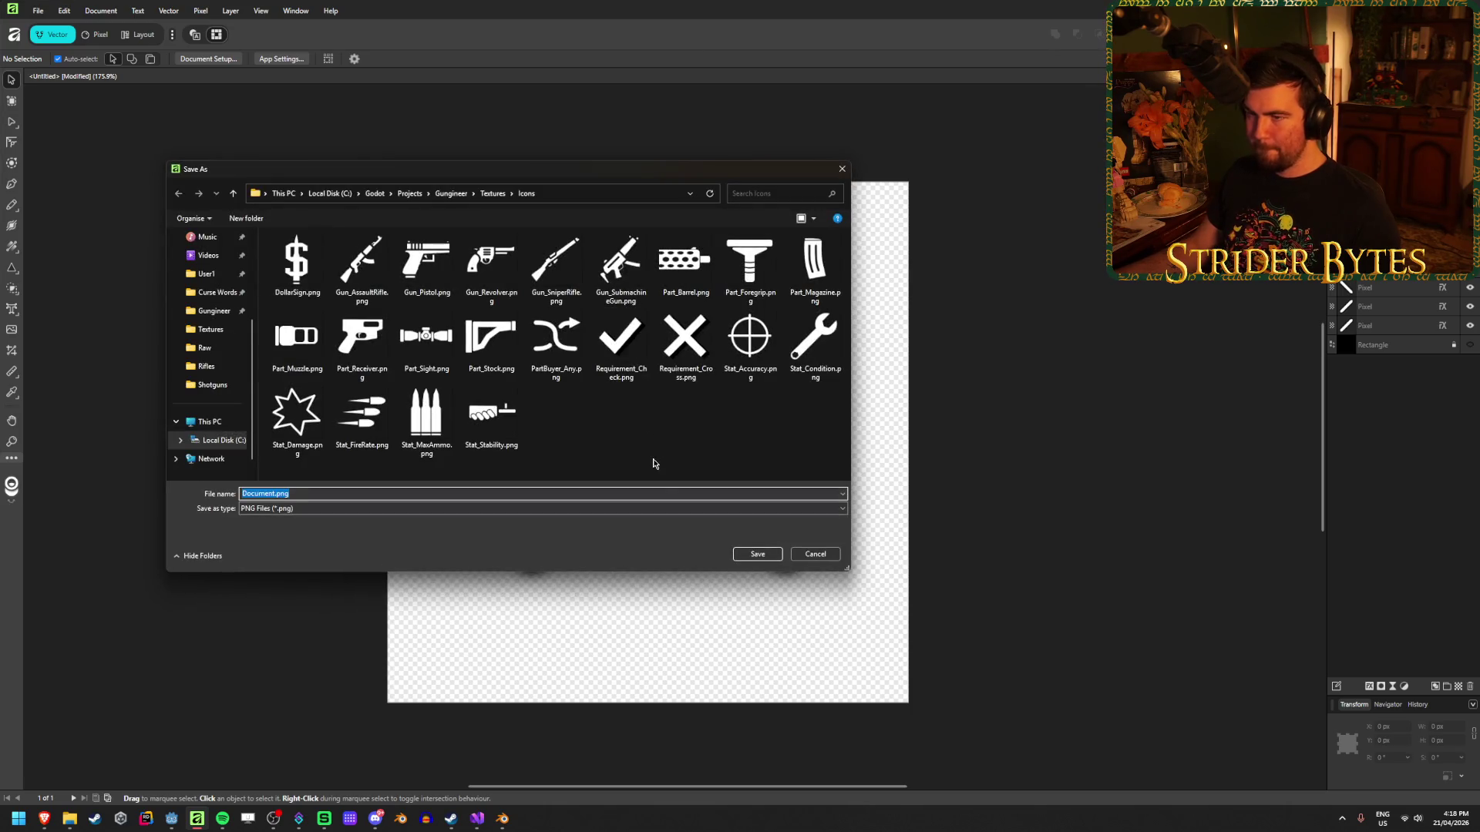
pyautogui.click(493, 193)
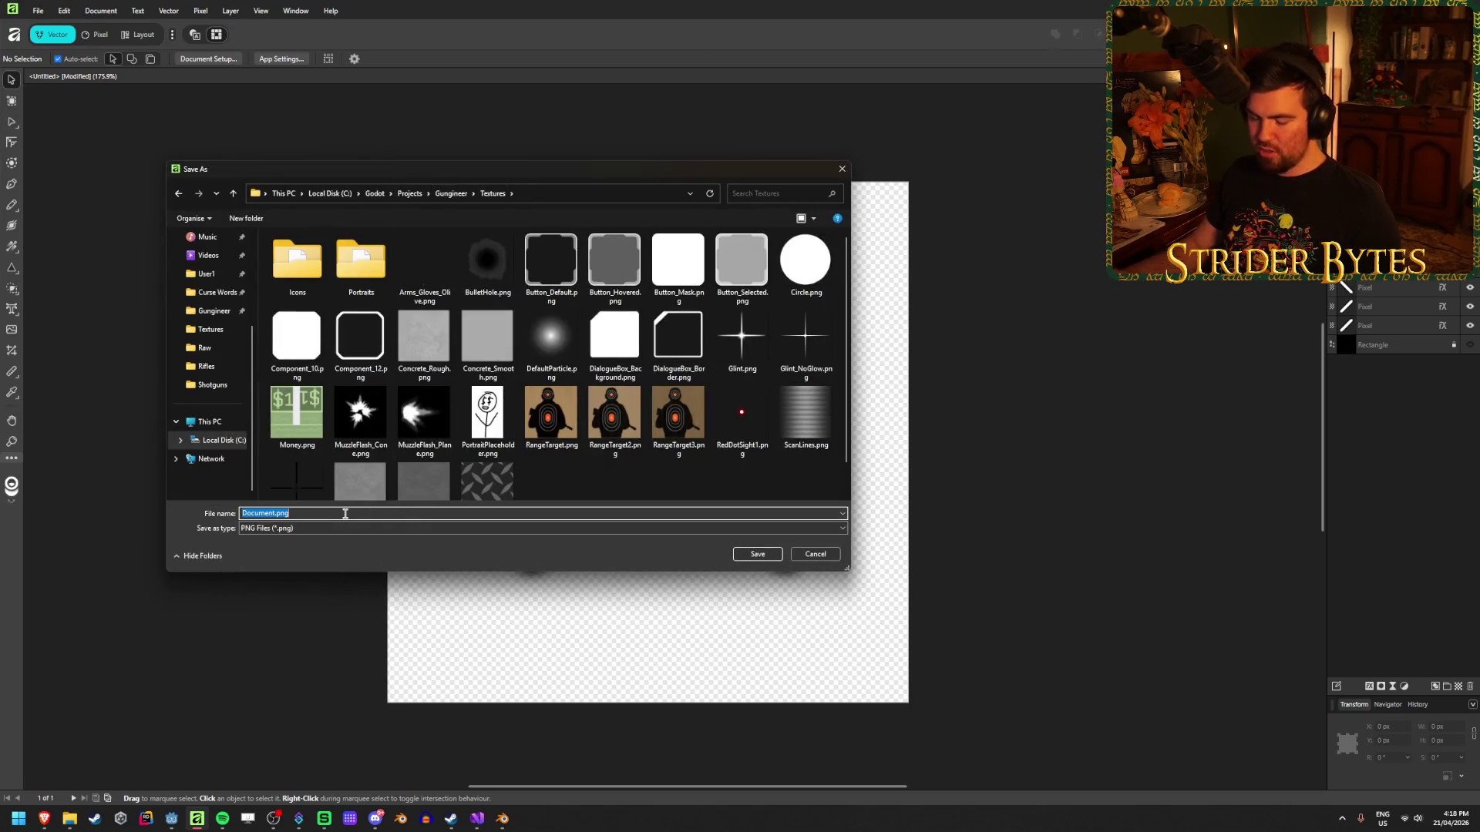
pyautogui.write('HitMarke')
pyautogui.press('Return')
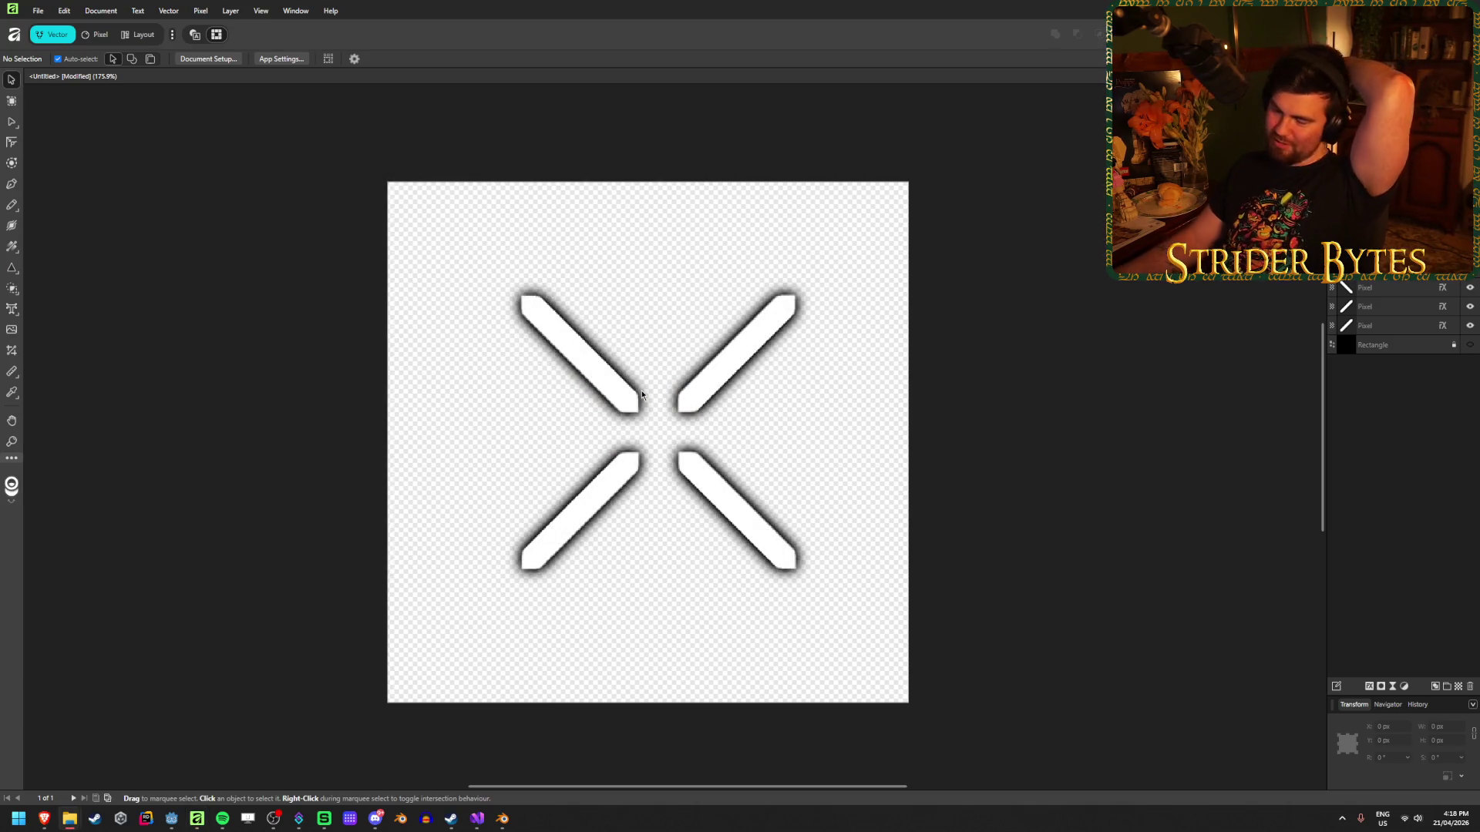
pyautogui.hotkey('alt', 'Tab')
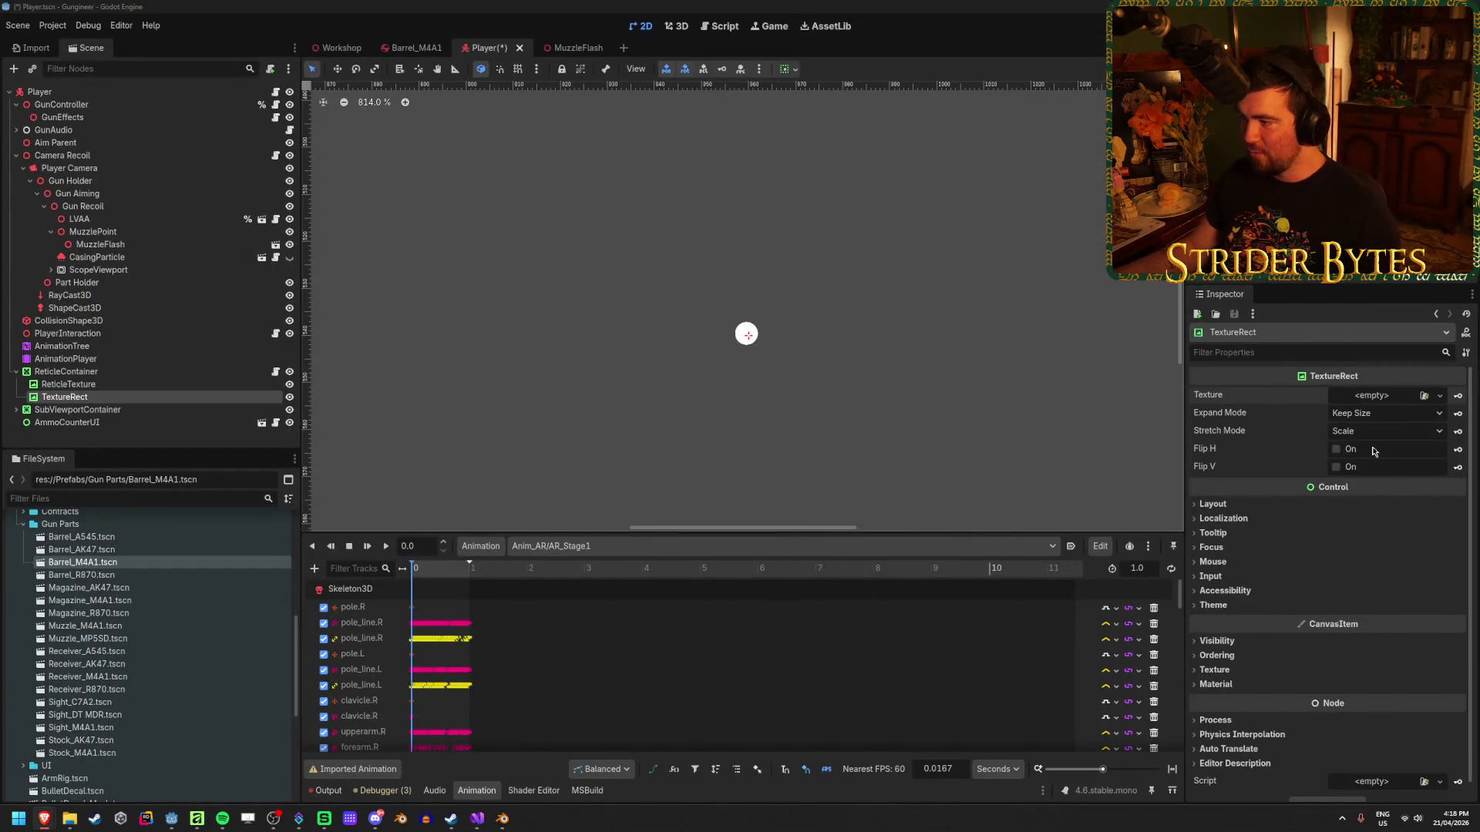
# Assign HitMarker.png as the reticle TextureRect's texture in Godot.
pyautogui.click(1424, 398)
pyautogui.scroll(-5, 706, 356)
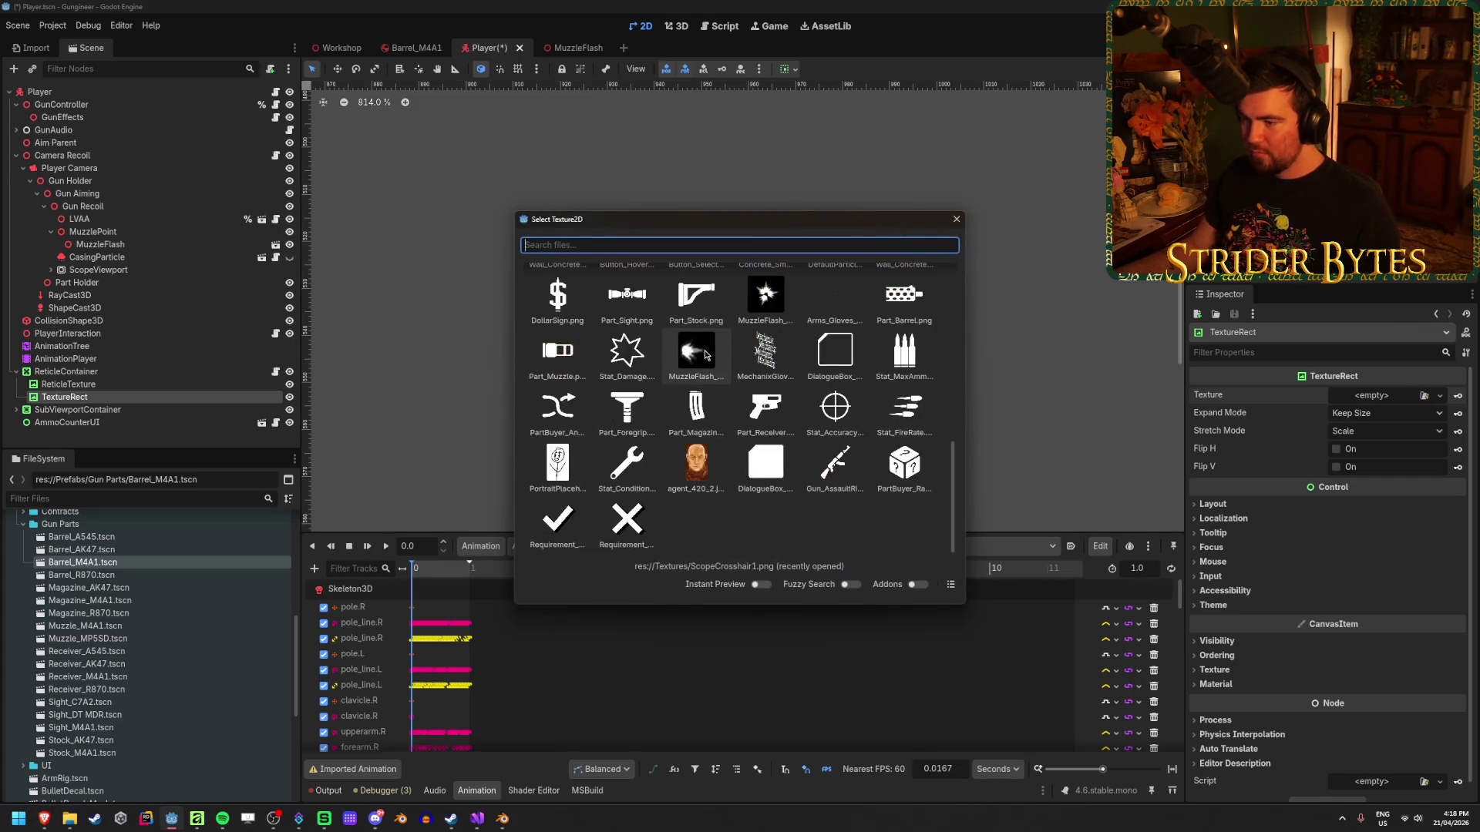
pyautogui.scroll(1, 815, 516)
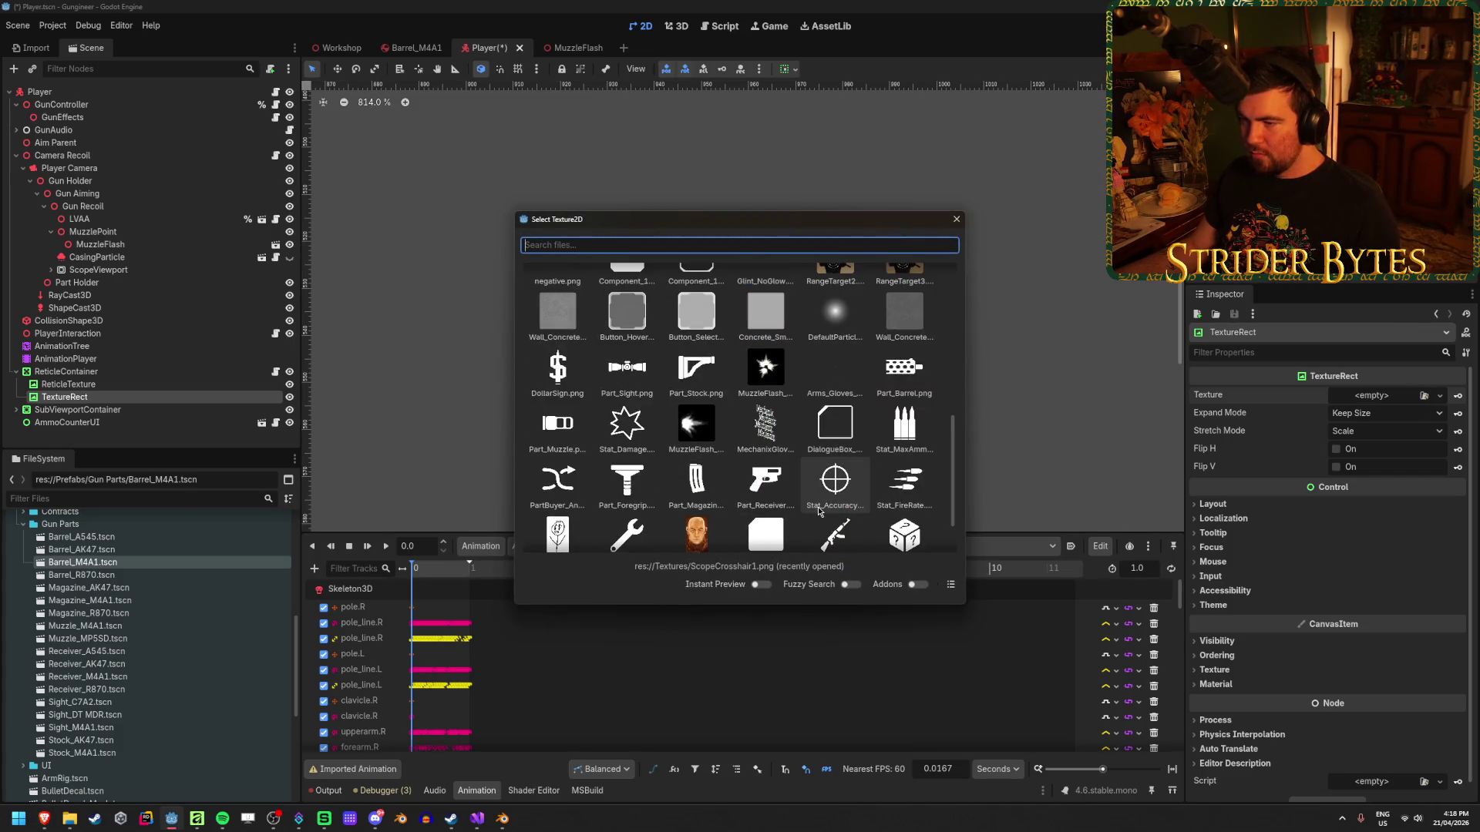
pyautogui.click(957, 219)
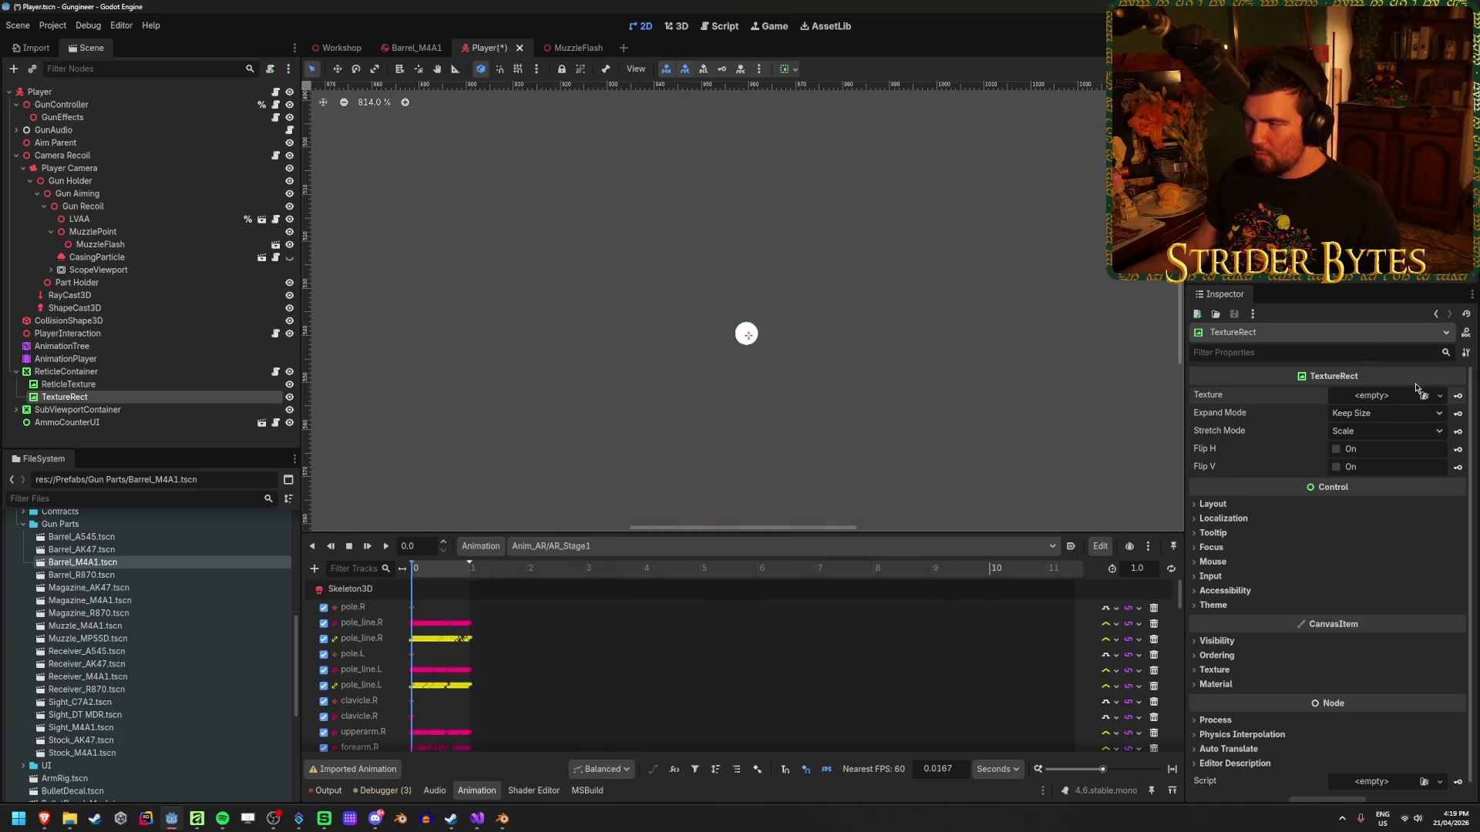
pyautogui.click(1423, 396)
pyautogui.write('hitma')
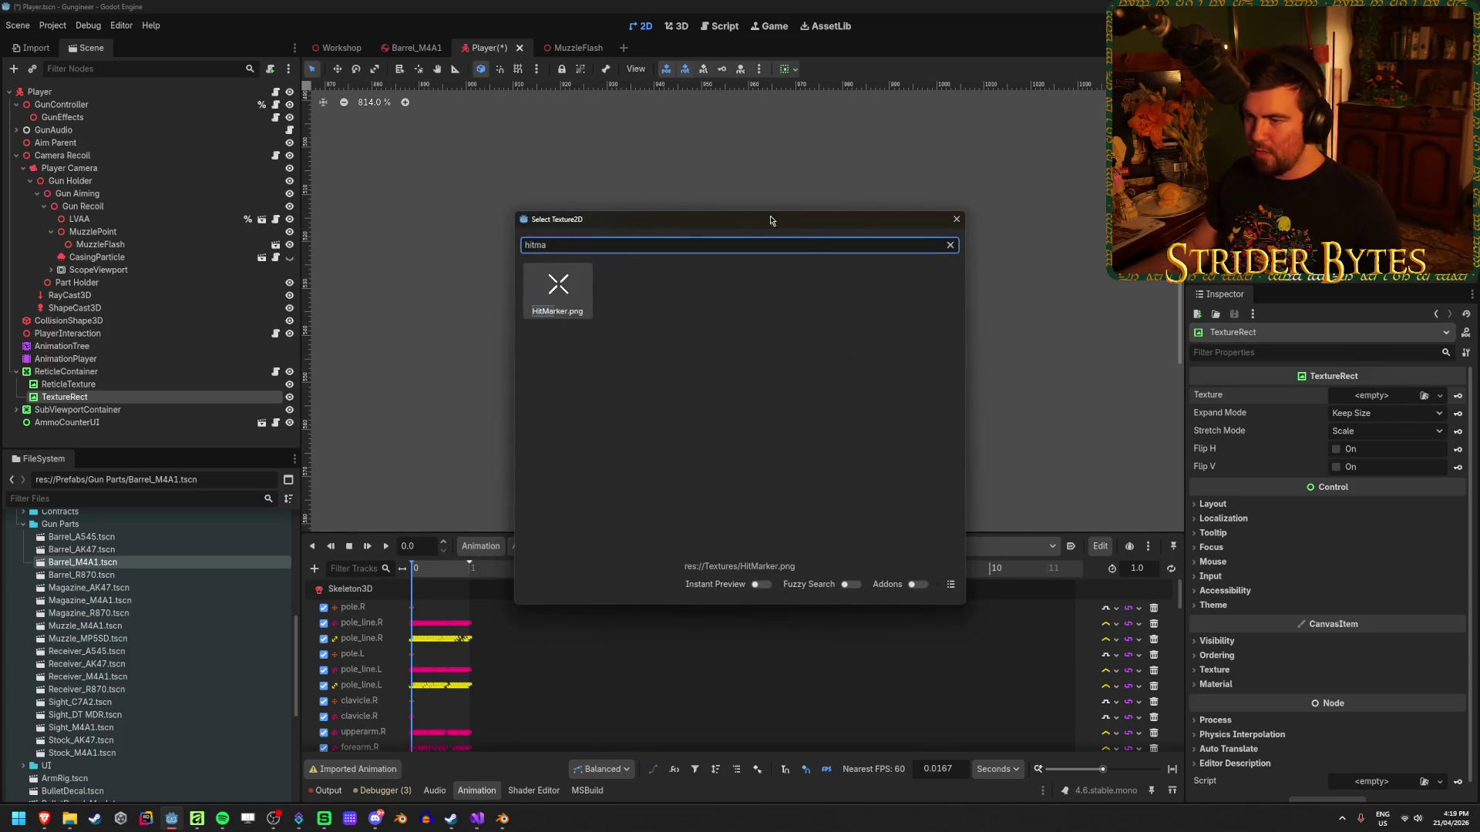
pyautogui.doubleClick(570, 281)
# Zoom the 2D viewport to inspect the hitmarker, then return to Affinity.
pyautogui.scroll(-10, 610, 377)
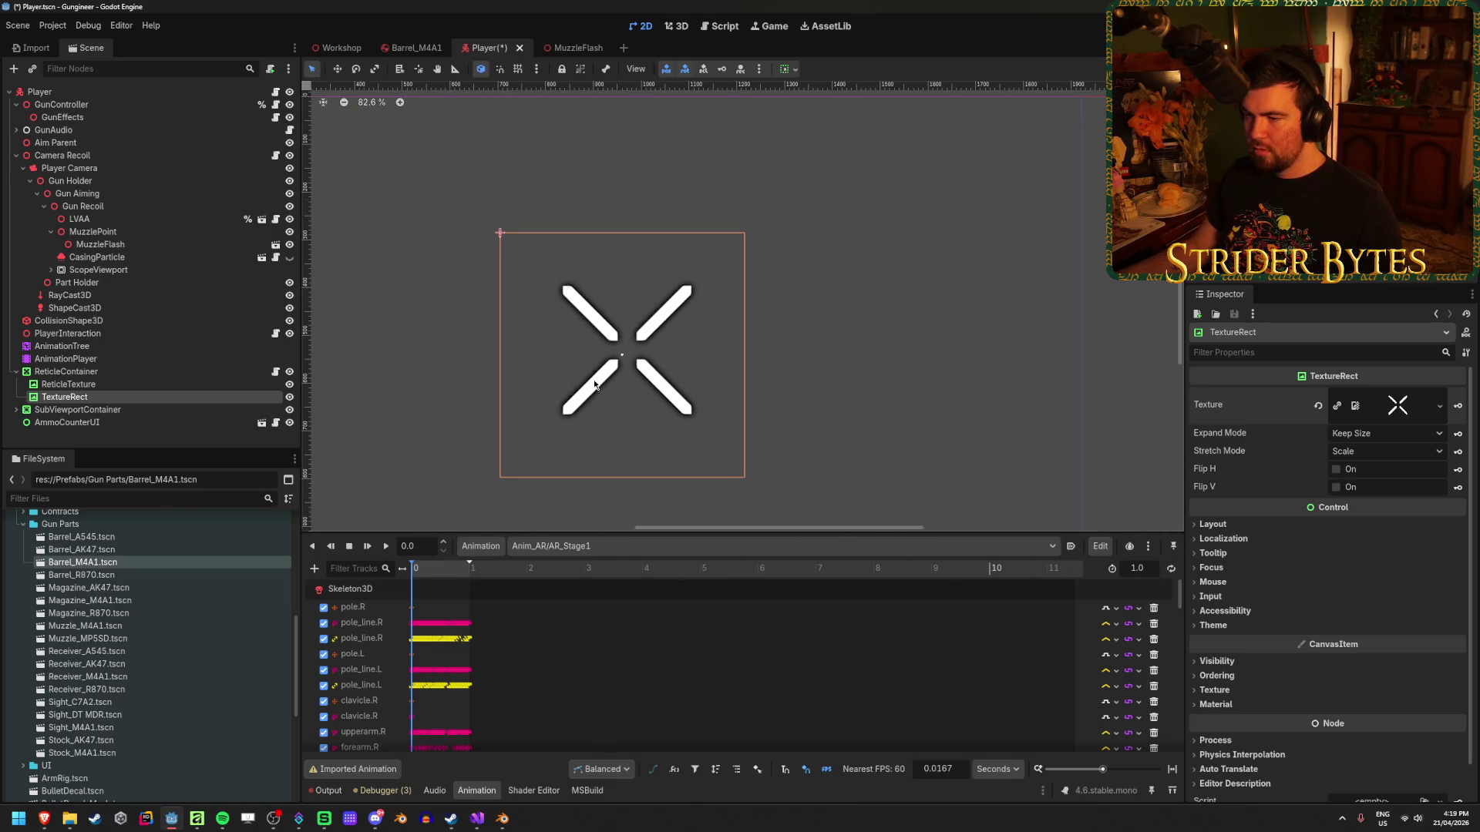
pyautogui.scroll(5, 594, 383)
pyautogui.scroll(-6, 674, 391)
pyautogui.scroll(-3, 570, 335)
pyautogui.scroll(2, 589, 326)
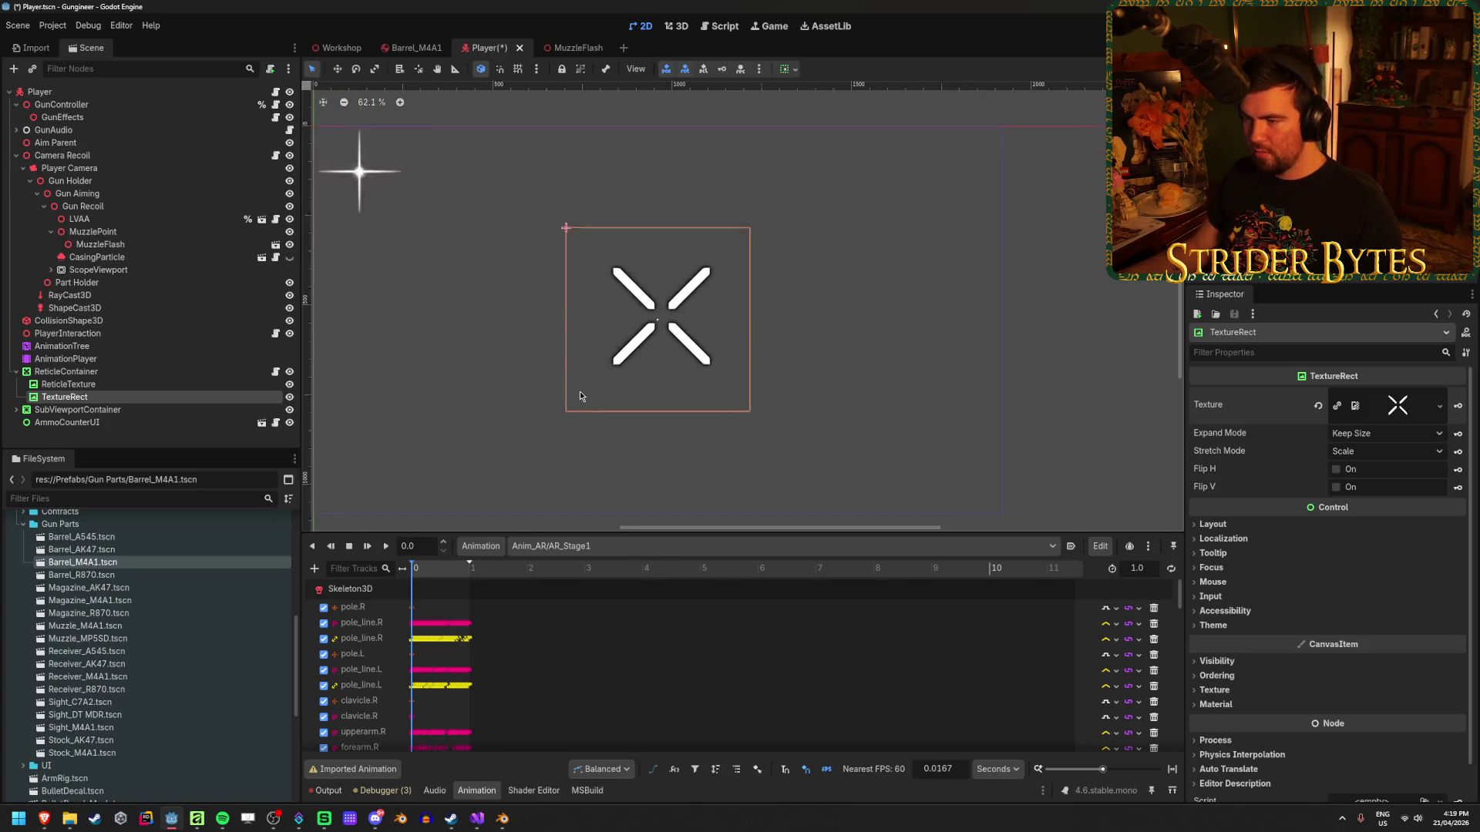
pyautogui.scroll(2, 580, 391)
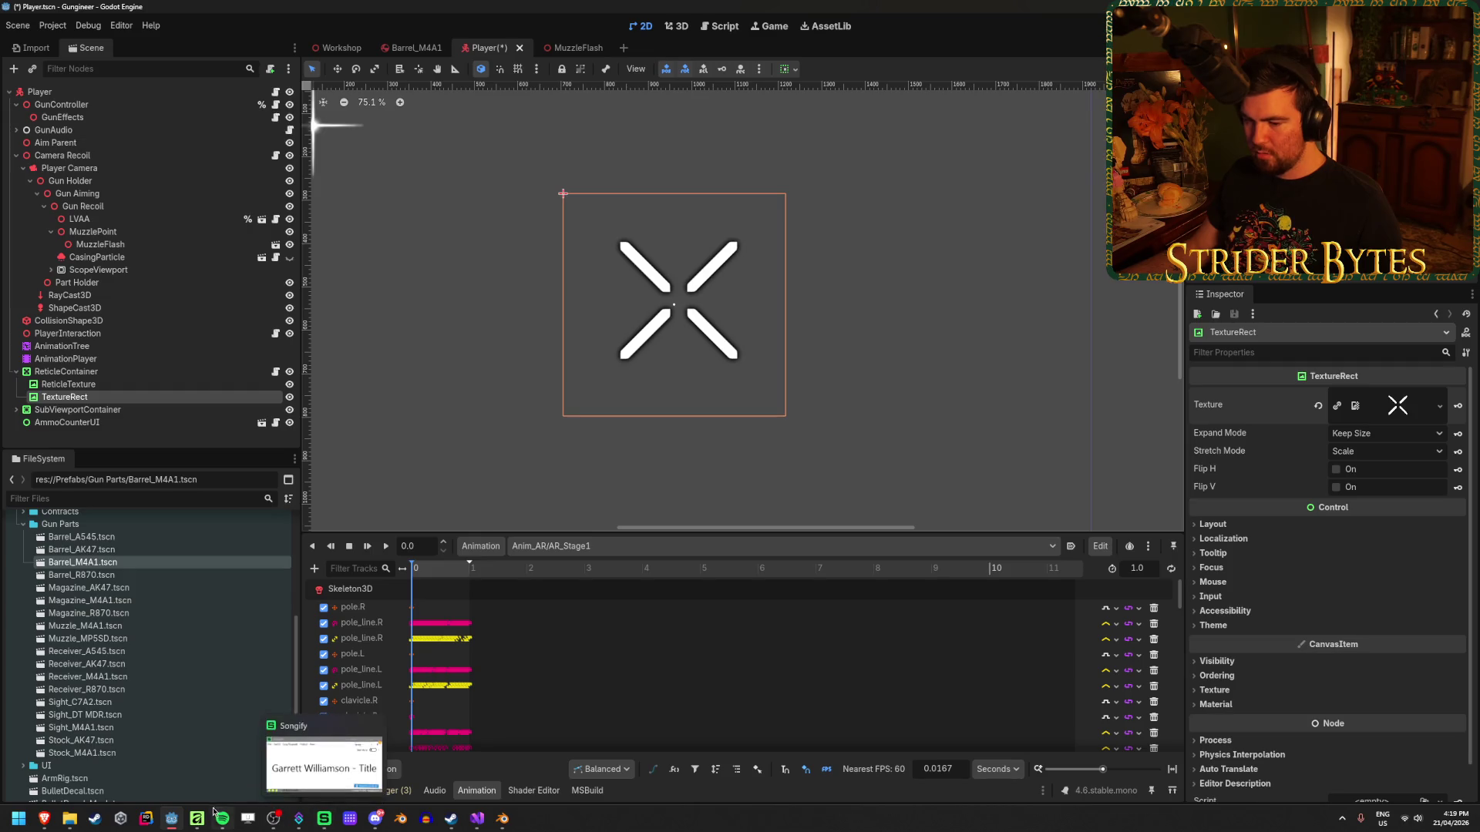
pyautogui.click(324, 823)
pyautogui.scroll(-2, 709, 493)
pyautogui.scroll(1, 693, 530)
pyautogui.scroll(2, 691, 530)
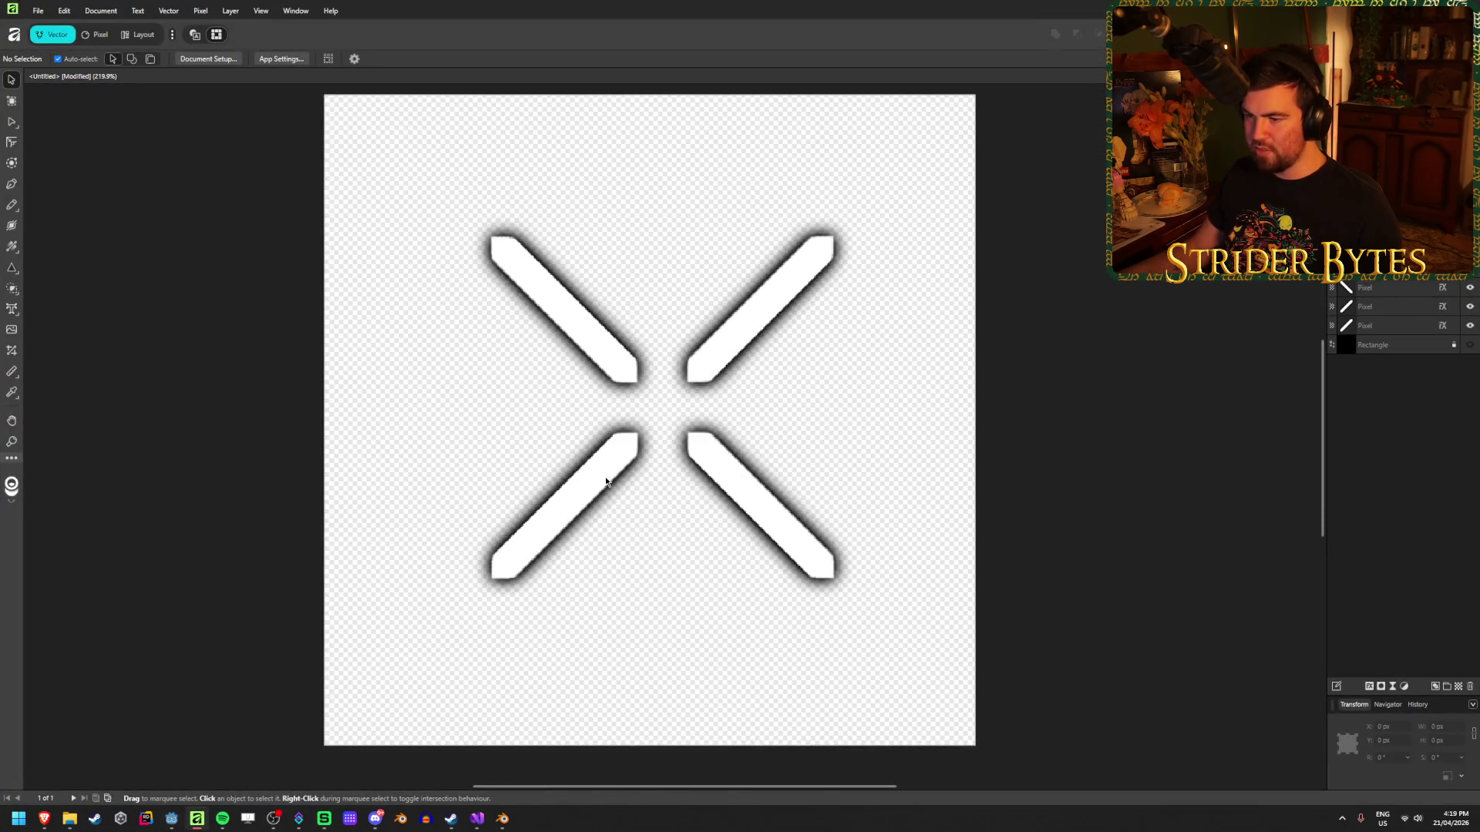
# Nudge the top-left bar of the X slightly toward the centre and recentre the artboard.
pyautogui.click(604, 477)
pyautogui.click(725, 451)
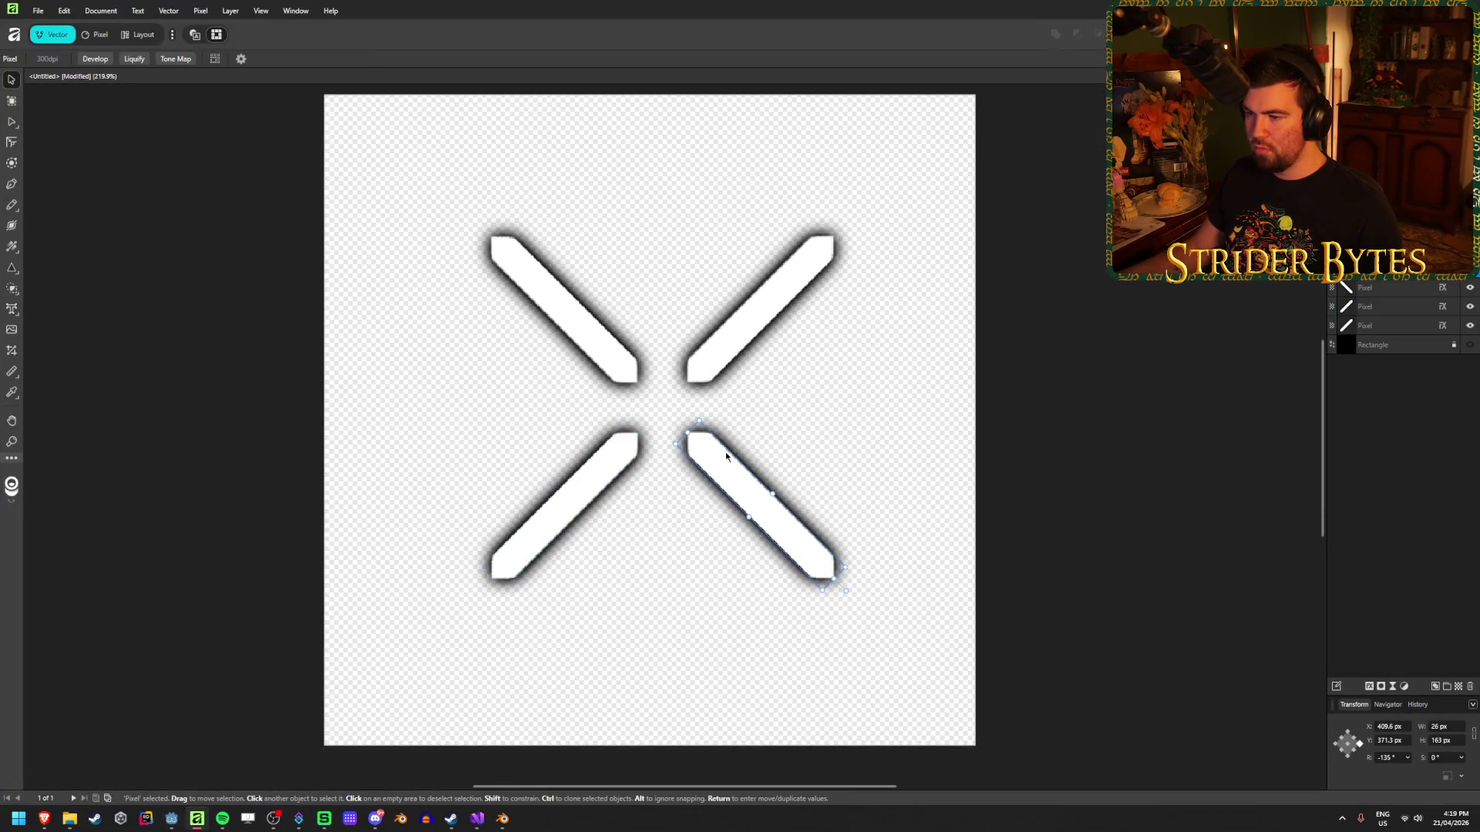
pyautogui.click(723, 349)
pyautogui.click(577, 342)
pyautogui.click(734, 355)
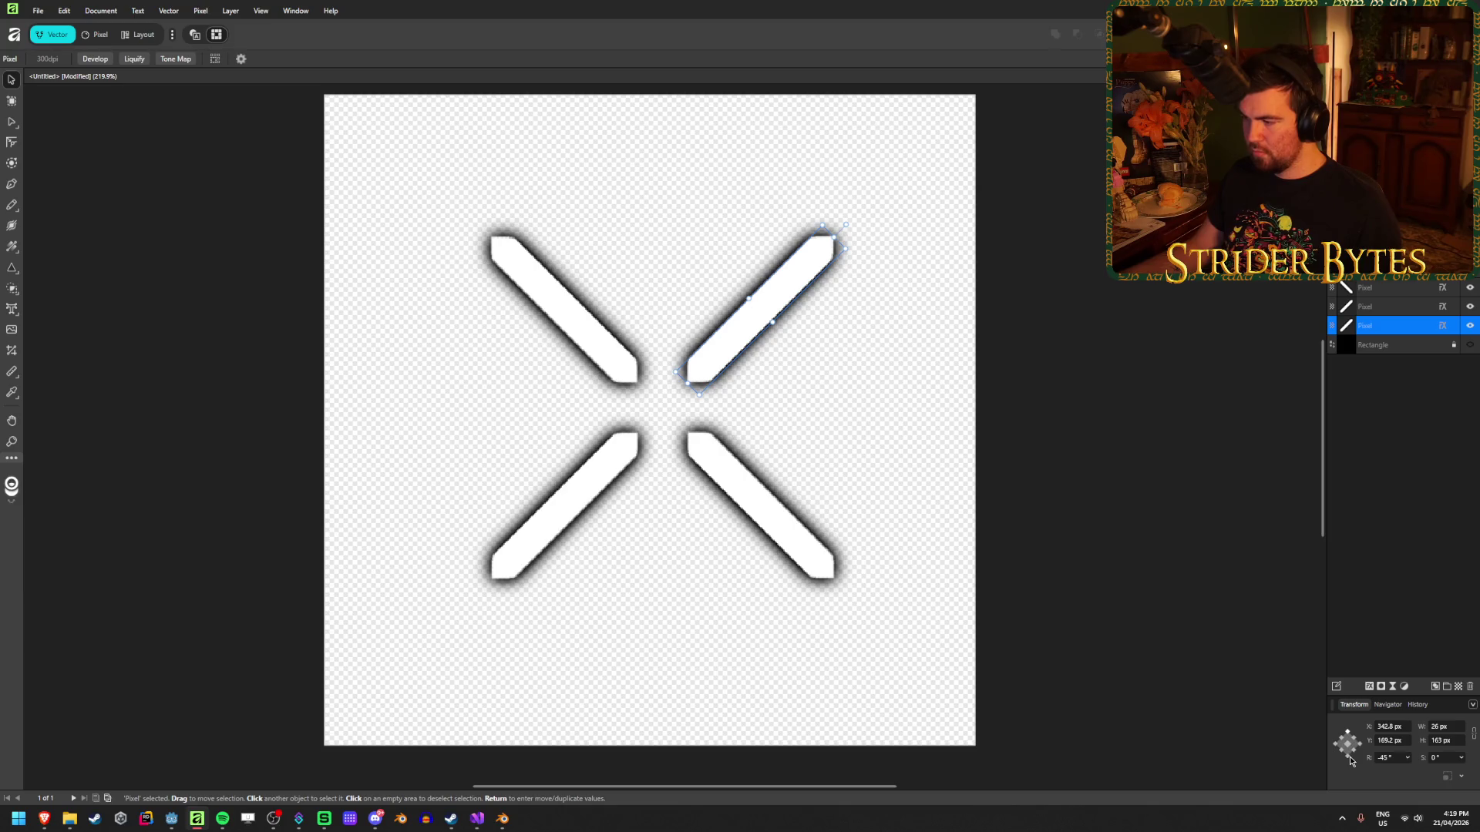
pyautogui.click(746, 394)
pyautogui.click(696, 372)
pyautogui.moveTo(616, 361)
pyautogui.mouseDown()
pyautogui.moveTo(626, 386)
pyautogui.moveTo(600, 397)
pyautogui.moveTo(598, 345)
pyautogui.moveTo(580, 345)
pyautogui.moveTo(605, 351)
pyautogui.mouseUp()
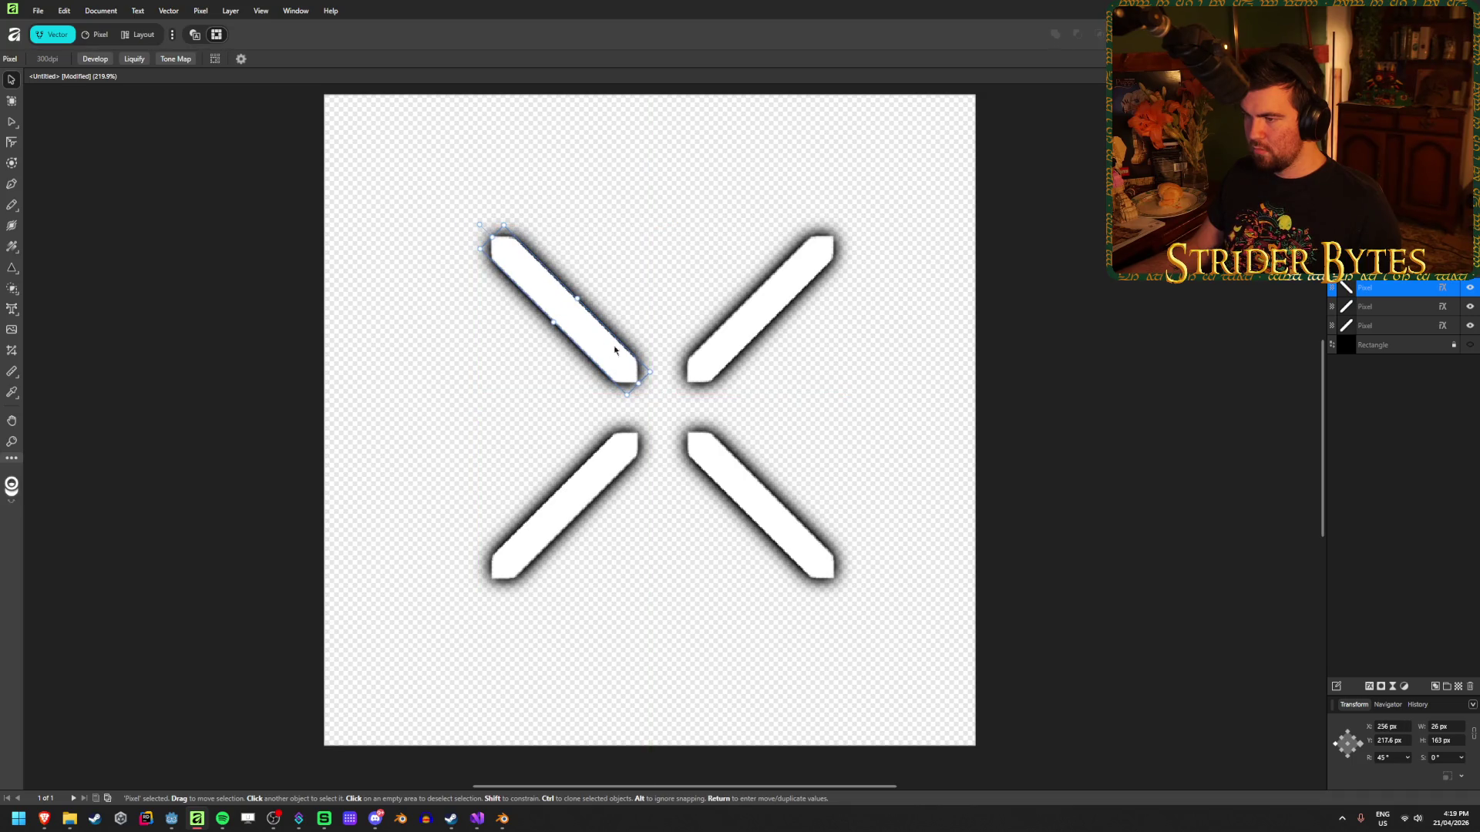
pyautogui.click(1027, 380)
pyautogui.scroll(-2, 1000, 404)
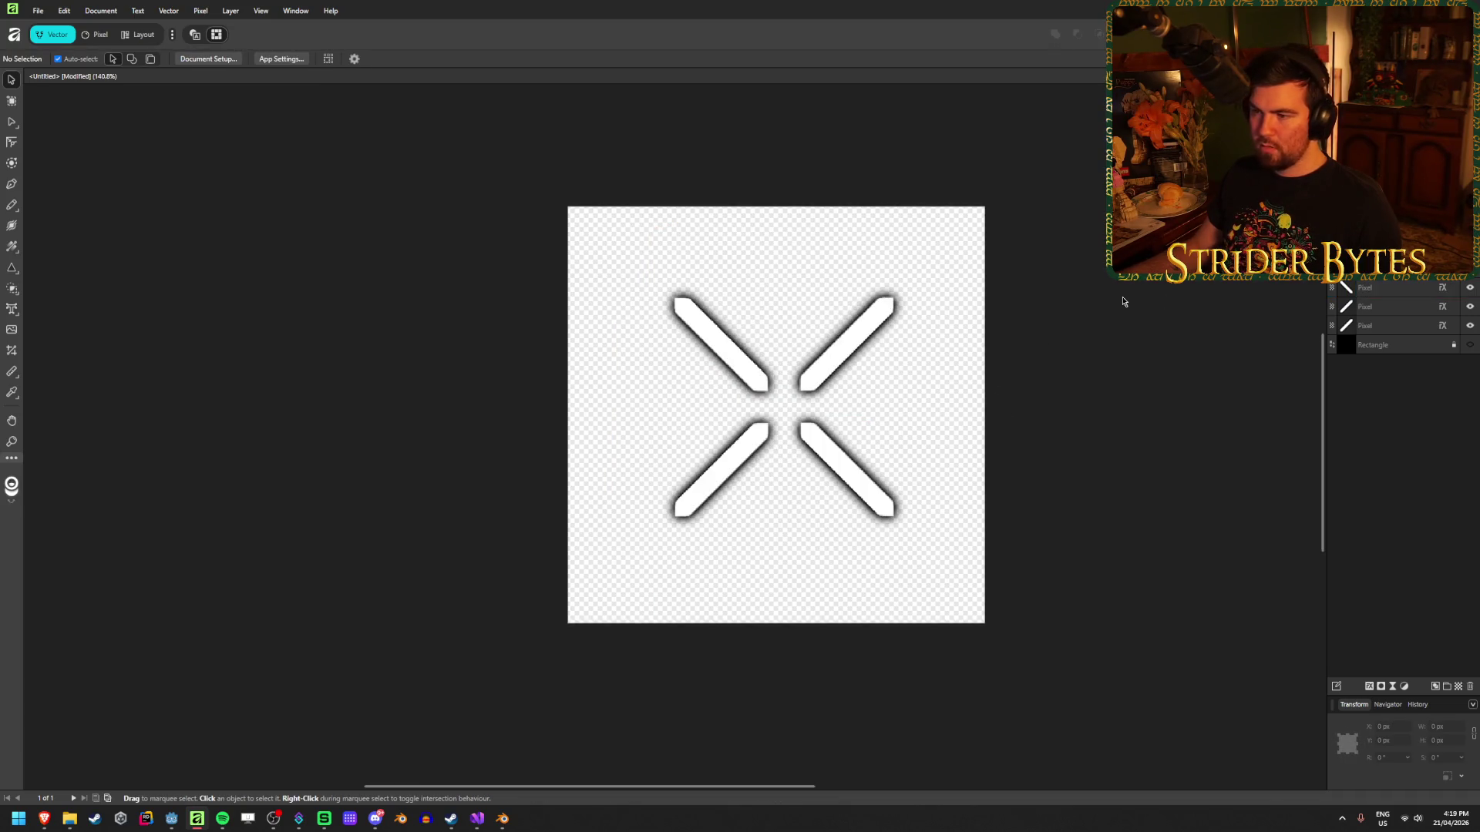
pyautogui.moveTo(909, 307); pyautogui.dragTo(843, 325)
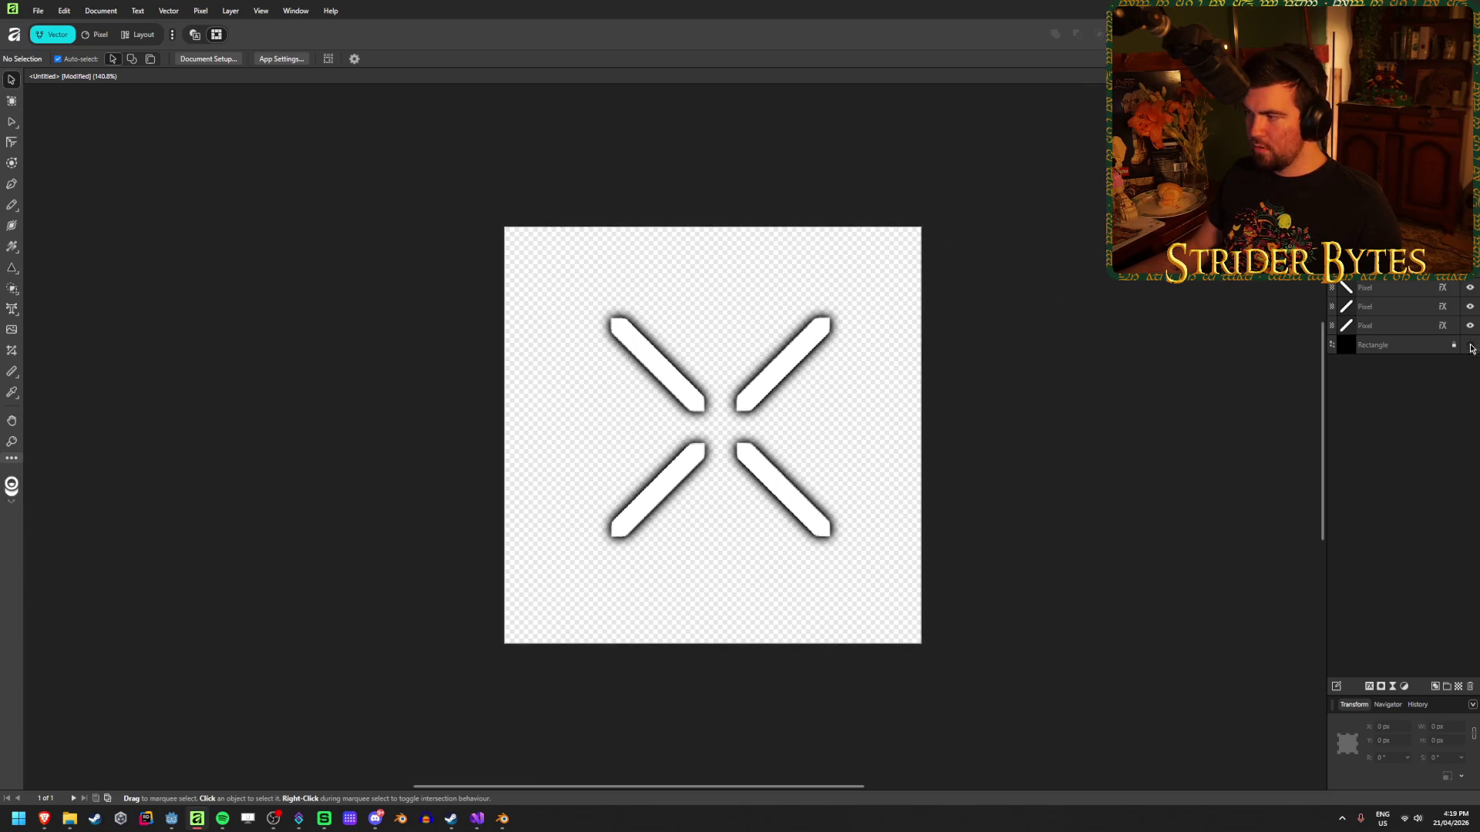
# Turn the Rectangle layer back on and draw a small Ellipse-tool circle at the X's centre.
pyautogui.click(1470, 344)
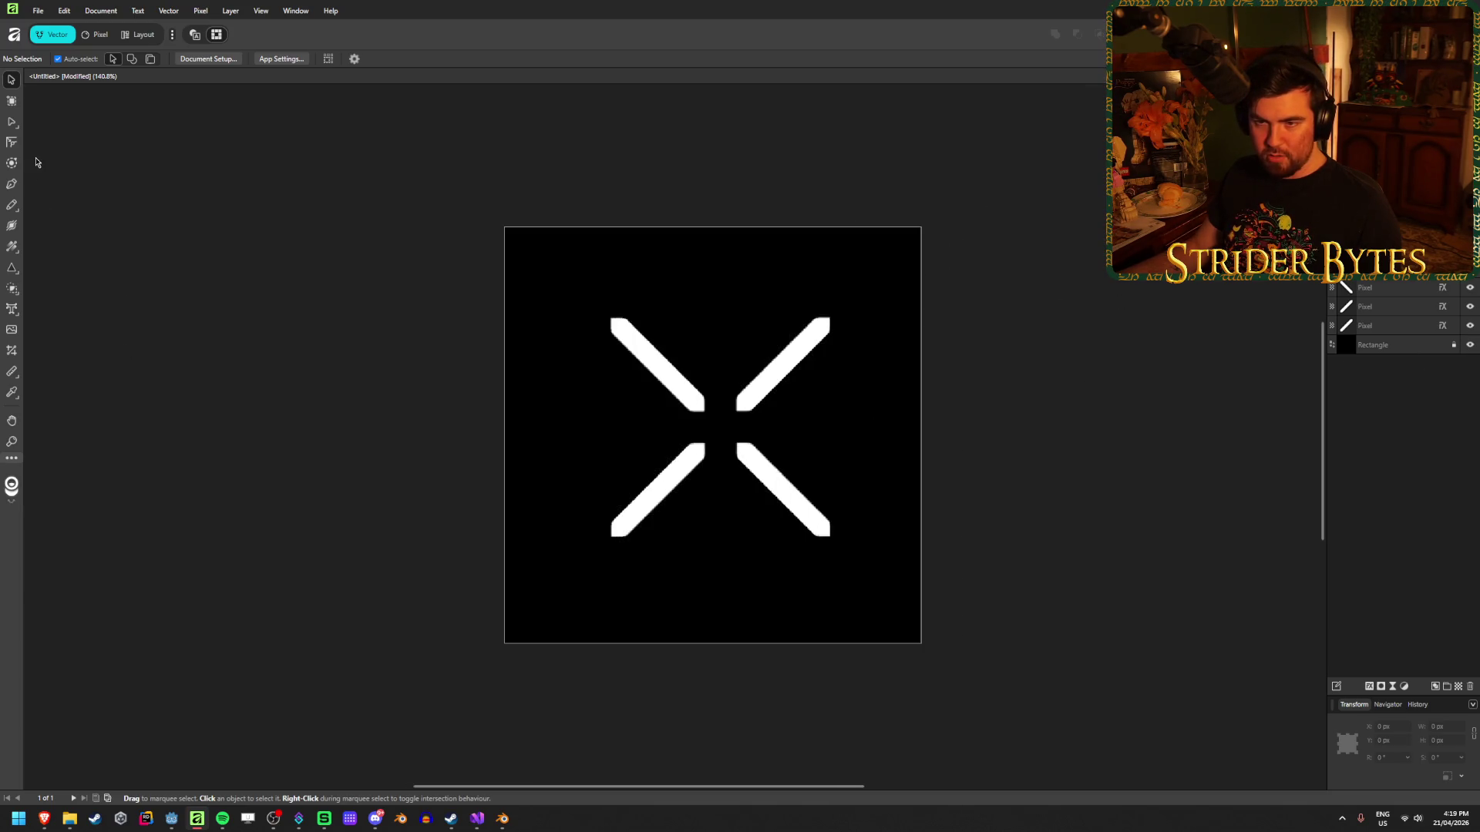
pyautogui.click(14, 279)
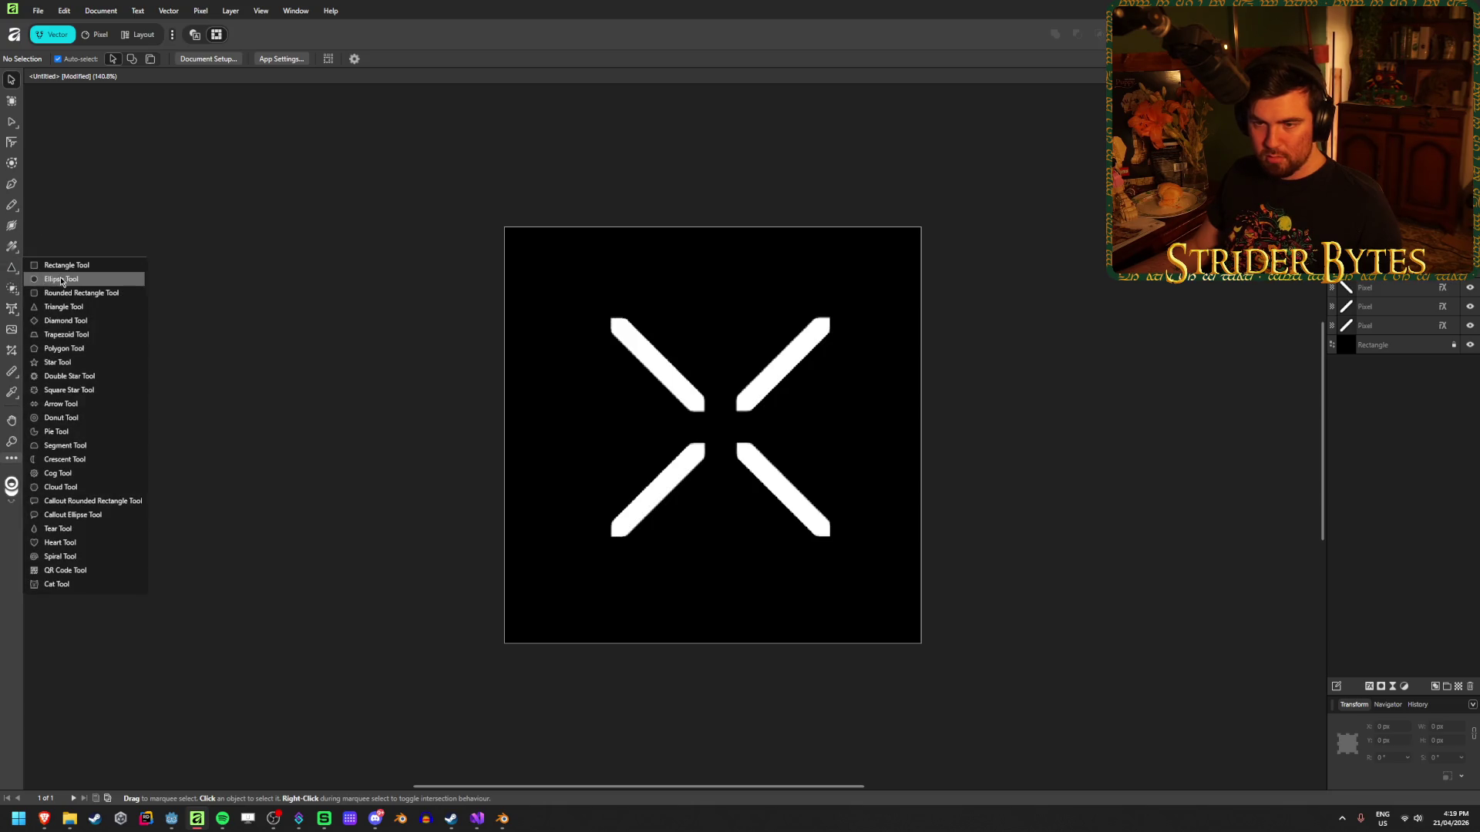
pyautogui.click(46, 277)
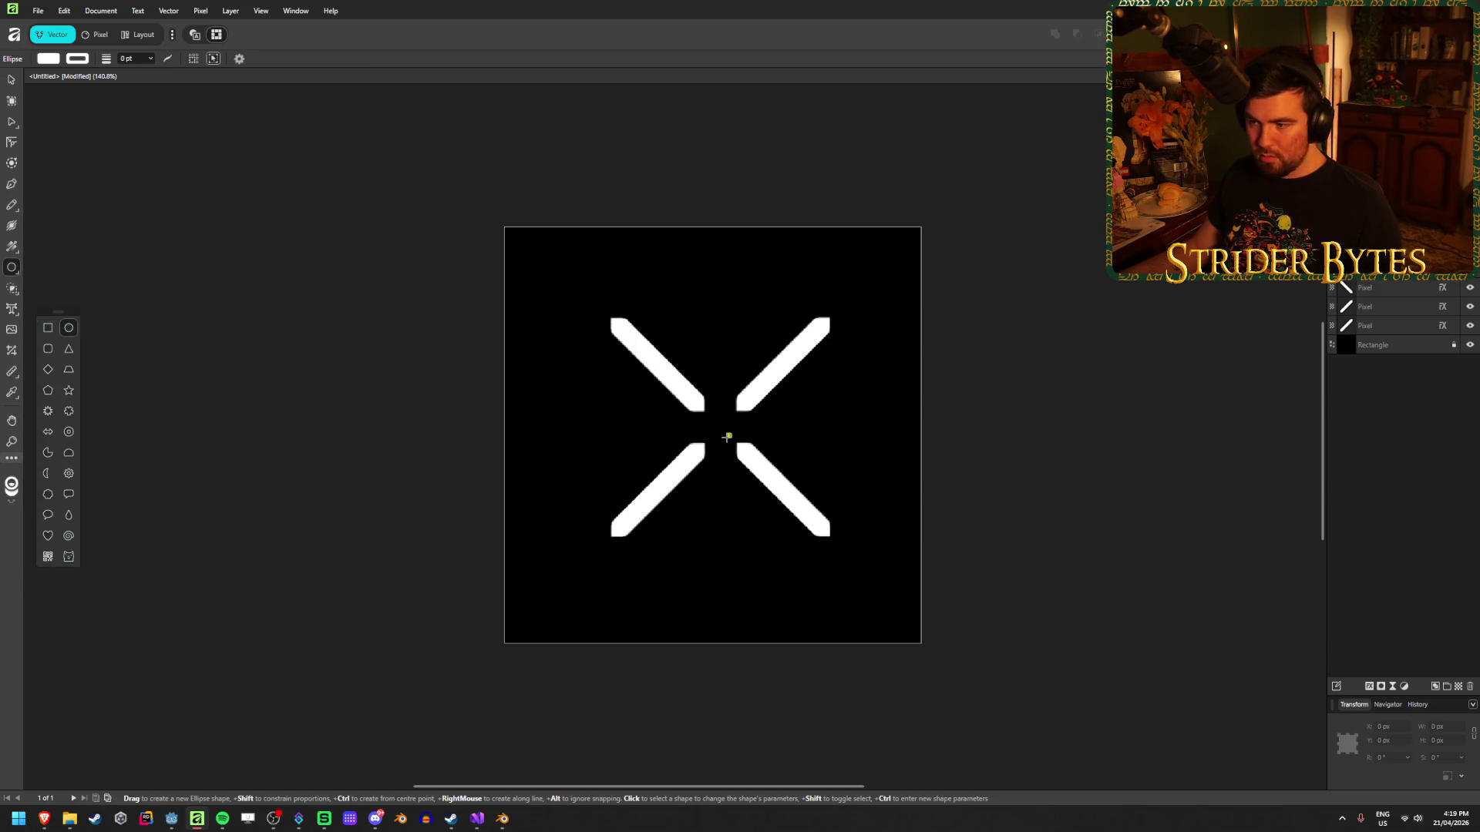
pyautogui.moveTo(713, 436); pyautogui.dragTo(718, 446)
pyautogui.scroll(3, 786, 416)
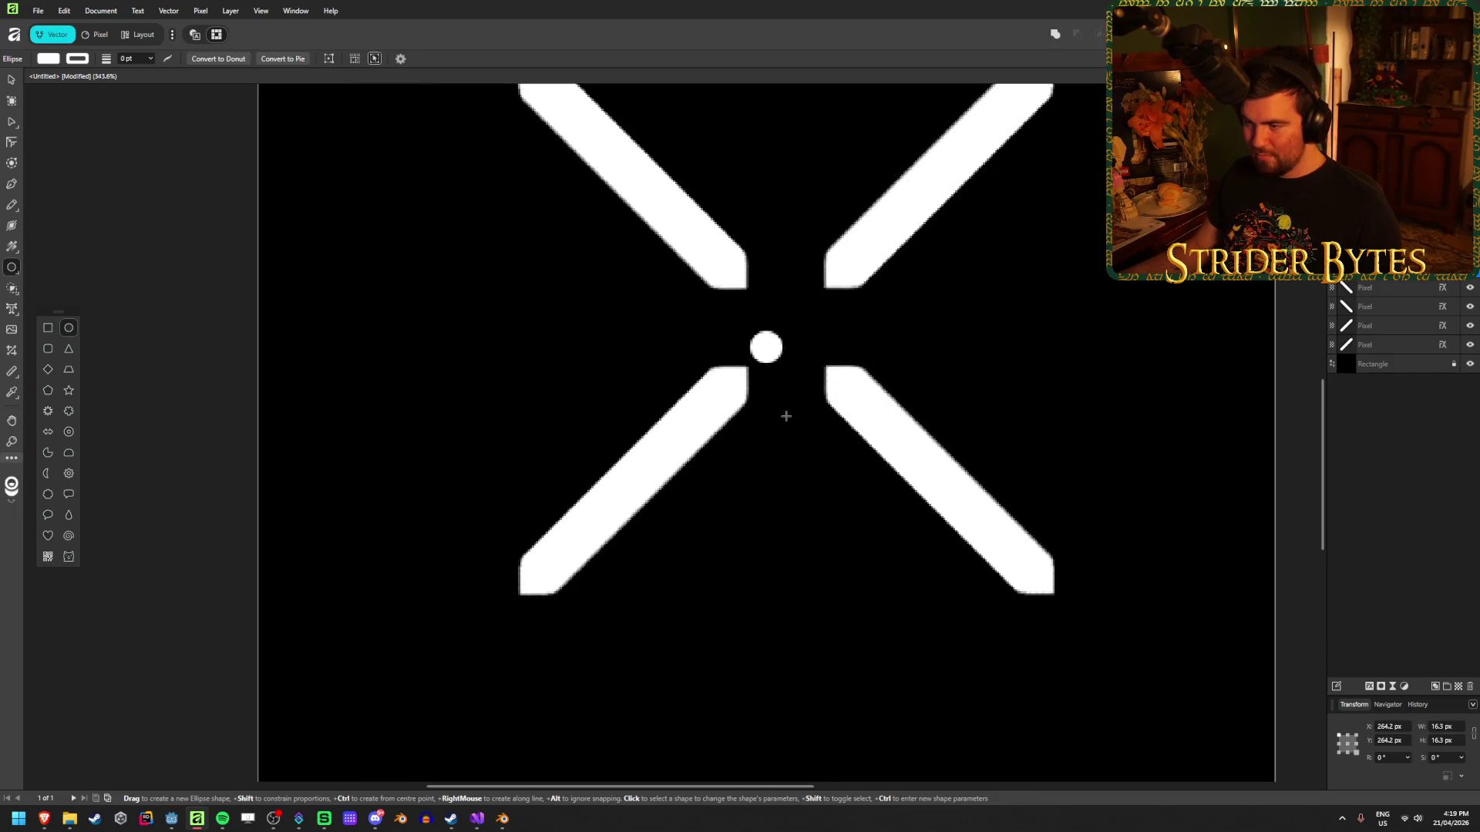
pyautogui.scroll(-2, 786, 416)
pyautogui.press('v')
pyautogui.click(595, 405)
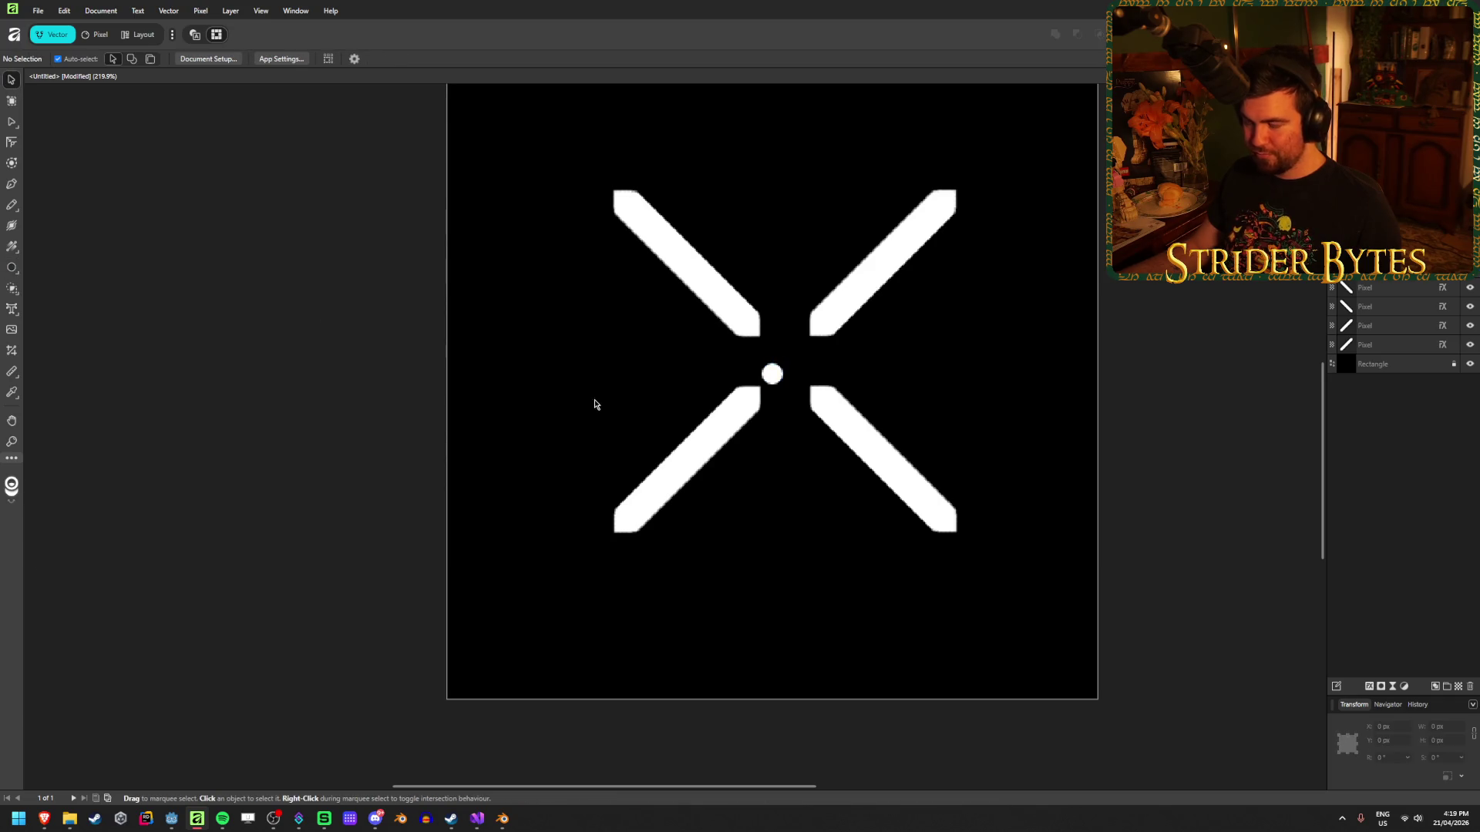
# Drag all four bars inward so they meet the centre circle.
pyautogui.moveTo(725, 426); pyautogui.dragTo(735, 417)
pyautogui.moveTo(854, 434); pyautogui.dragTo(815, 422)
pyautogui.moveTo(847, 296); pyautogui.dragTo(807, 332)
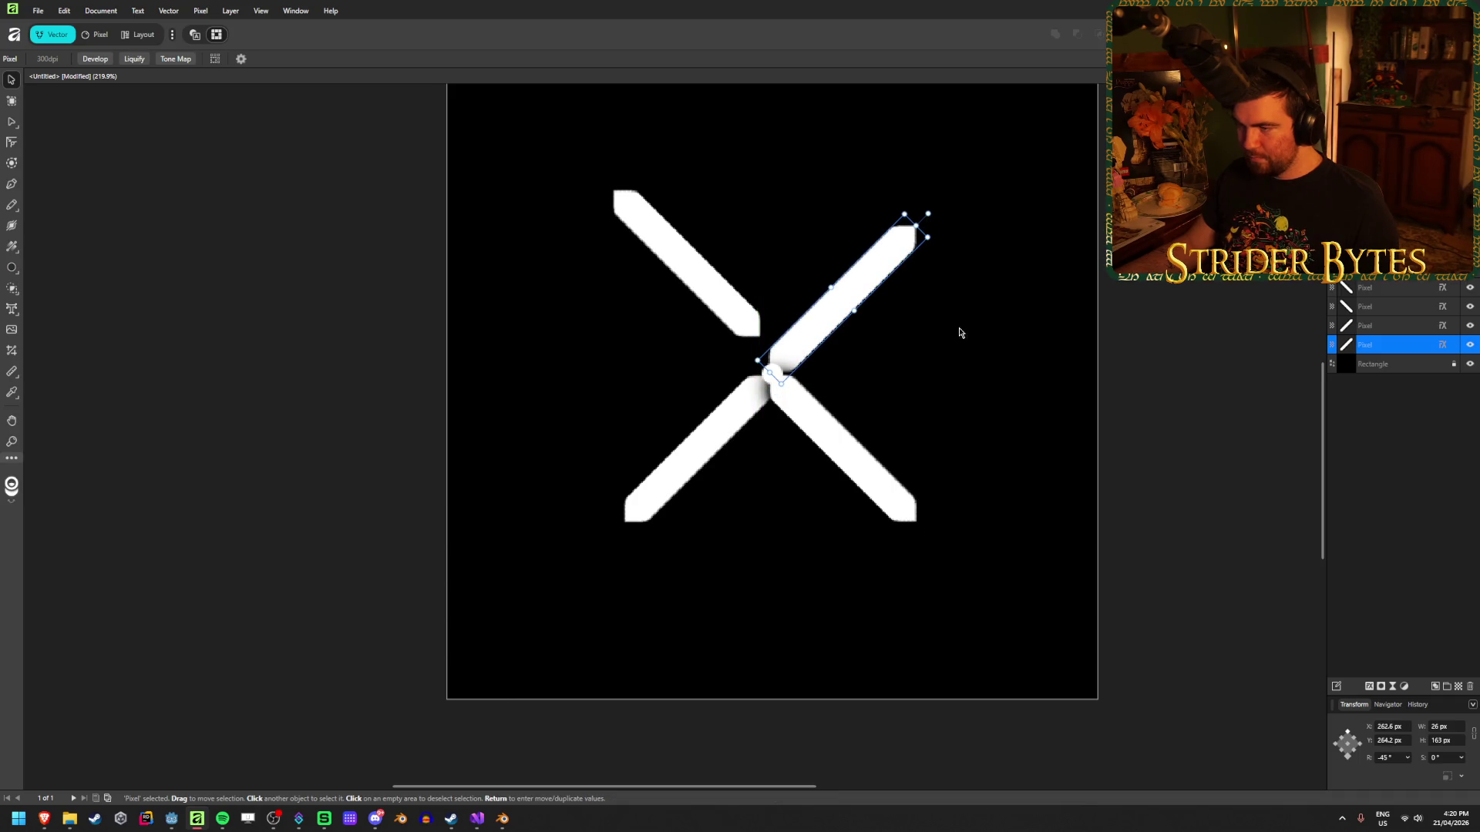
pyautogui.click(1114, 352)
pyautogui.moveTo(698, 285); pyautogui.dragTo(722, 329)
pyautogui.click(1196, 320)
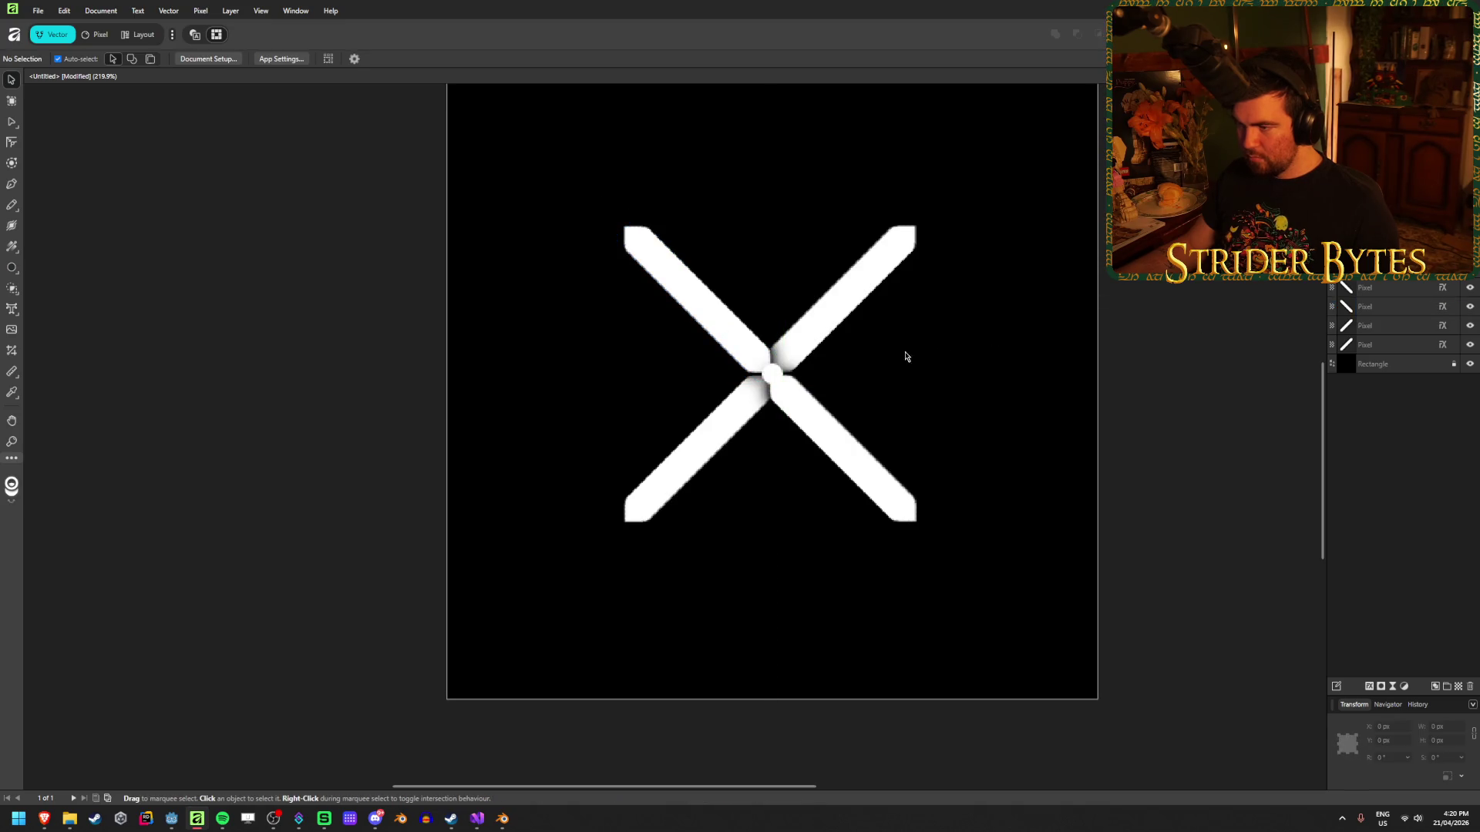
pyautogui.scroll(4, 785, 381)
pyautogui.scroll(-2, 706, 415)
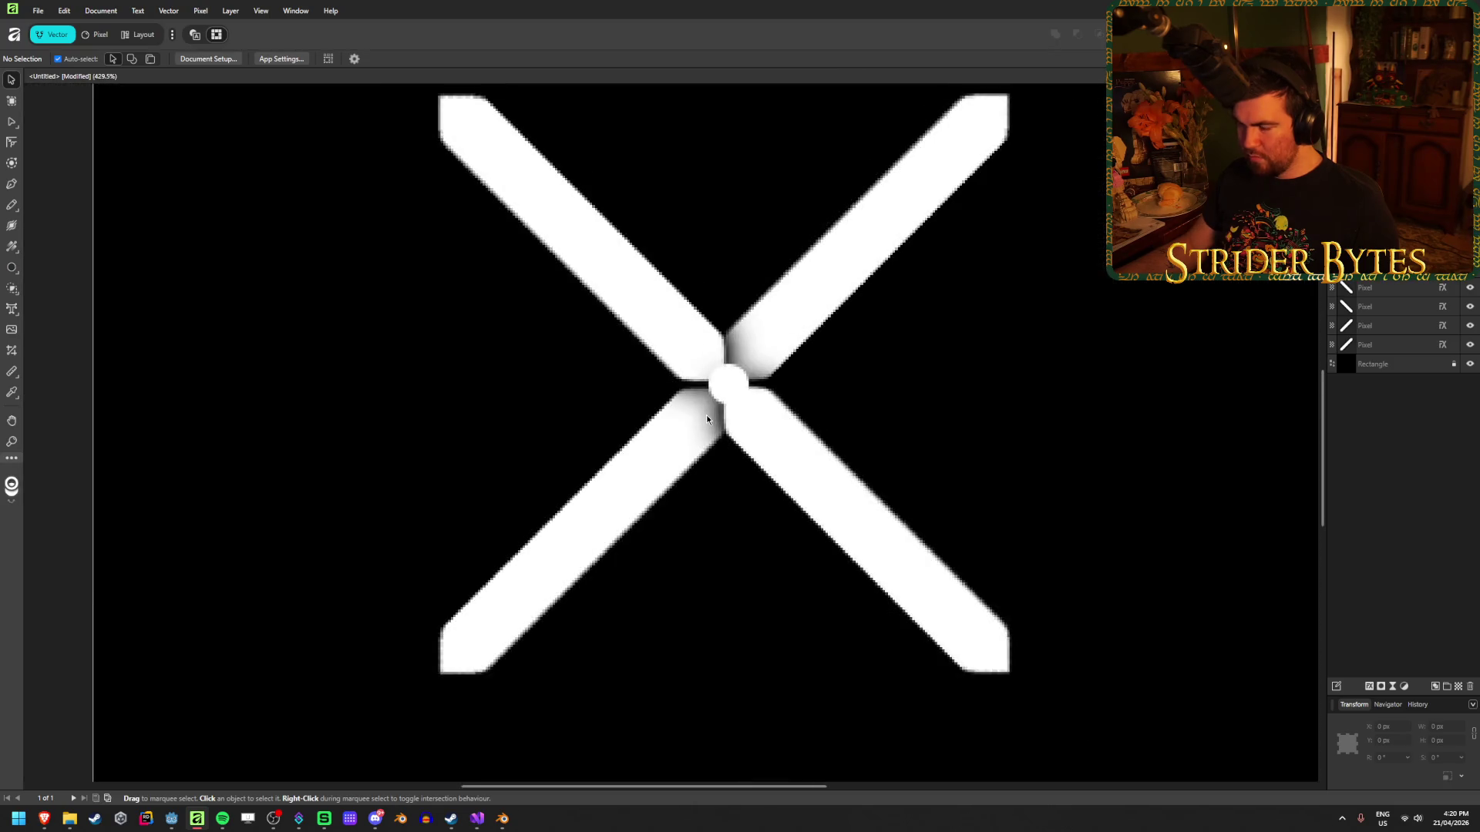
# Shift the lower-right and upper-right bars a few pixels to the right.
pyautogui.click(686, 431)
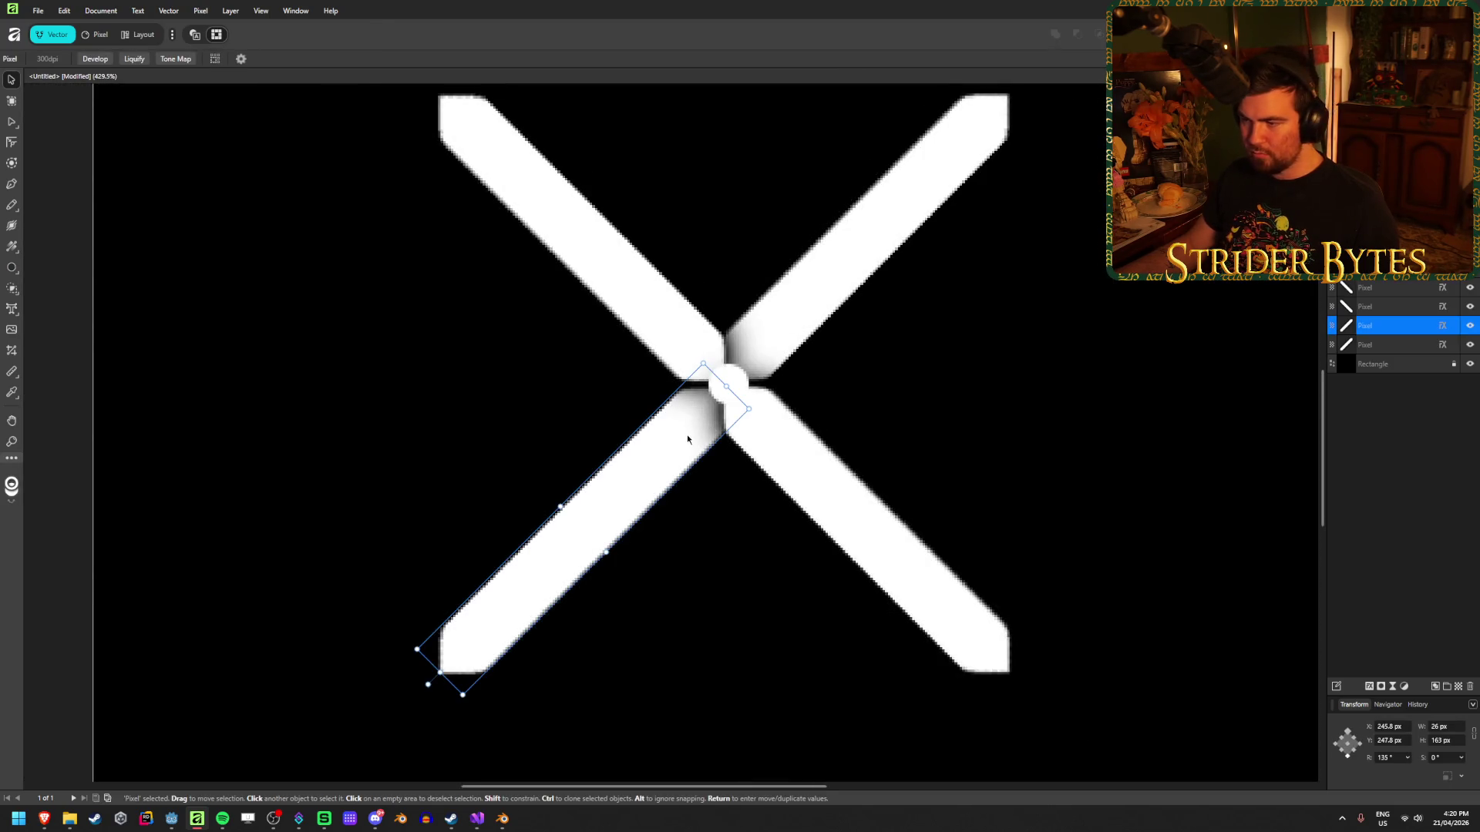
pyautogui.click(804, 440)
pyautogui.moveTo(782, 448); pyautogui.dragTo(787, 440)
pyautogui.click(717, 444)
pyautogui.click(783, 316)
pyautogui.moveTo(788, 323); pyautogui.dragTo(792, 323)
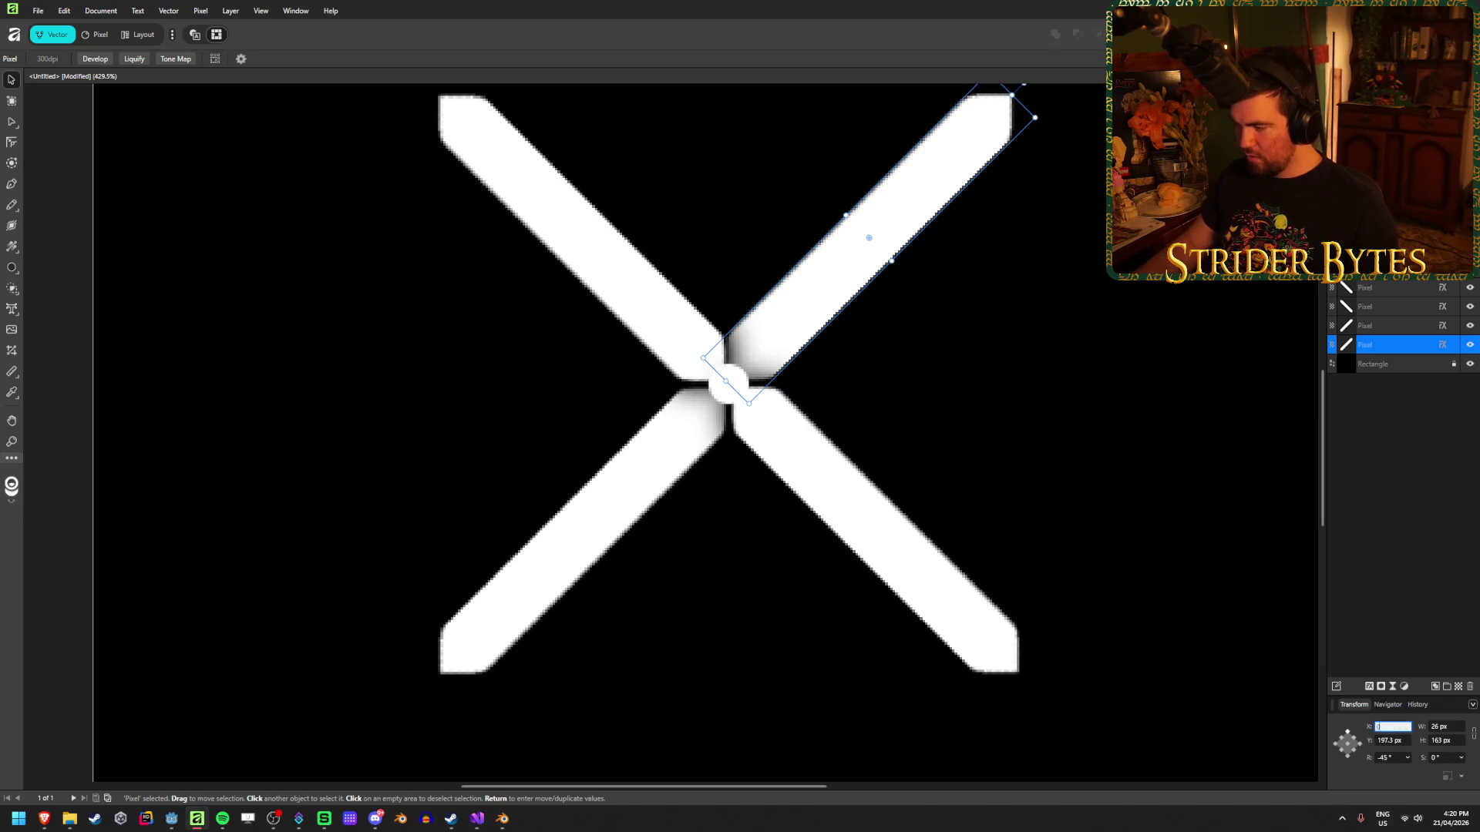
# Position the upper-right bar at X 0, Y 0, also after changing the reference point.
pyautogui.write('0')
pyautogui.press('Tab')
pyautogui.write('0')
pyautogui.press('Return')
pyautogui.scroll(-10, 363, 370)
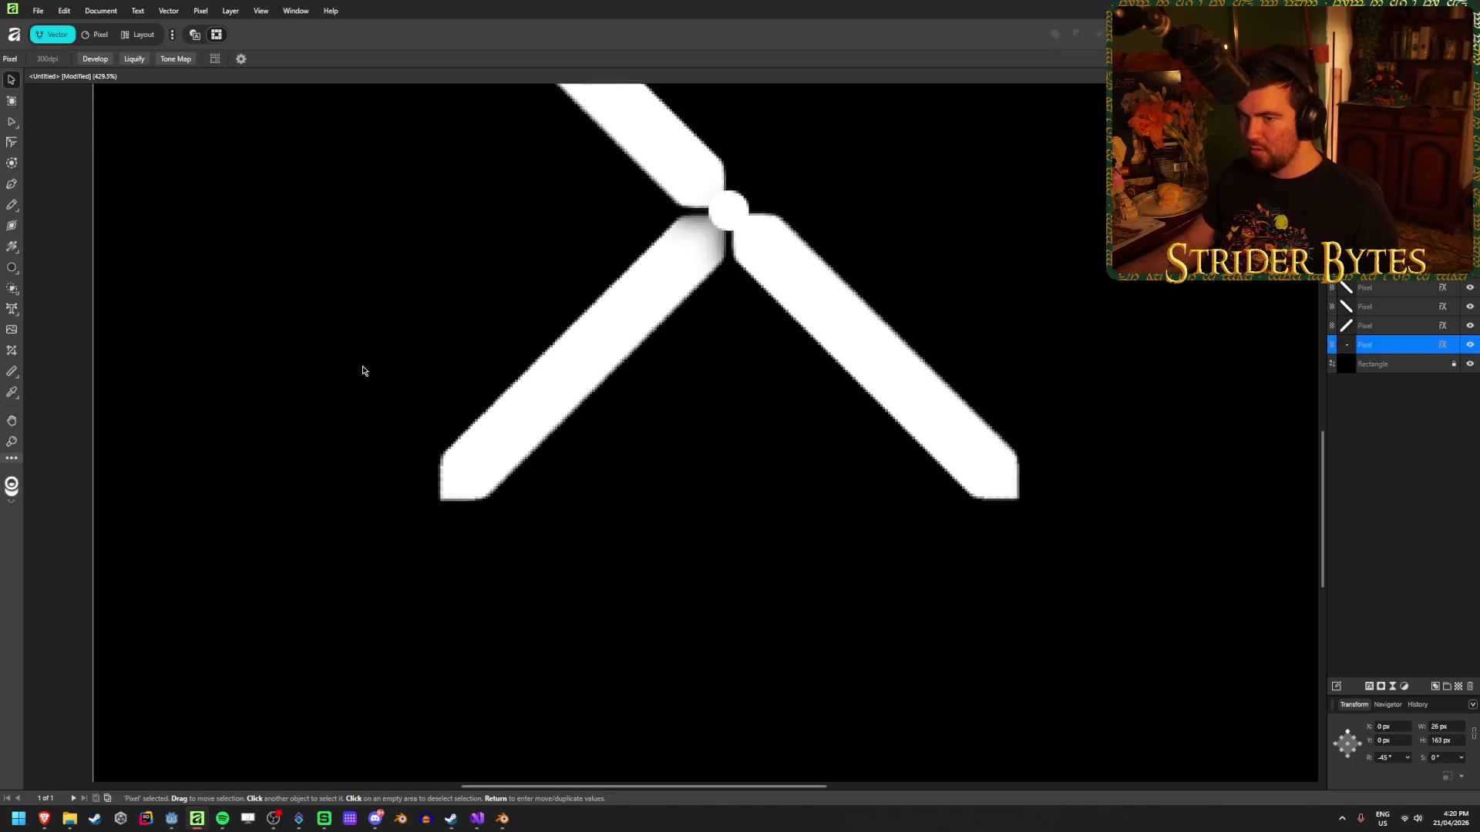
pyautogui.scroll(5, 1088, 624)
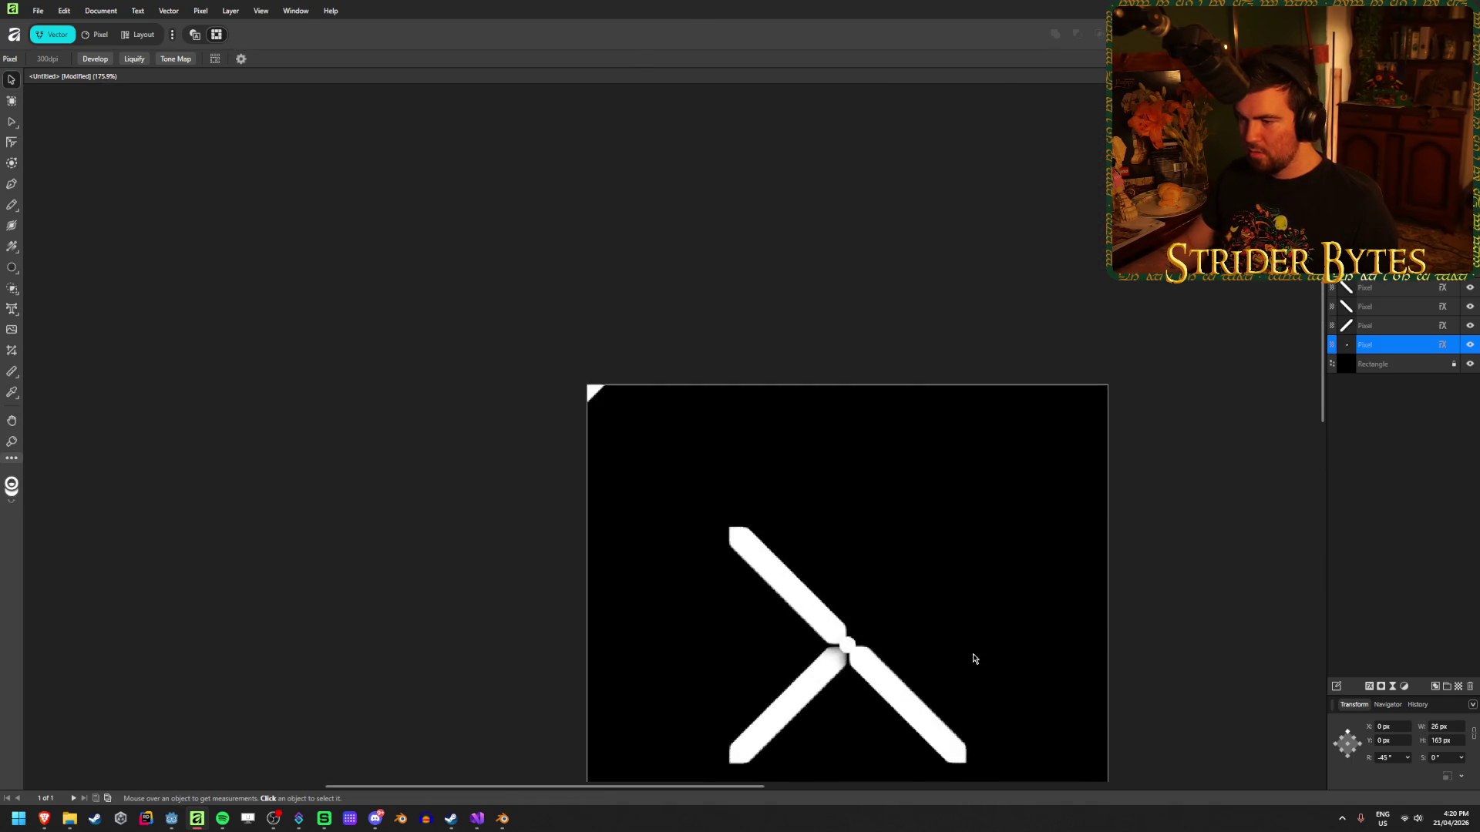
pyautogui.scroll(1, 637, 473)
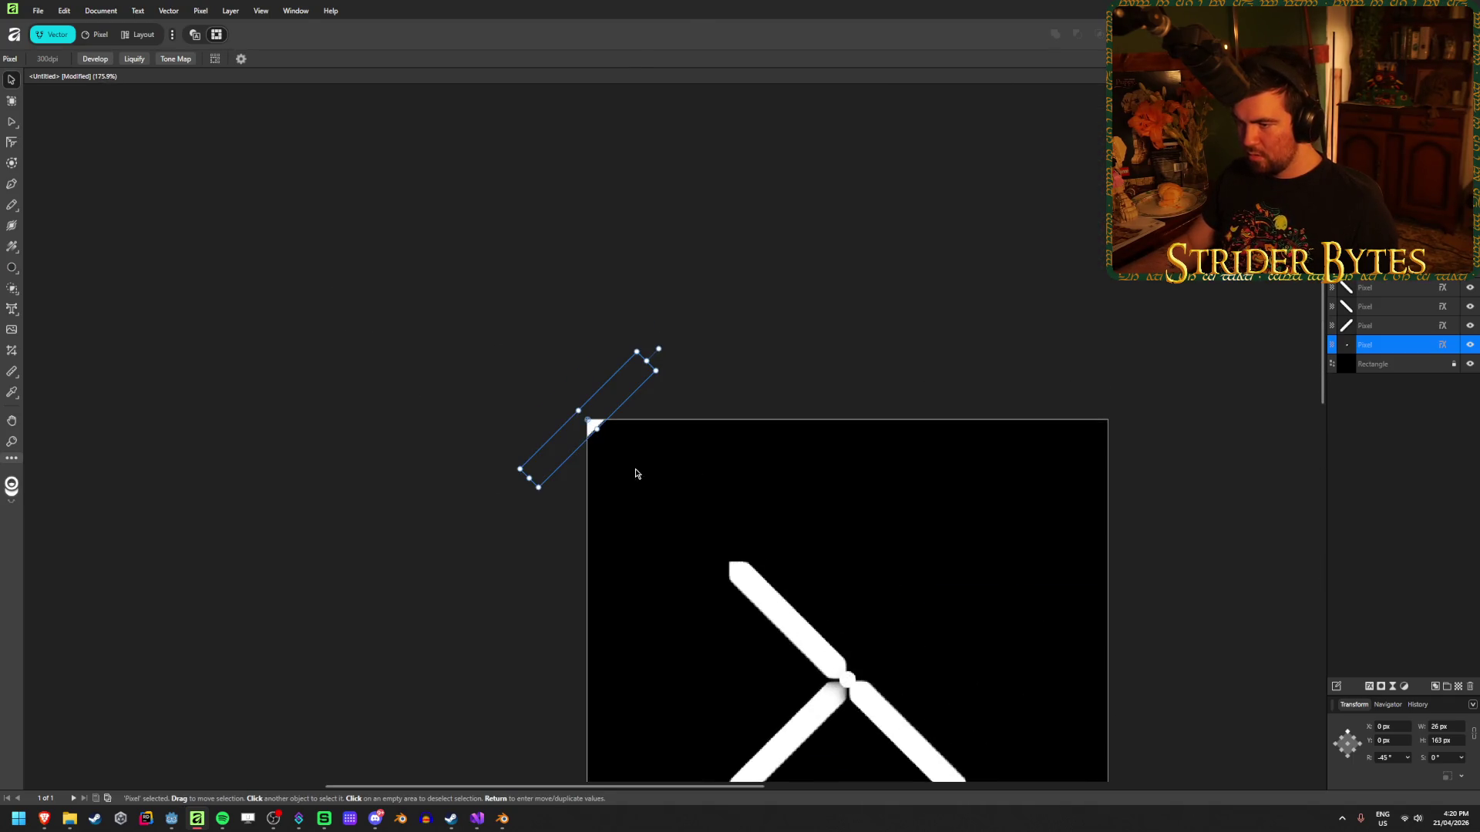
pyautogui.click(1359, 748)
pyautogui.click(1409, 731)
pyautogui.write('0')
pyautogui.press('Tab')
pyautogui.write('0')
pyautogui.press('Return')
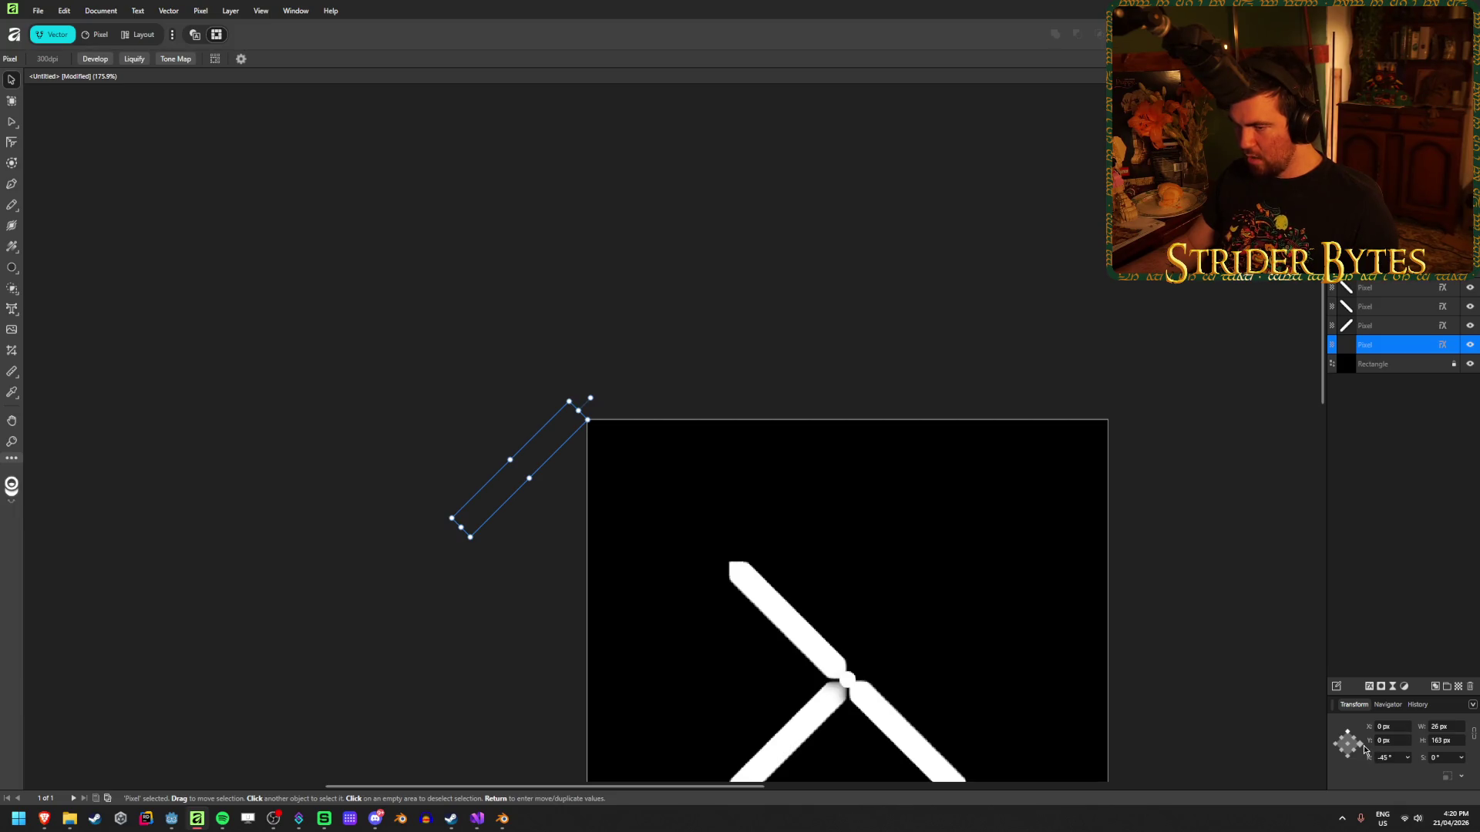
# Switch reference point and place the upper-right bar at X 256 px, Y 256 px.
pyautogui.click(1342, 753)
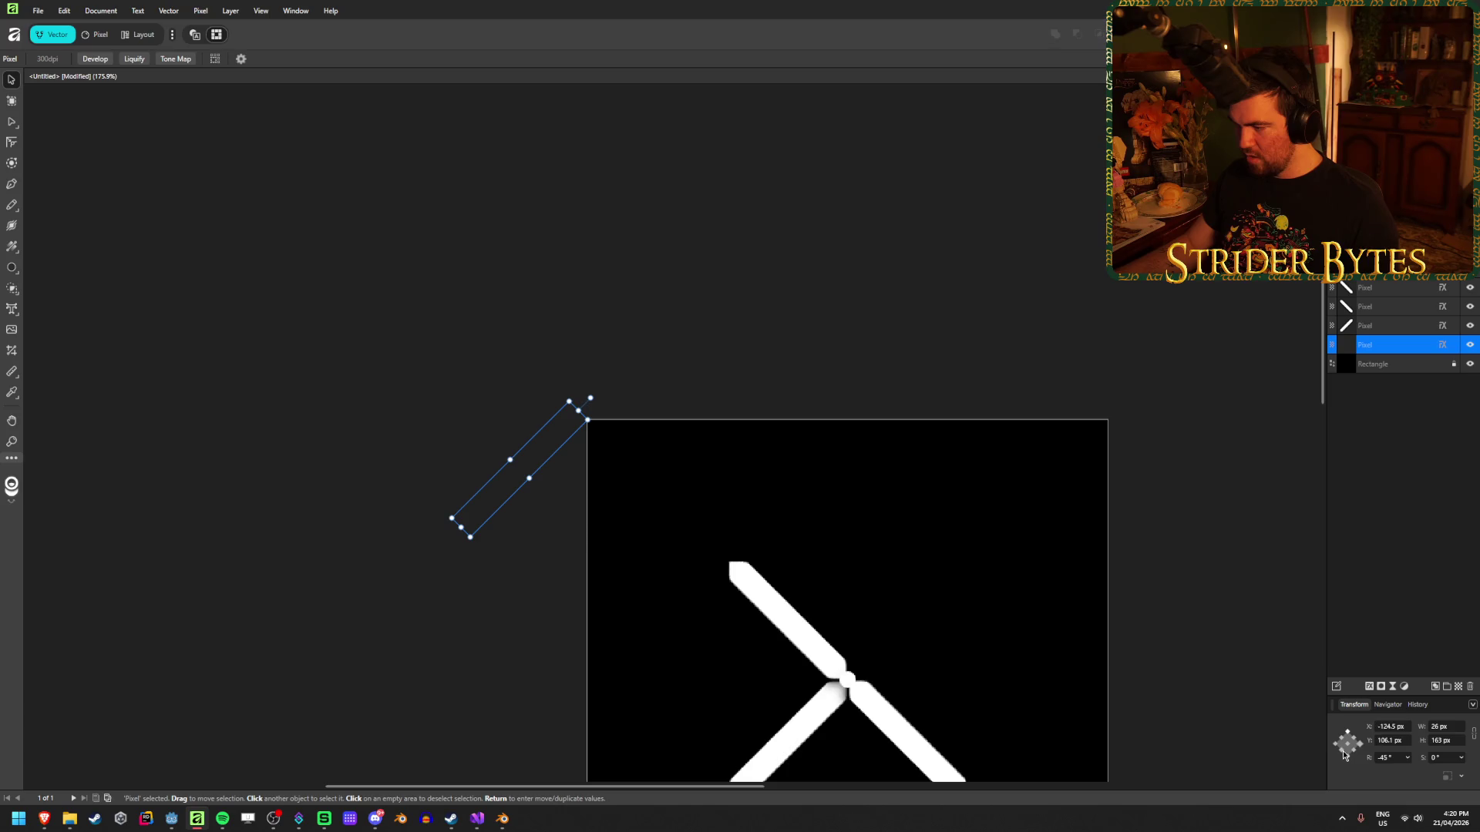
pyautogui.click(1394, 727)
pyautogui.write('0')
pyautogui.press('Tab')
pyautogui.write('0')
pyautogui.press('Return')
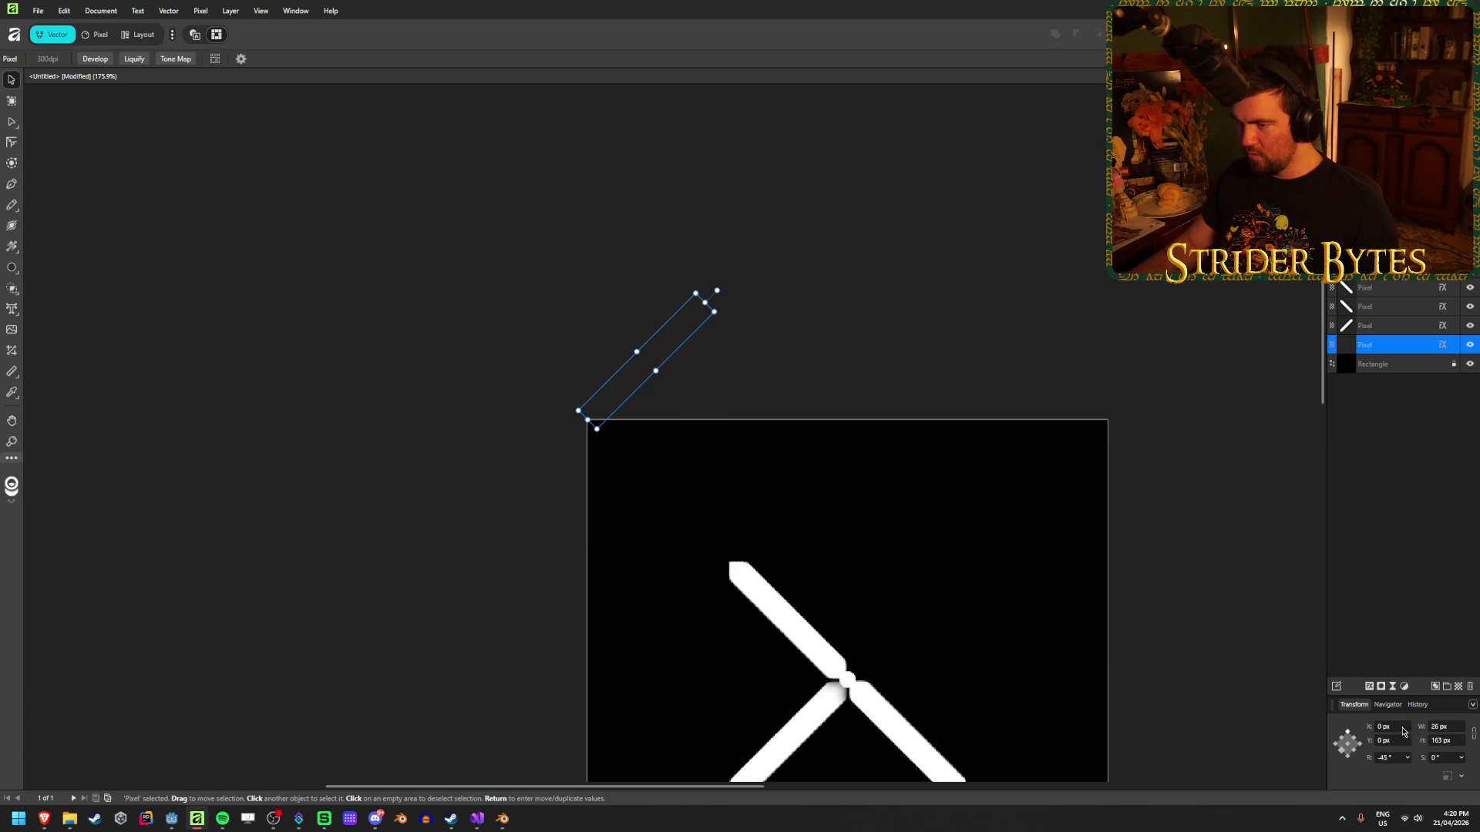
pyautogui.click(1386, 727)
pyautogui.write('256')
pyautogui.press('Tab')
pyautogui.write('256')
pyautogui.press('Return')
# Set the top-left arm's position to X 256 px, Y 256 px.
pyautogui.moveTo(858, 642); pyautogui.dragTo(792, 429)
pyautogui.scroll(3, 898, 493)
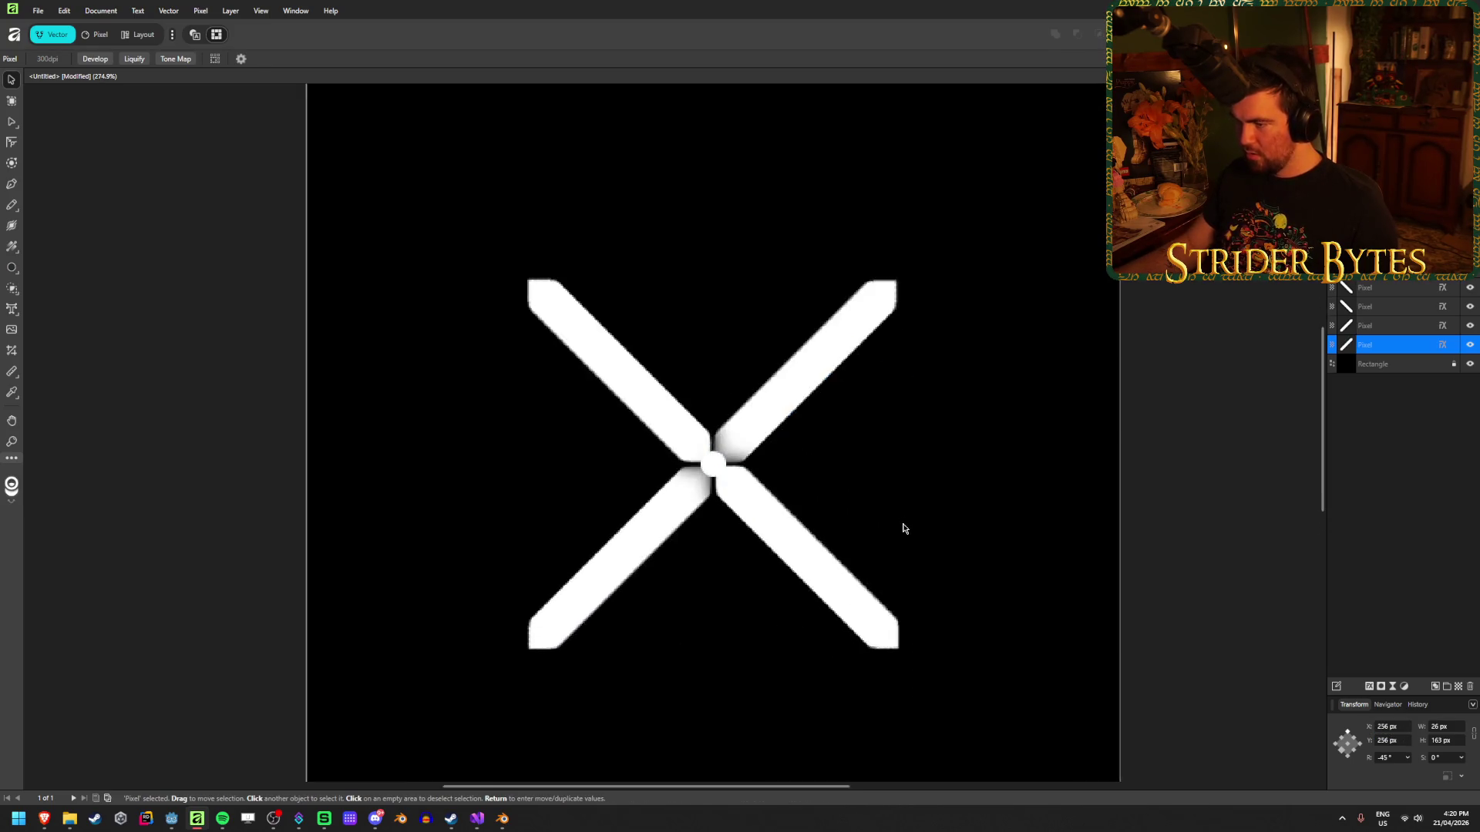
pyautogui.click(607, 400)
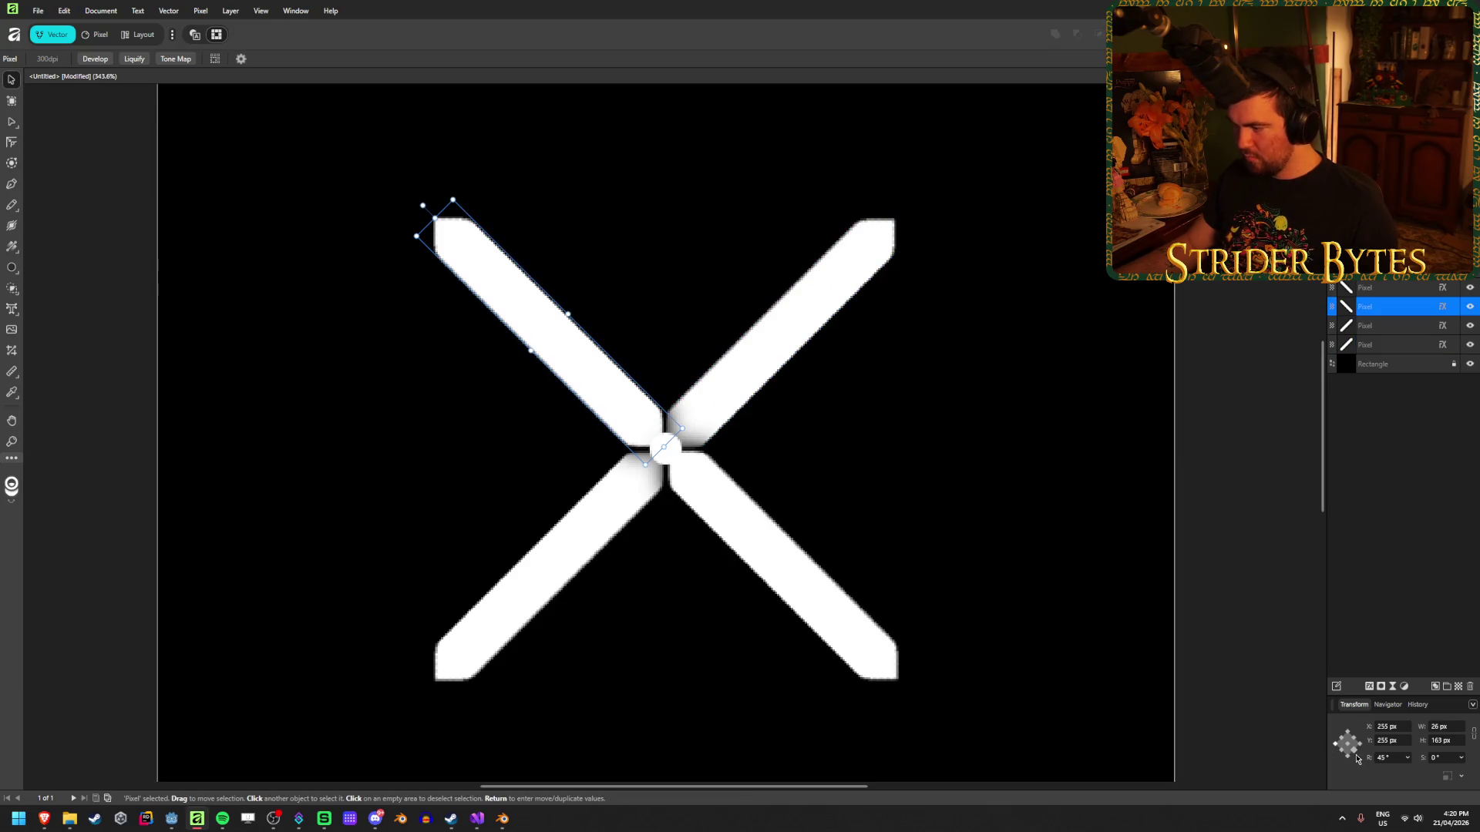
pyautogui.write('256')
pyautogui.press('Return')
pyautogui.click(1391, 739)
pyautogui.write('256')
pyautogui.press('Return')
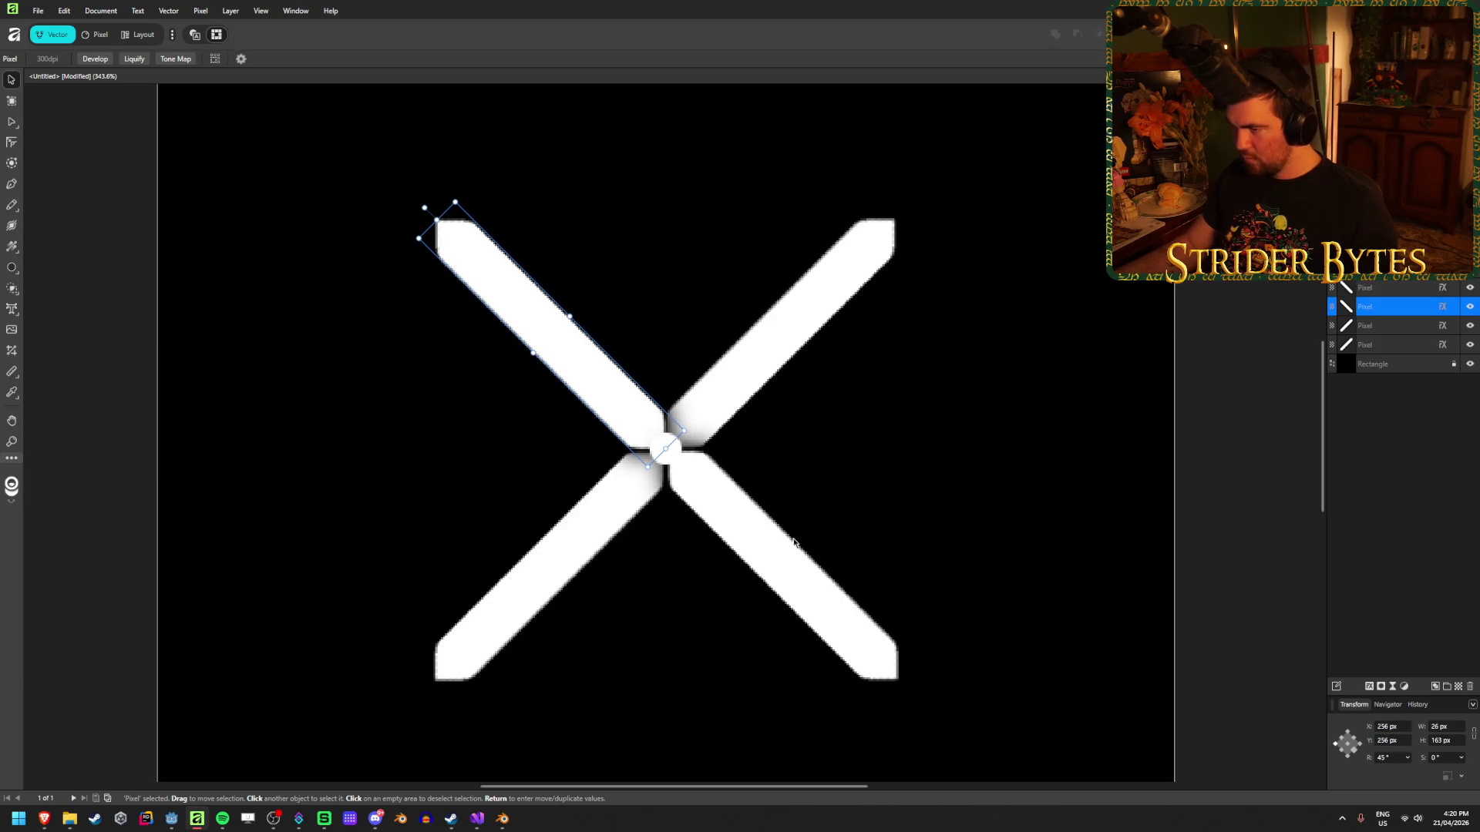
# Set the bottom-right and bottom-left arms' positions to X 256 px, Y 256 px.
pyautogui.click(794, 542)
pyautogui.click(1401, 733)
pyautogui.write('256')
pyautogui.press('Tab')
pyautogui.write('256')
pyautogui.press('Return')
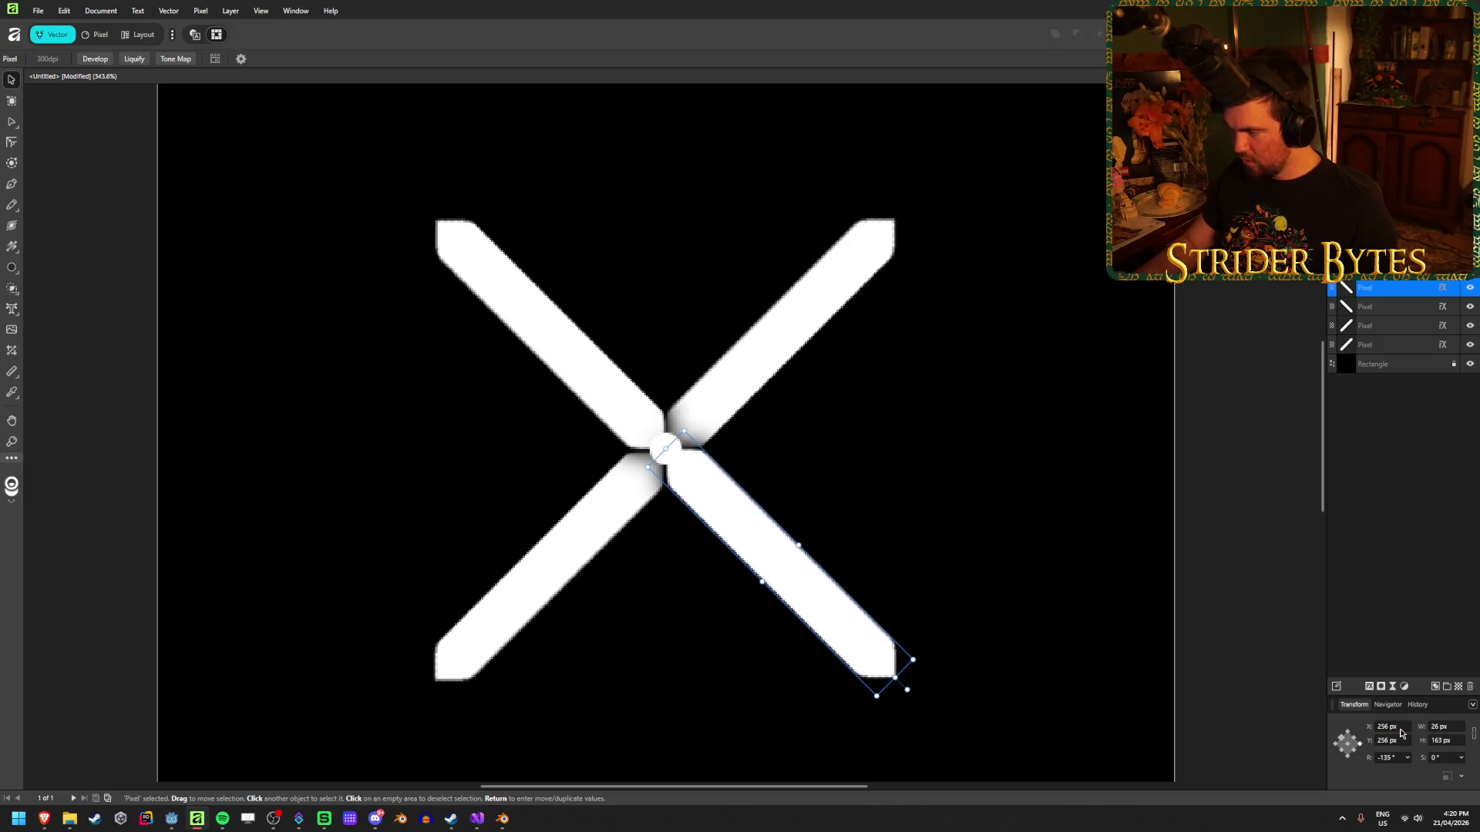
pyautogui.click(601, 551)
pyautogui.write('256')
pyautogui.press('Tab')
pyautogui.write('256')
pyautogui.press('Return')
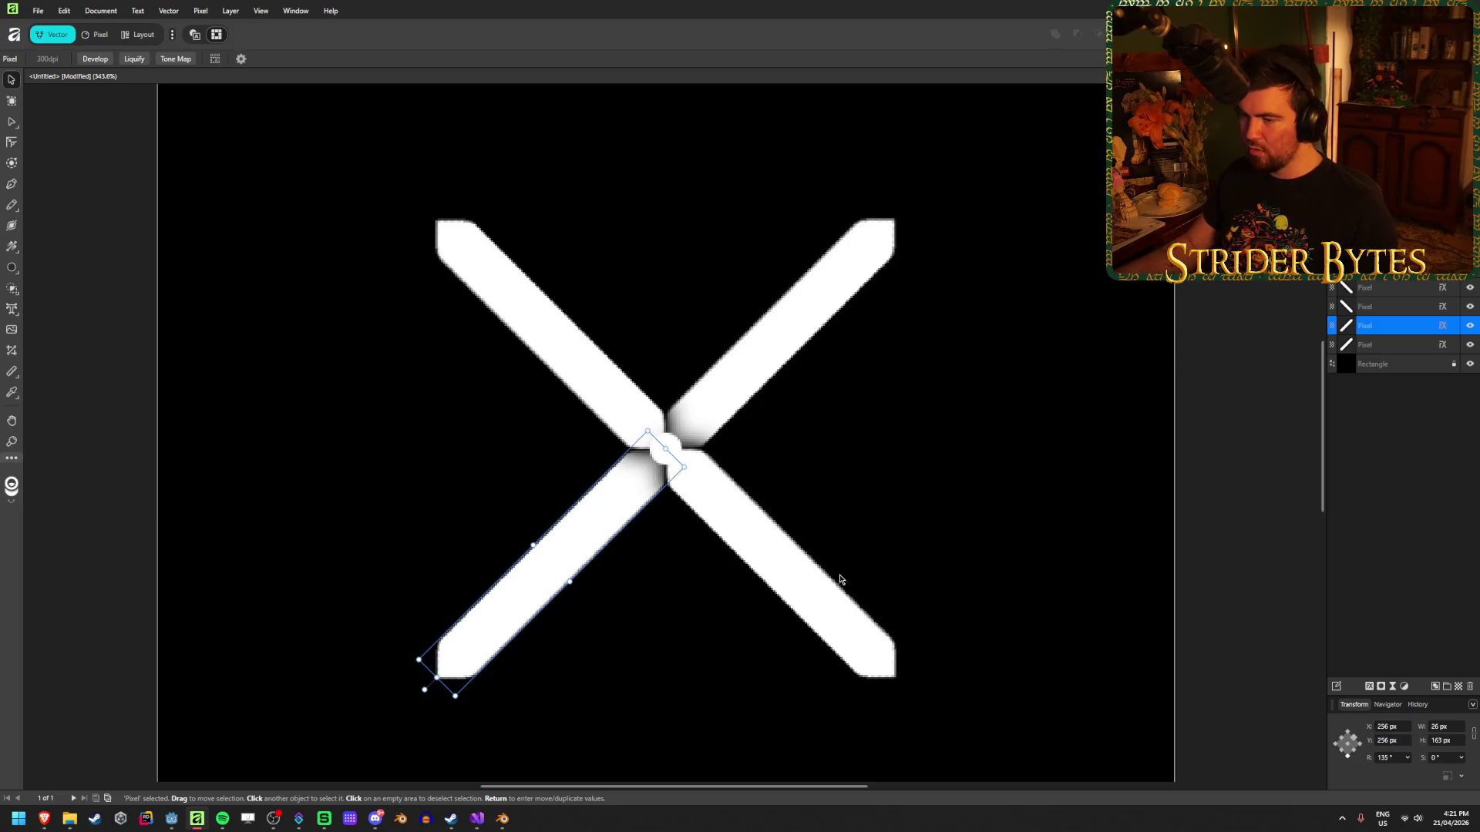
# Move the top-right arm 20 px right and 20 px up with Move/Duplicate.
pyautogui.click(740, 355)
pyautogui.scroll(-2, 793, 433)
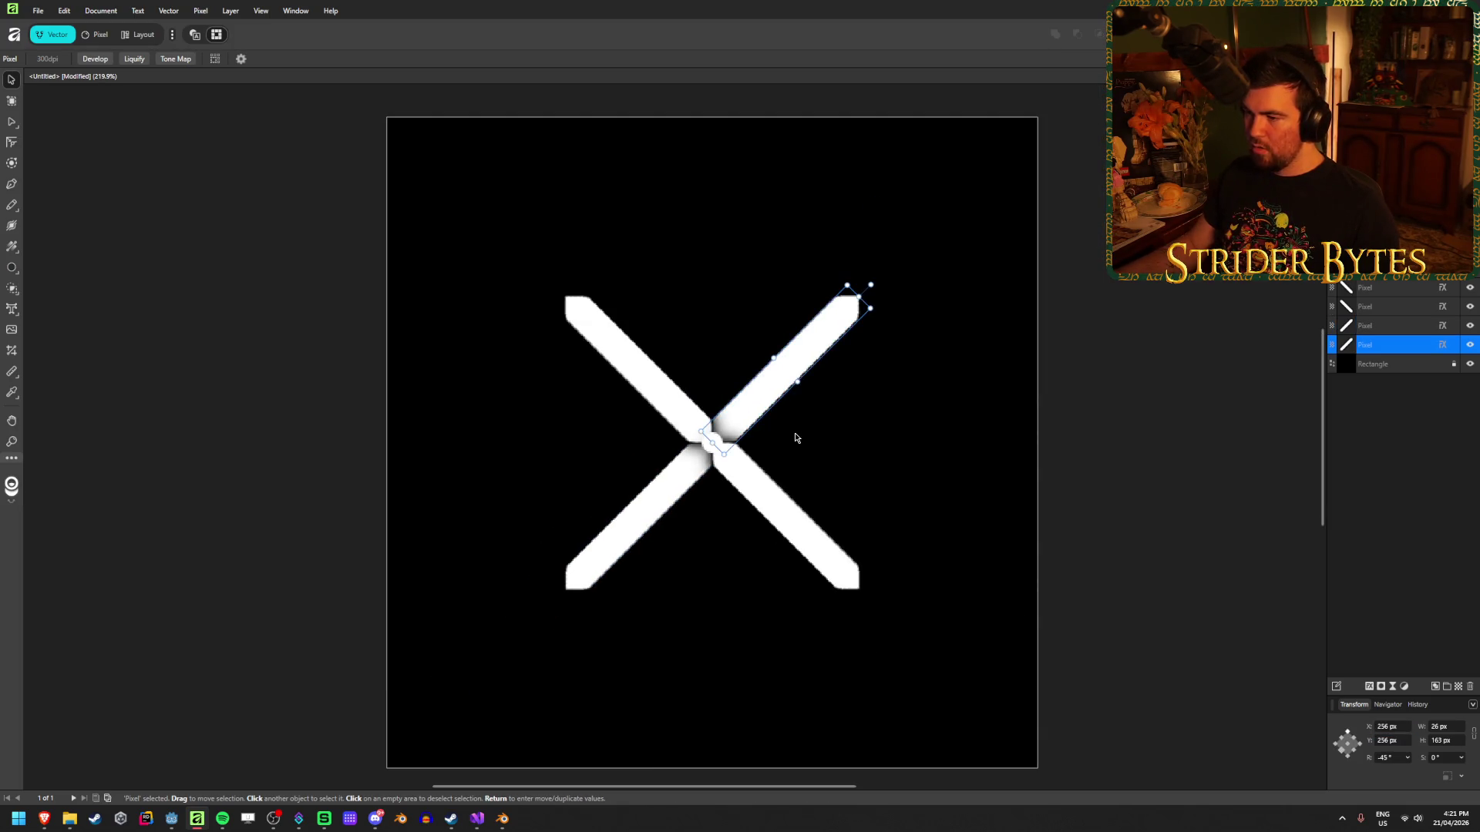
pyautogui.press('Return')
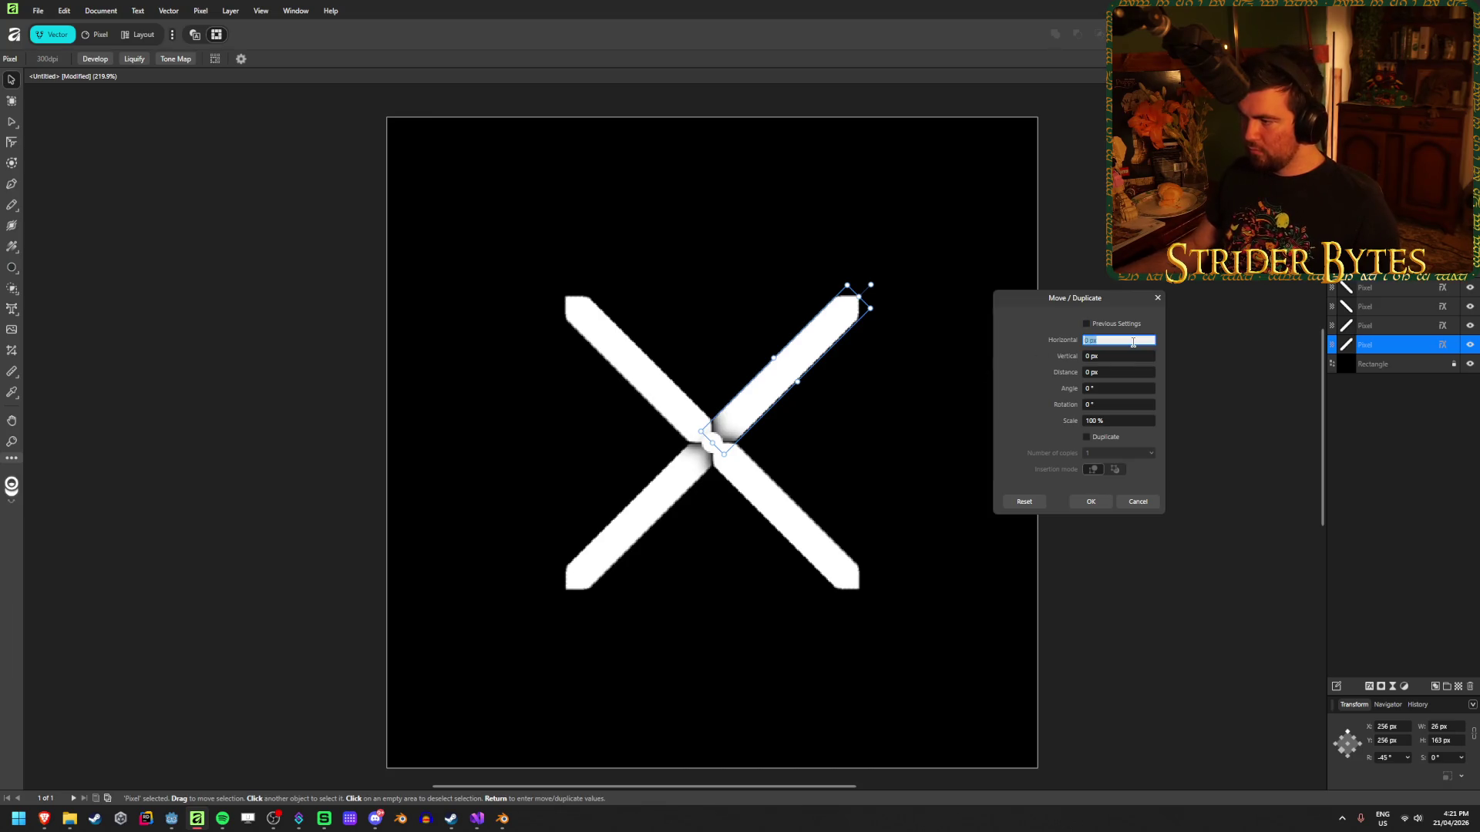
pyautogui.write('0')
pyautogui.press('Tab')
pyautogui.press('BackSpace')
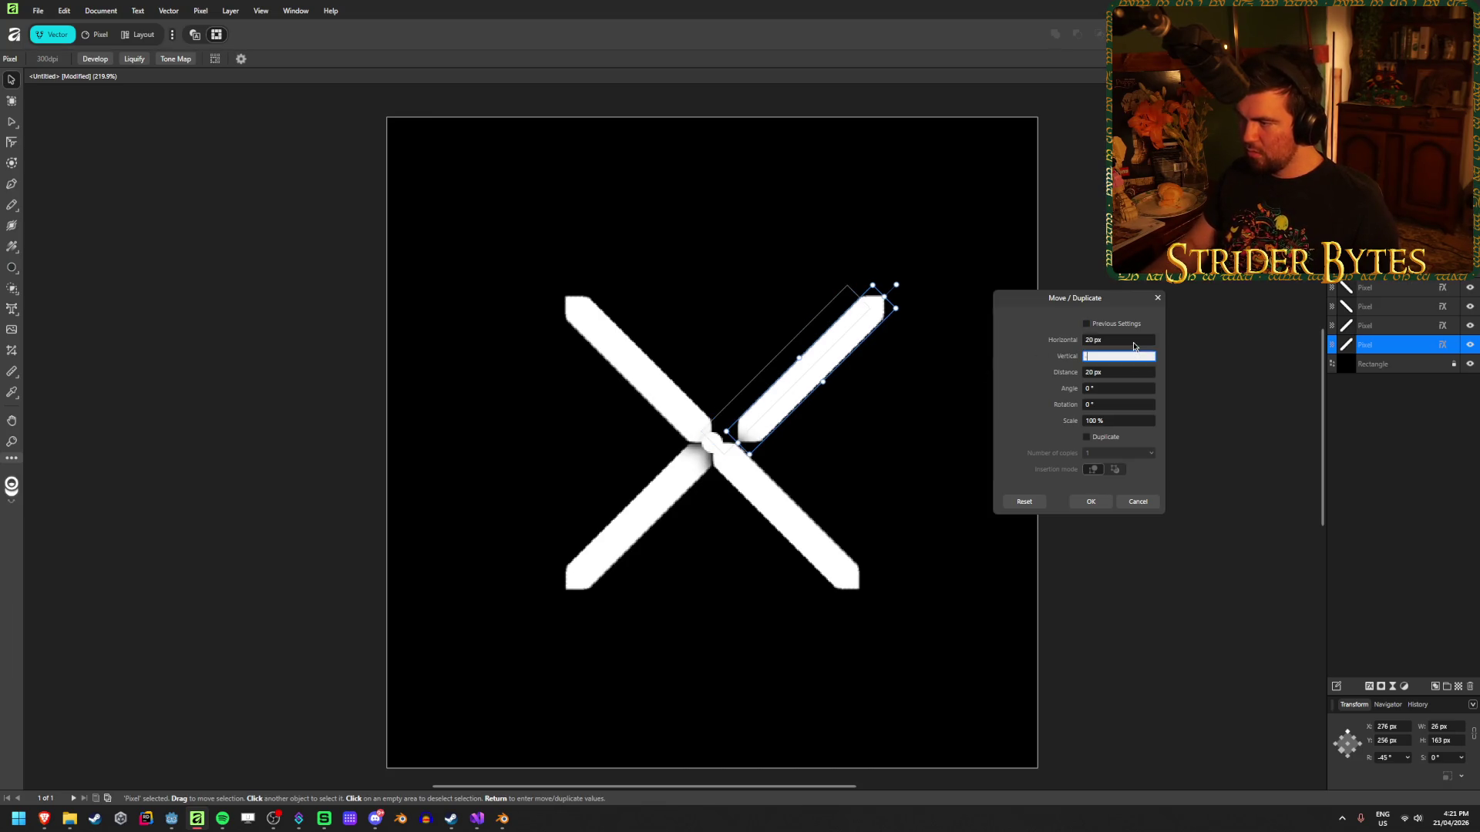
pyautogui.write('20')
pyautogui.press('Tab')
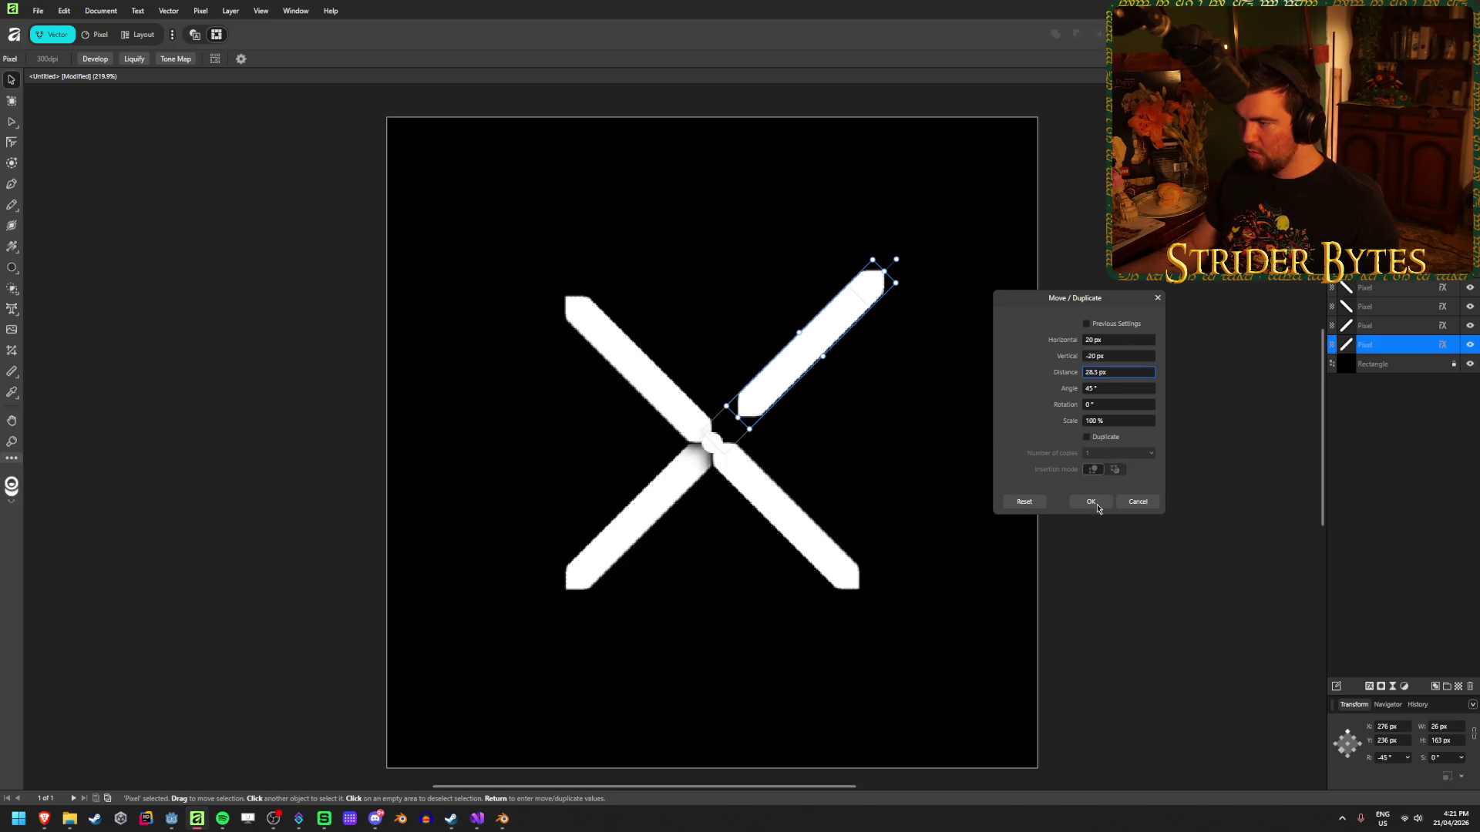
pyautogui.click(1091, 501)
# Move the top-left arm by -20 px horizontally and -20 px vertically.
pyautogui.click(640, 366)
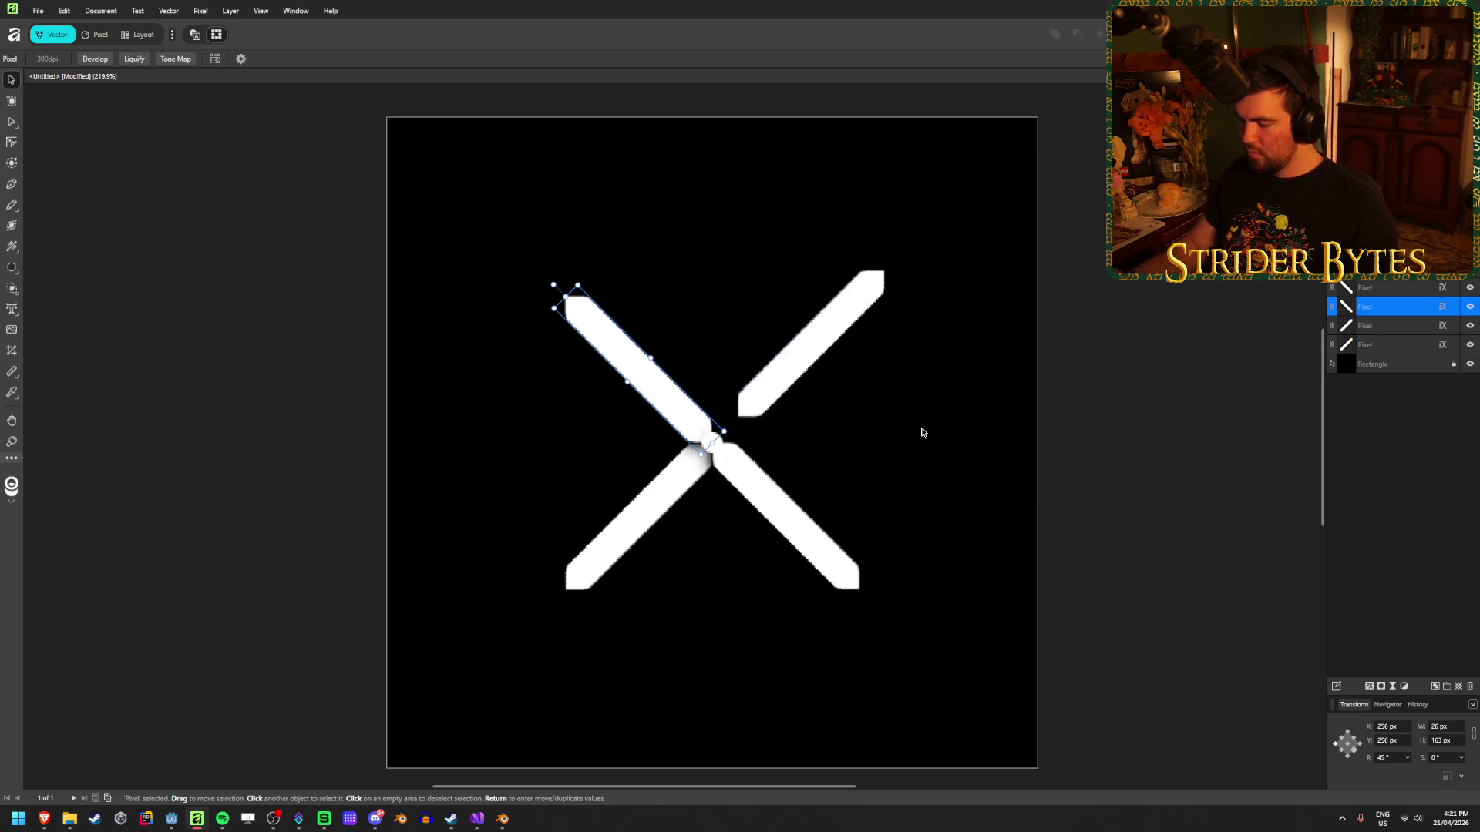
pyautogui.press('Return')
pyautogui.write('-20')
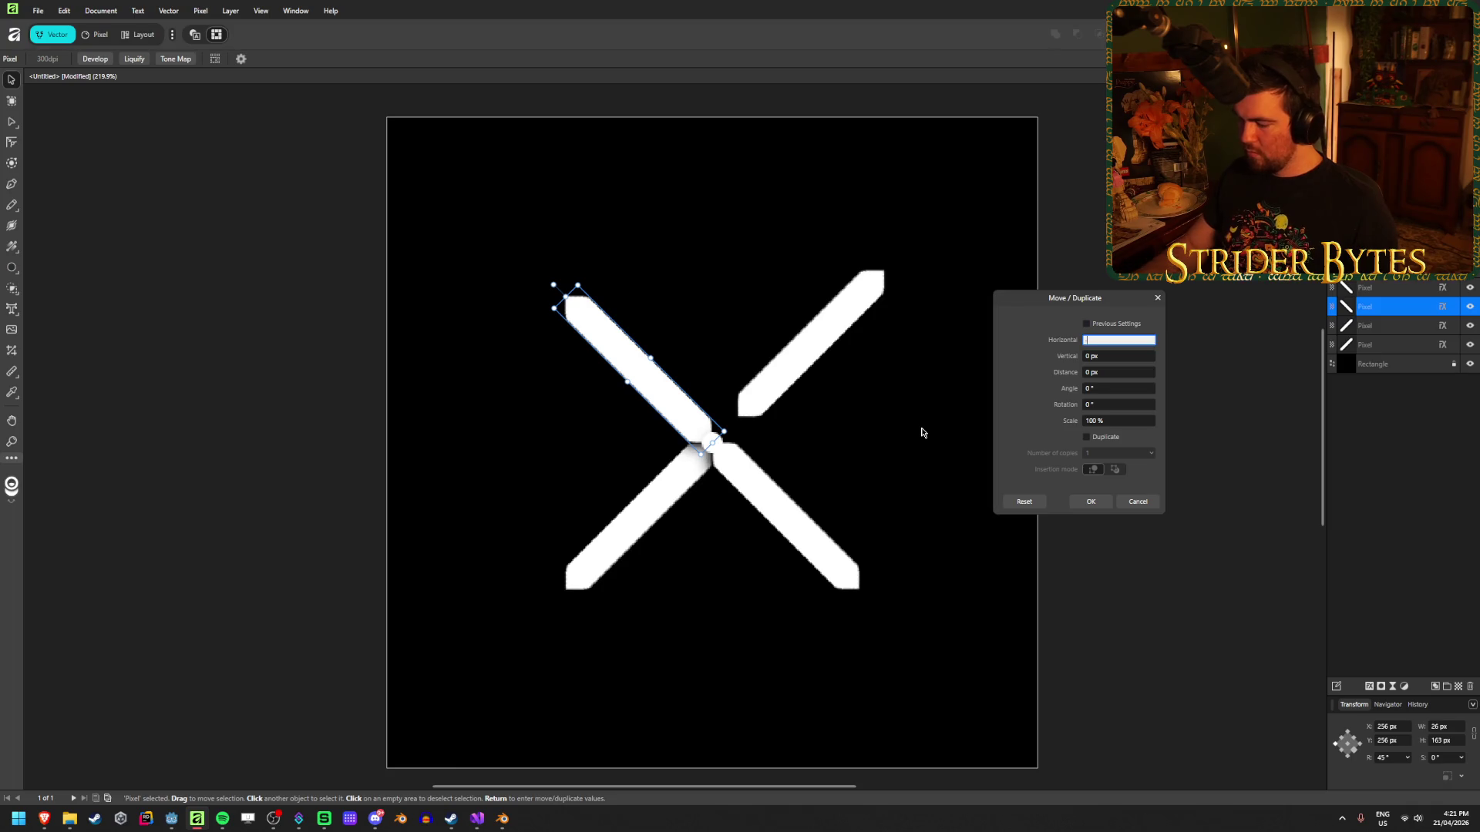
pyautogui.press('Tab')
pyautogui.write('-20')
pyautogui.press('Tab')
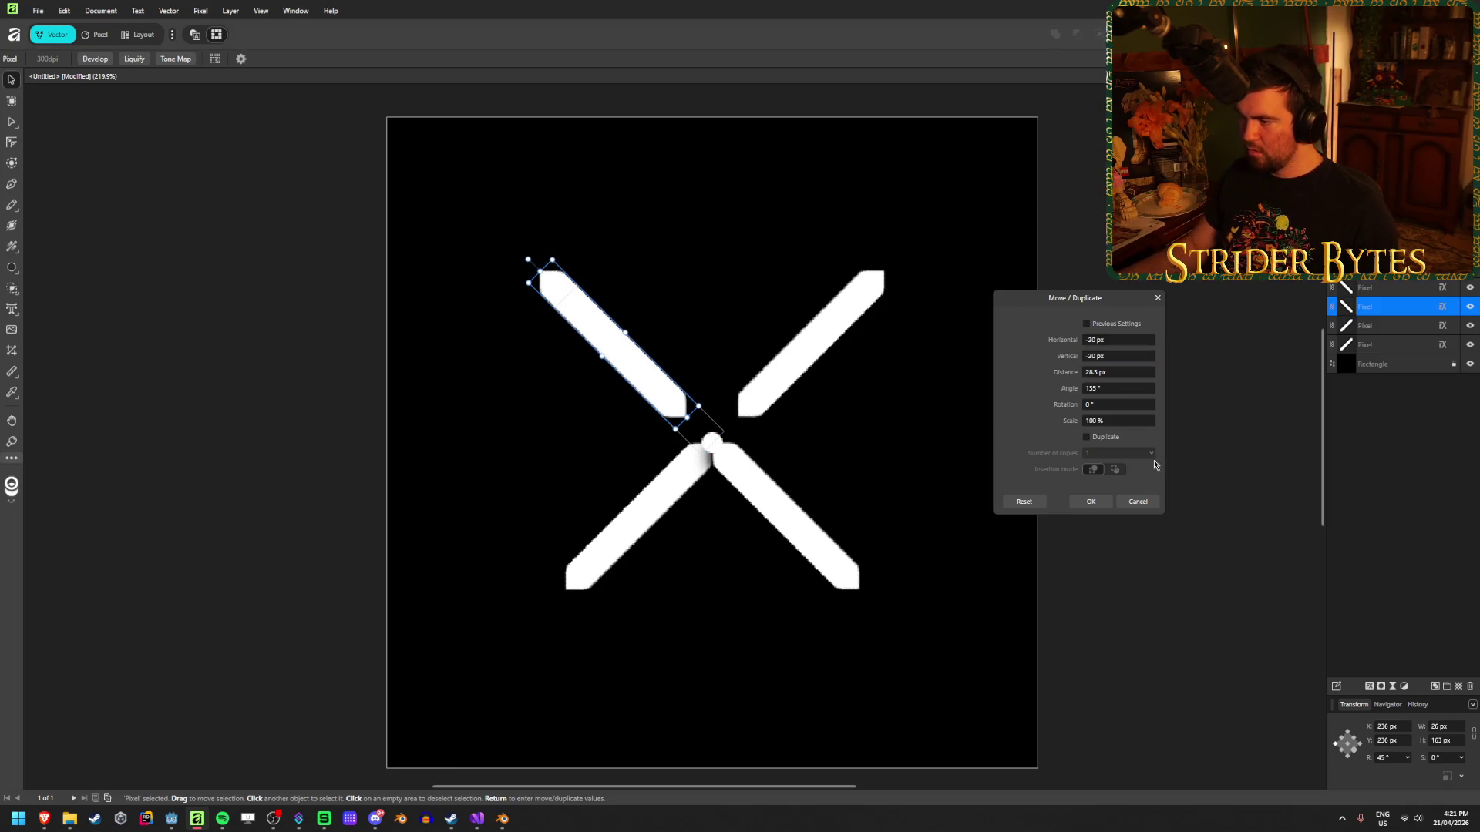
pyautogui.click(1091, 501)
# Move the bottom-left arm by -20 px horizontally and 20 px down.
pyautogui.click(640, 513)
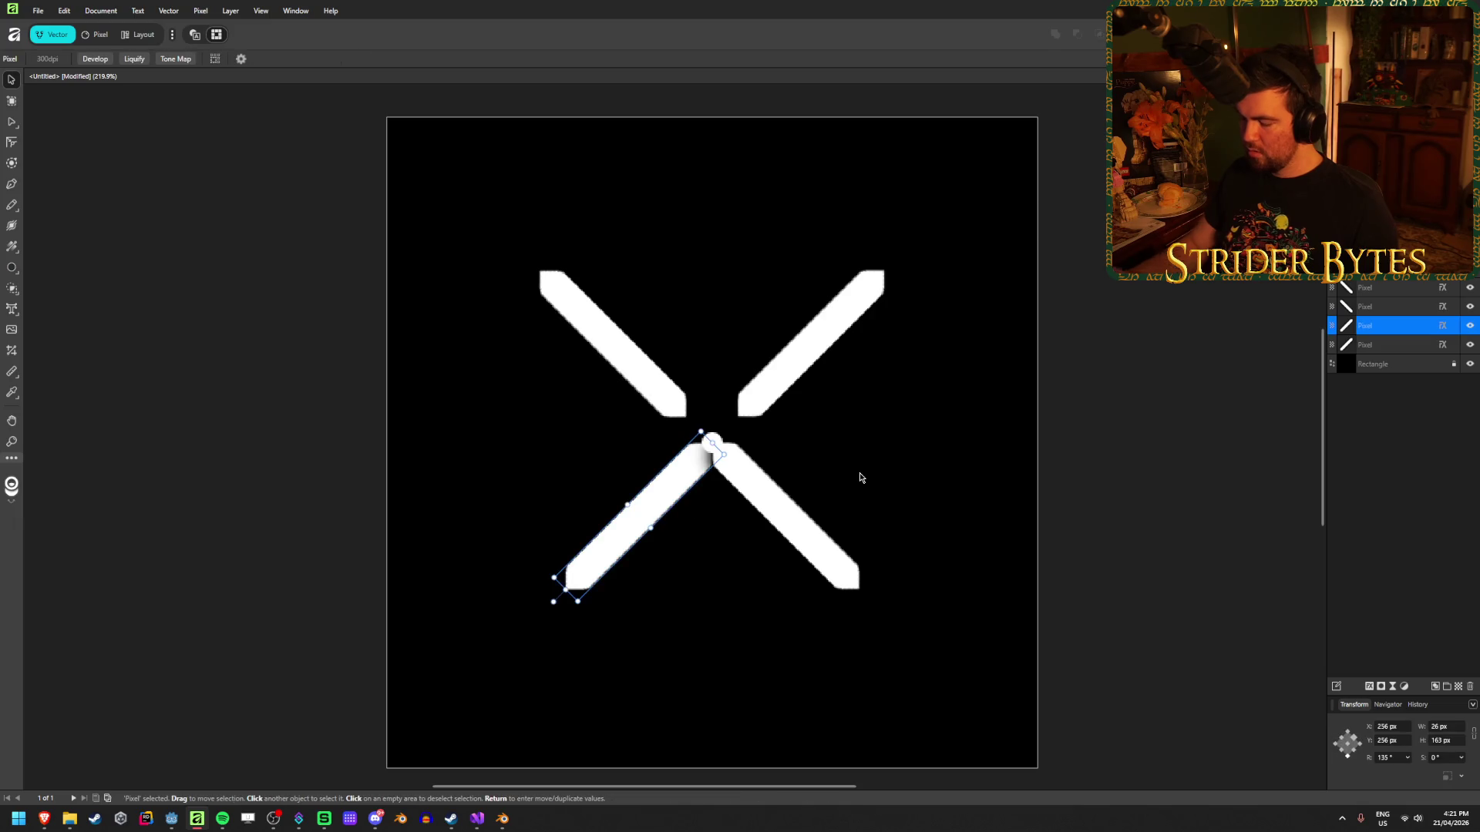
pyautogui.press('Return')
pyautogui.write('-20')
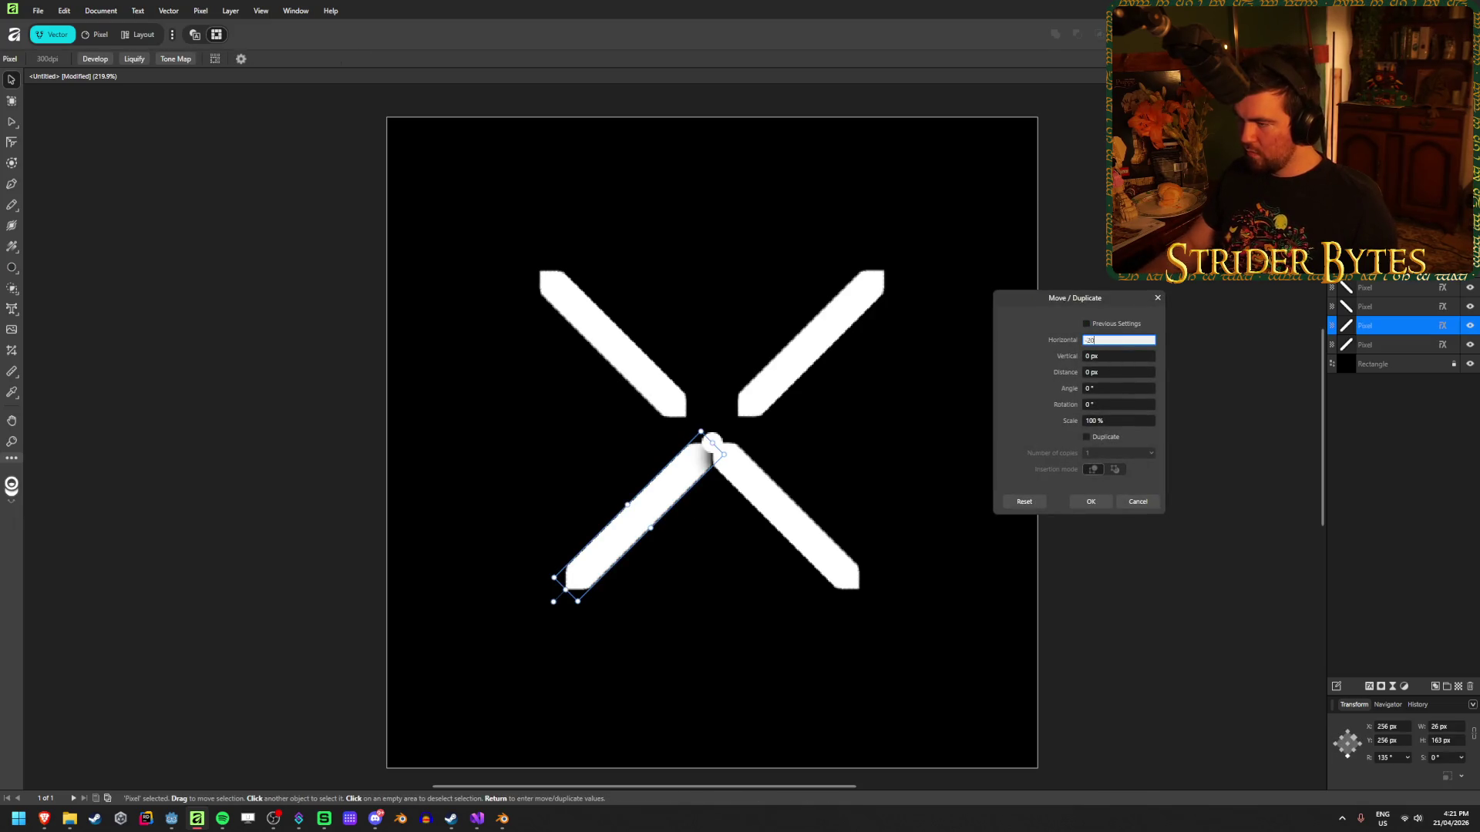
pyautogui.press('Tab')
pyautogui.write('20')
pyautogui.press('Tab')
pyautogui.click(1091, 501)
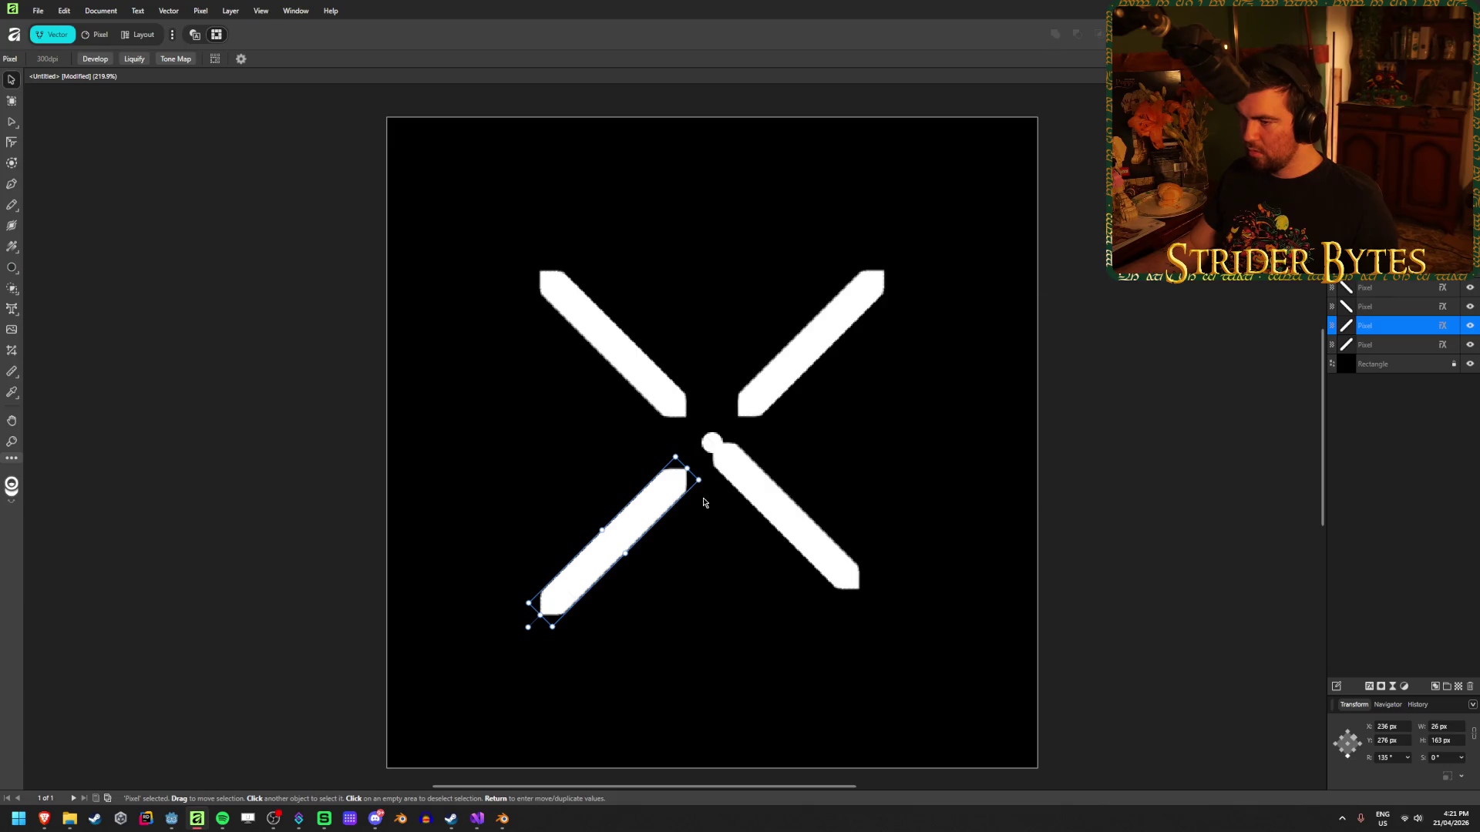
# Move the bottom-right arm 20 px right and 20 px down.
pyautogui.click(739, 473)
pyautogui.press('Return')
pyautogui.write('20')
pyautogui.press('Tab')
pyautogui.write('20')
pyautogui.press('Tab')
pyautogui.click(1091, 501)
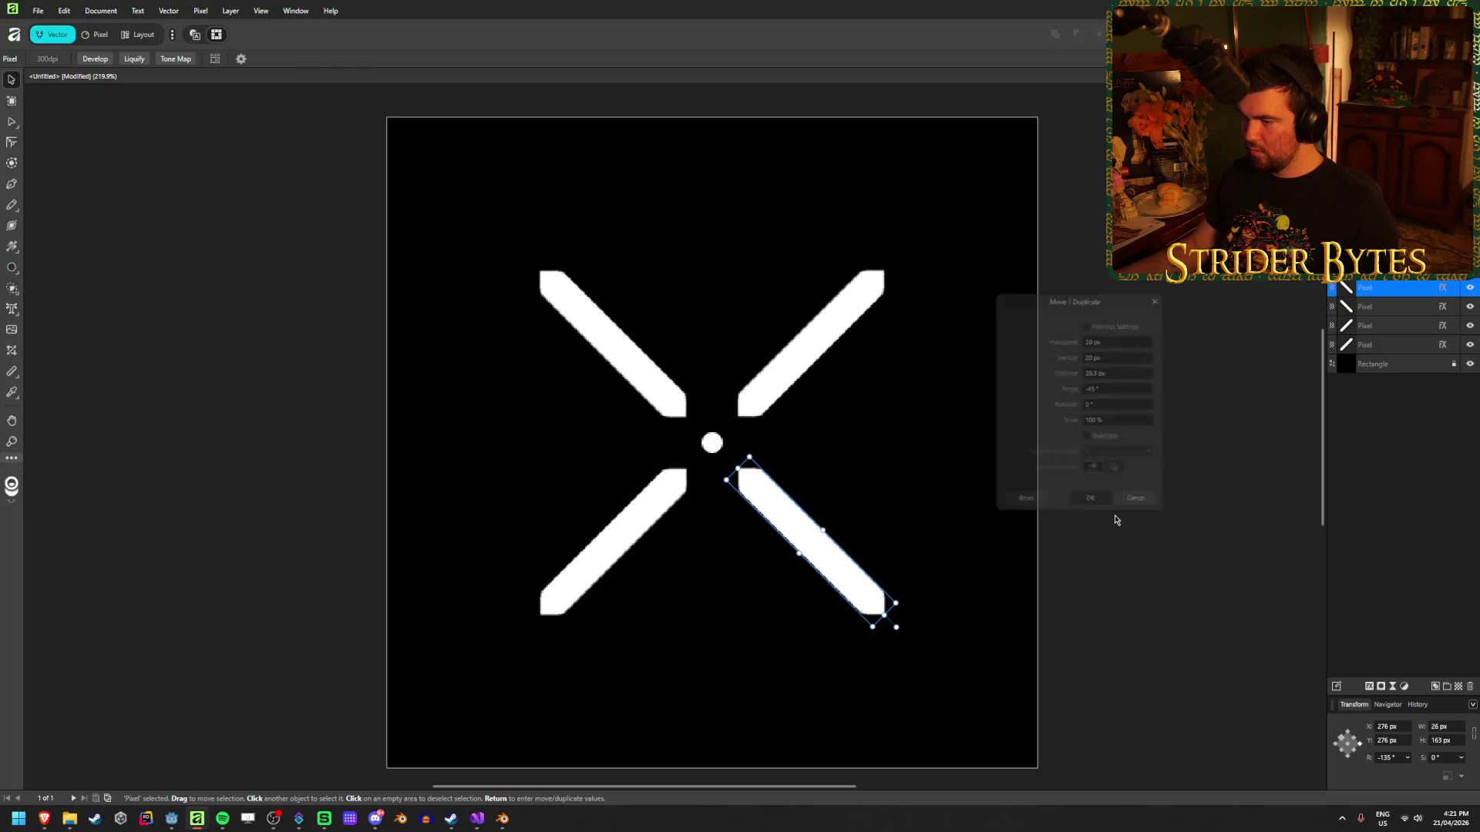
pyautogui.click(1158, 546)
pyautogui.click(716, 449)
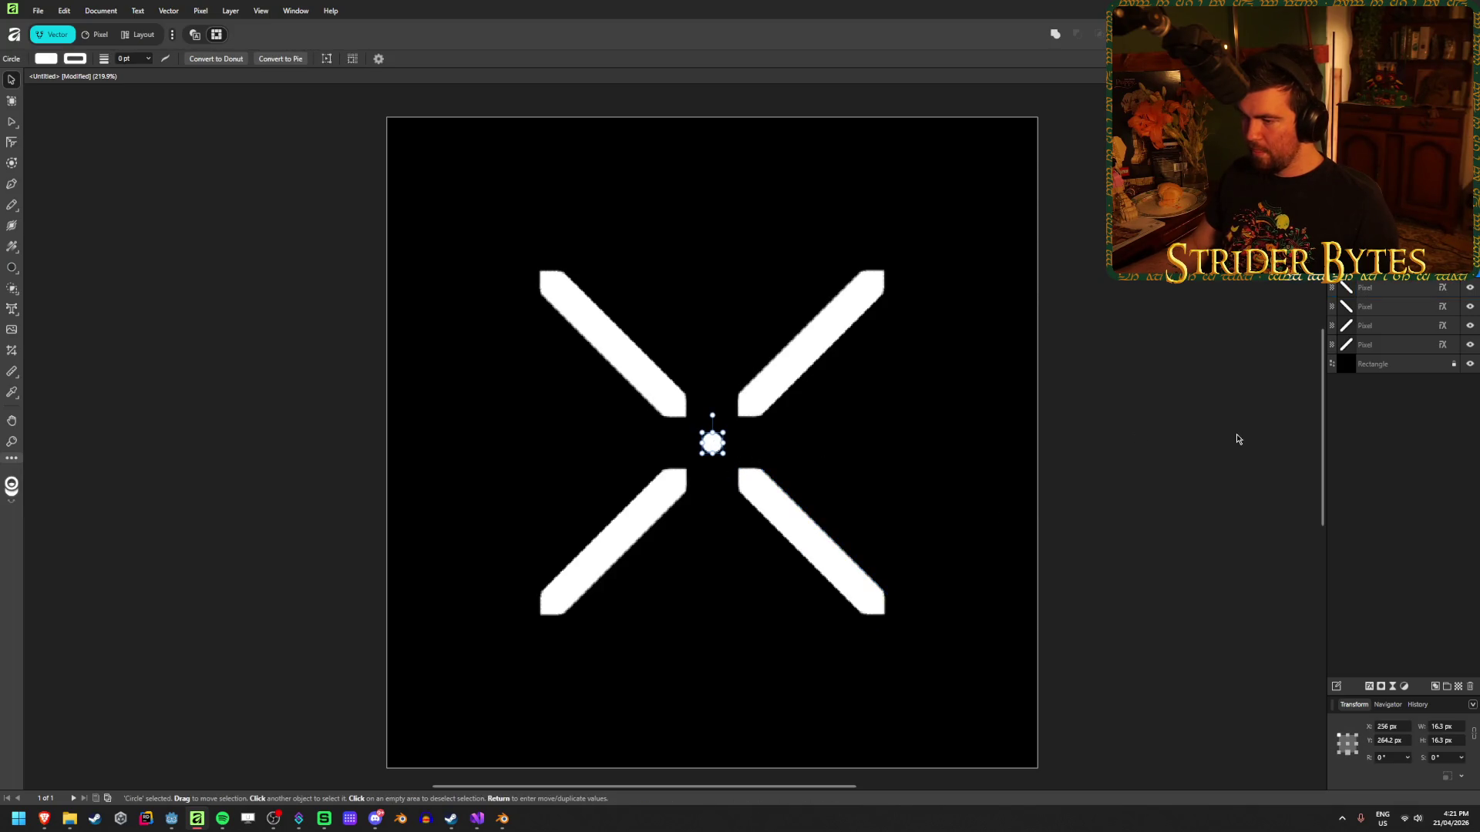
# Delete the centre dot and hide the black background Rectangle layer.
pyautogui.press('Delete')
pyautogui.click(1155, 410)
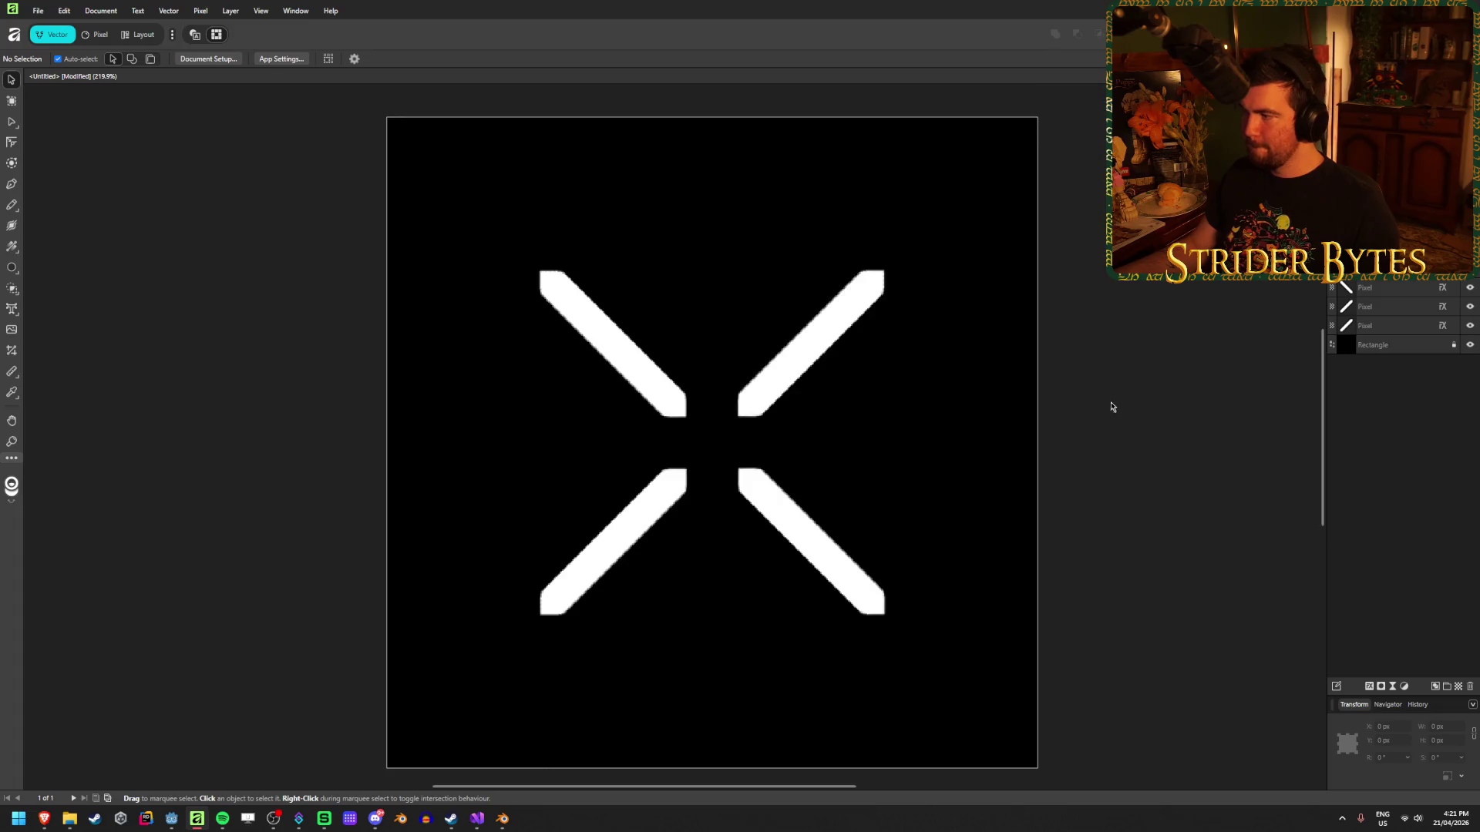
pyautogui.scroll(-3, 1112, 407)
pyautogui.click(1470, 349)
# Export the design as PNG, replacing the existing HitMarker.png.
pyautogui.hscroll(2, 1025, 367)
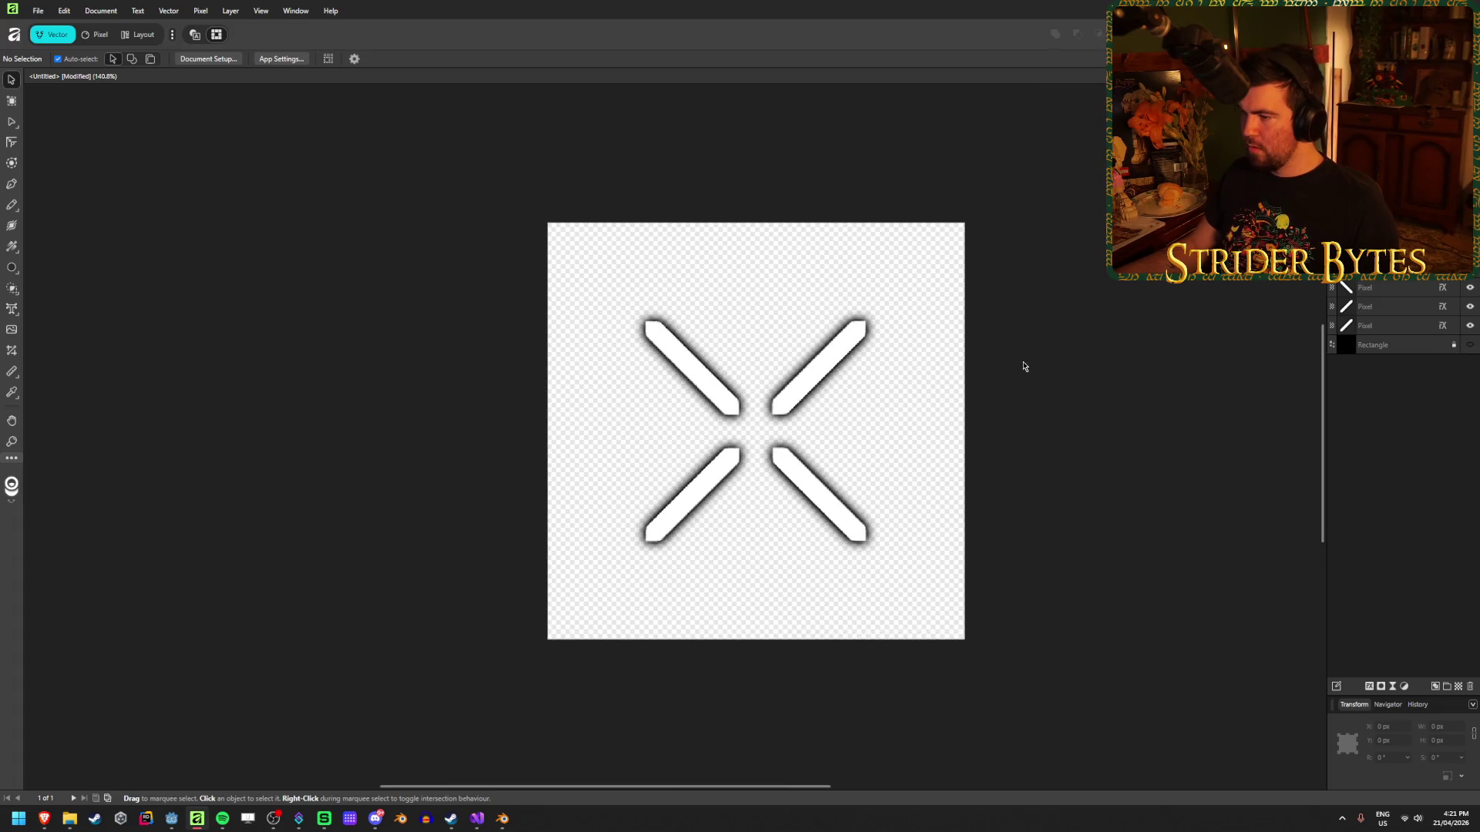
pyautogui.hotkey('ctrl', 'alt', 'shift', 's')
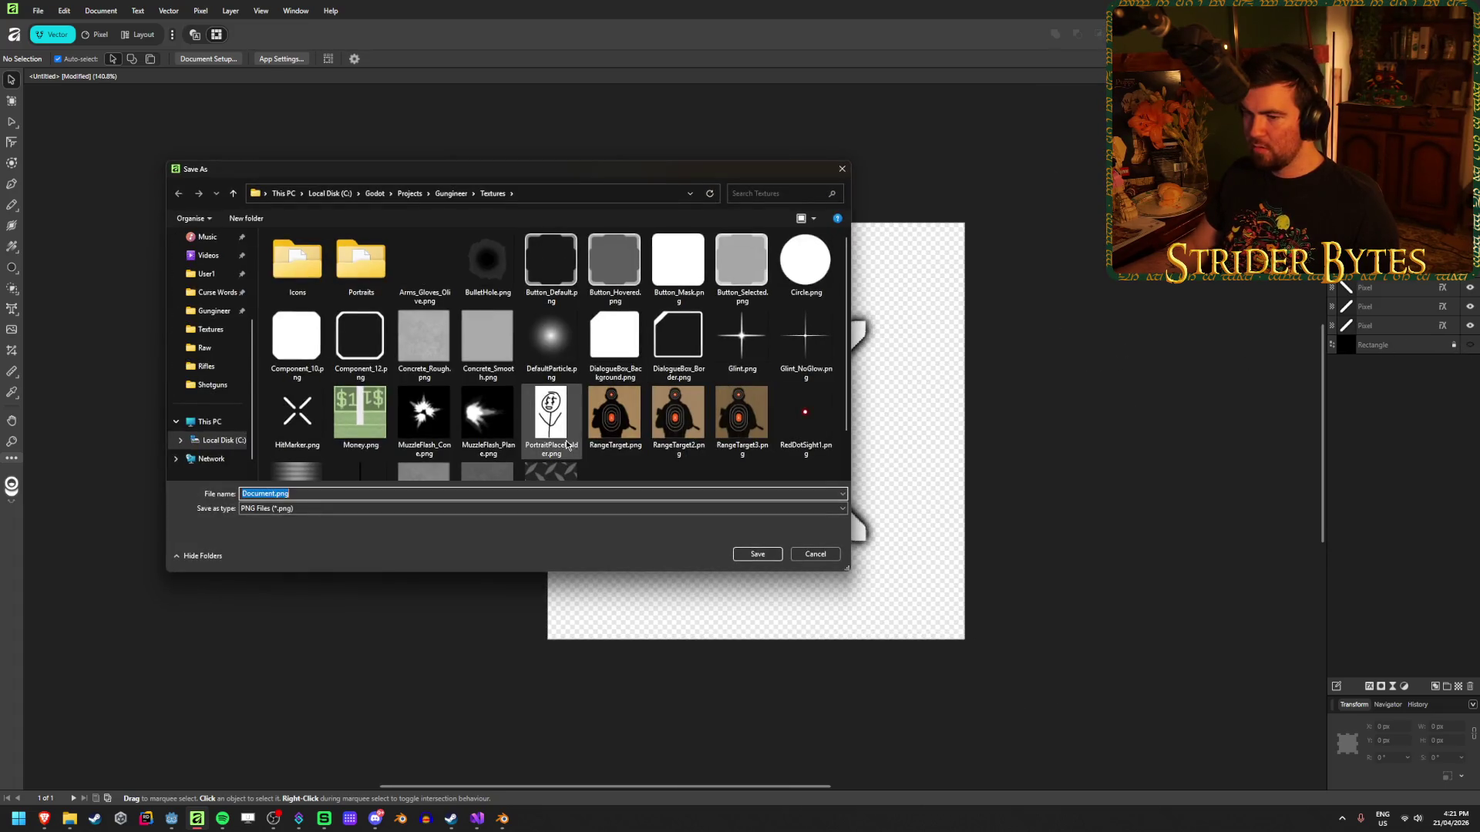
pyautogui.scroll(1, 740, 370)
pyautogui.scroll(-1, 740, 369)
pyautogui.click(297, 358)
pyautogui.click(757, 554)
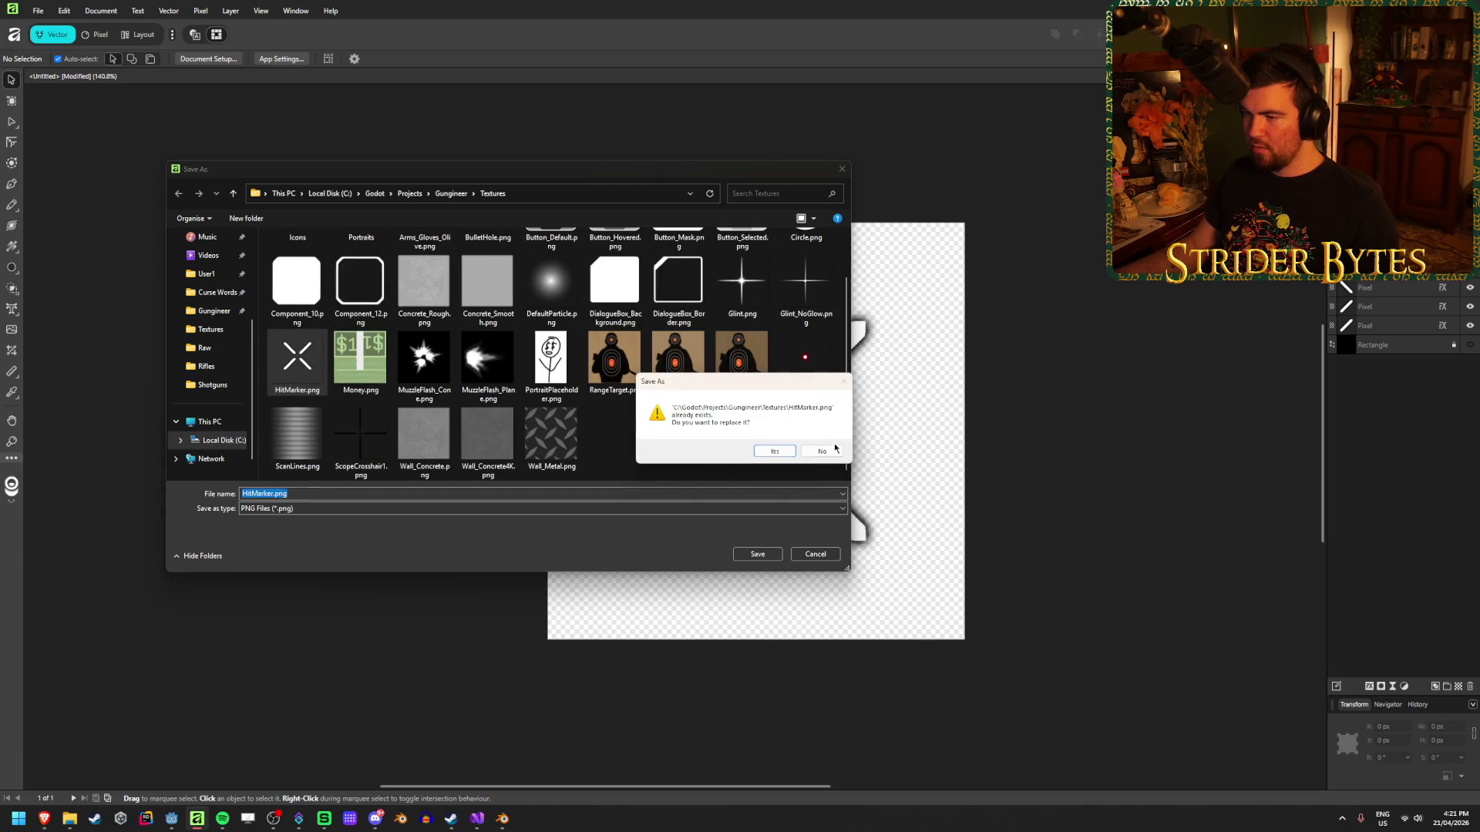
pyautogui.click(768, 452)
# Save the design document as HitMarker in the Raw folder.
pyautogui.hotkey('ctrl', 's')
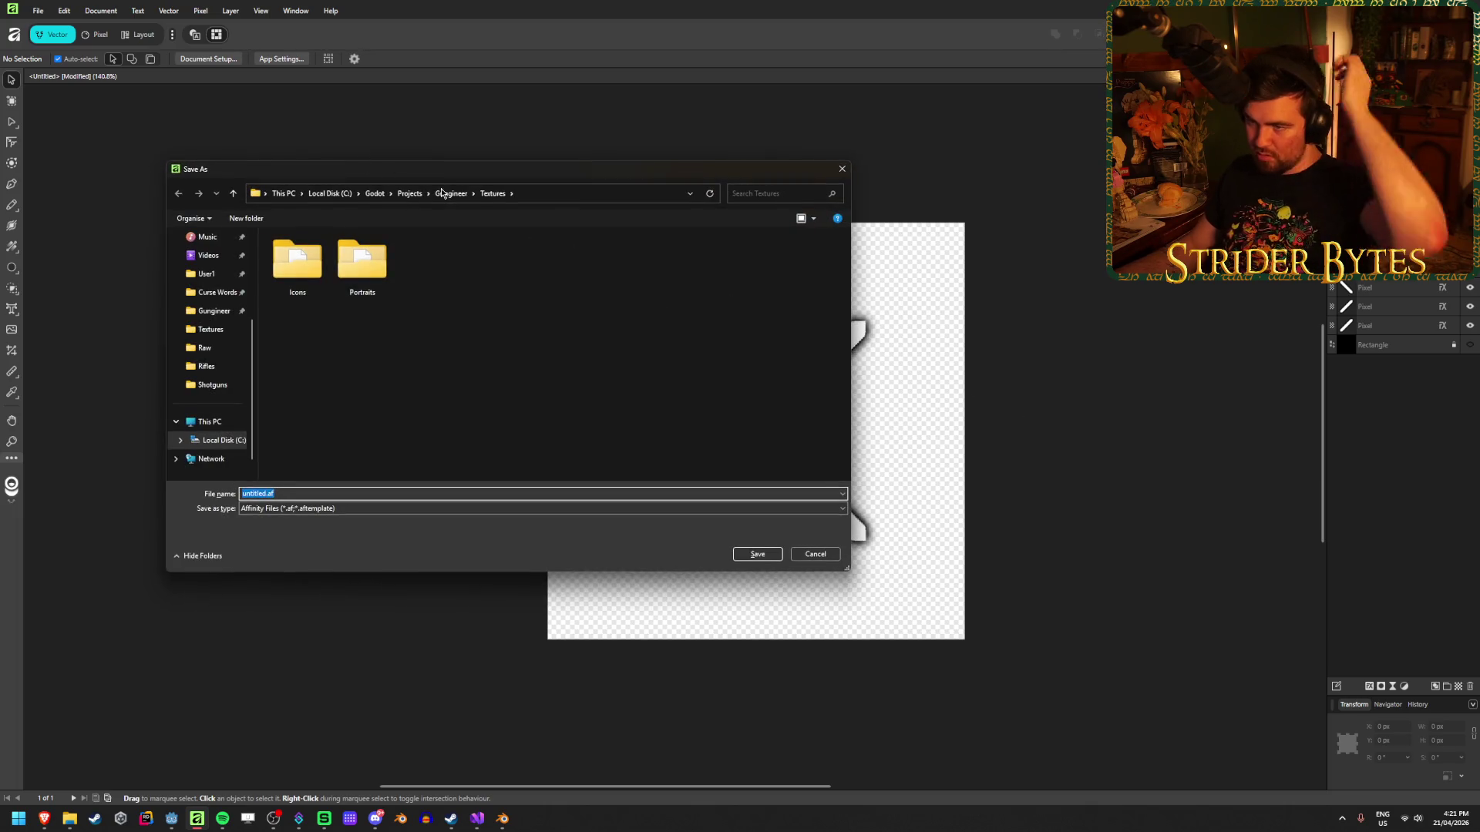
pyautogui.click(451, 193)
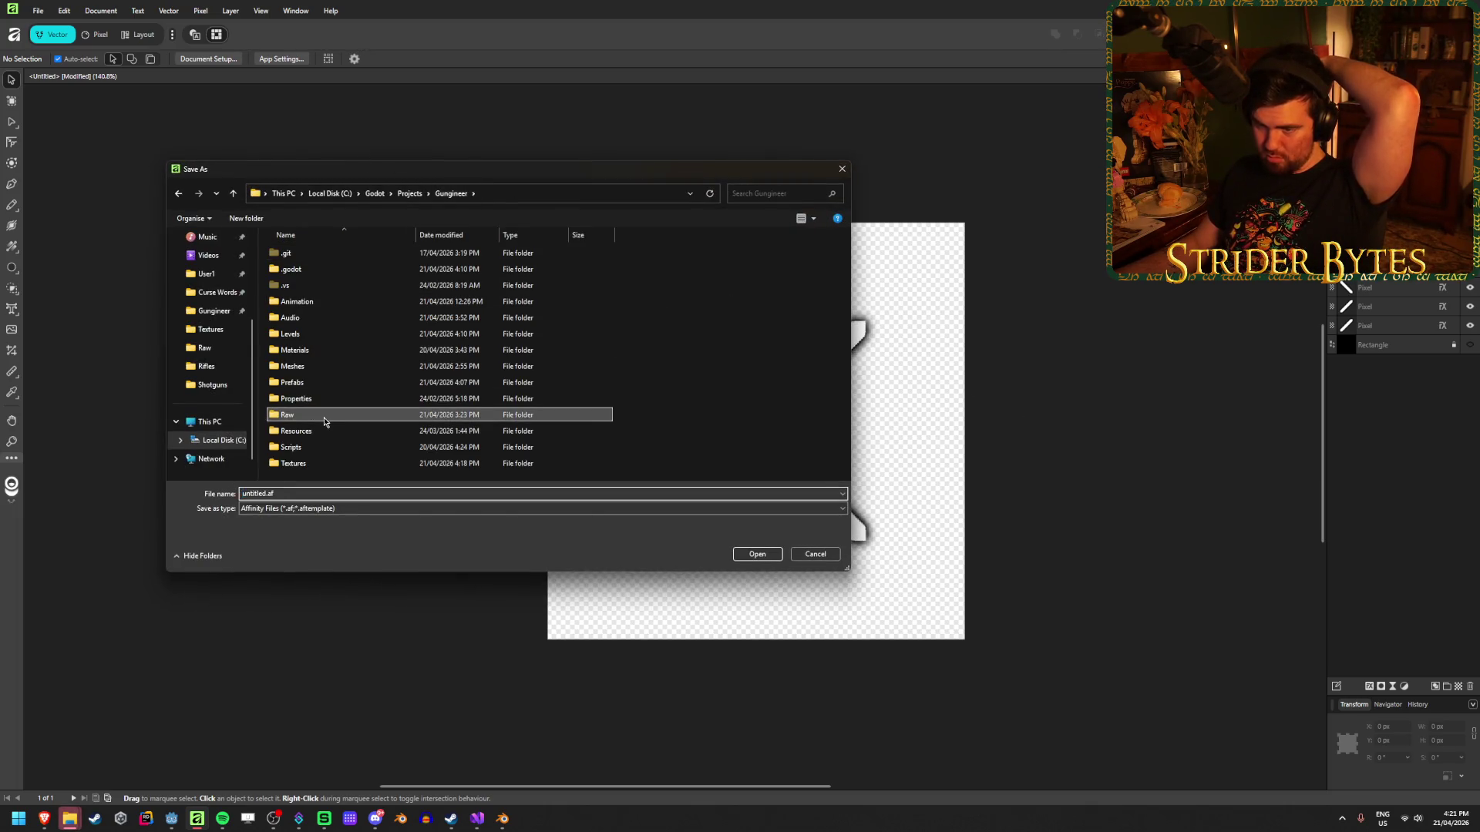
pyautogui.doubleClick(420, 415)
pyautogui.write('HitM')
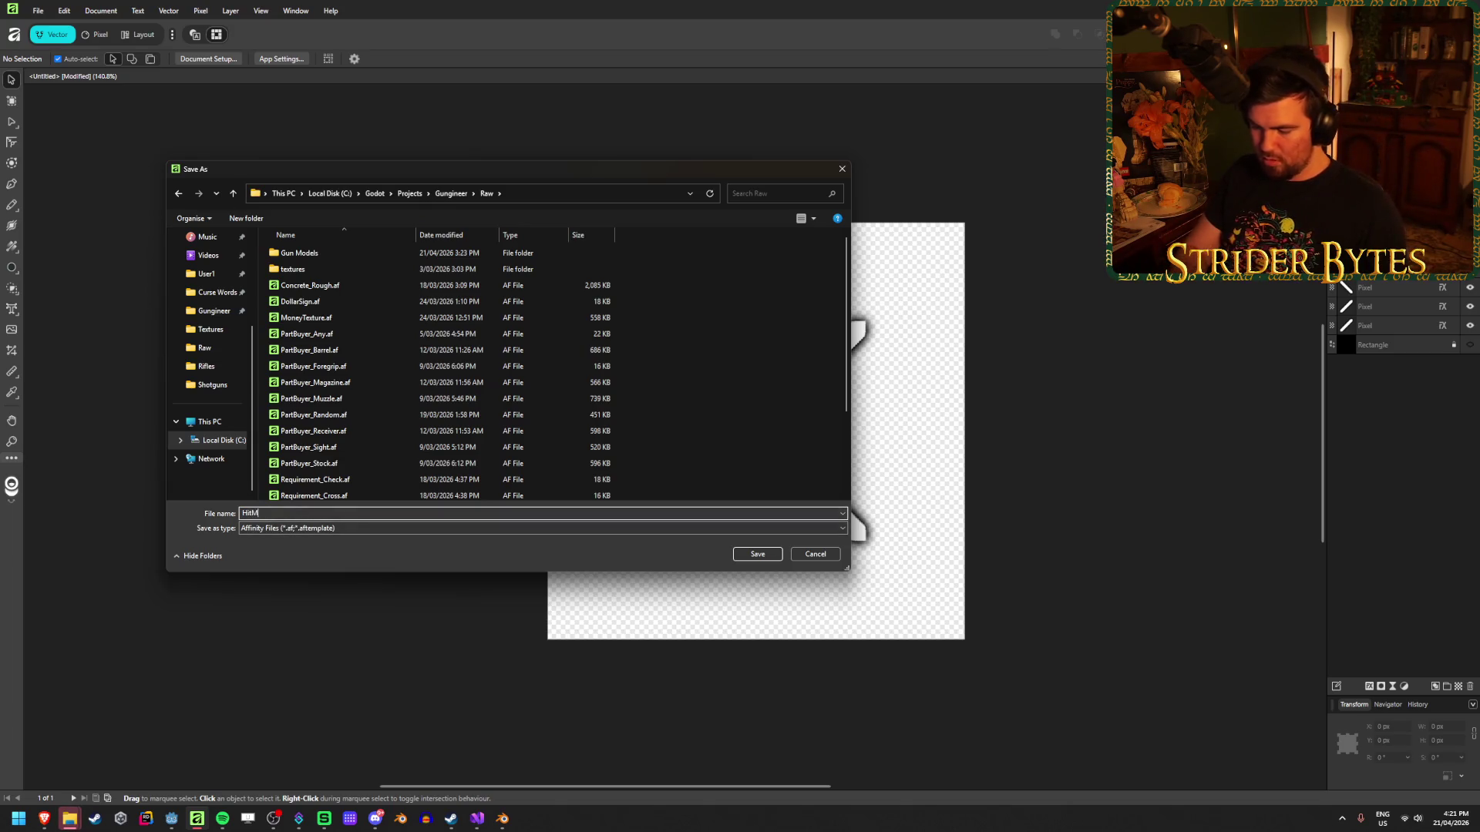
pyautogui.write('arke')
pyautogui.press('Return')
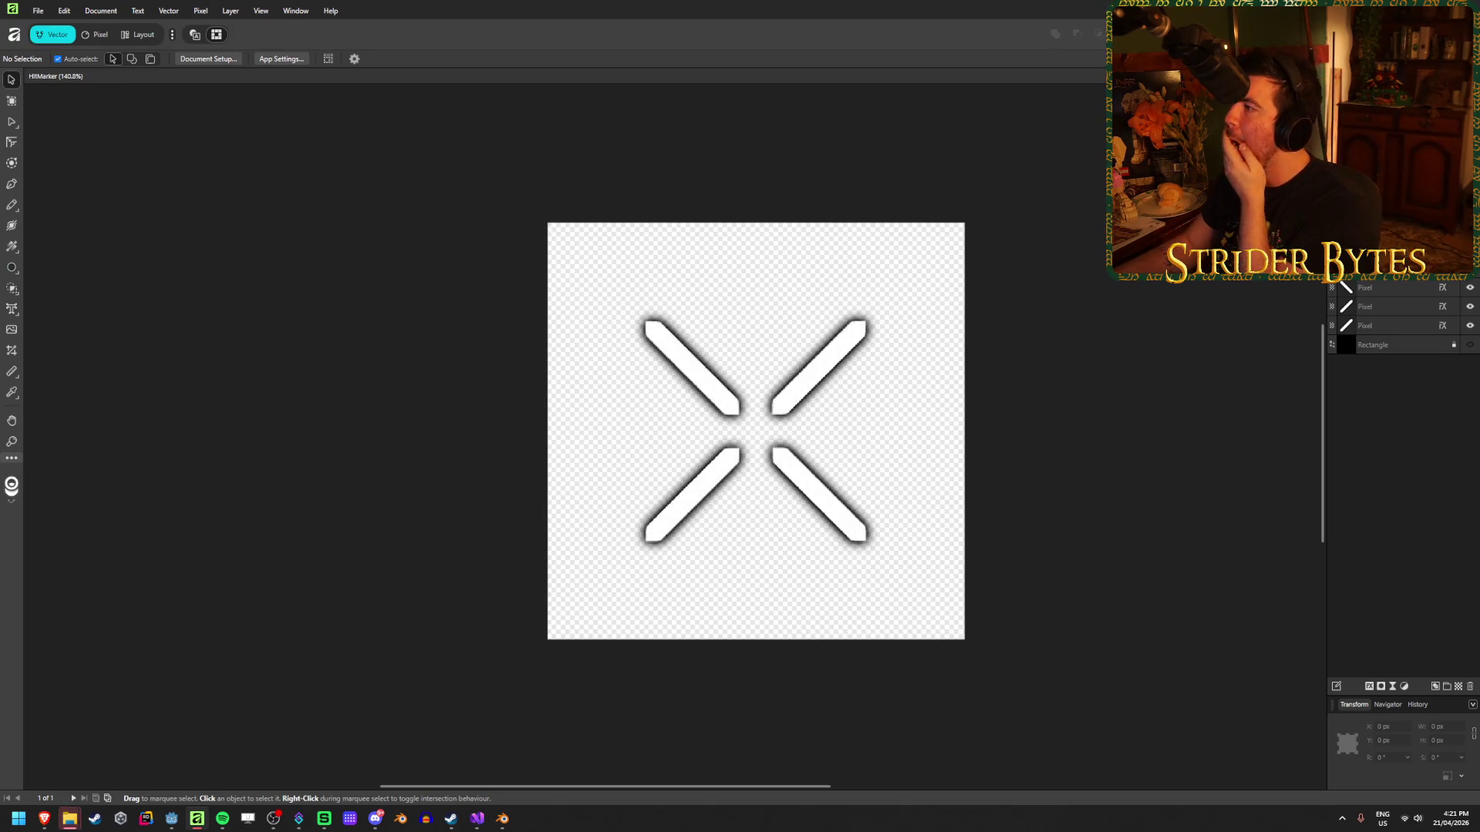
pyautogui.hotkey('alt', 'Tab')
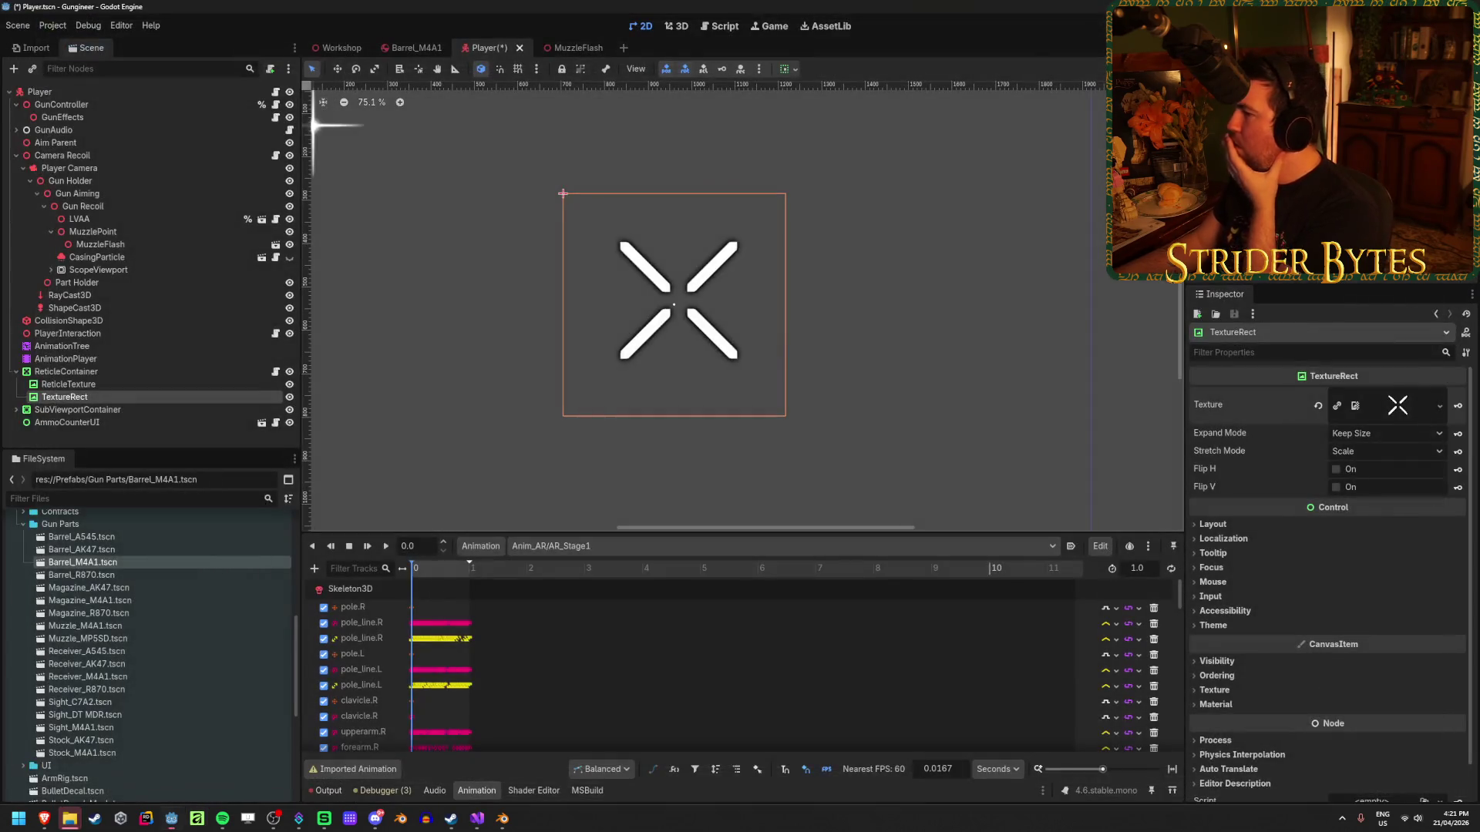
# Set the TextureRect's Expand Mode to Fit Width Proportional and Stretch Mode to Keep Aspect Centered.
pyautogui.scroll(5, 675, 308)
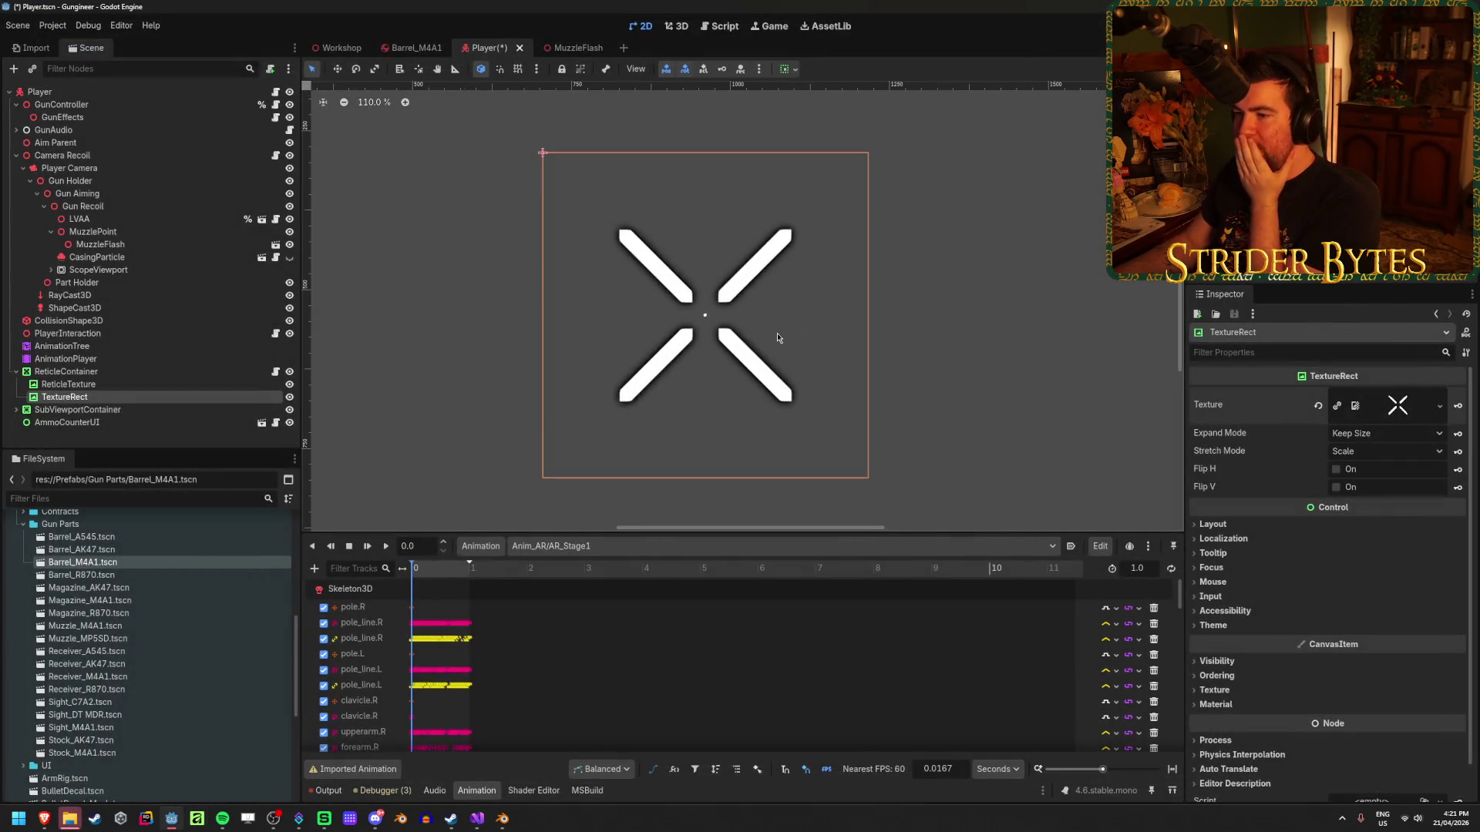
pyautogui.click(1385, 436)
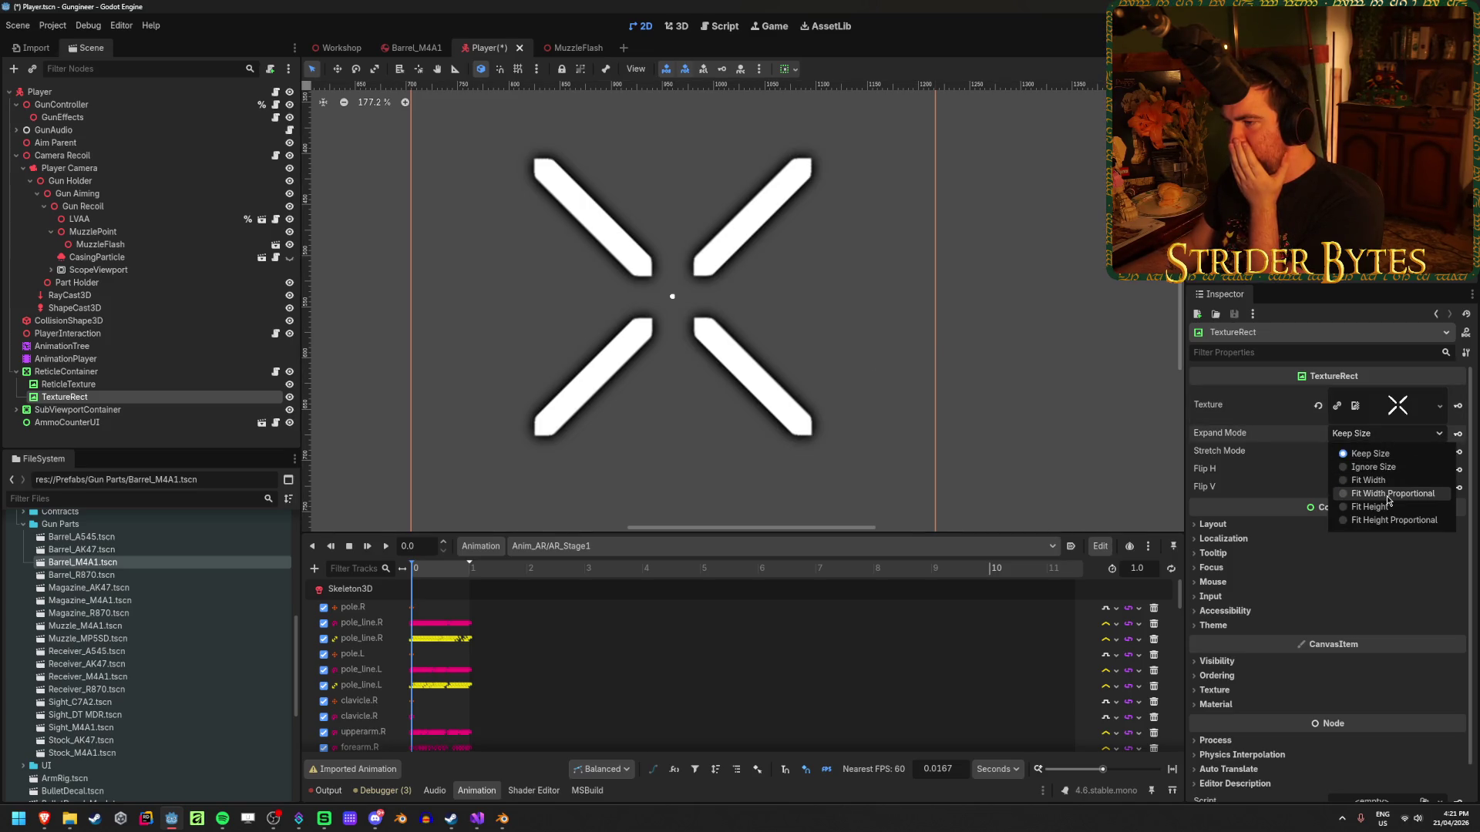
pyautogui.click(1388, 494)
pyautogui.click(1385, 433)
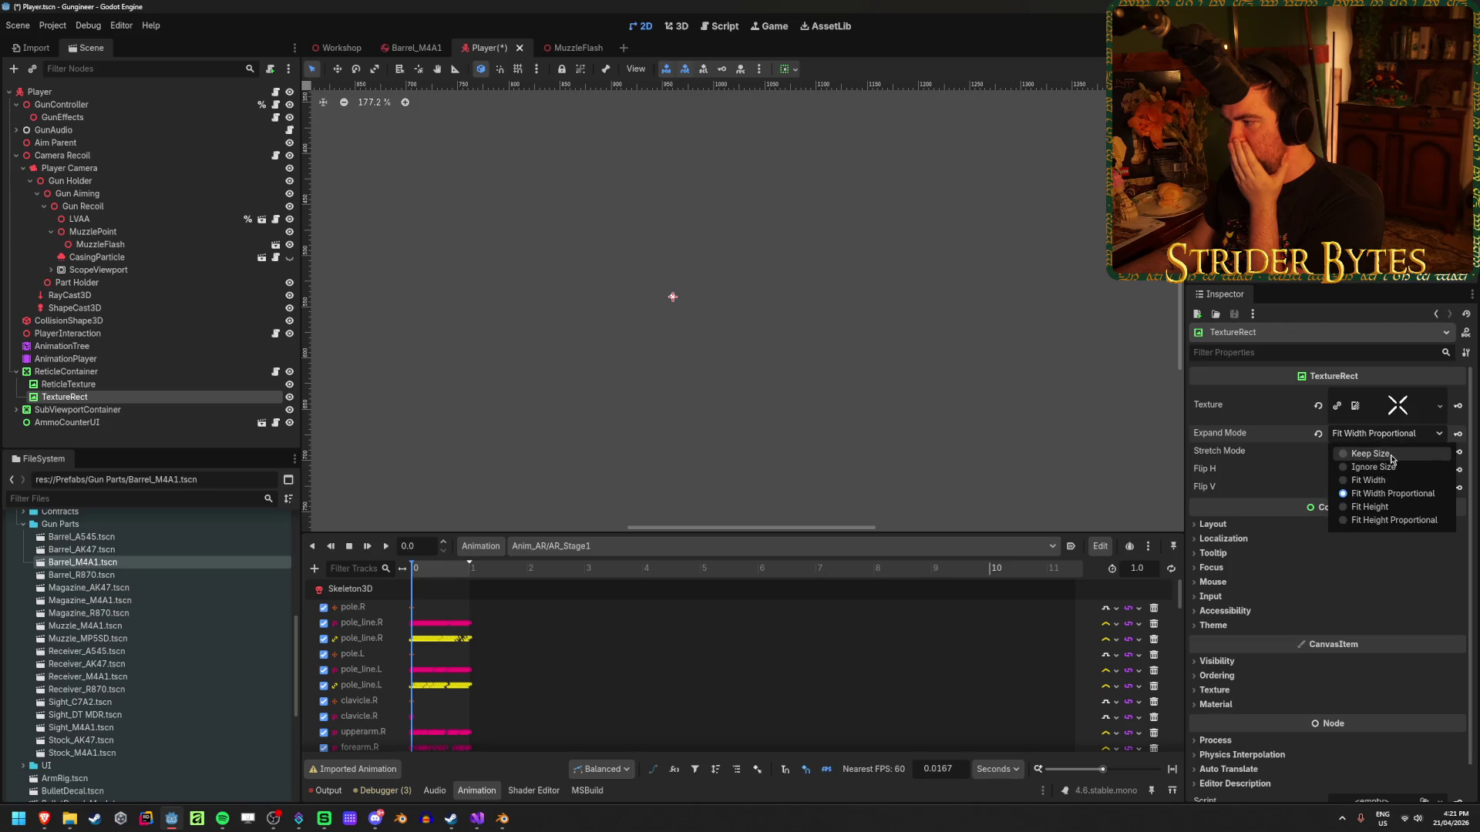
pyautogui.click(1396, 442)
pyautogui.click(1396, 452)
pyautogui.click(1365, 470)
pyautogui.scroll(3, 817, 378)
pyautogui.click(1382, 452)
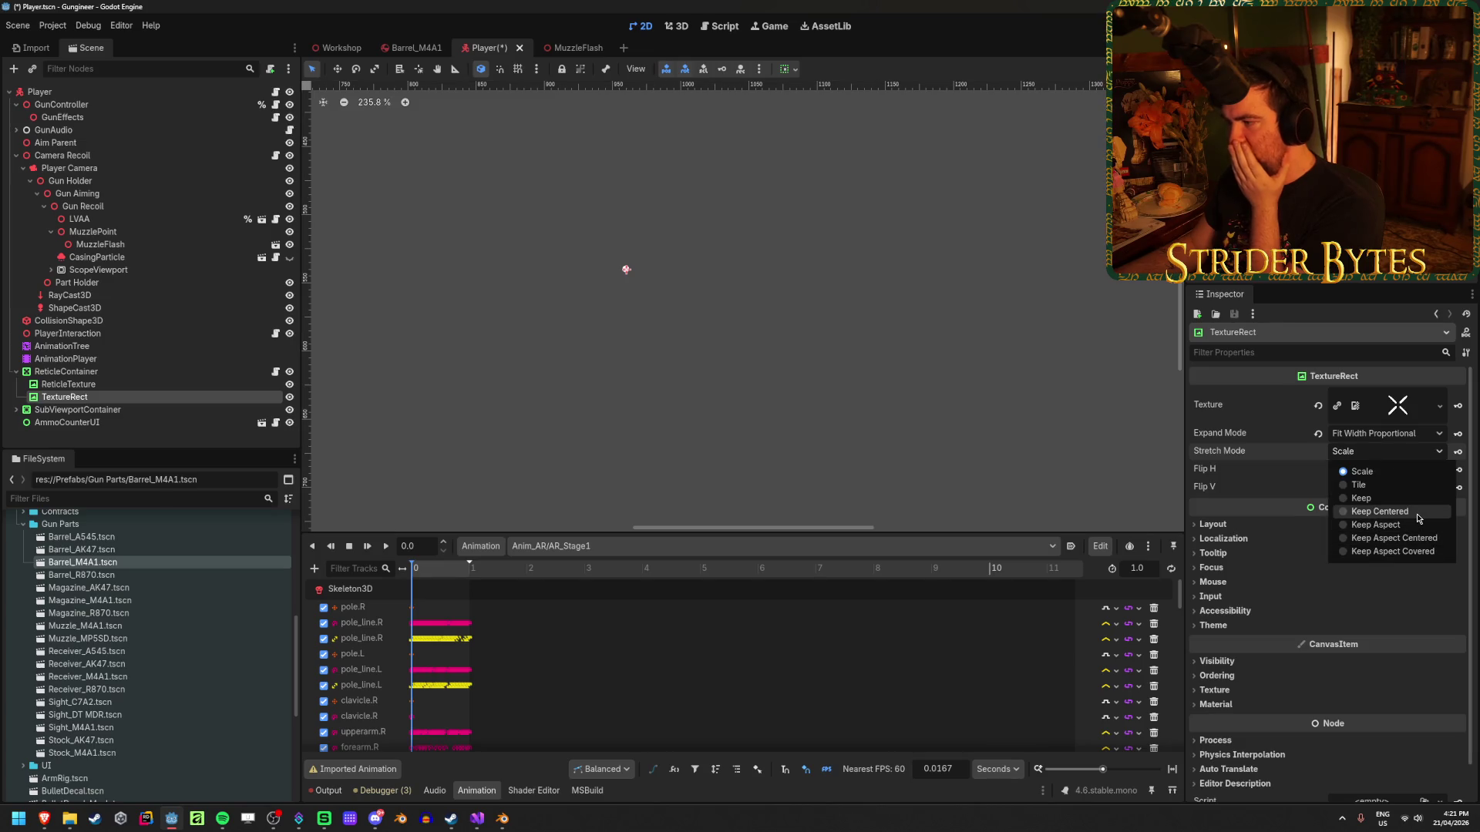
pyautogui.click(1418, 515)
pyautogui.click(1387, 452)
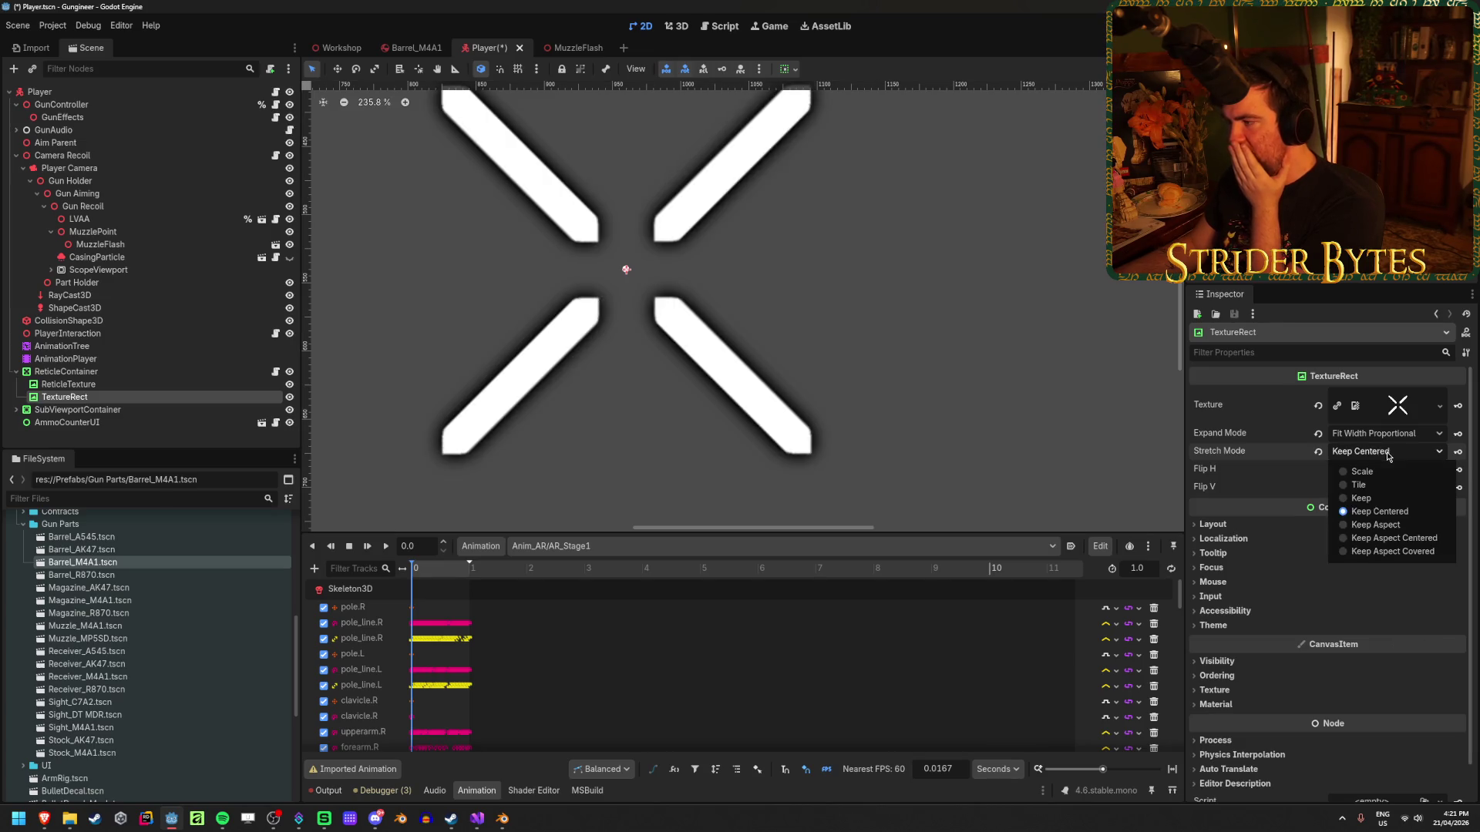
pyautogui.click(1418, 539)
pyautogui.scroll(-10, 626, 301)
pyautogui.scroll(10, 626, 303)
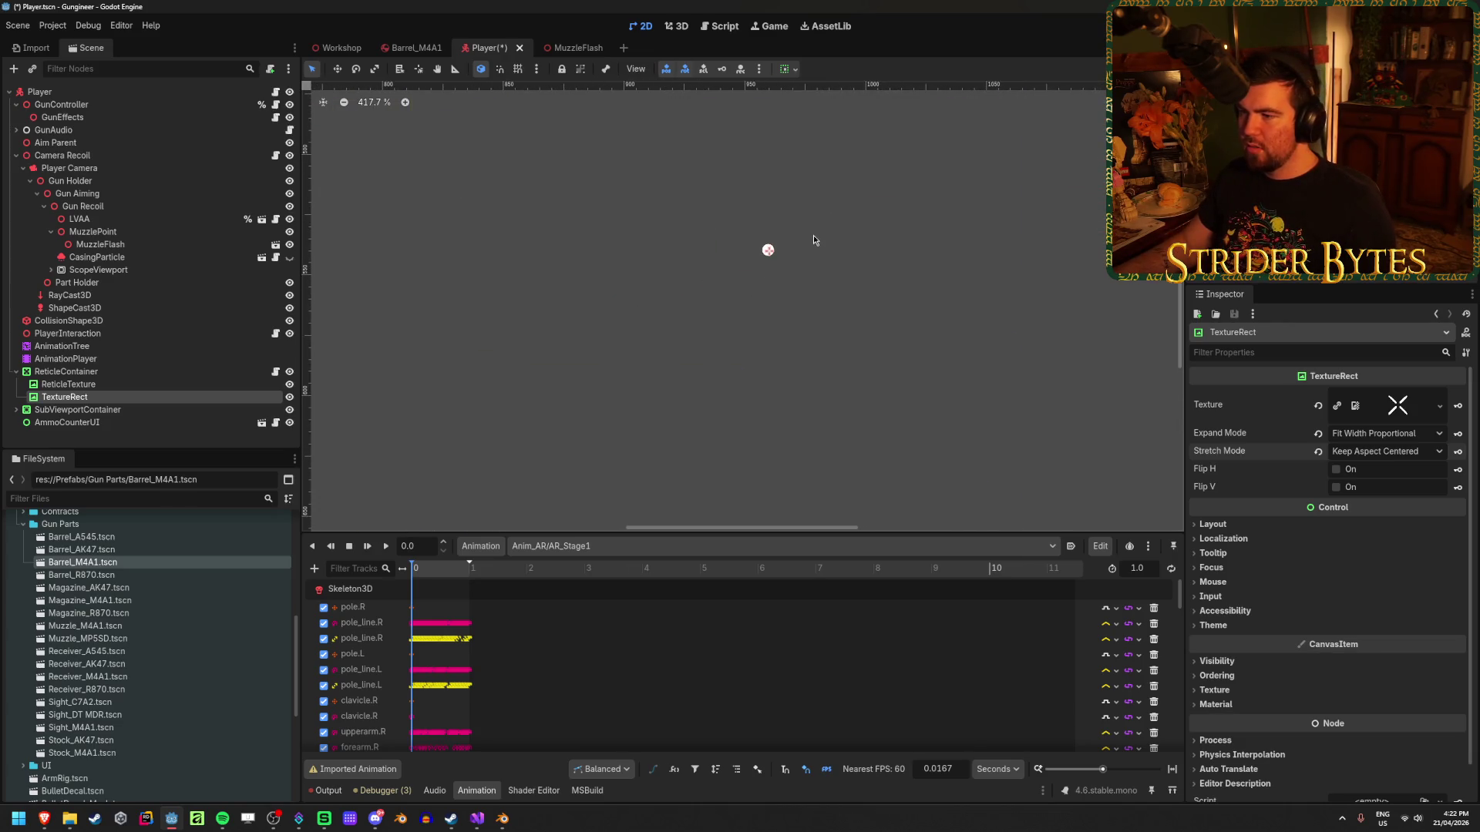
# Give the TextureRect a Custom Minimum Size of 100 × 100.
pyautogui.click(1212, 524)
pyautogui.scroll(-4, 836, 391)
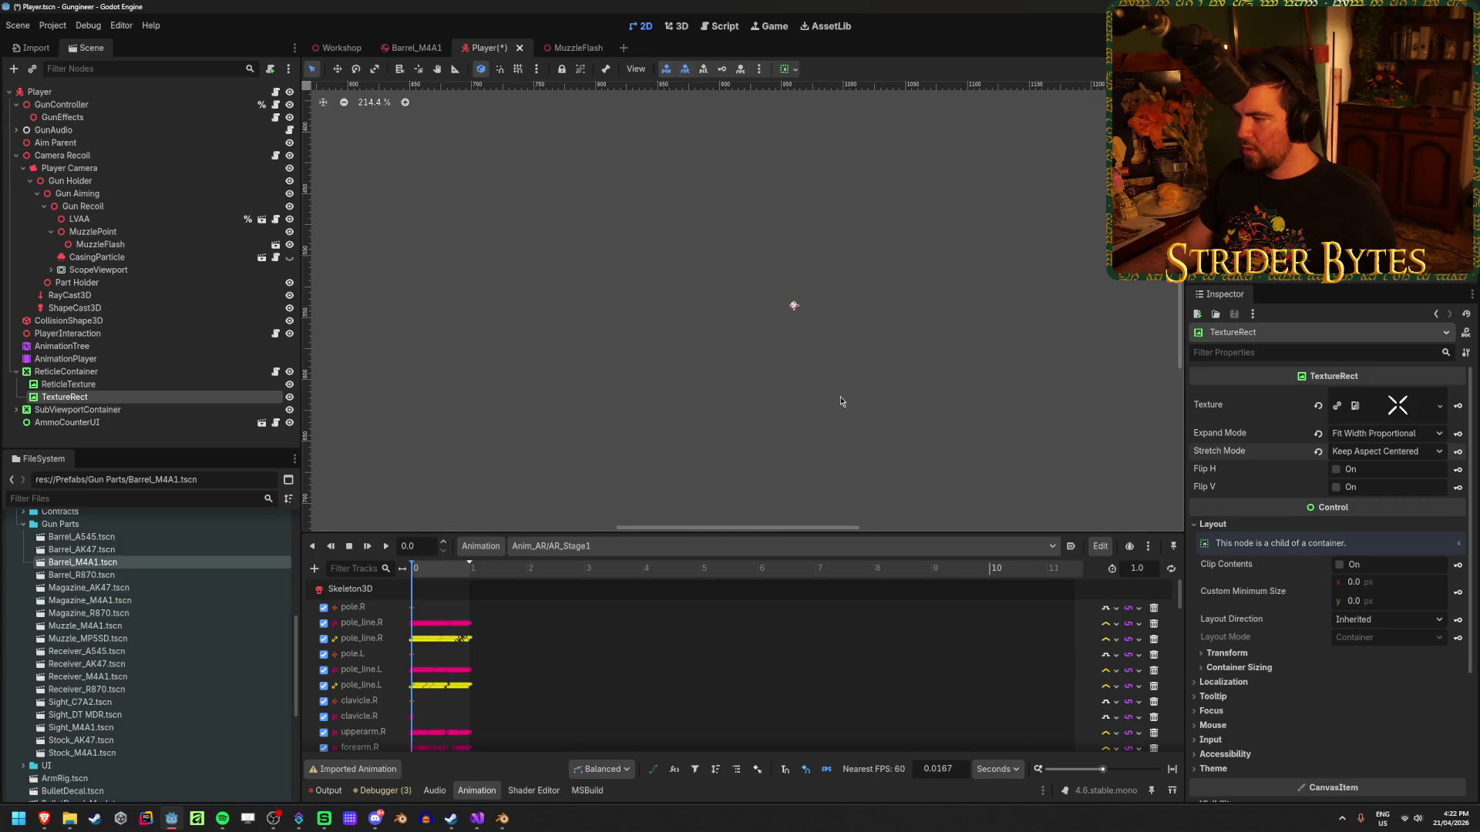
pyautogui.click(1392, 585)
pyautogui.write('100')
pyautogui.press('Tab')
pyautogui.write('100')
pyautogui.press('Return')
pyautogui.scroll(-4, 743, 401)
# Save the Player scene, then run the Workshop scene to test the hitmarker.
pyautogui.hotkey('ctrl', 's')
pyautogui.scroll(10, 747, 322)
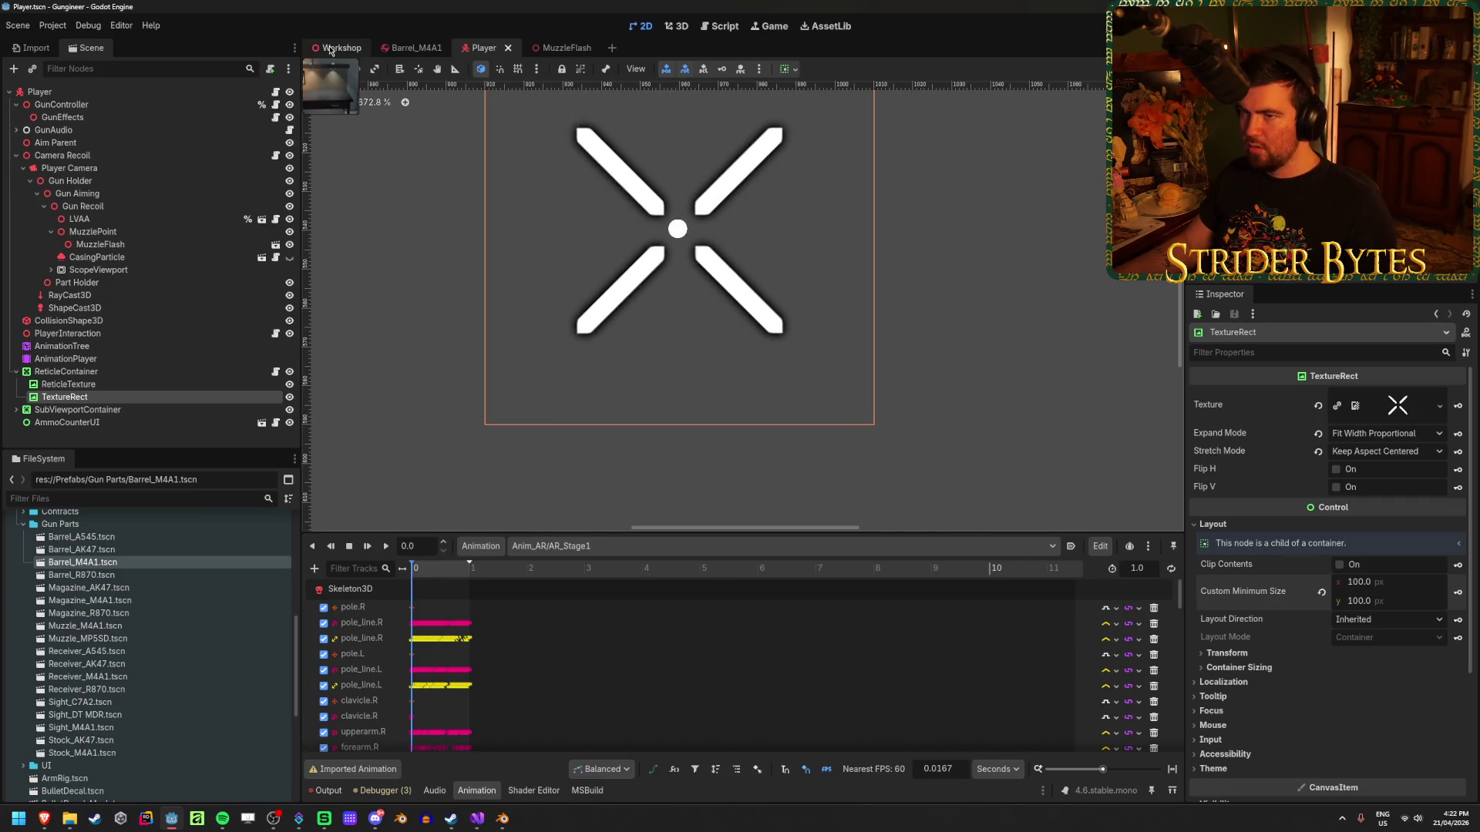
pyautogui.click(330, 49)
pyautogui.press('F6')
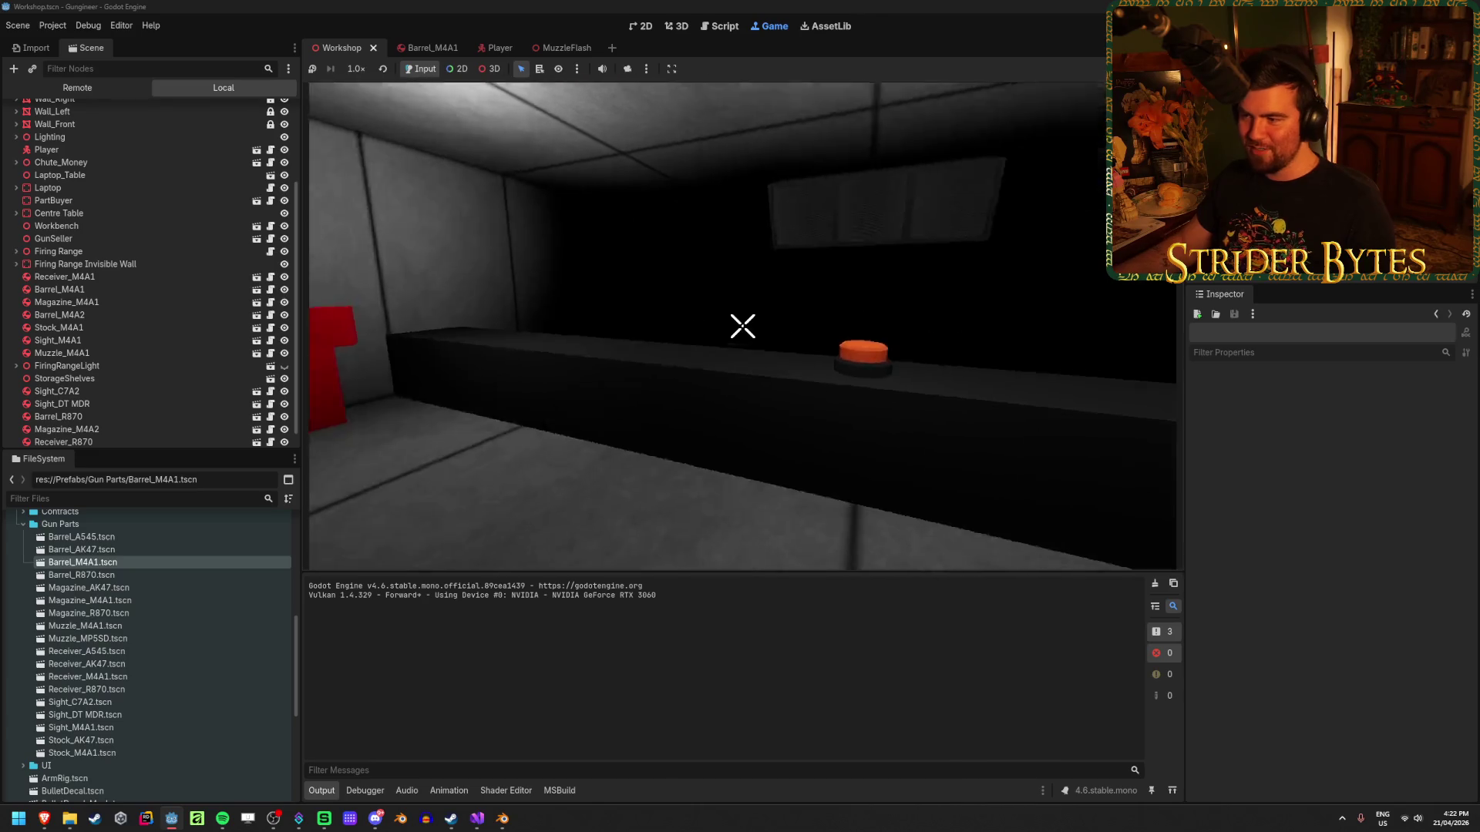
# Walk around the workshop checking the centred X reticle, then stop the game with F8.
pyautogui.press('w')
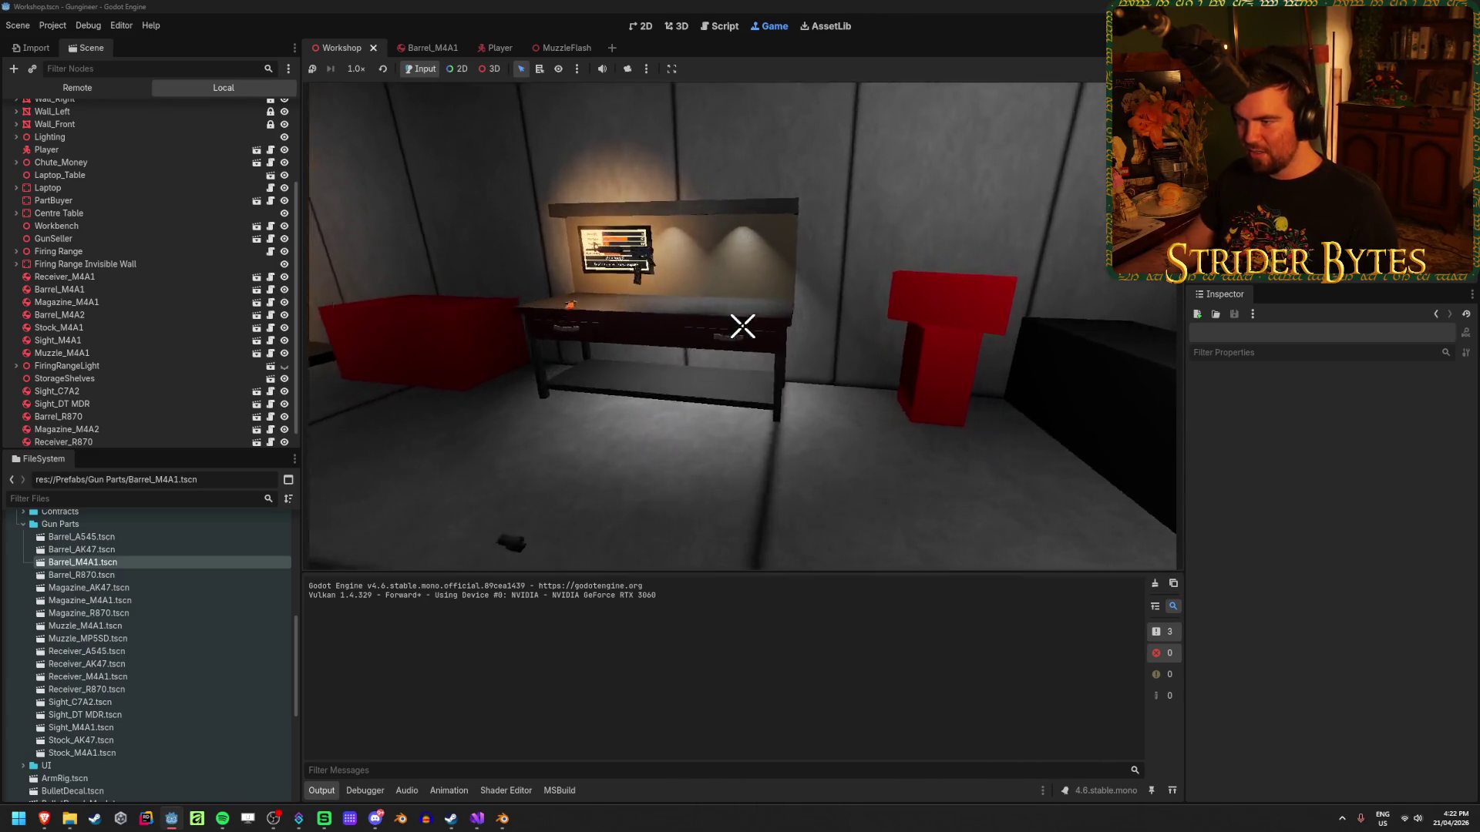
pyautogui.press('s')
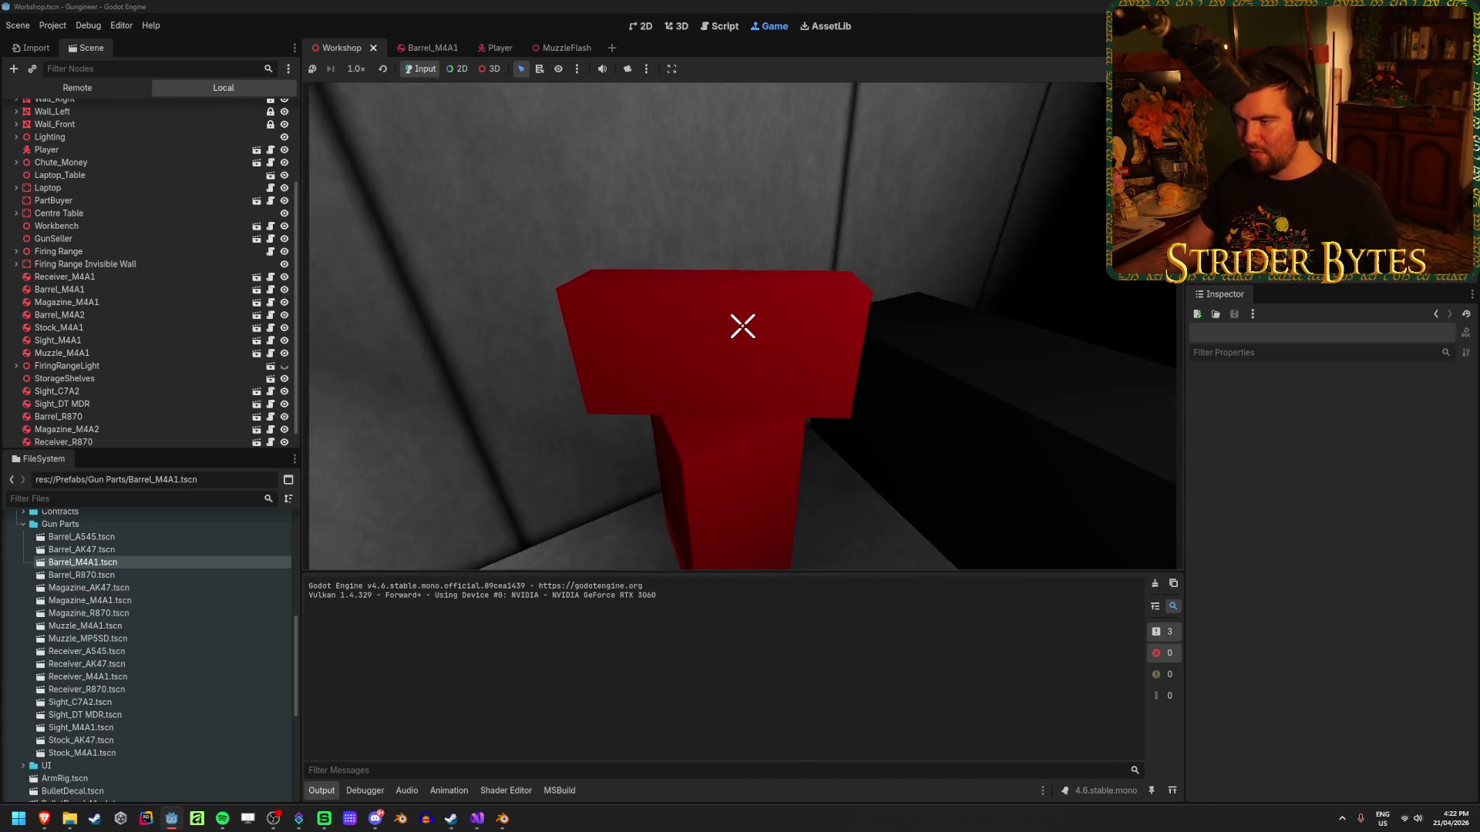
pyautogui.press('s')
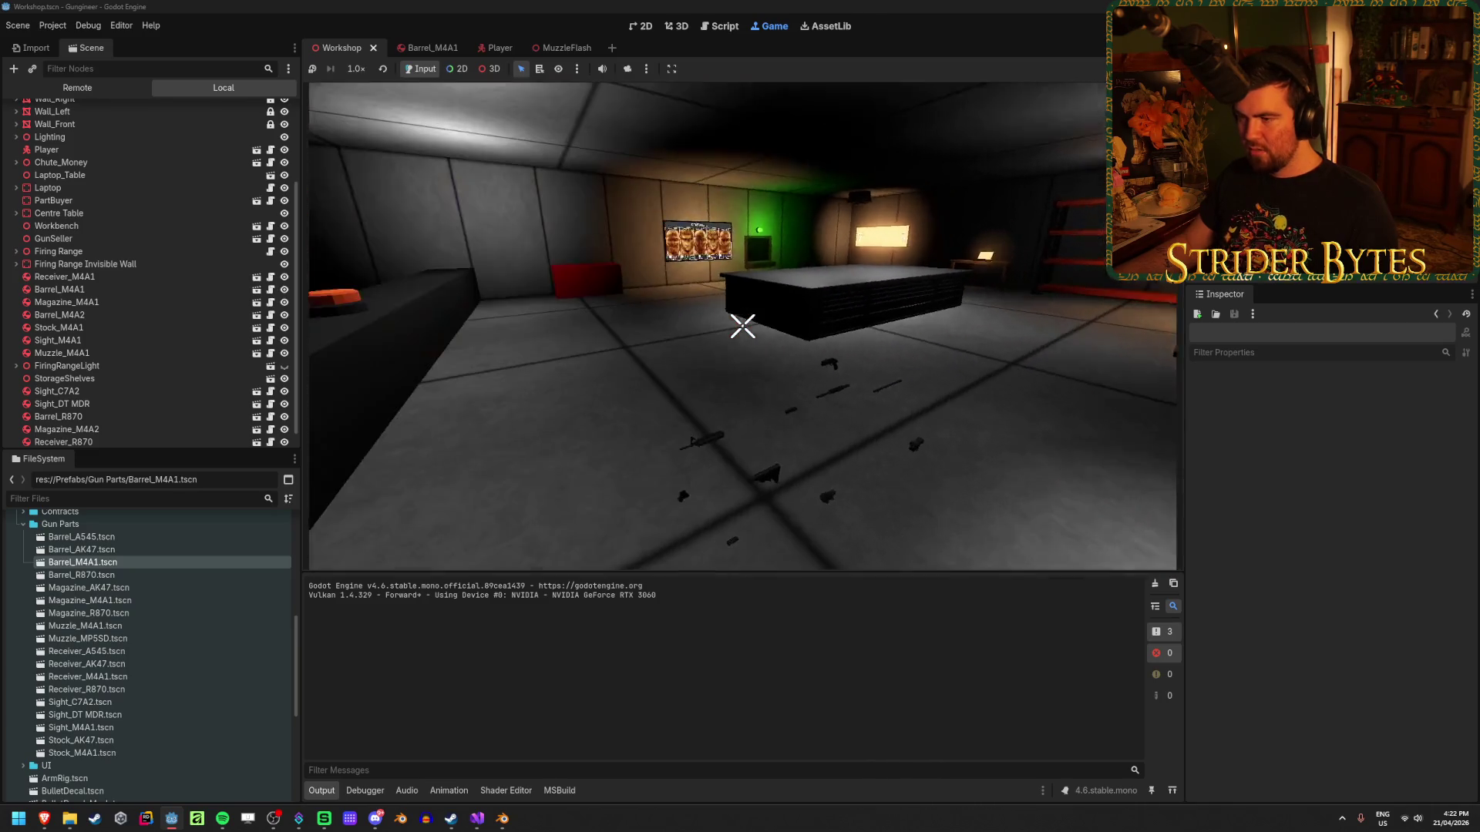
pyautogui.press('w')
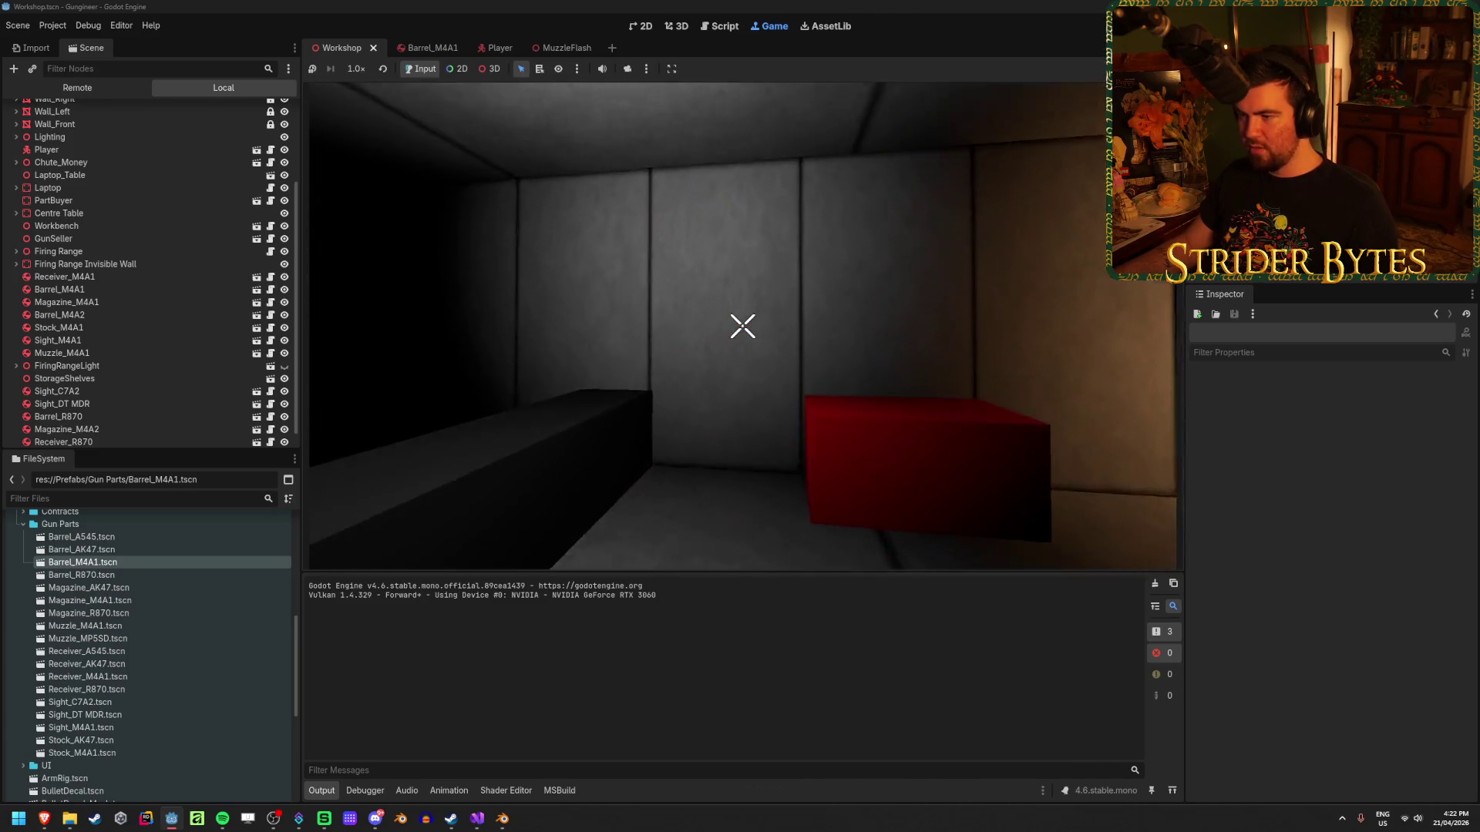
pyautogui.press('s')
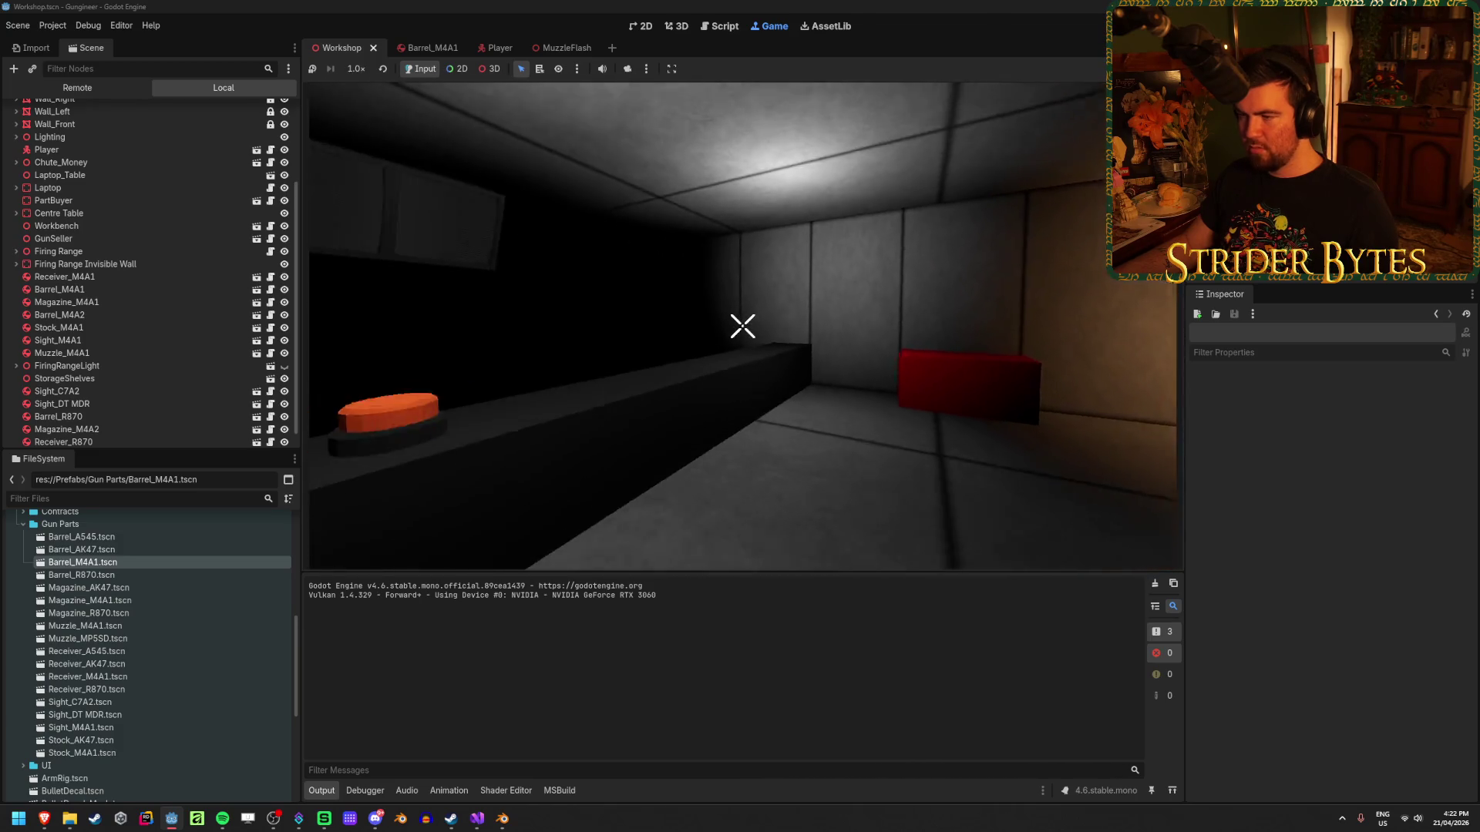
pyautogui.press('w')
pyautogui.press('s')
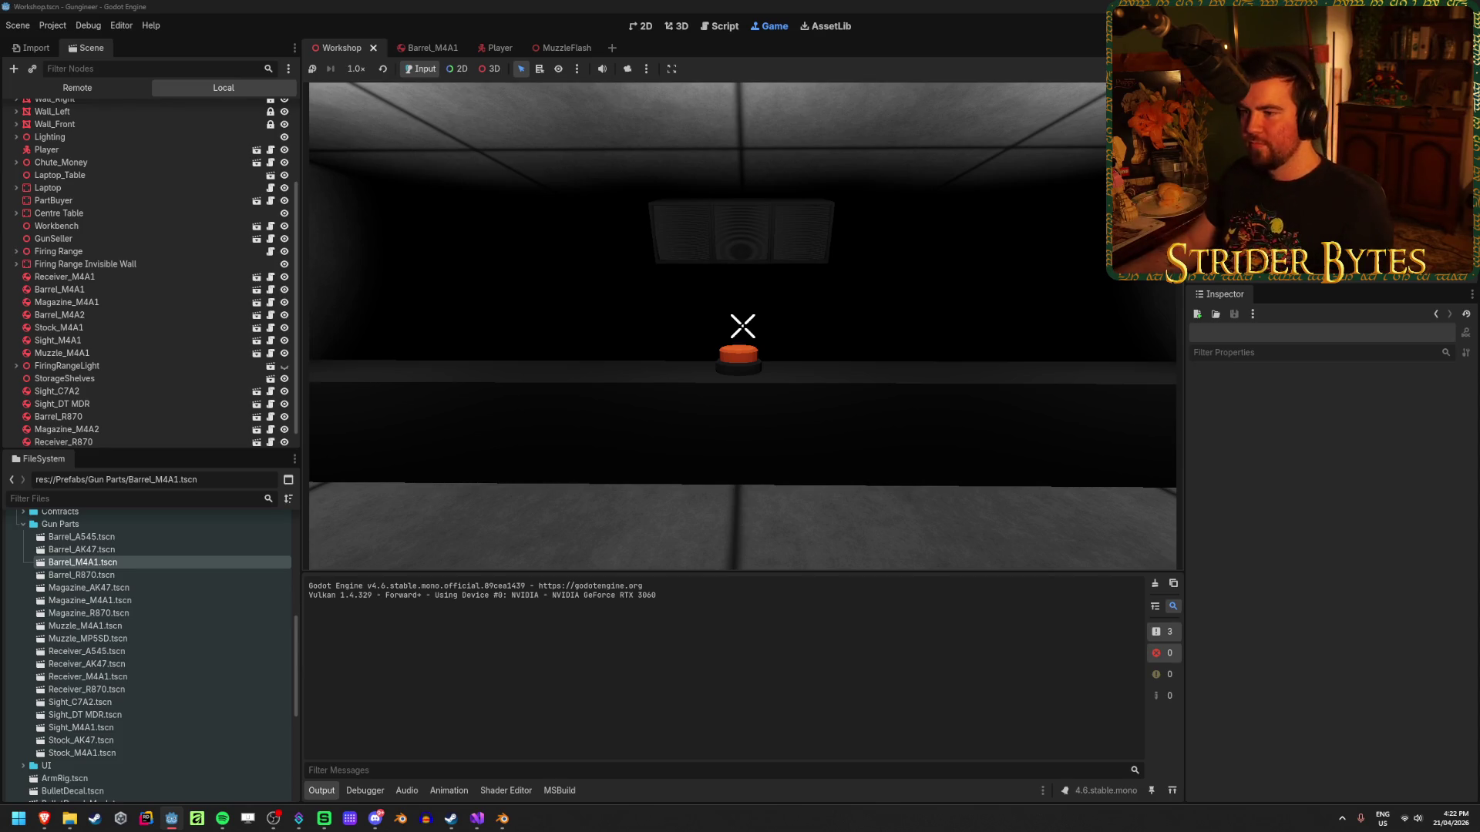
pyautogui.press('F8')
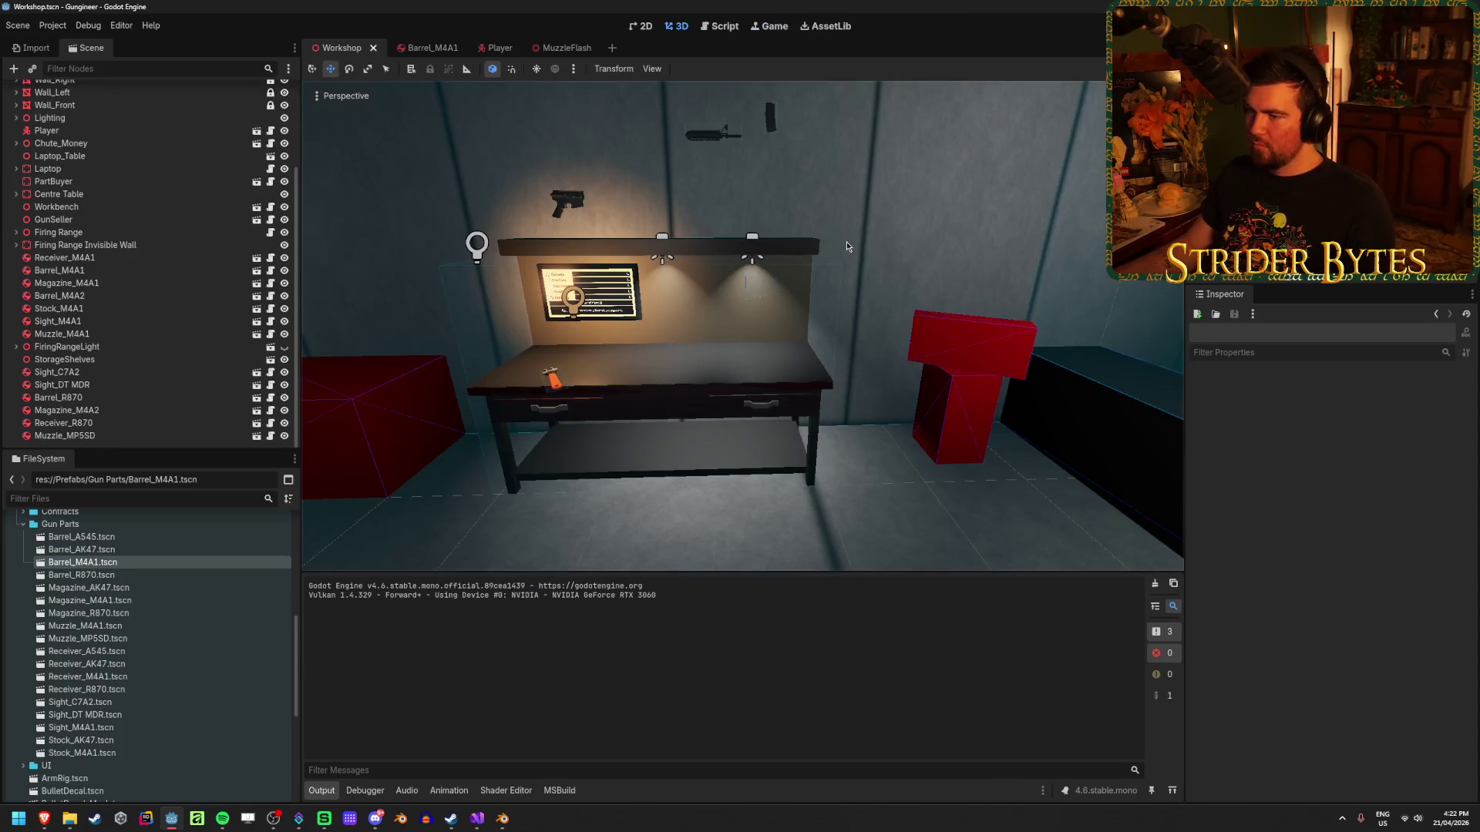
# Review GunEffects.cs fields such as muzzlePoint, flashDuration and the GunFiredEvent subscription.
pyautogui.click(477, 818)
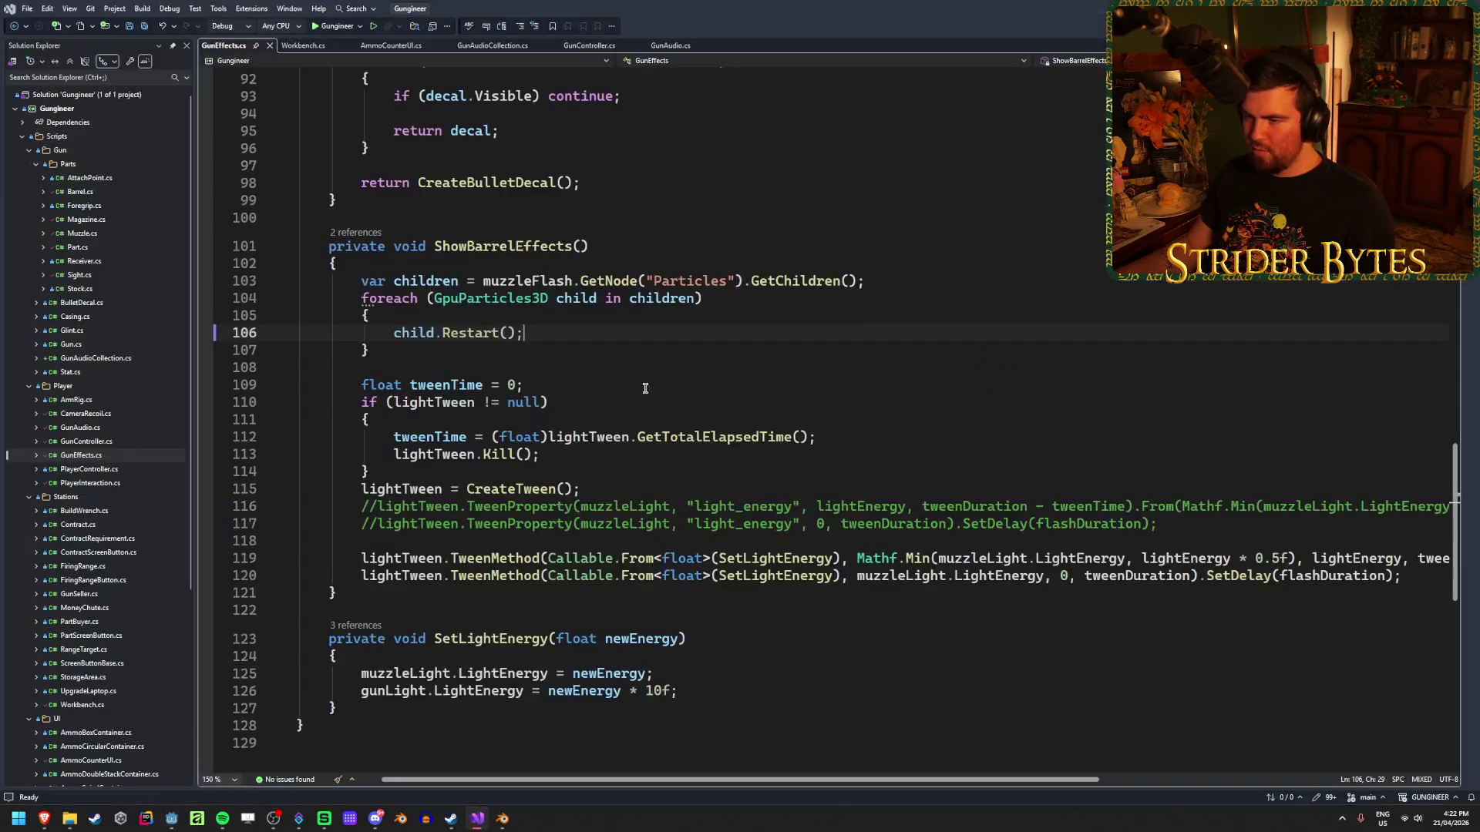
pyautogui.hotkey('alt', 'Tab')
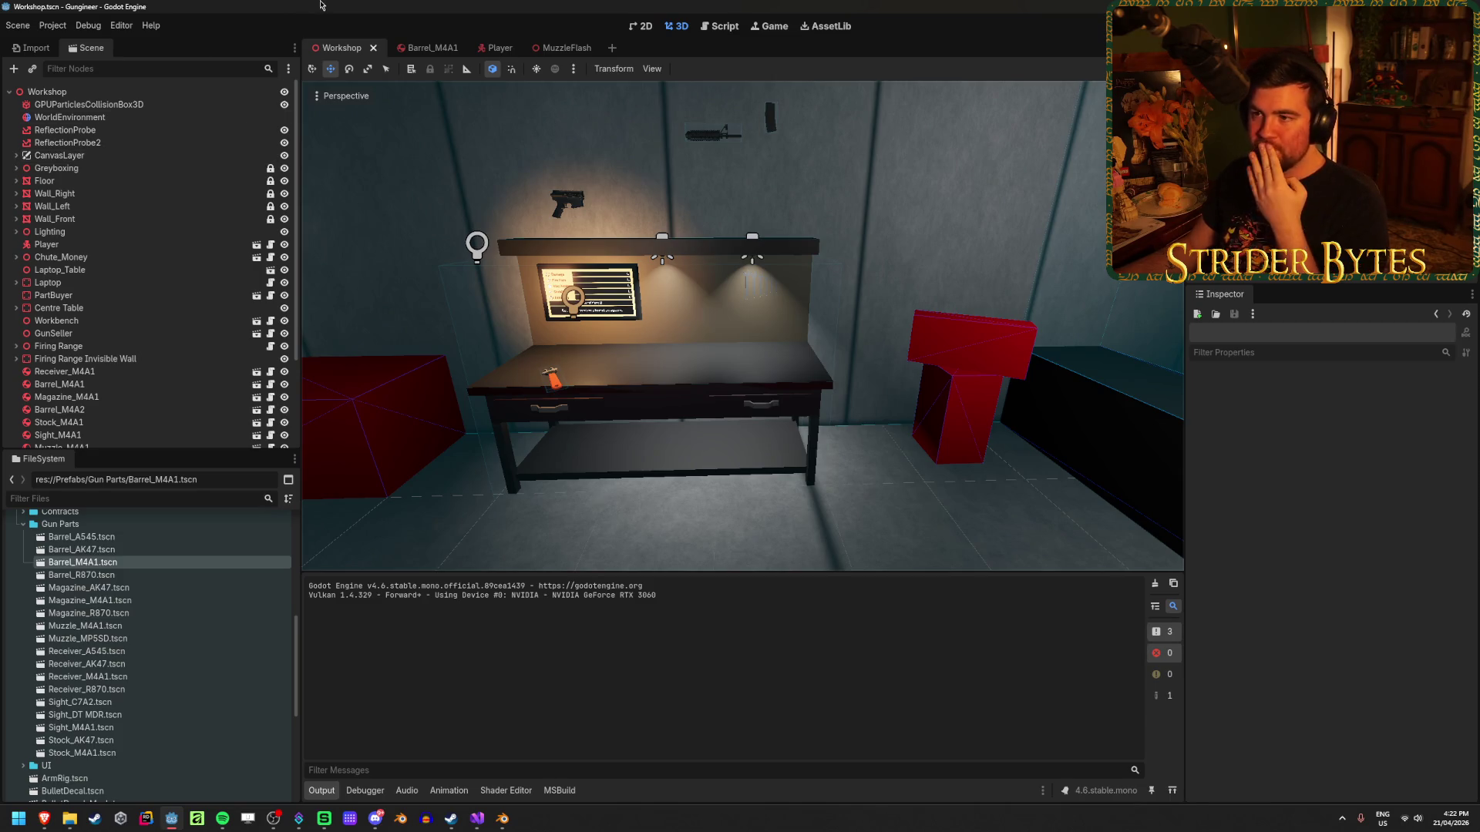
pyautogui.click(477, 819)
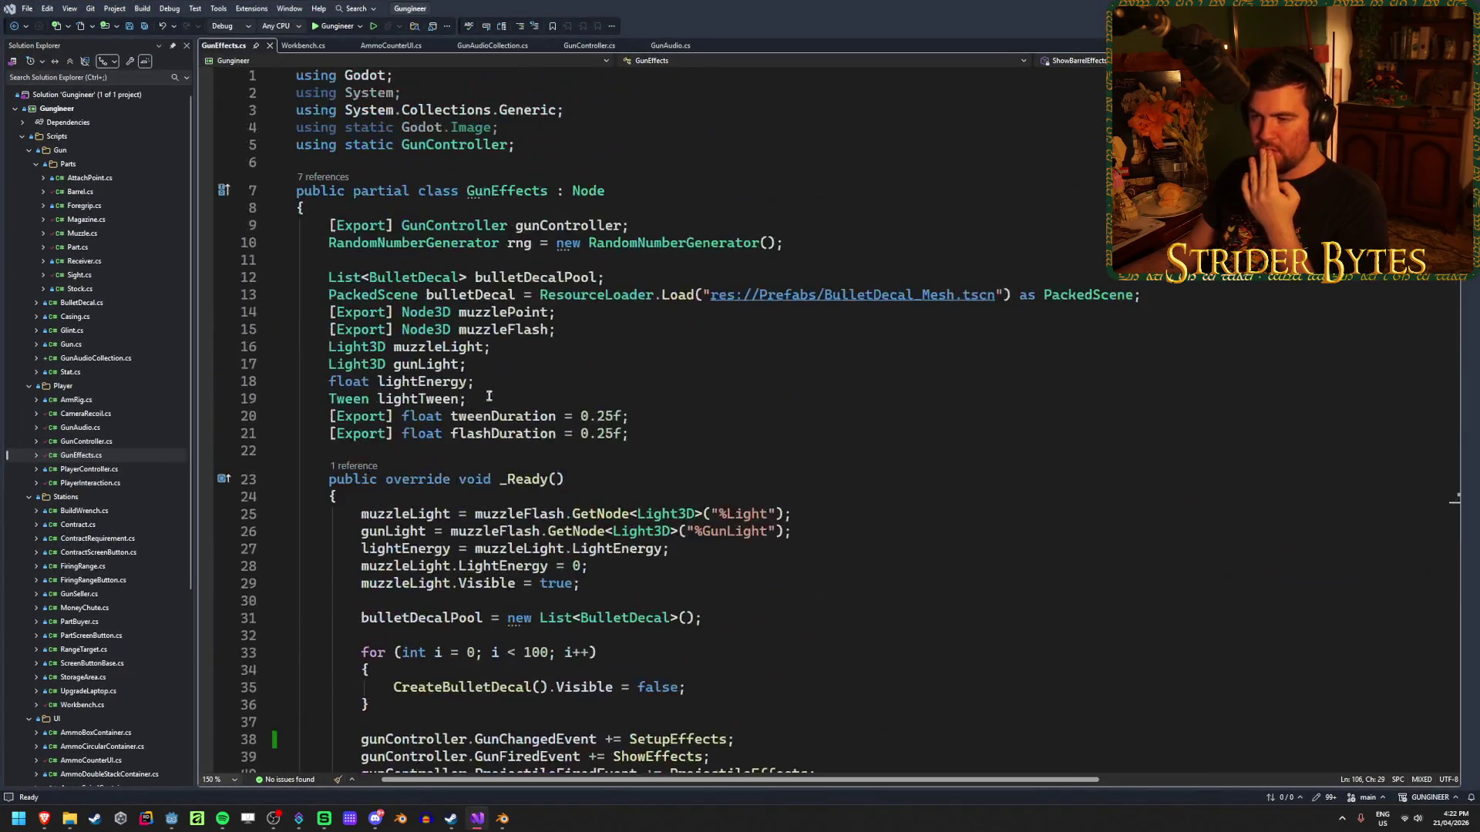
pyautogui.click(618, 312)
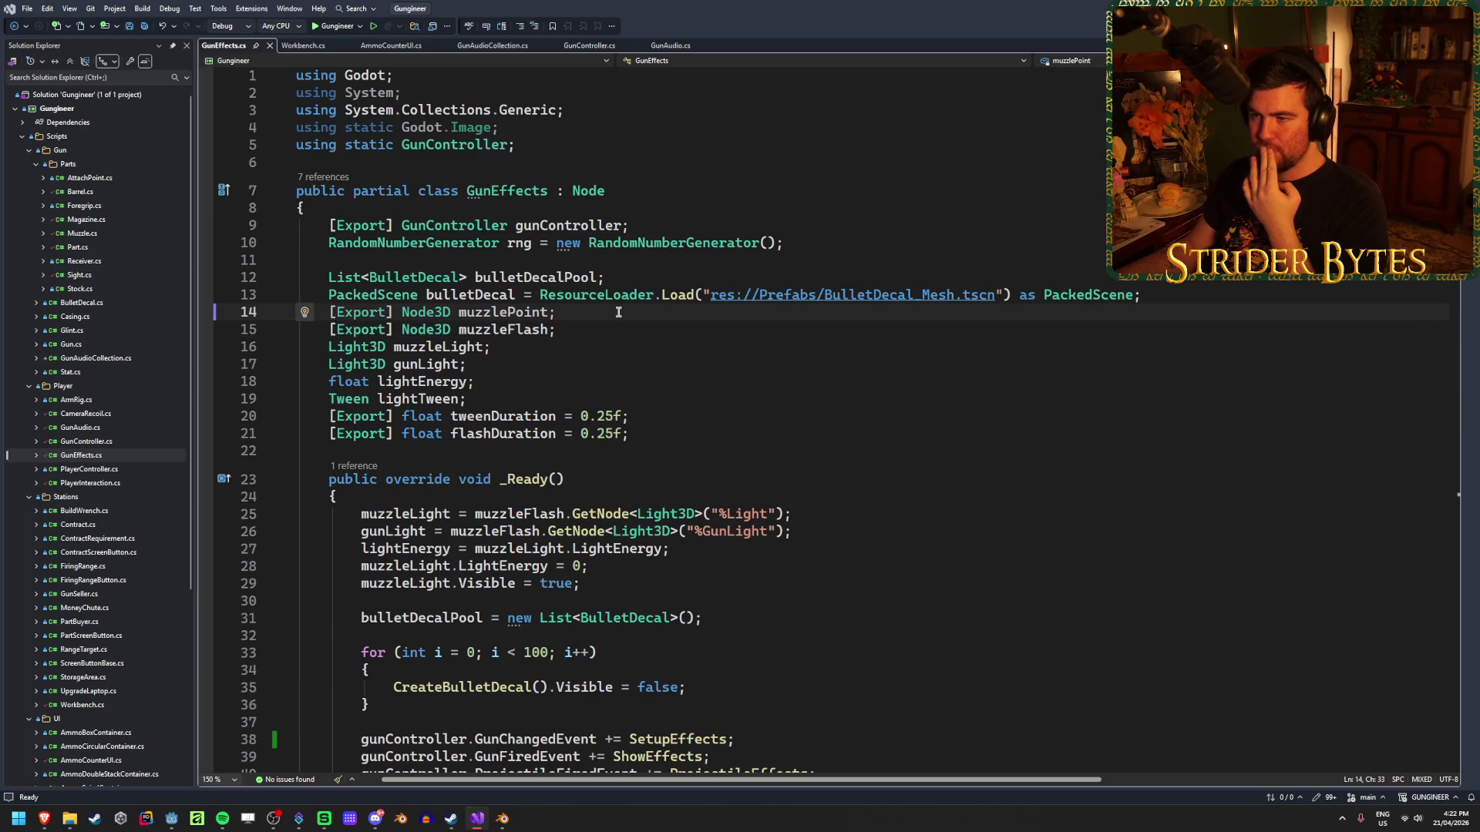
pyautogui.click(642, 435)
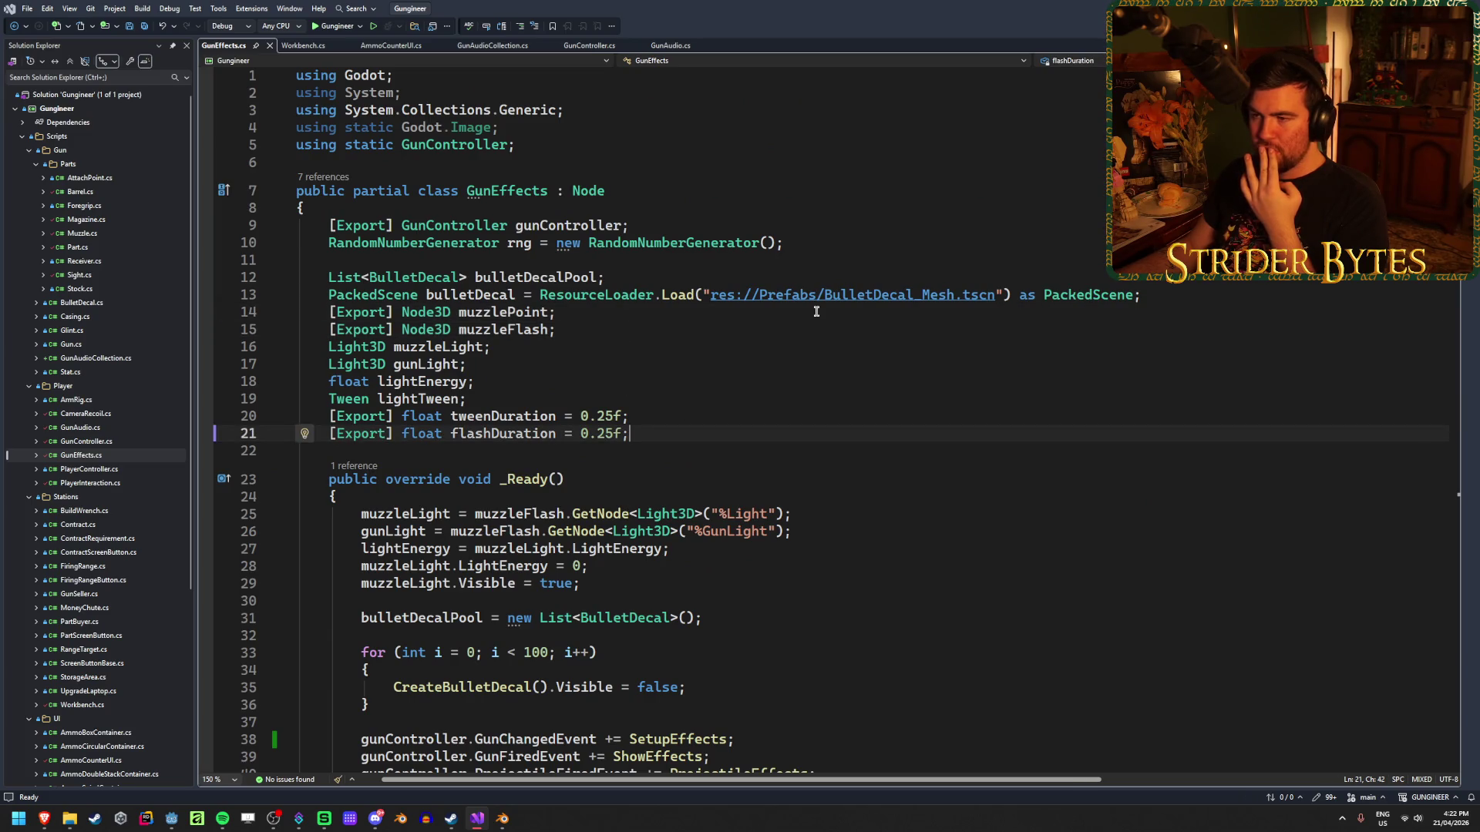
pyautogui.scroll(-3, 816, 312)
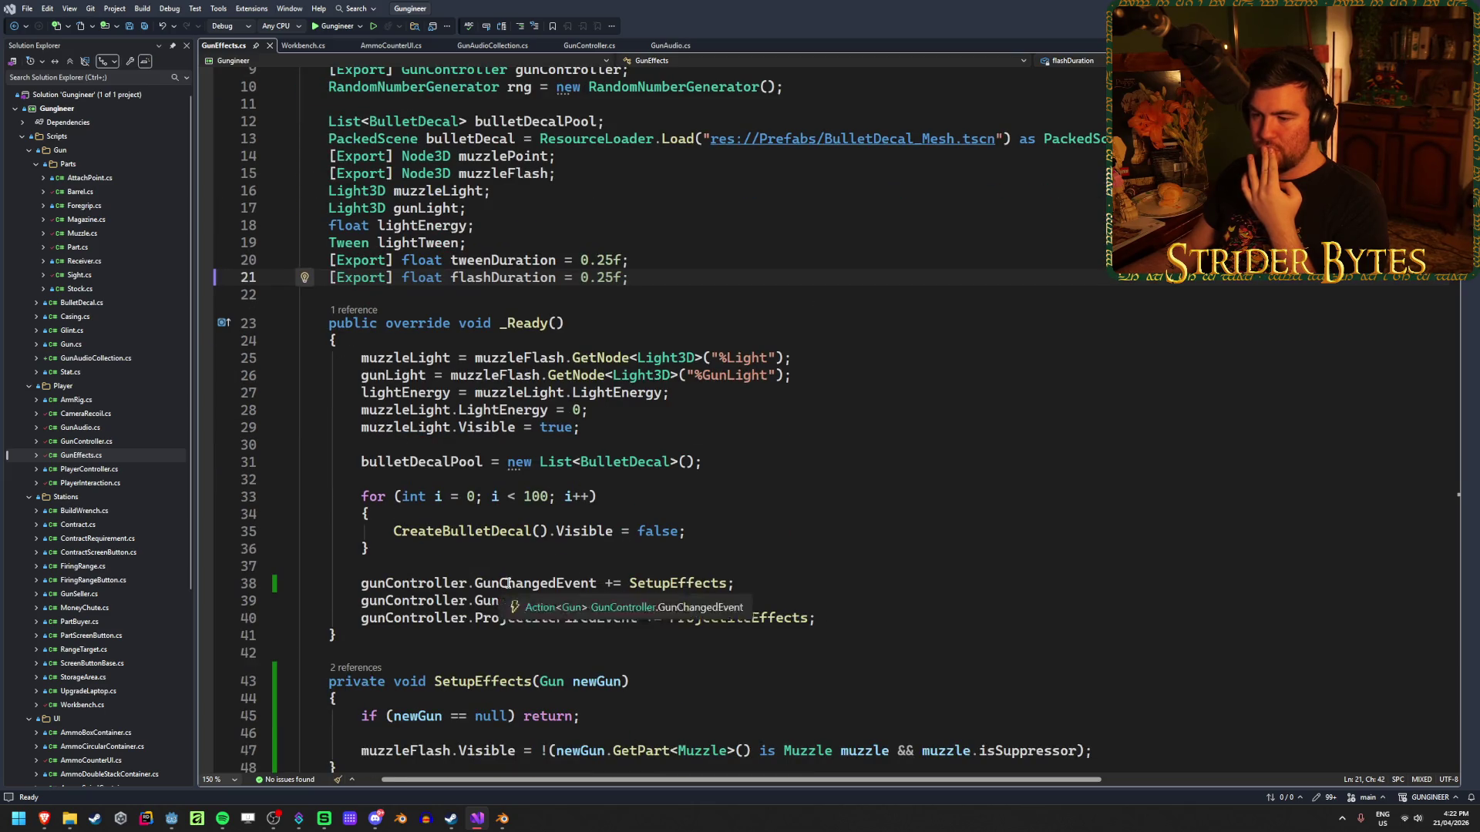
pyautogui.click(789, 603)
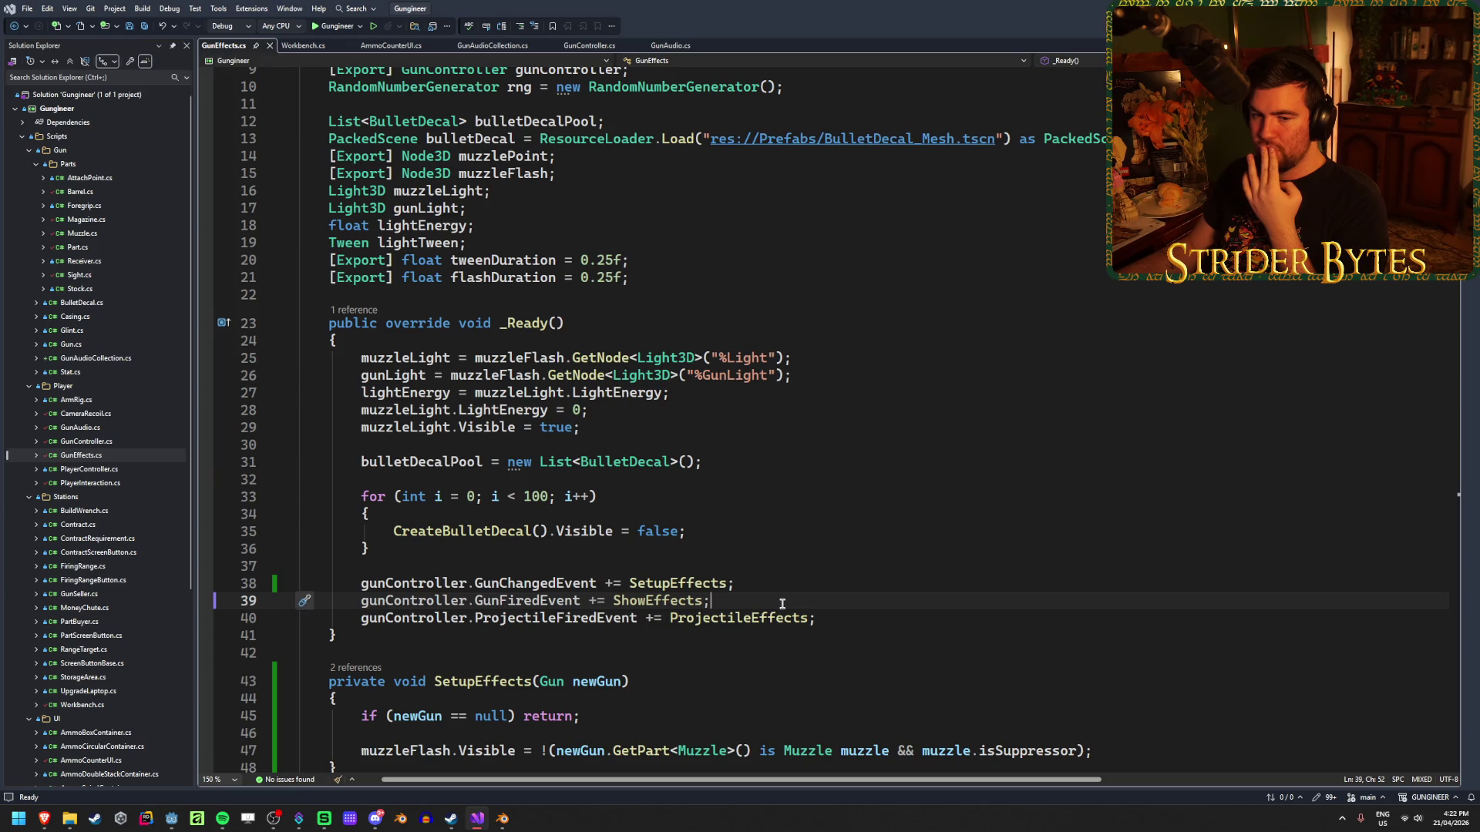
pyautogui.scroll(2, 782, 604)
pyautogui.click(647, 387)
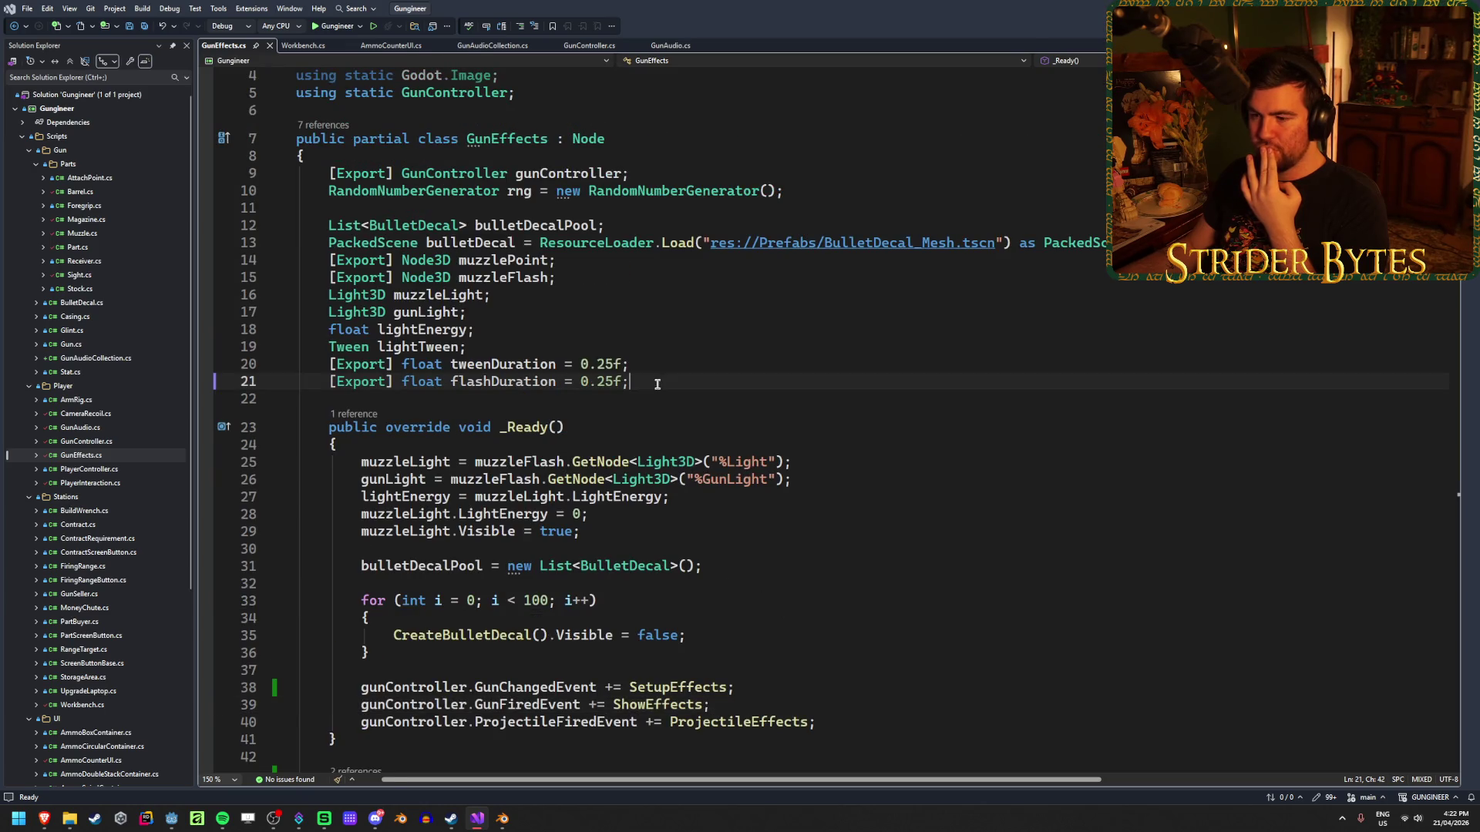
pyautogui.scroll(-20, 703, 597)
pyautogui.scroll(20, 703, 597)
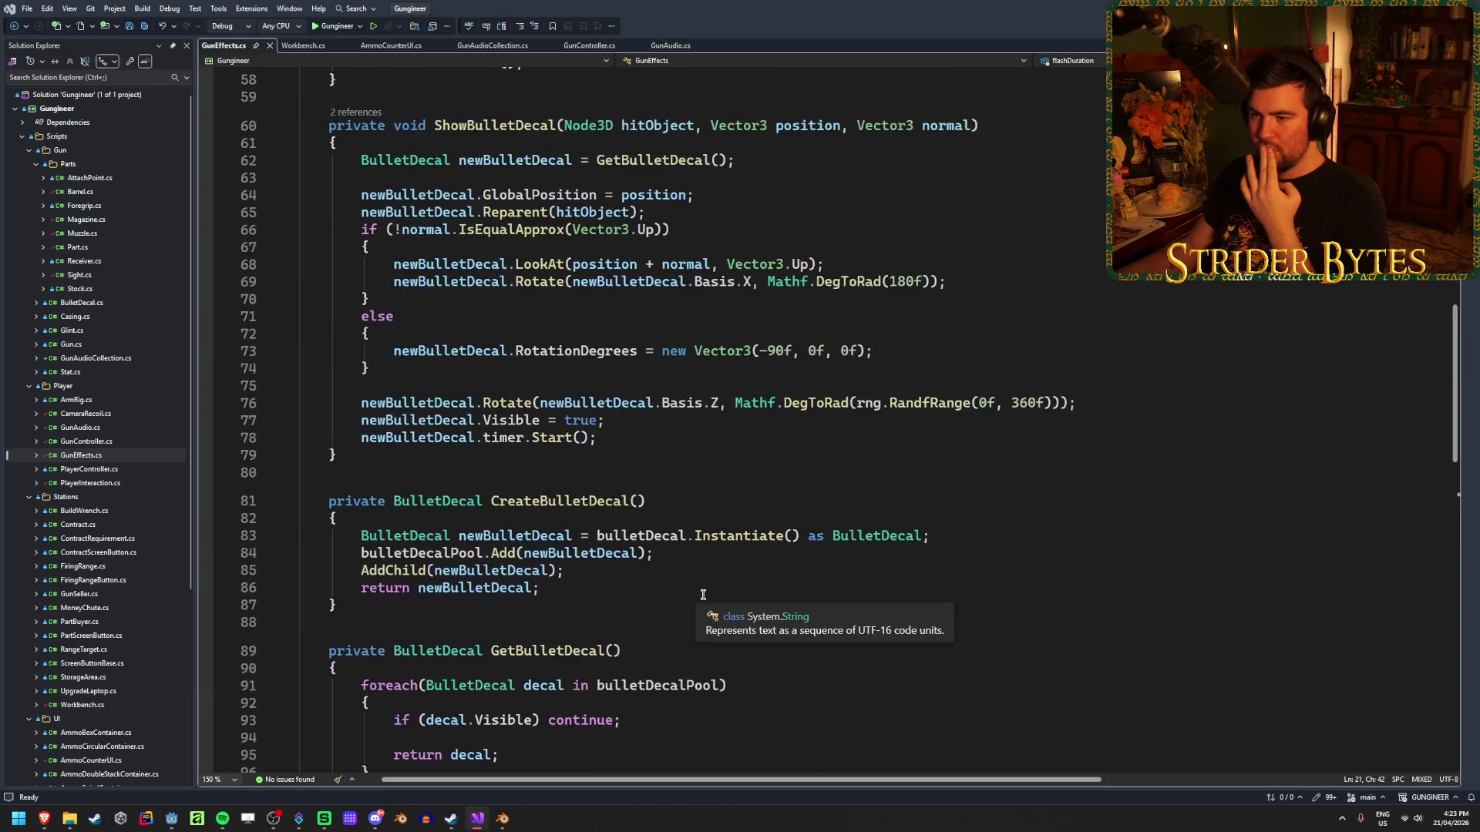
pyautogui.scroll(-3, 787, 517)
# Add an empty if (args.wasTargetHit) { } block after ShowBarrelEffects() and save.
pyautogui.click(678, 602)
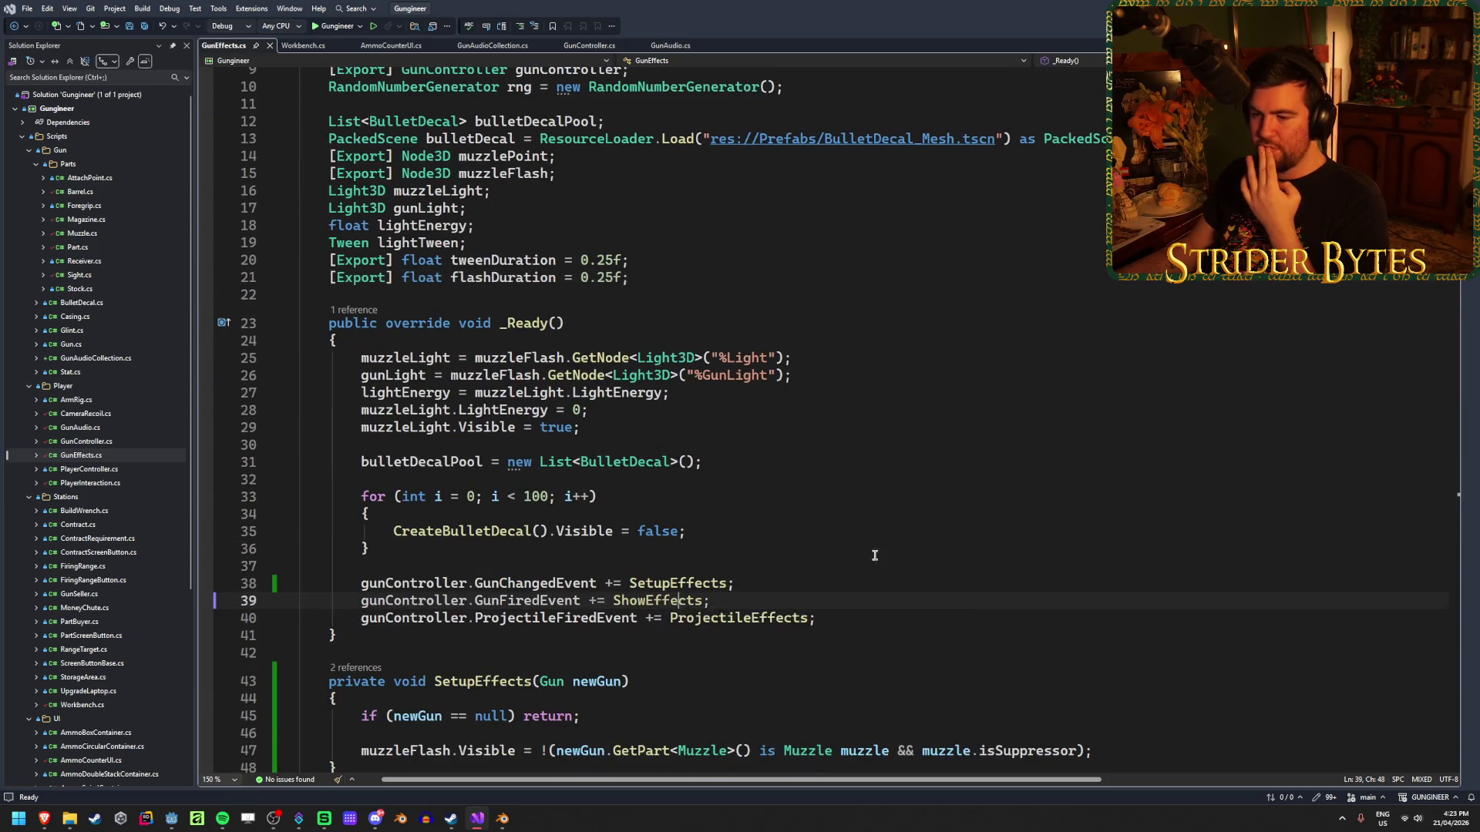
pyautogui.scroll(-7, 879, 552)
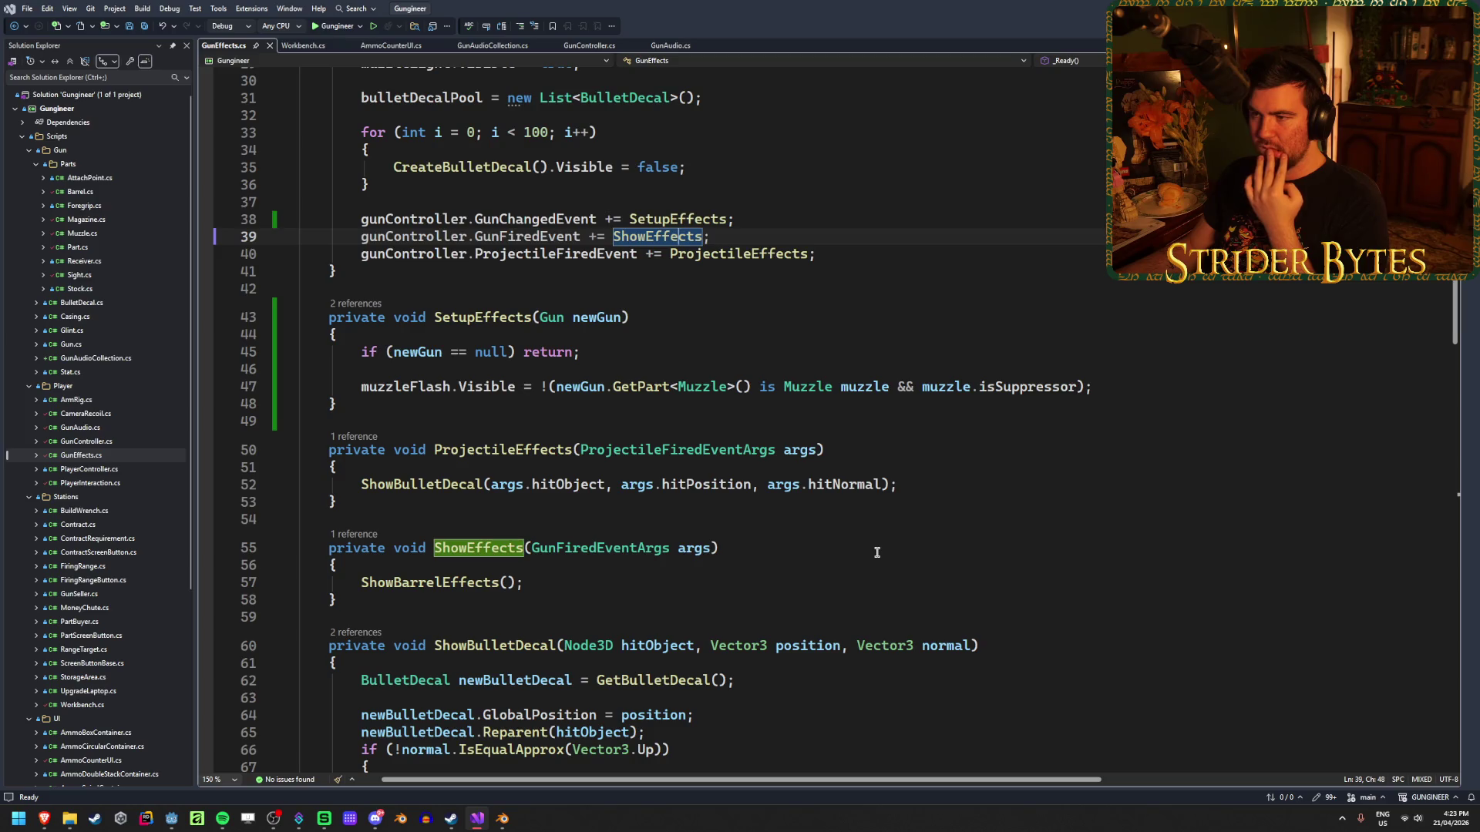
pyautogui.scroll(-3, 877, 552)
pyautogui.click(565, 432)
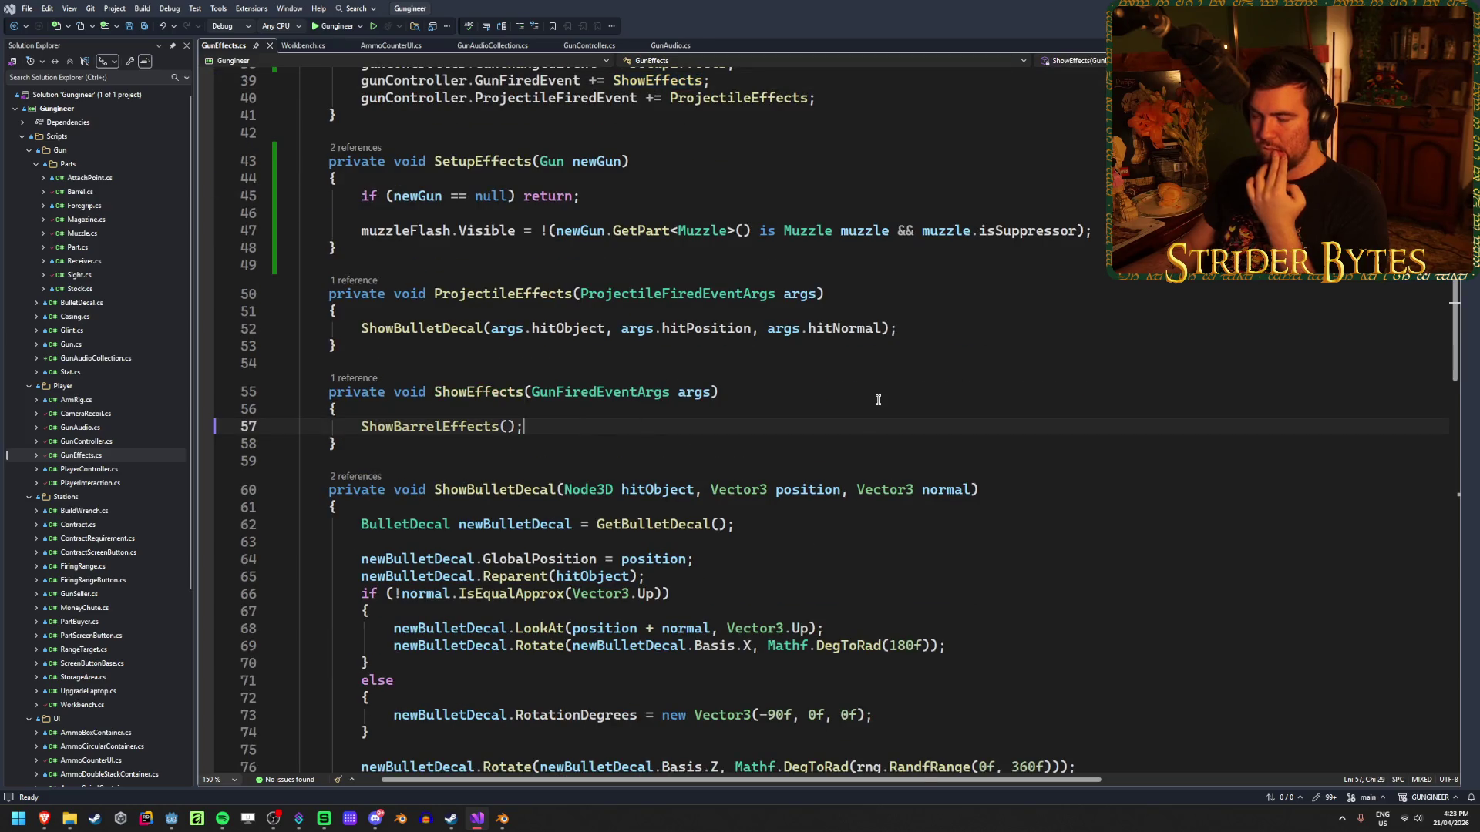
pyautogui.press('Return')
pyautogui.press('Return')
pyautogui.write('if (args.')
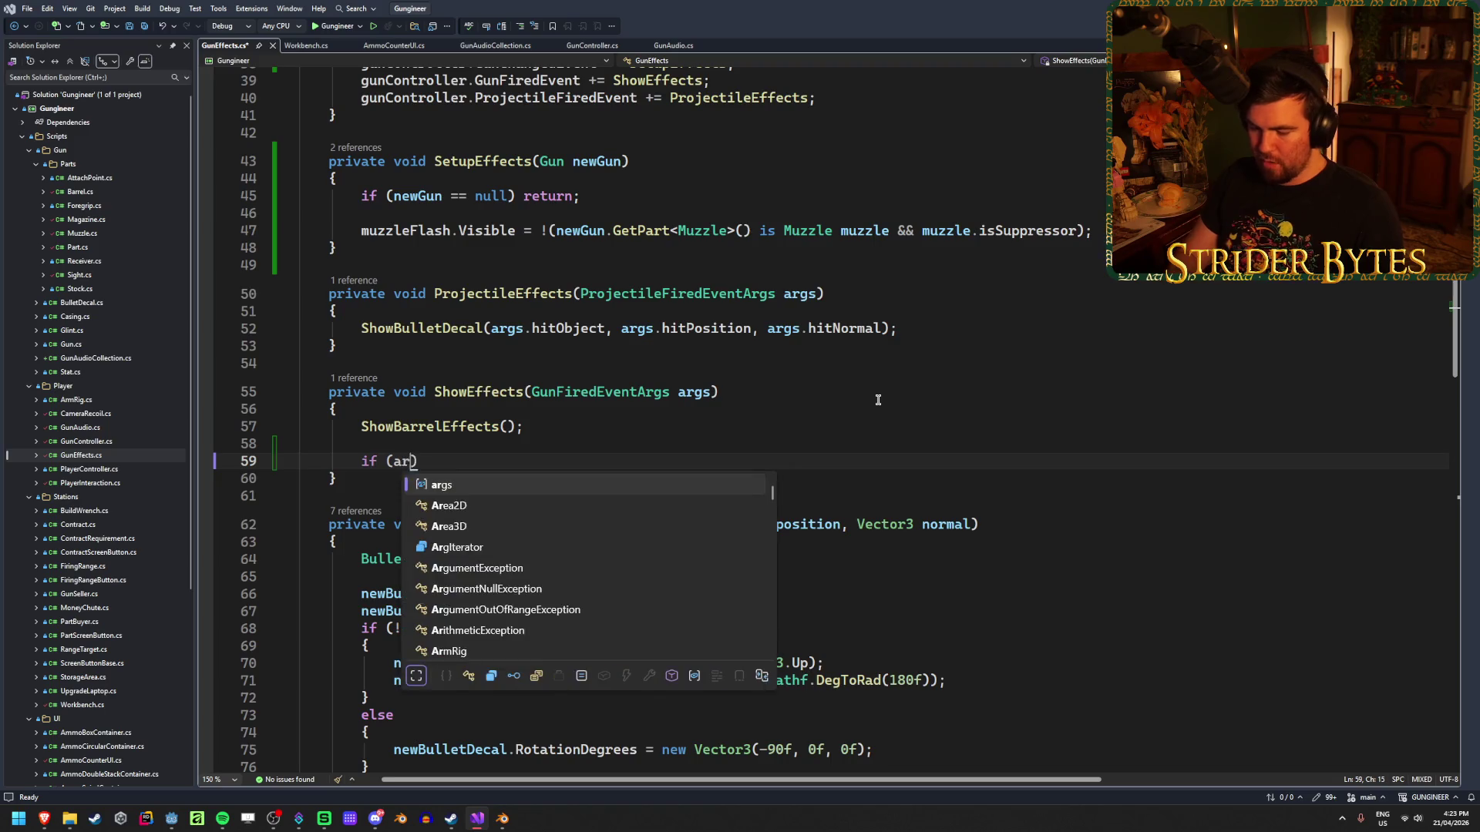
pyautogui.press('Down')
pyautogui.press('Down')
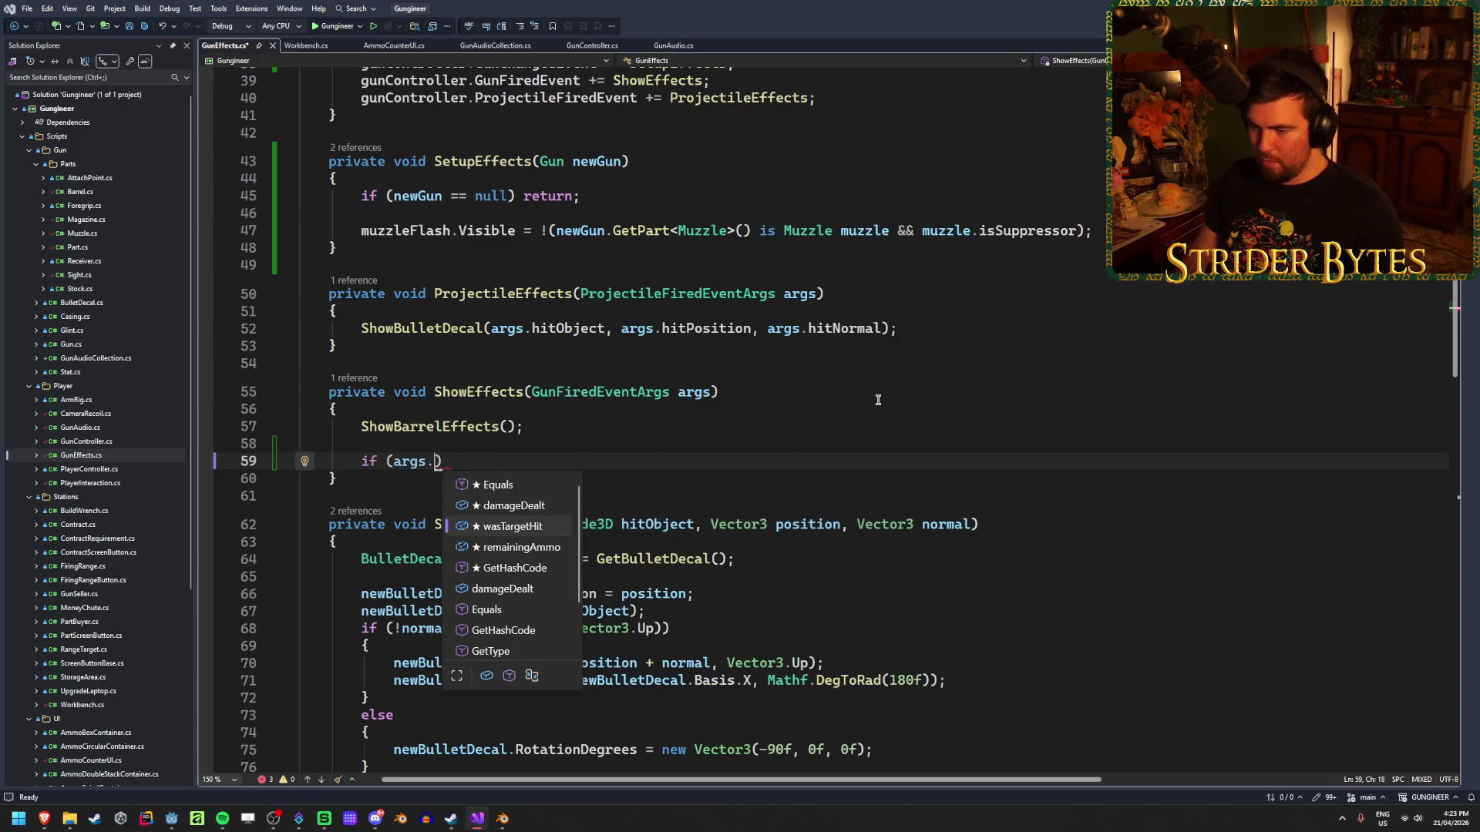
pyautogui.press('Tab')
pyautogui.write(') {')
pyautogui.press('Return')
pyautogui.hotkey('ctrl', 's')
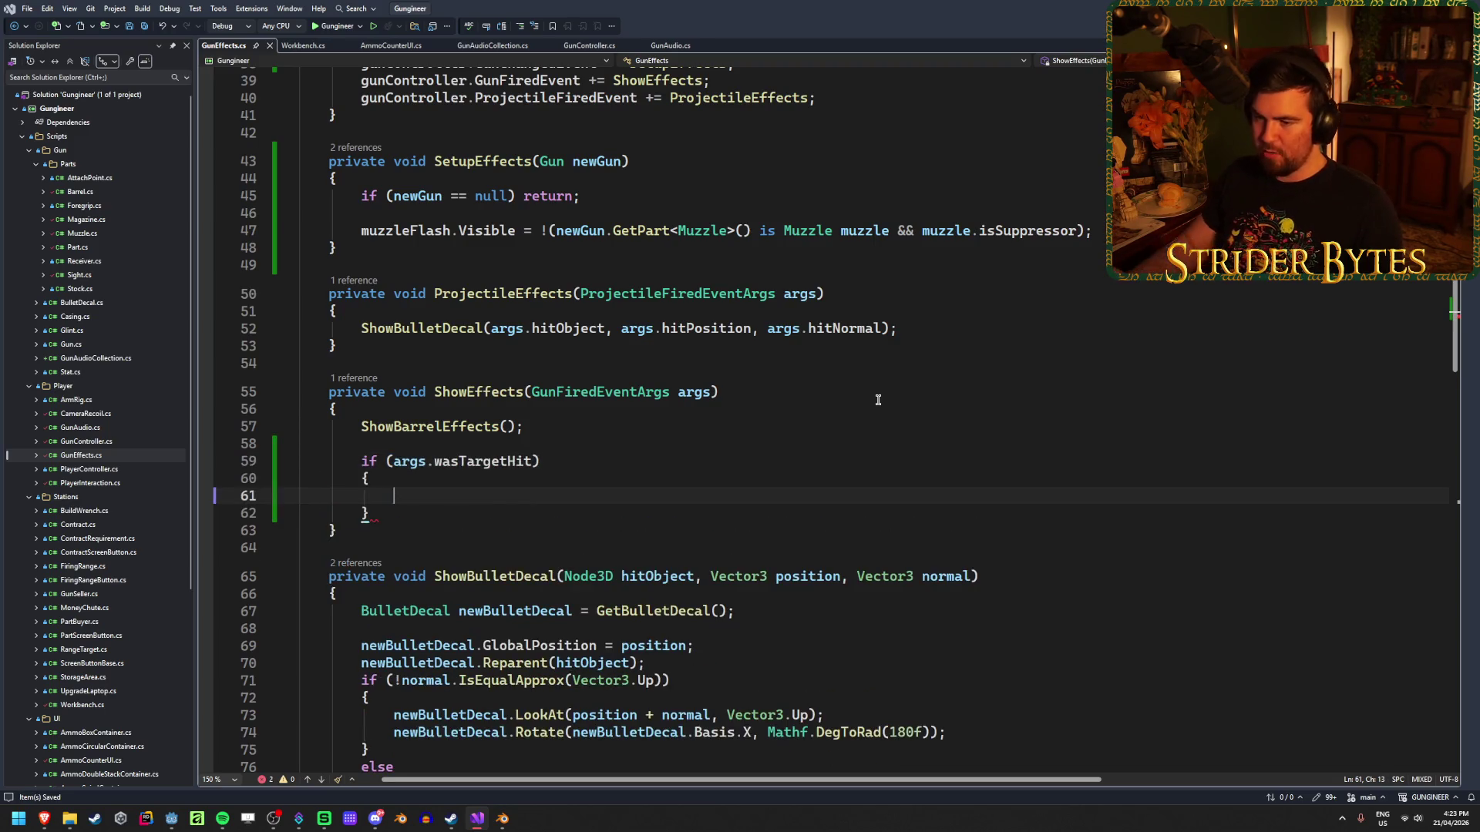
pyautogui.scroll(13, 878, 400)
# Declare an exported Control field named hitMarker below the flashDuration field.
pyautogui.click(660, 435)
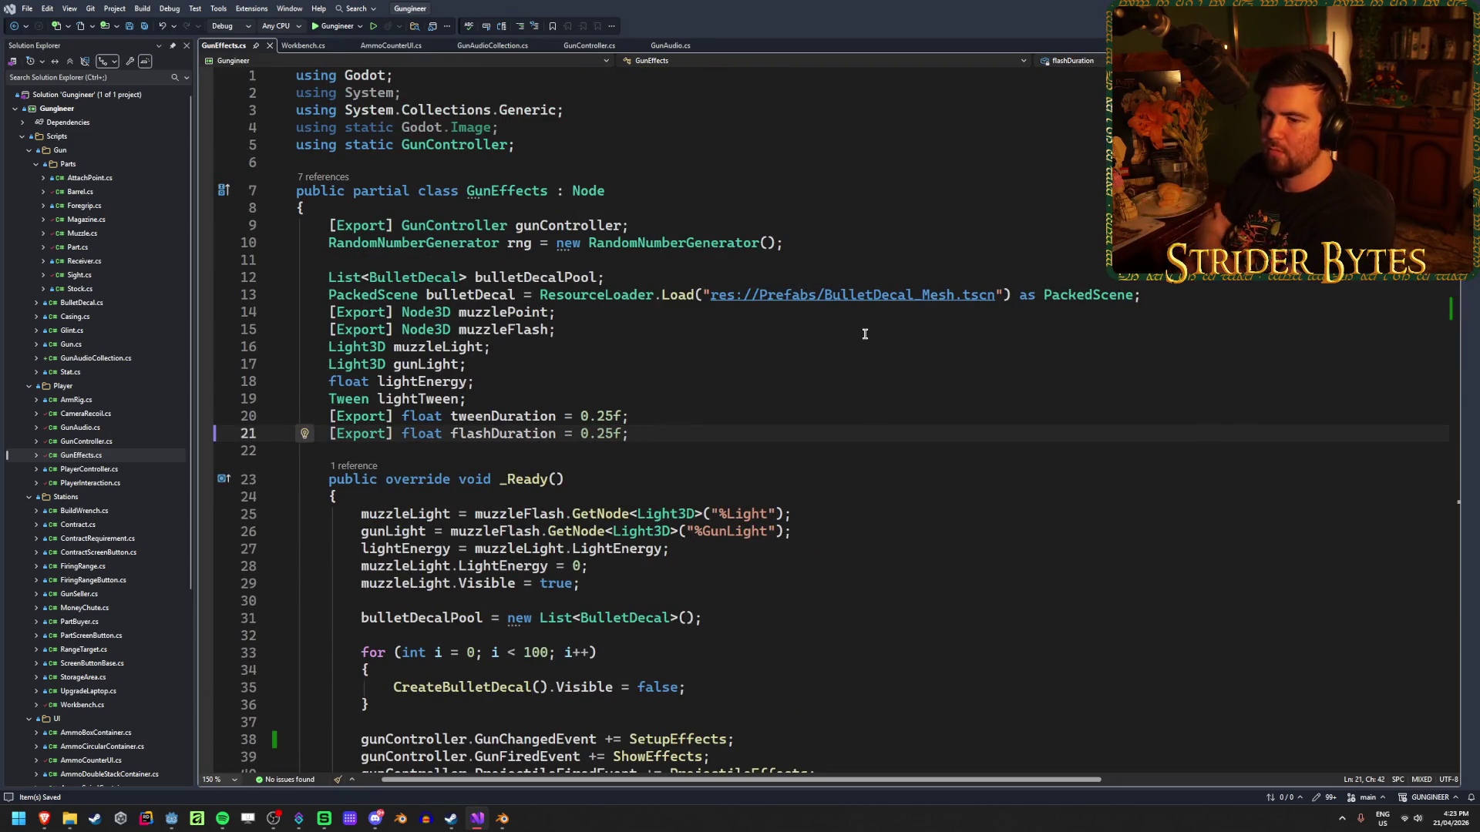
pyautogui.press('Return')
pyautogui.press('Return')
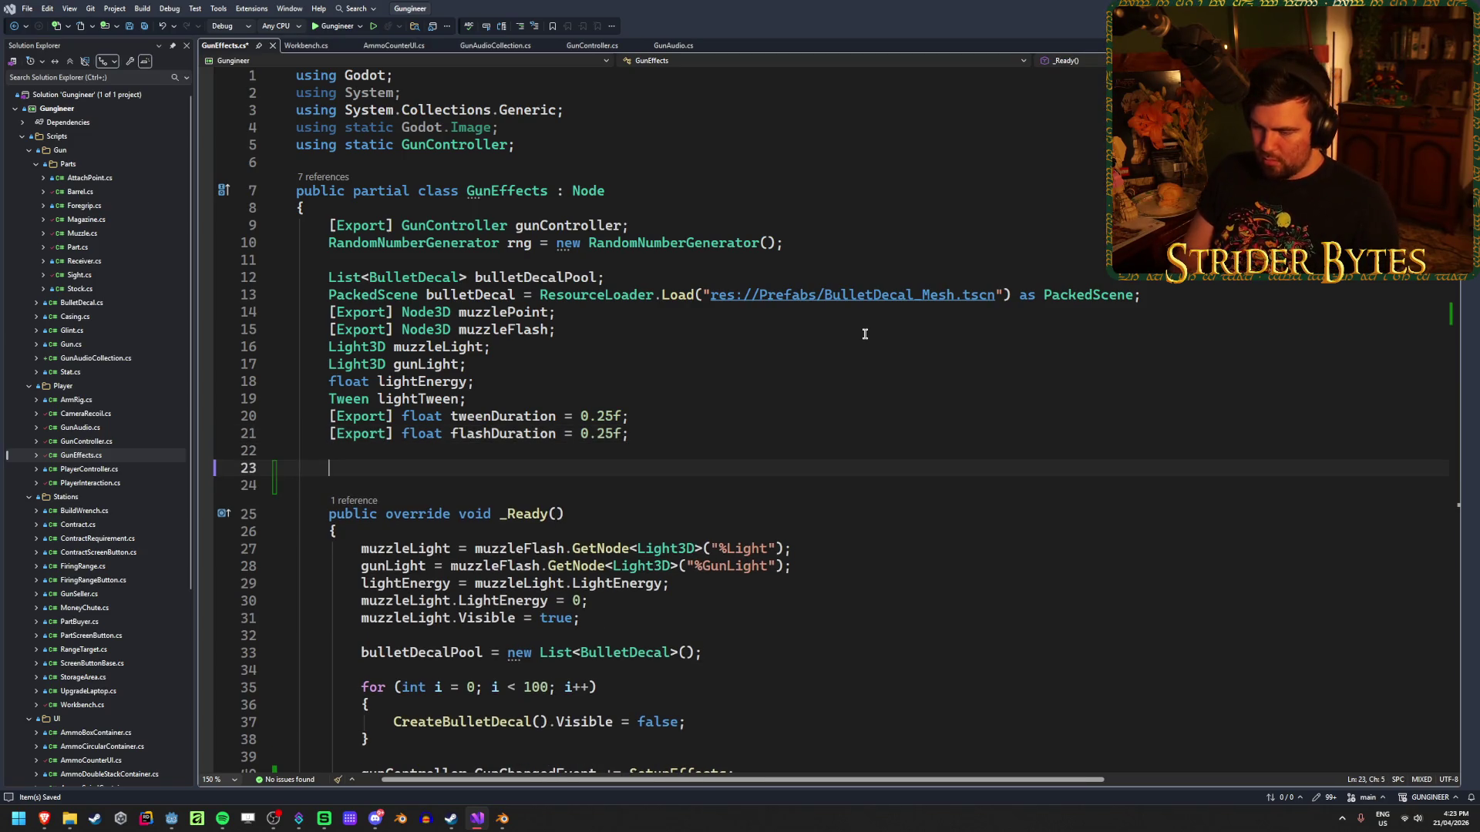
pyautogui.write('[Expoo')
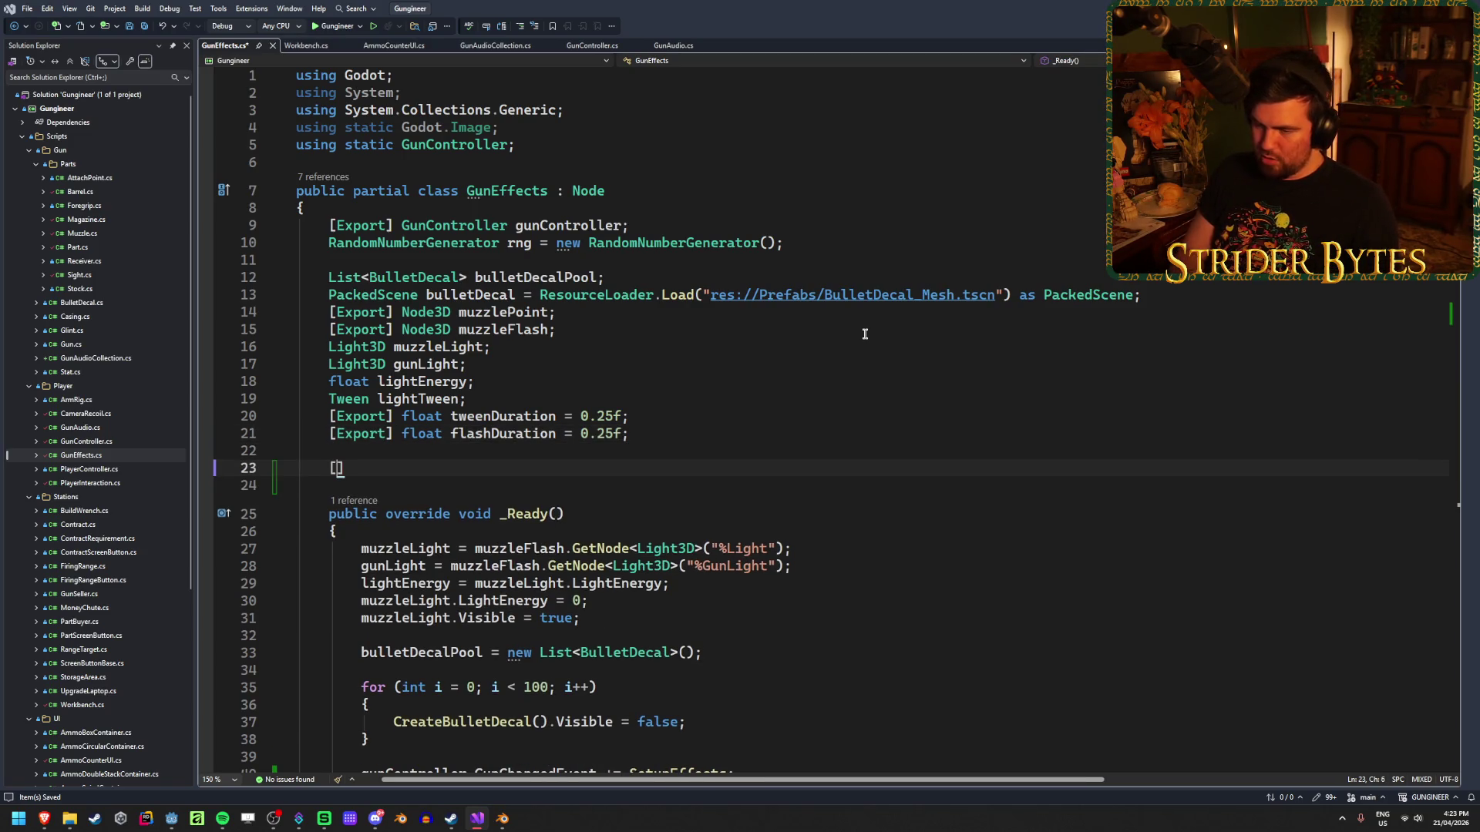
pyautogui.press('BackSpace')
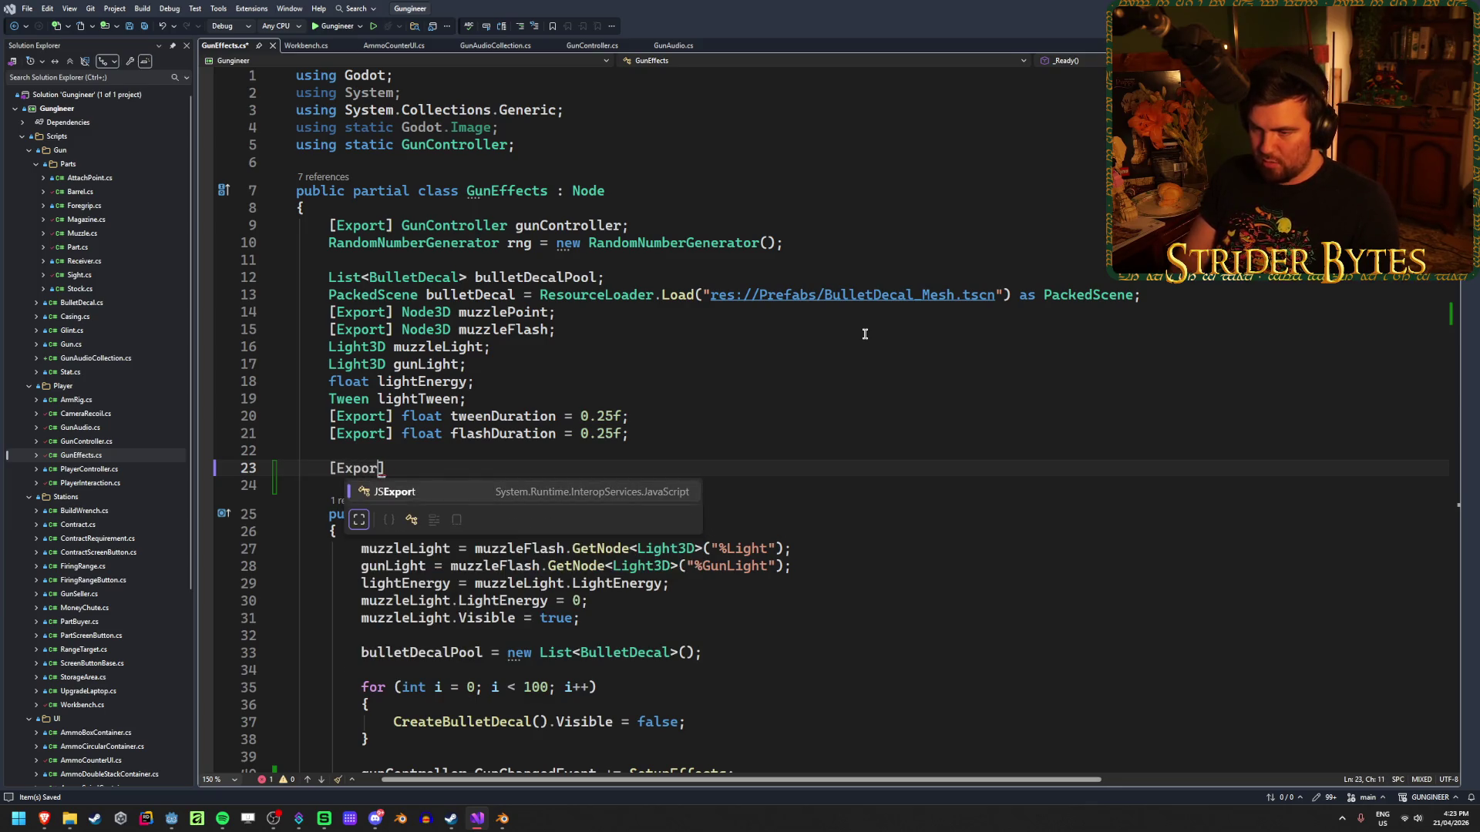
pyautogui.write('rt]')
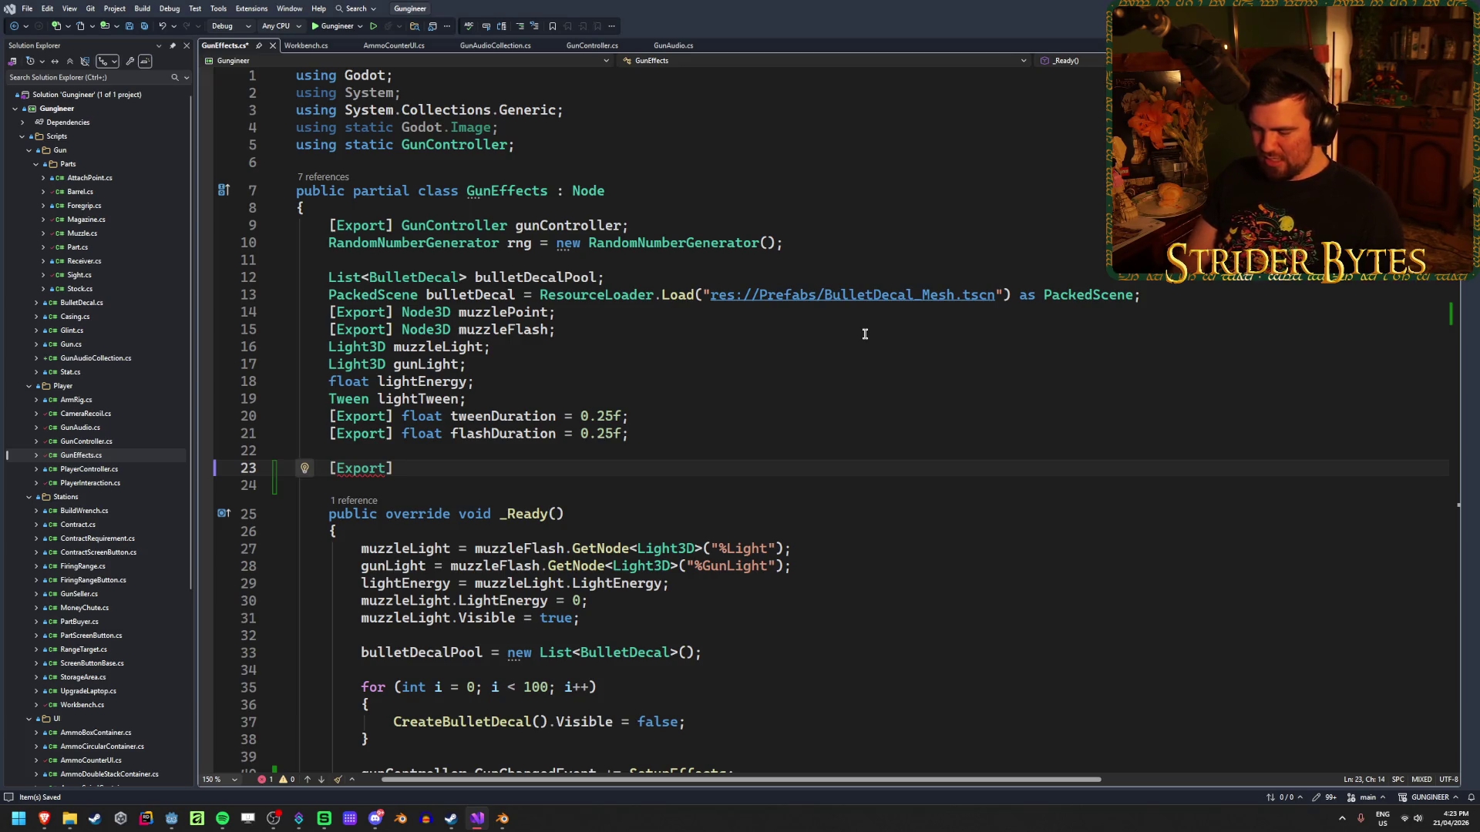
pyautogui.write('Control')
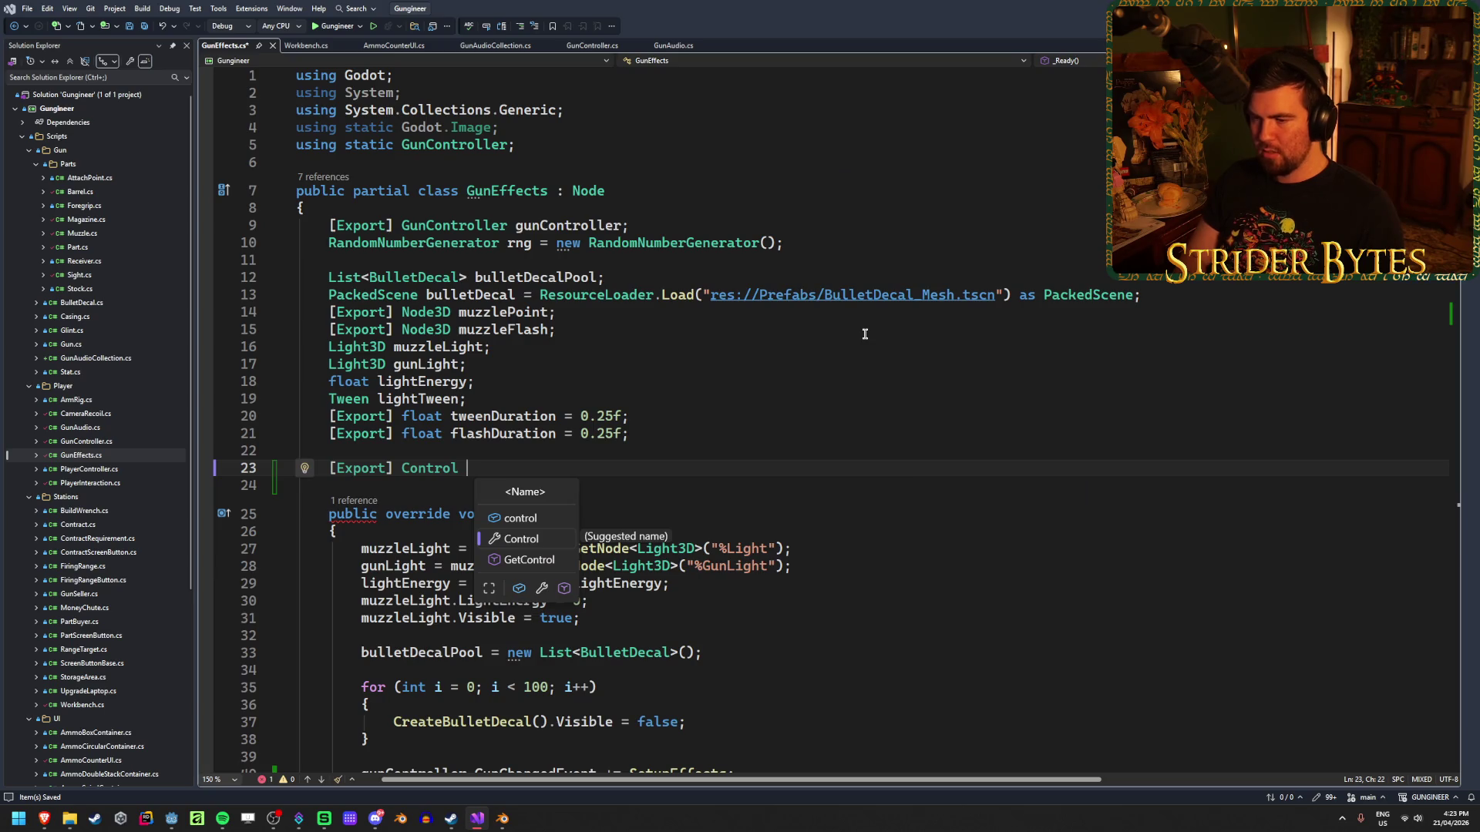
pyautogui.write(' hitMak')
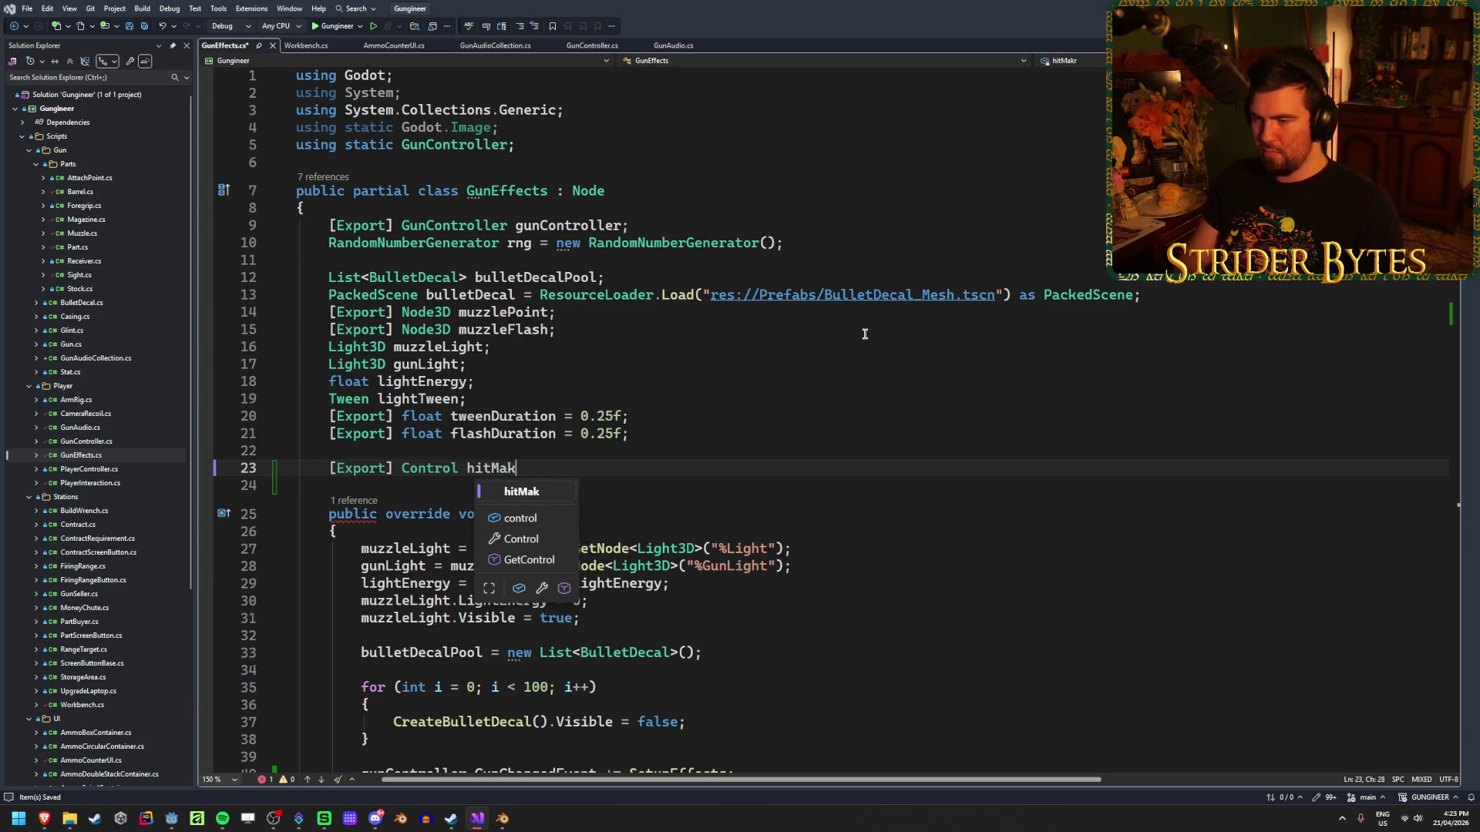
pyautogui.press('BackSpace')
pyautogui.write('rker;')
pyautogui.press('Return')
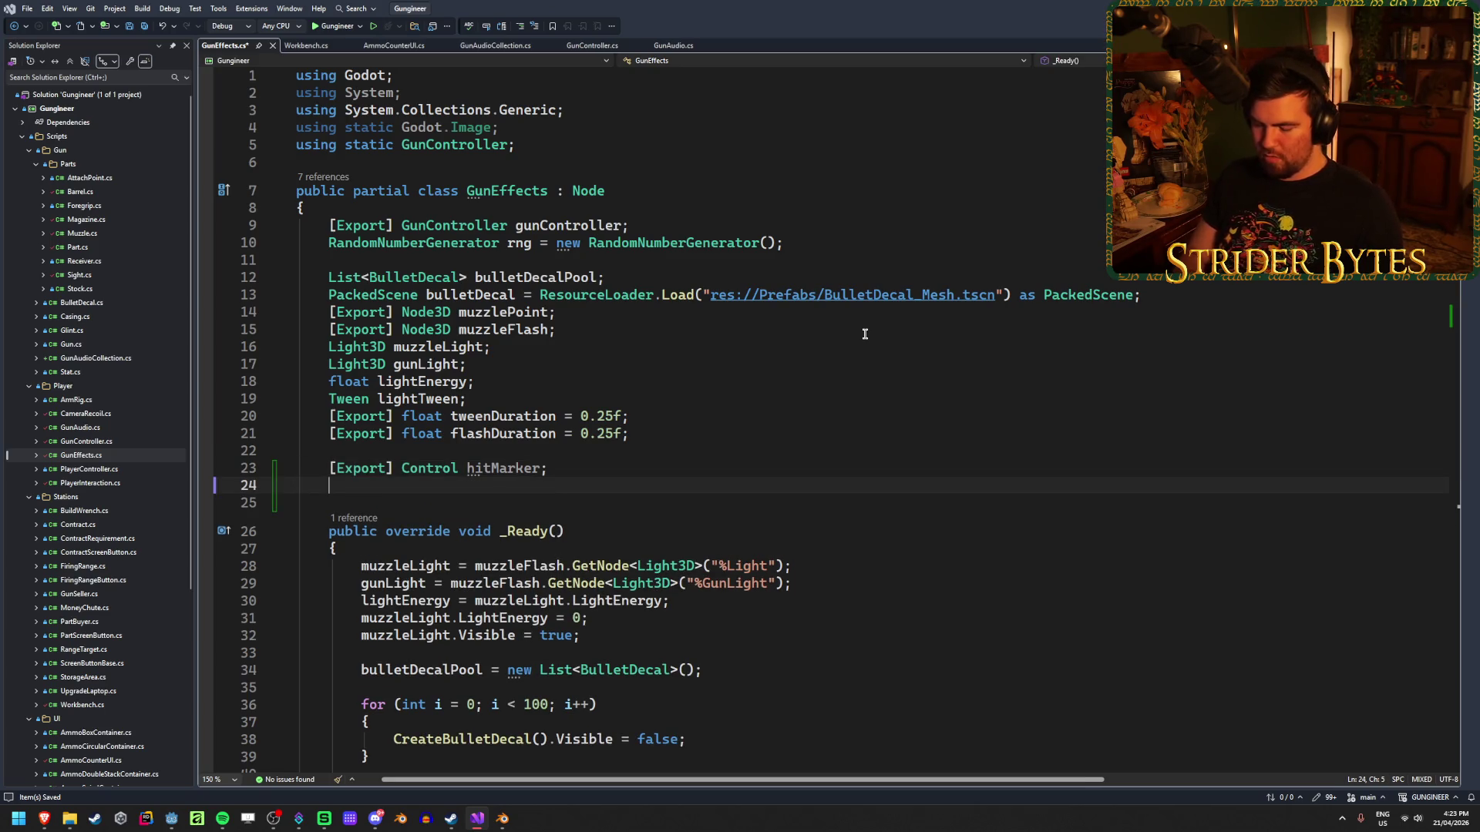
# Declare an exported AudioStreamPlayer field named hitAudio, then place the caret inside the wasTargetHit block.
pyautogui.write('[Export]')
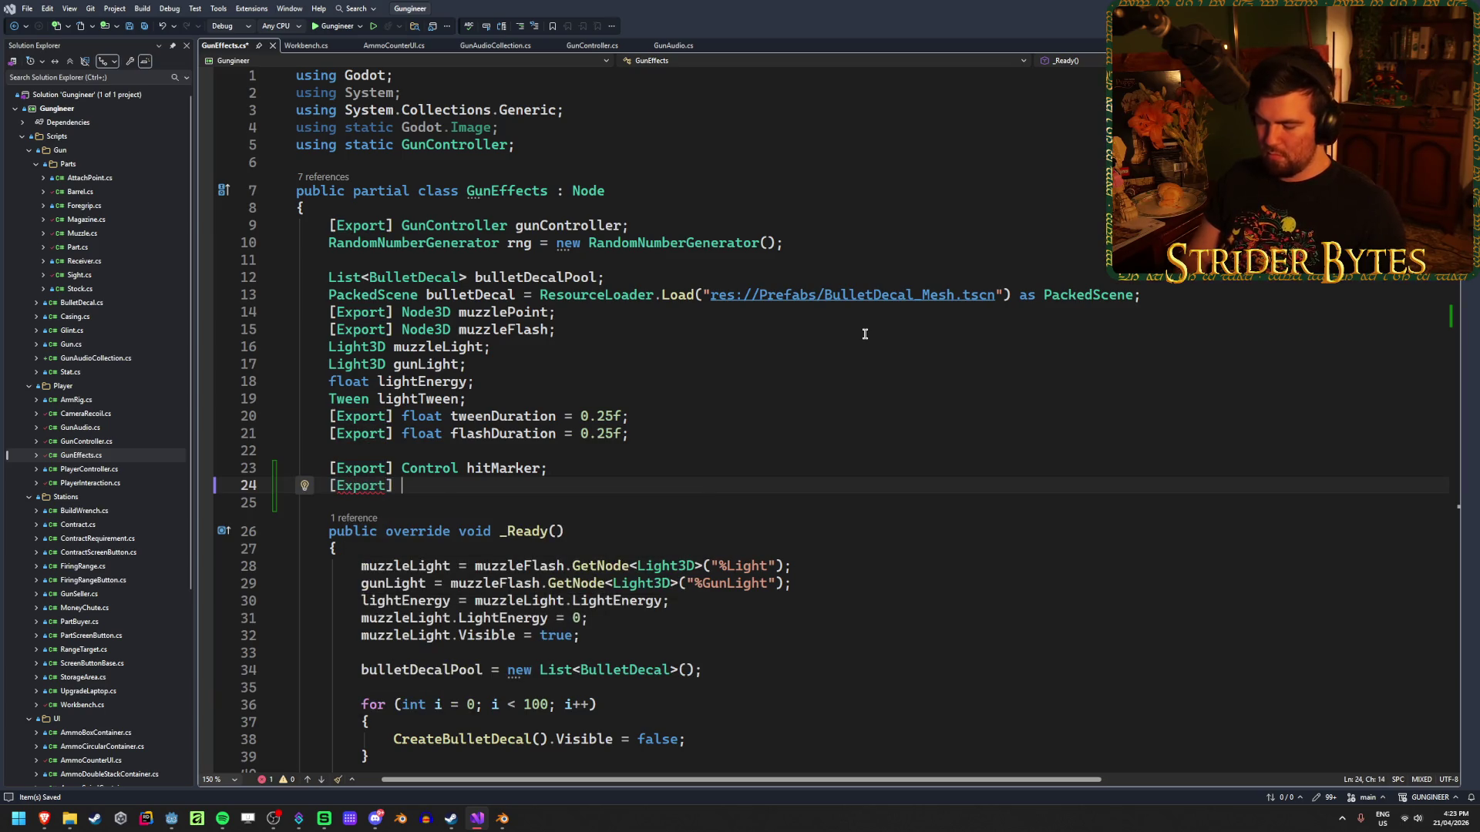
pyautogui.write('Strea')
pyautogui.press('Down')
pyautogui.press('BackSpace')
pyautogui.press('BackSpace')
pyautogui.press('BackSpace')
pyautogui.write('audiostreamplaer')
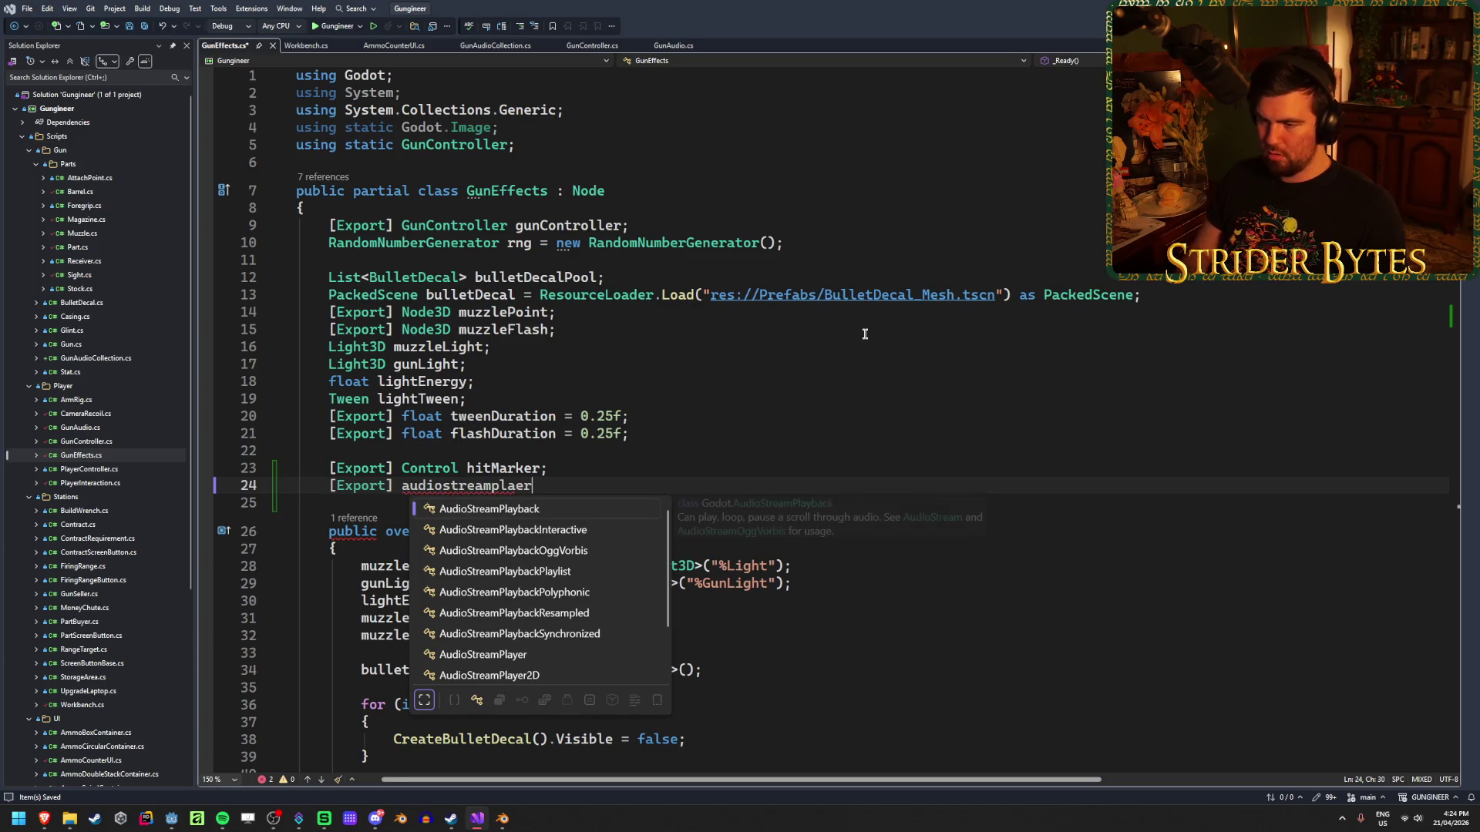
pyautogui.press('Down')
pyautogui.press('Down')
pyautogui.press('Down')
pyautogui.press('Tab')
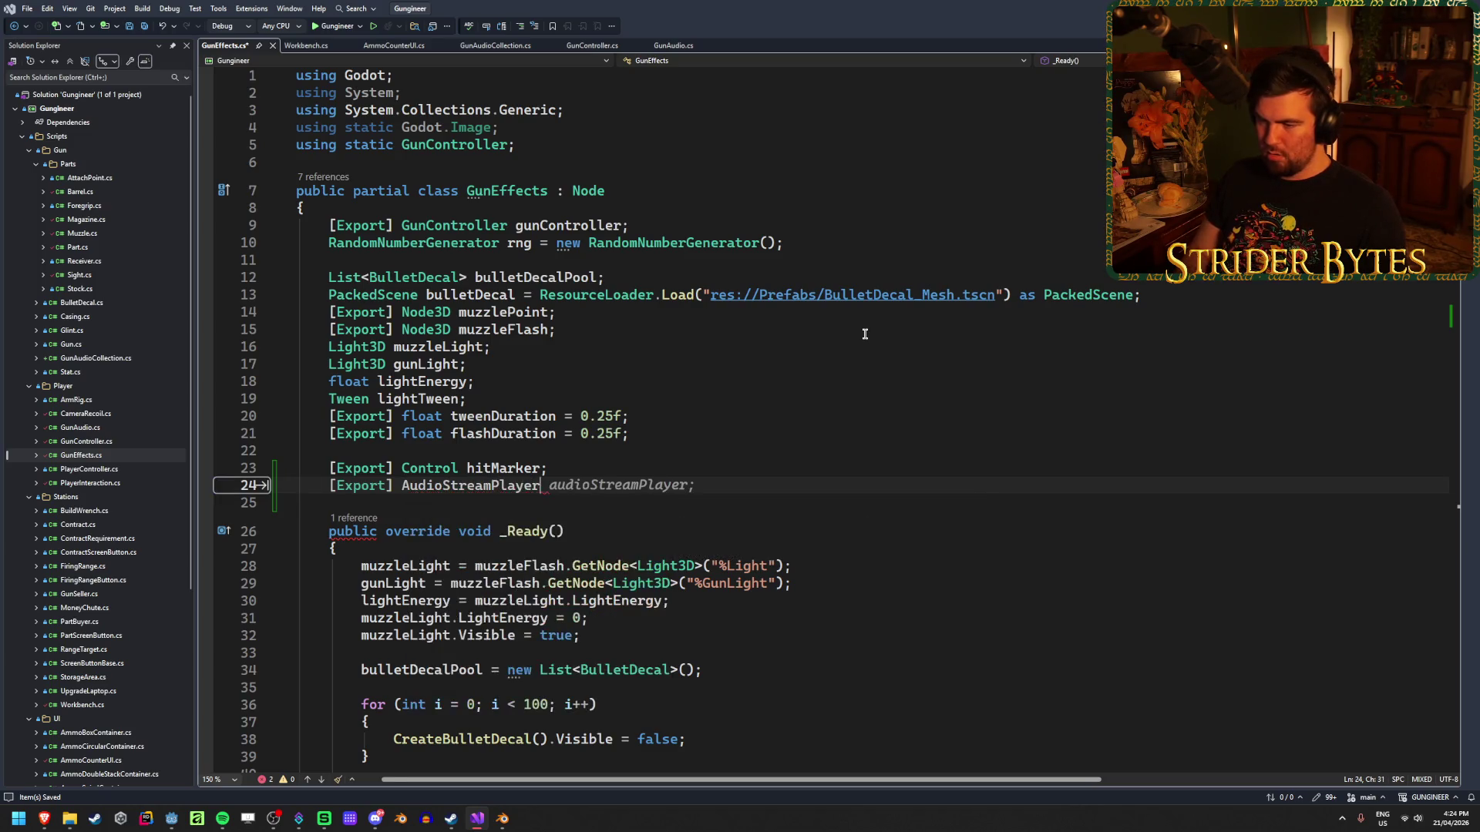
pyautogui.press('Escape')
pyautogui.write('hitAudio;')
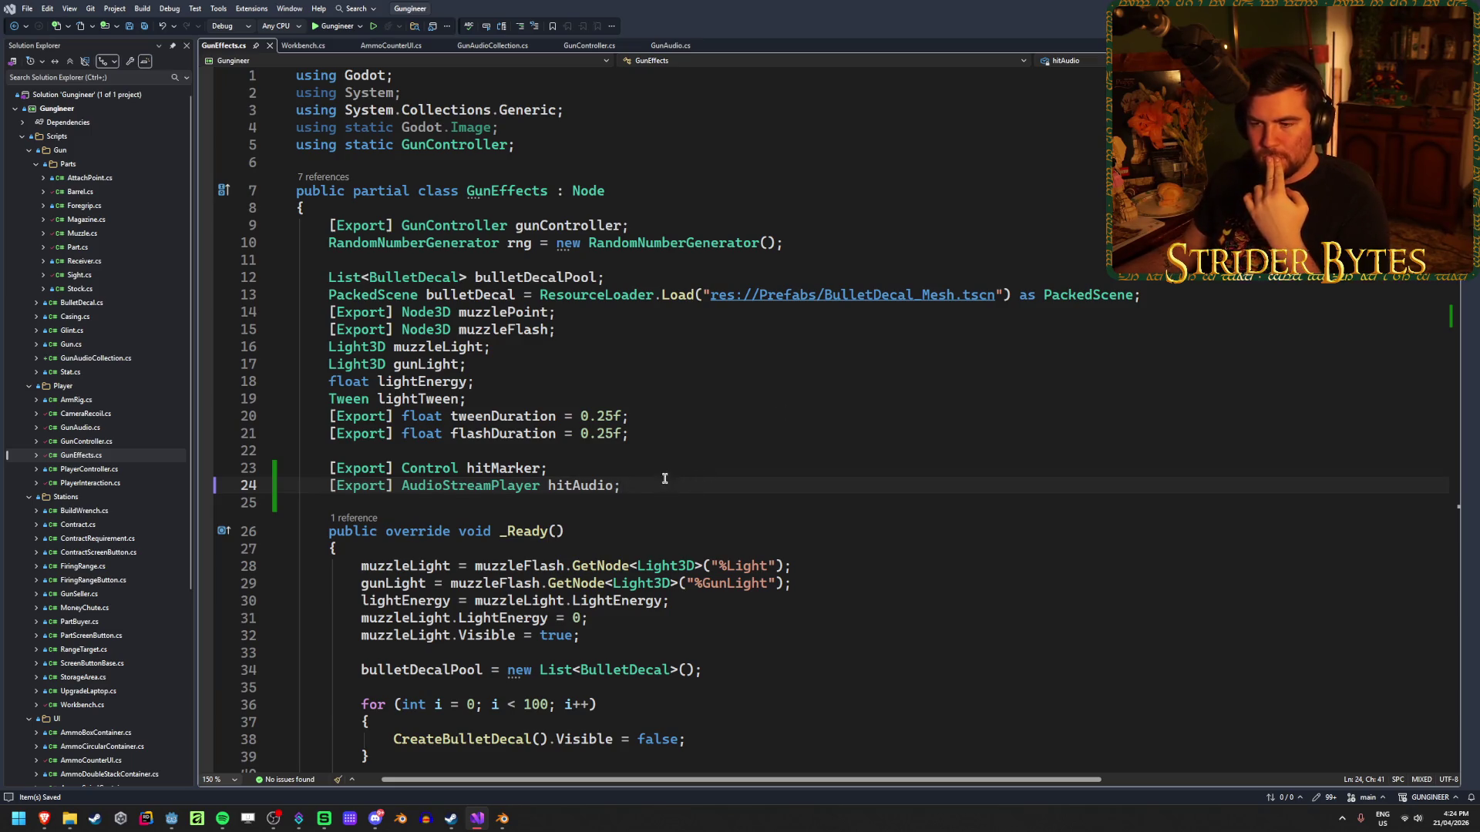
pyautogui.scroll(-12, 665, 479)
pyautogui.click(661, 600)
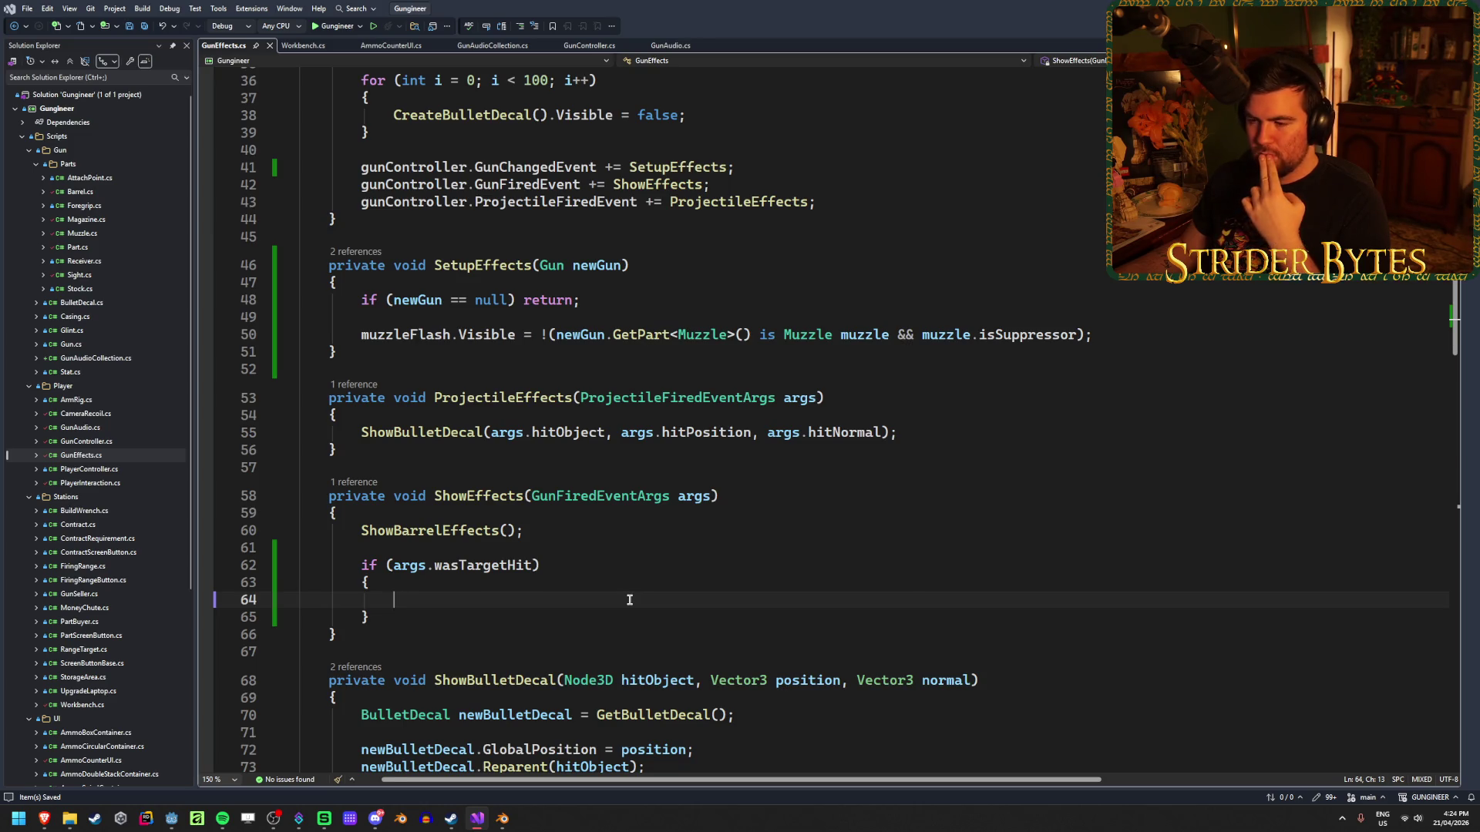
pyautogui.scroll(-2, 630, 600)
pyautogui.click(374, 529)
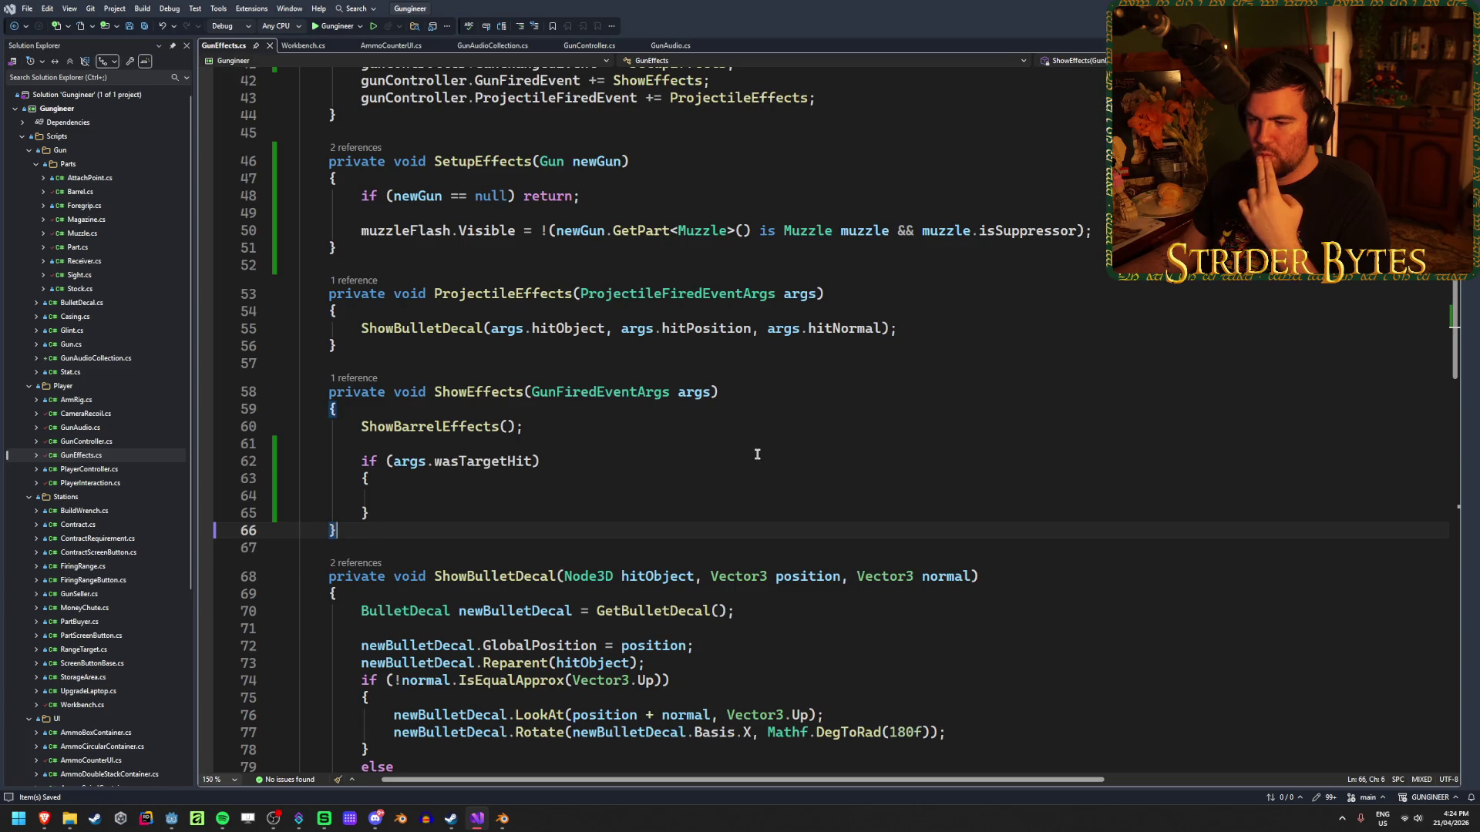
pyautogui.click(657, 498)
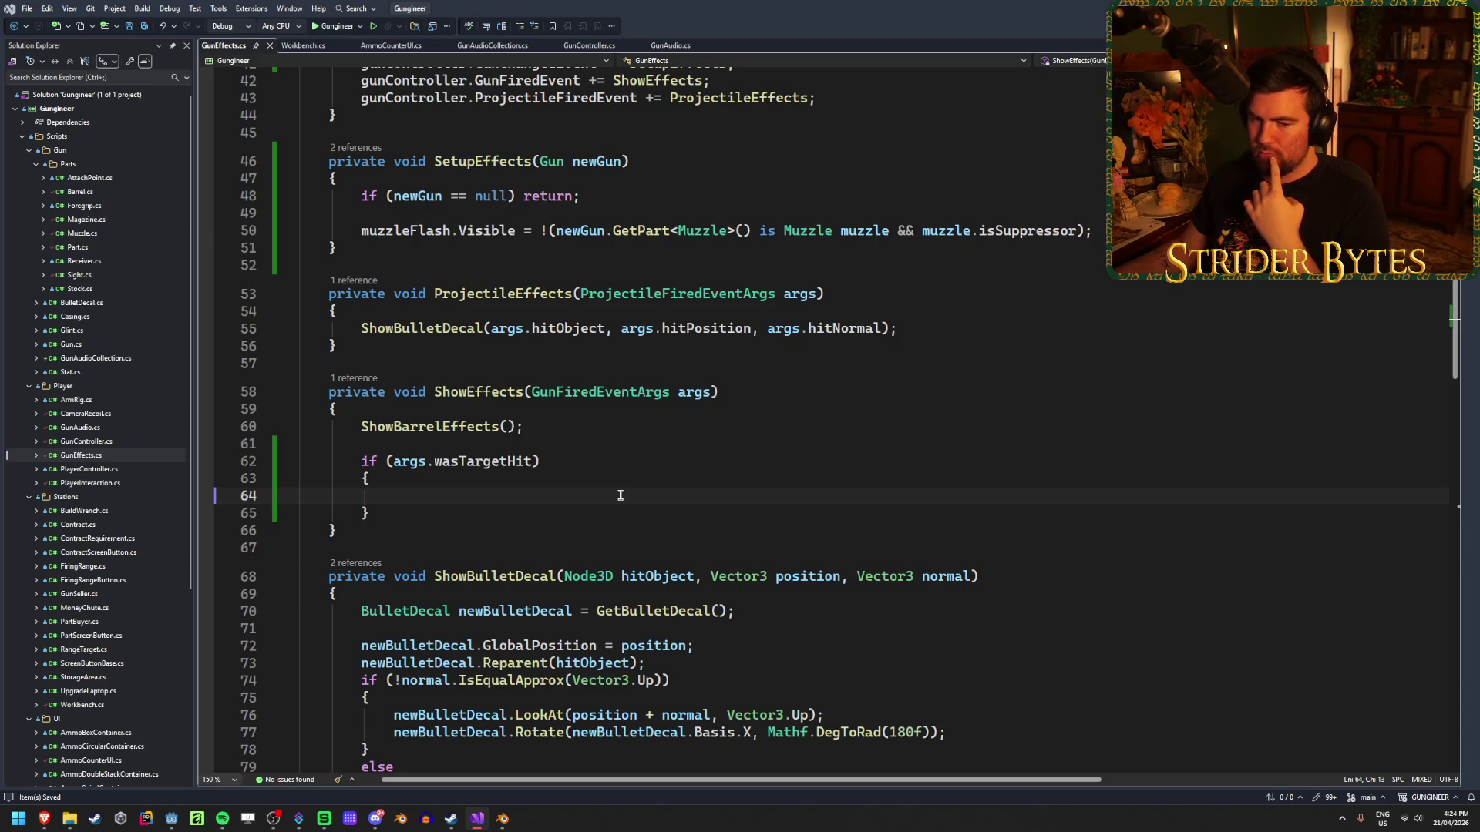
pyautogui.click(479, 531)
pyautogui.press('Return')
pyautogui.press('Return')
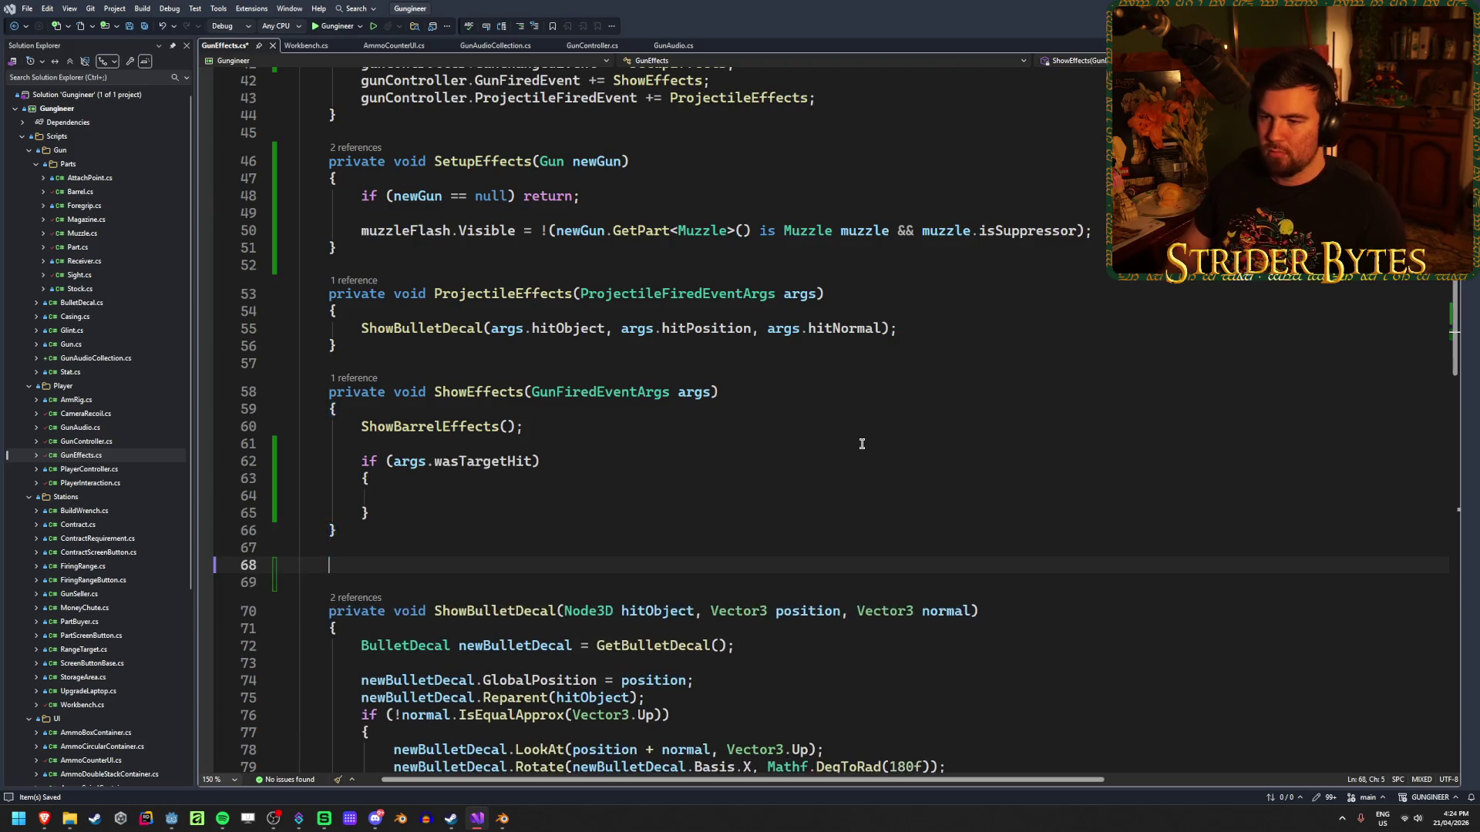
pyautogui.write('private void ')
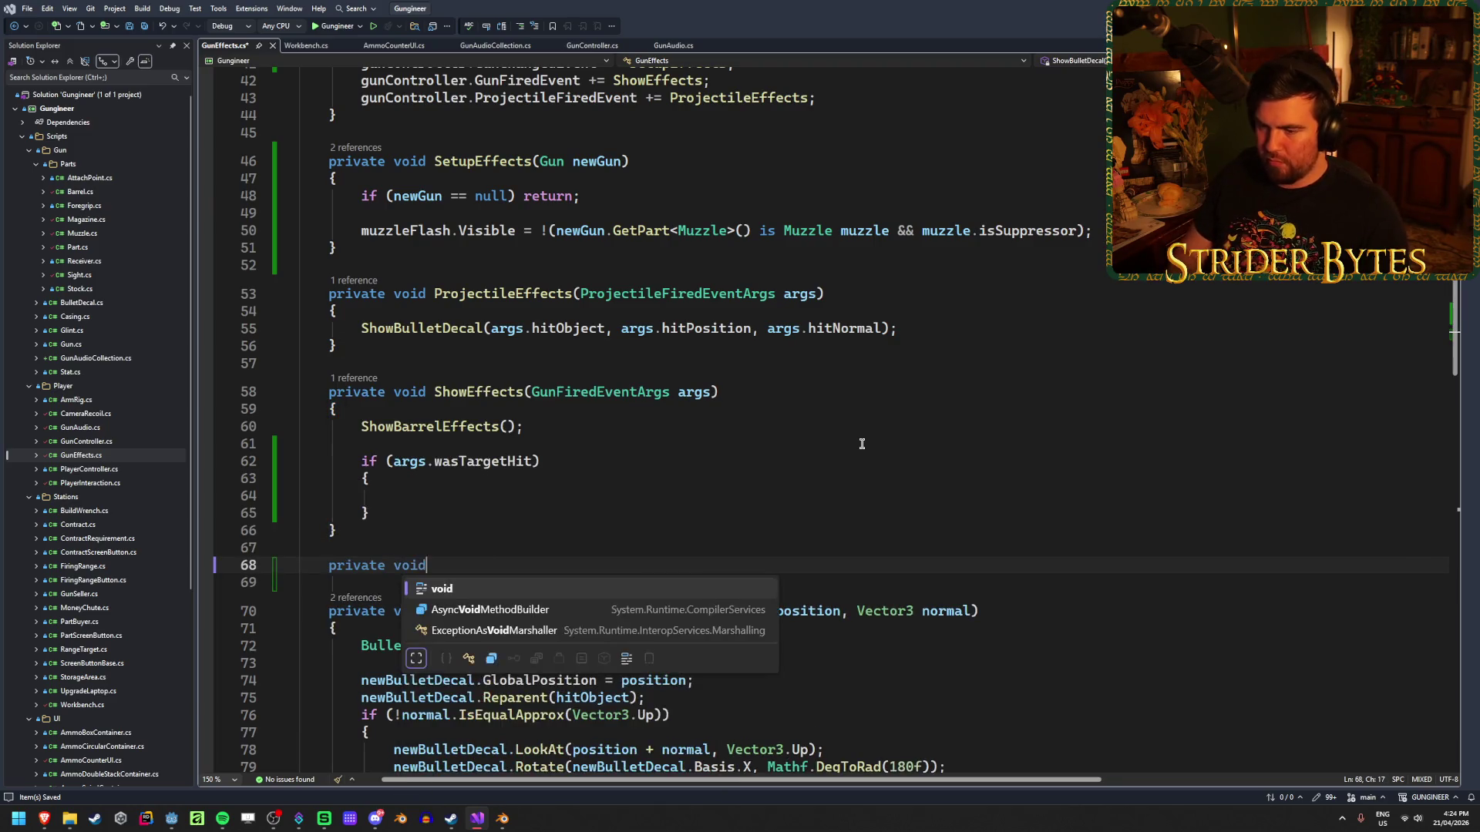
pyautogui.write('HitRad')
pyautogui.press('BackSpace')
pyautogui.press('BackSpace')
pyautogui.press('BackSpace')
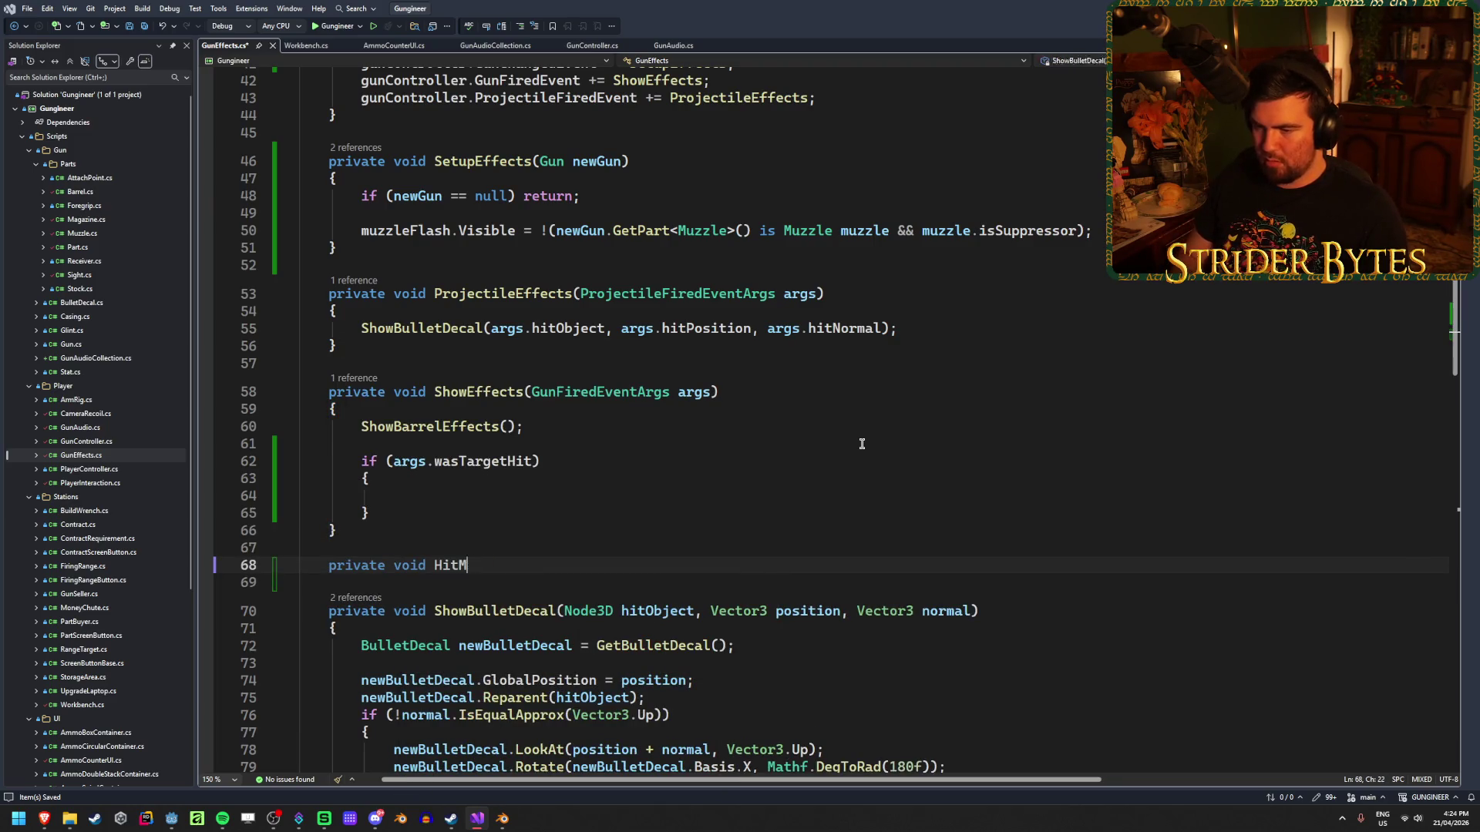
pyautogui.write('ShowHit')
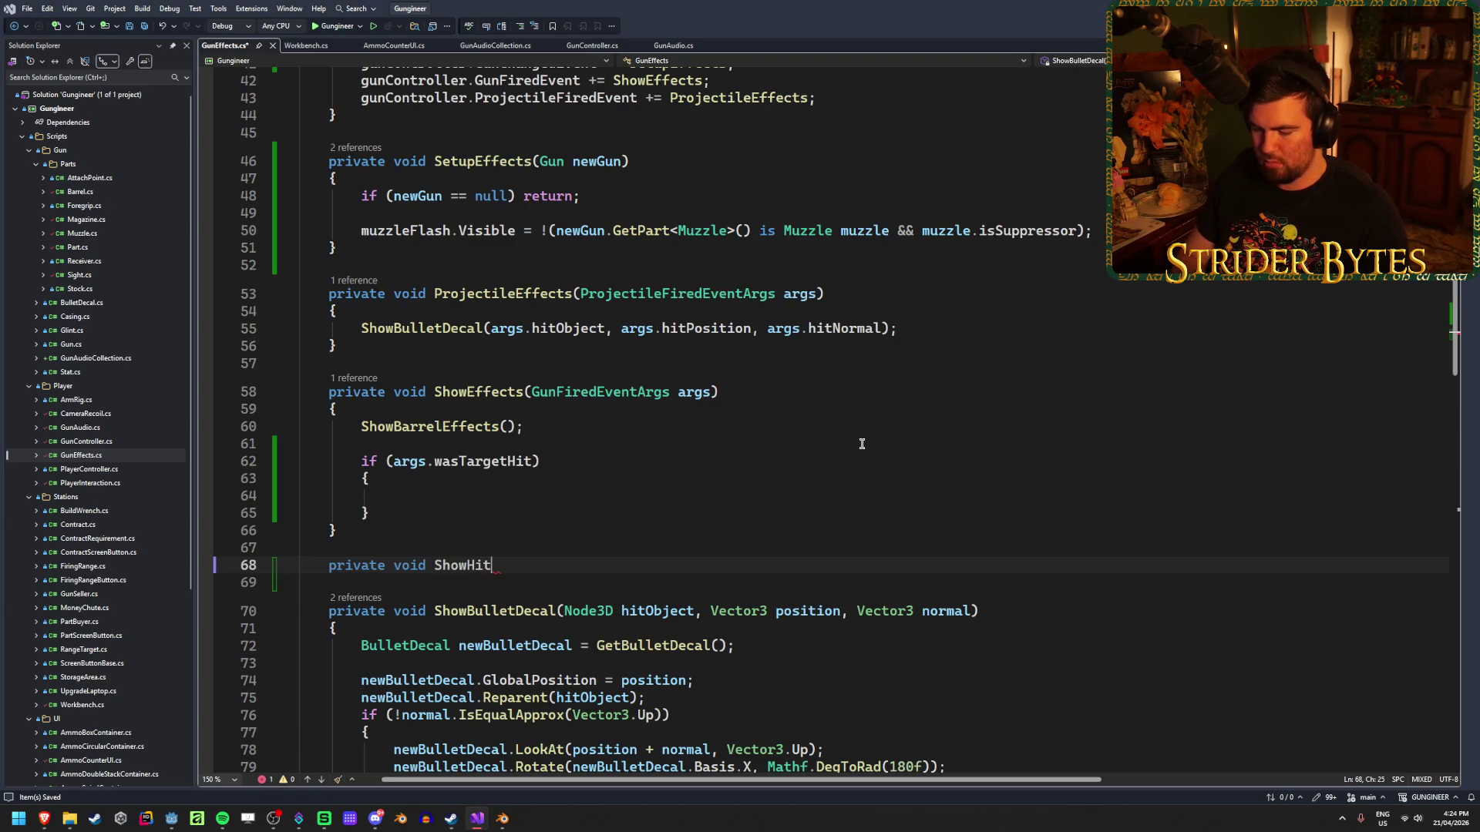
pyautogui.write('Marker')
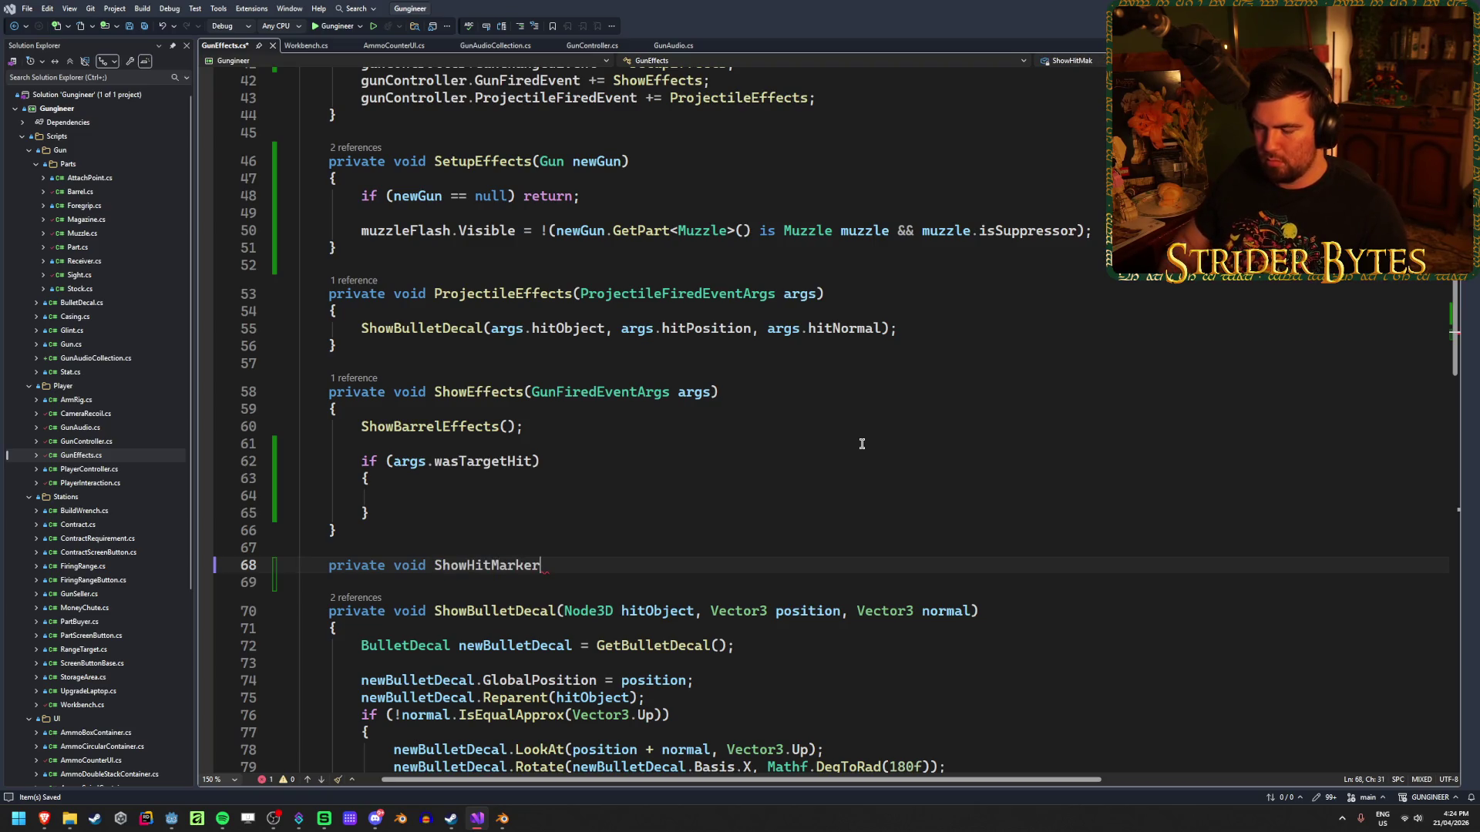
pyautogui.hotkey('ctrl', 'Left')
pyautogui.hotkey('ctrl', 'Left')
pyautogui.press('Left')
pyautogui.write('async')
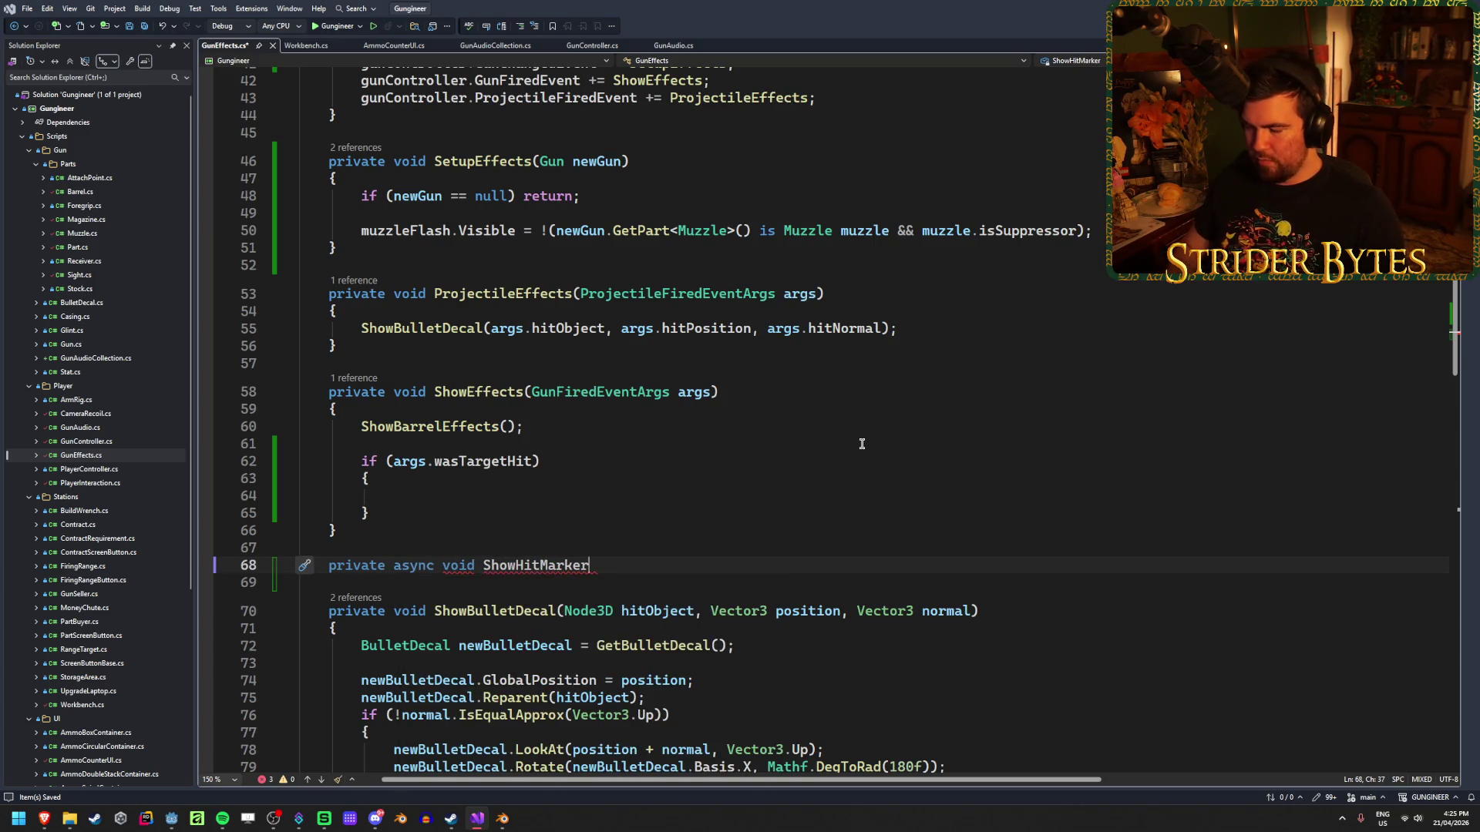
pyautogui.write('()')
pyautogui.press('Return')
pyautogui.write('{')
pyautogui.press('Return')
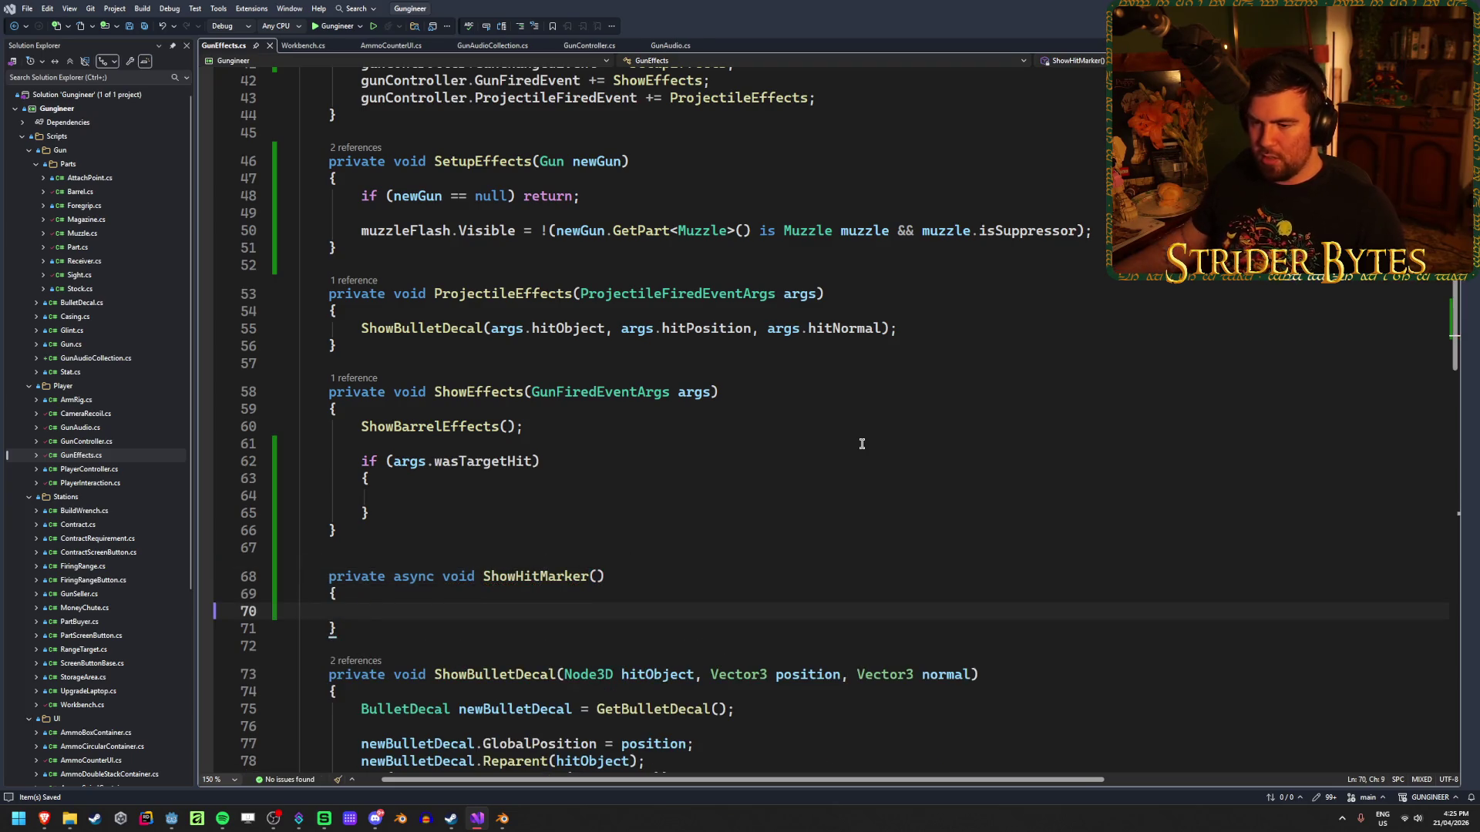
pyautogui.scroll(-1, 717, 538)
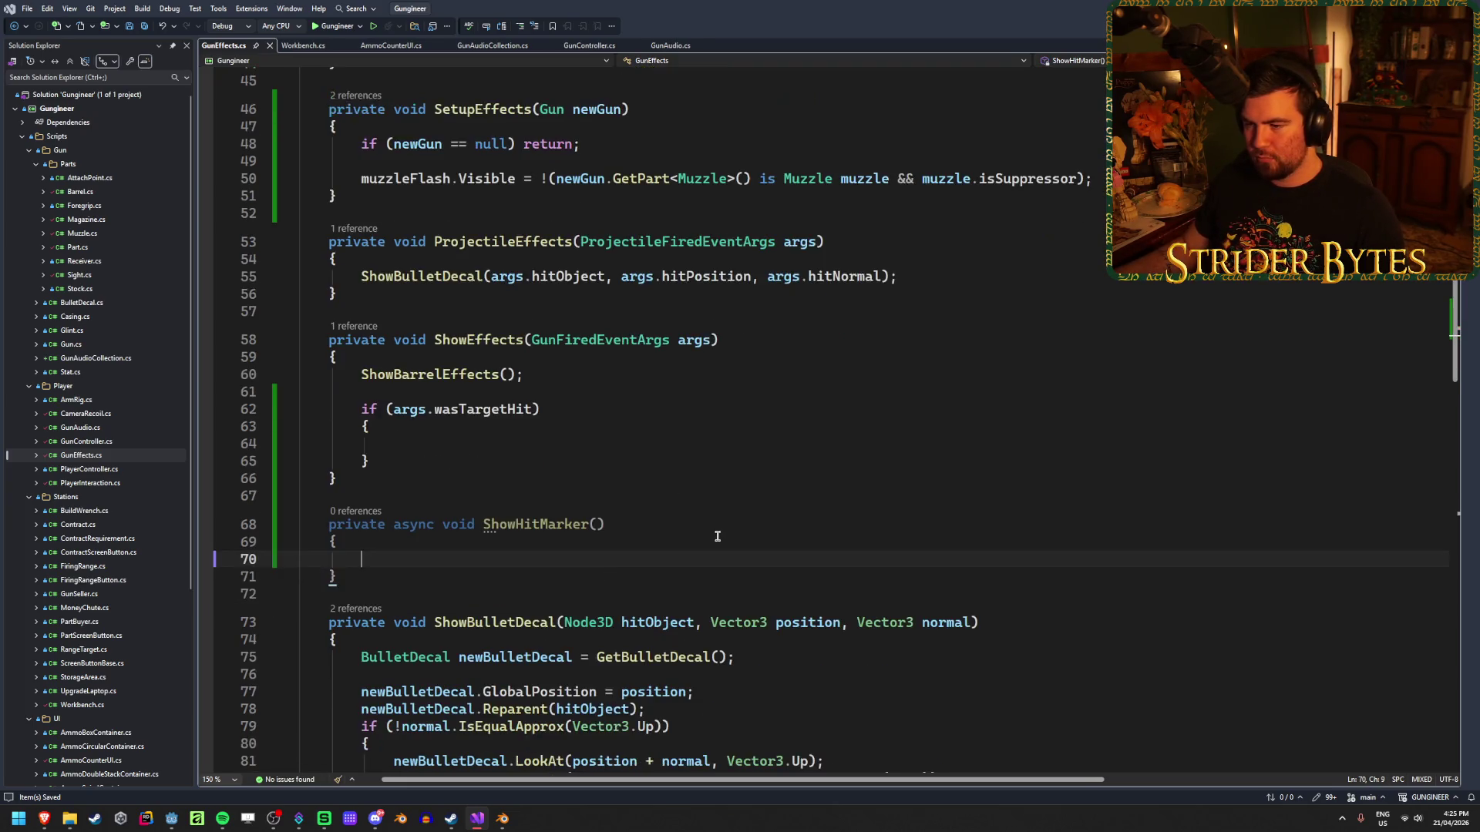
pyautogui.moveTo(373, 601); pyautogui.dragTo(165, 510)
pyautogui.press('Delete')
pyautogui.press('BackSpace')
pyautogui.press('BackSpace')
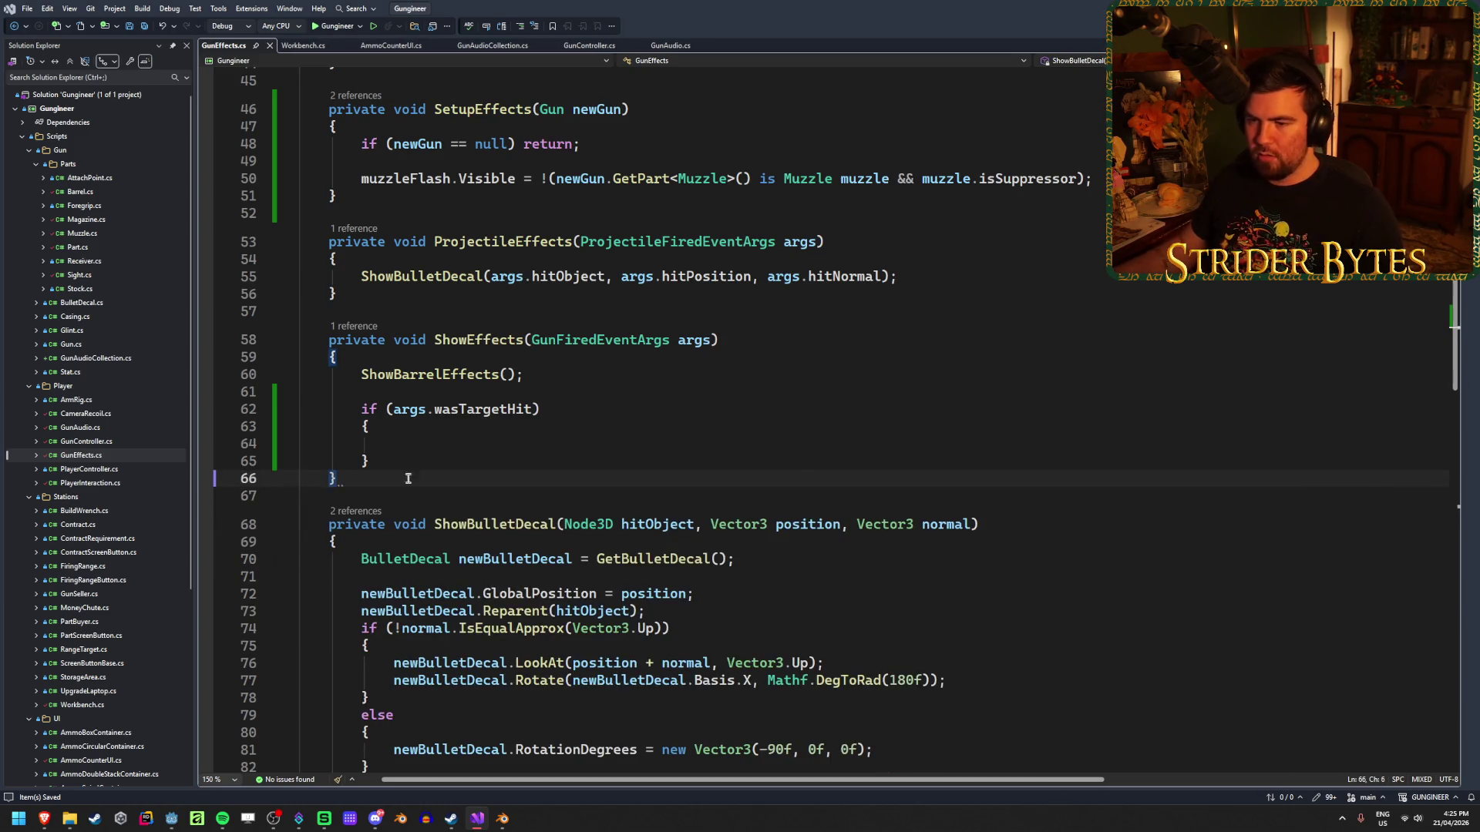
pyautogui.click(474, 440)
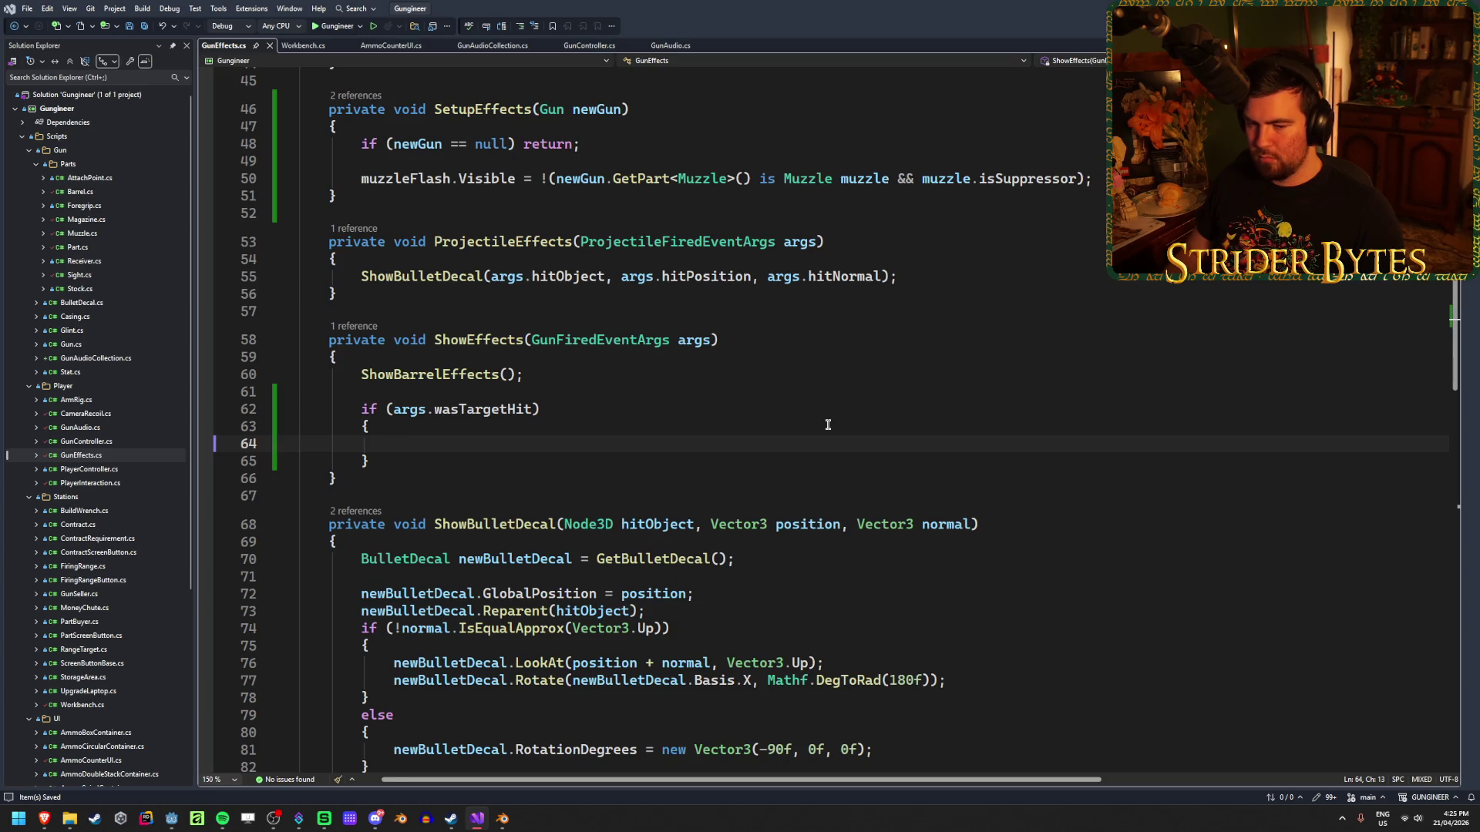
# Write CreateTween().TweenProperty(hitMarker, "modulate:a", 1f, 0.1f) in the target-hit block.
pyautogui.write('Crea')
pyautogui.press('BackSpace')
pyautogui.press('BackSpace')
pyautogui.press('BackSpace')
pyautogui.write('Tween')
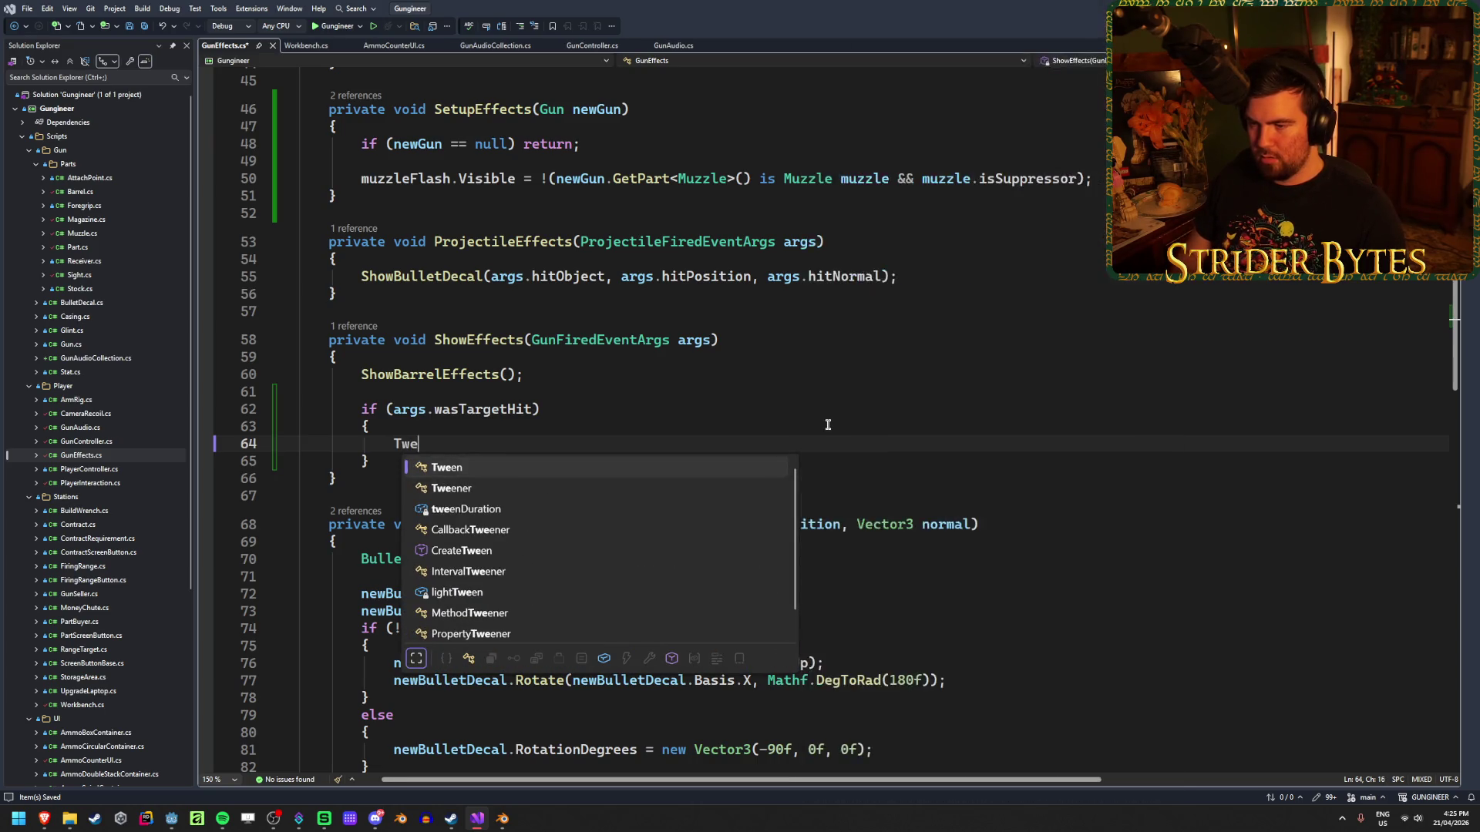
pyautogui.press('Escape')
pyautogui.write('.Creat')
pyautogui.press('BackSpace')
pyautogui.press('BackSpace')
pyautogui.press('BackSpace')
pyautogui.write('Cre')
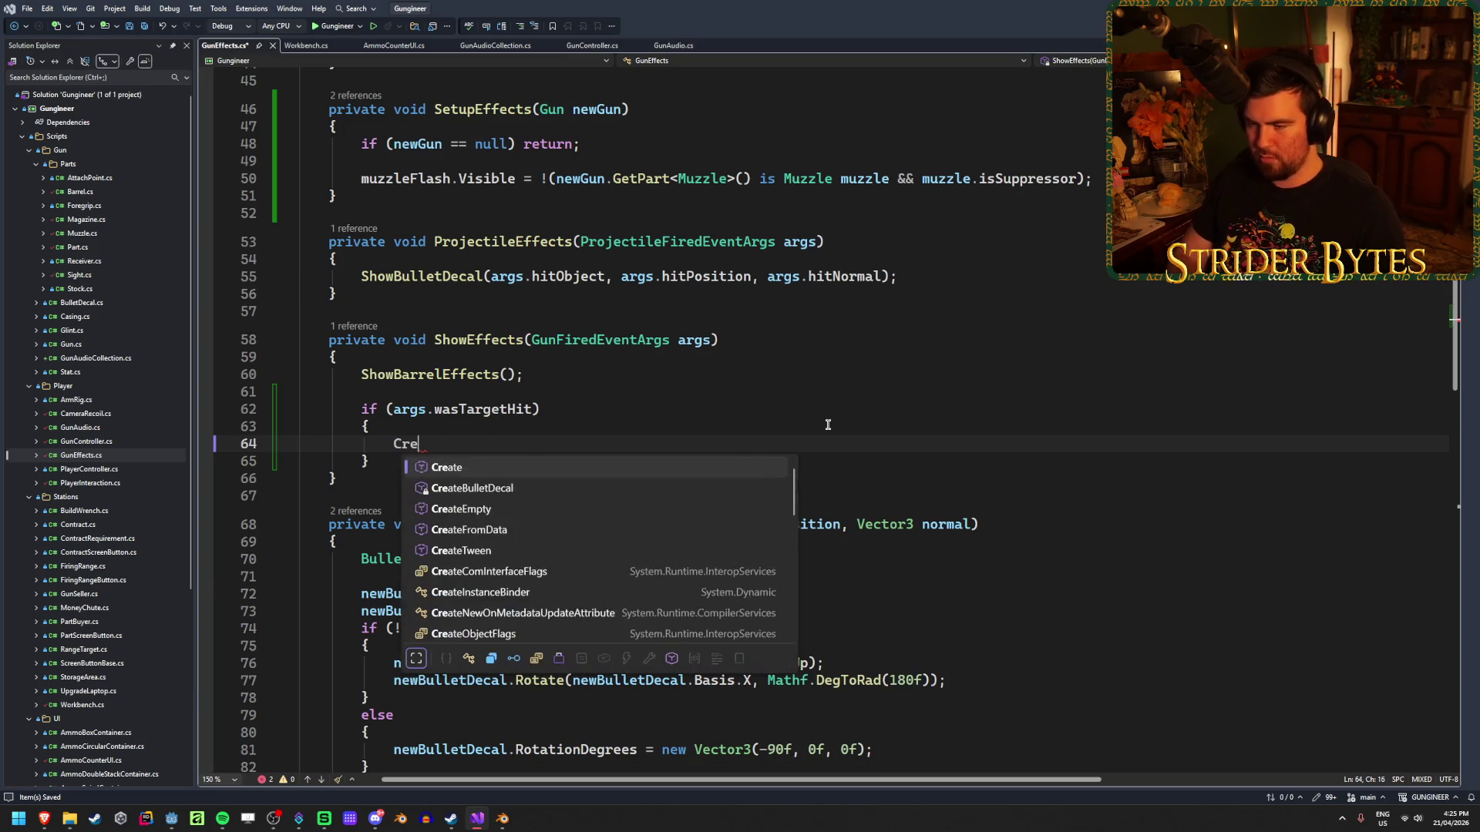
pyautogui.write('ateTw')
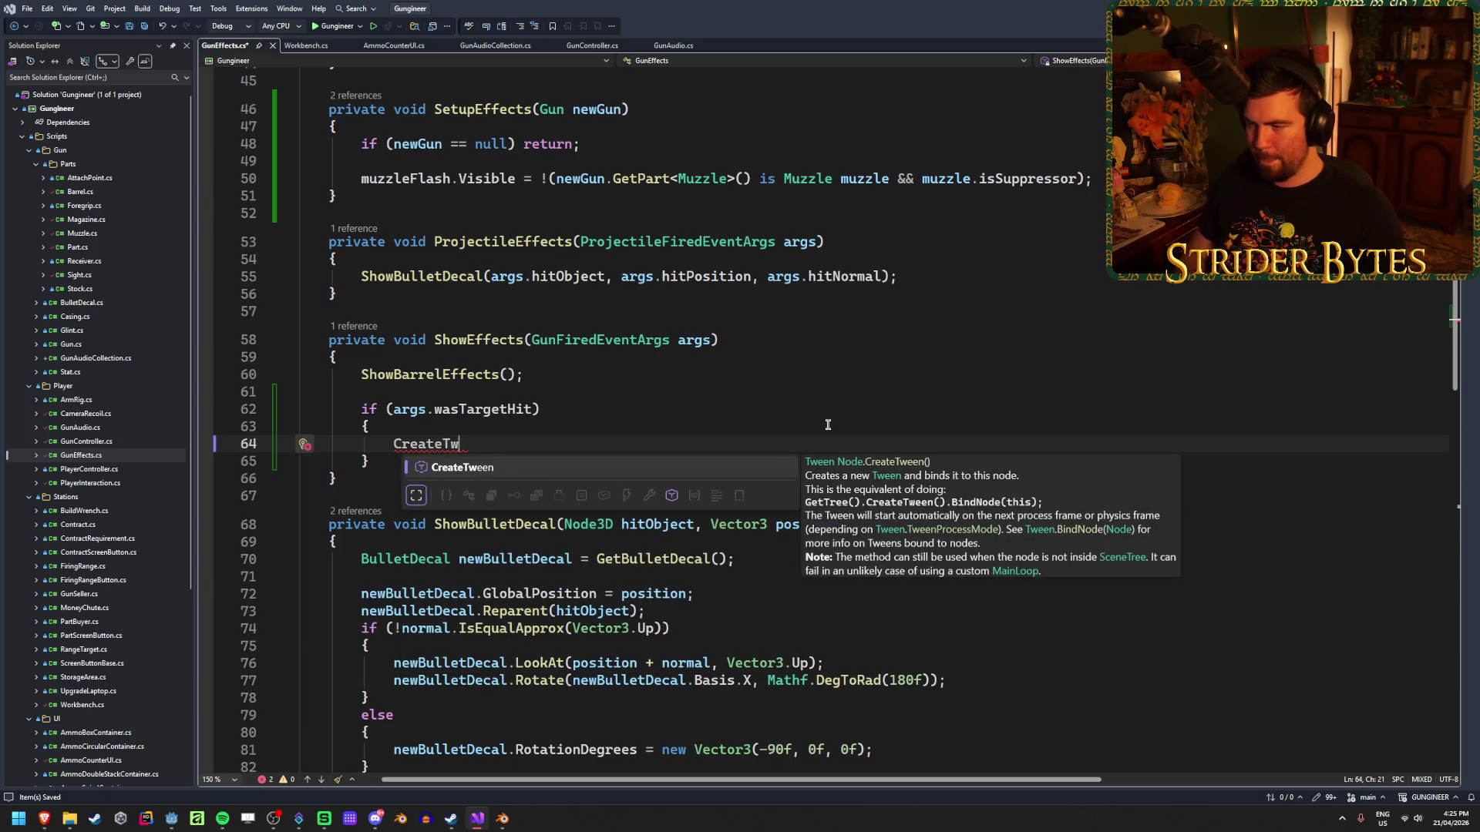
pyautogui.write('een')
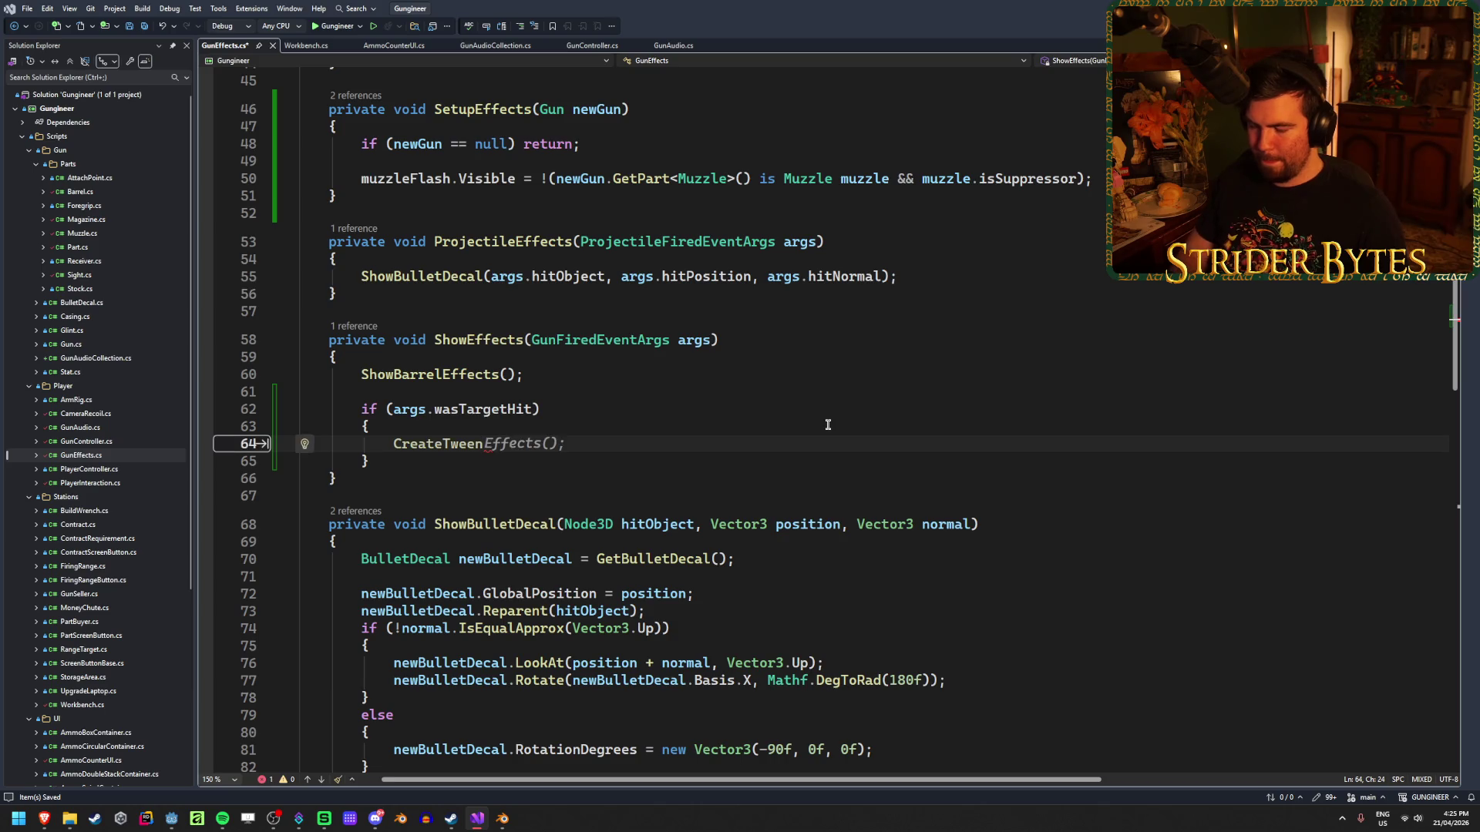
pyautogui.write('()')
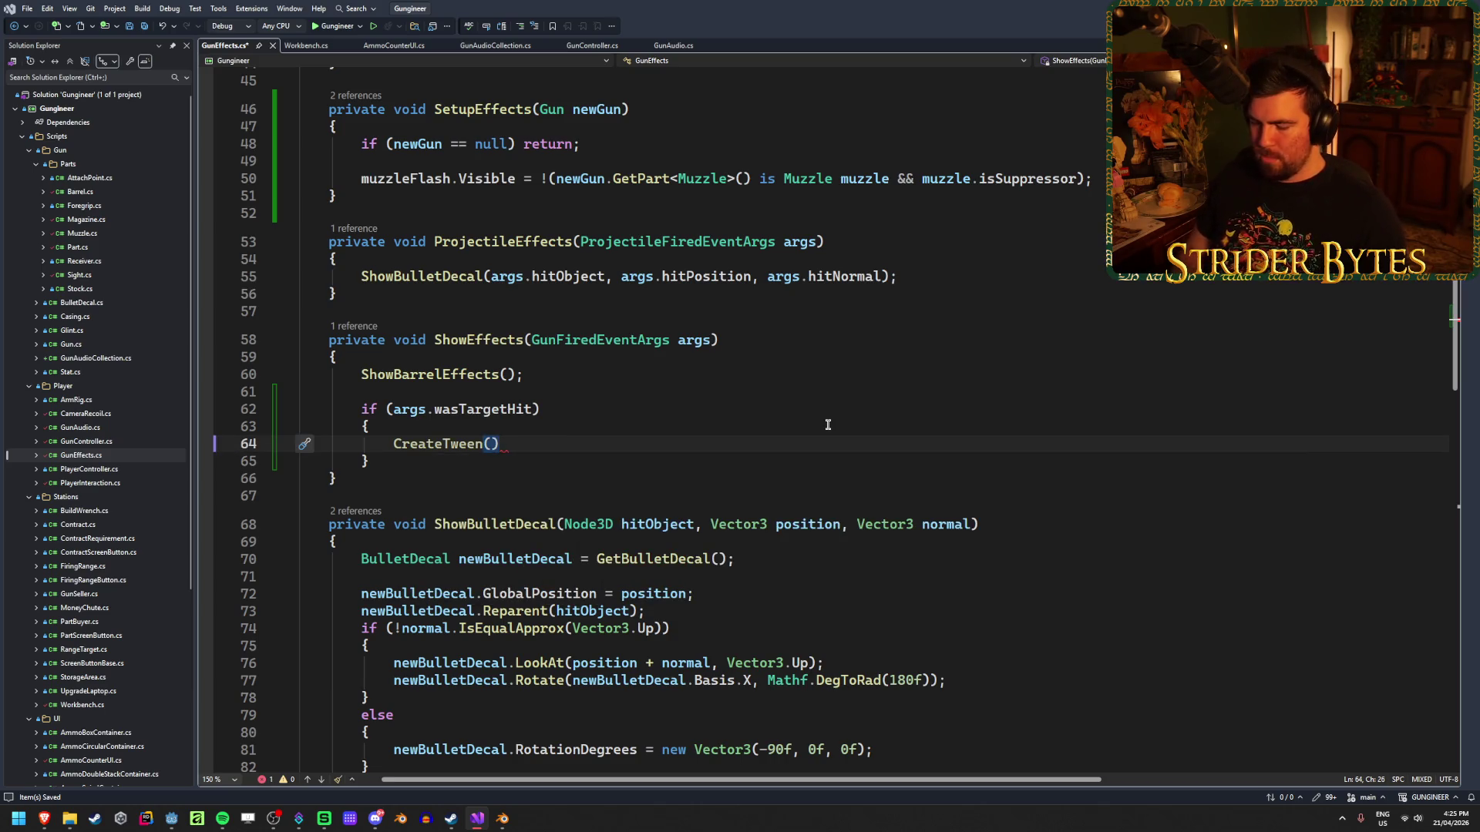
pyautogui.write('.Tween')
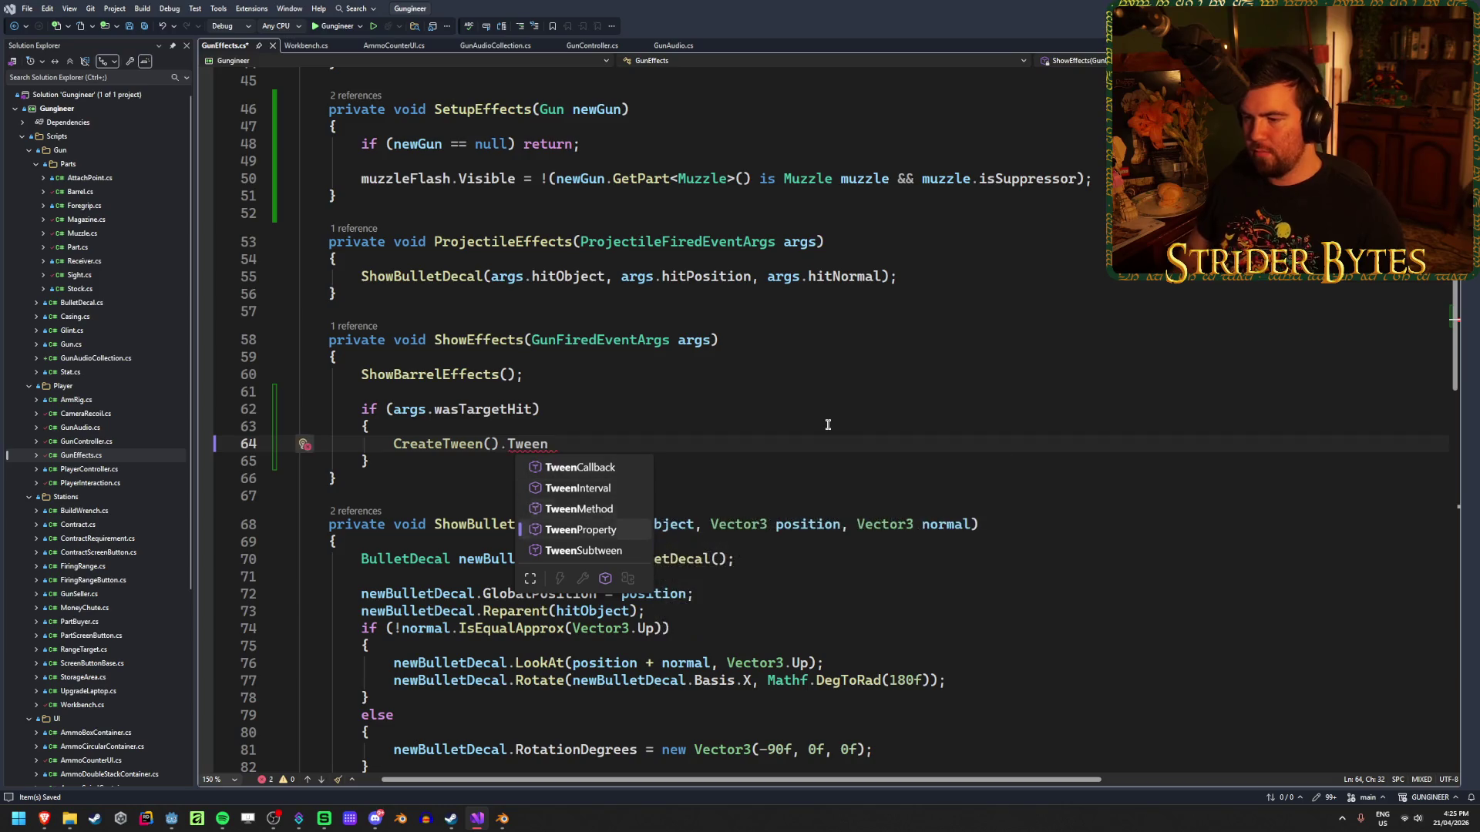
pyautogui.press('Tab')
pyautogui.write('(')
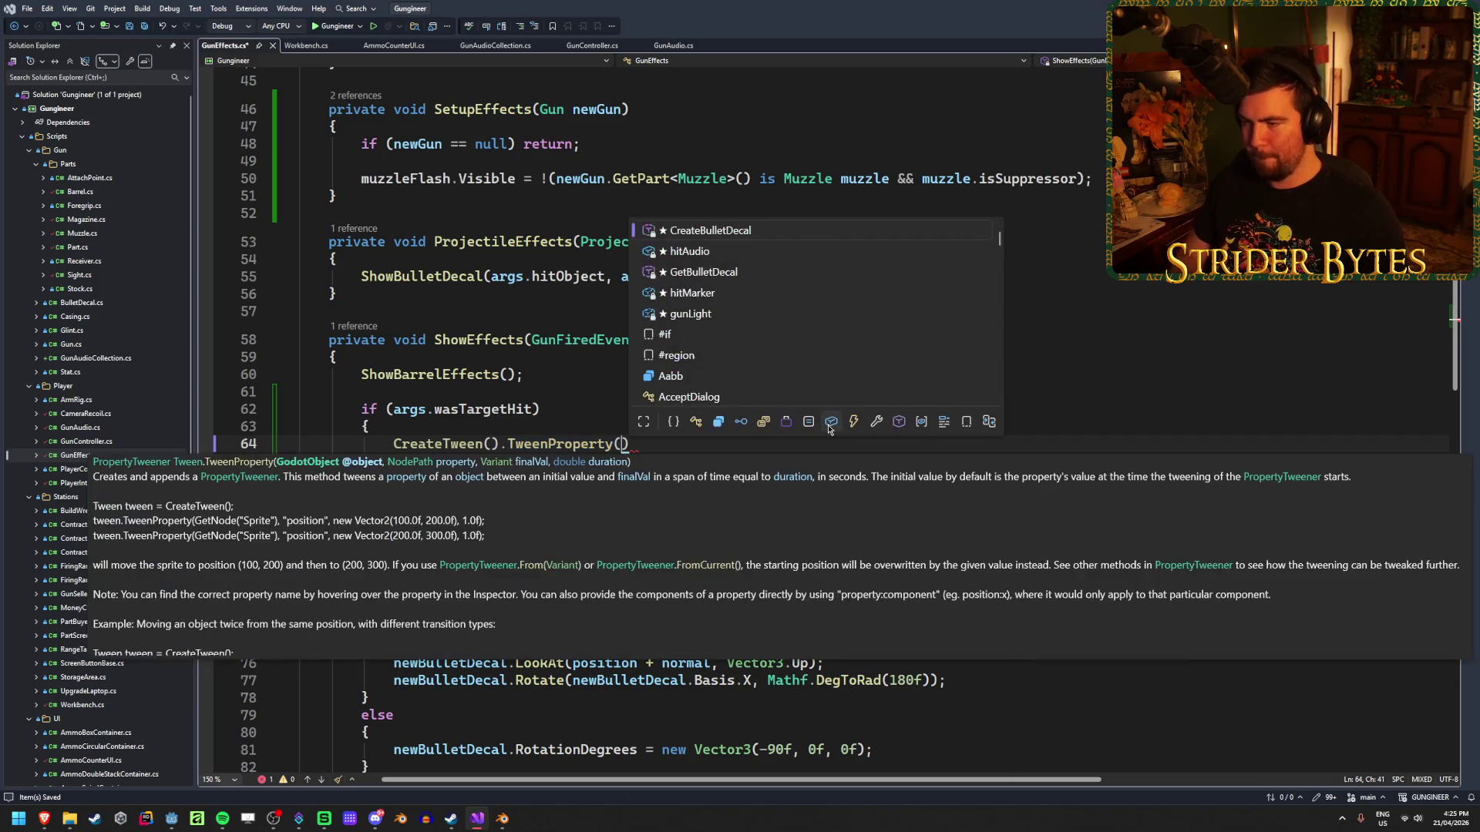
pyautogui.write('hitM')
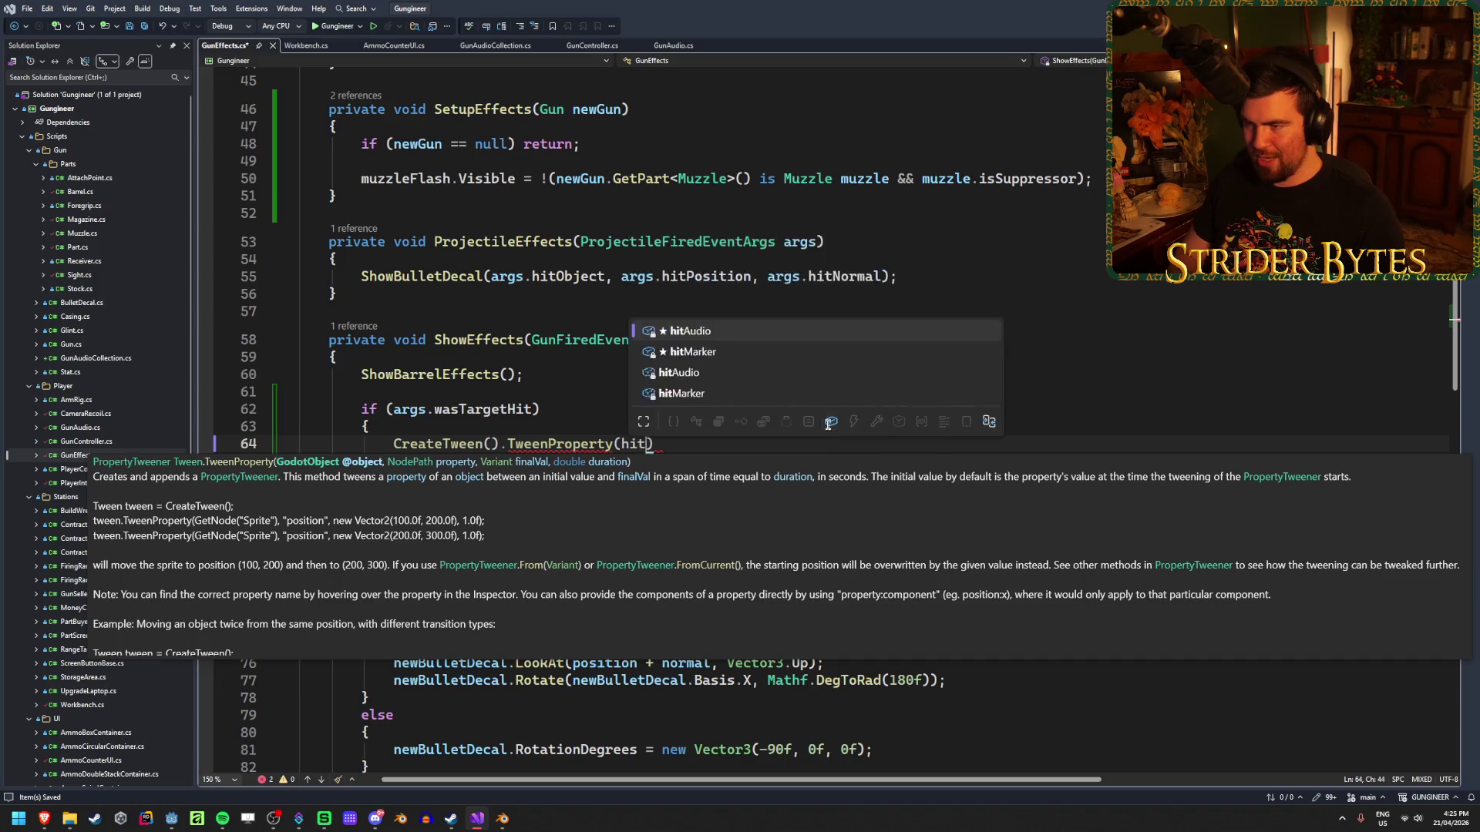
pyautogui.press('Tab')
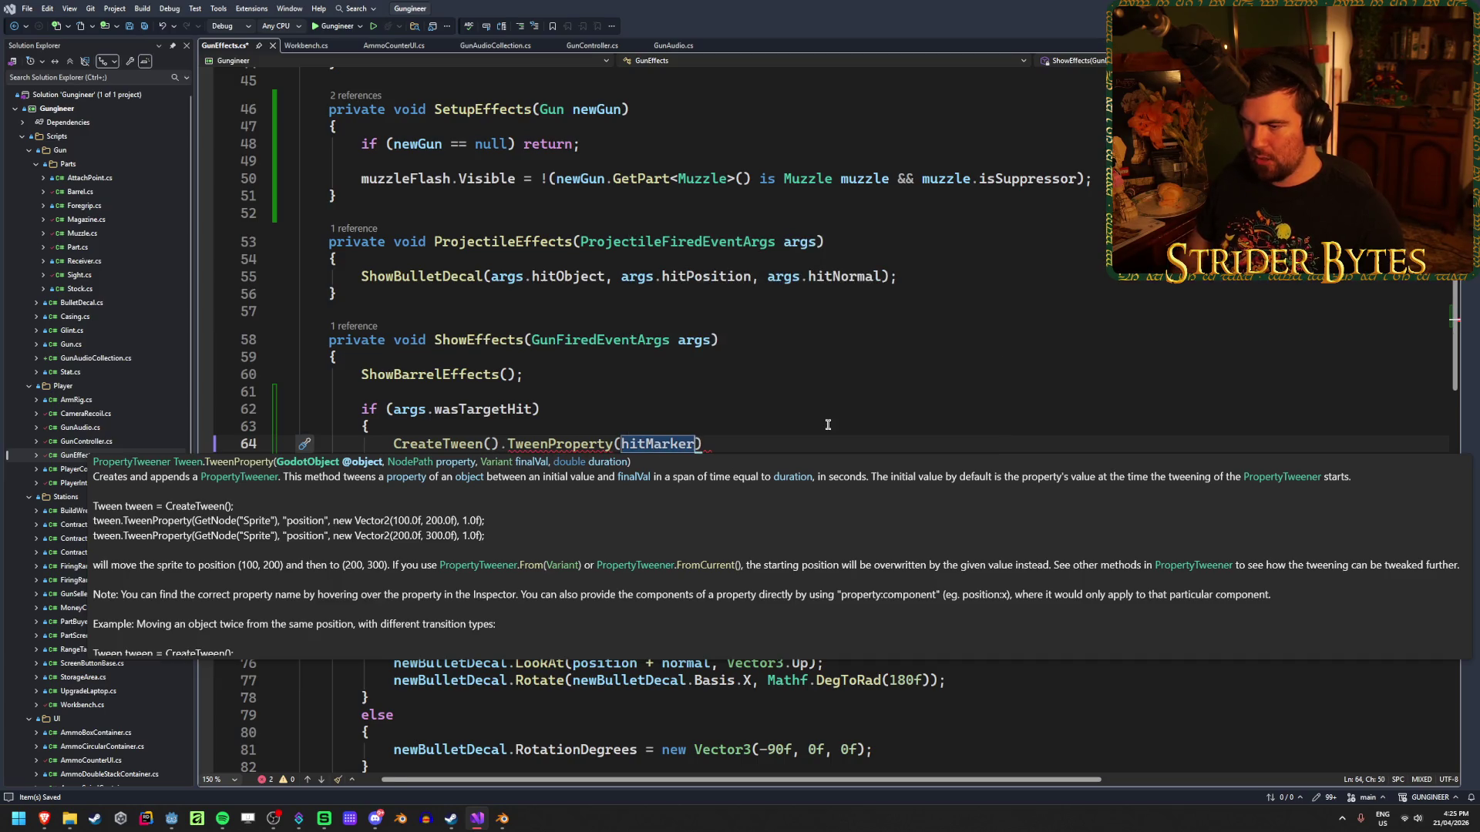
pyautogui.write(', "modul')
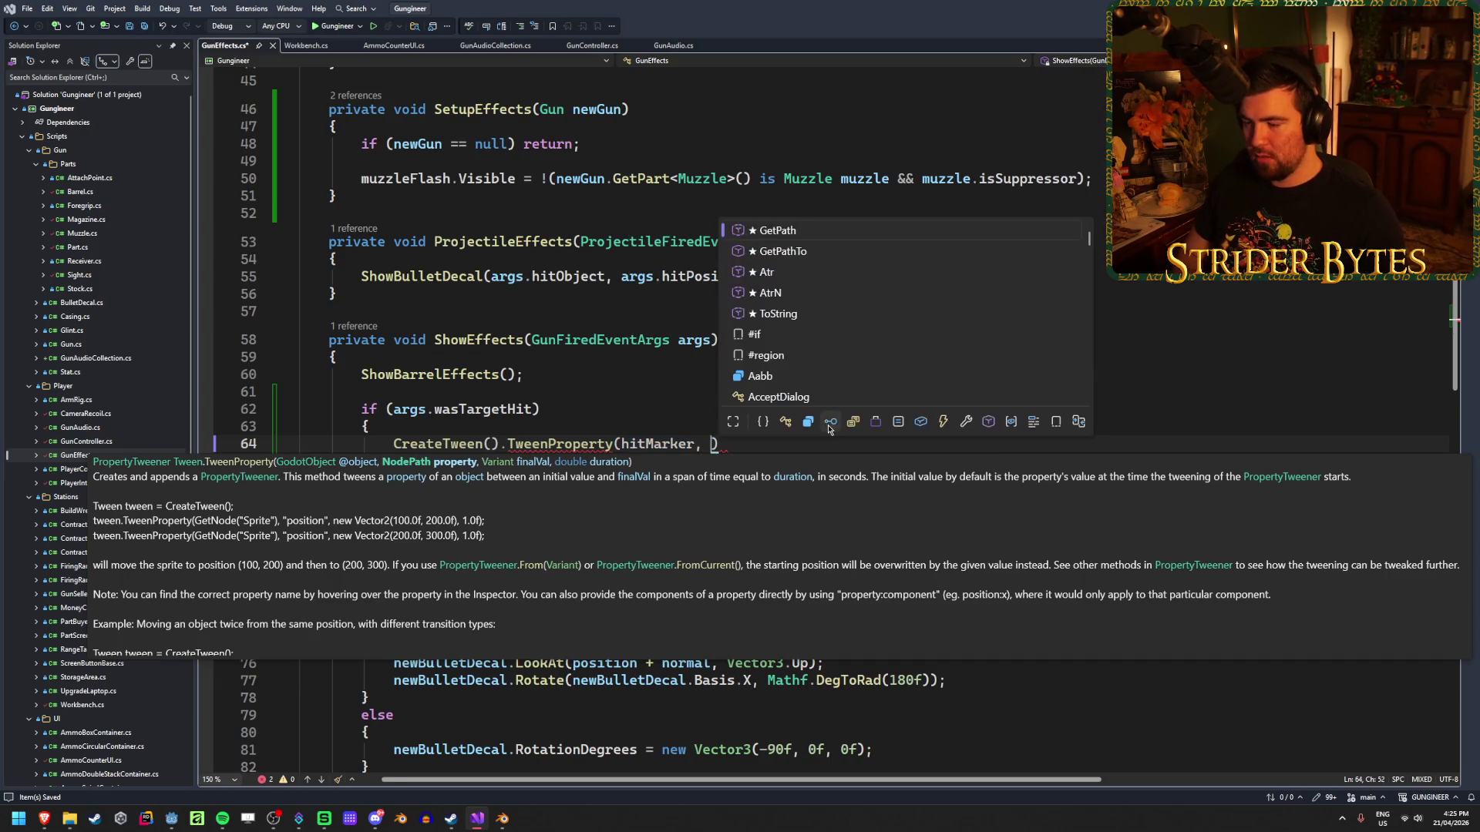
pyautogui.write('ate:a"')
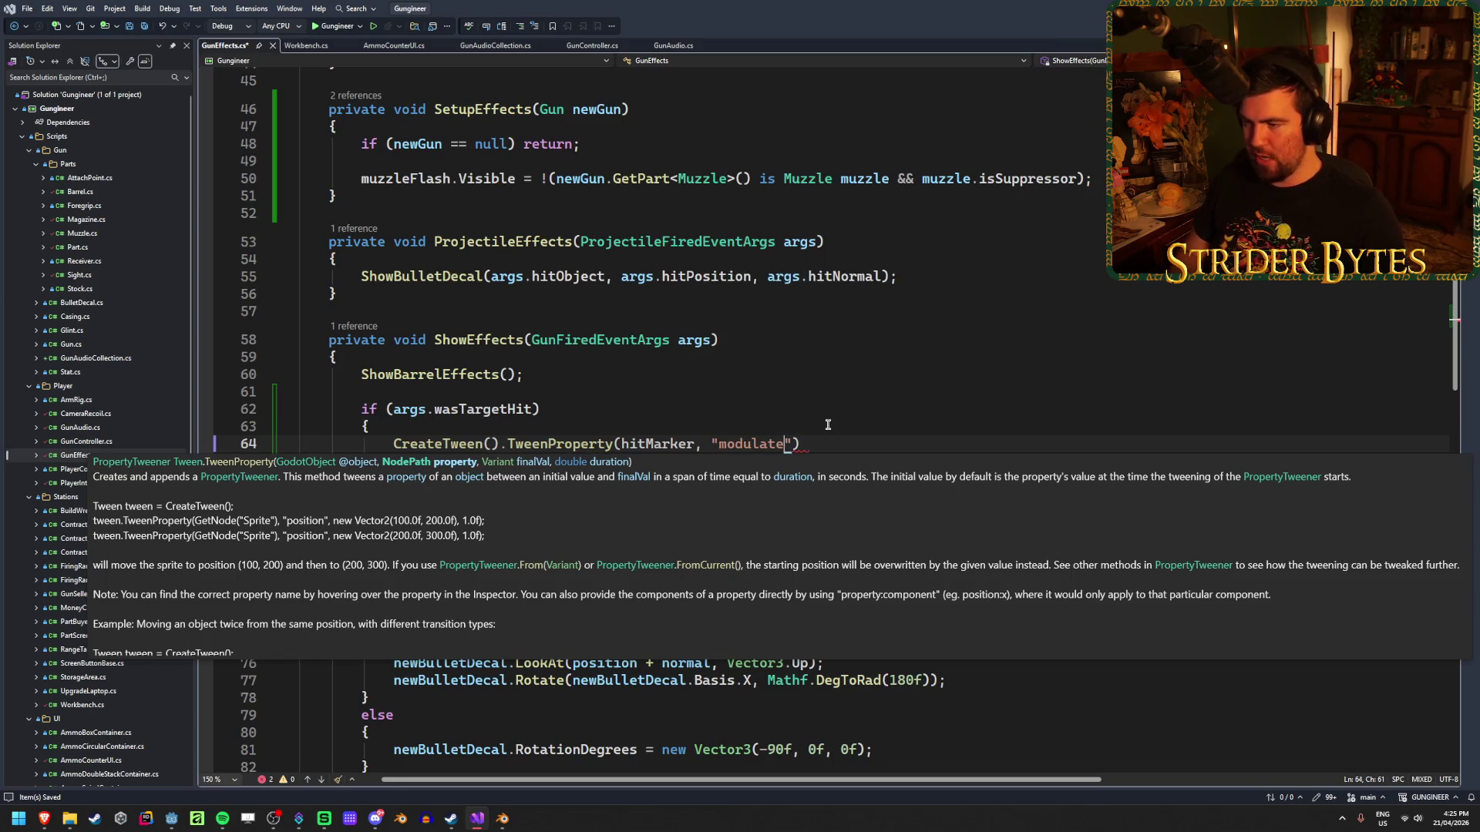
pyautogui.write(', ')
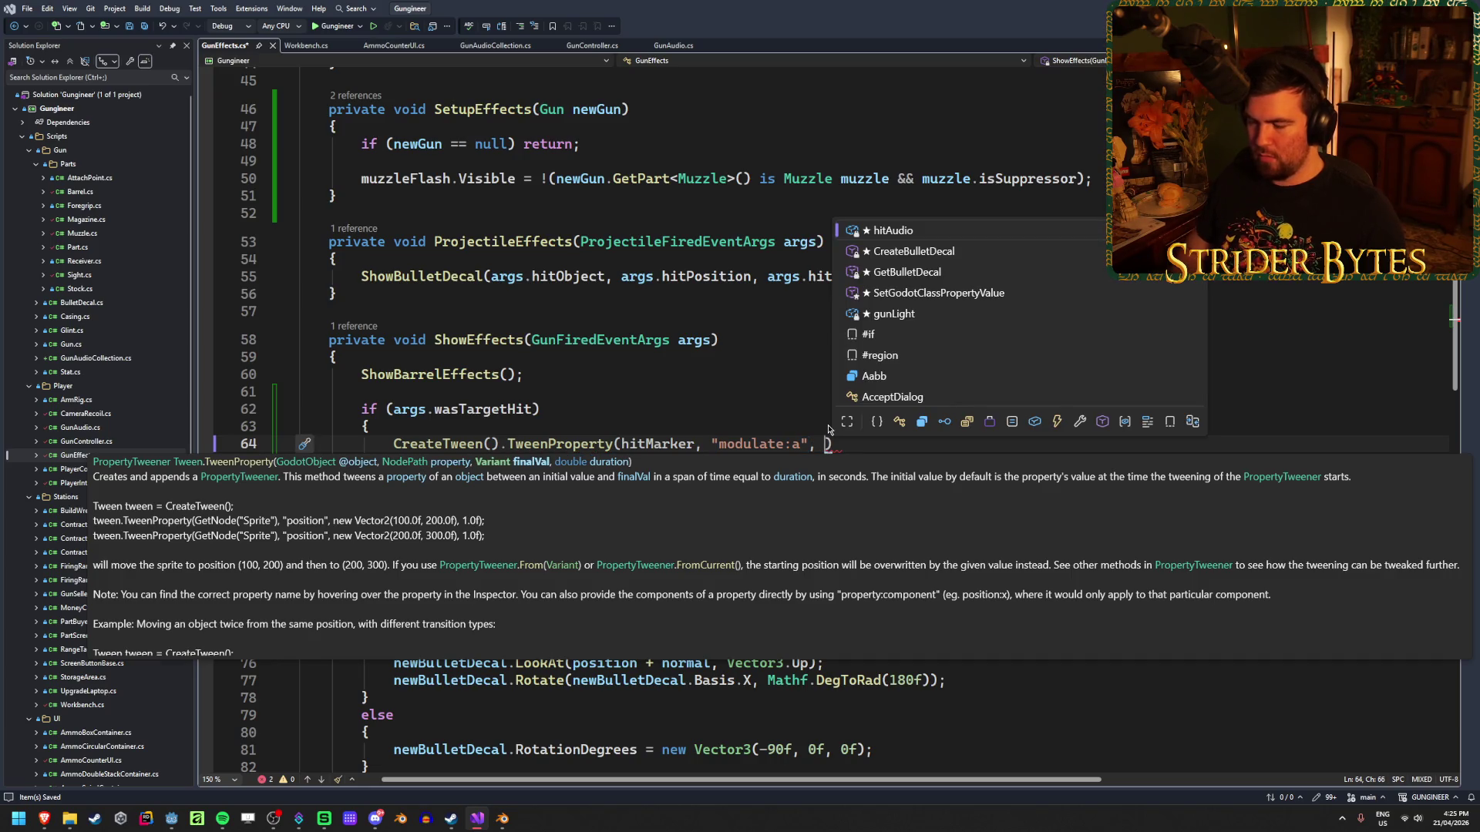
pyautogui.write('1f,')
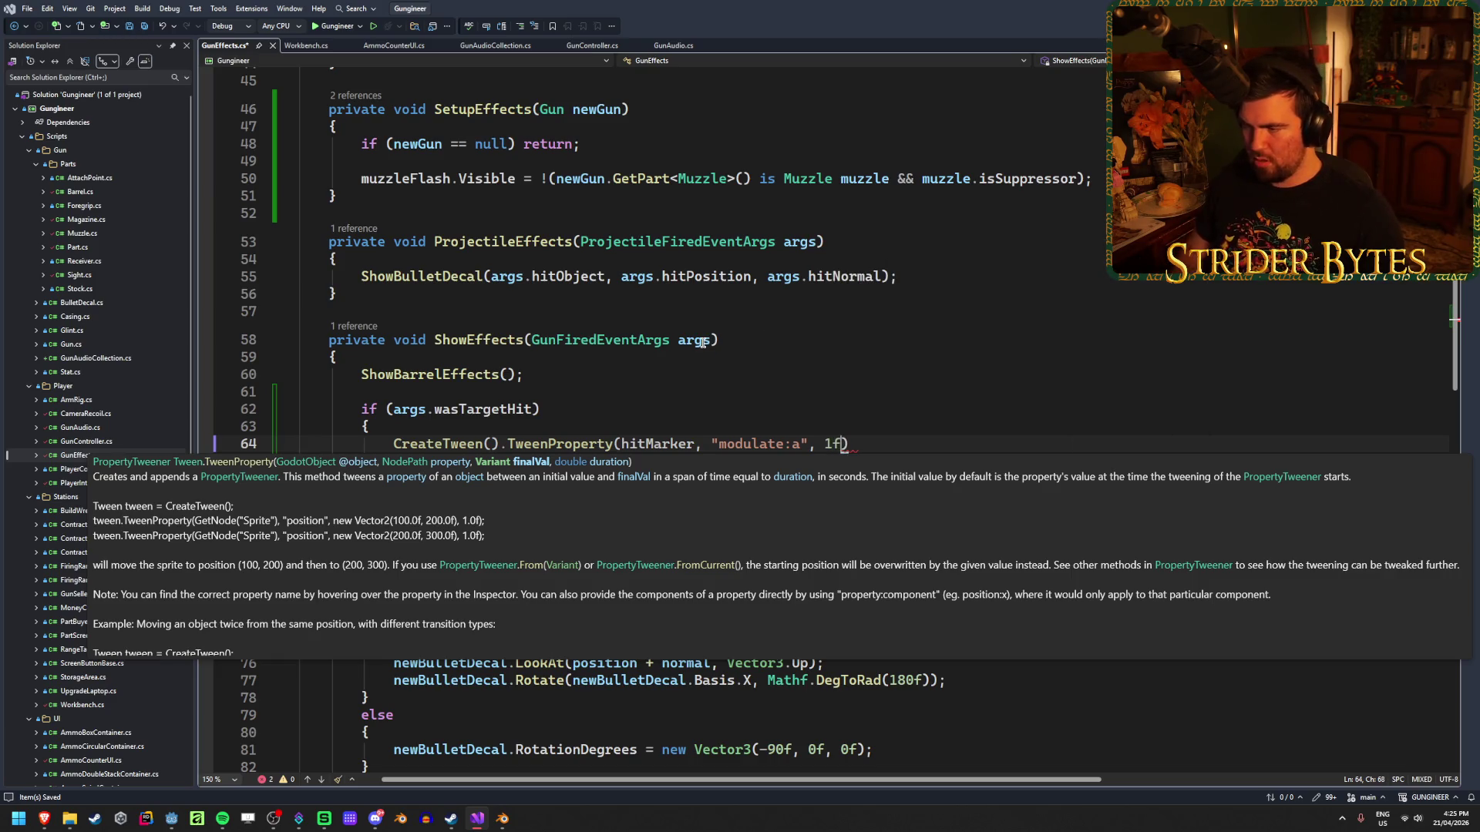
pyautogui.write(' 0.1f')
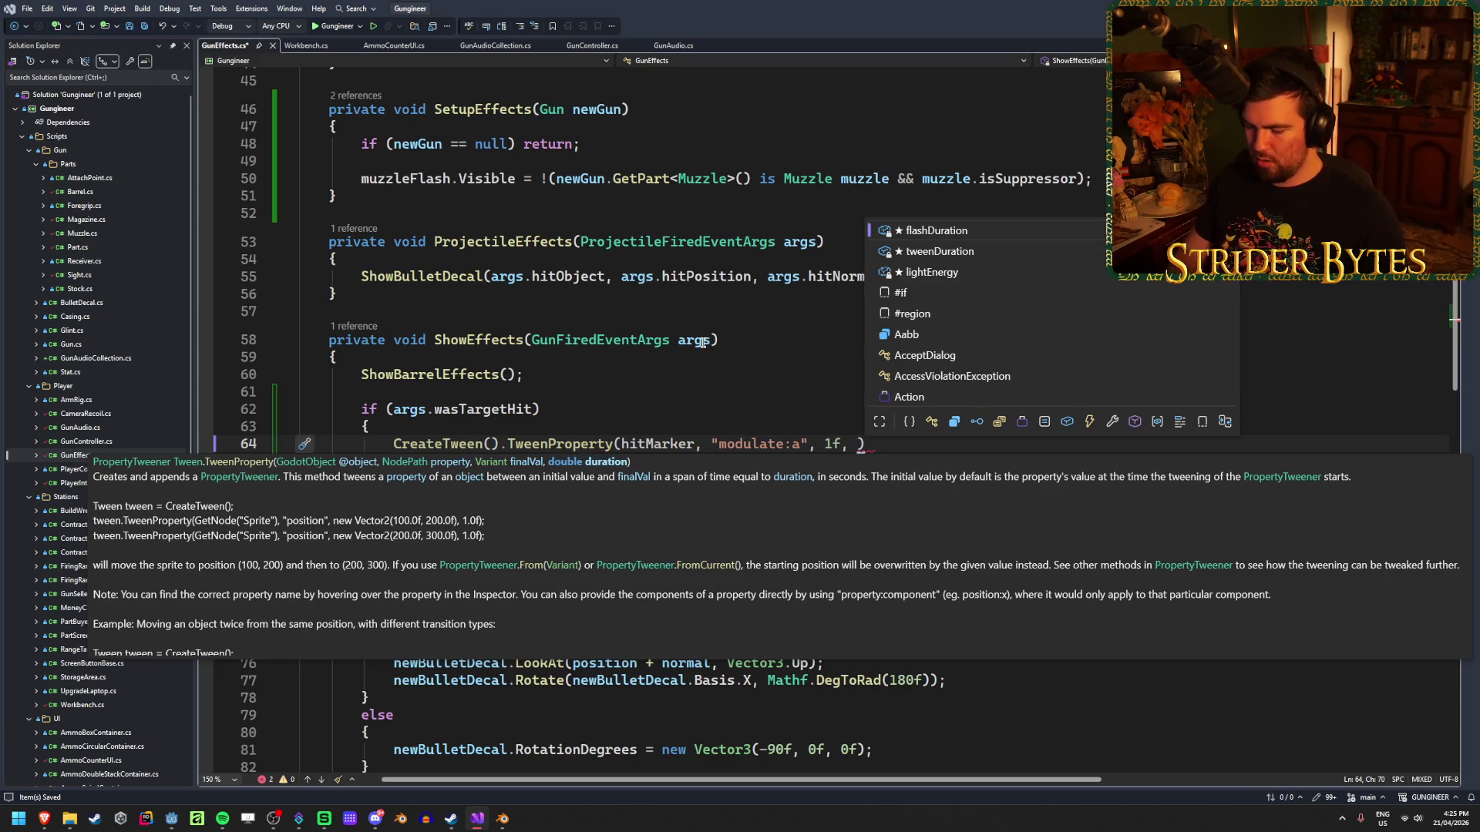
pyautogui.write(')')
# Save the script and start a chained call after the tween line.
pyautogui.hotkey('ctrl', 's')
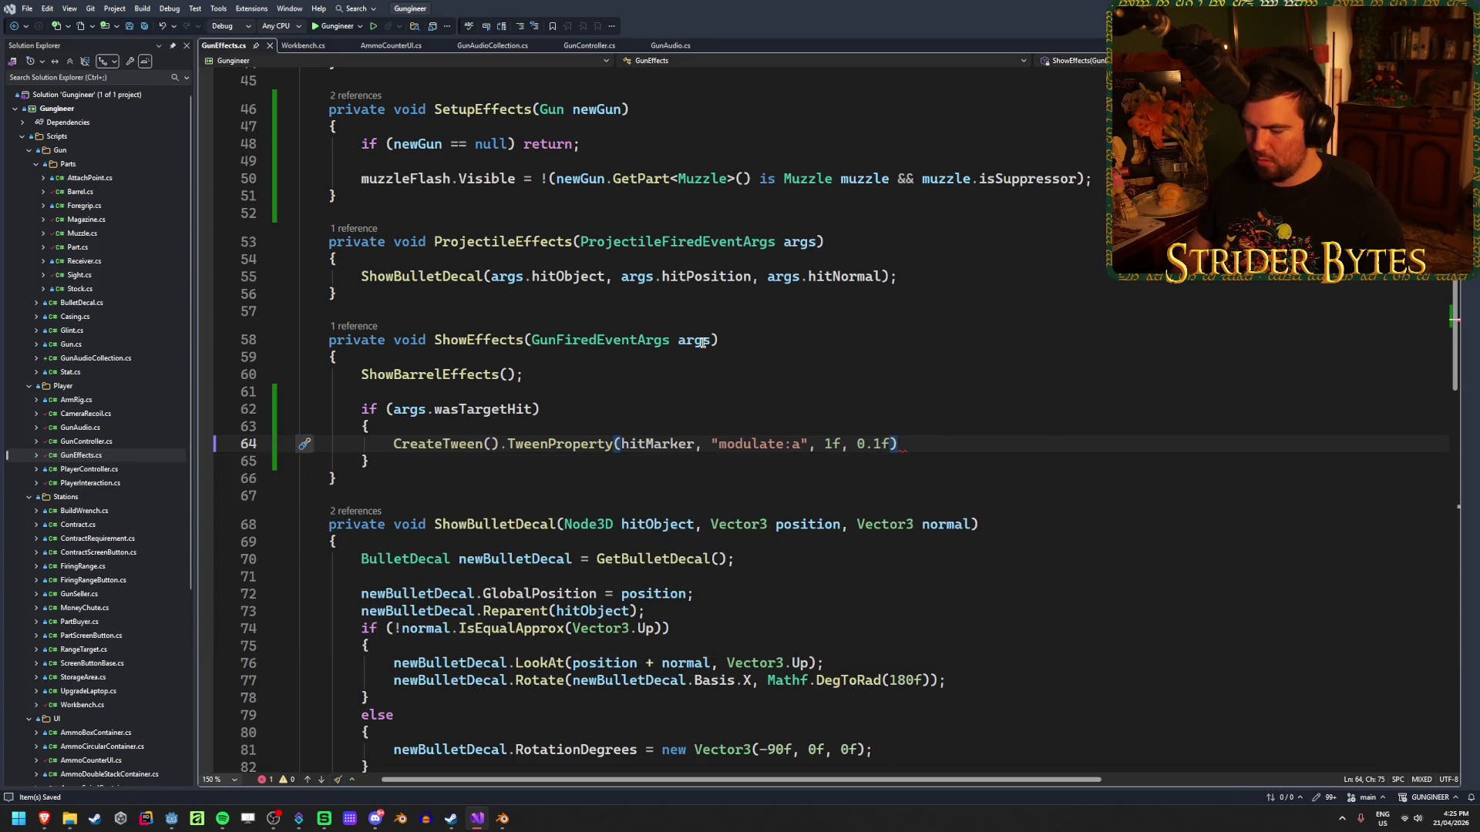
pyautogui.write('.Wai')
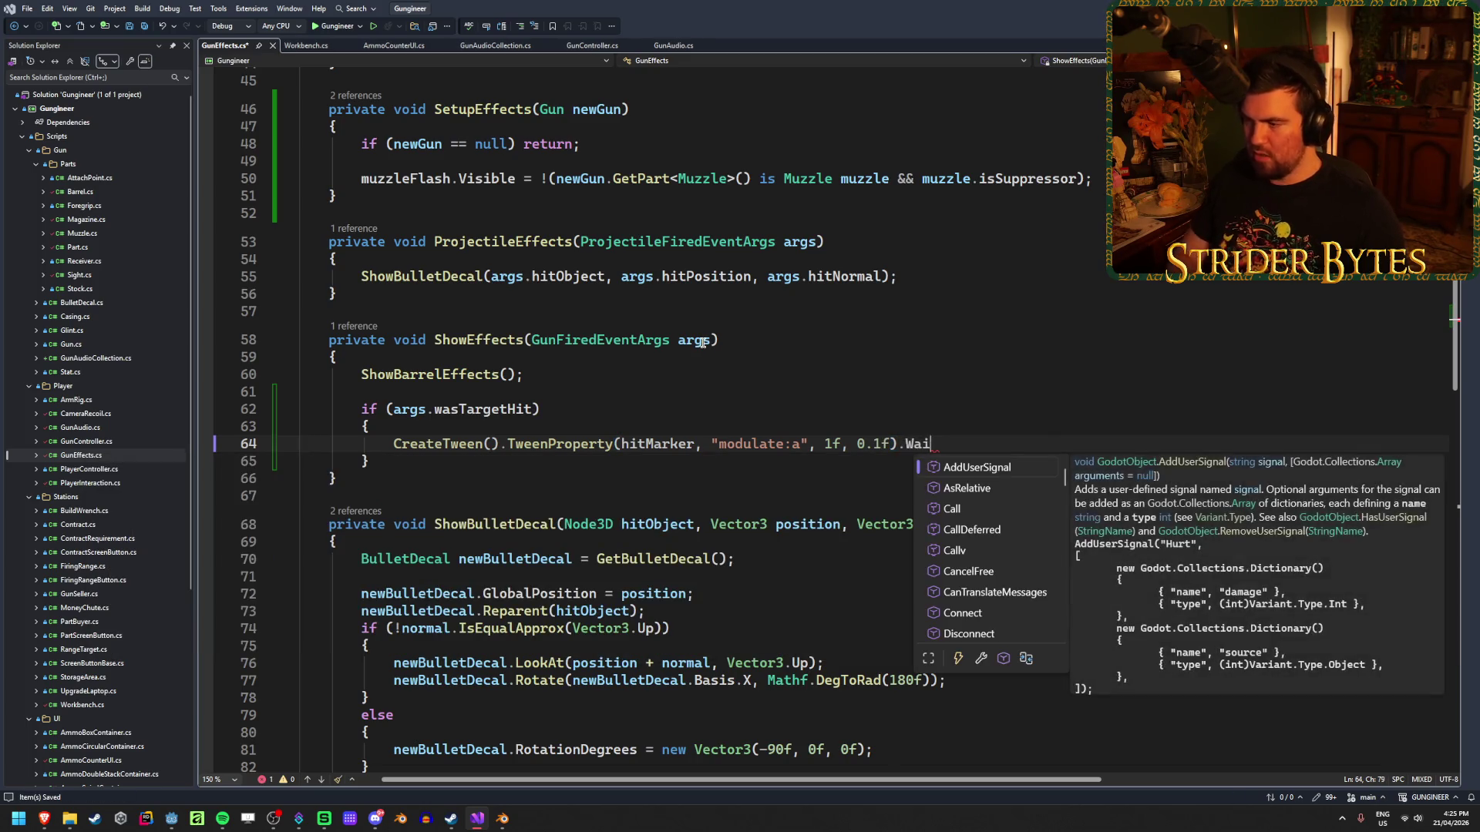
pyautogui.press('BackSpace')
pyautogui.press('BackSpace')
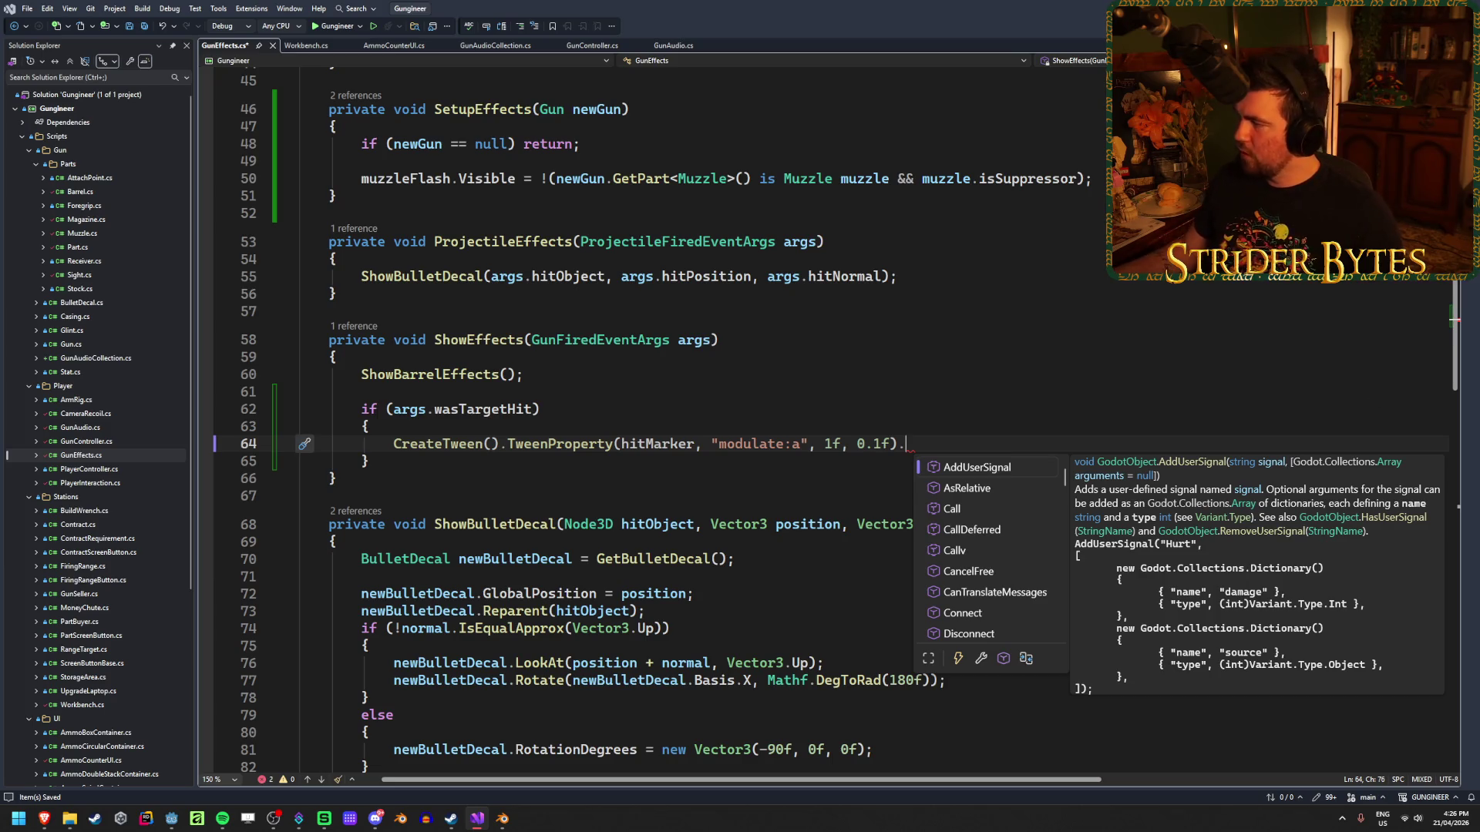
pyautogui.press('Escape')
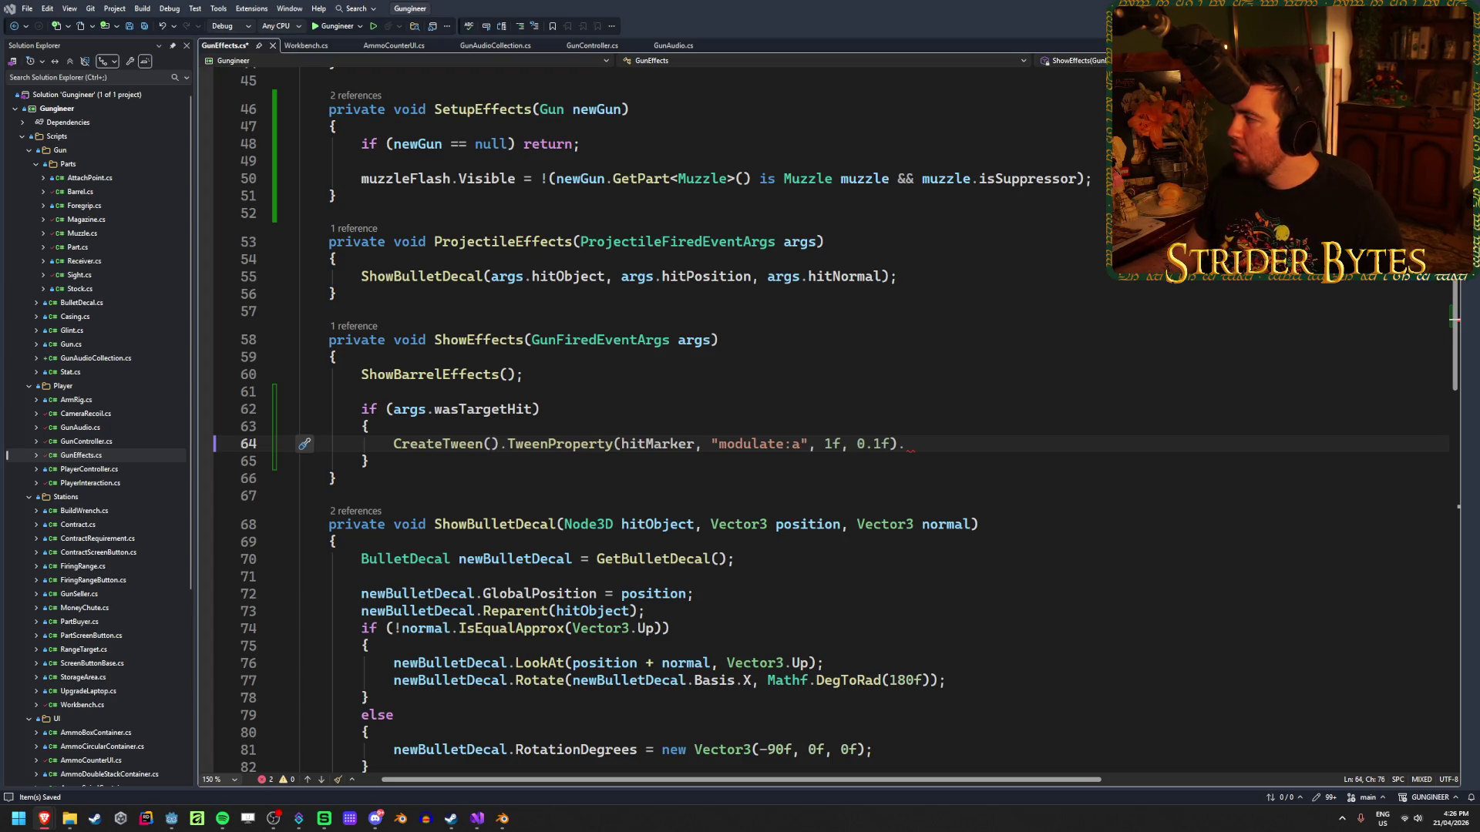
pyautogui.hotkey('alt', 'Tab')
pyautogui.scroll(-5, 628, 272)
pyautogui.click(672, 295)
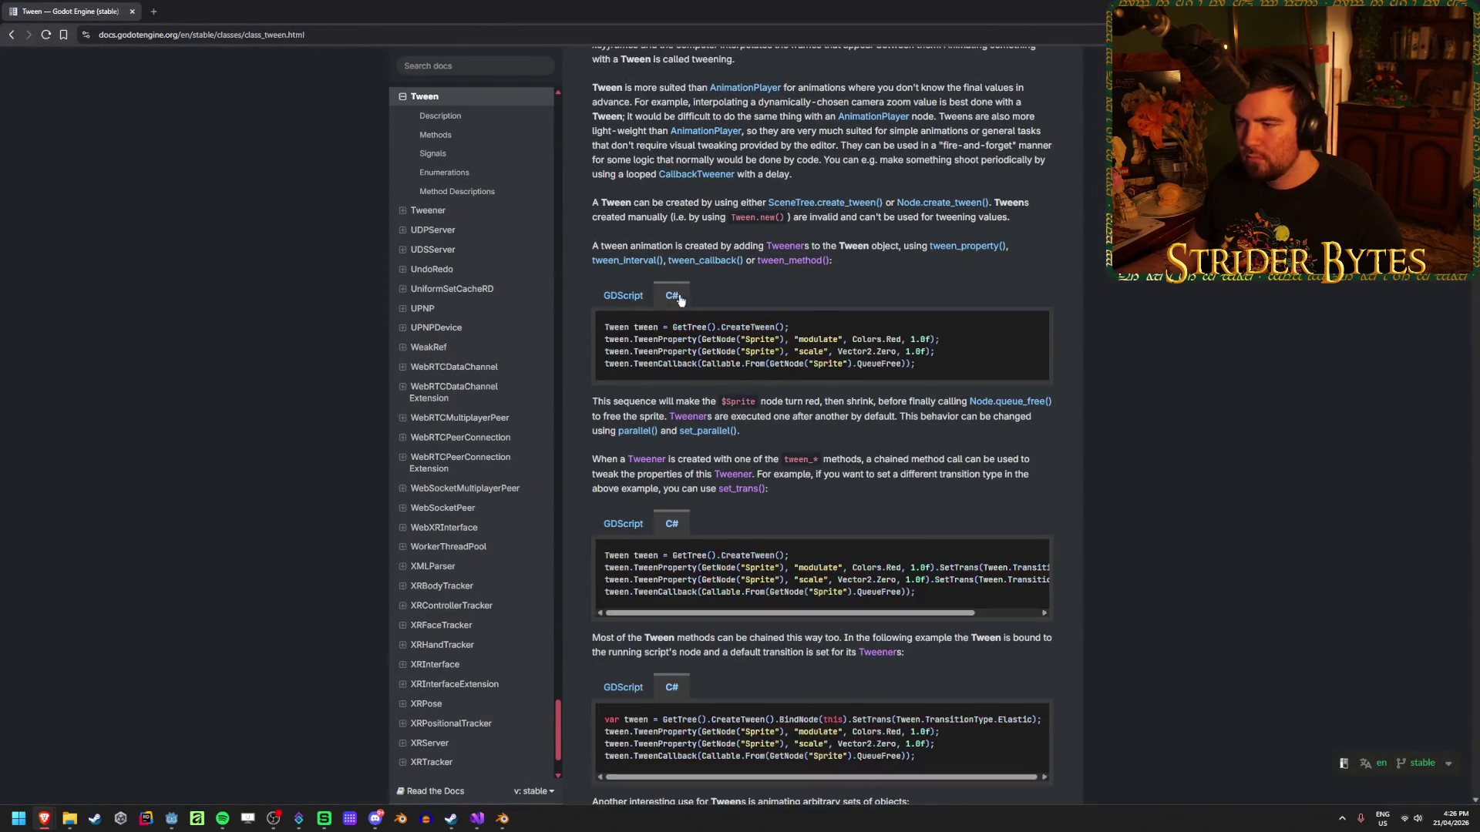
pyautogui.scroll(-7, 1153, 327)
pyautogui.scroll(-12, 1149, 325)
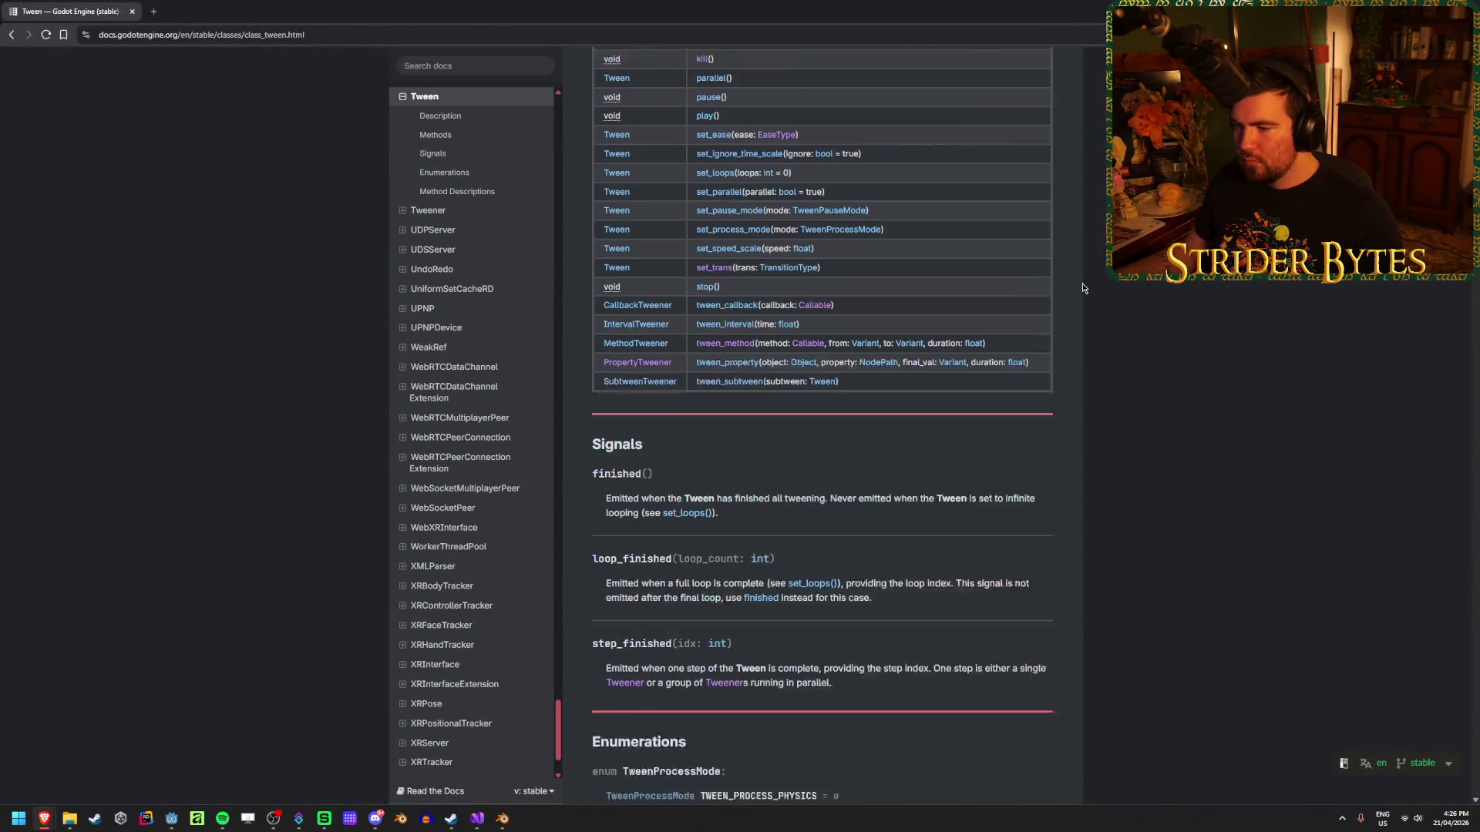
pyautogui.scroll(3, 948, 400)
pyautogui.scroll(1, 970, 386)
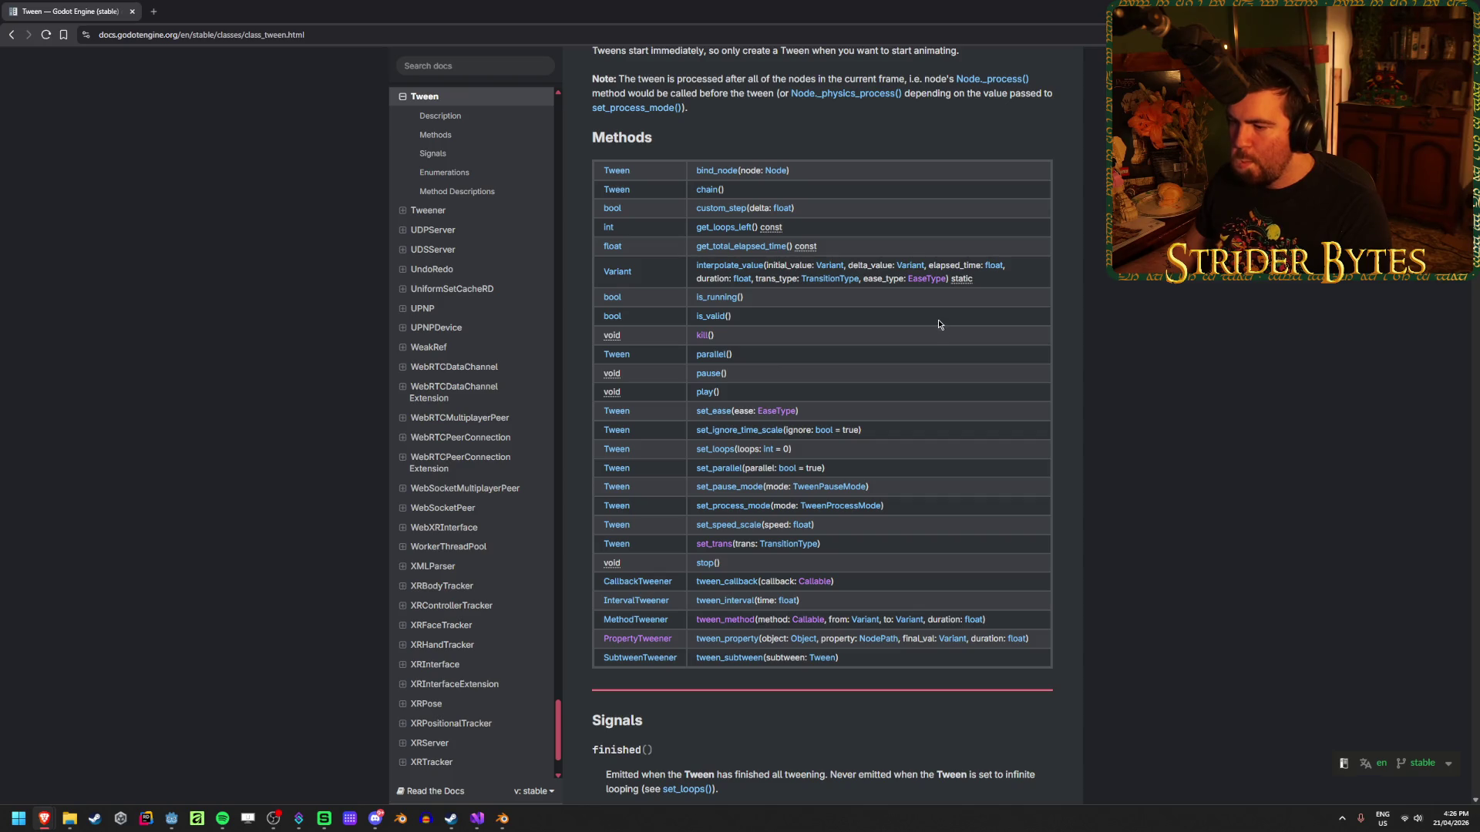
pyautogui.scroll(-3, 938, 324)
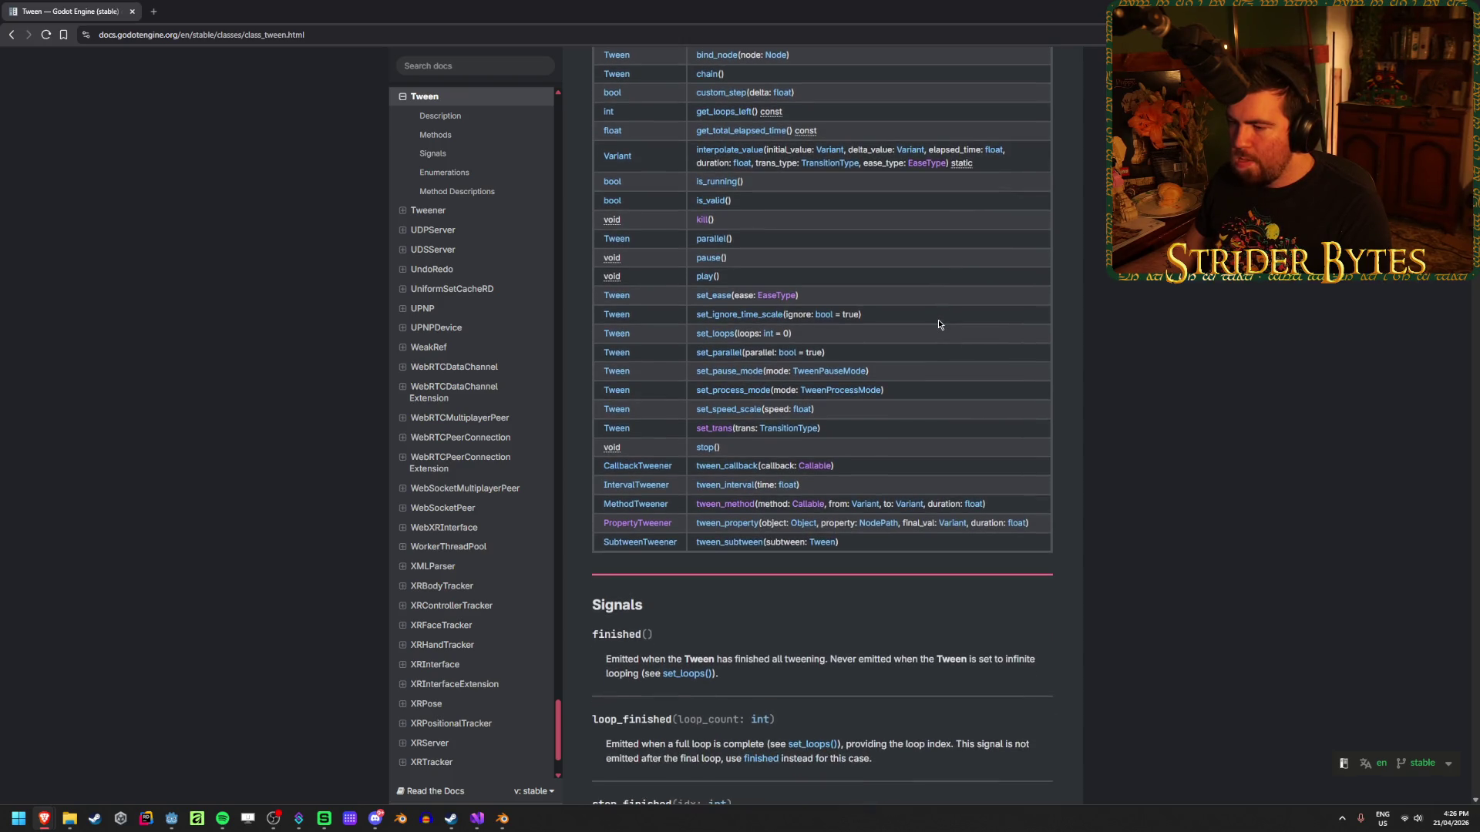
pyautogui.scroll(10, 876, 516)
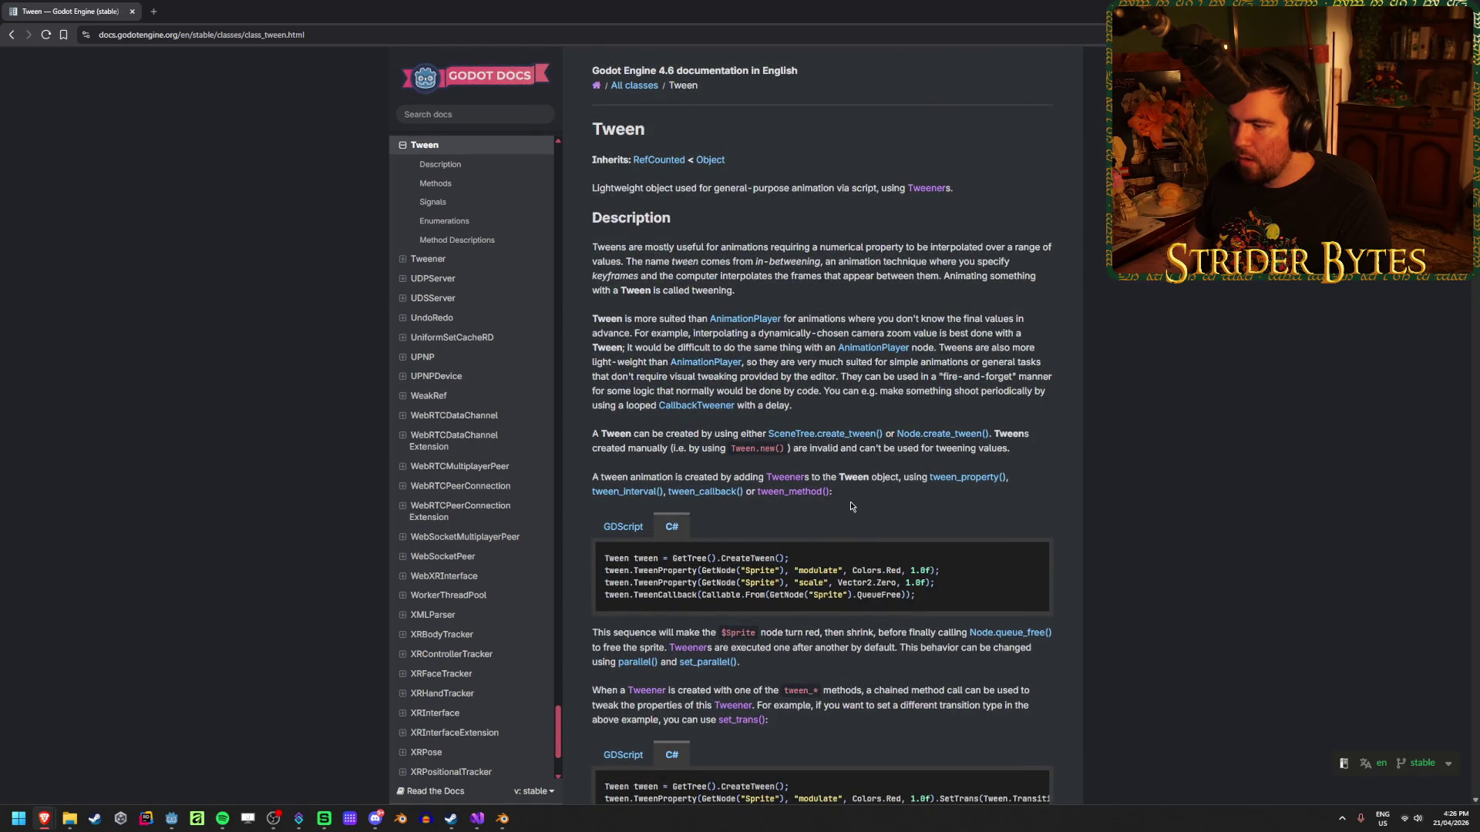
pyautogui.click(946, 479)
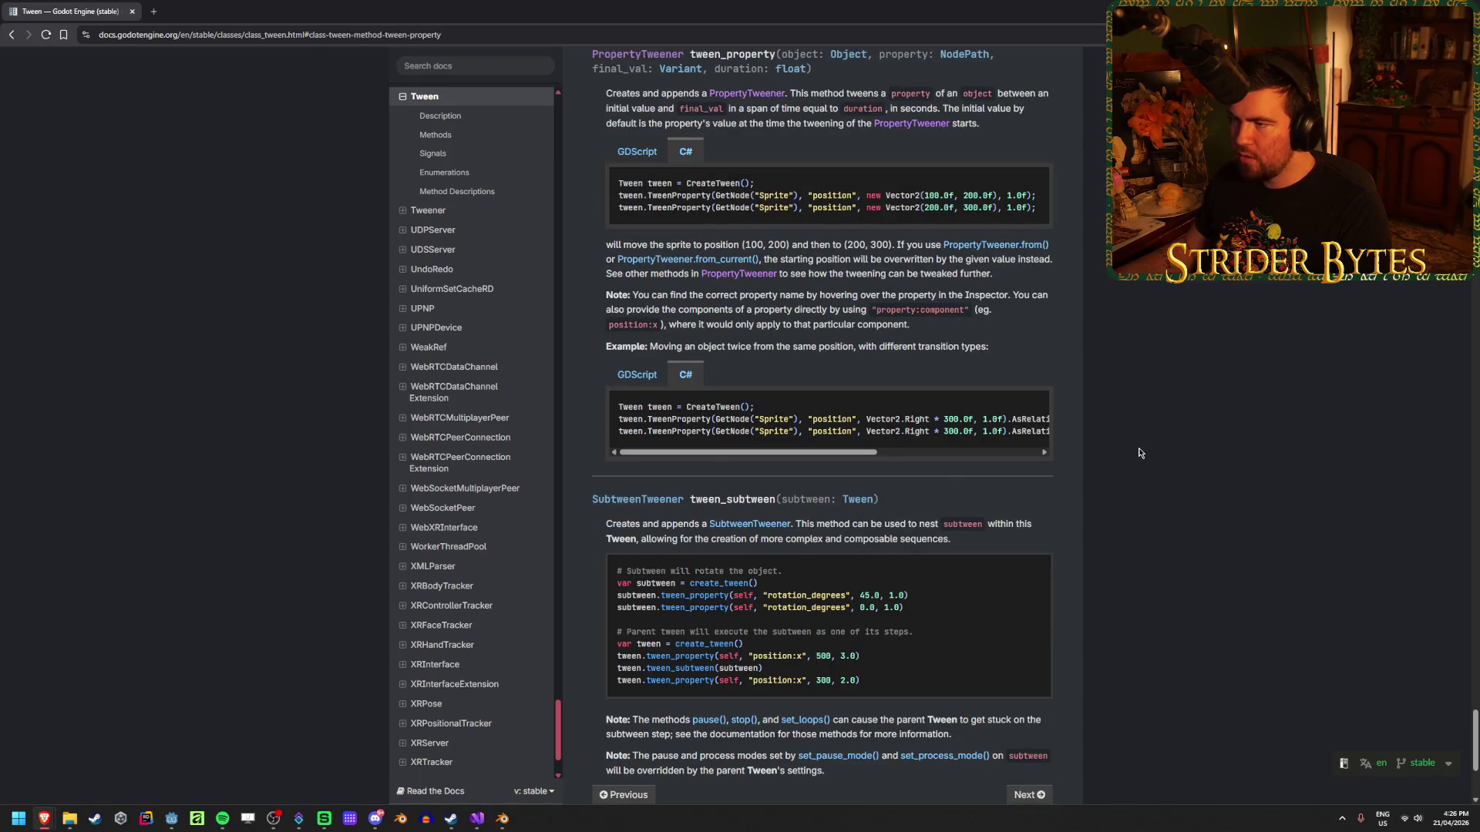
pyautogui.scroll(1, 807, 166)
pyautogui.click(759, 152)
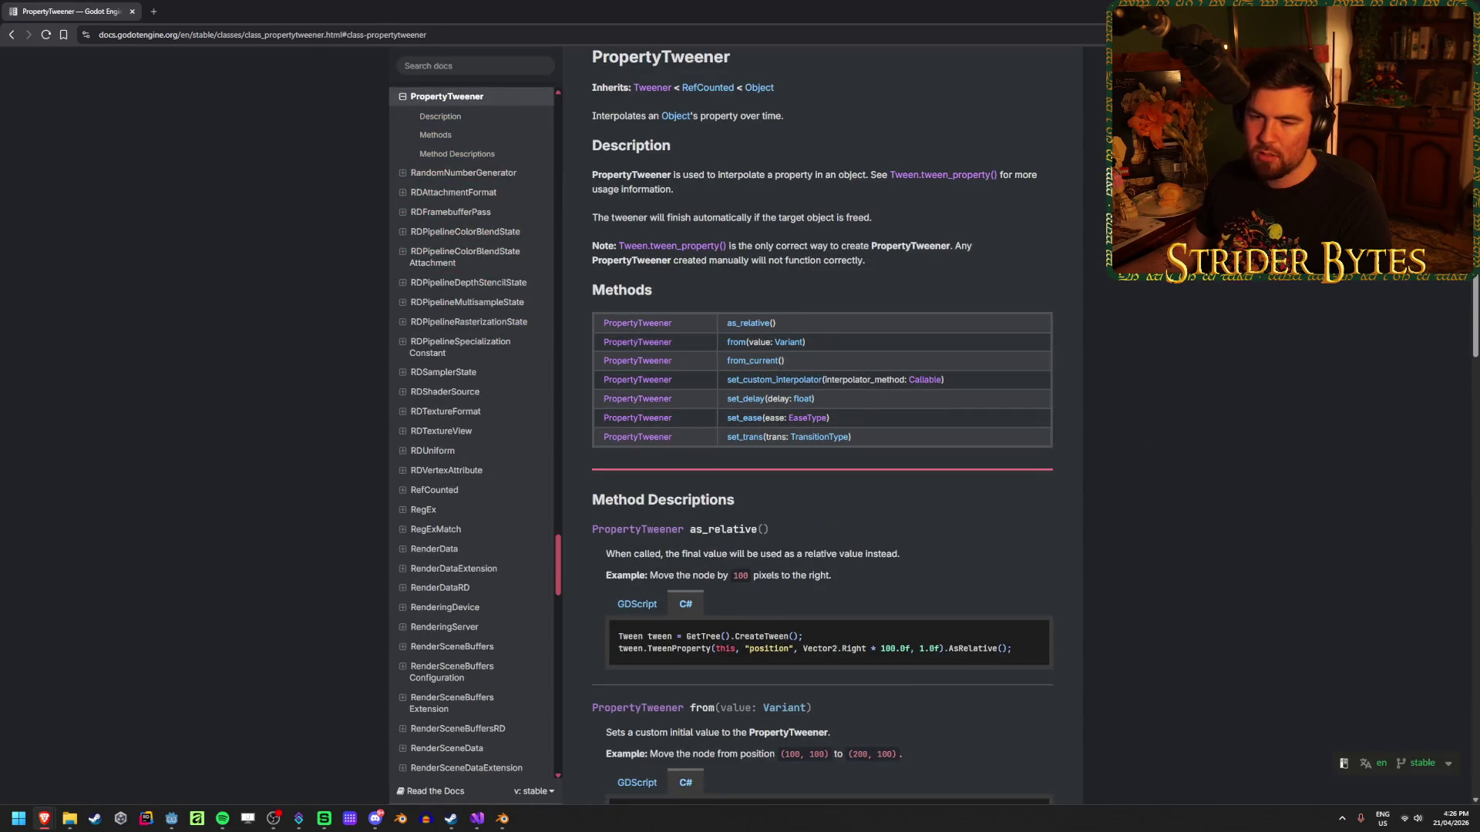
pyautogui.click(747, 400)
pyautogui.moveTo(657, 322)
pyautogui.mouseDown()
pyautogui.moveTo(609, 302)
pyautogui.moveTo(663, 302)
pyautogui.moveTo(651, 320)
pyautogui.moveTo(970, 303)
pyautogui.mouseUp()
pyautogui.click(989, 301)
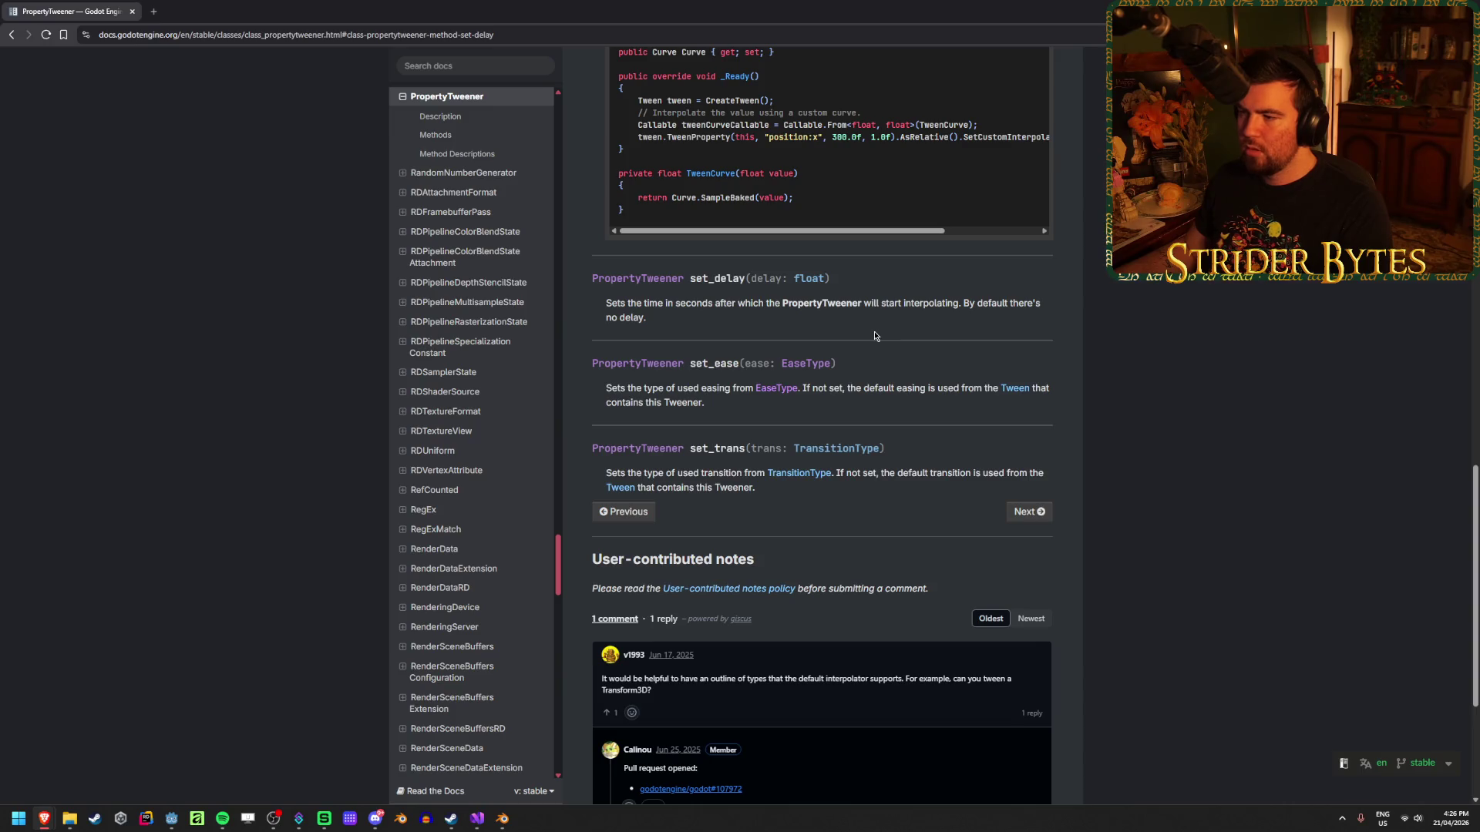
pyautogui.click(9, 34)
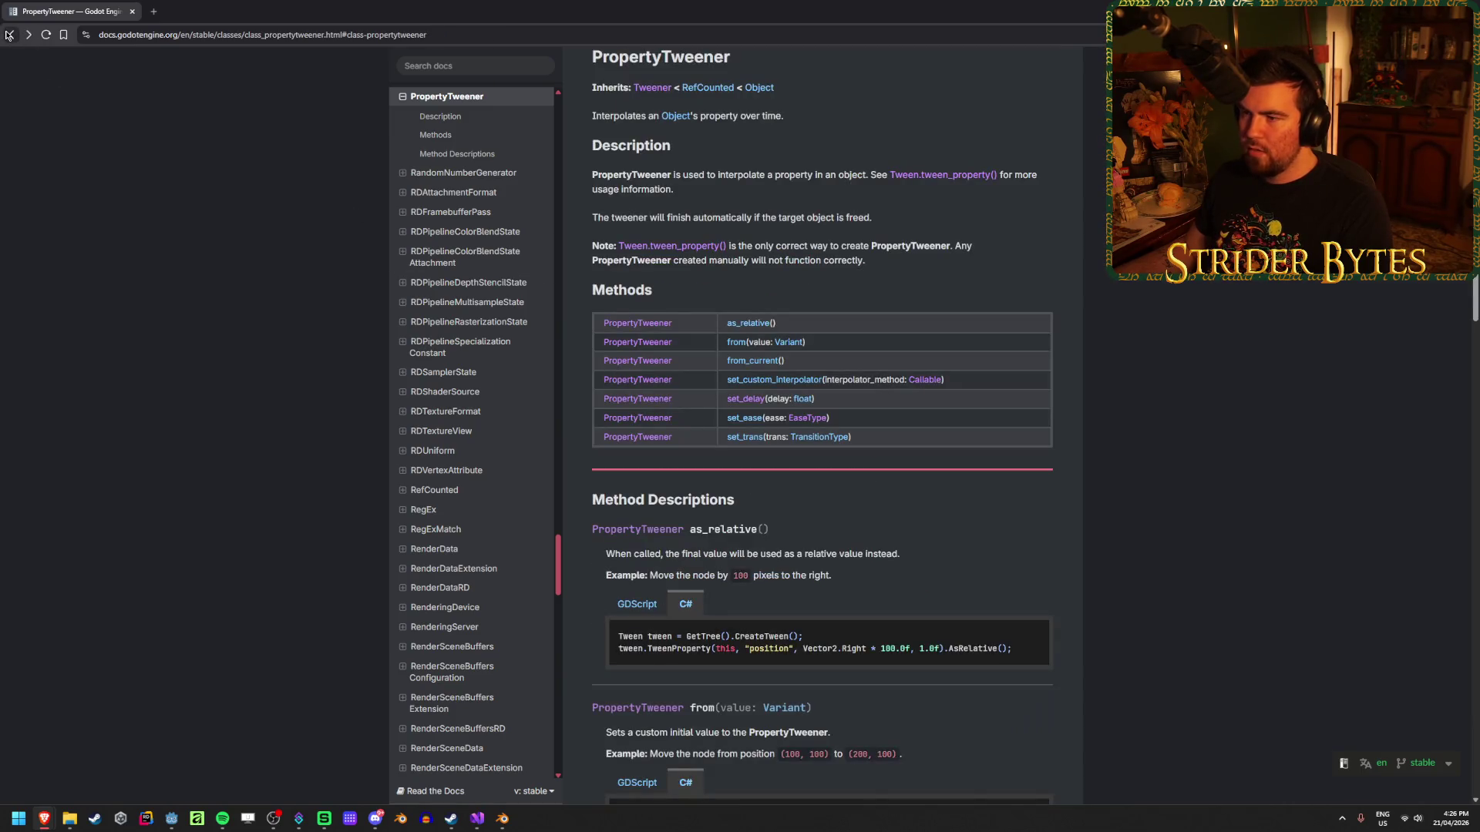
pyautogui.click(9, 34)
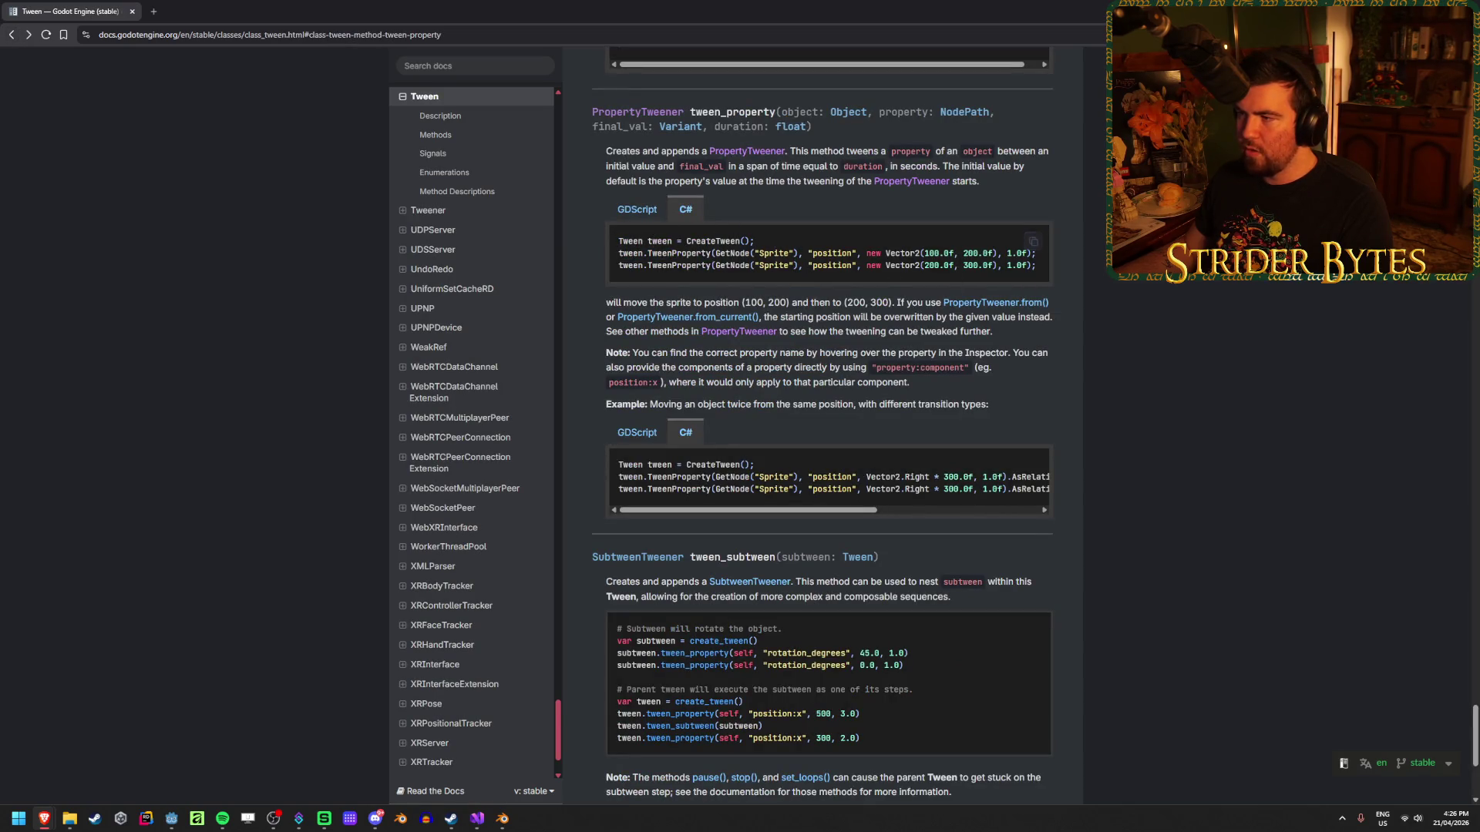
pyautogui.hotkey('alt', 'Tab')
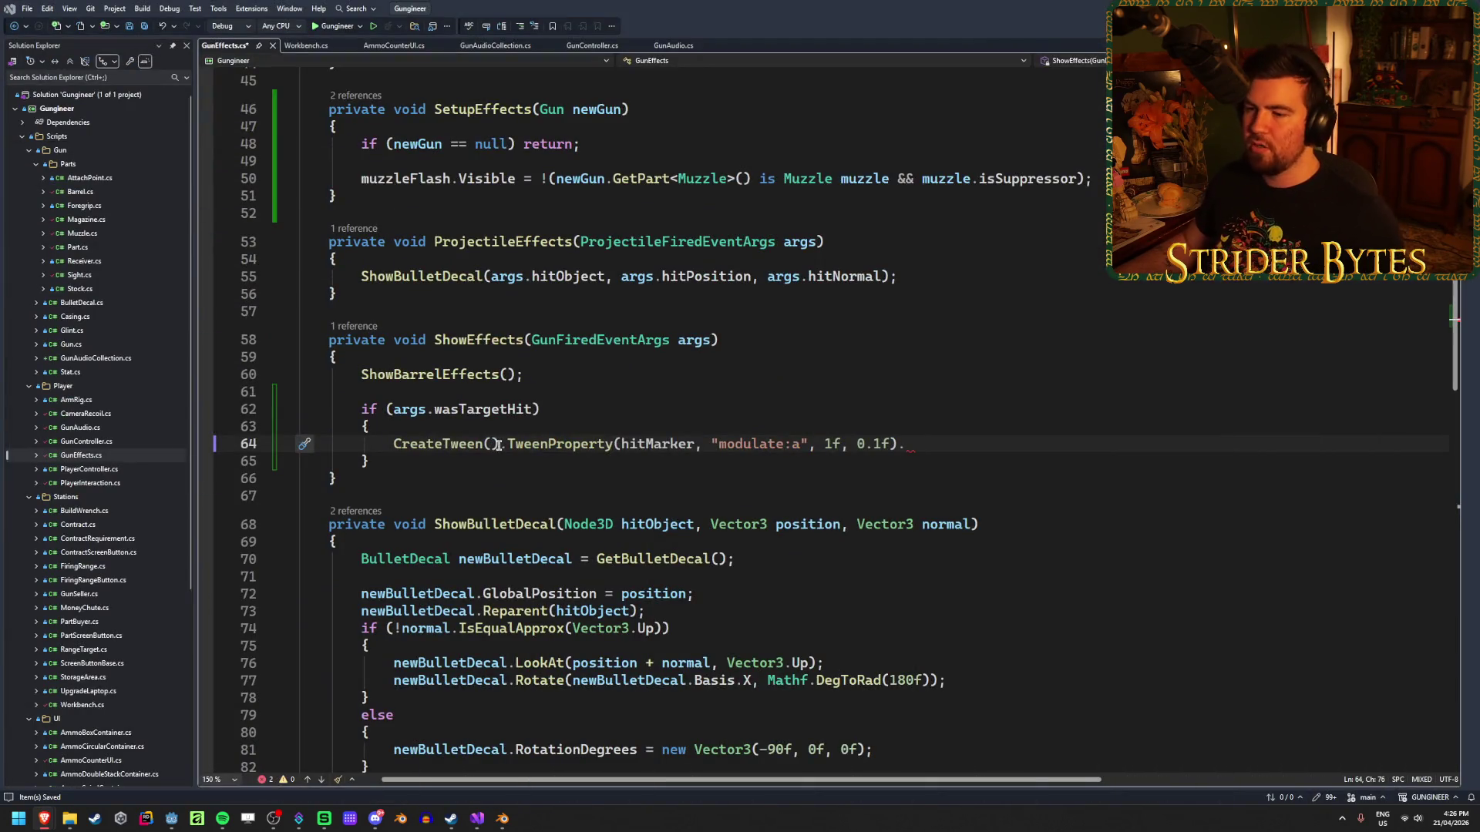
# Add the line Tween hitMarkerTween = CreateTween(); above the tween call and save.
pyautogui.moveTo(500, 445); pyautogui.dragTo(367, 445)
pyautogui.click(411, 427)
pyautogui.press('Return')
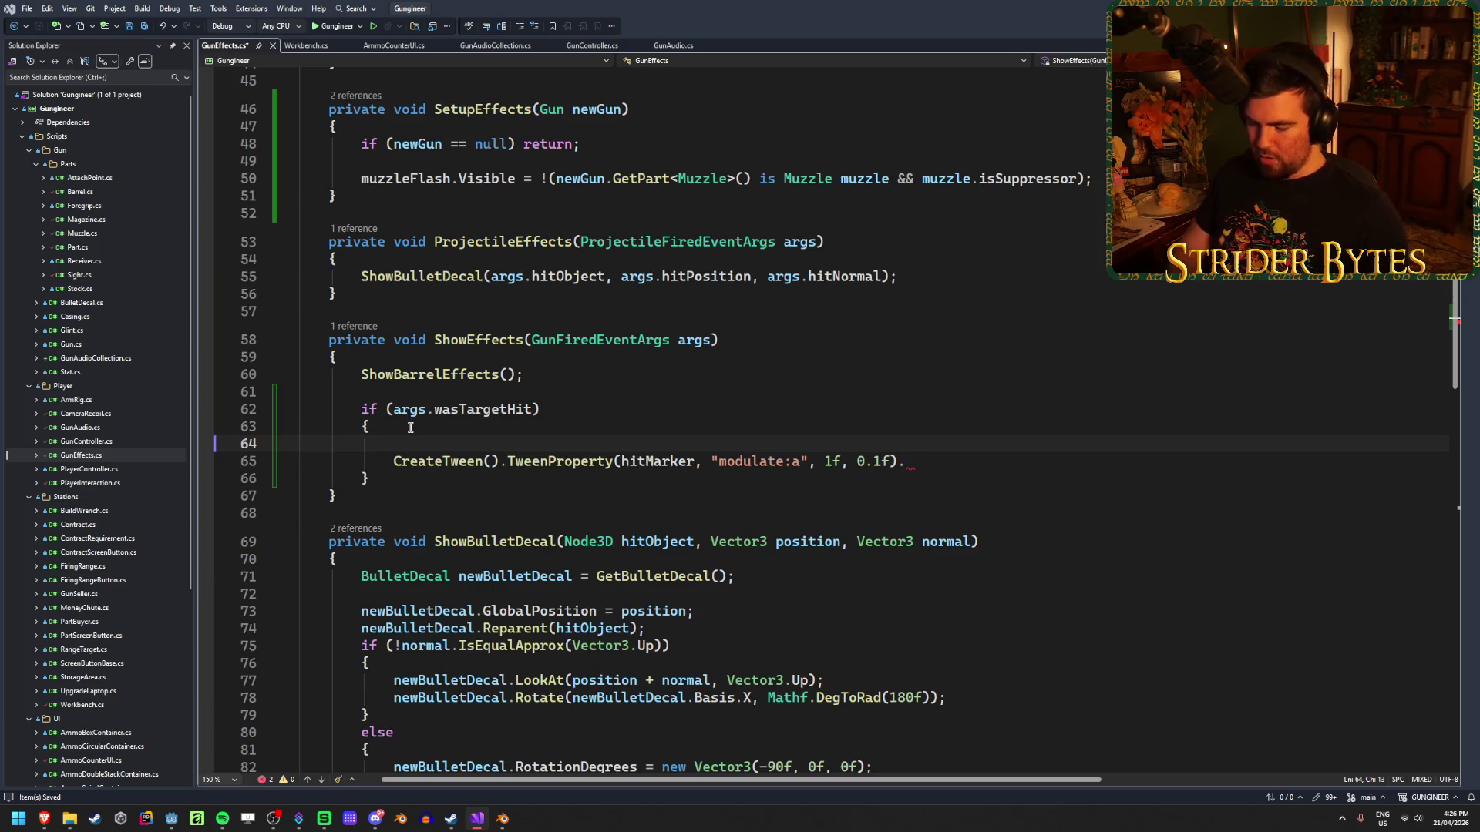
pyautogui.write('Tween hitMarkerTween')
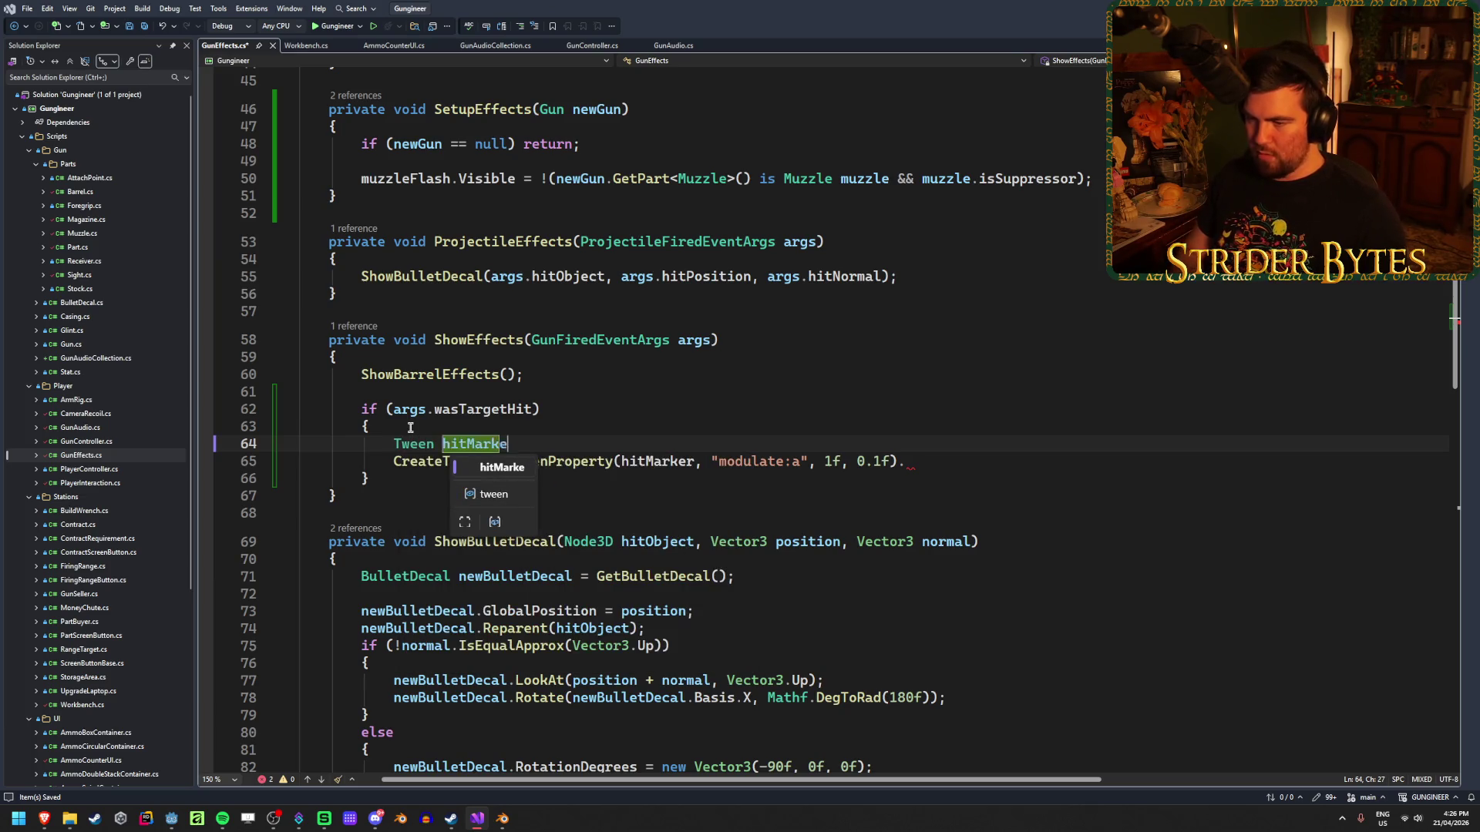
pyautogui.write(' = CreateTween();')
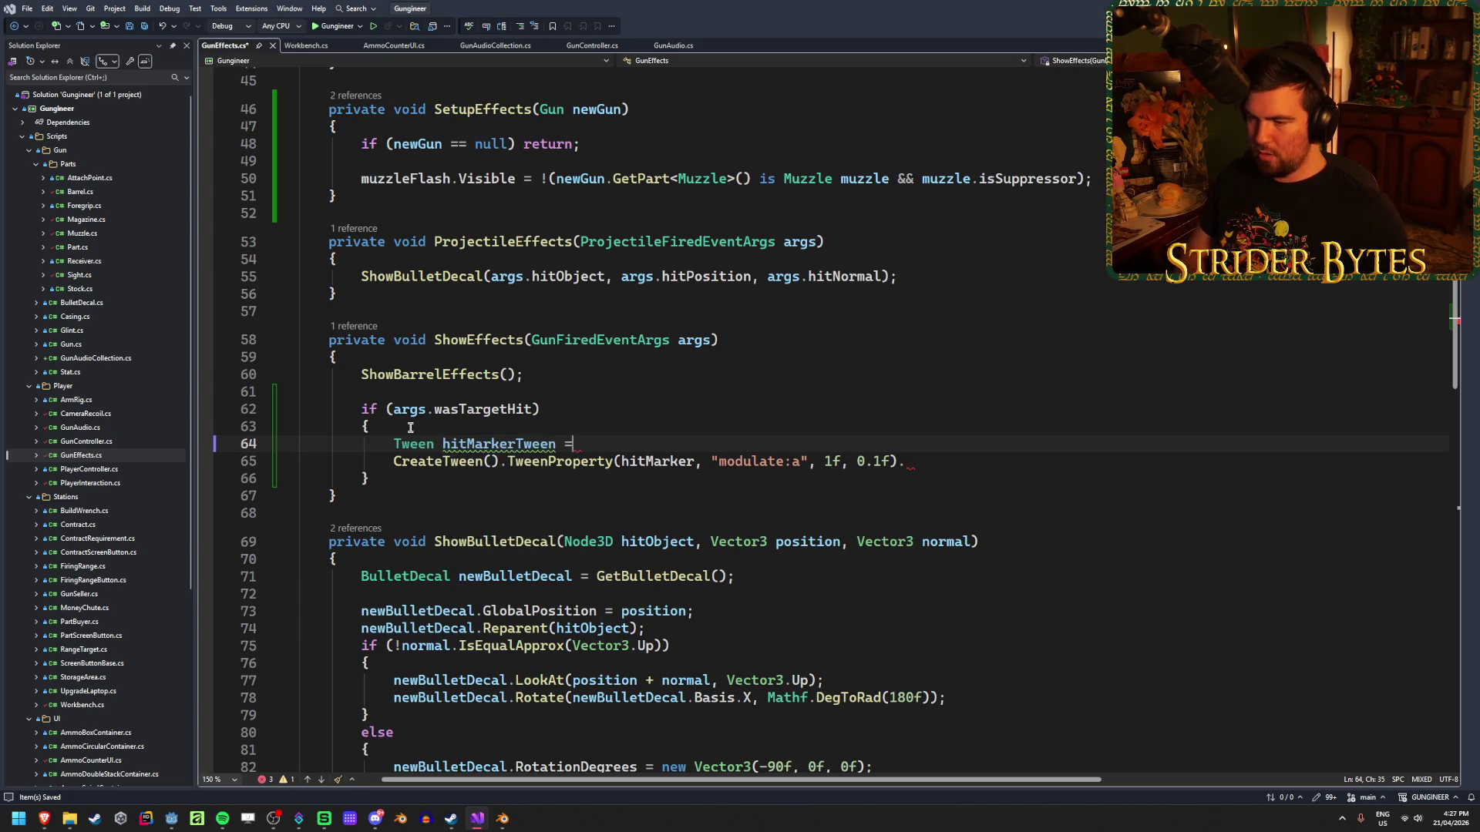
pyautogui.hotkey('ctrl', 's')
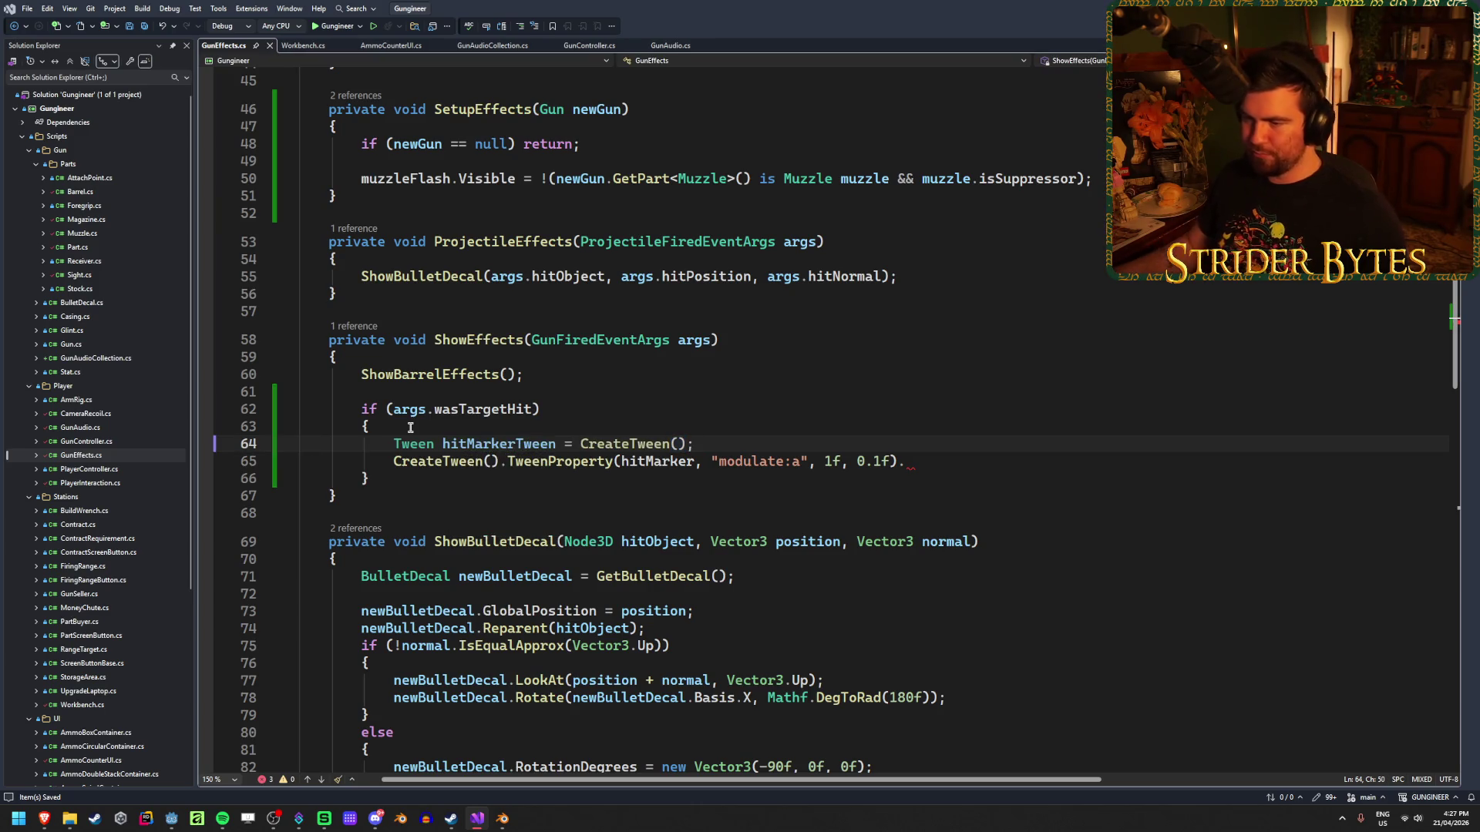
# Replace CreateTween() with hitMarkerTween in the existing TweenProperty line, ending it with a semicolon.
pyautogui.moveTo(499, 461); pyautogui.dragTo(392, 461)
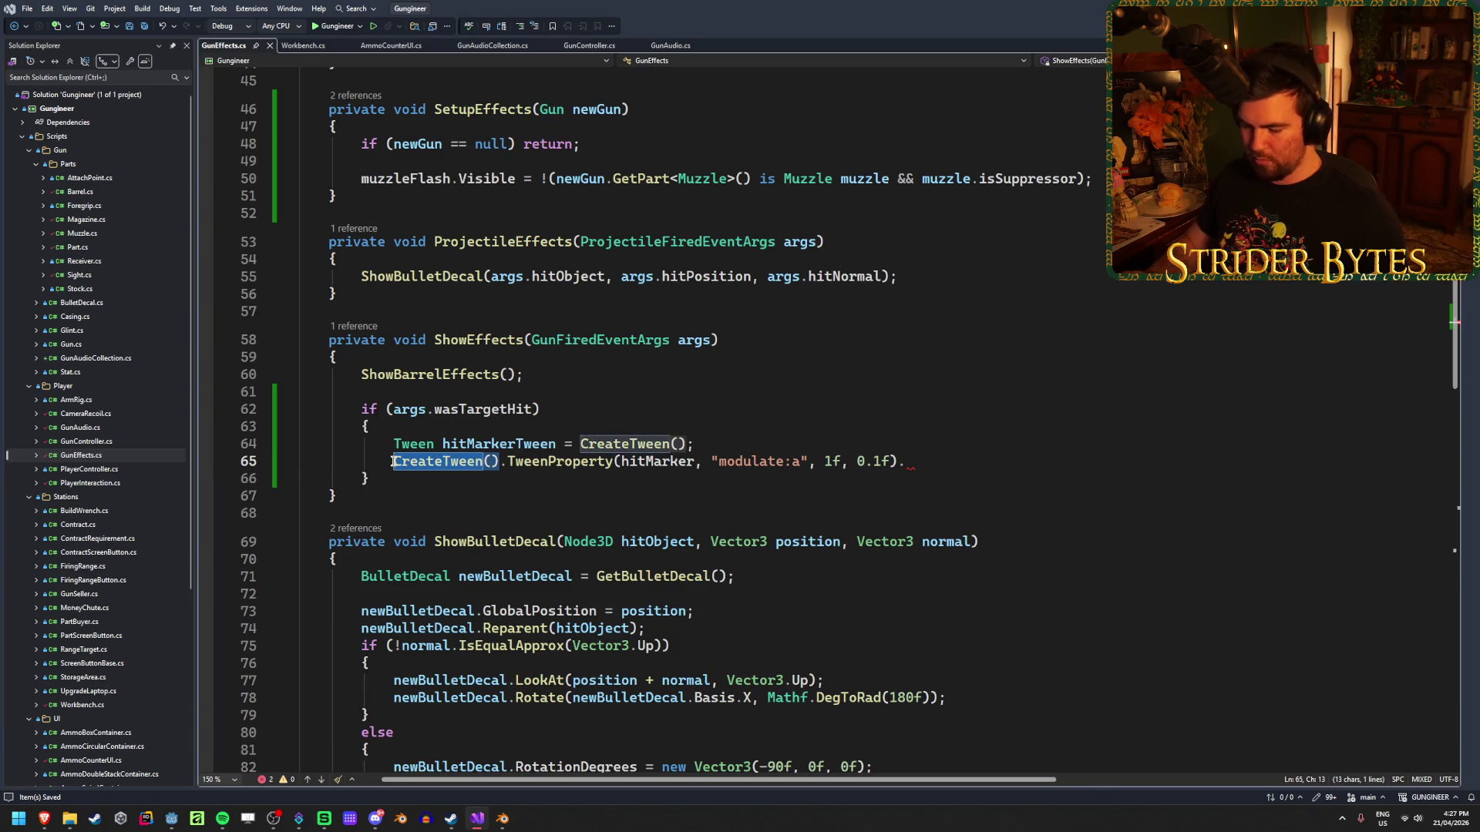
pyautogui.write('hitM')
pyautogui.press('Tab')
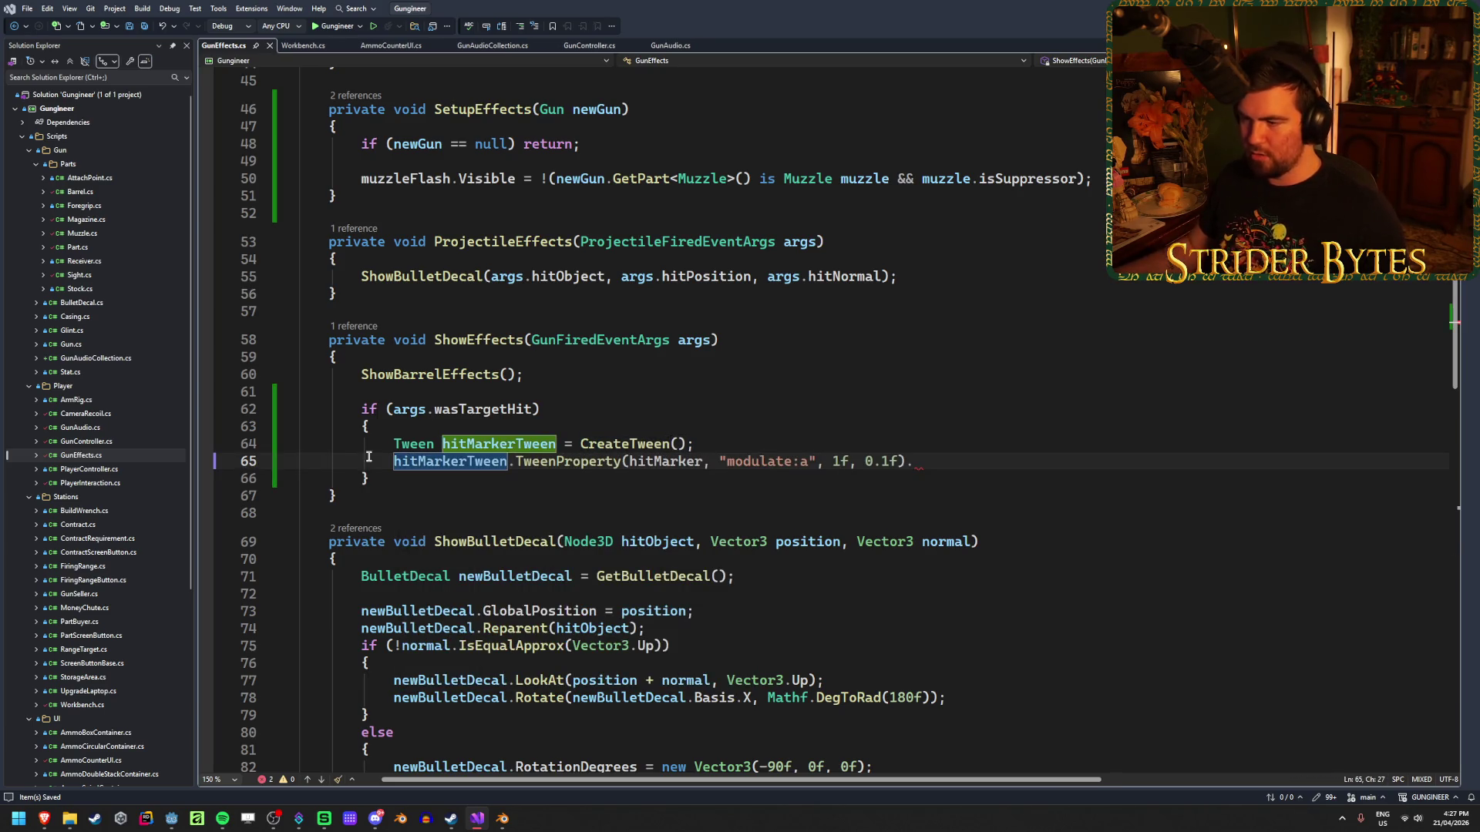
pyautogui.click(946, 465)
pyautogui.press('BackSpace')
pyautogui.write(';')
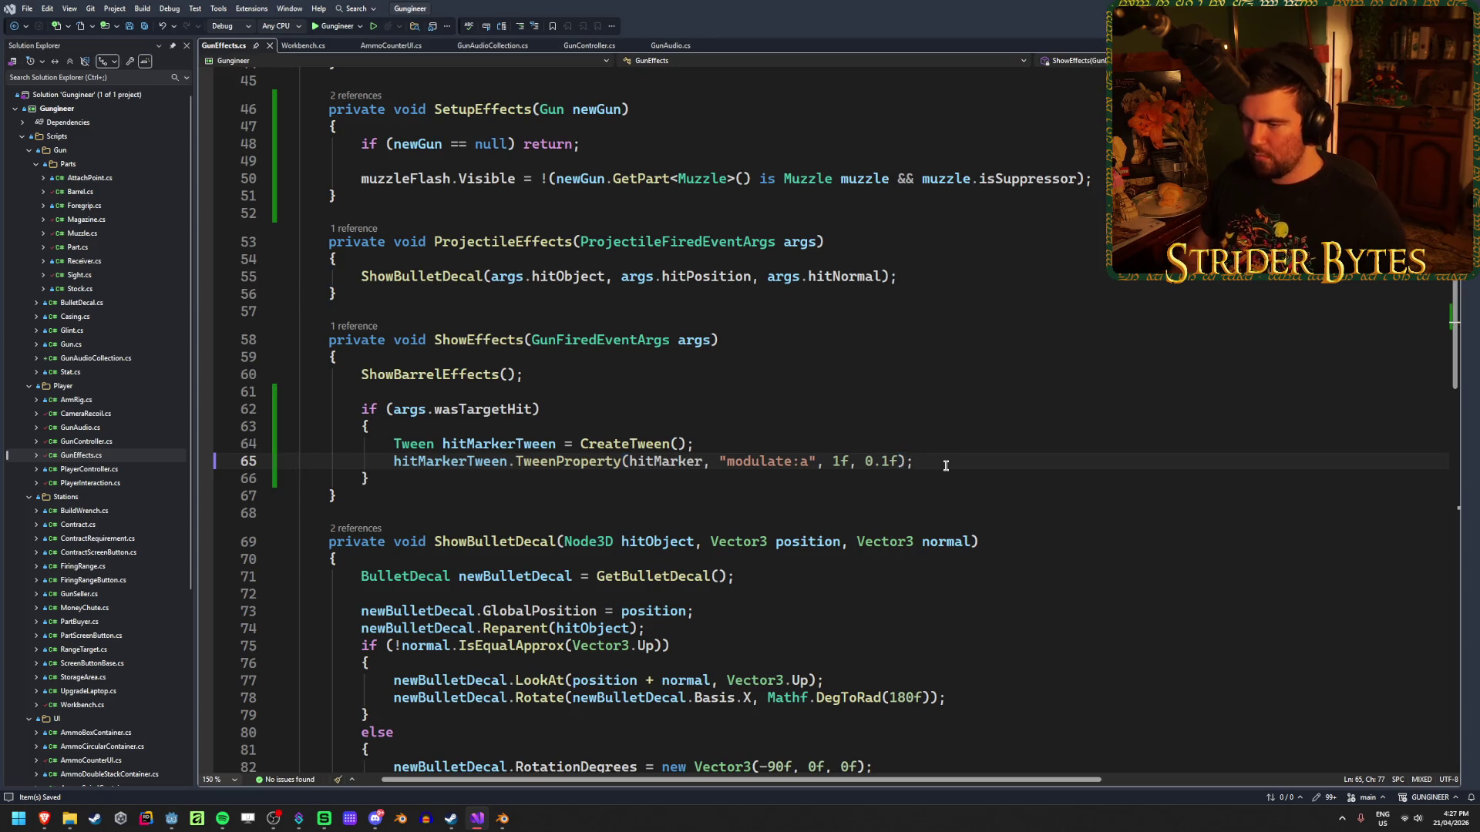
pyautogui.press('Return')
# Add a second hitMarkerTween.TweenProperty line reusing the same modulate:a arguments.
pyautogui.write('hitMa')
pyautogui.press('Down')
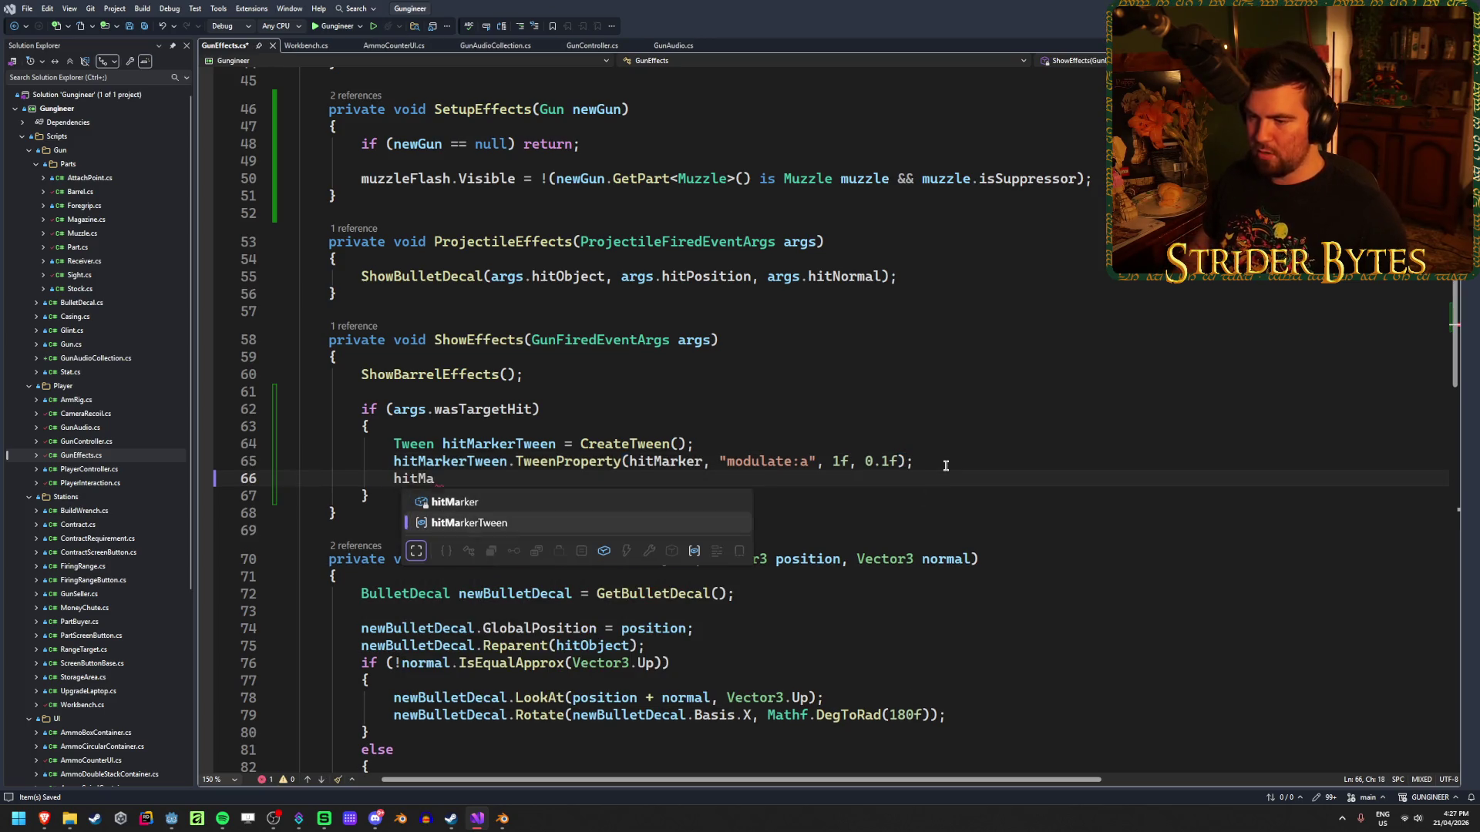
pyautogui.press('Tab')
pyautogui.write('.')
pyautogui.write('Tween')
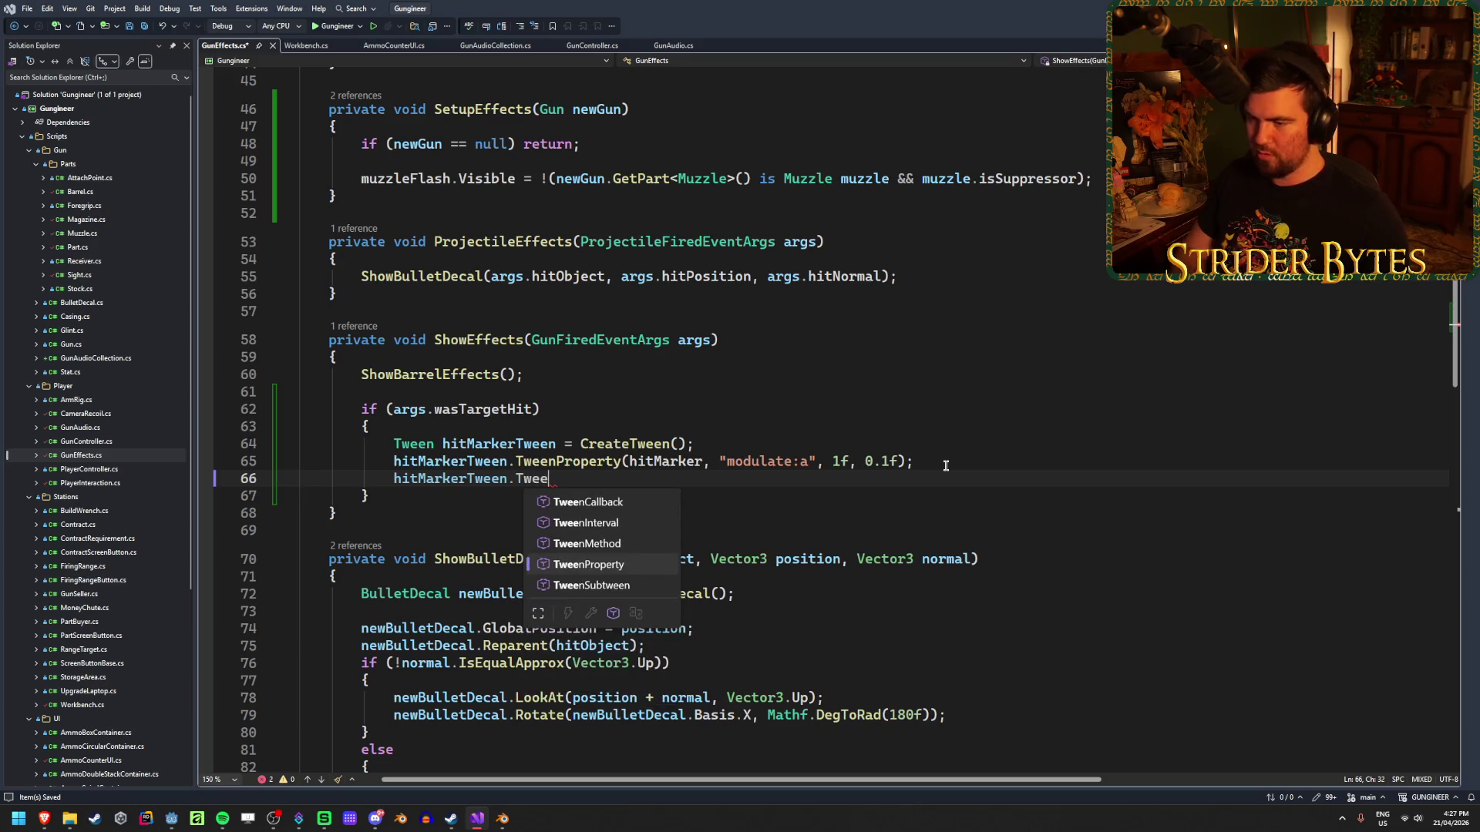
pyautogui.press('Tab')
pyautogui.moveTo(942, 462); pyautogui.dragTo(625, 463)
pyautogui.hotkey('ctrl', 'c')
pyautogui.click(898, 482)
pyautogui.hotkey('ctrl', 'v')
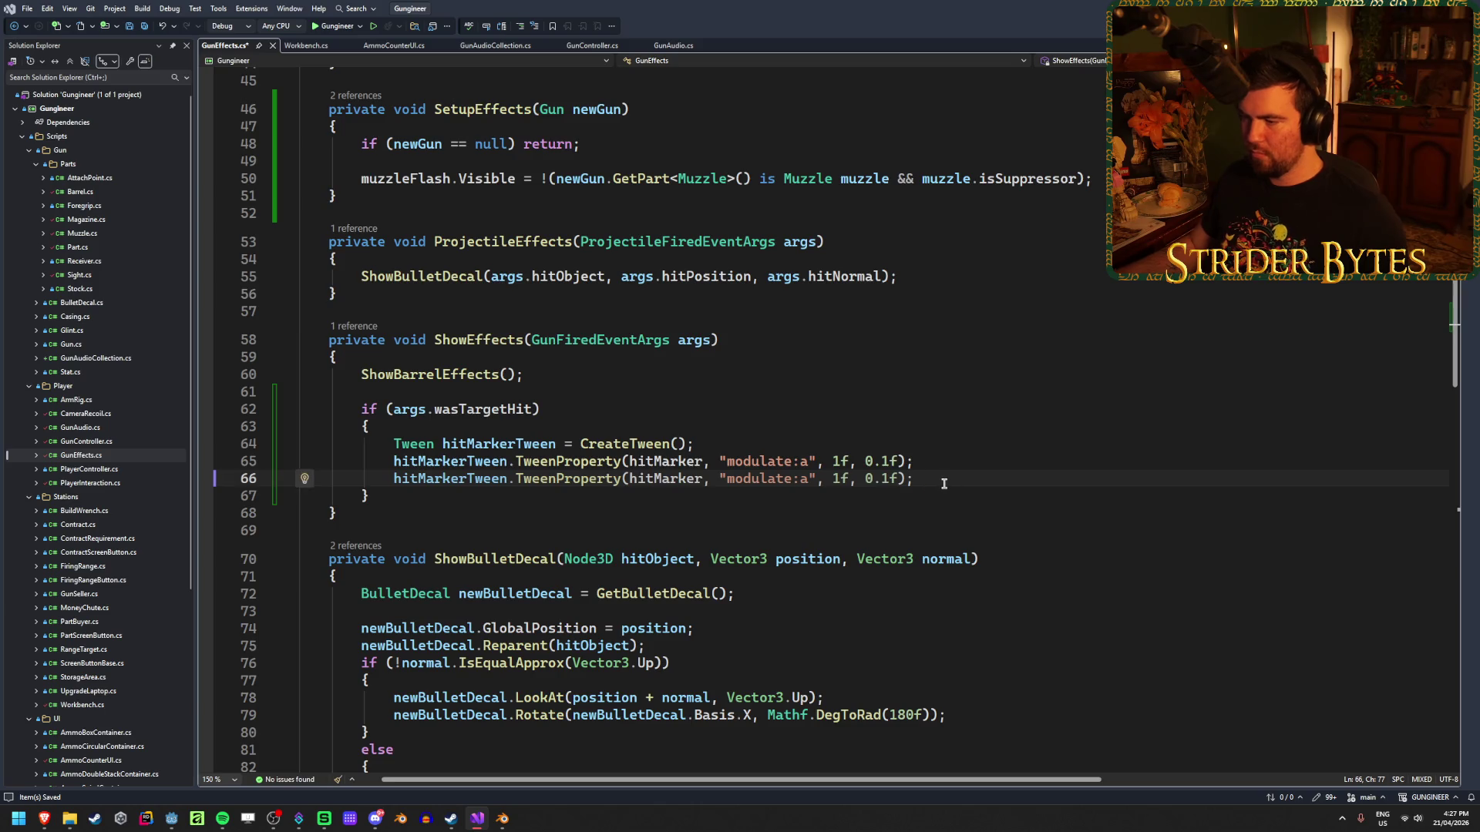
# Chain .SetDelay(0.5f) onto the second tween and add a blank line above the declaration.
pyautogui.write('.SetDe')
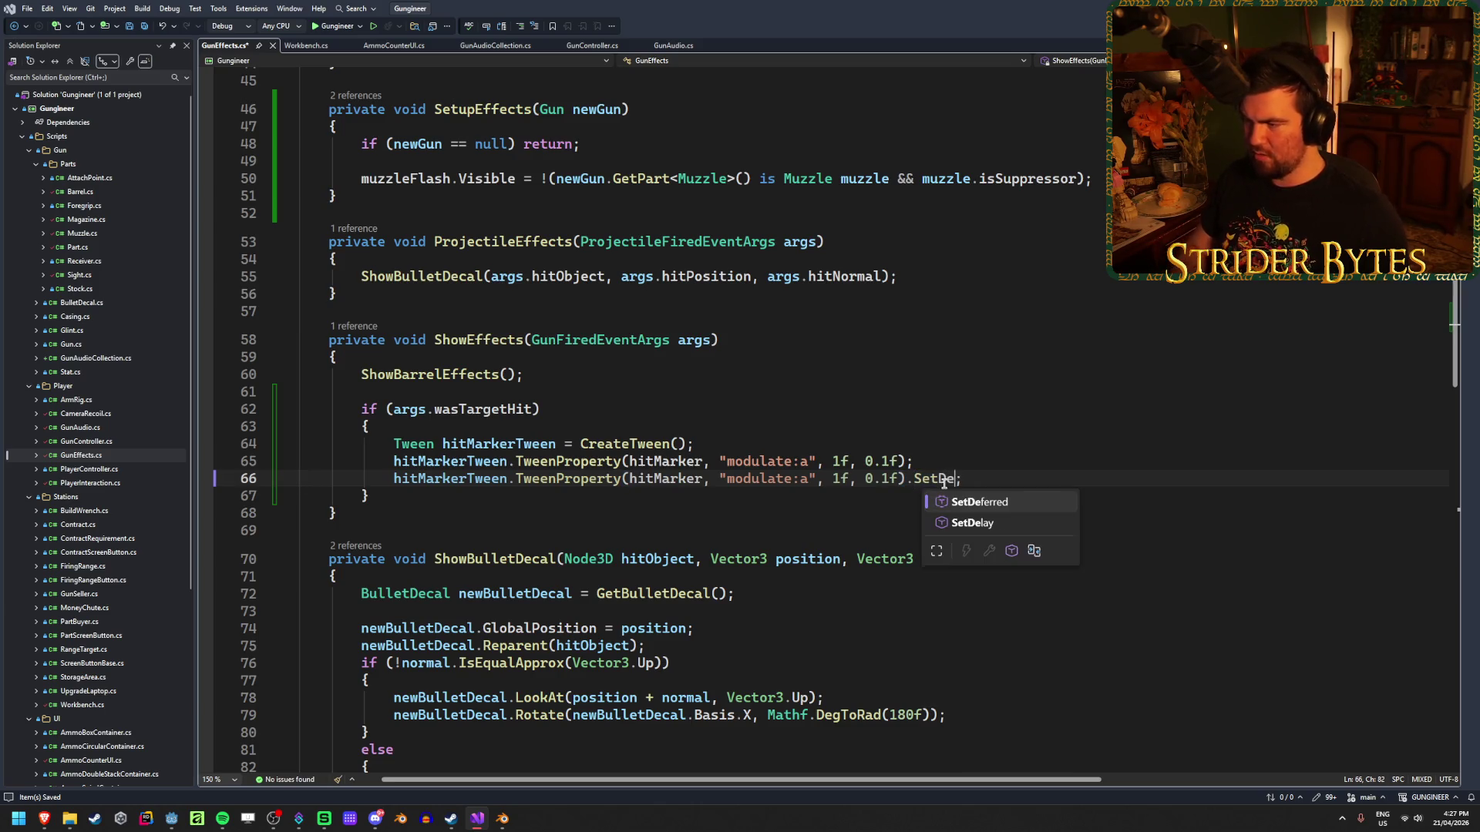
pyautogui.press('Tab')
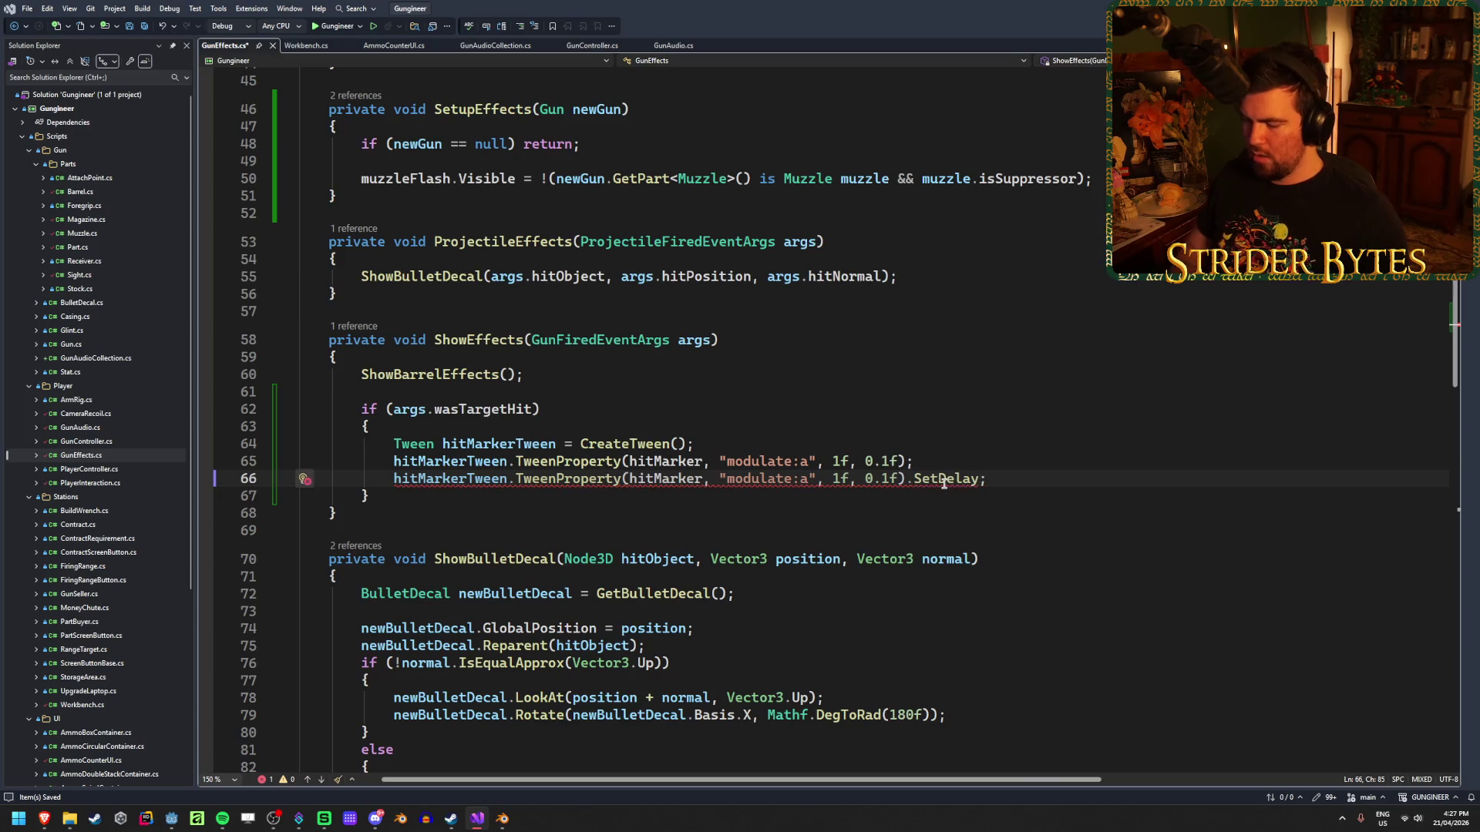
pyautogui.write('(0.5f')
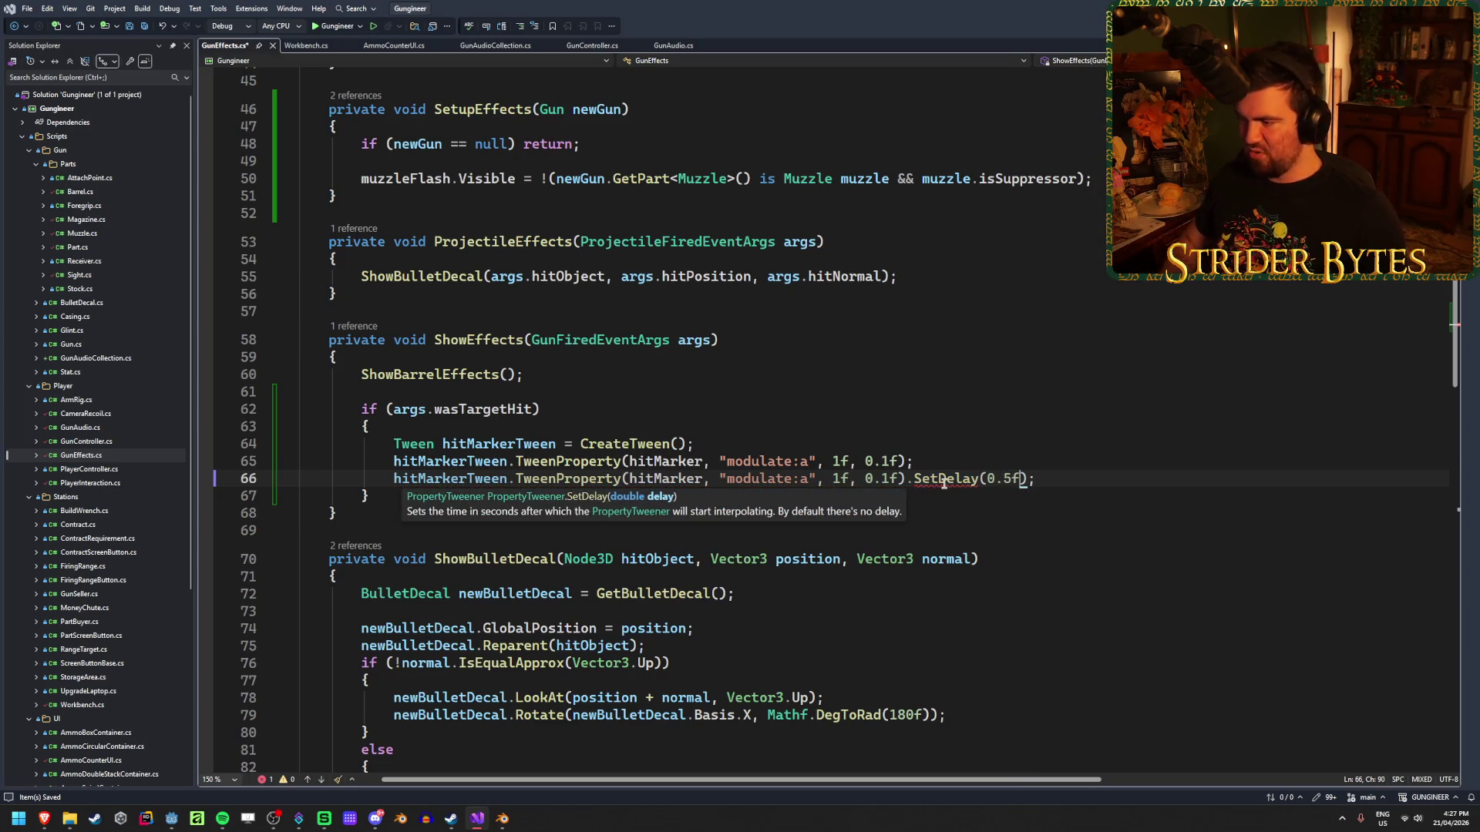
pyautogui.click(1089, 479)
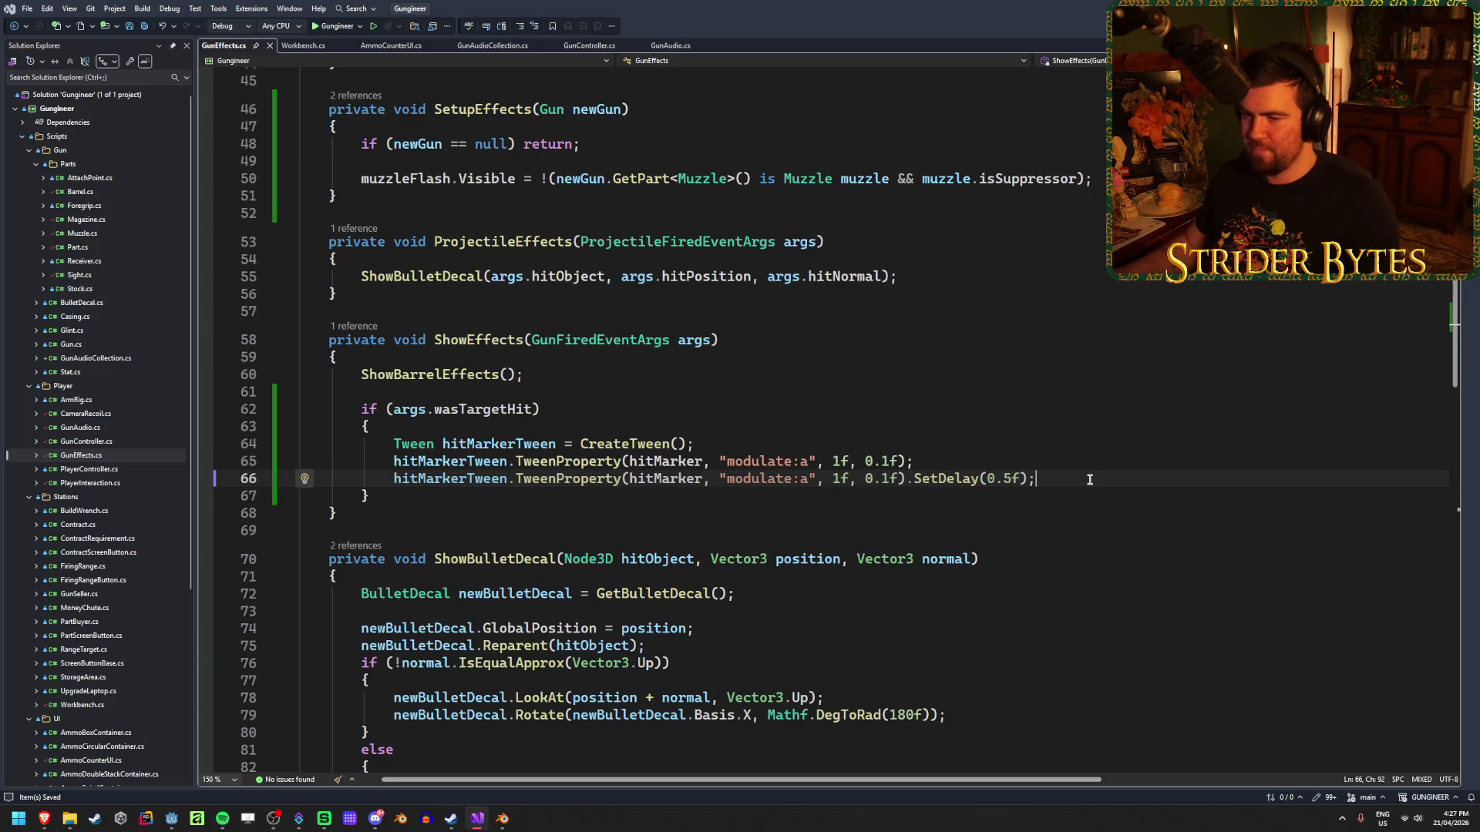
pyautogui.press('Up')
pyautogui.press('Up')
pyautogui.hotkey('ctrl', 'Return')
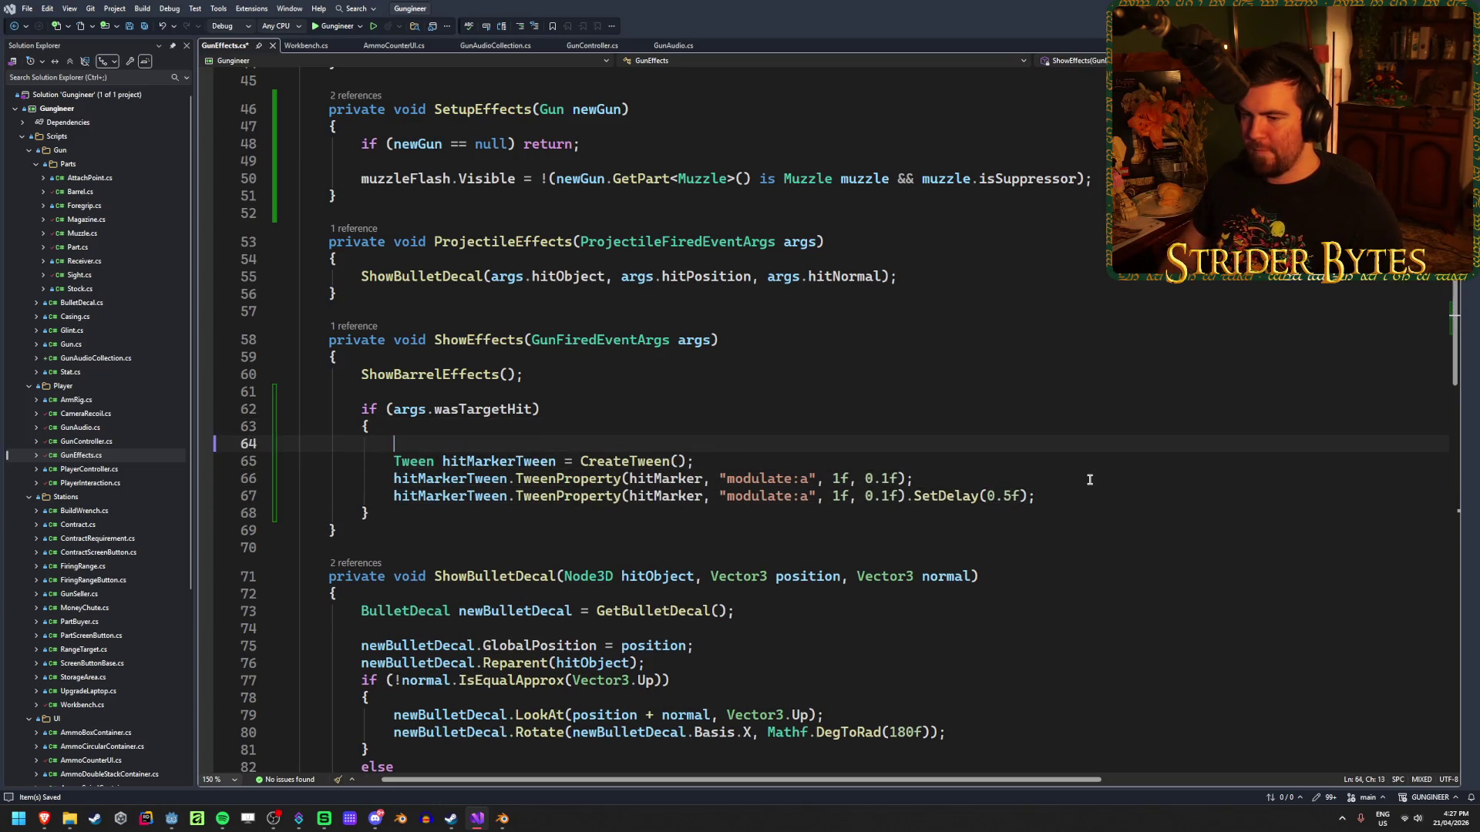
# Insert hitAudio.Play(); at the top of the wasTargetHit block, before the tween declaration.
pyautogui.hotkey('ctrl', 'Return')
pyautogui.write('hitM')
pyautogui.press('BackSpace')
pyautogui.press('BackSpace')
pyautogui.press('BackSpace')
pyautogui.write('Audio.')
pyautogui.press('Tab')
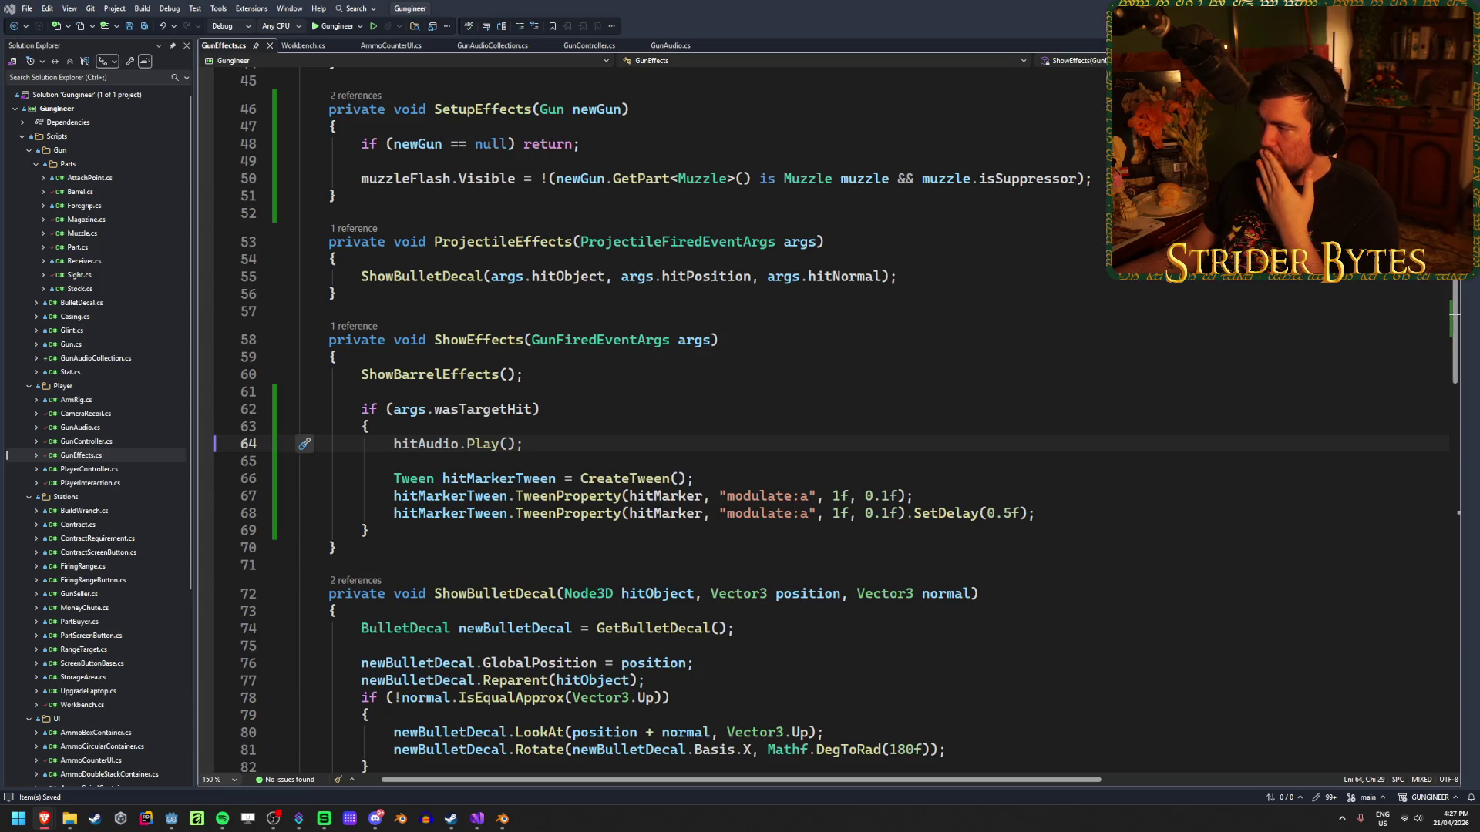
pyautogui.click(596, 445)
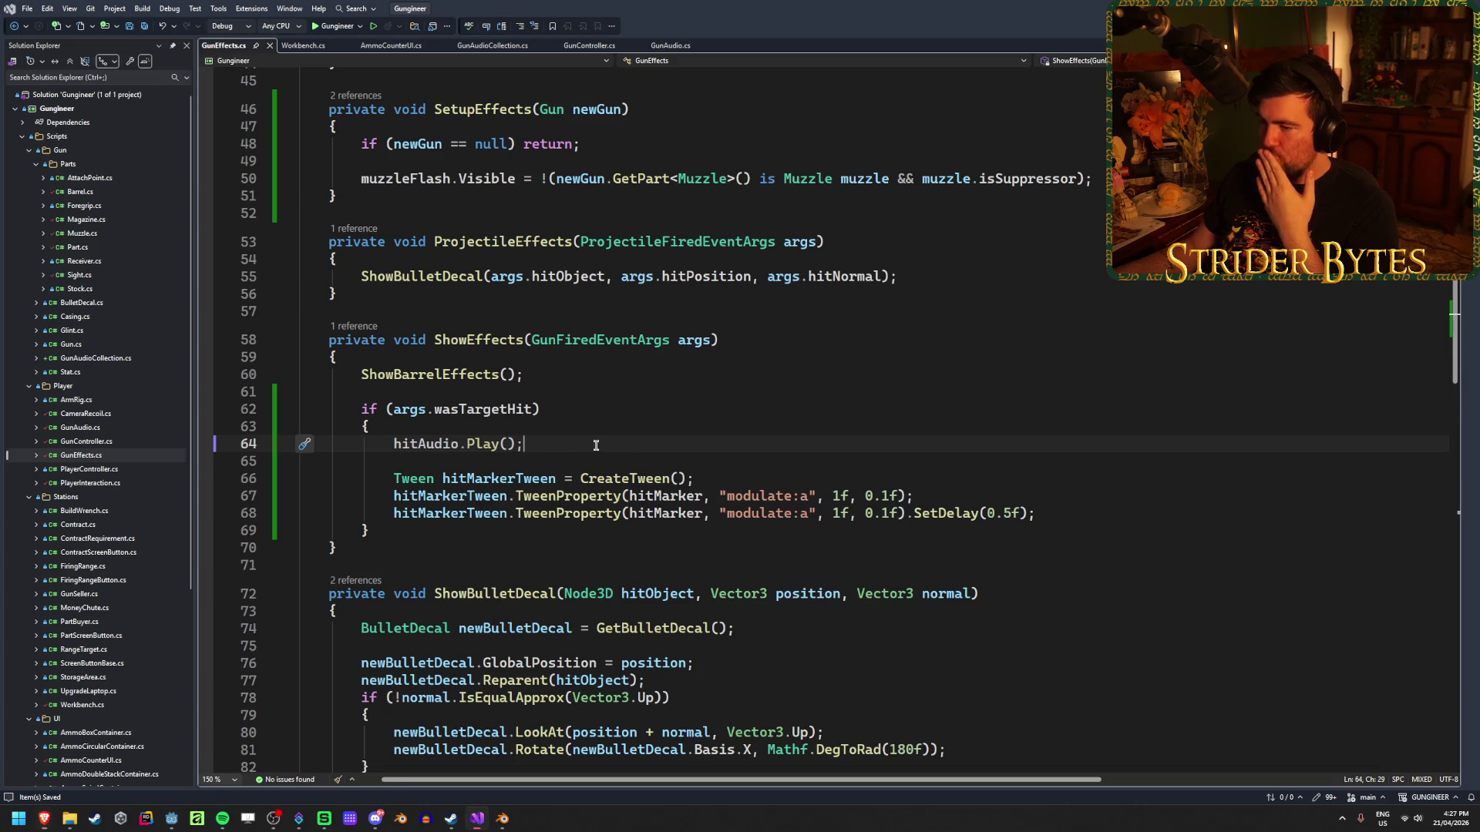
pyautogui.click(1057, 513)
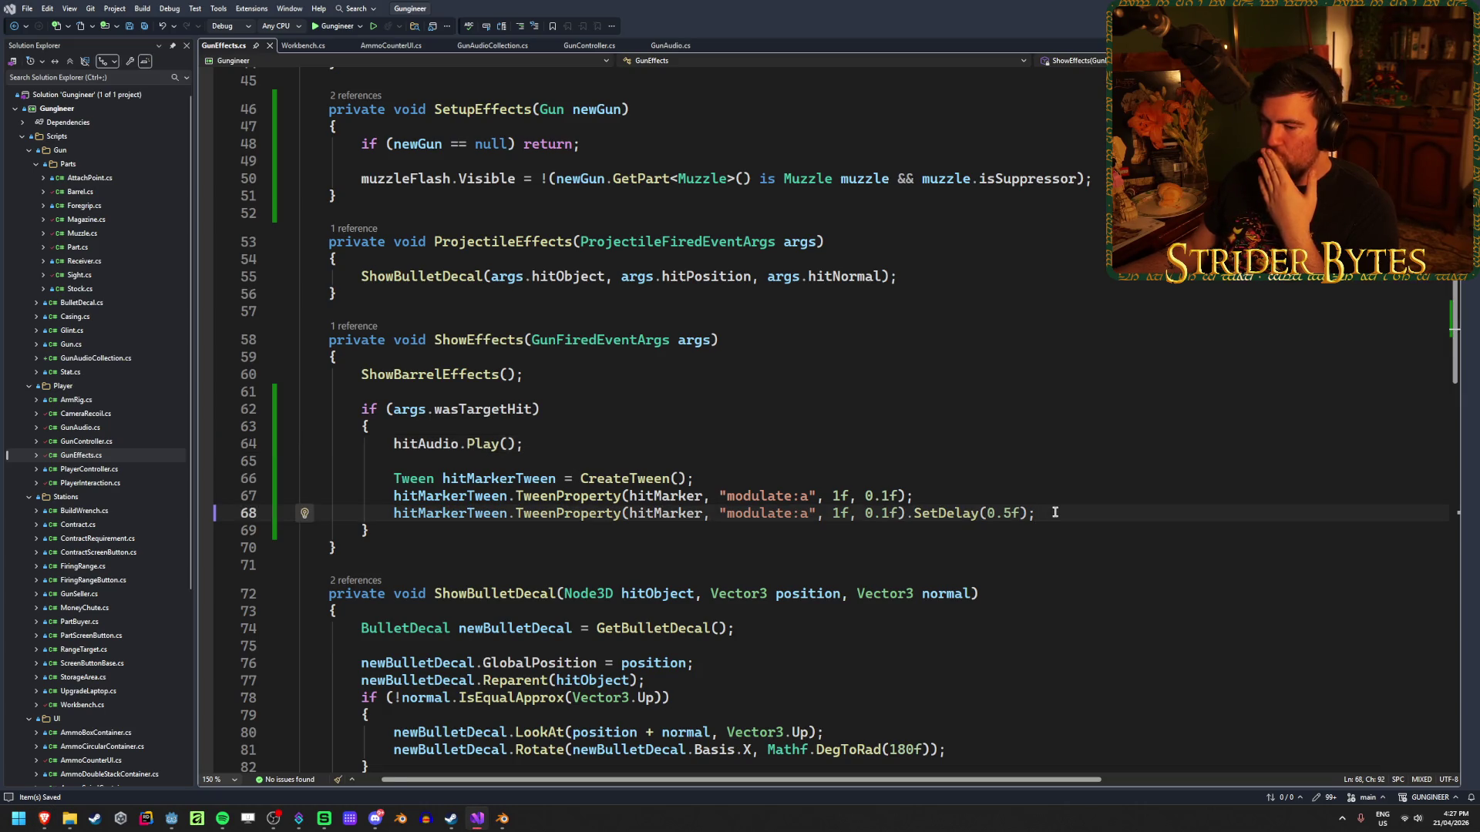
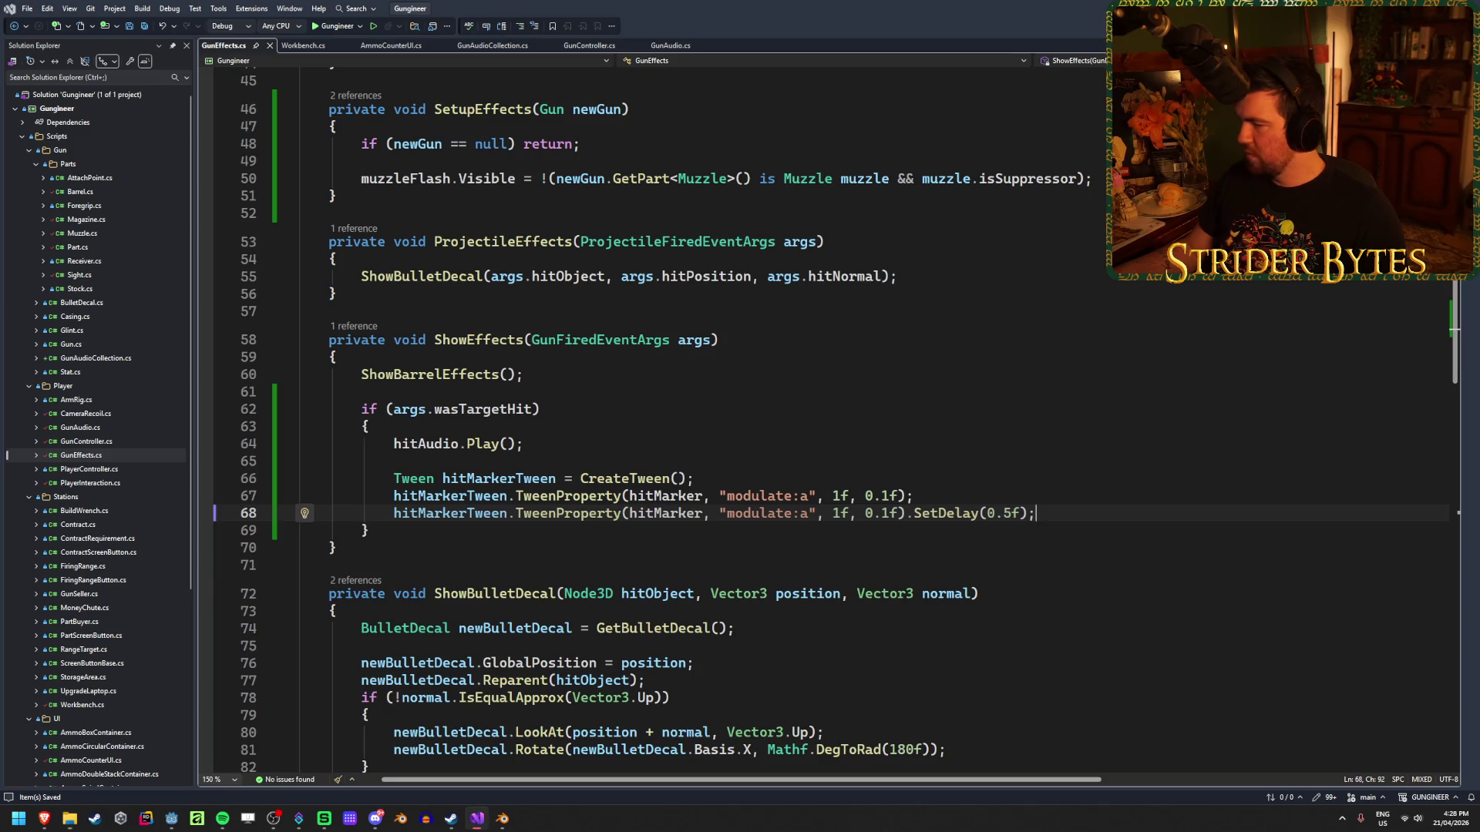
# Leave the caret after hitAudio.Play() on line 64 and switch to the Godot editor.
pyautogui.click(741, 440)
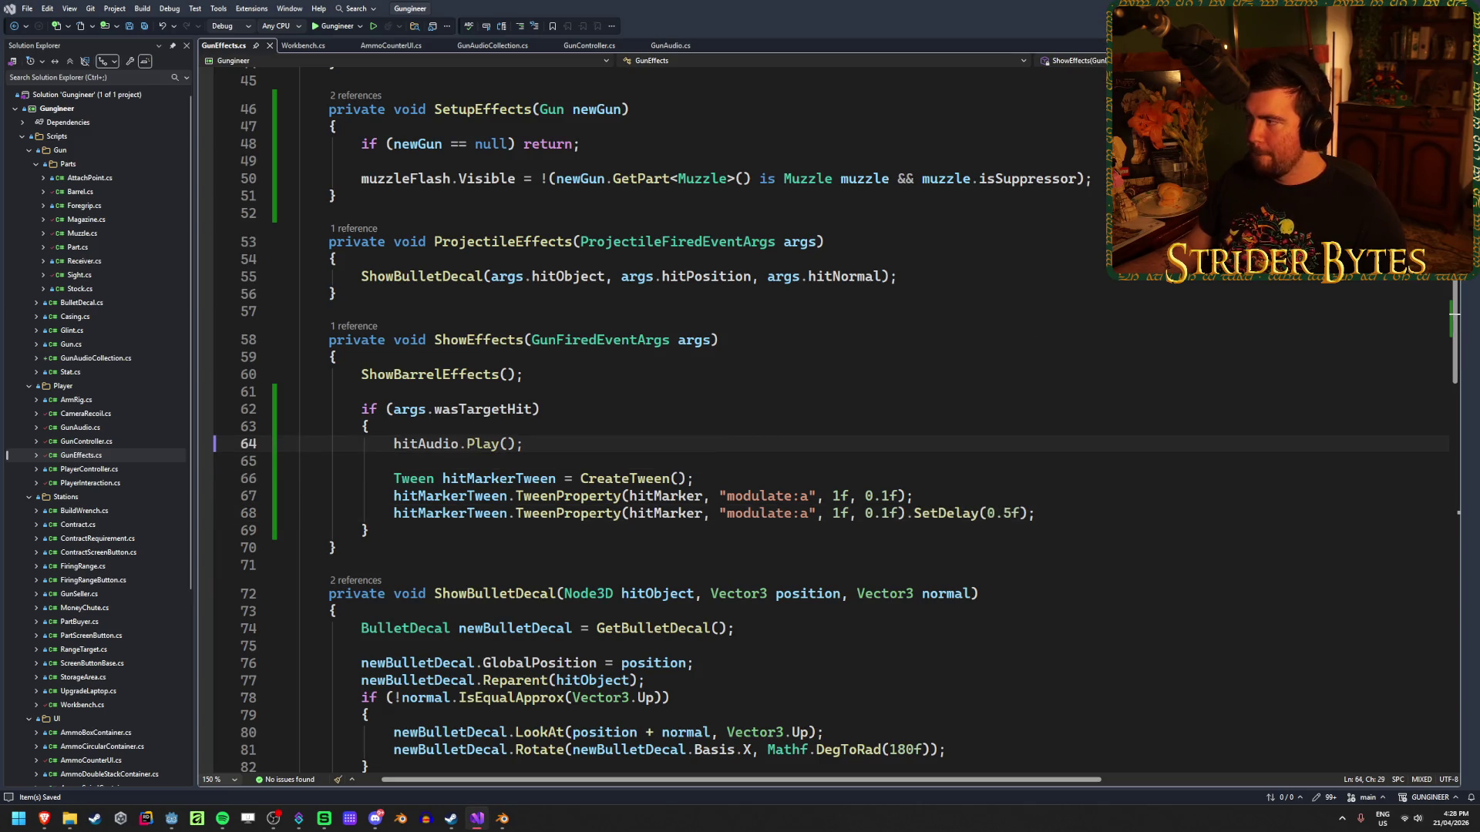
pyautogui.hotkey('alt', 'Tab')
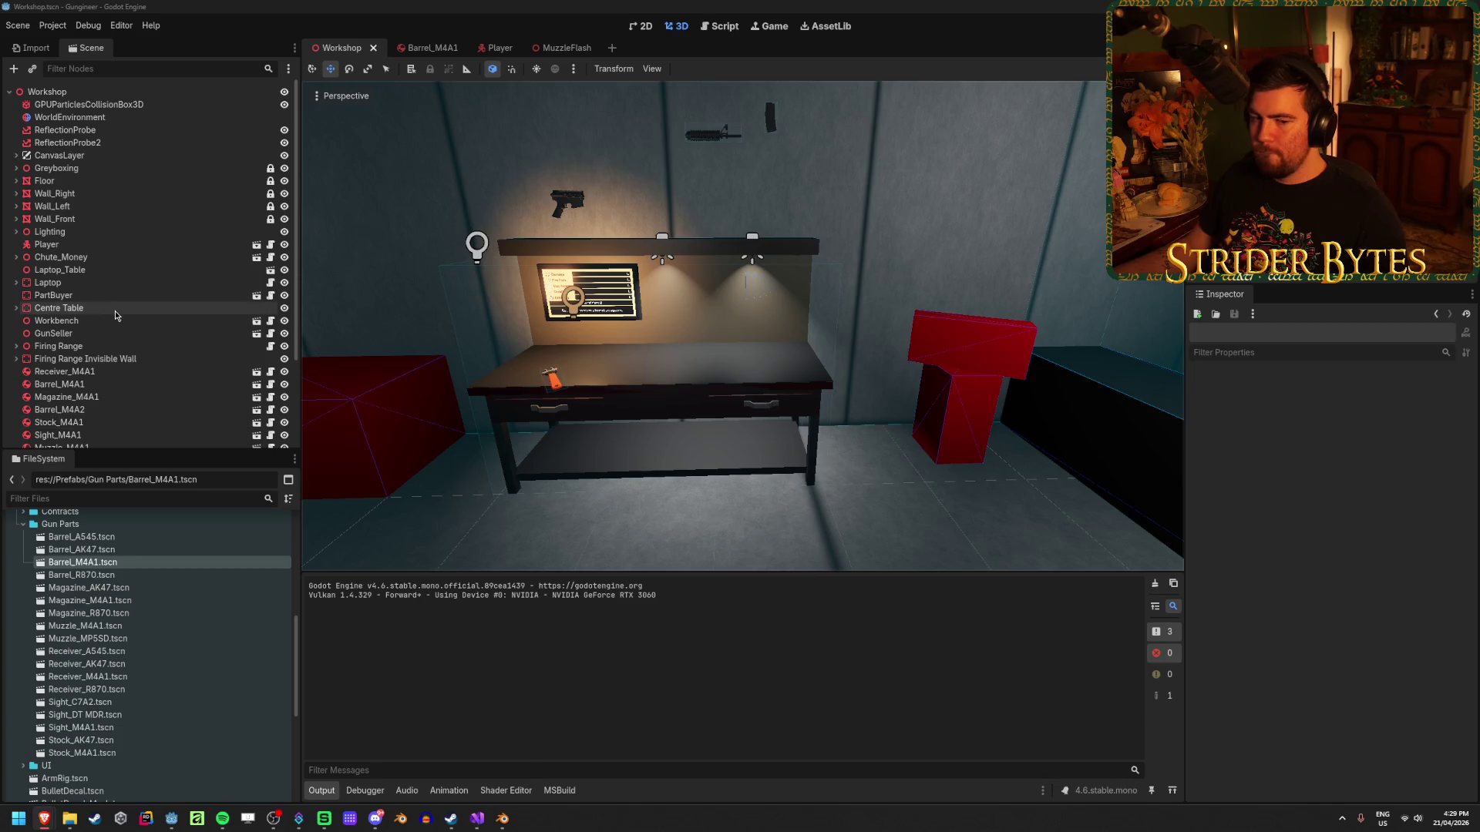
# In the Player scene, add an AudioStreamPlayer child under GunController.
pyautogui.click(500, 48)
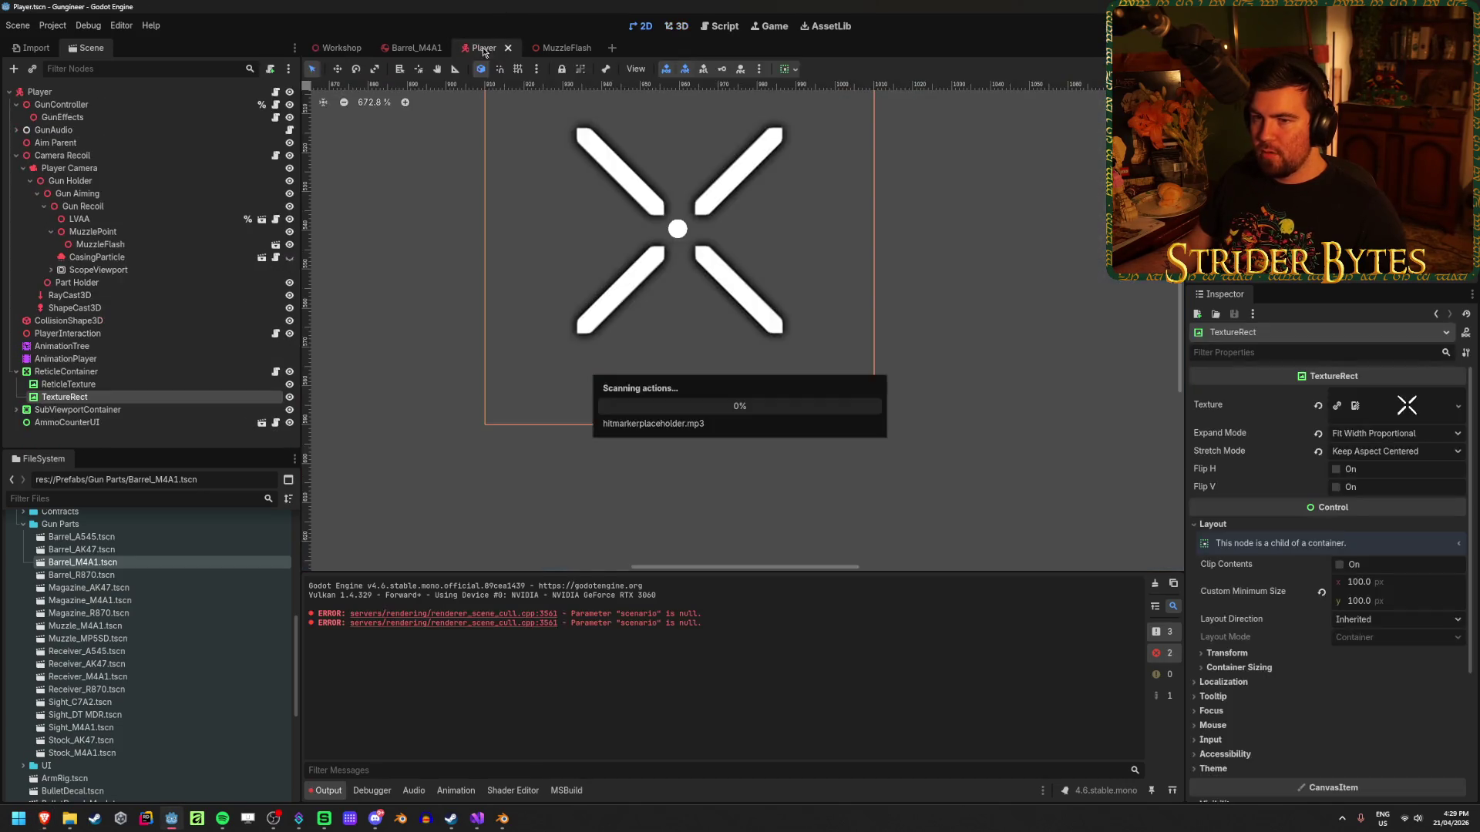
pyautogui.click(77, 105)
pyautogui.rightClick(84, 105)
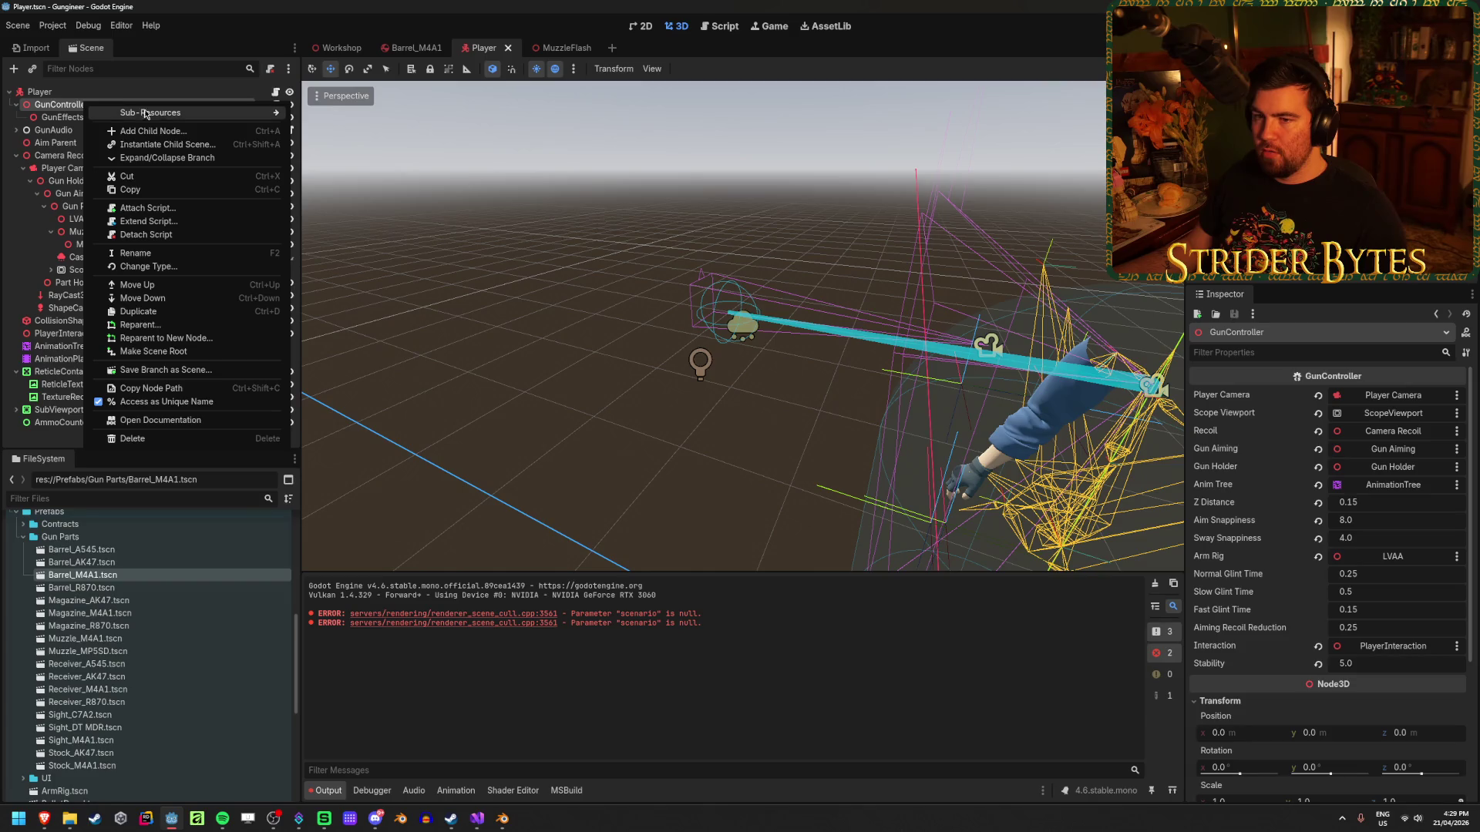
pyautogui.click(154, 131)
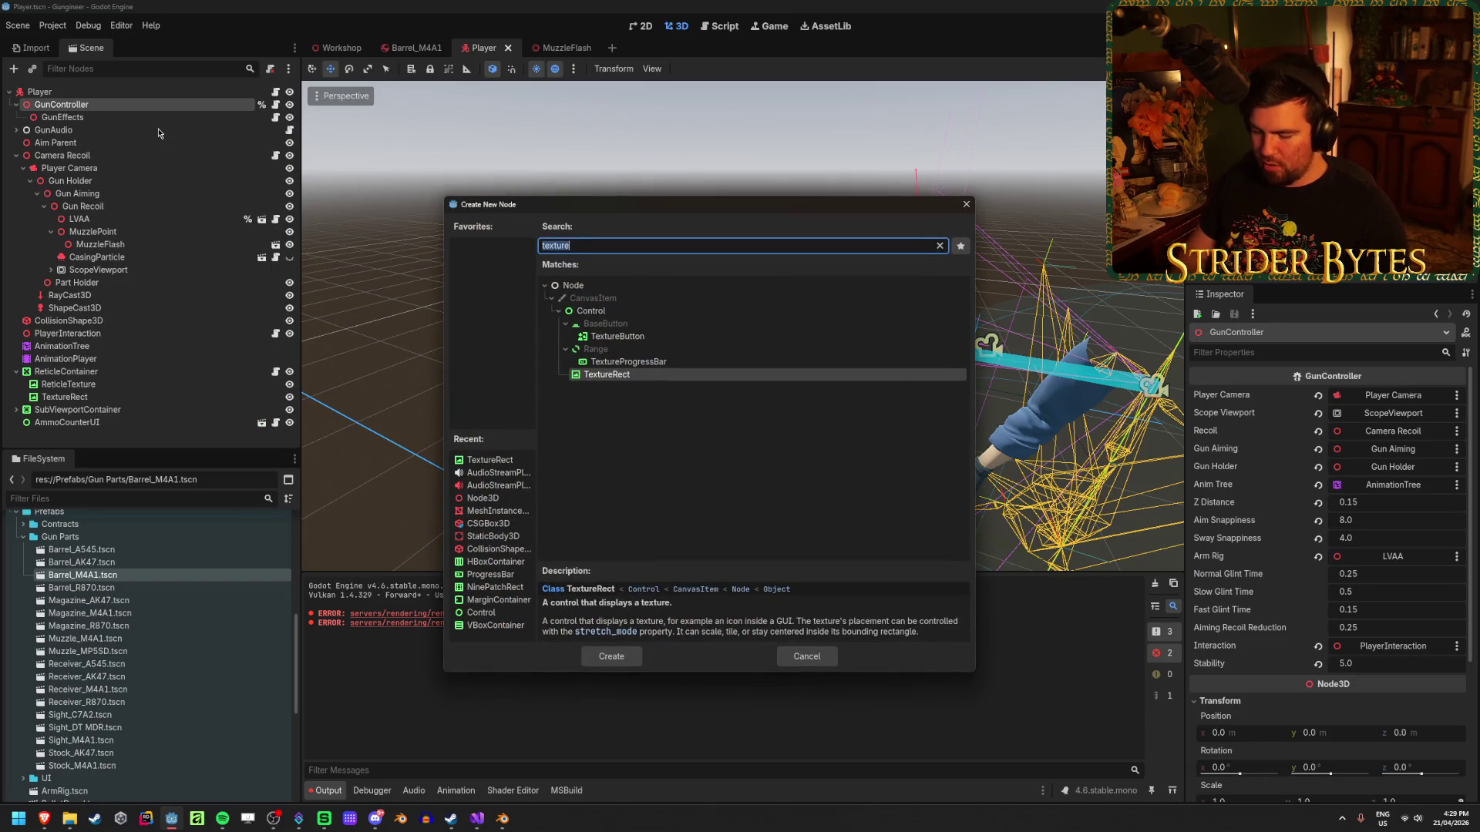
pyautogui.write('audio')
pyautogui.press('Down')
pyautogui.press('Down')
pyautogui.press('Return')
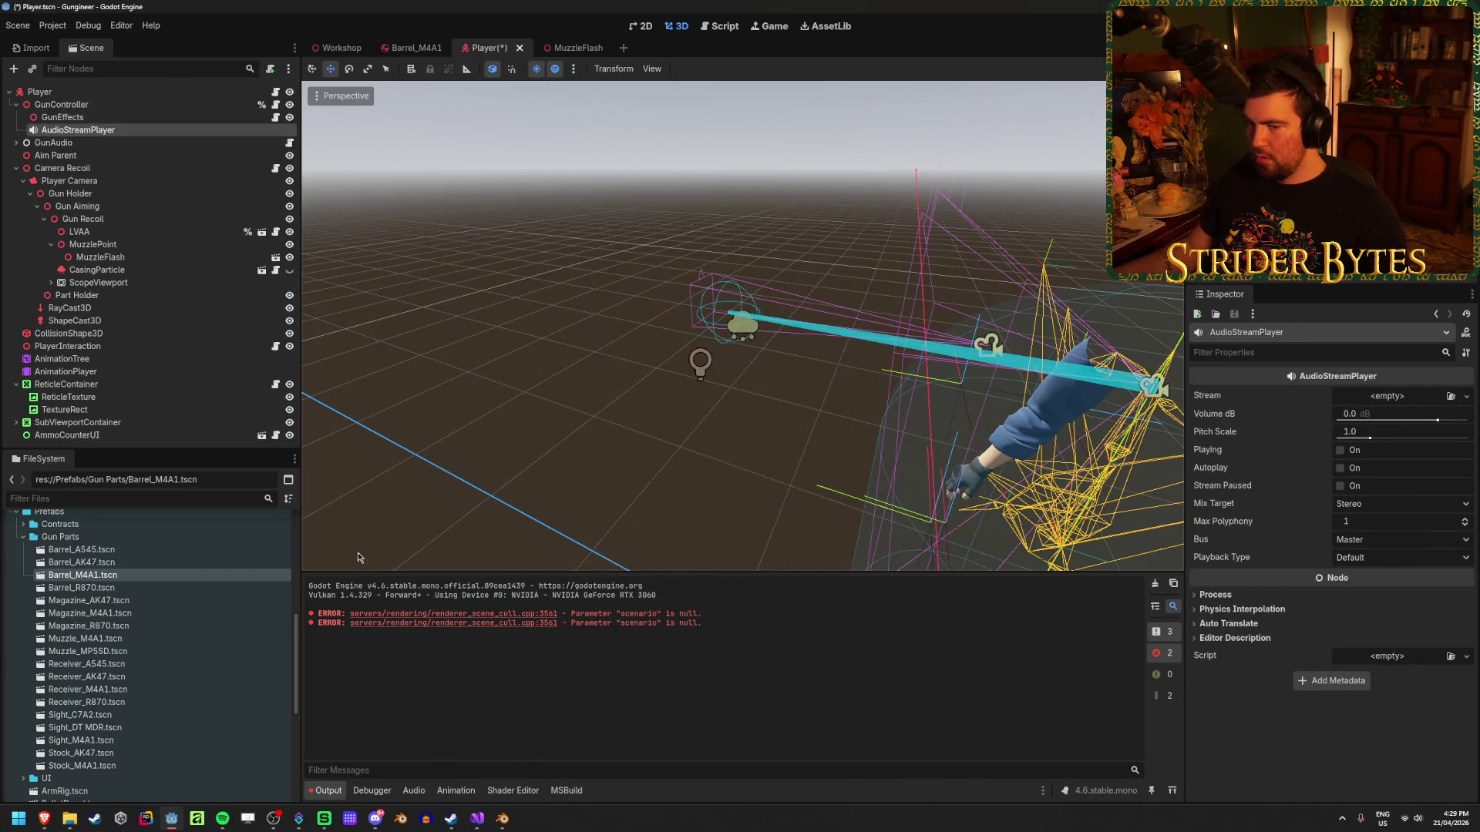
# Preview hitmarkerplaceholder.mp3 in the importer, scrubbing to 0.07 and 0.13 seconds, then choose the player's Stream.
pyautogui.scroll(4, 151, 624)
pyautogui.scroll(2, 151, 624)
pyautogui.click(132, 605)
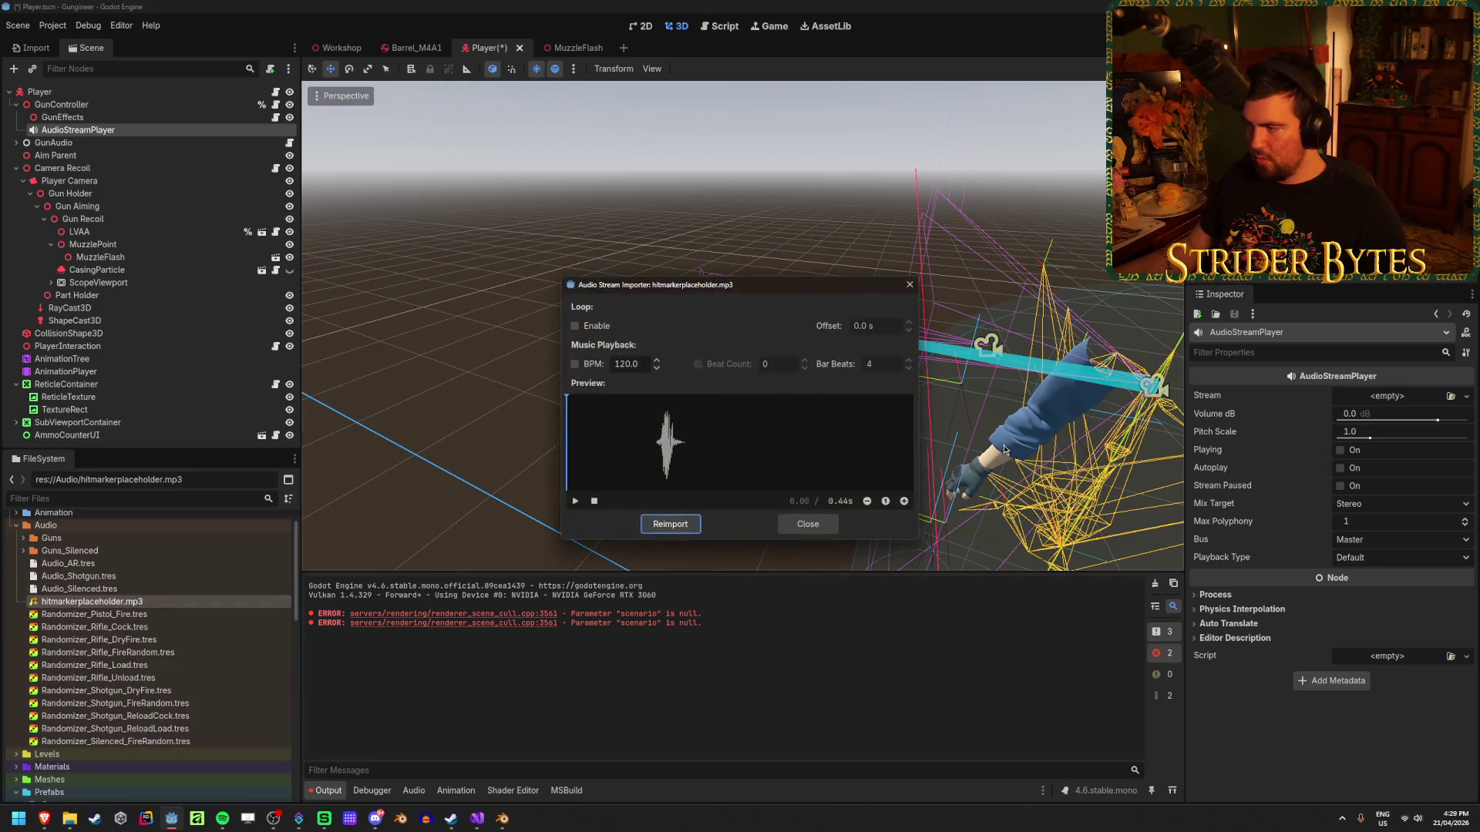
pyautogui.click(571, 505)
pyautogui.click(570, 506)
pyautogui.click(571, 506)
pyautogui.click(812, 523)
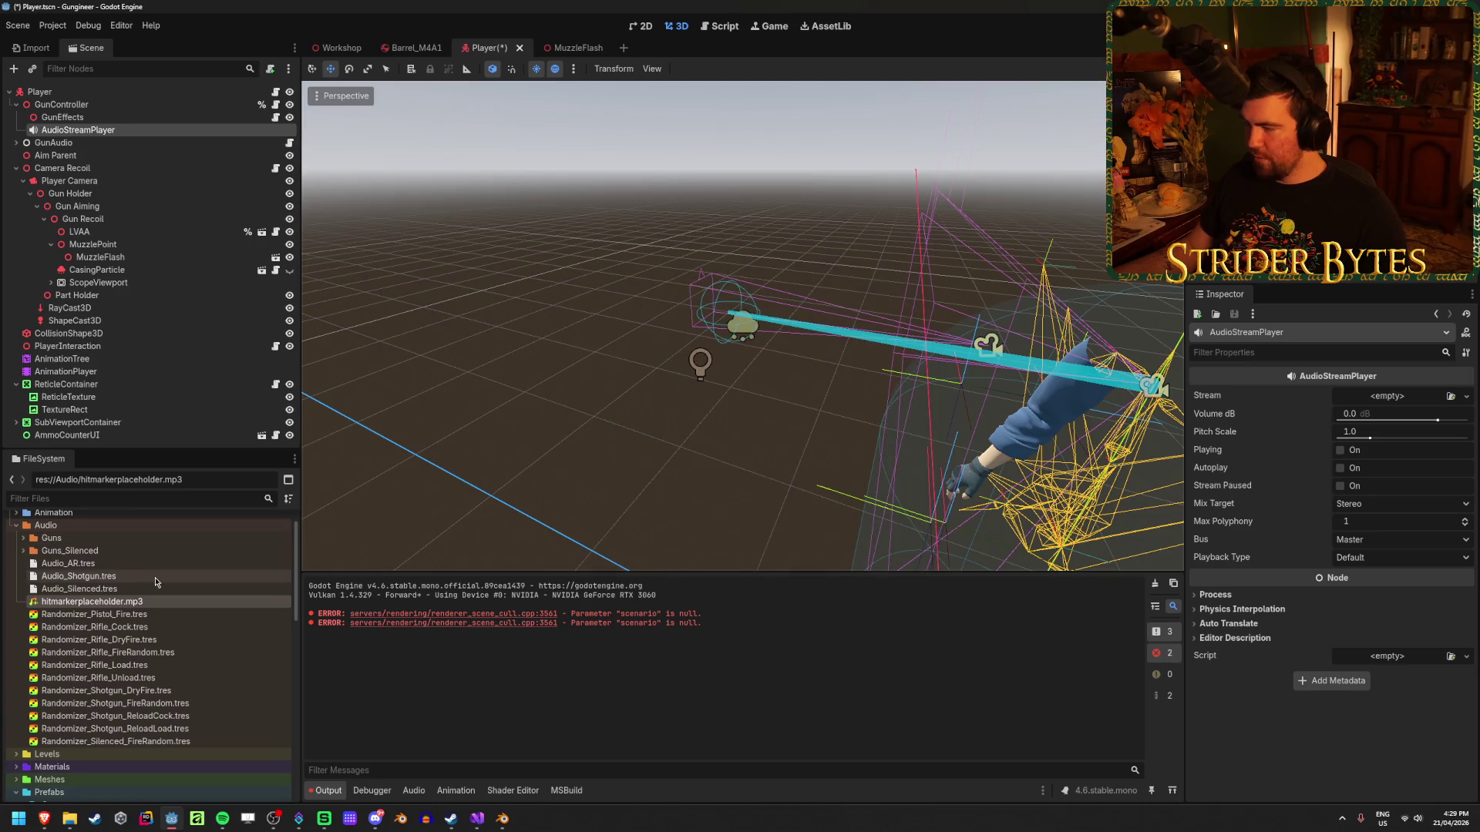
pyautogui.doubleClick(279, 606)
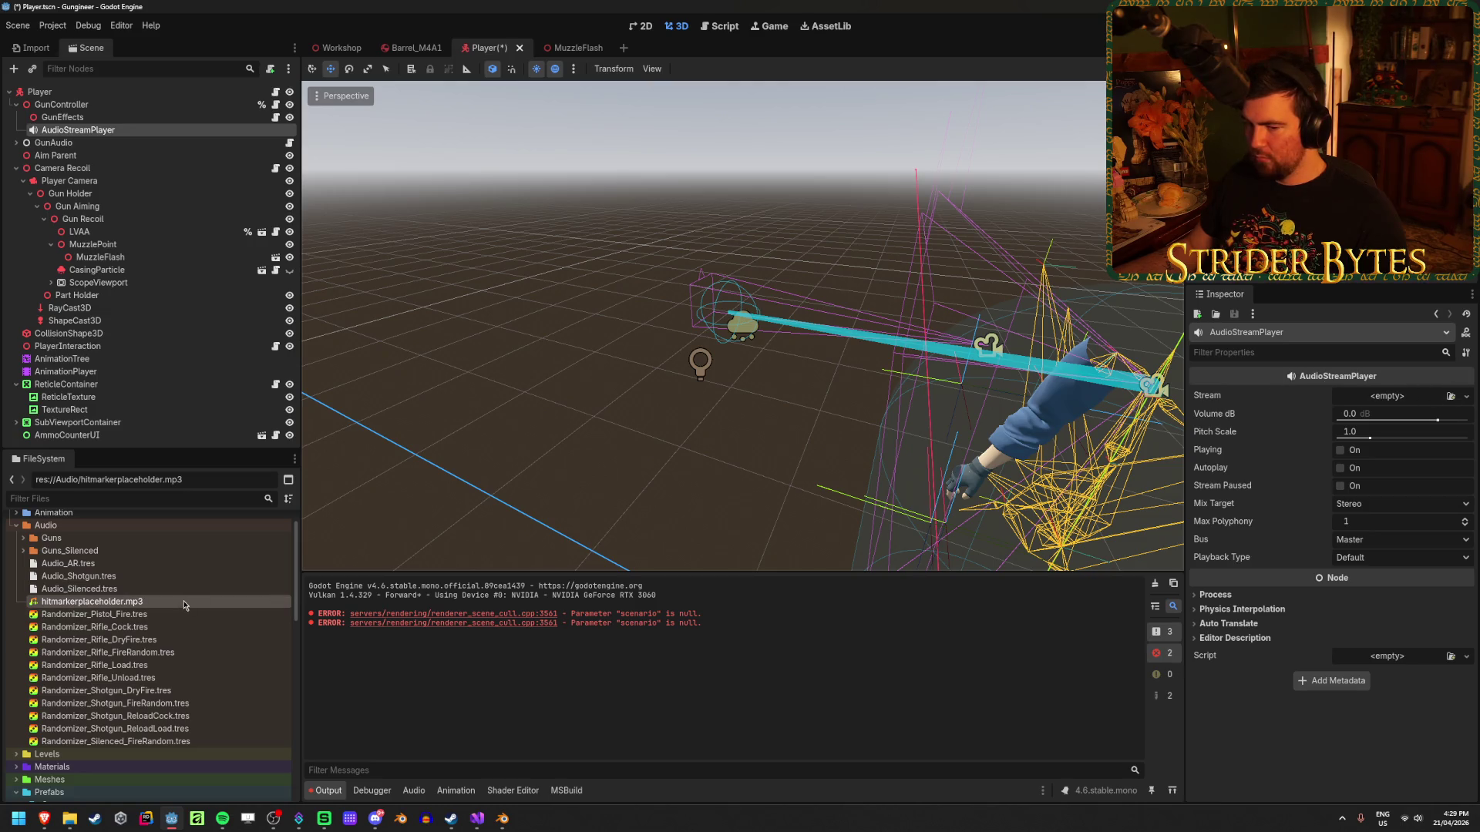
pyautogui.moveTo(566, 434); pyautogui.dragTo(626, 434)
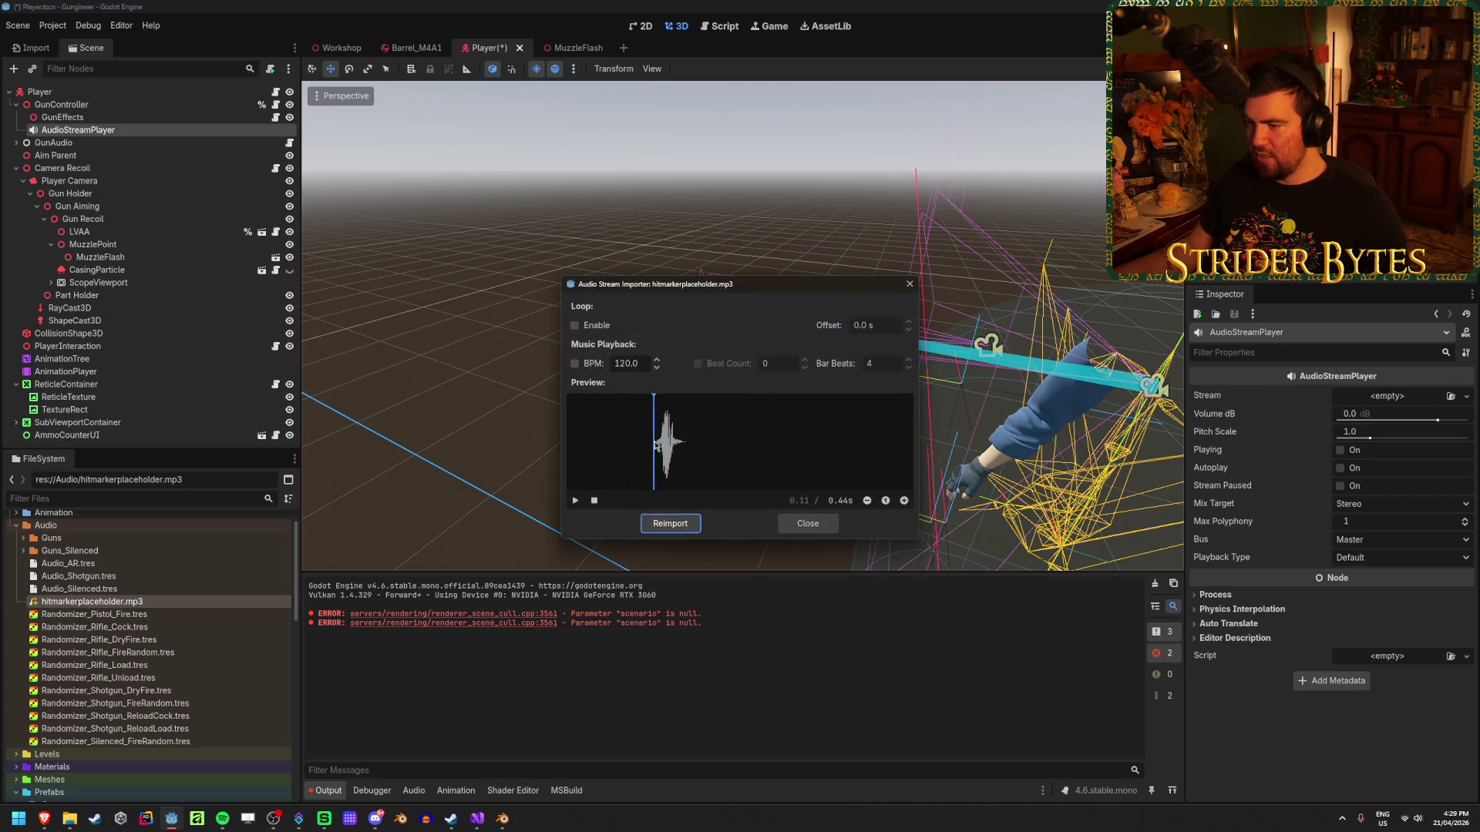
pyautogui.press('Escape')
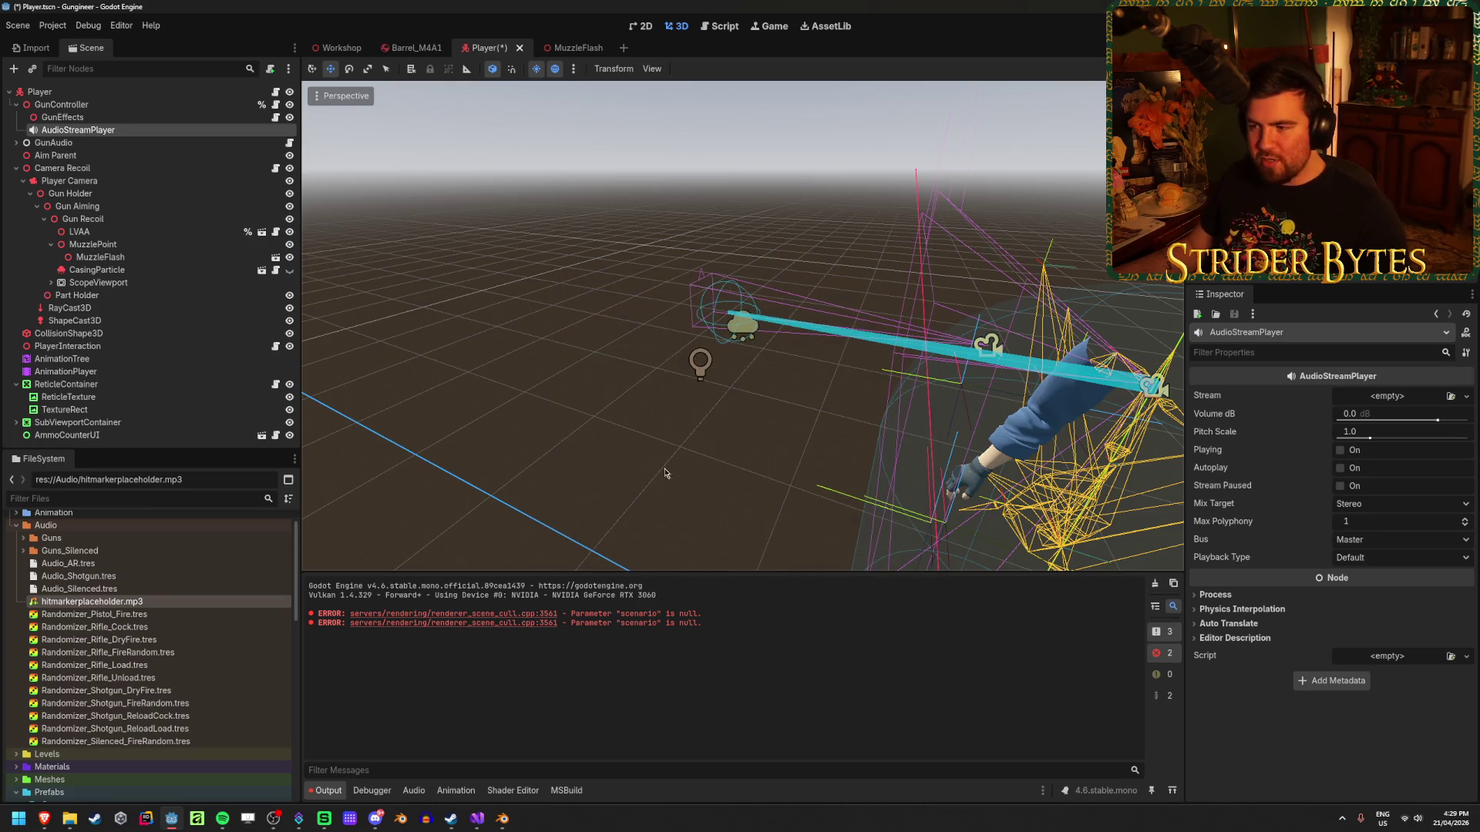
pyautogui.press('Return')
pyautogui.moveTo(569, 444); pyautogui.dragTo(624, 441)
pyautogui.click(906, 333)
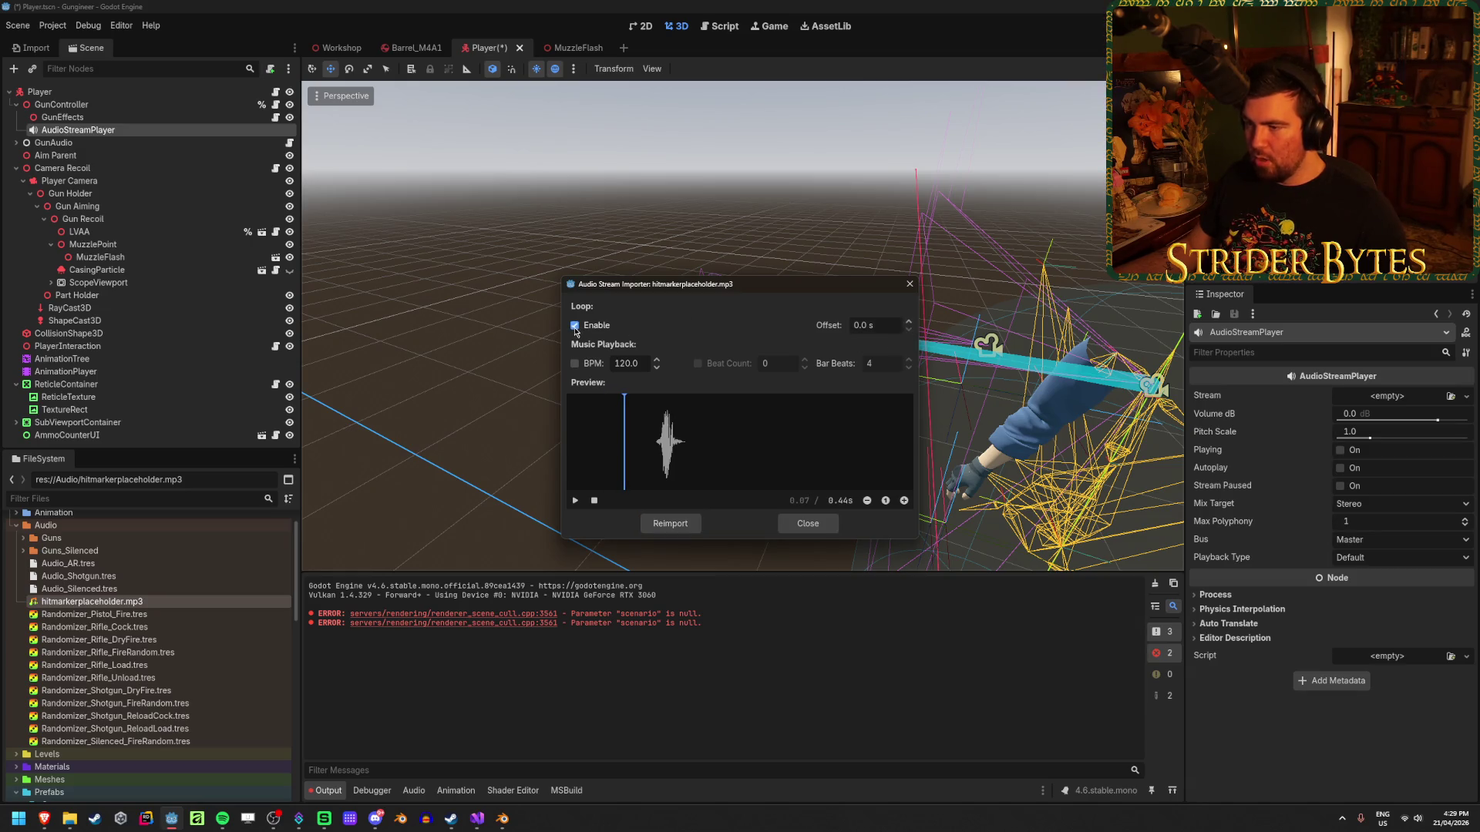
pyautogui.moveTo(643, 445); pyautogui.dragTo(673, 449)
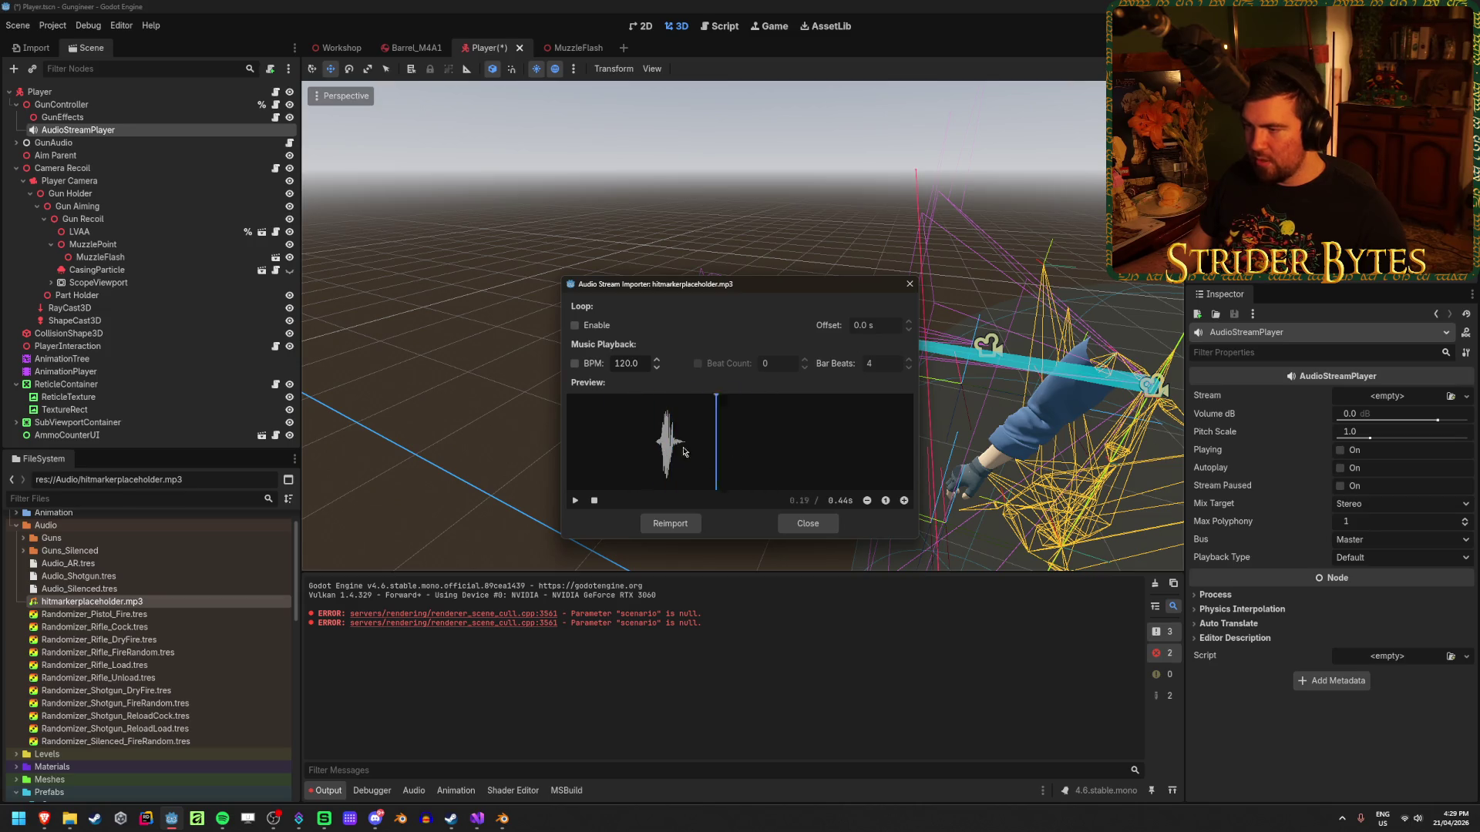
pyautogui.click(799, 528)
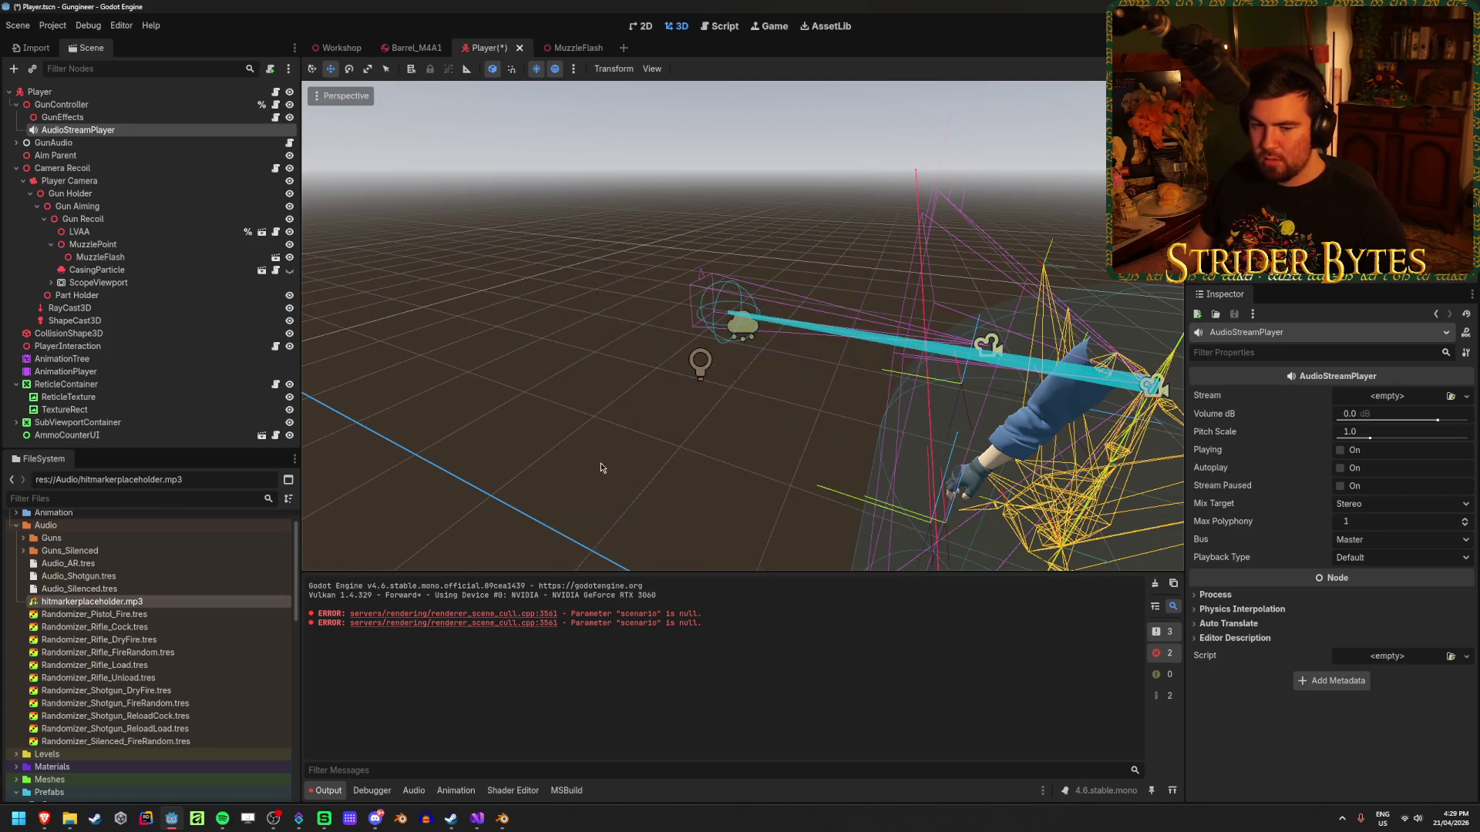
pyautogui.click(1433, 402)
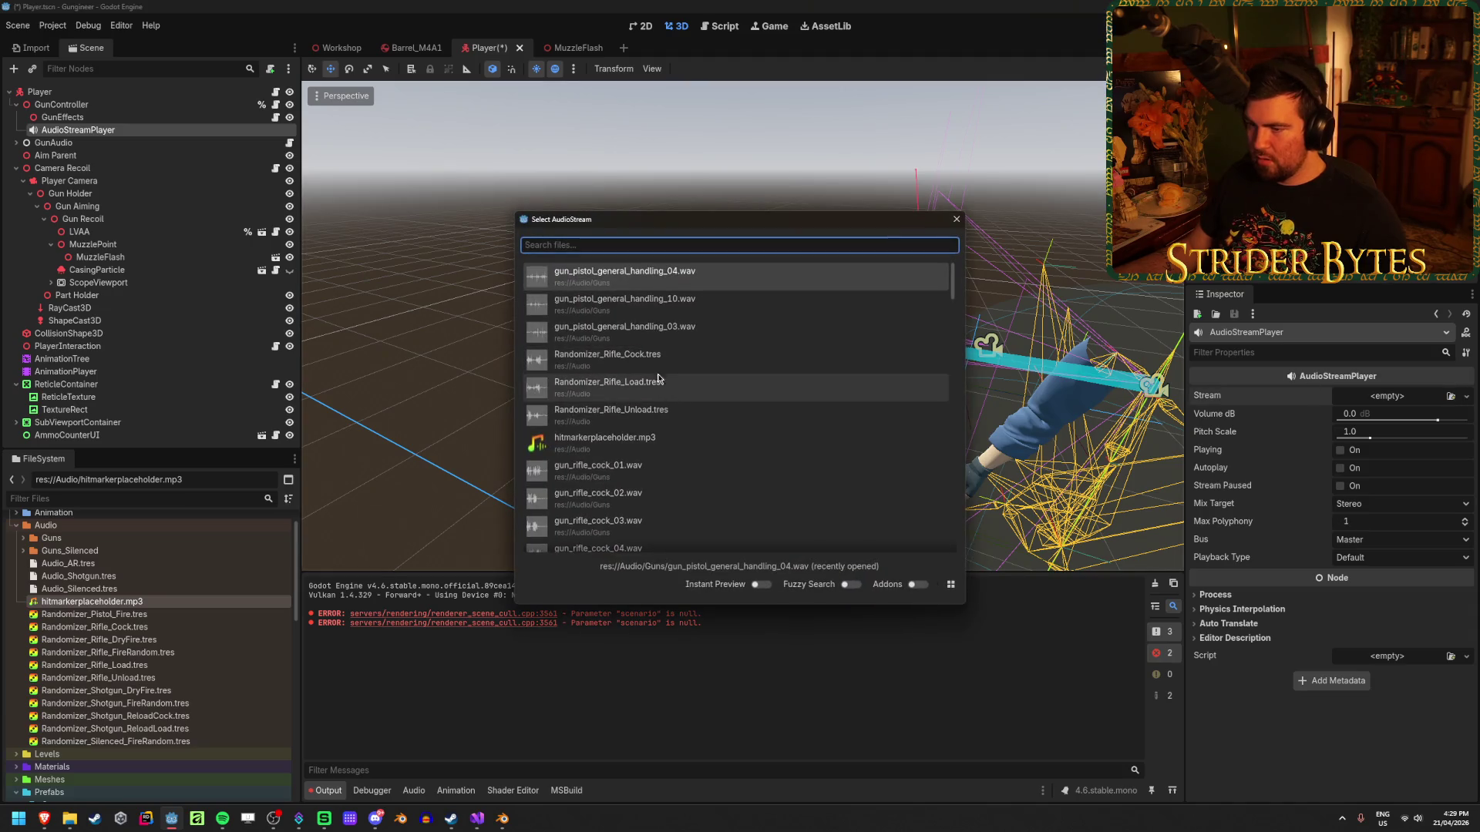
# Assign hitmarkerplaceholder.mp3 as the audio player's stream and save the Player scene.
pyautogui.doubleClick(657, 442)
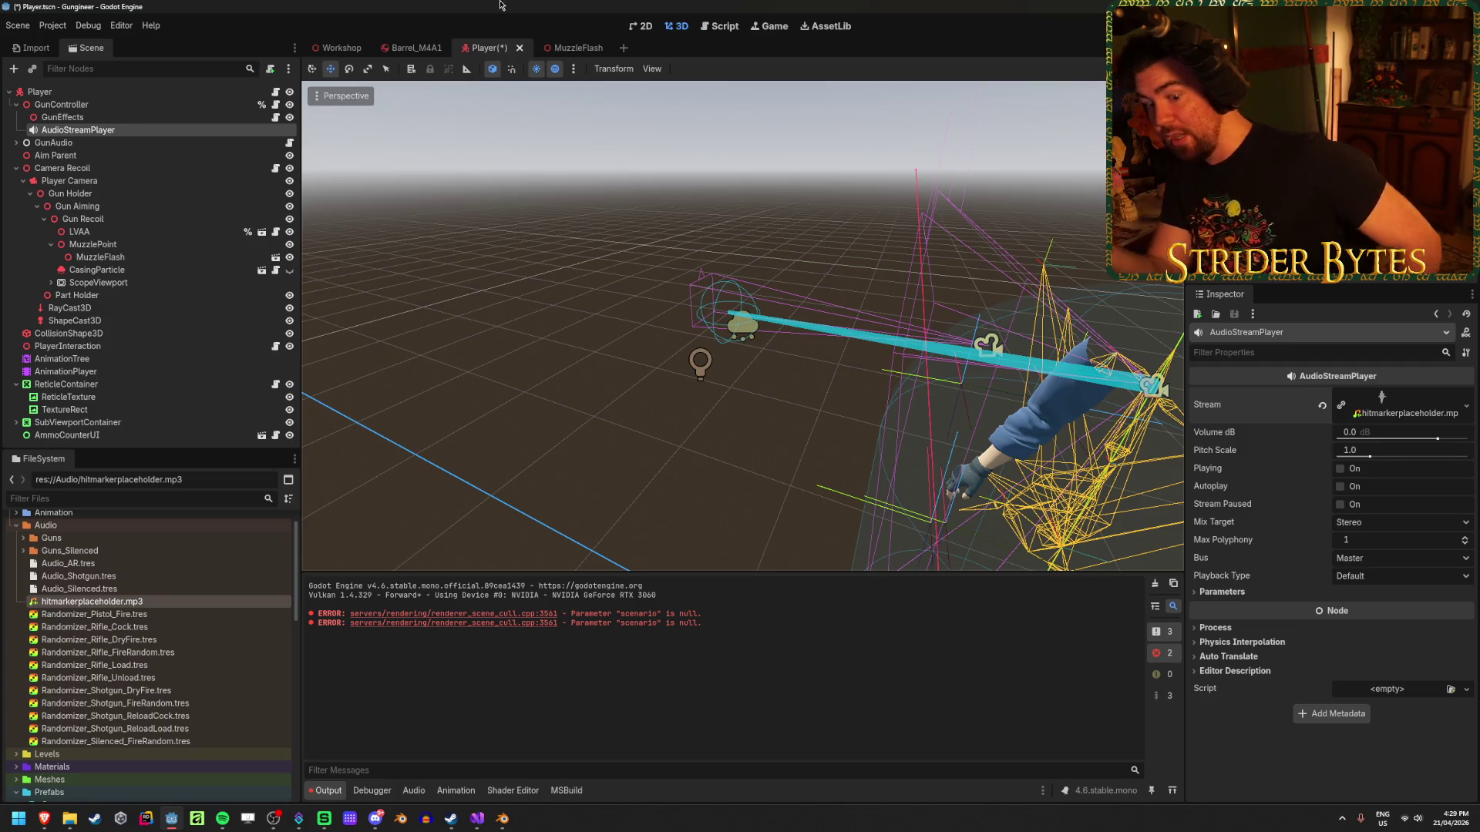
pyautogui.hotkey('ctrl', 's')
pyautogui.click(116, 117)
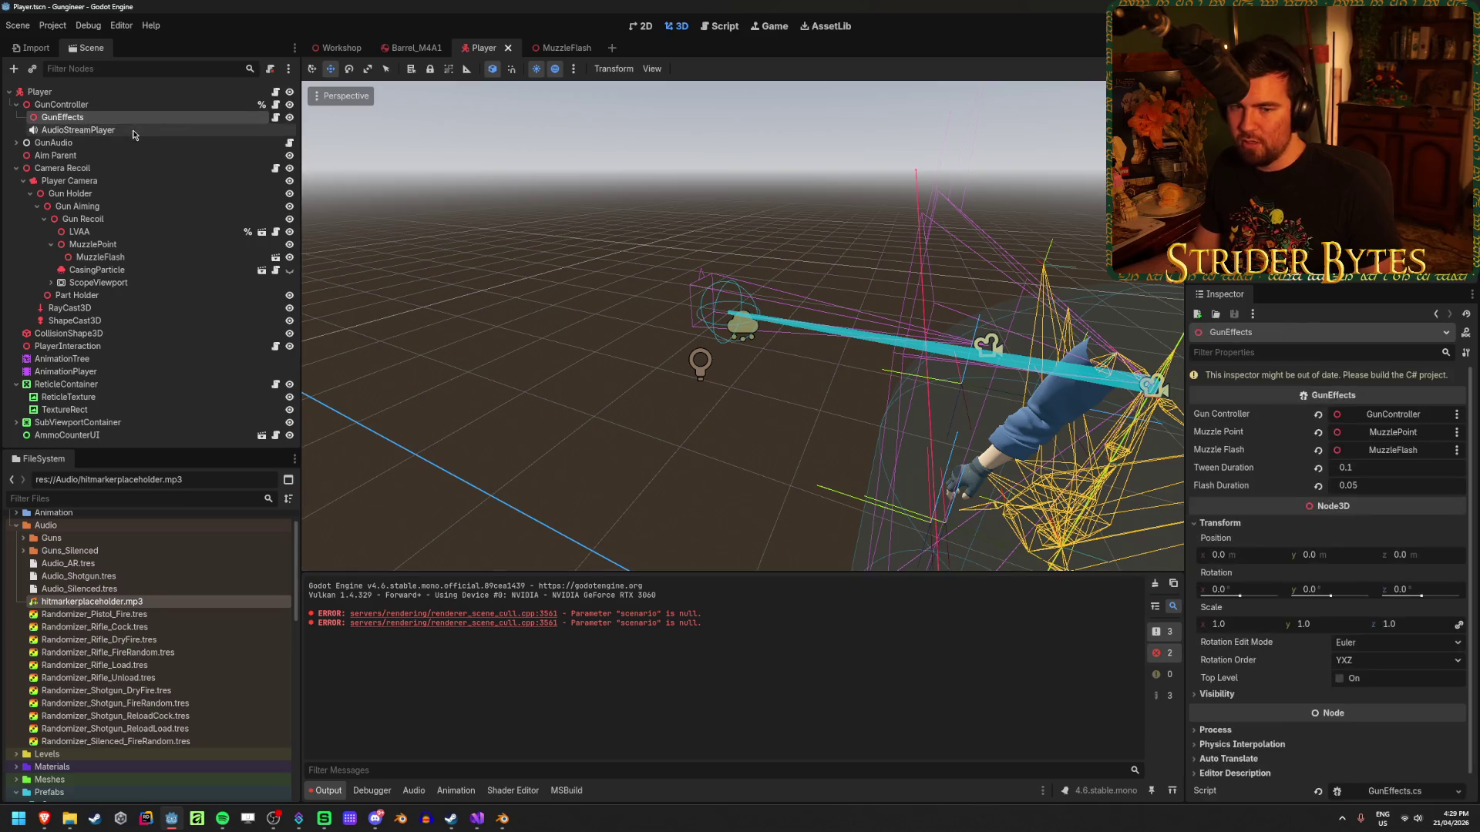
pyautogui.click(131, 129)
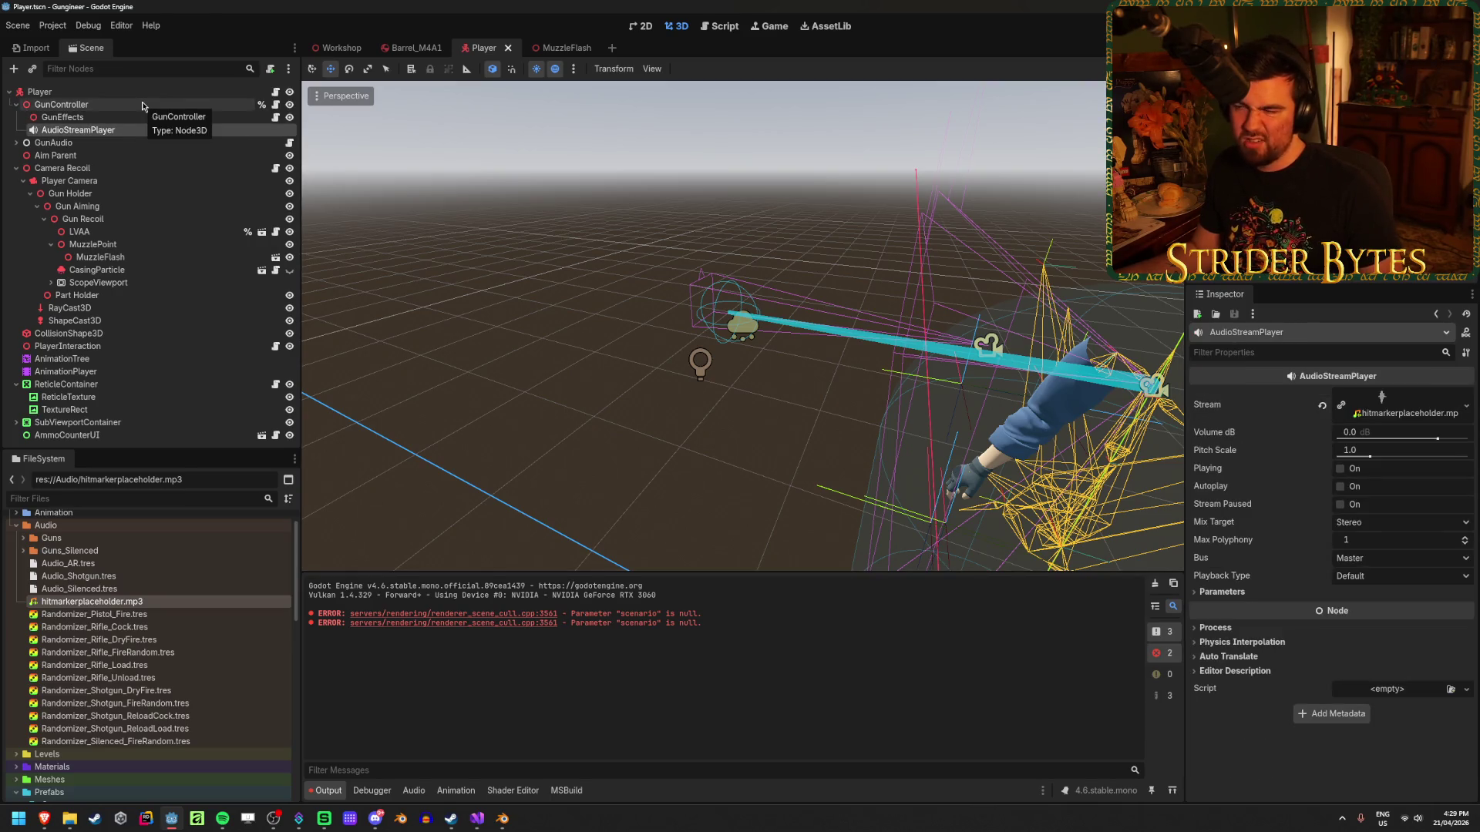
pyautogui.click(142, 104)
pyautogui.hotkey('ctrl', 's')
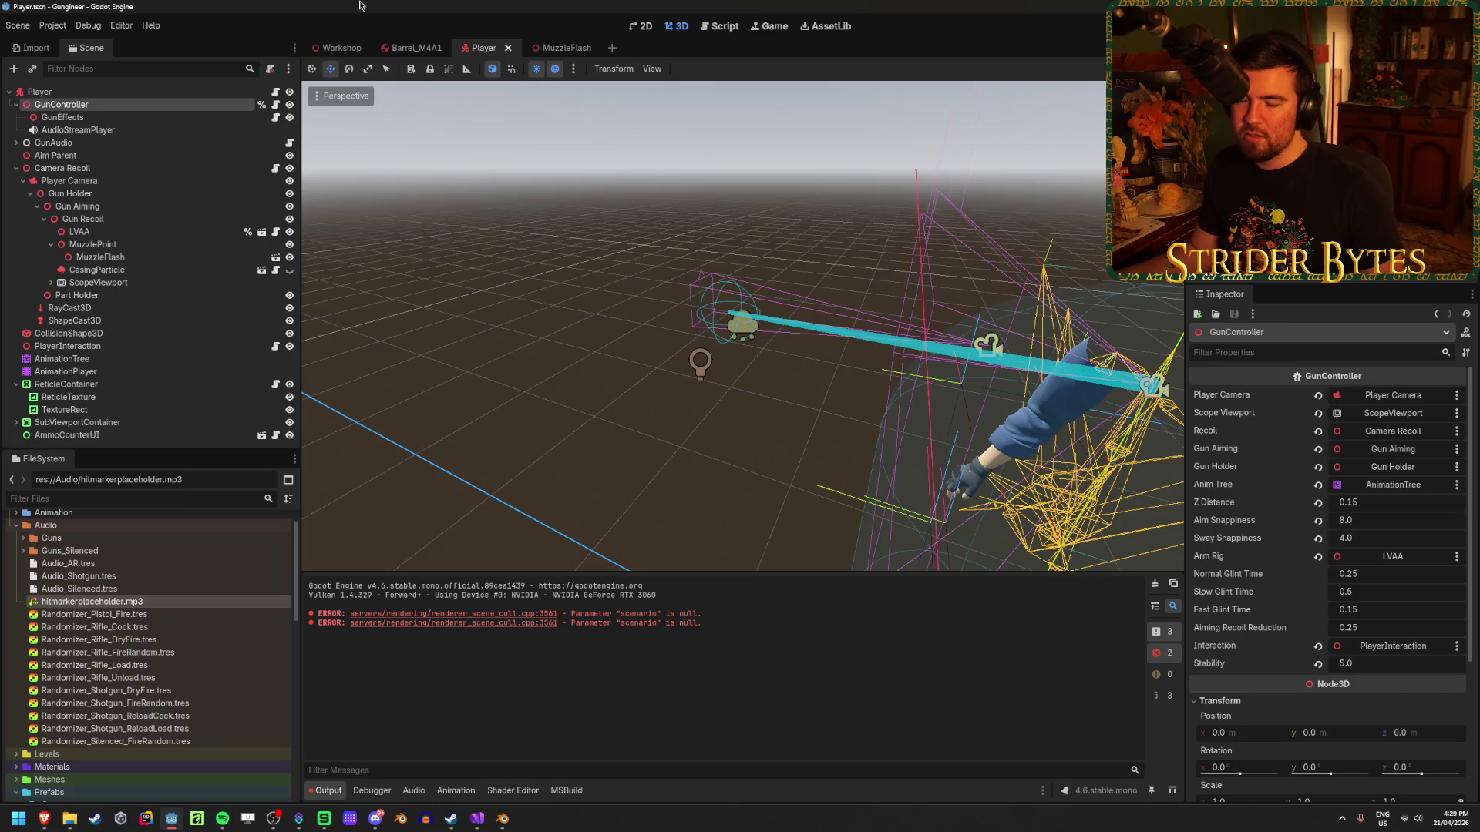
# Rename the audio player to HitMarkerAudio and rebuild the C# project.
pyautogui.doubleClick(157, 130)
pyautogui.write('HitMarkerAud')
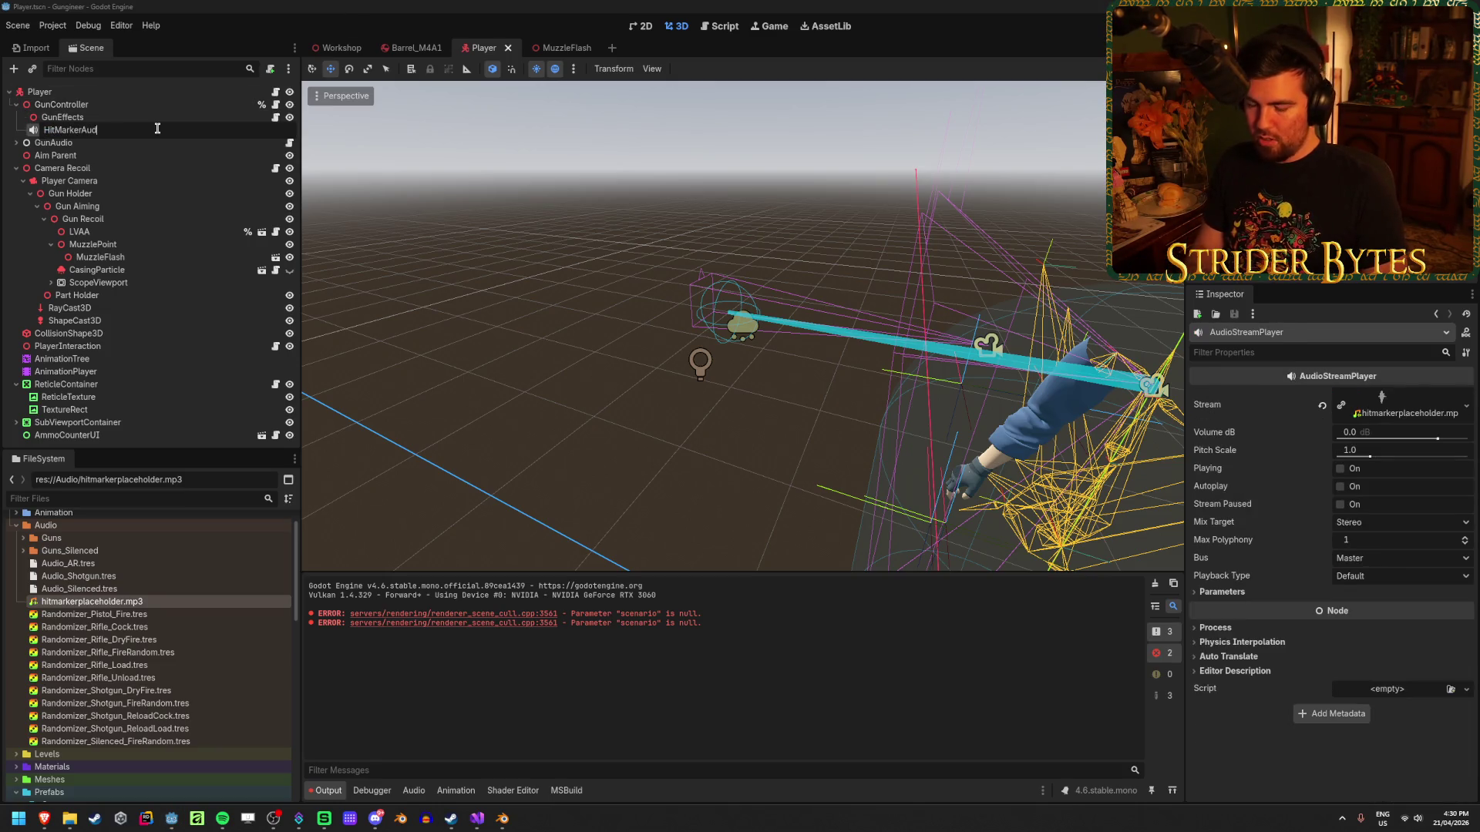
pyautogui.write('io')
pyautogui.press('Return')
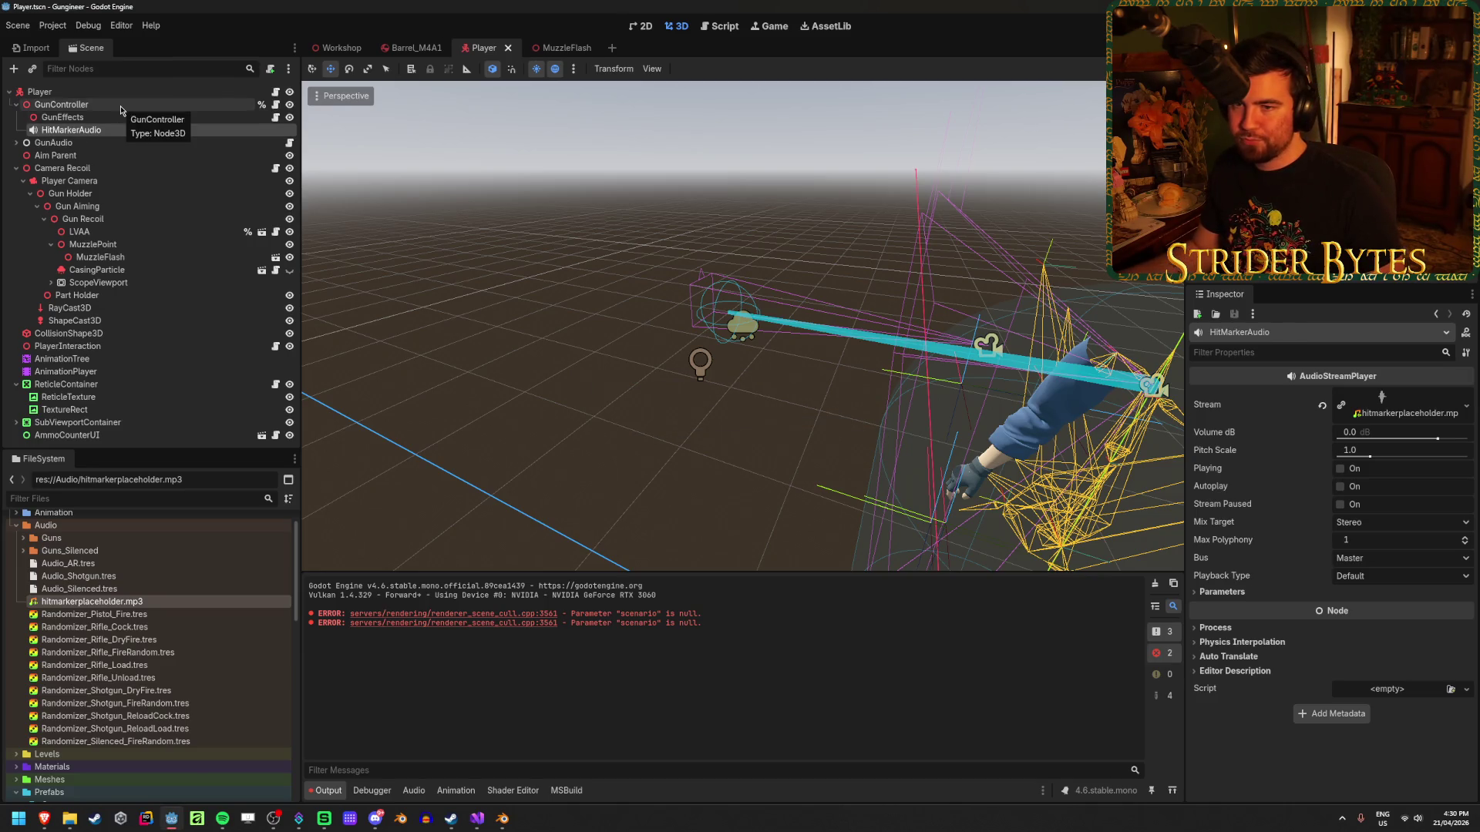
pyautogui.click(100, 118)
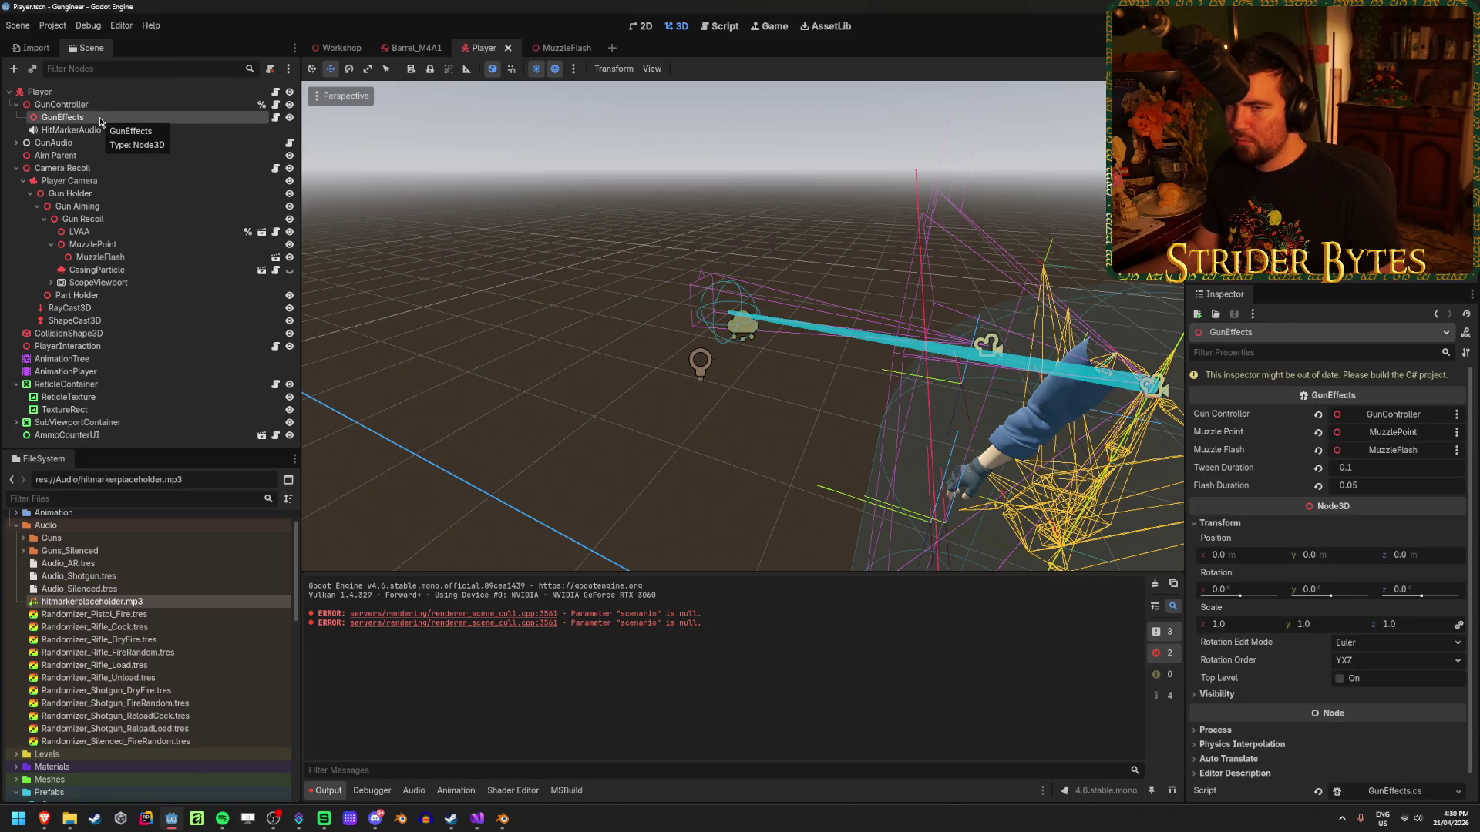
pyautogui.click(88, 131)
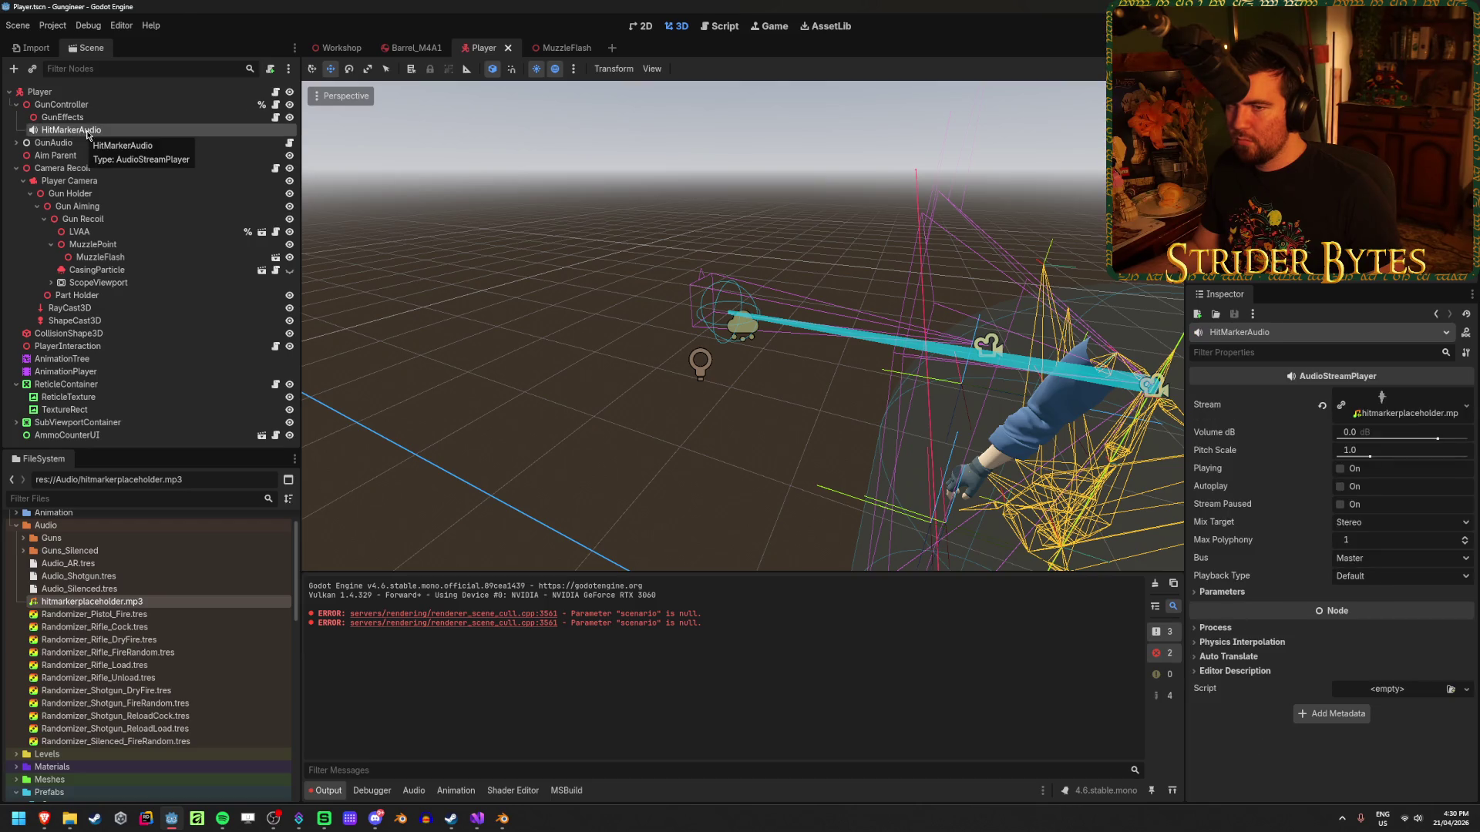
pyautogui.press('F5')
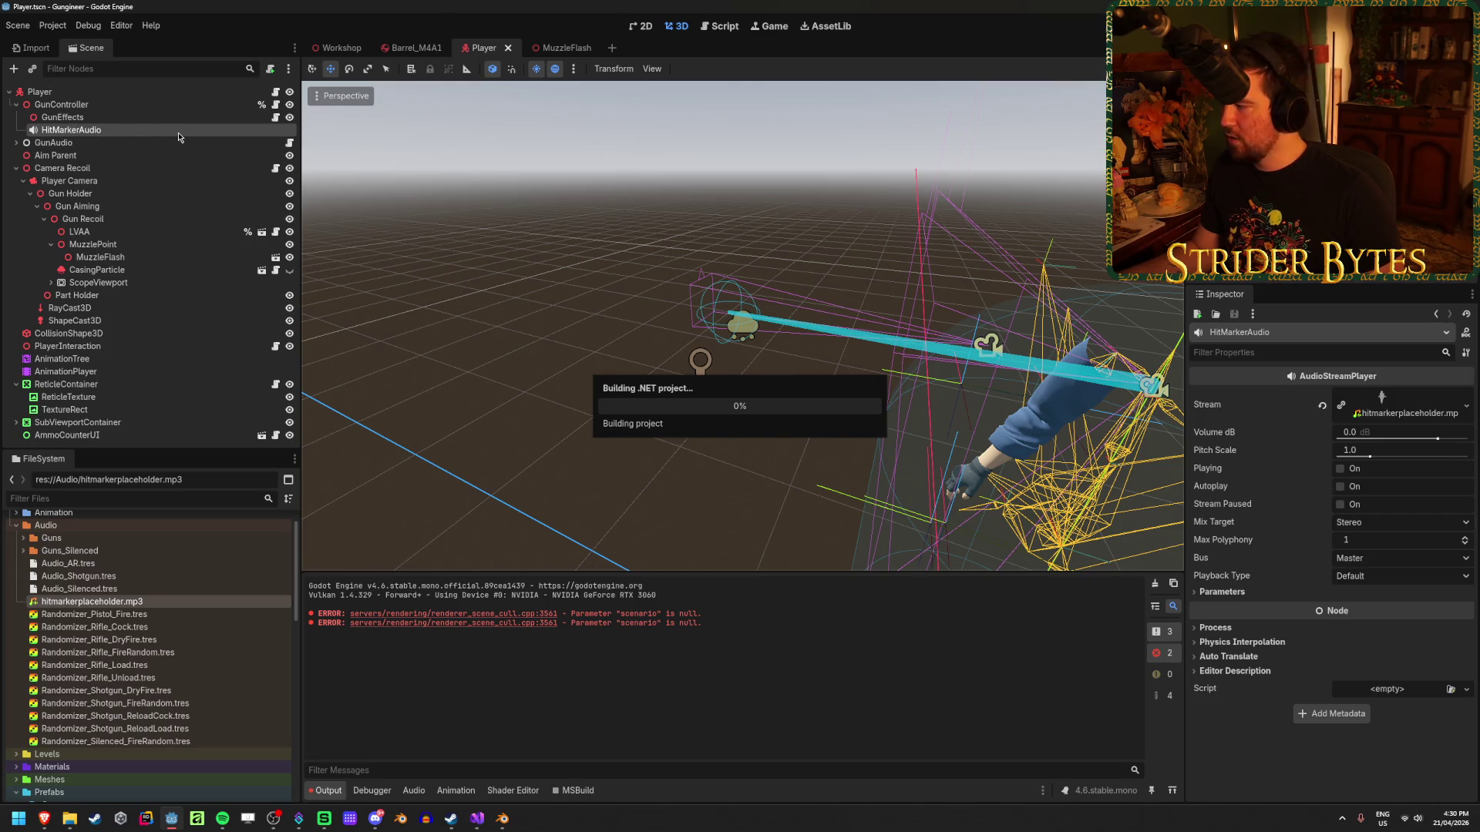
# Move HitMarkerAudio under GunEffects and set it as GunEffects' Hit Audio.
pyautogui.moveTo(91, 132); pyautogui.dragTo(95, 118)
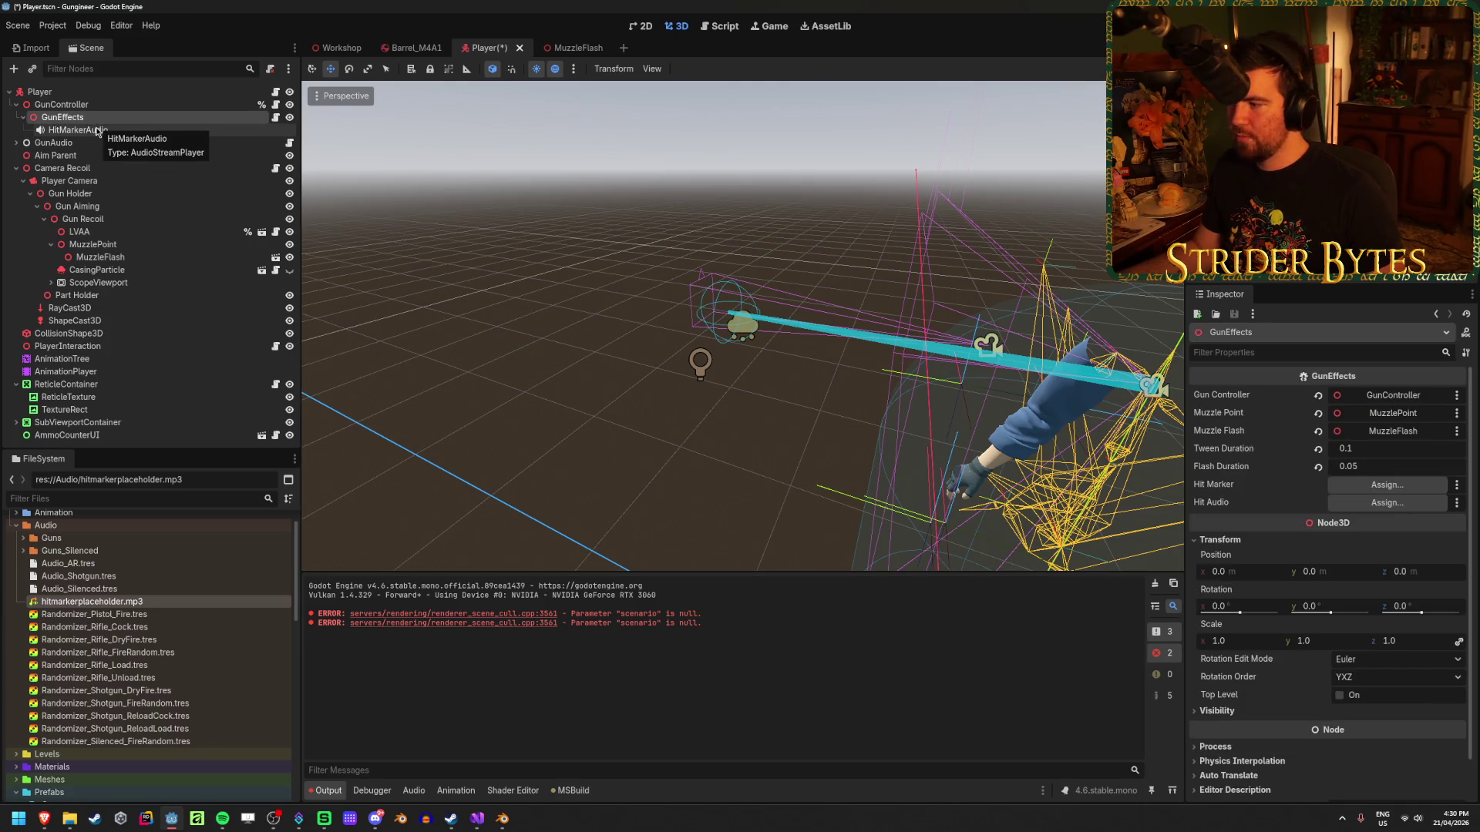
pyautogui.click(1387, 502)
pyautogui.click(713, 309)
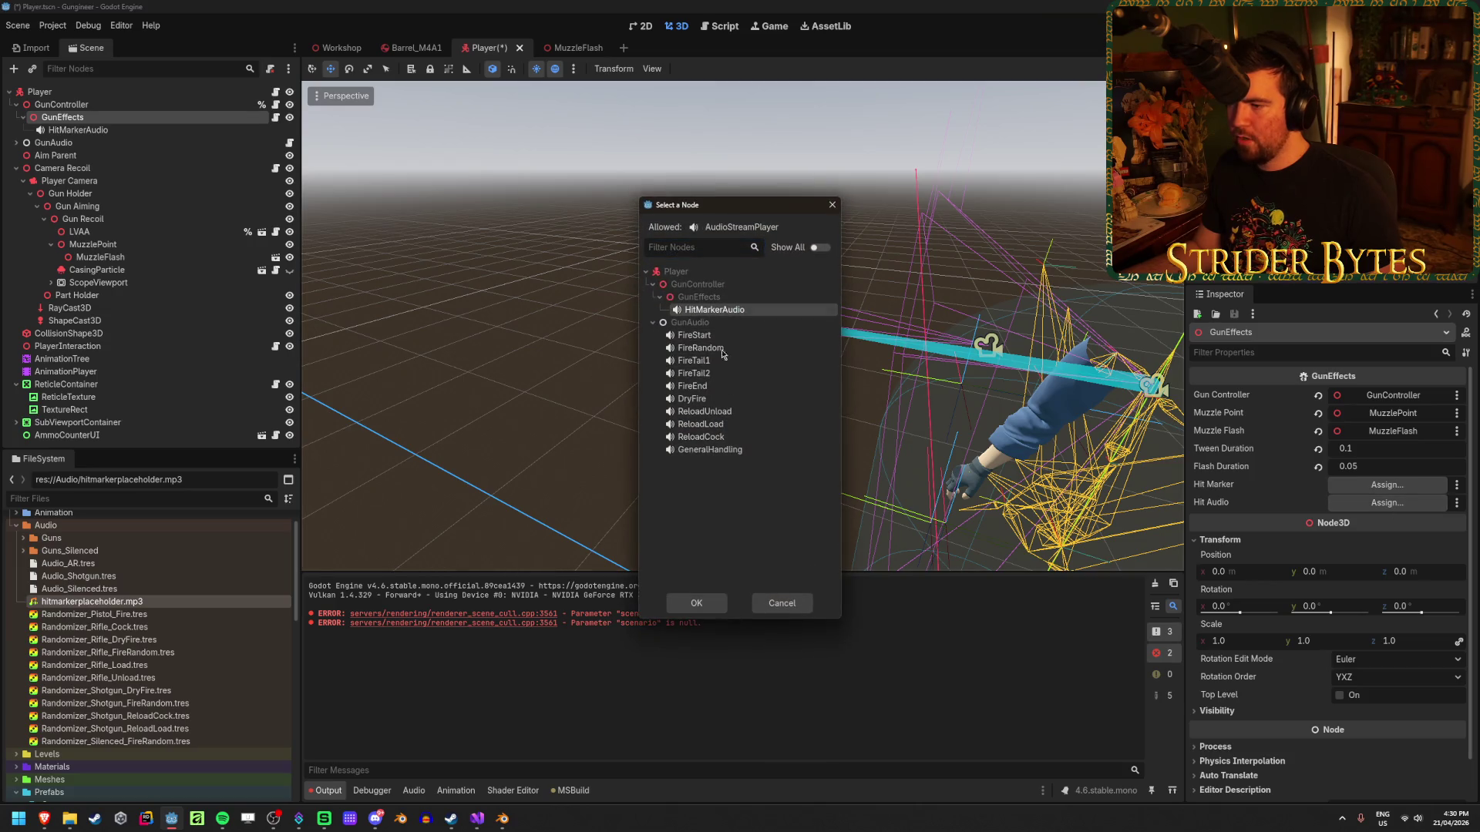
pyautogui.click(696, 603)
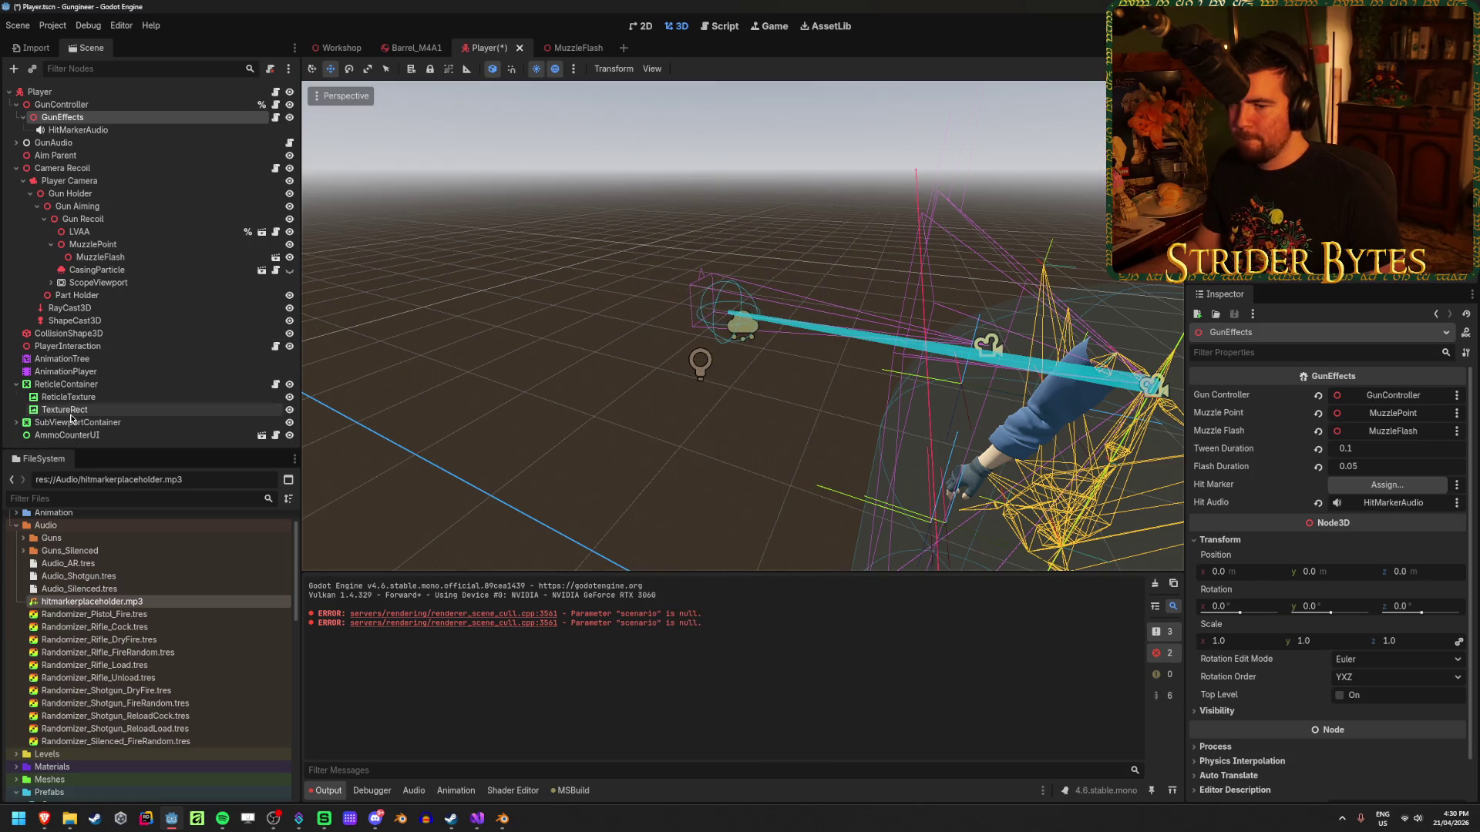
# Rename the TextureRect to HitMarker, save, and assign it as GunEffects' hit marker.
pyautogui.doubleClick(70, 409)
pyautogui.write('HitMa')
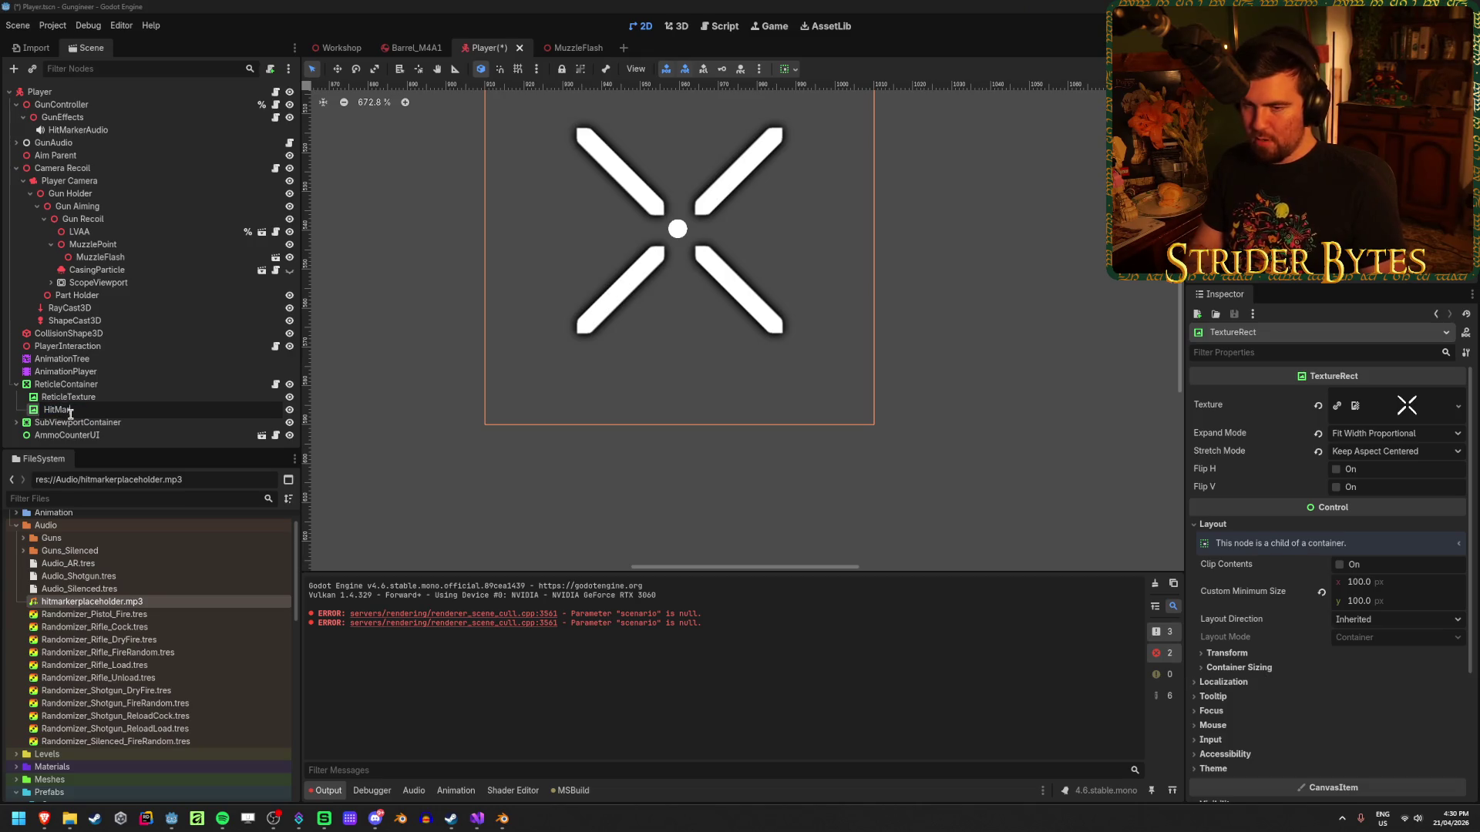
pyautogui.write('rker')
pyautogui.press('Return')
pyautogui.hotkey('ctrl', 's')
pyautogui.click(62, 117)
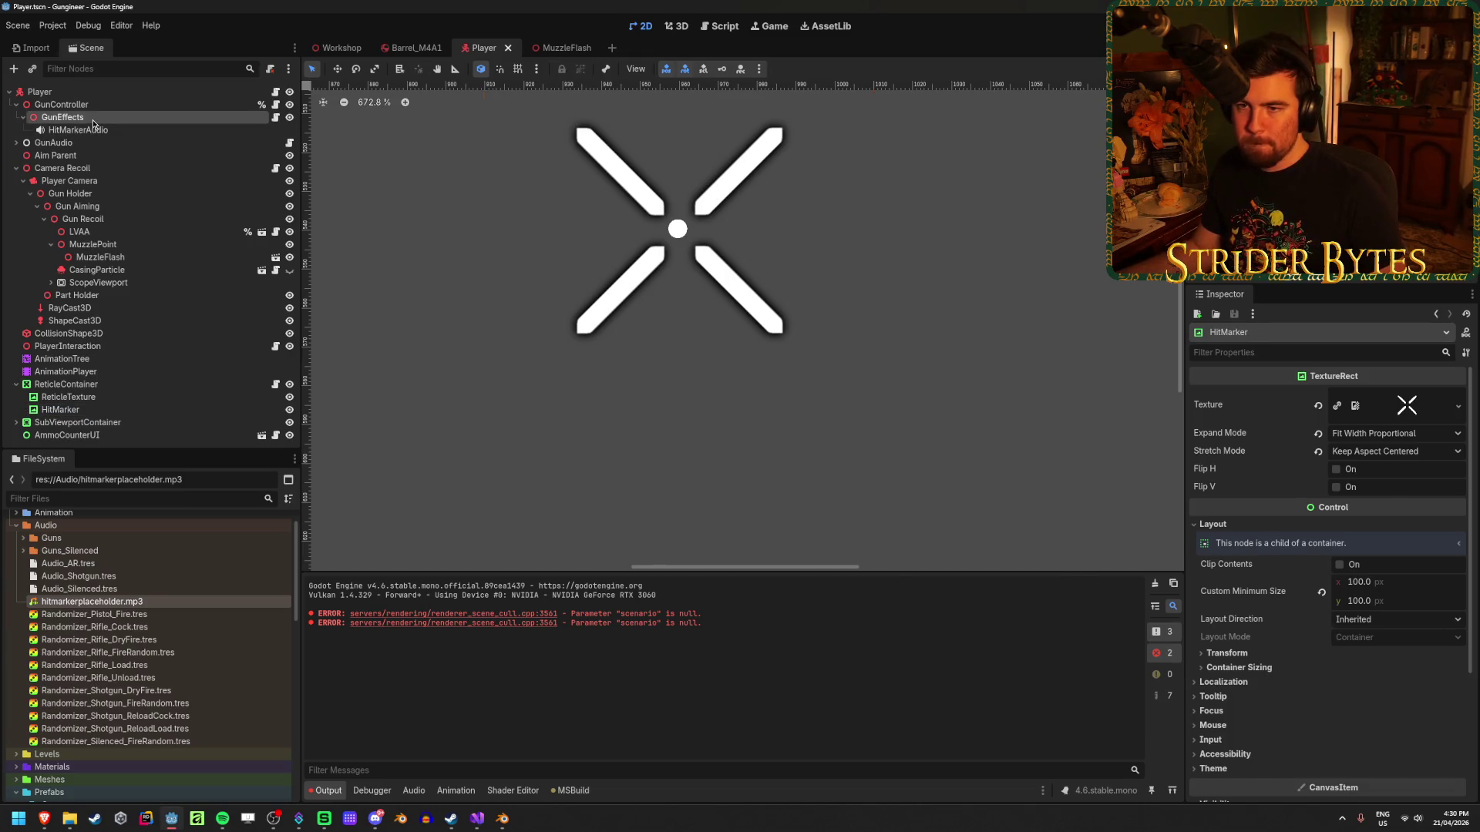
pyautogui.moveTo(208, 410)
pyautogui.mouseDown()
pyautogui.moveTo(213, 423)
pyautogui.moveTo(1357, 493)
pyautogui.moveTo(1342, 490)
pyautogui.mouseUp()
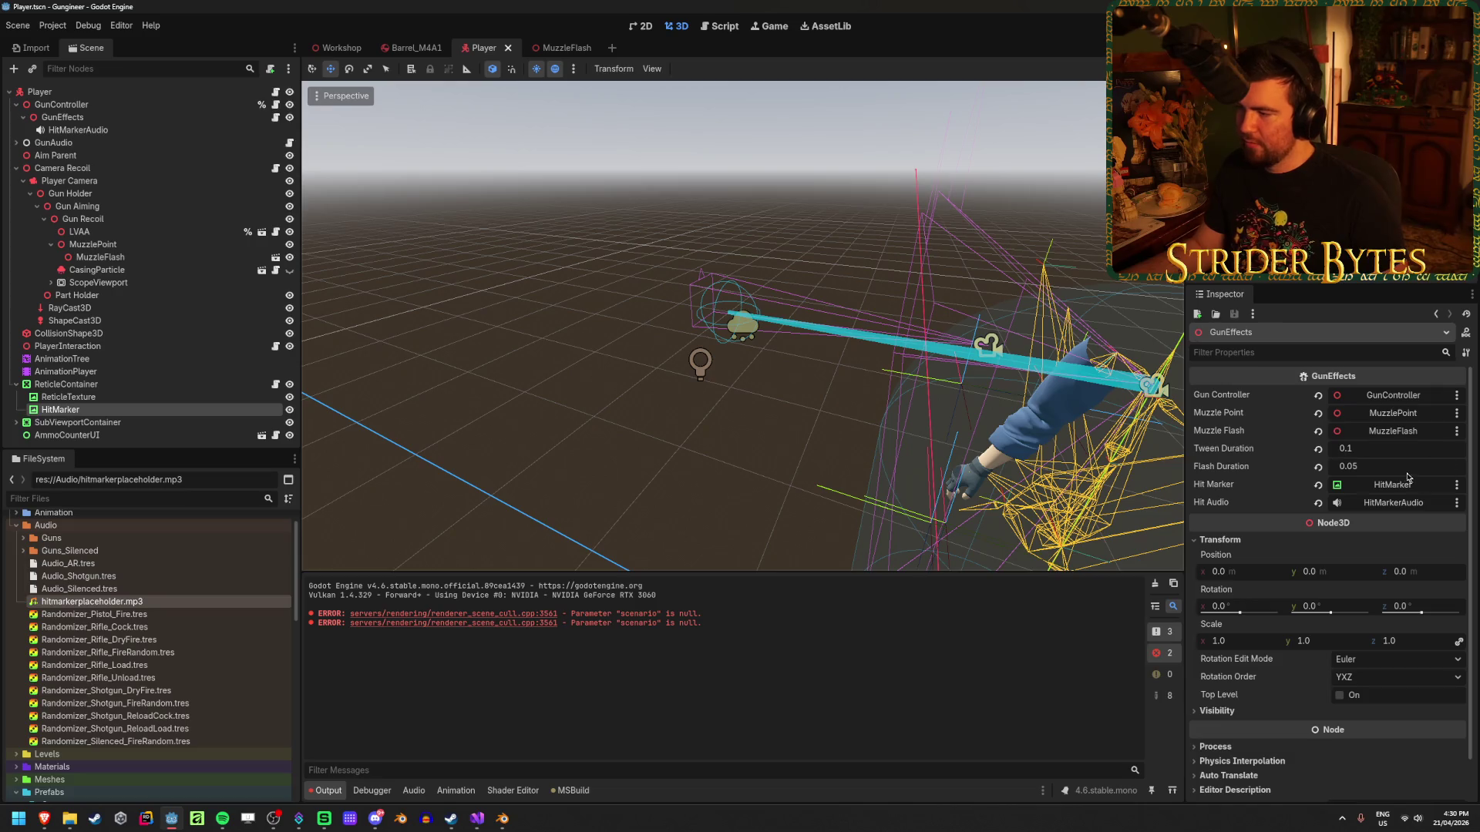
# View the HitMarker X crosshair texture on the 2D canvas.
pyautogui.click(132, 398)
pyautogui.click(151, 415)
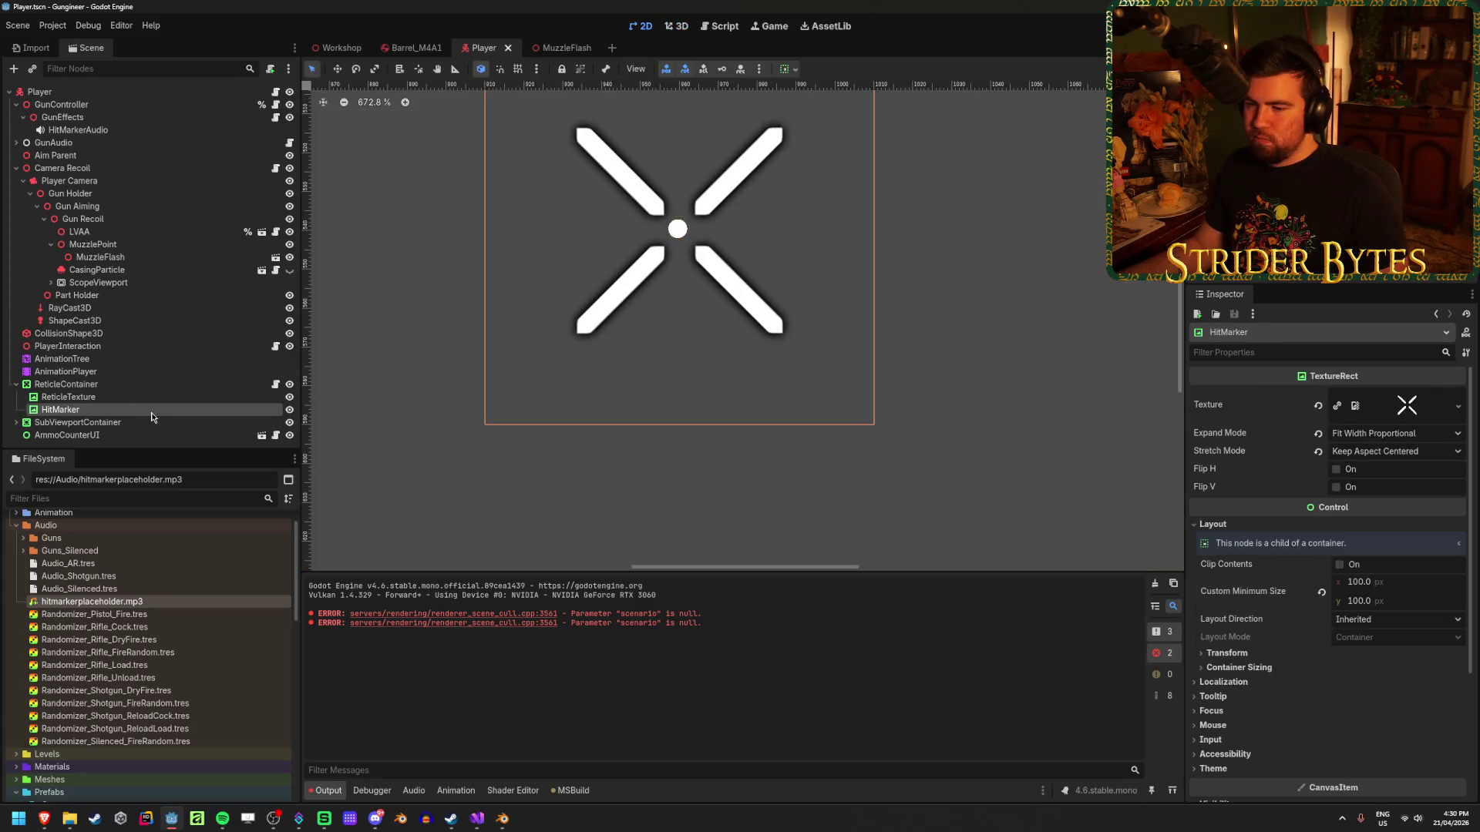
pyautogui.click(477, 822)
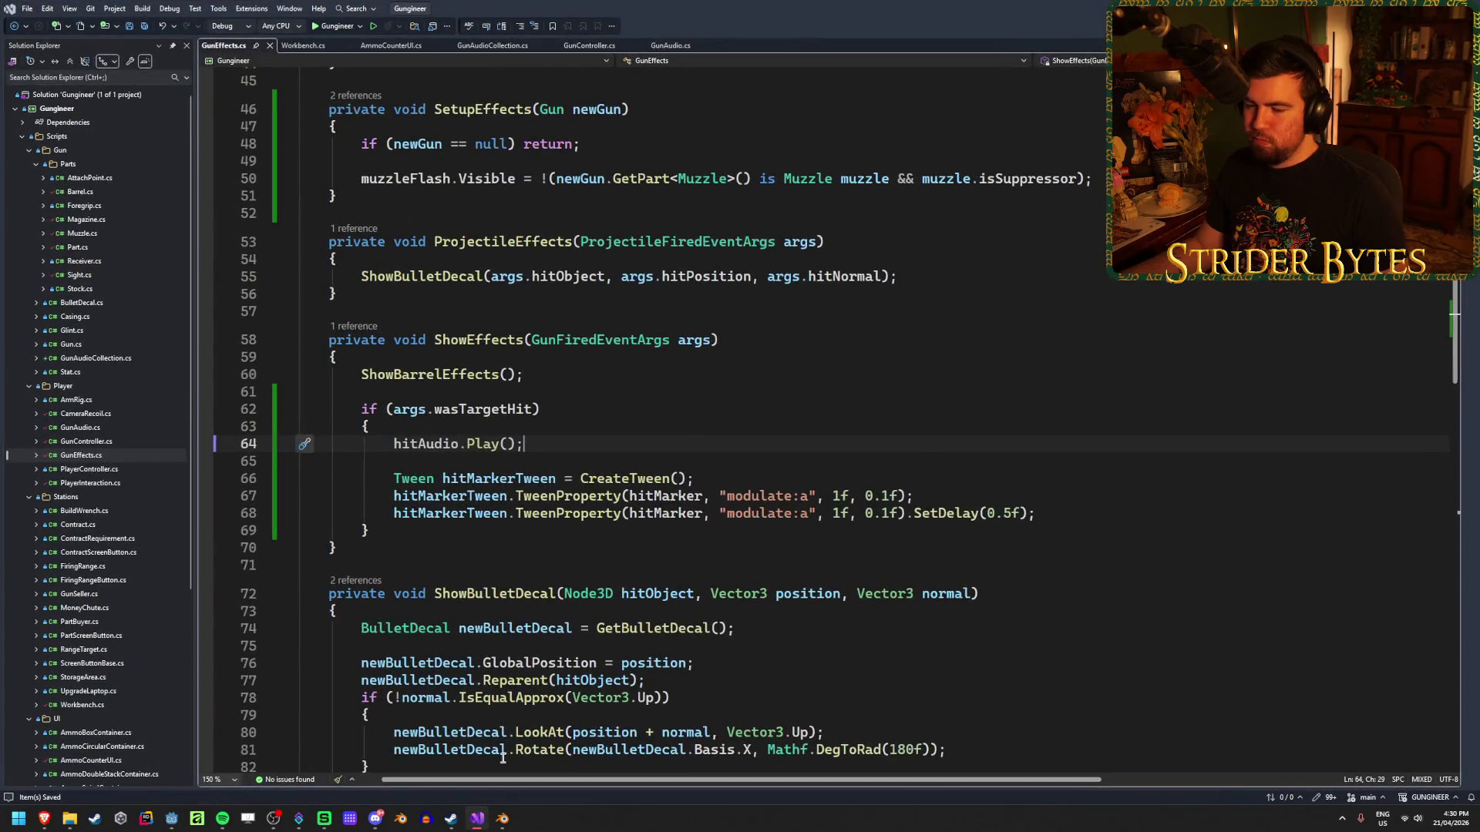
# Add hitMarker.Modulate = new Color(1f, 1f, 1f, 0f); at the end of _Ready.
pyautogui.scroll(12, 584, 499)
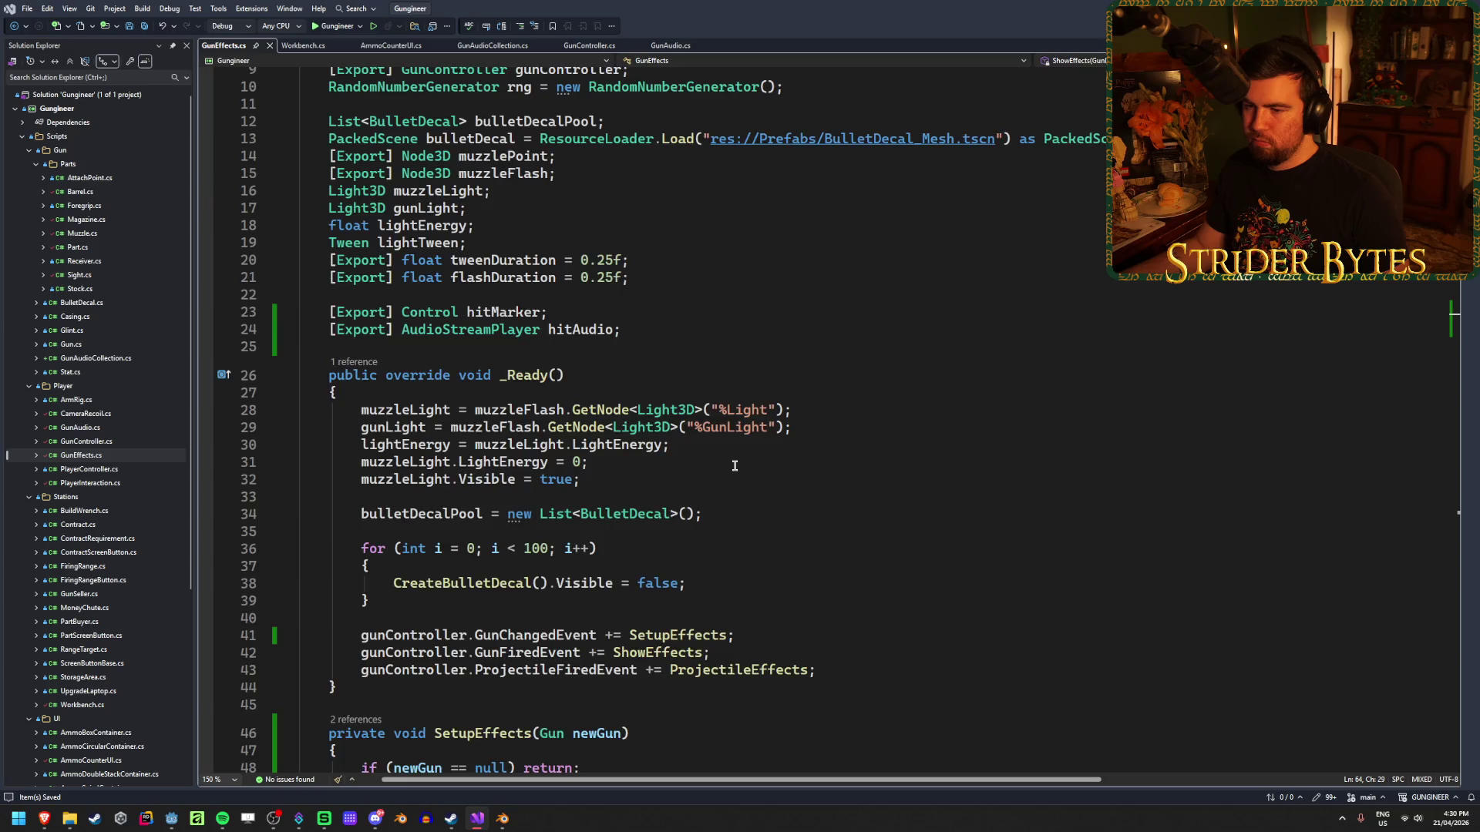
pyautogui.scroll(-3, 734, 466)
pyautogui.scroll(1, 735, 466)
pyautogui.click(817, 565)
pyautogui.press('Return')
pyautogui.press('Return')
pyautogui.write('hitMarker.mod')
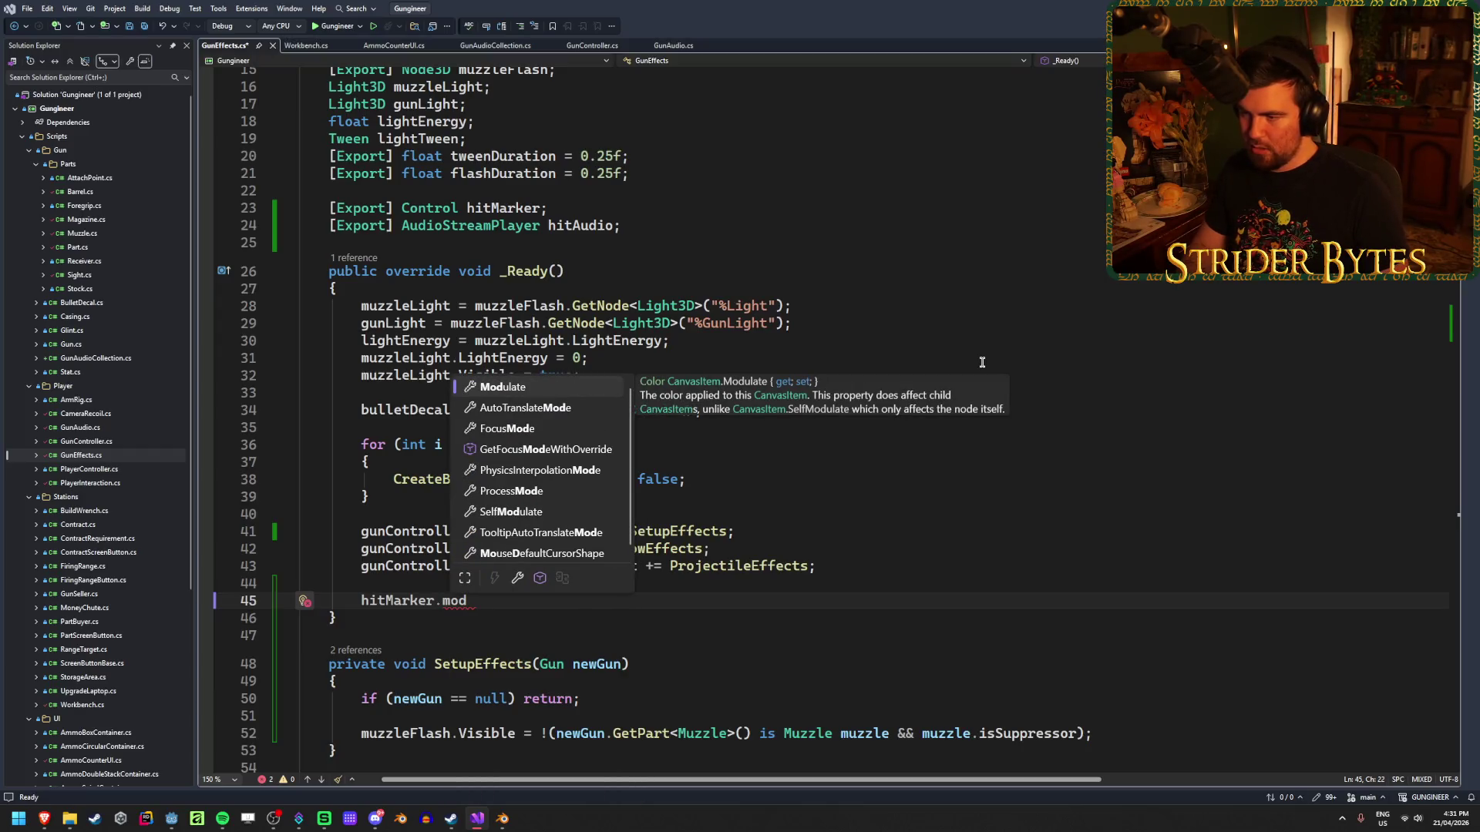
pyautogui.press('Tab')
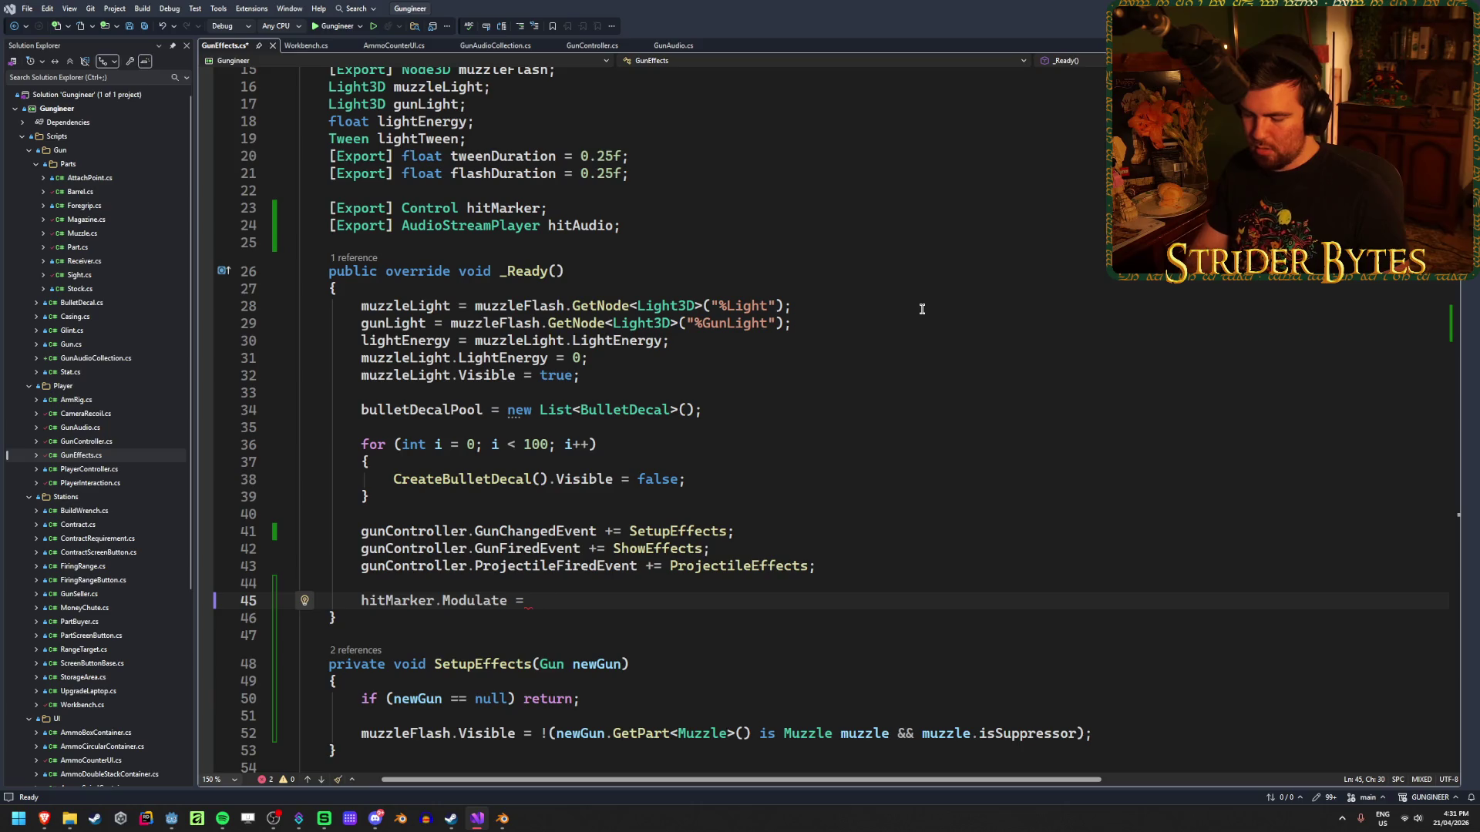
pyautogui.write('new Color')
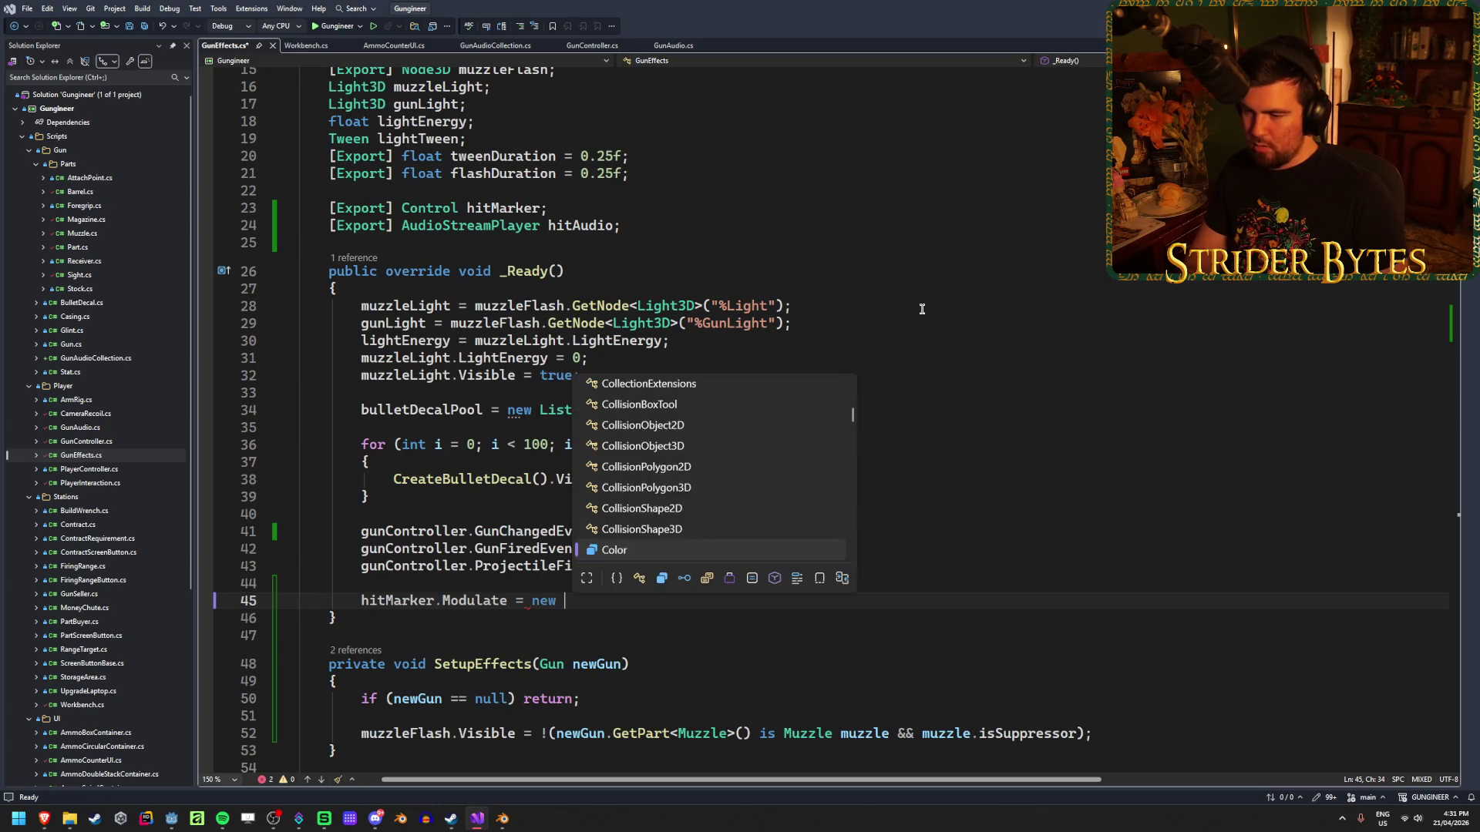
pyautogui.press('Escape')
pyautogui.write('(1,1,1')
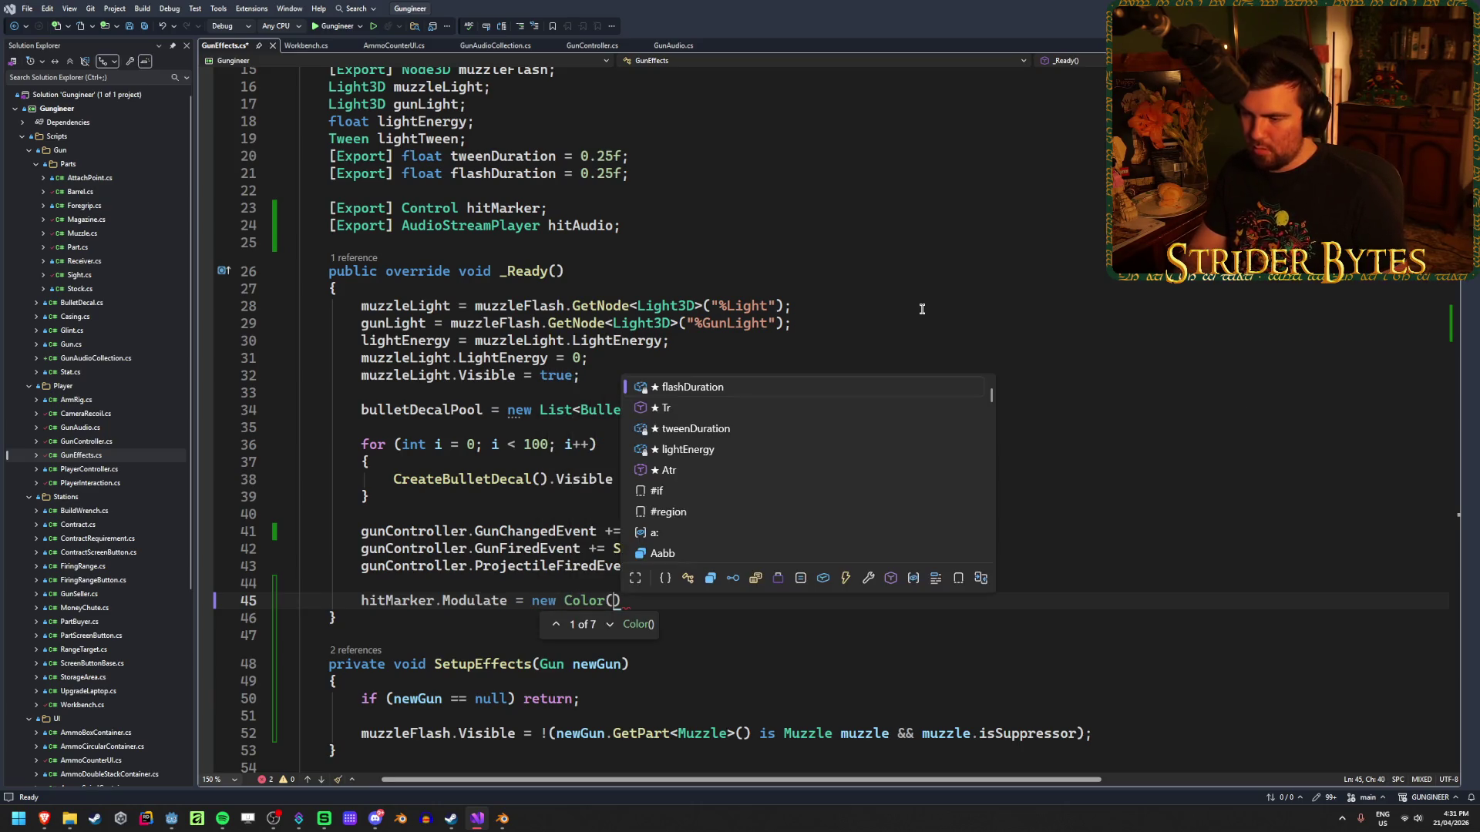
pyautogui.write(',0')
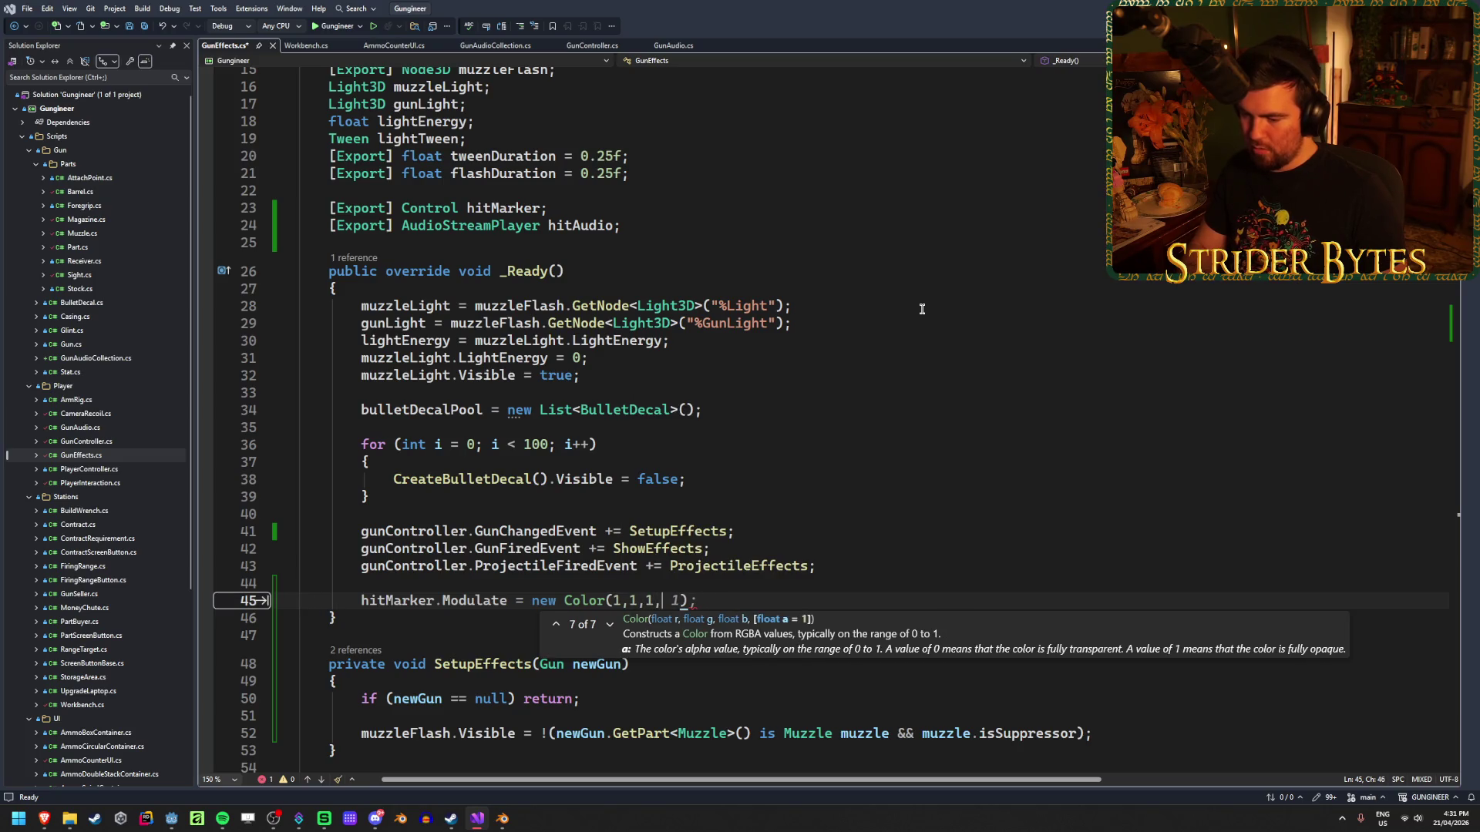
pyautogui.press('Left')
pyautogui.press('Left')
pyautogui.write('f')
pyautogui.press('Left')
pyautogui.press('Left')
pyautogui.press('Left')
pyautogui.write('f')
pyautogui.press('Left')
pyautogui.press('Left')
pyautogui.press('Left')
pyautogui.write('f')
pyautogui.press('Right')
pyautogui.press('End')
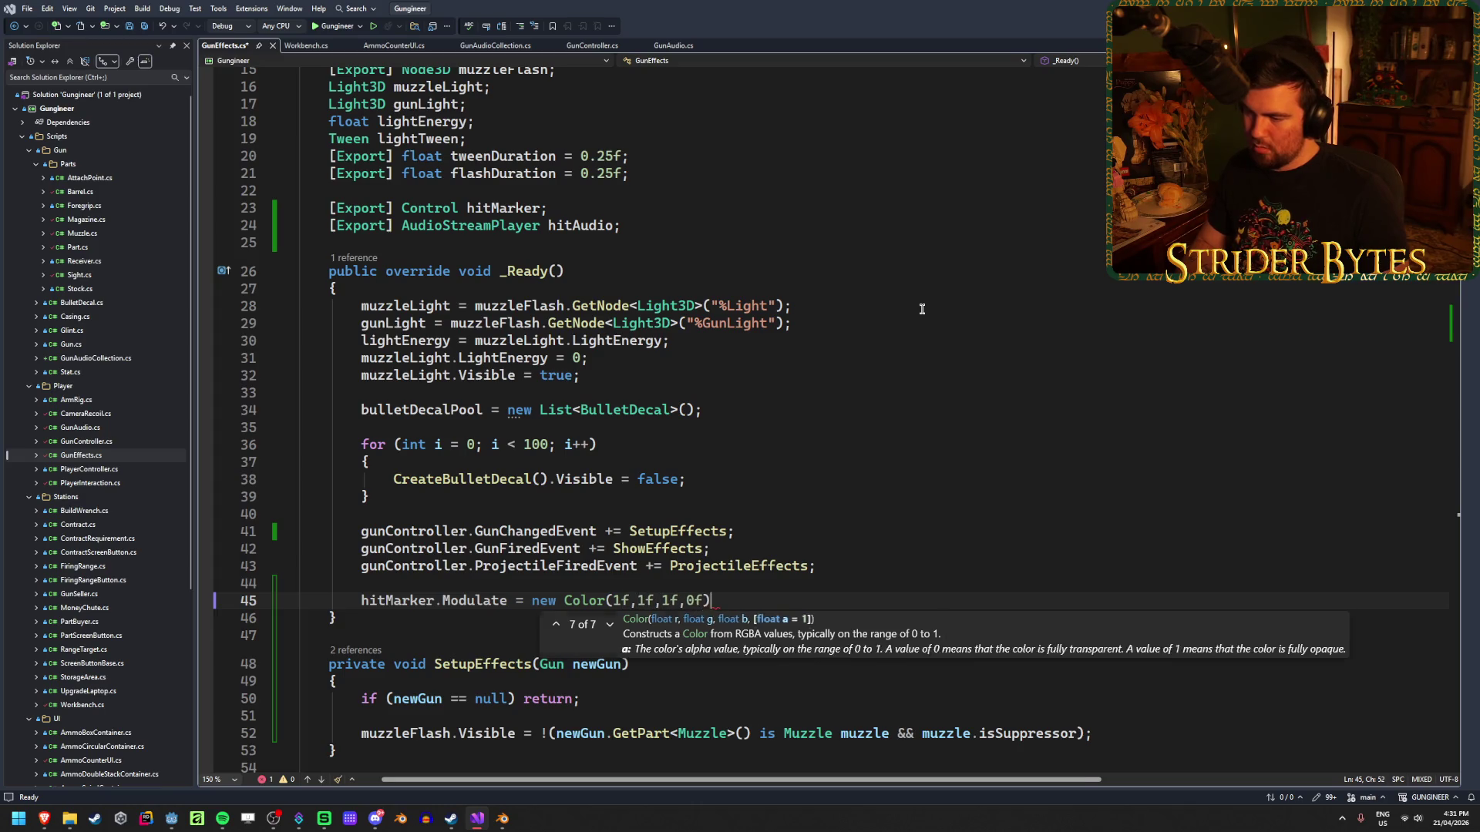
# Save GunEffects.cs and return to the Godot editor.
pyautogui.hotkey('ctrl', 's')
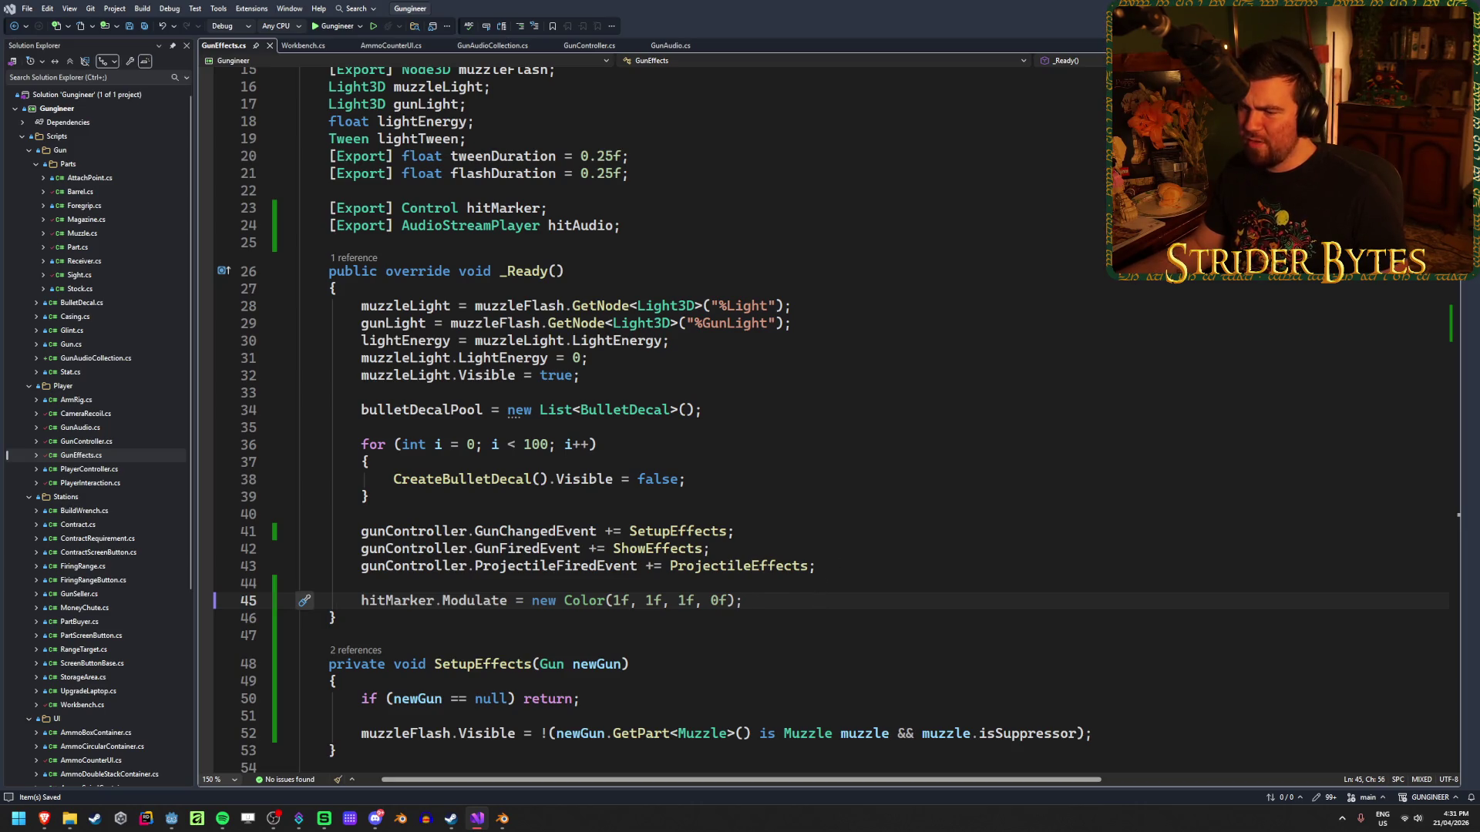
pyautogui.hotkey('alt', 'Tab')
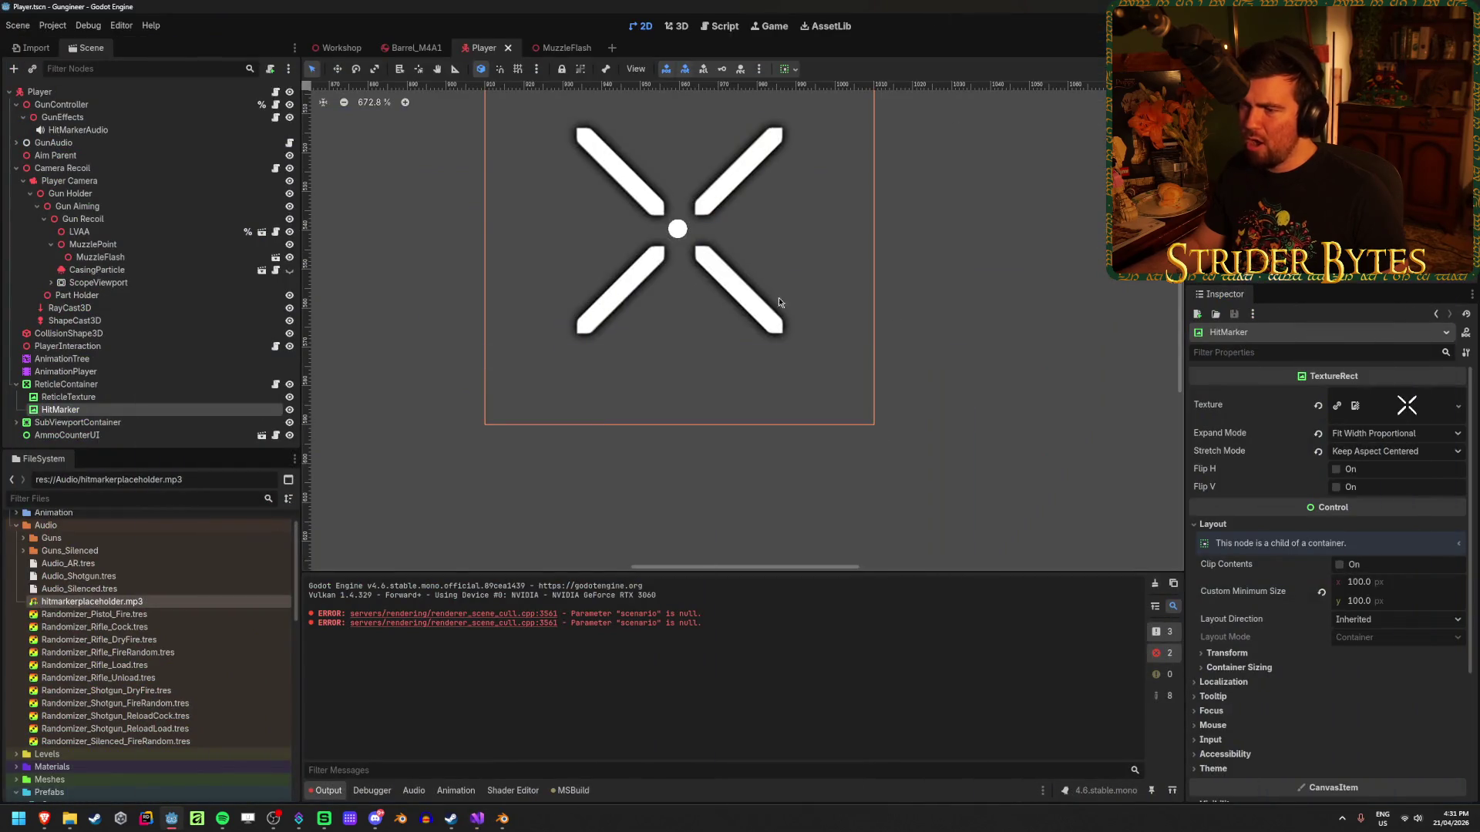
pyautogui.scroll(2, 778, 302)
pyautogui.scroll(-2, 676, 347)
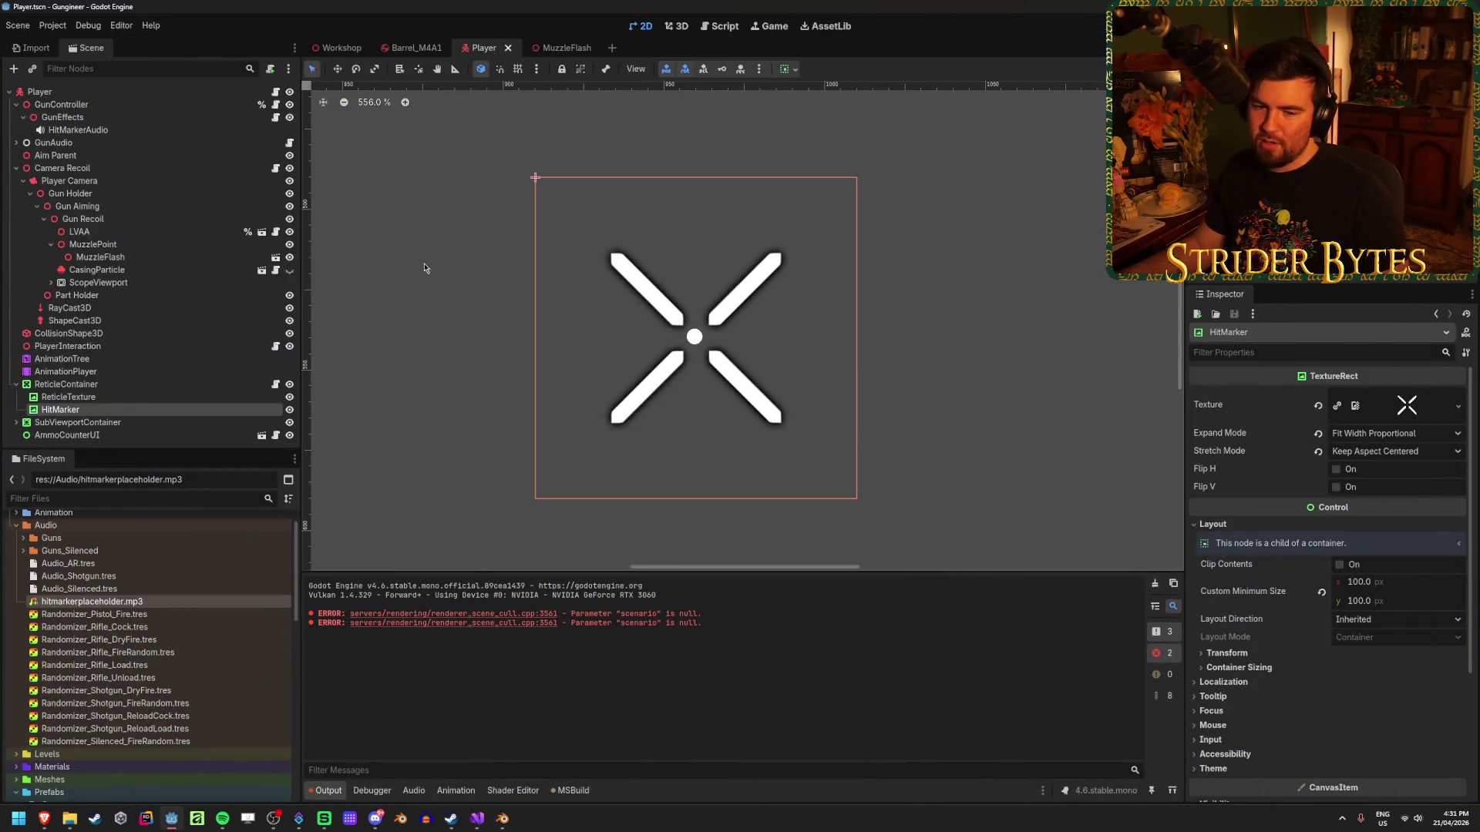
# Run the Workshop scene, fire six shots at the range target, reload, and stop the game.
pyautogui.click(337, 48)
pyautogui.press('F5')
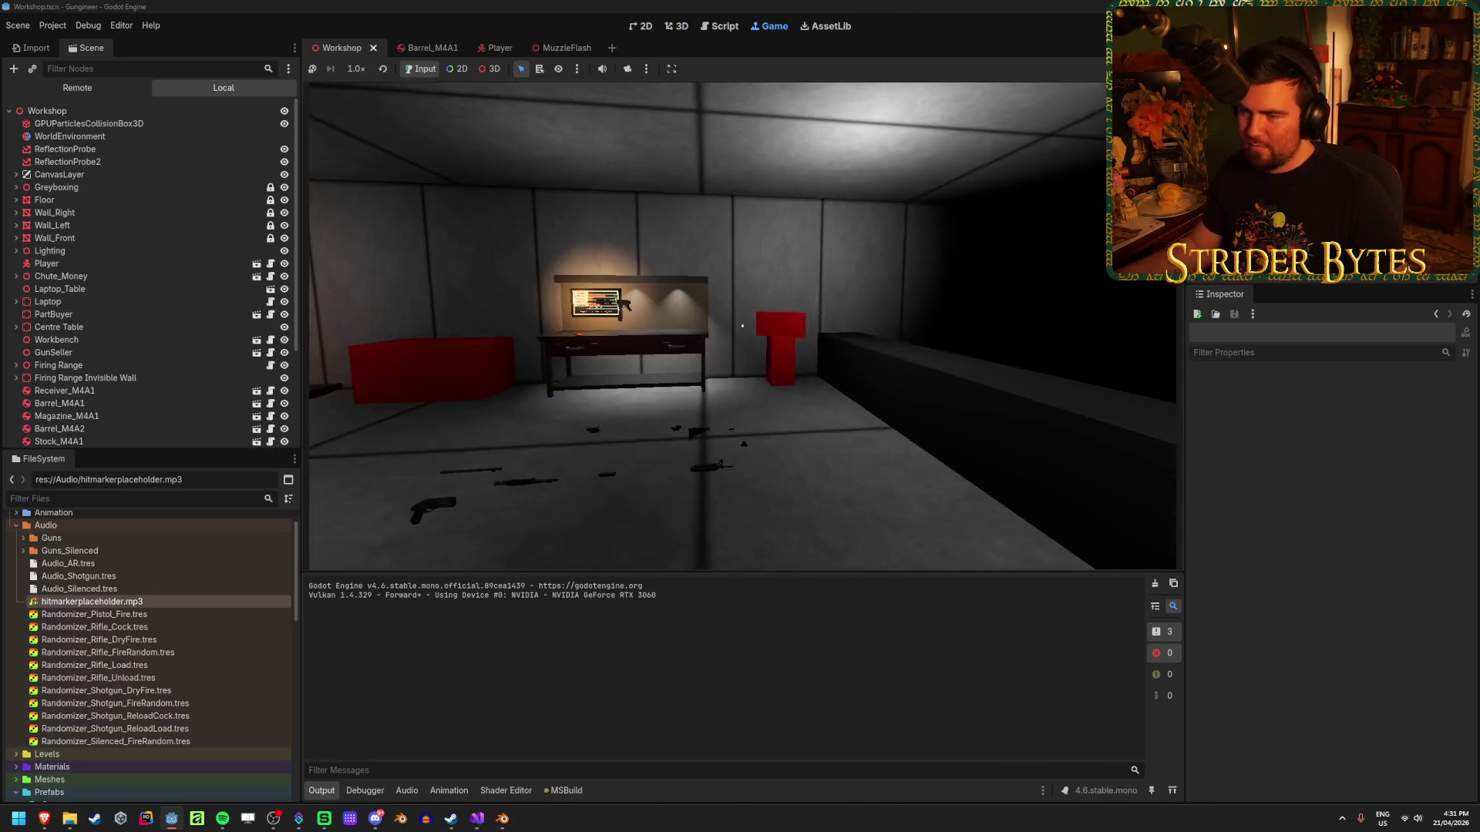
pyautogui.click(706, 324)
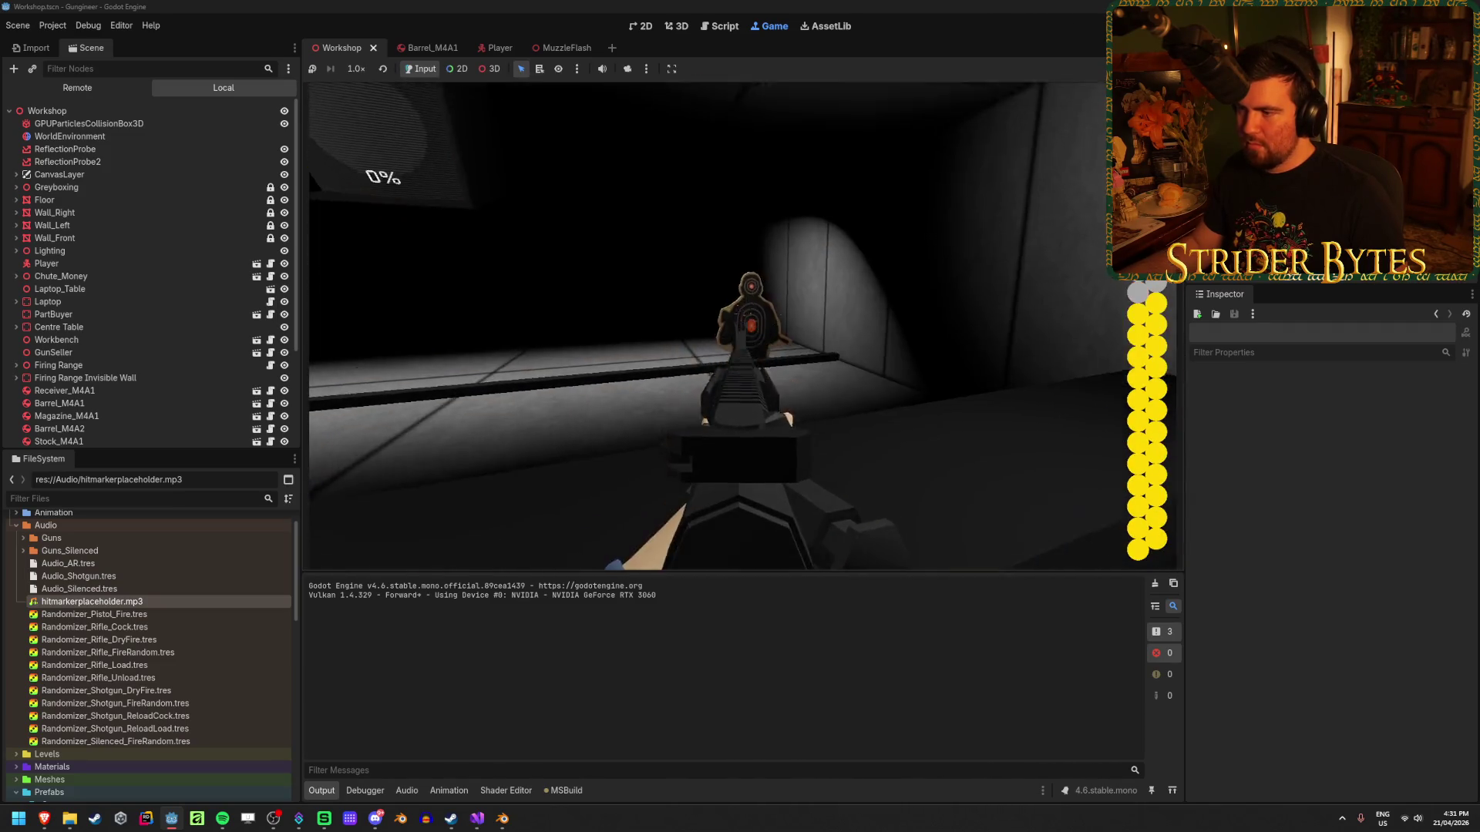
pyautogui.click(721, 326)
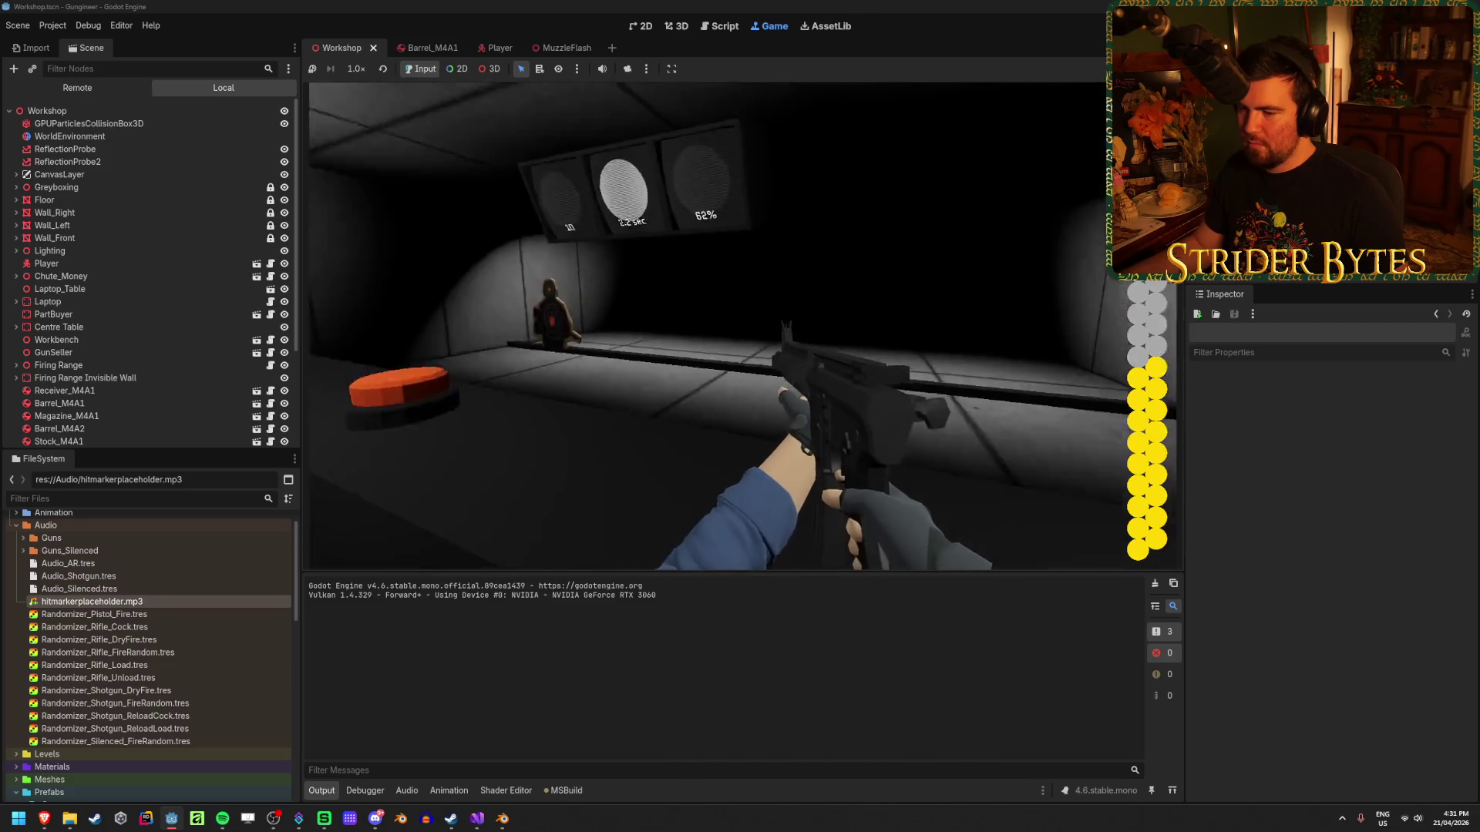
pyautogui.click(721, 326)
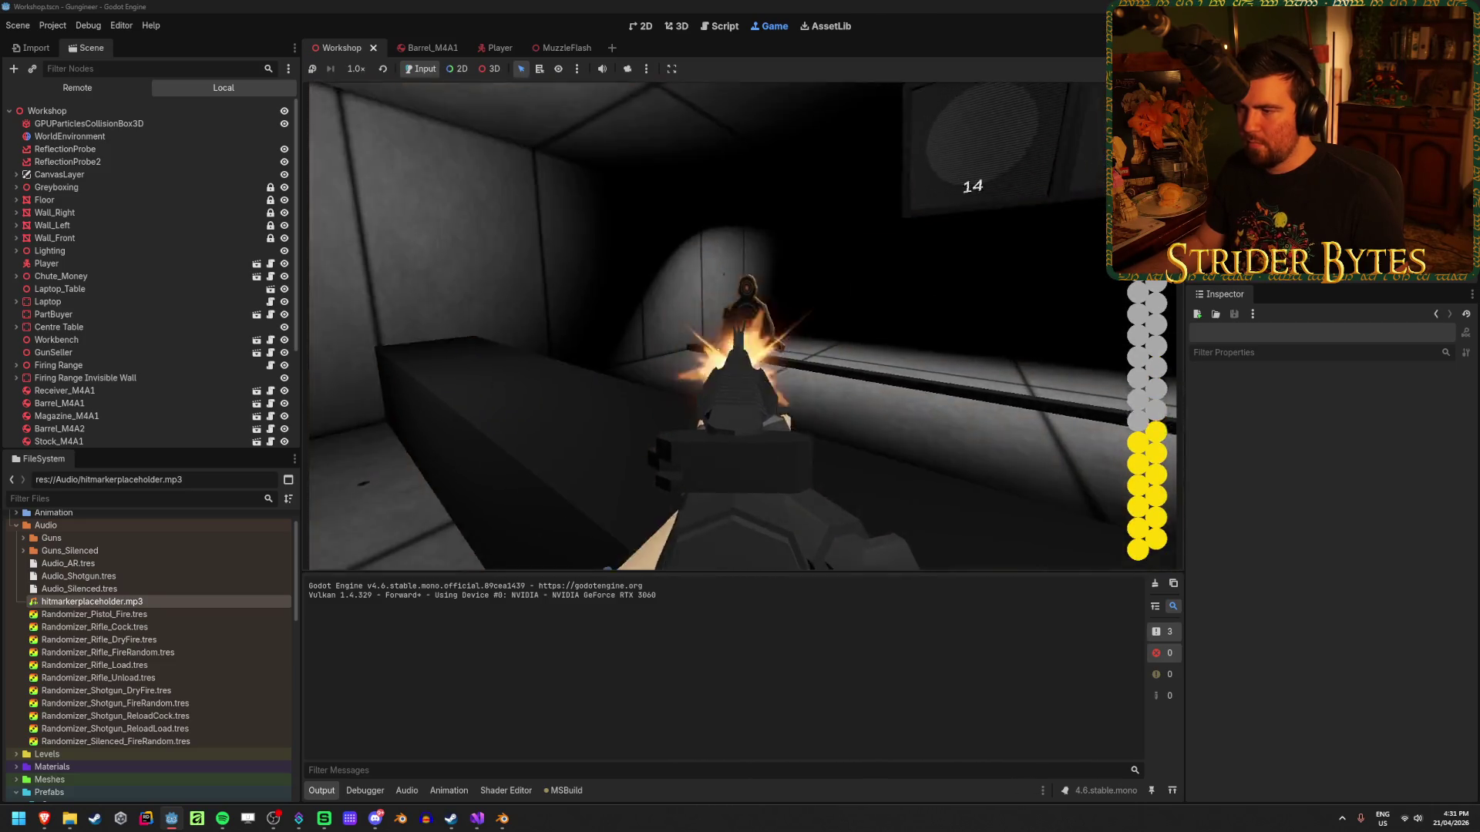
pyautogui.click(746, 324)
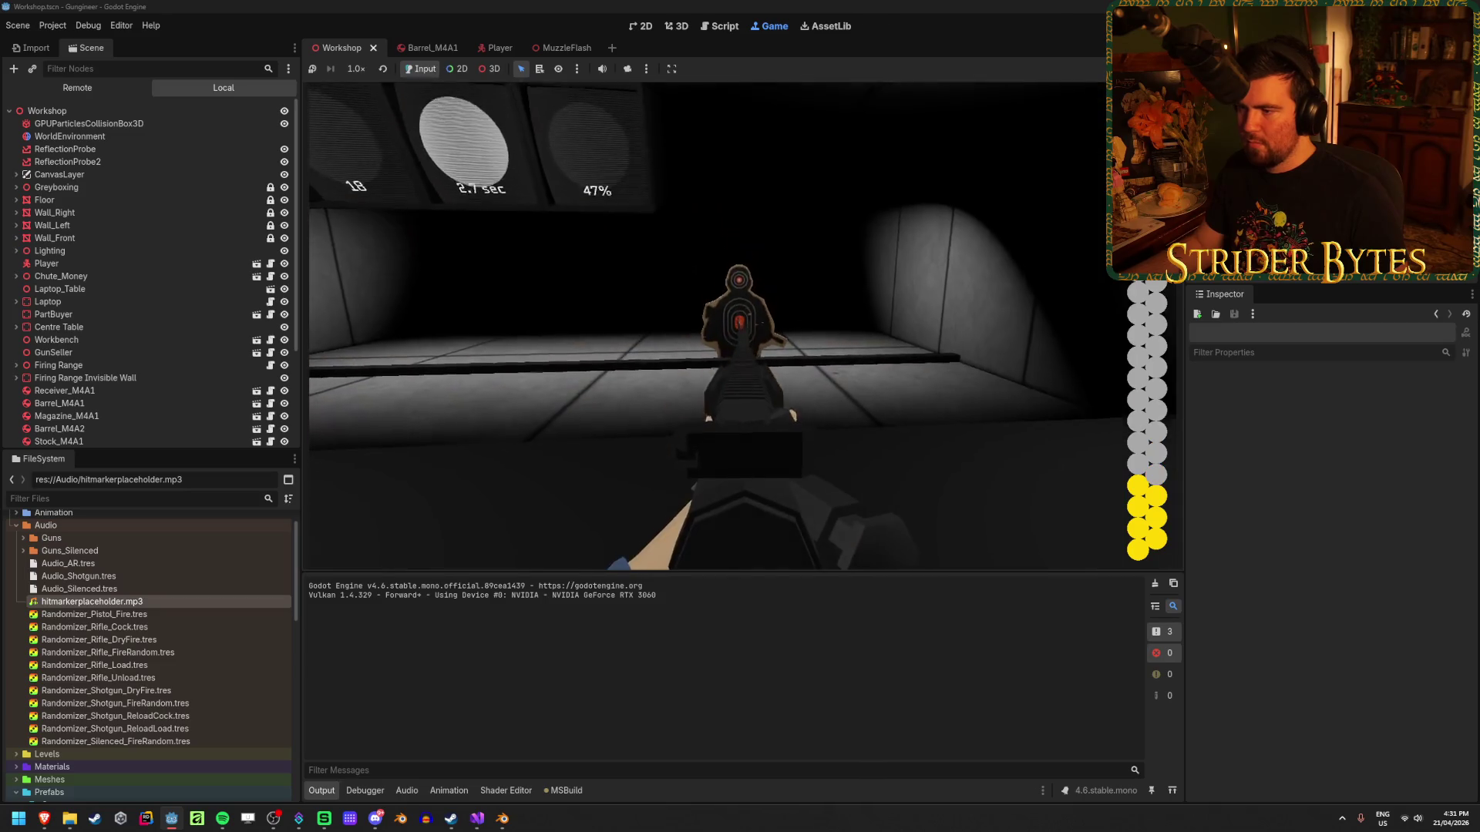
pyautogui.click(746, 324)
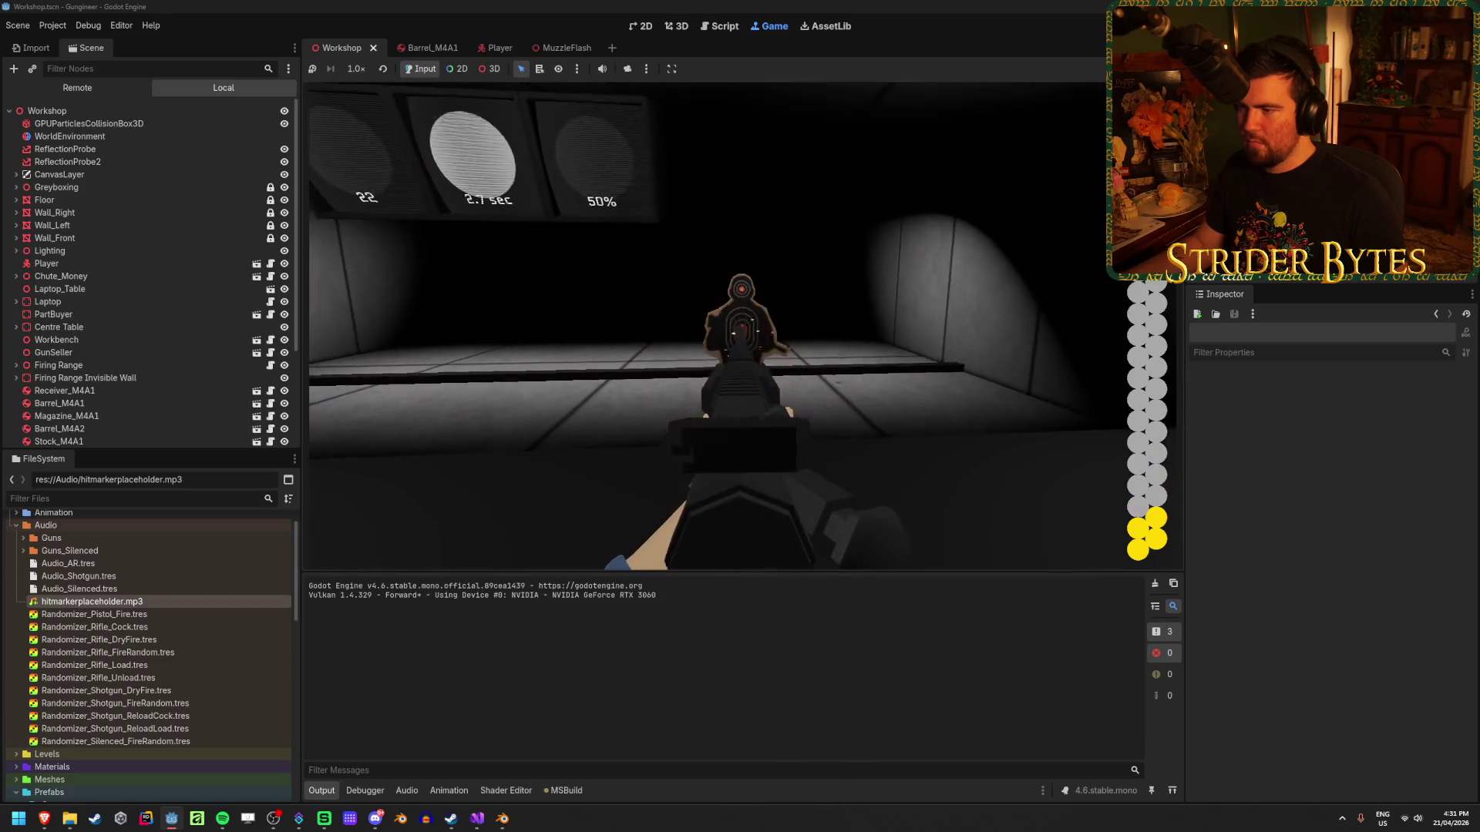
pyautogui.click(746, 324)
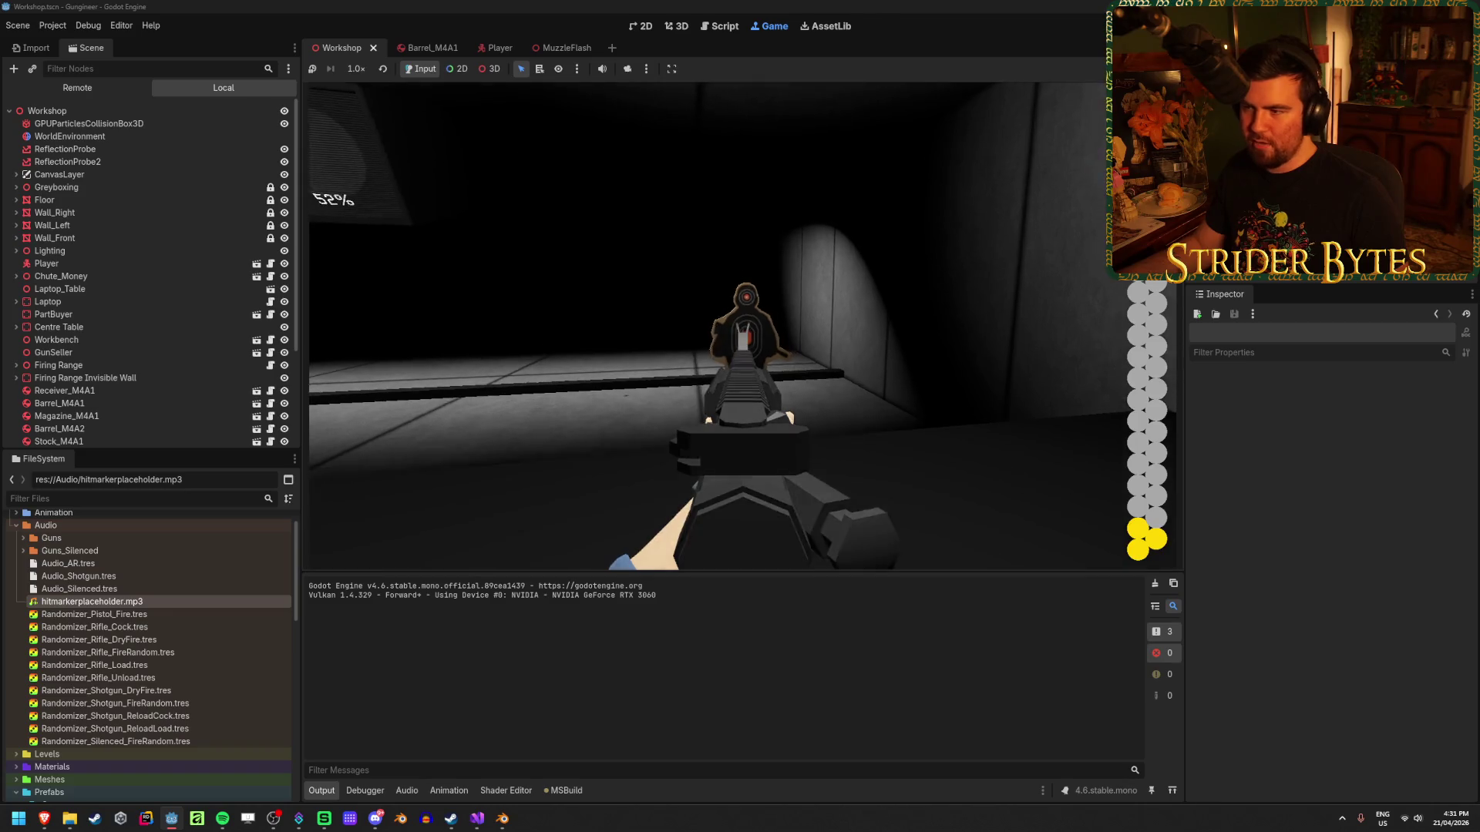
pyautogui.press('r')
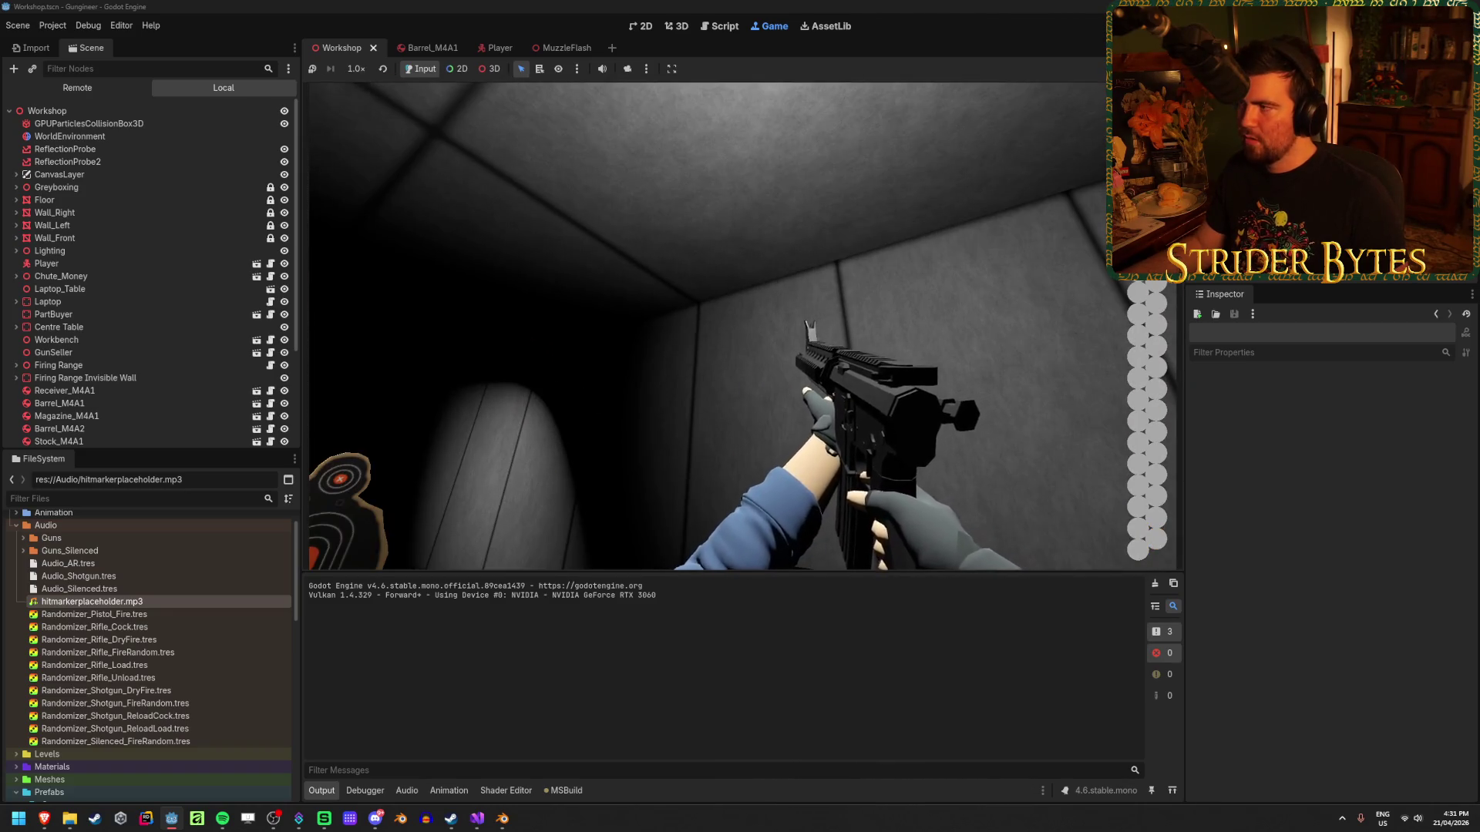
pyautogui.press('F8')
pyautogui.scroll(-3, 192, 298)
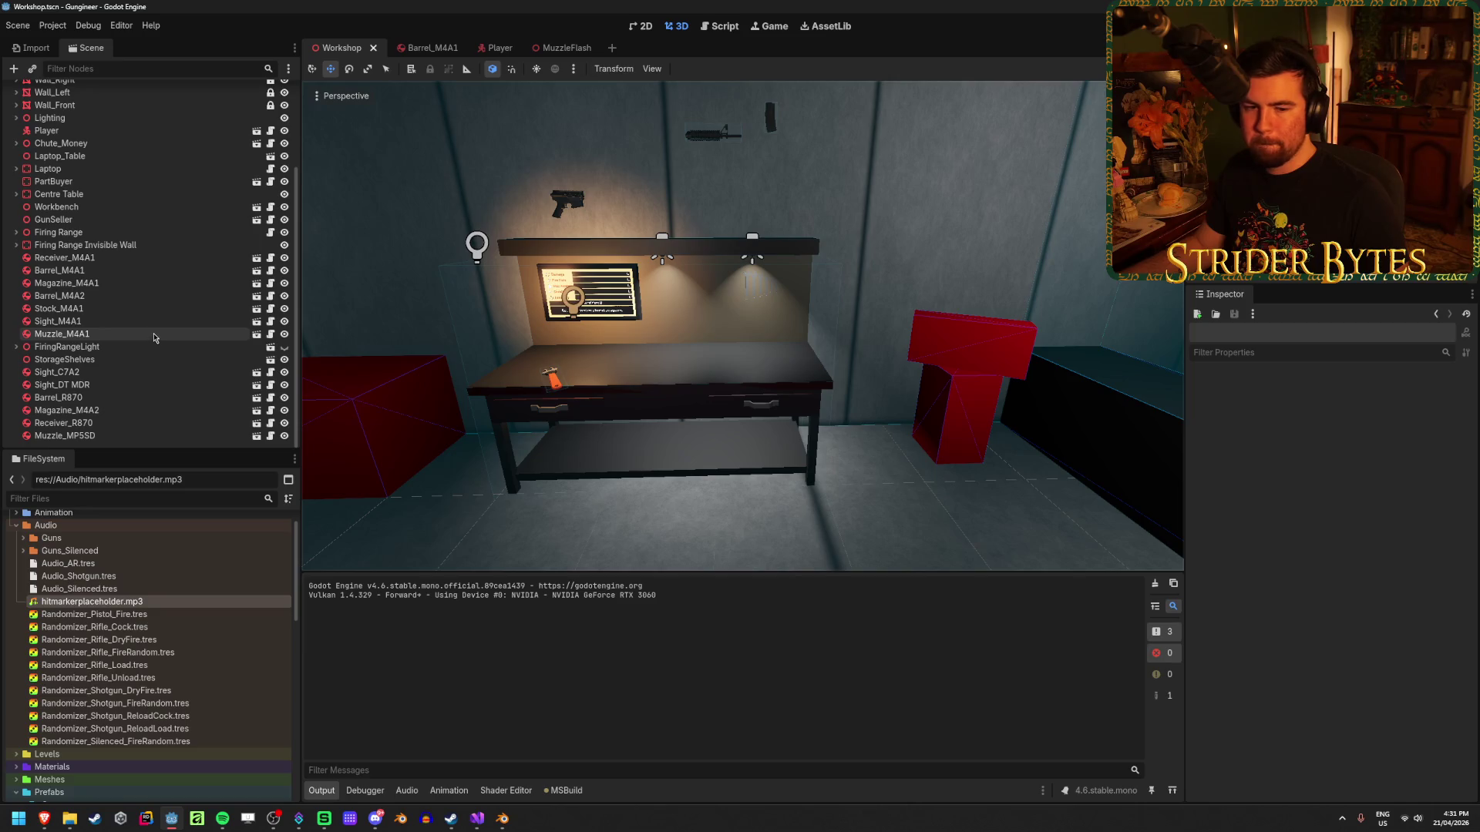
# Run the game from the Player scene and find the live HitMarker under ReticleContainer.
pyautogui.scroll(3, 154, 331)
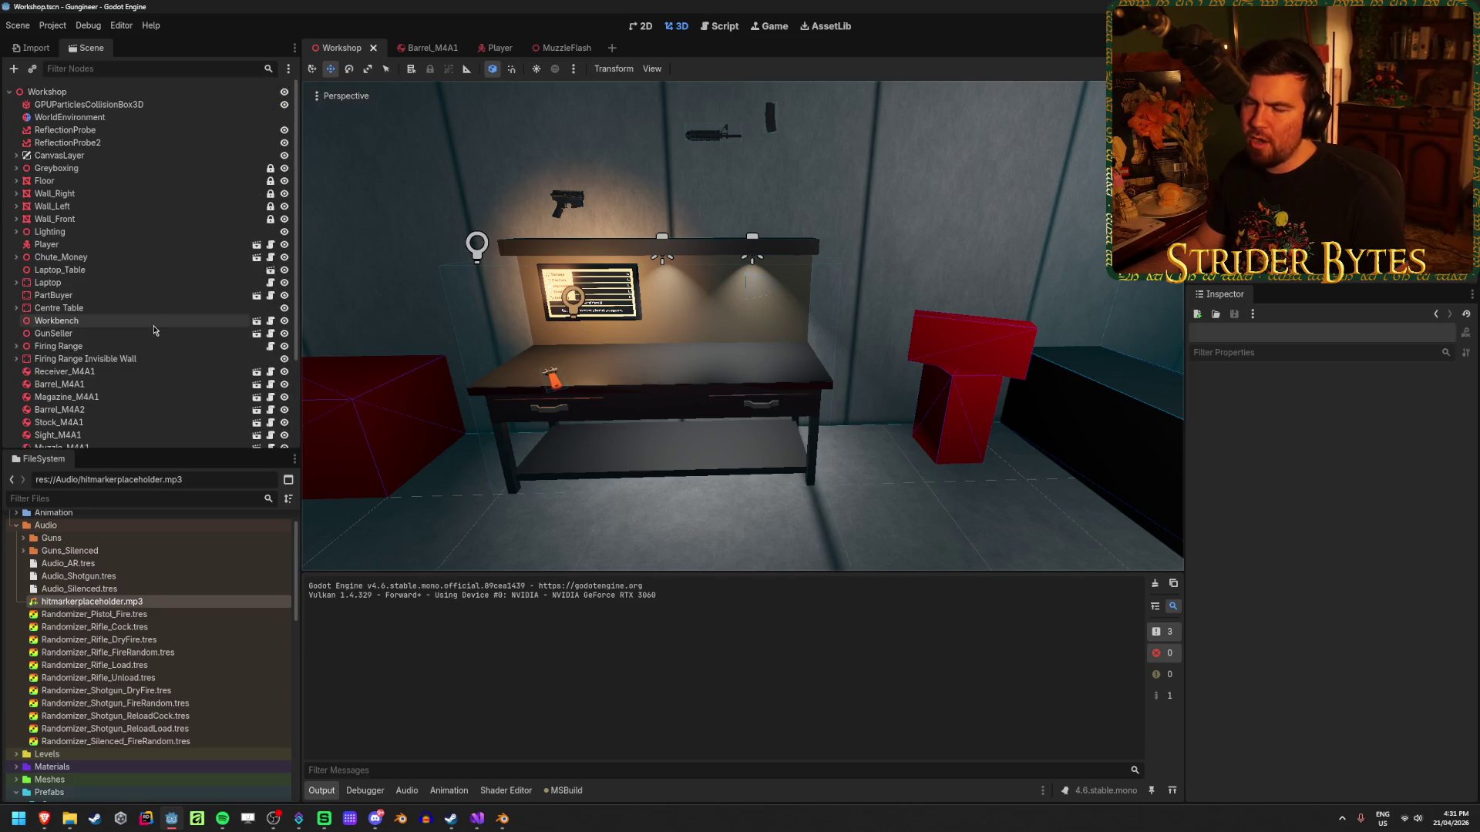
pyautogui.click(490, 48)
pyautogui.click(150, 414)
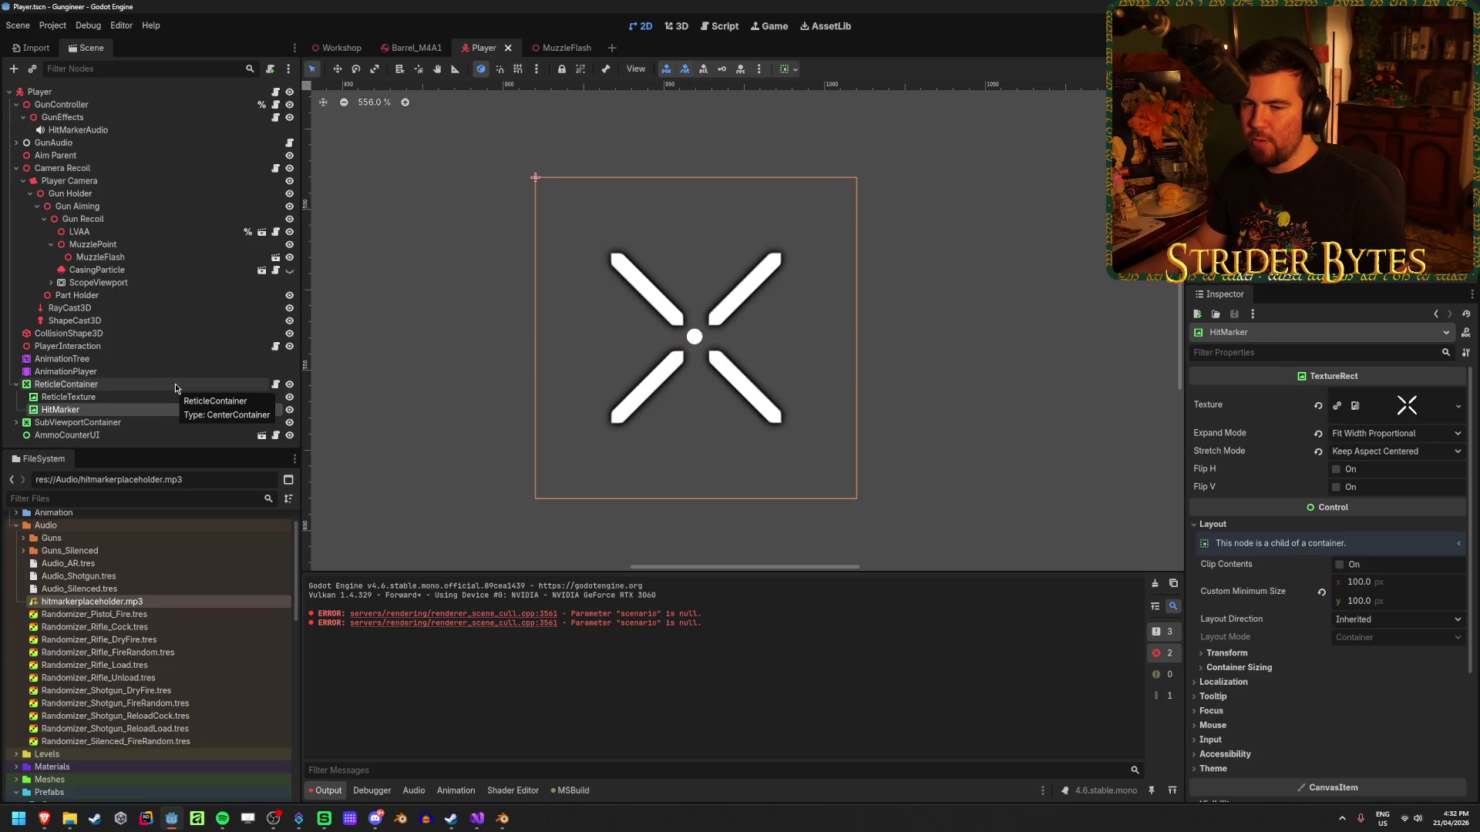
pyautogui.press('F5')
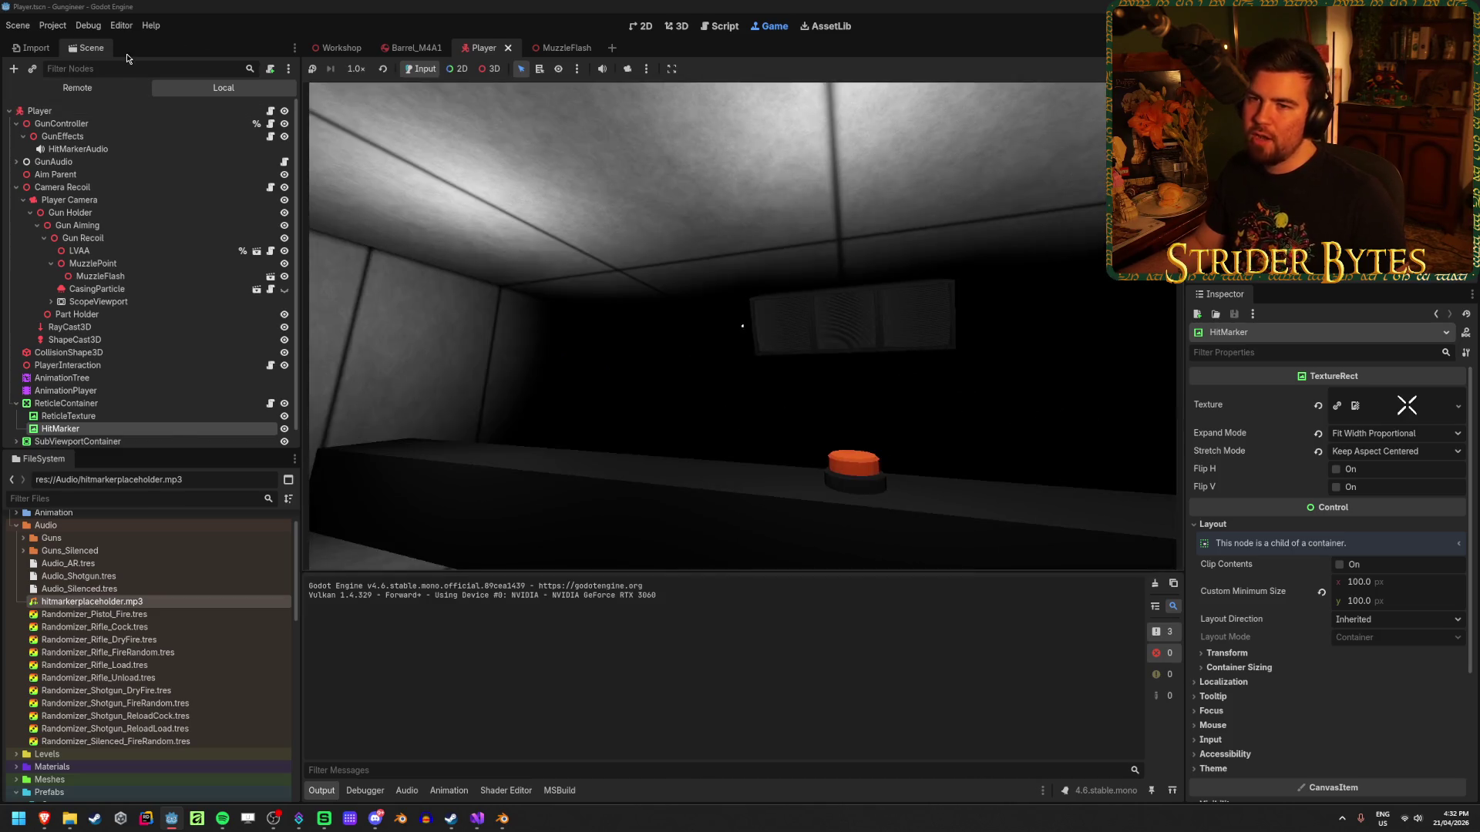
pyautogui.click(78, 88)
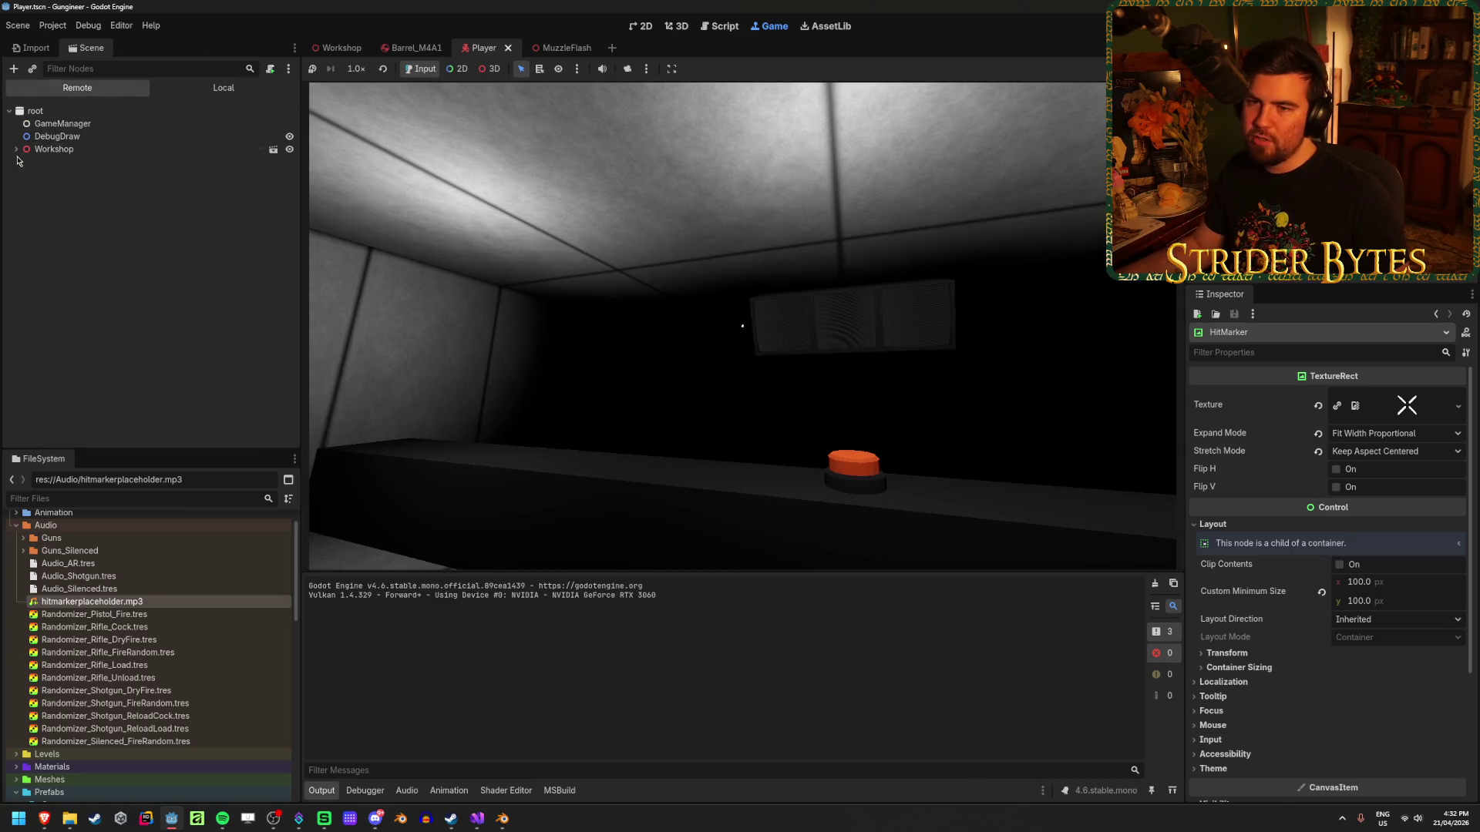
pyautogui.doubleClick(96, 152)
pyautogui.scroll(-3, 96, 232)
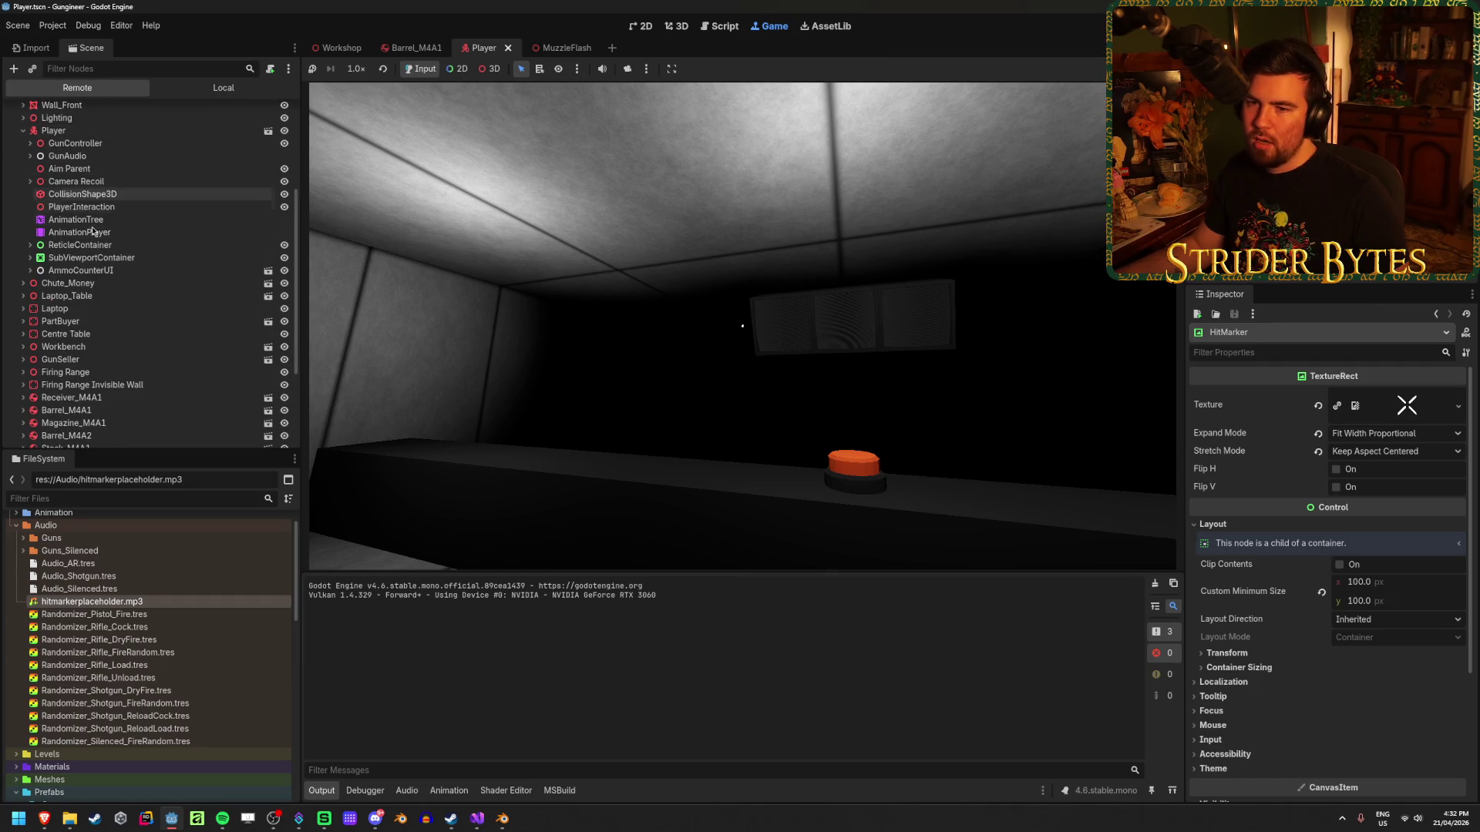
pyautogui.click(31, 247)
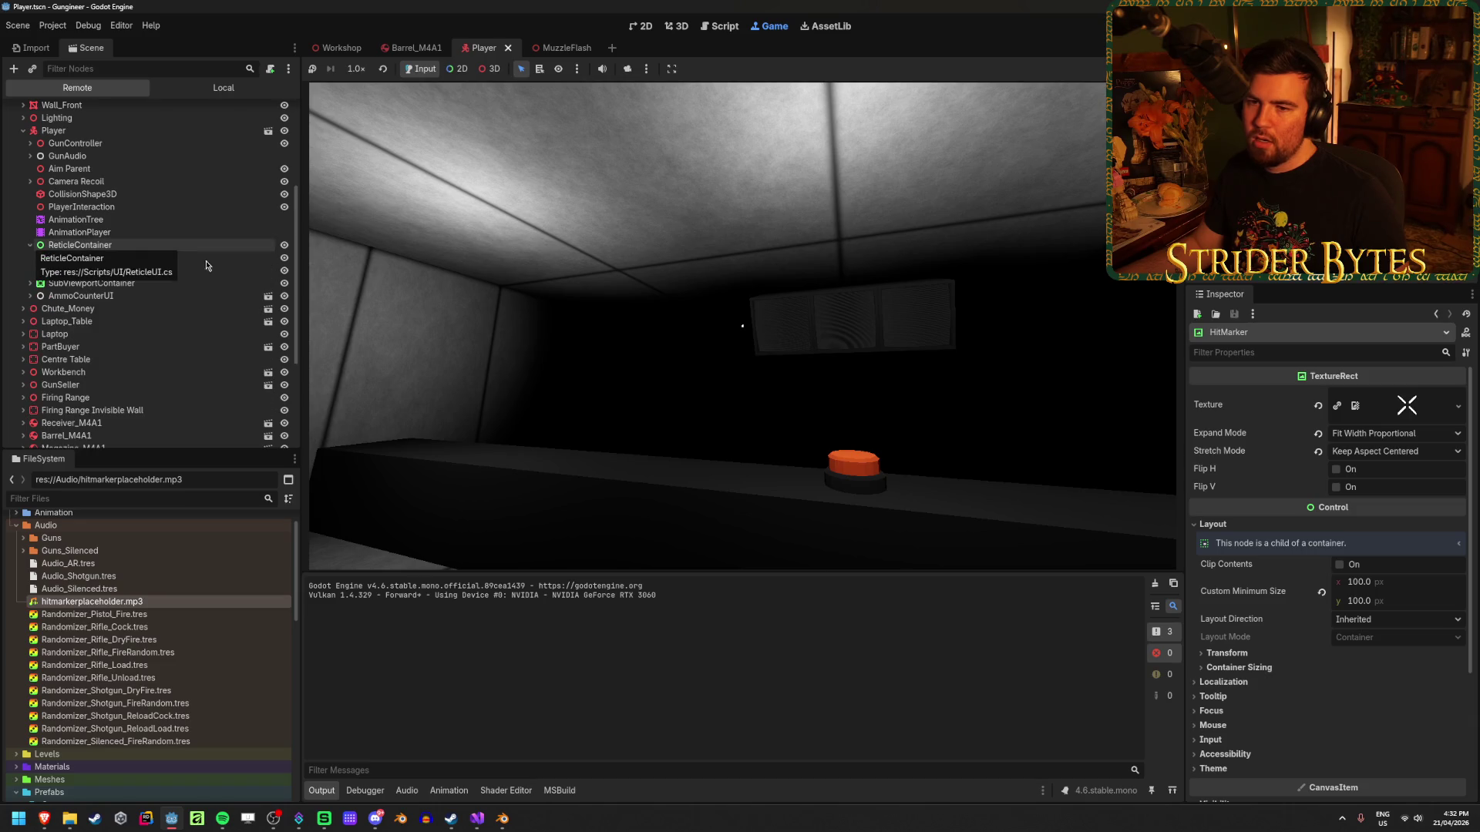
# Pick up the rifle in-game, stop, and confirm HitMarkerAudio's stream is hitmarkerplaceholder.mp3.
pyautogui.click(693, 323)
pyautogui.press('w')
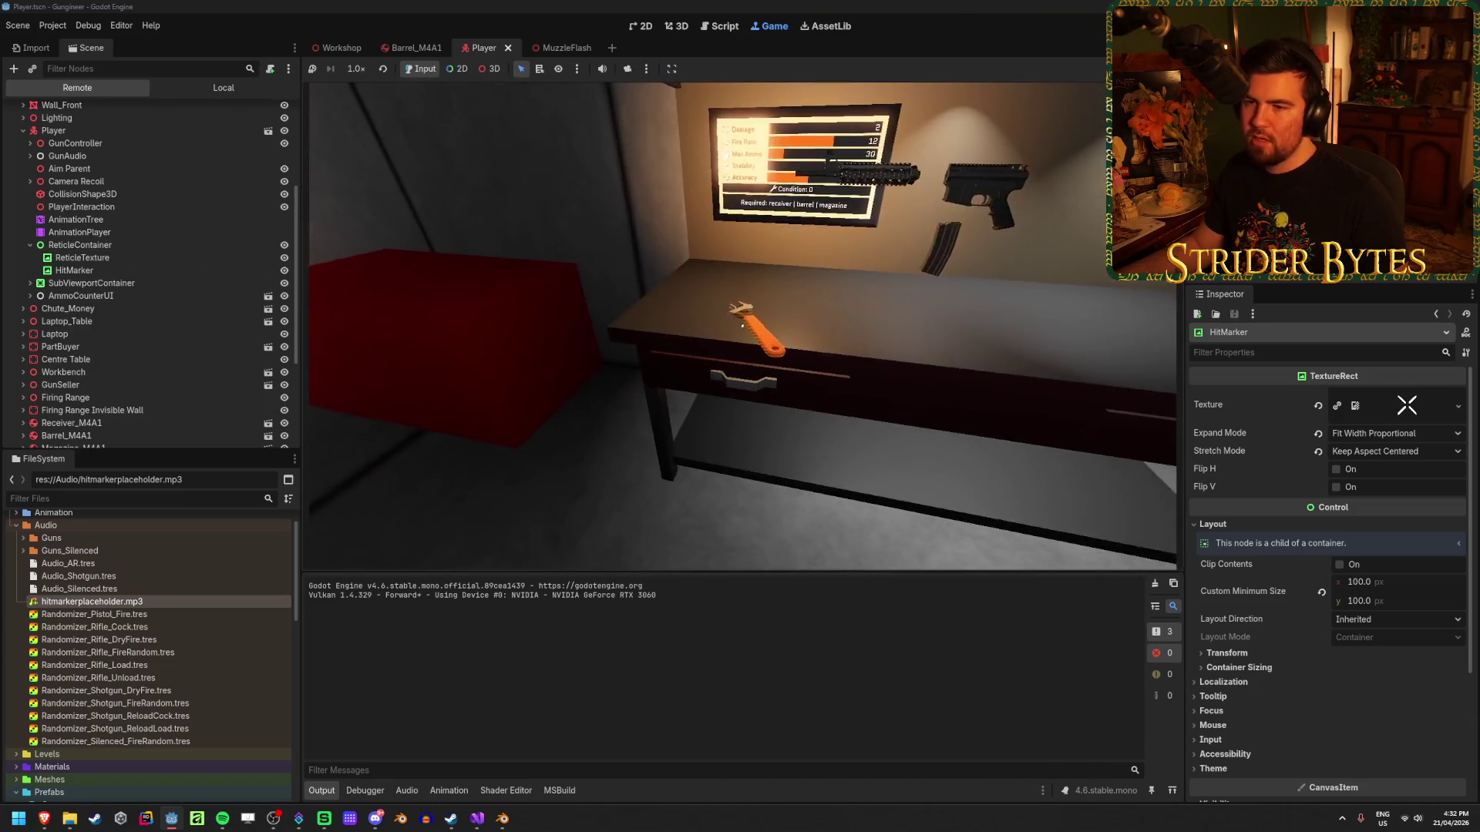
pyautogui.press('e')
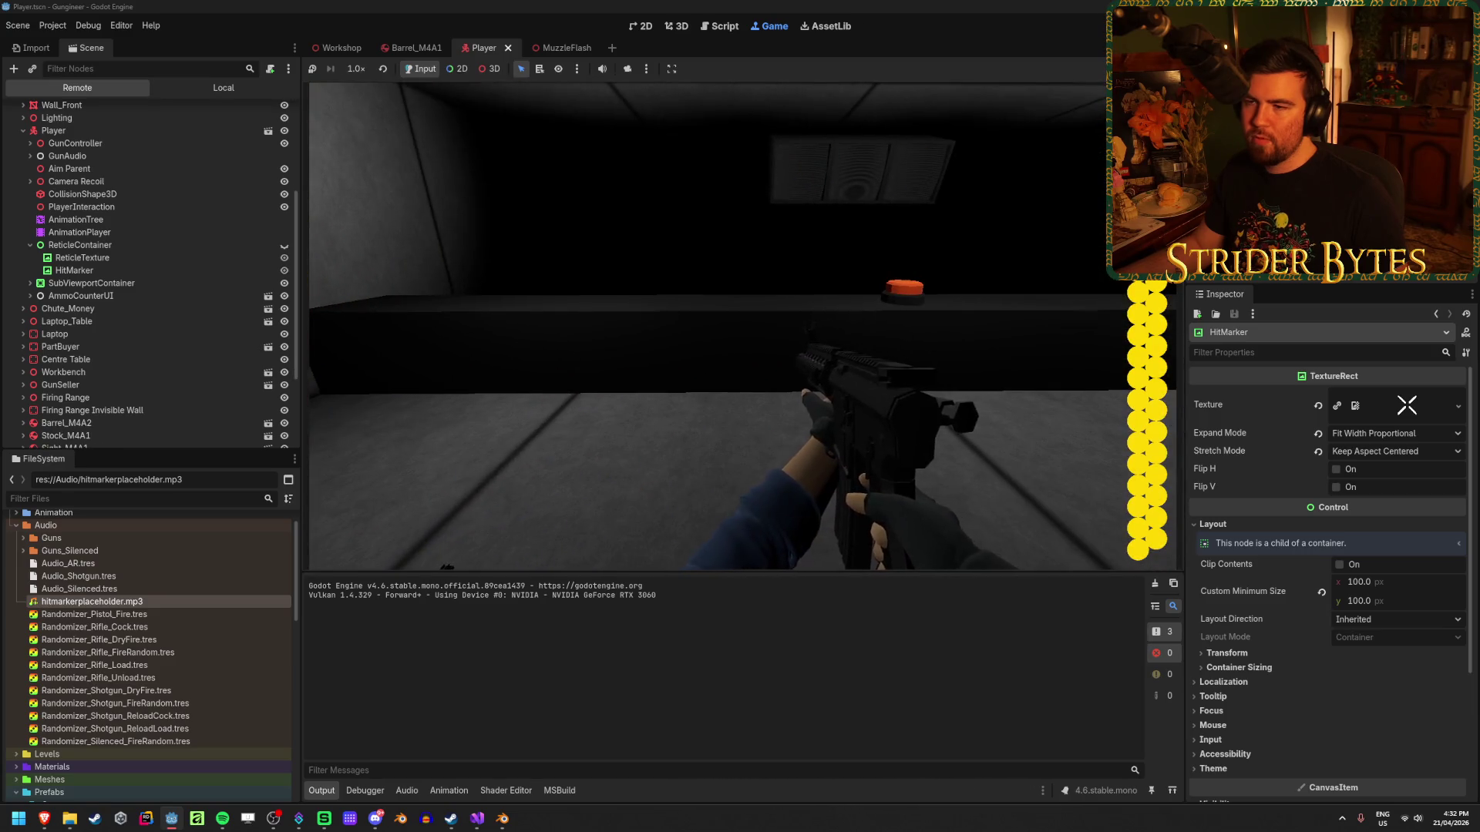
pyautogui.press('F8')
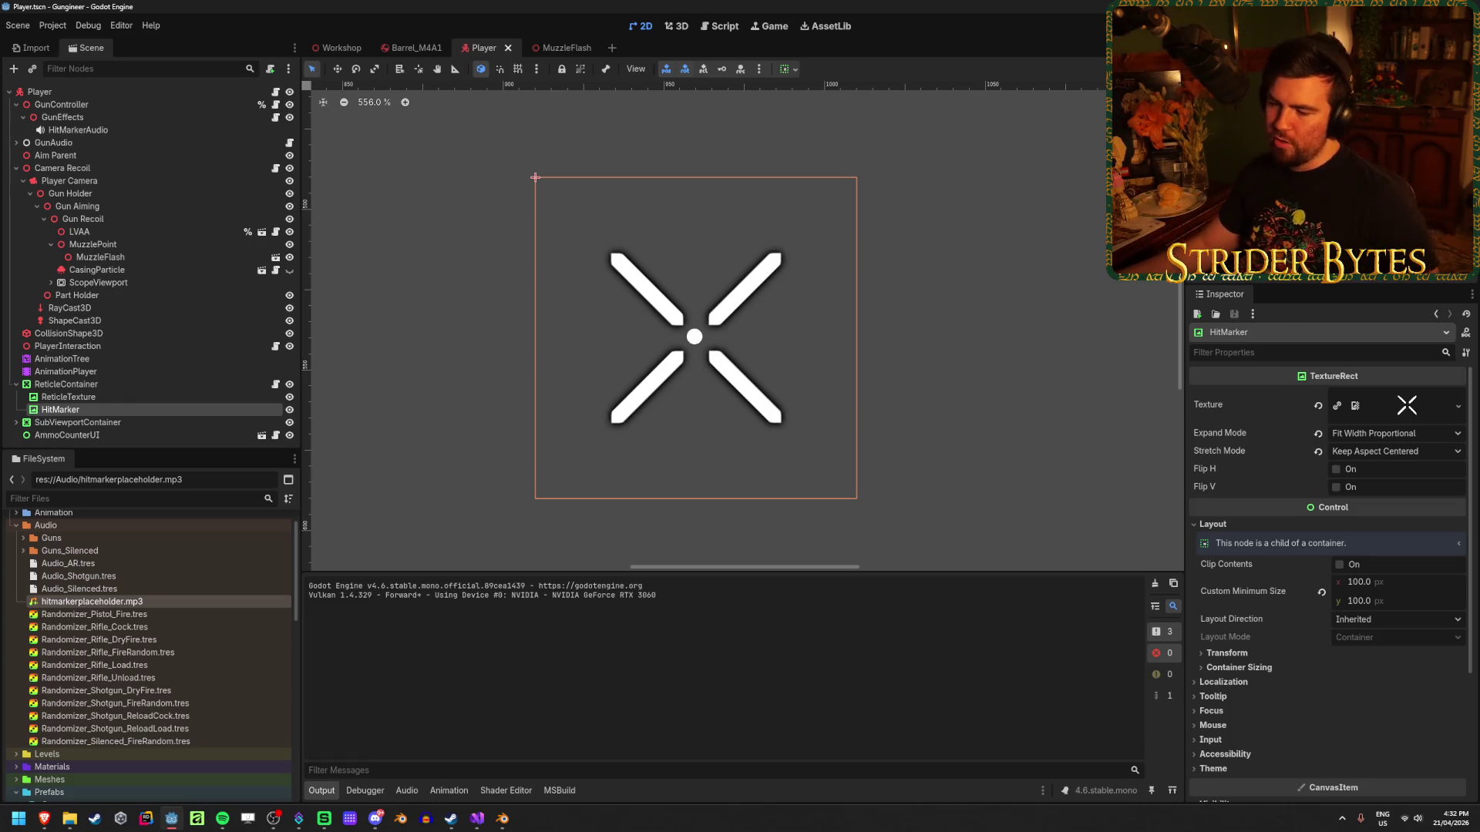
pyautogui.click(188, 127)
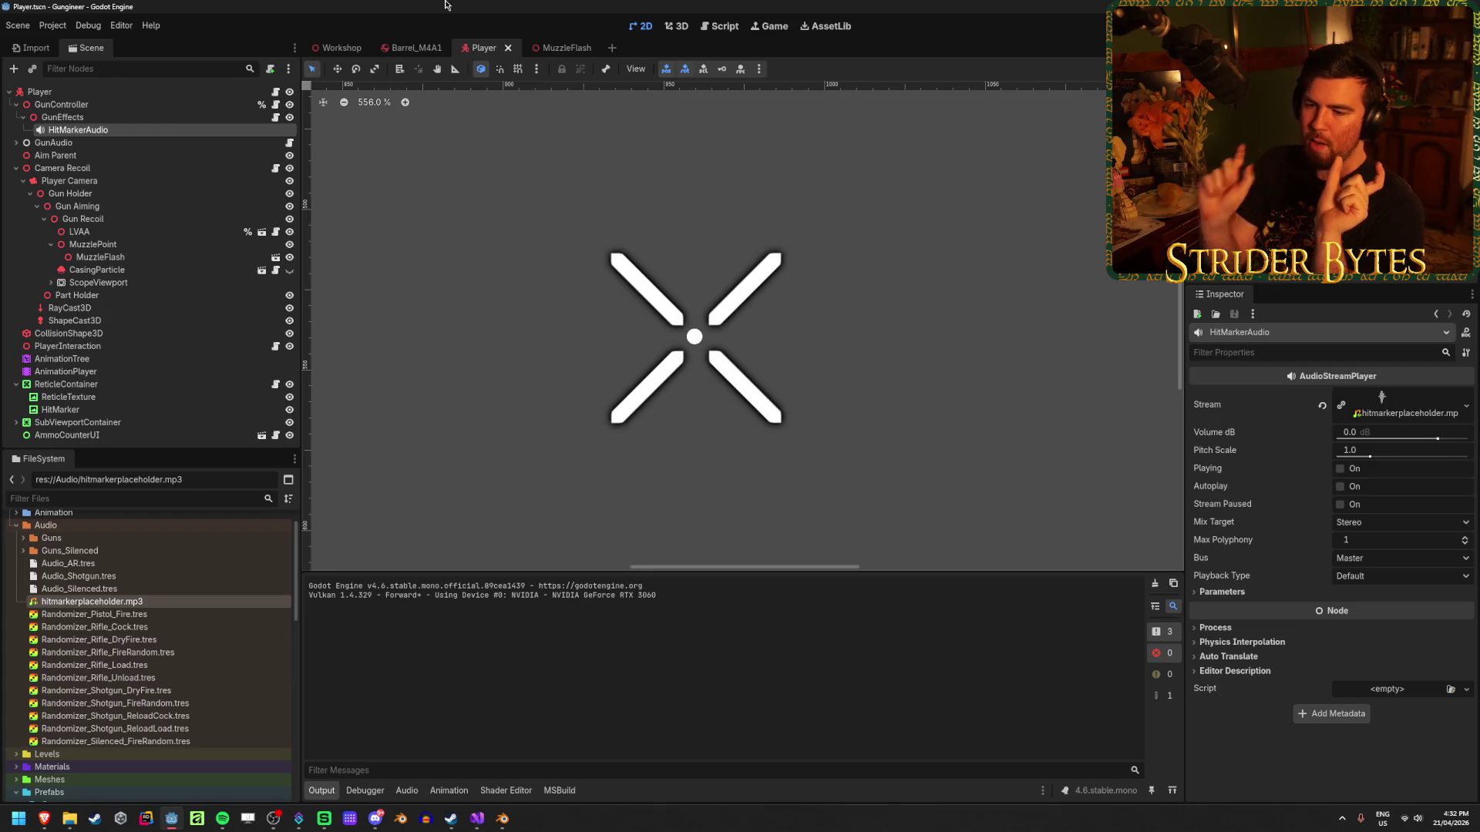
pyautogui.hotkey('alt', 'Tab')
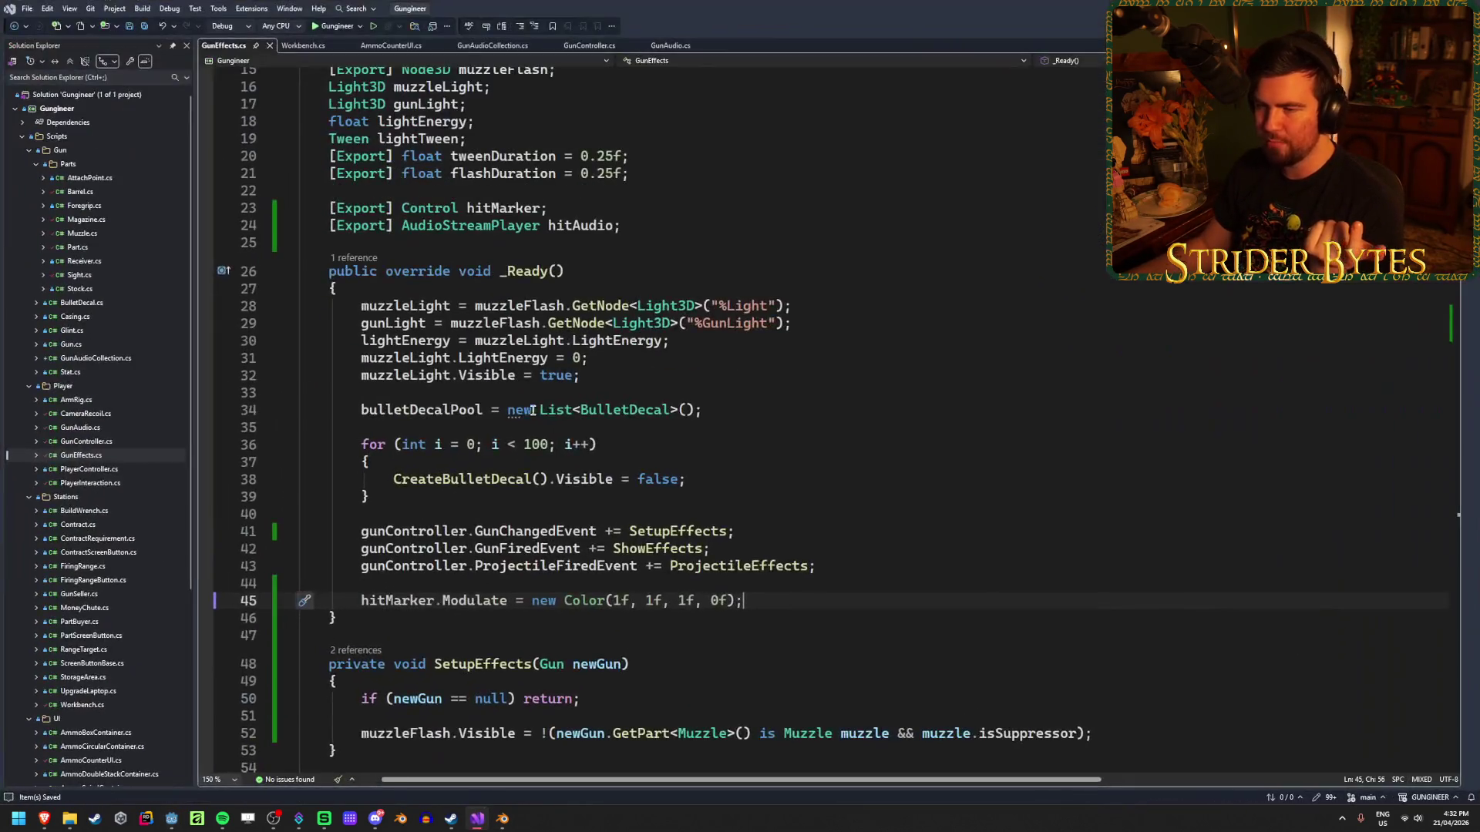
# Review the GunFiredEvent subscription, the ShowEffects hit branch, and ProjectileEffects in GunEffects.cs.
pyautogui.scroll(-9, 614, 396)
pyautogui.scroll(8, 639, 365)
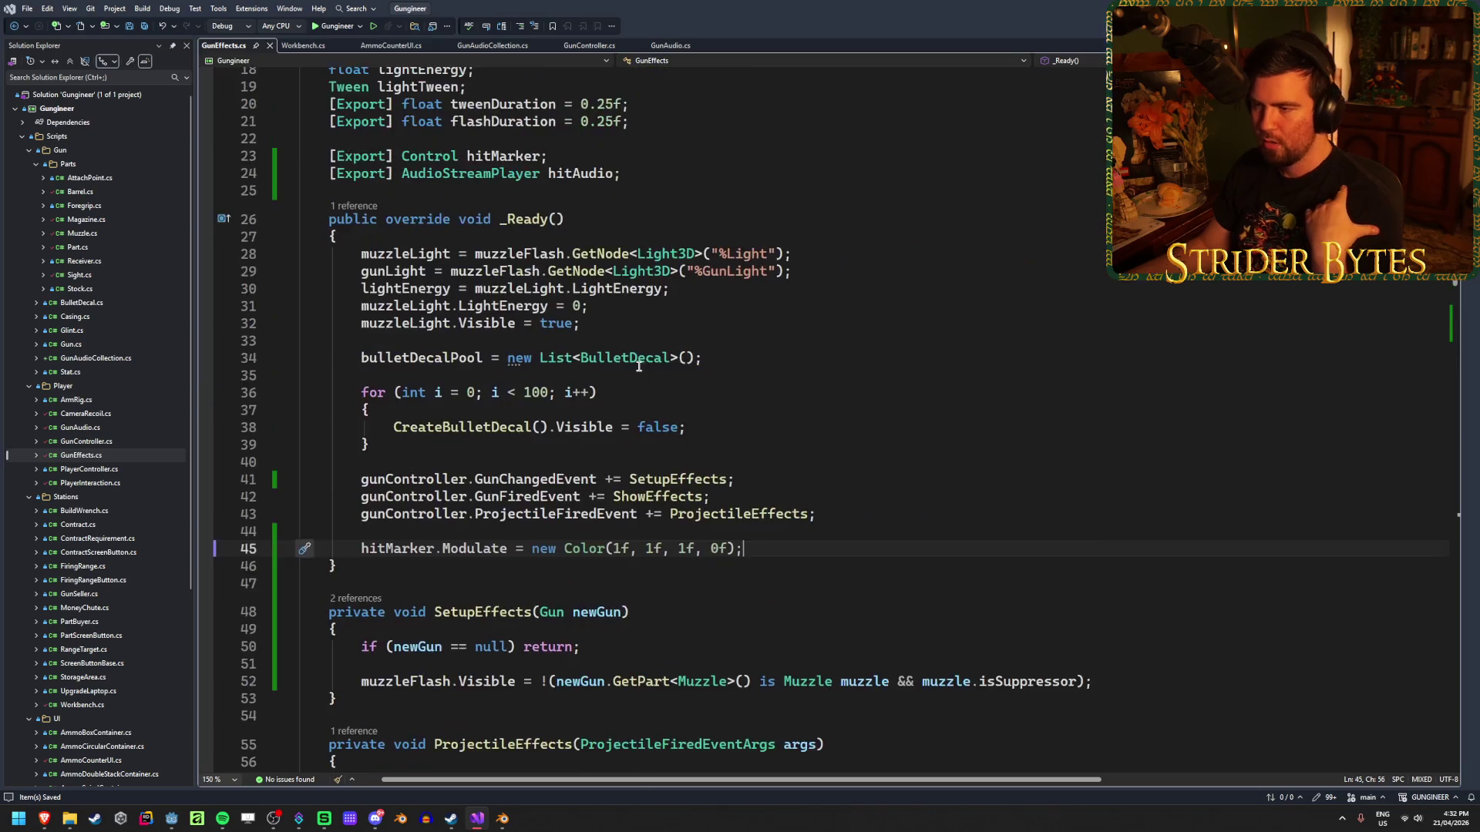
pyautogui.click(498, 497)
pyautogui.scroll(-8, 875, 455)
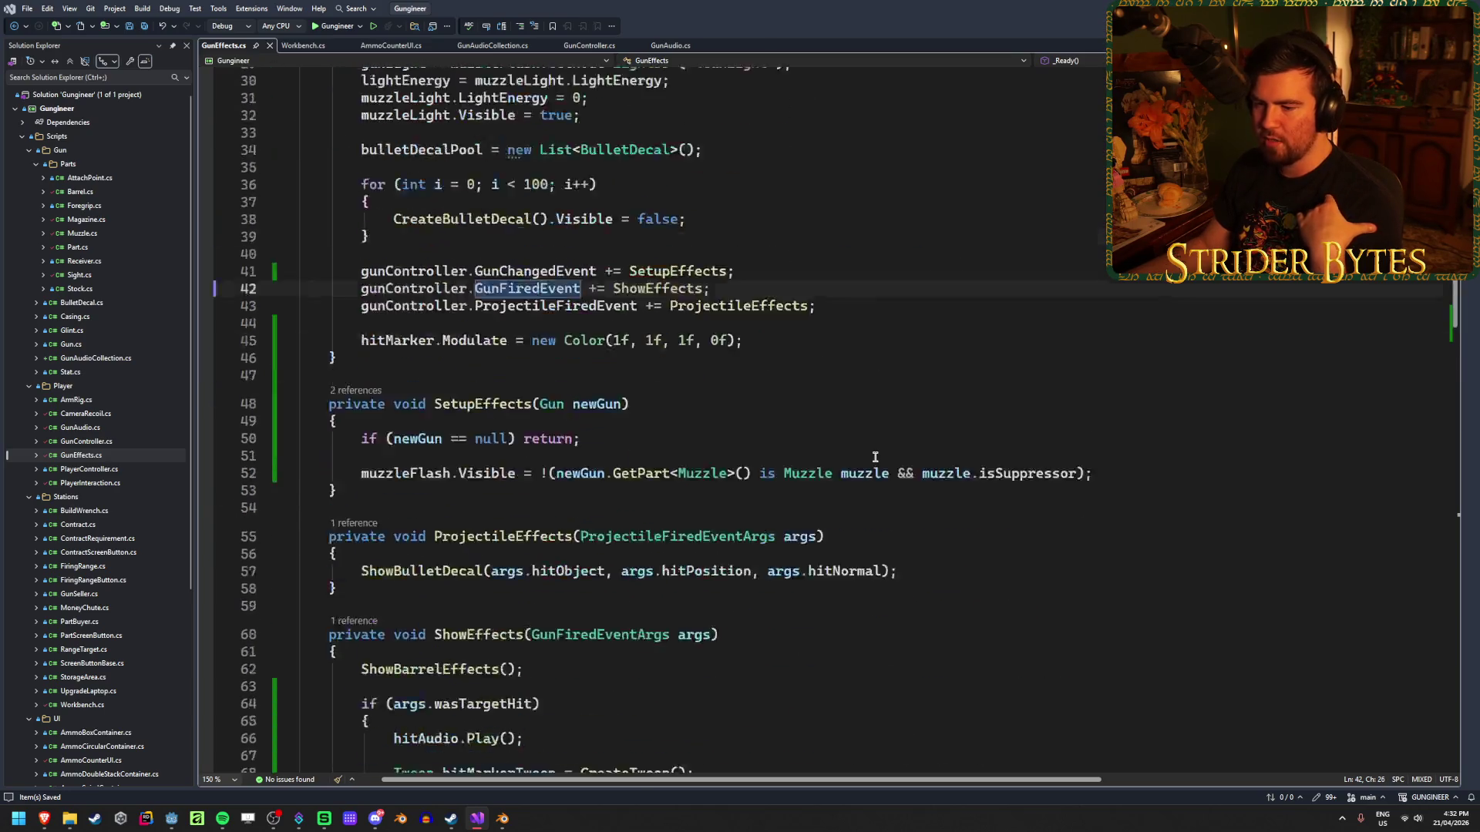
pyautogui.scroll(-1, 875, 456)
pyautogui.click(434, 445)
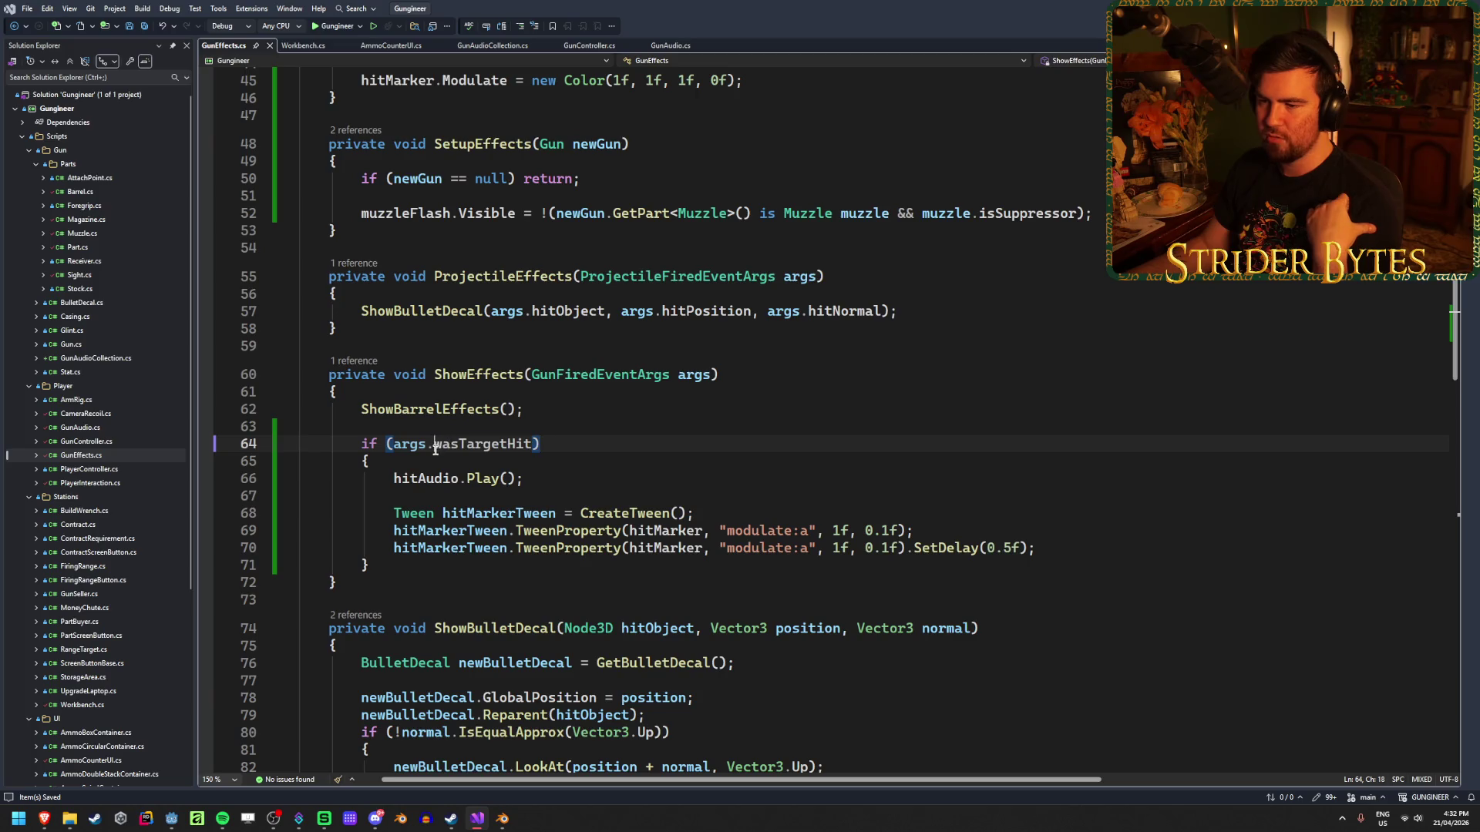
pyautogui.click(604, 478)
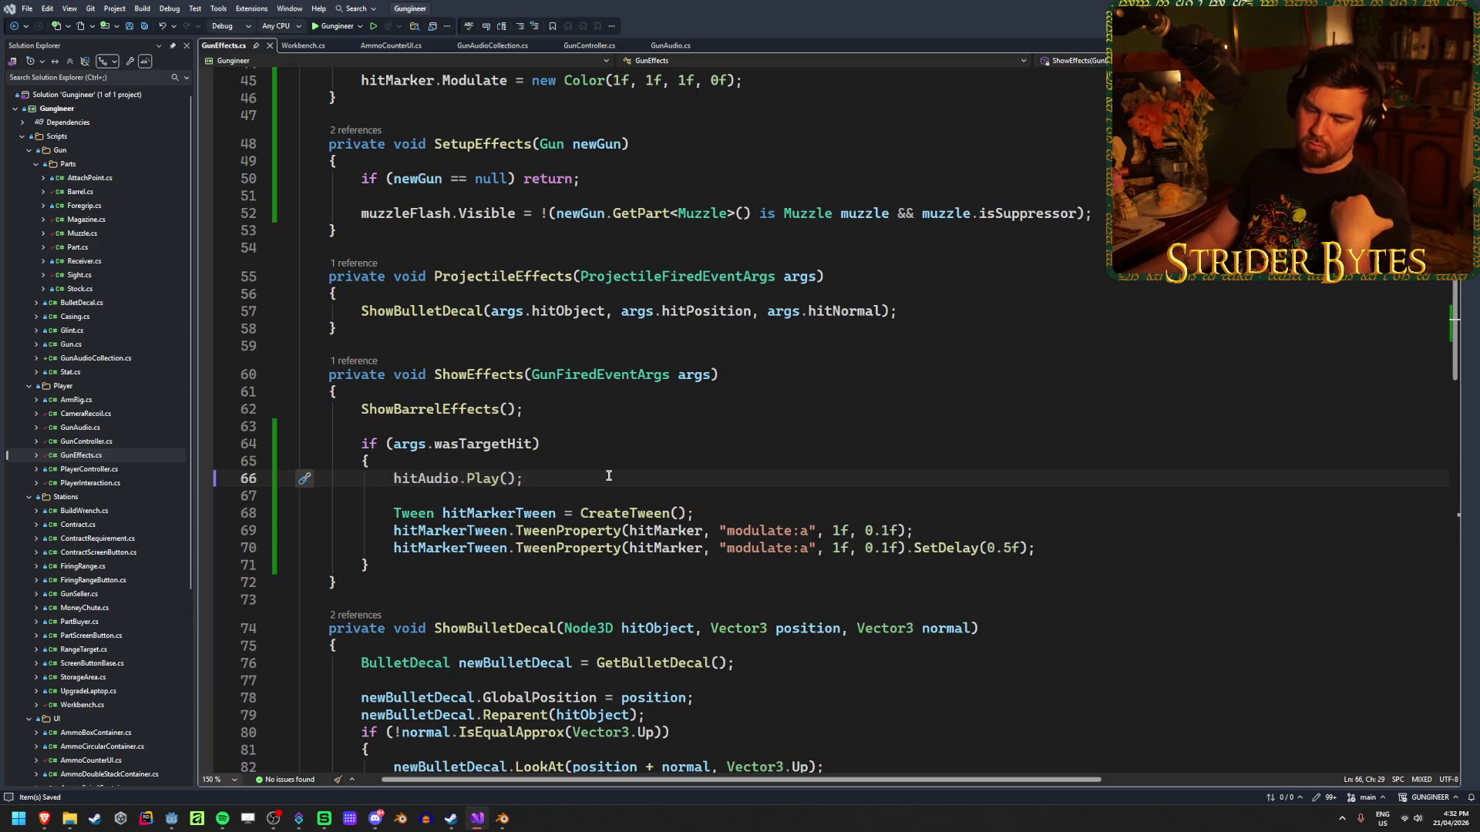
pyautogui.scroll(15, 640, 447)
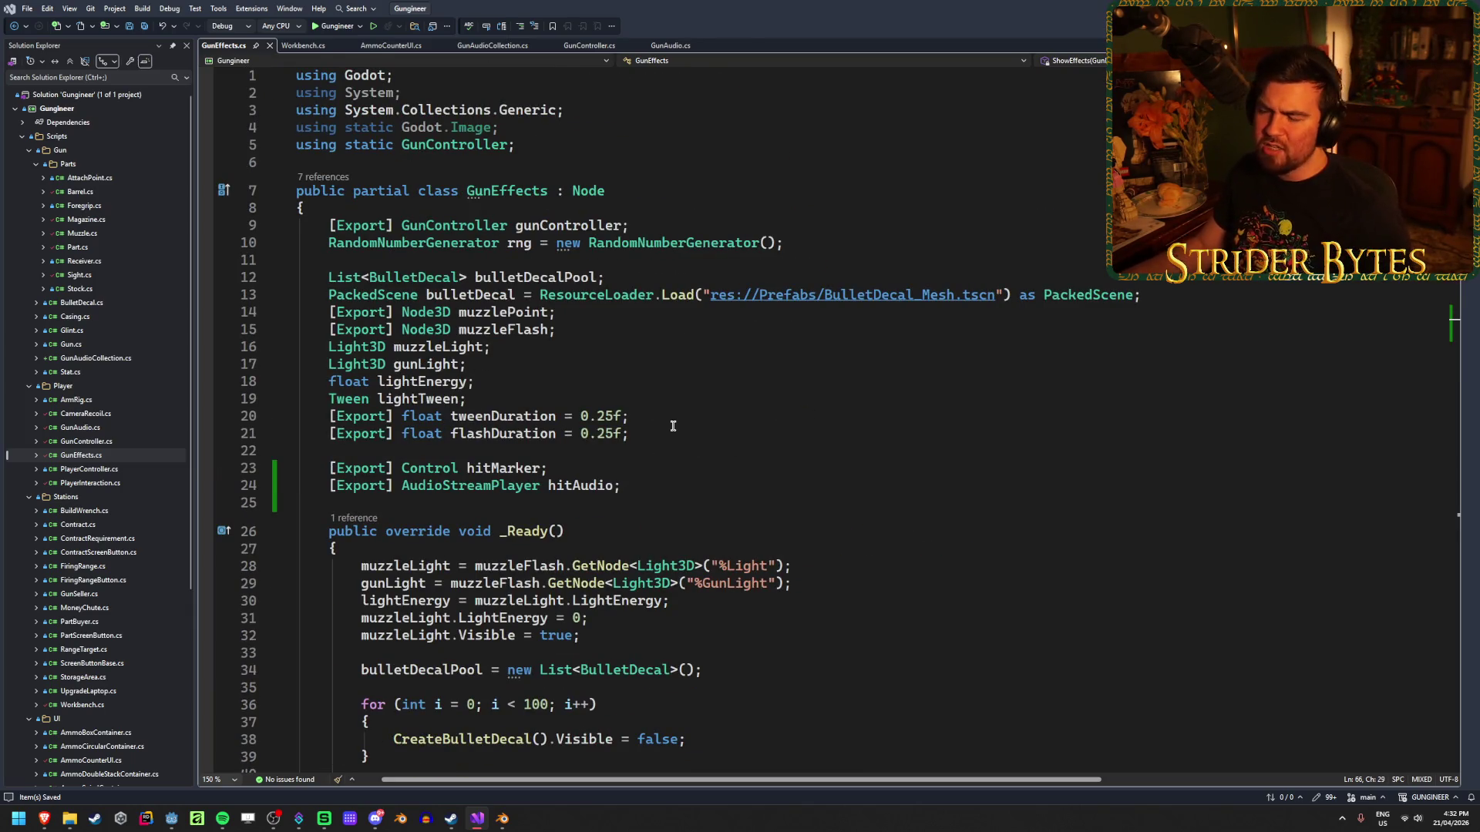
pyautogui.click(672, 428)
pyautogui.scroll(-16, 670, 430)
pyautogui.scroll(7, 668, 431)
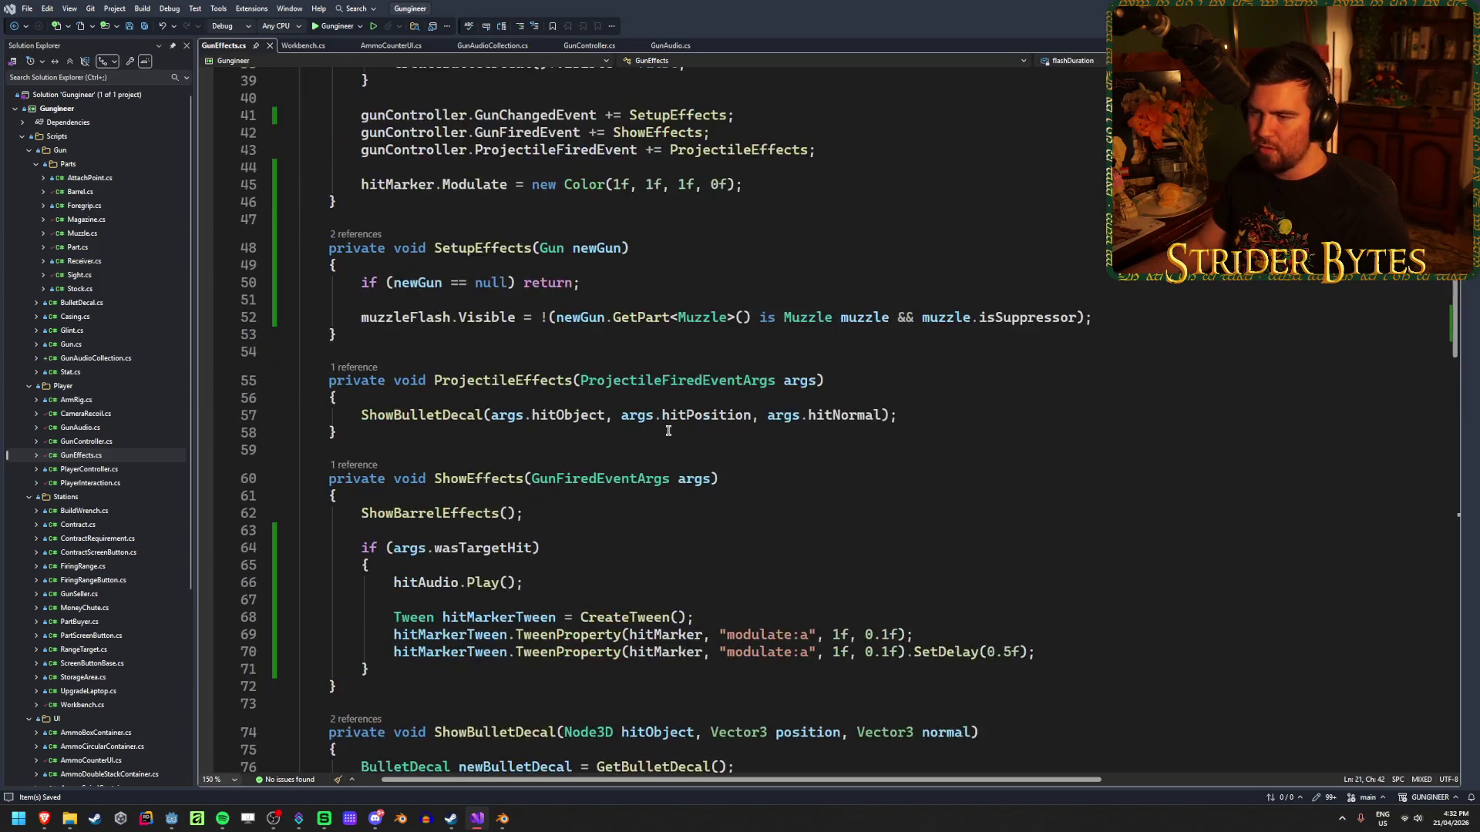
pyautogui.click(1154, 476)
pyautogui.click(848, 536)
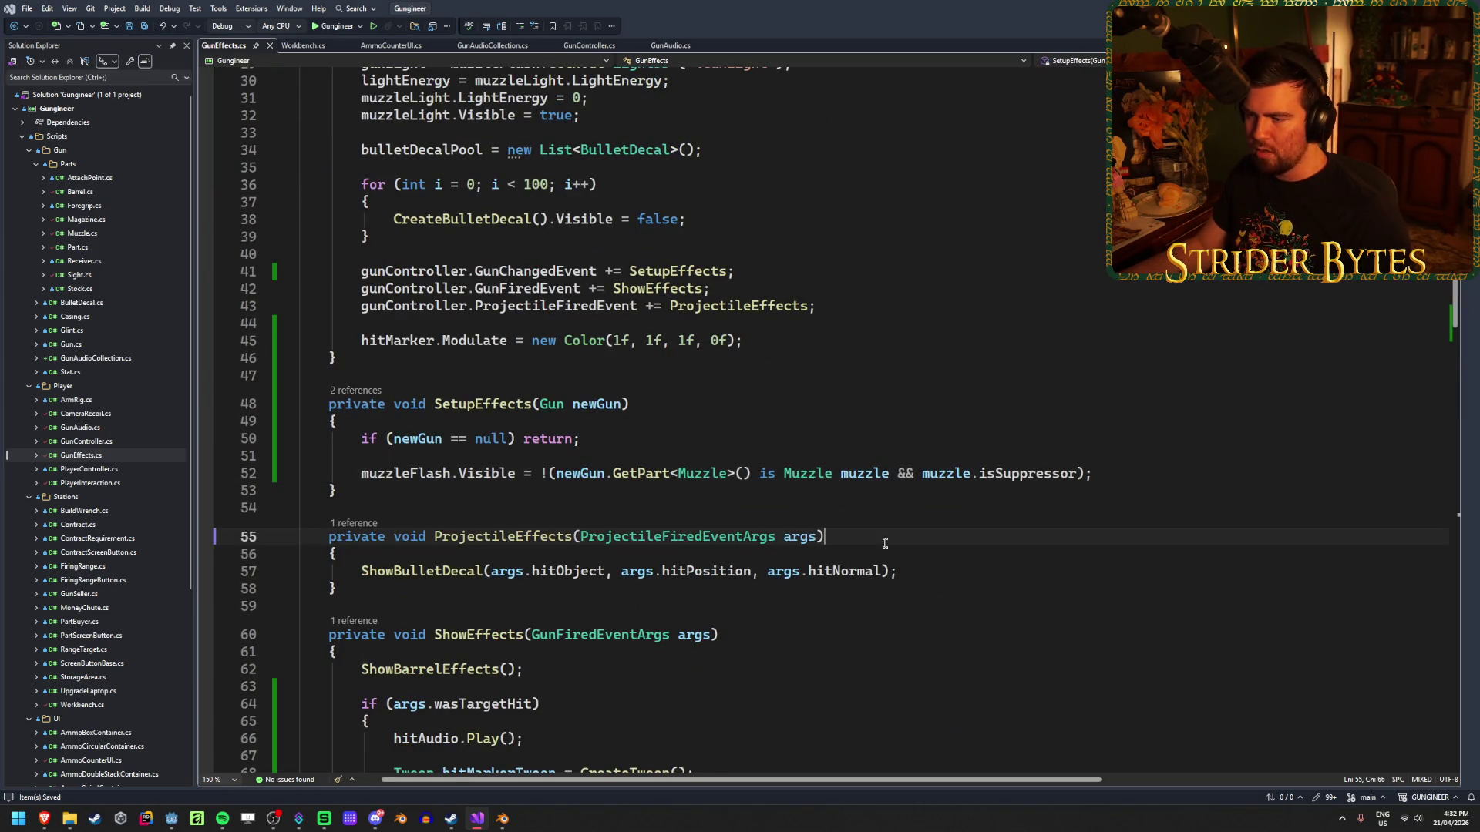
pyautogui.scroll(8, 855, 542)
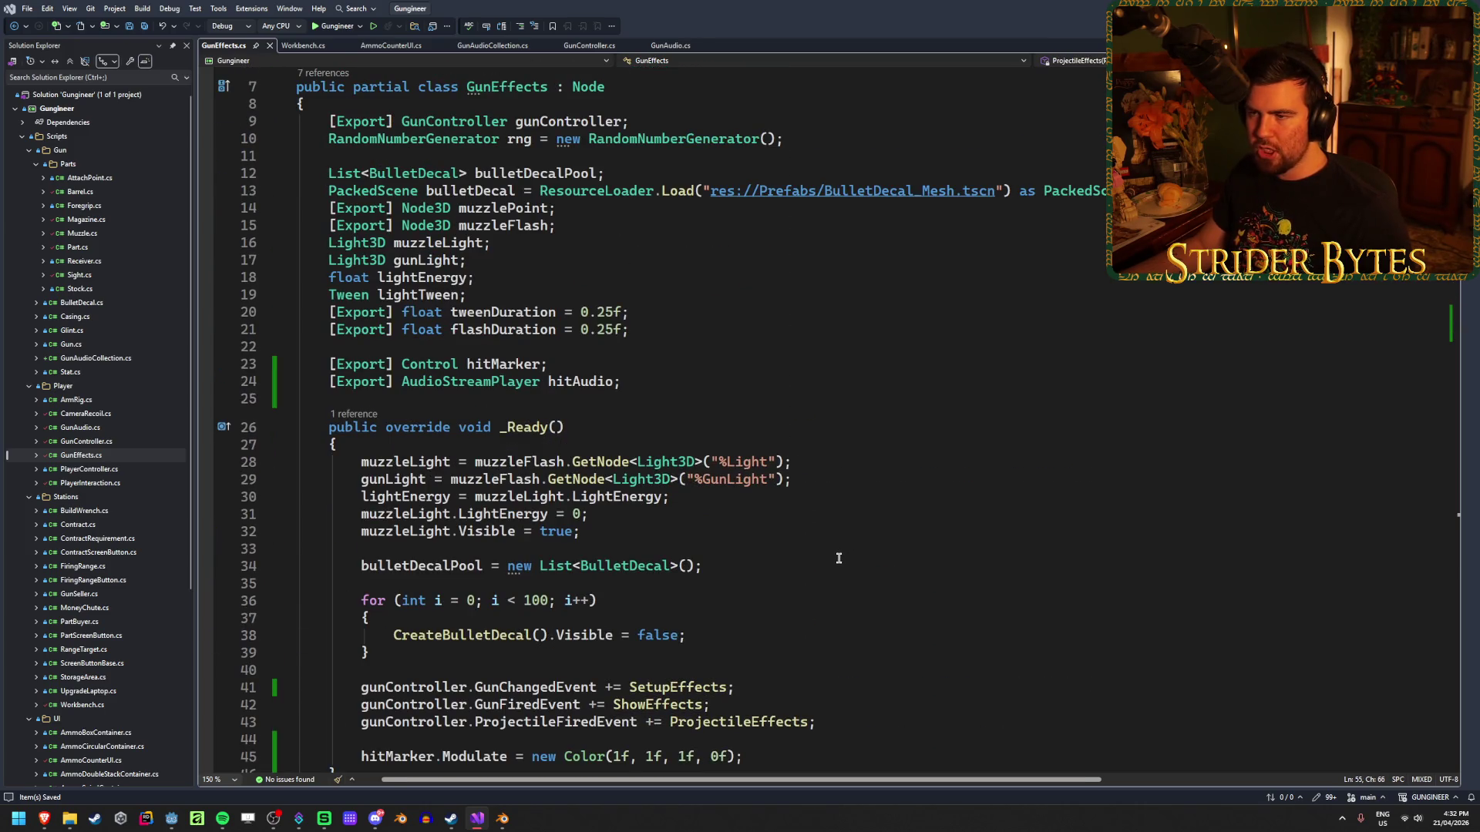
pyautogui.scroll(-13, 839, 558)
# Change the second hit-marker tween's alpha from 1f to 0f, save, and launch the game.
pyautogui.click(668, 515)
pyautogui.click(933, 530)
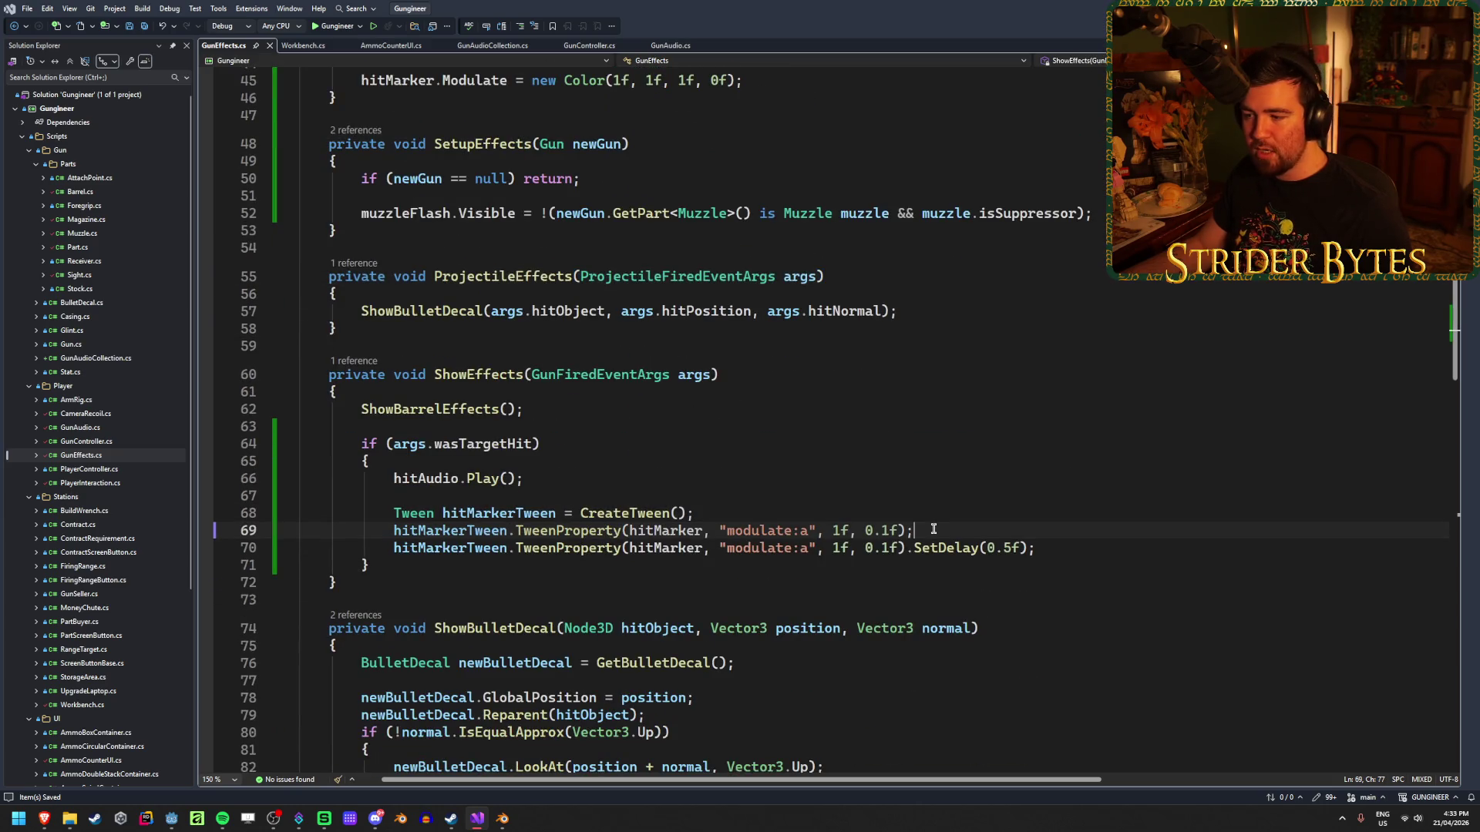
pyautogui.click(829, 548)
pyautogui.press('Delete')
pyautogui.write('0')
pyautogui.hotkey('ctrl', 's')
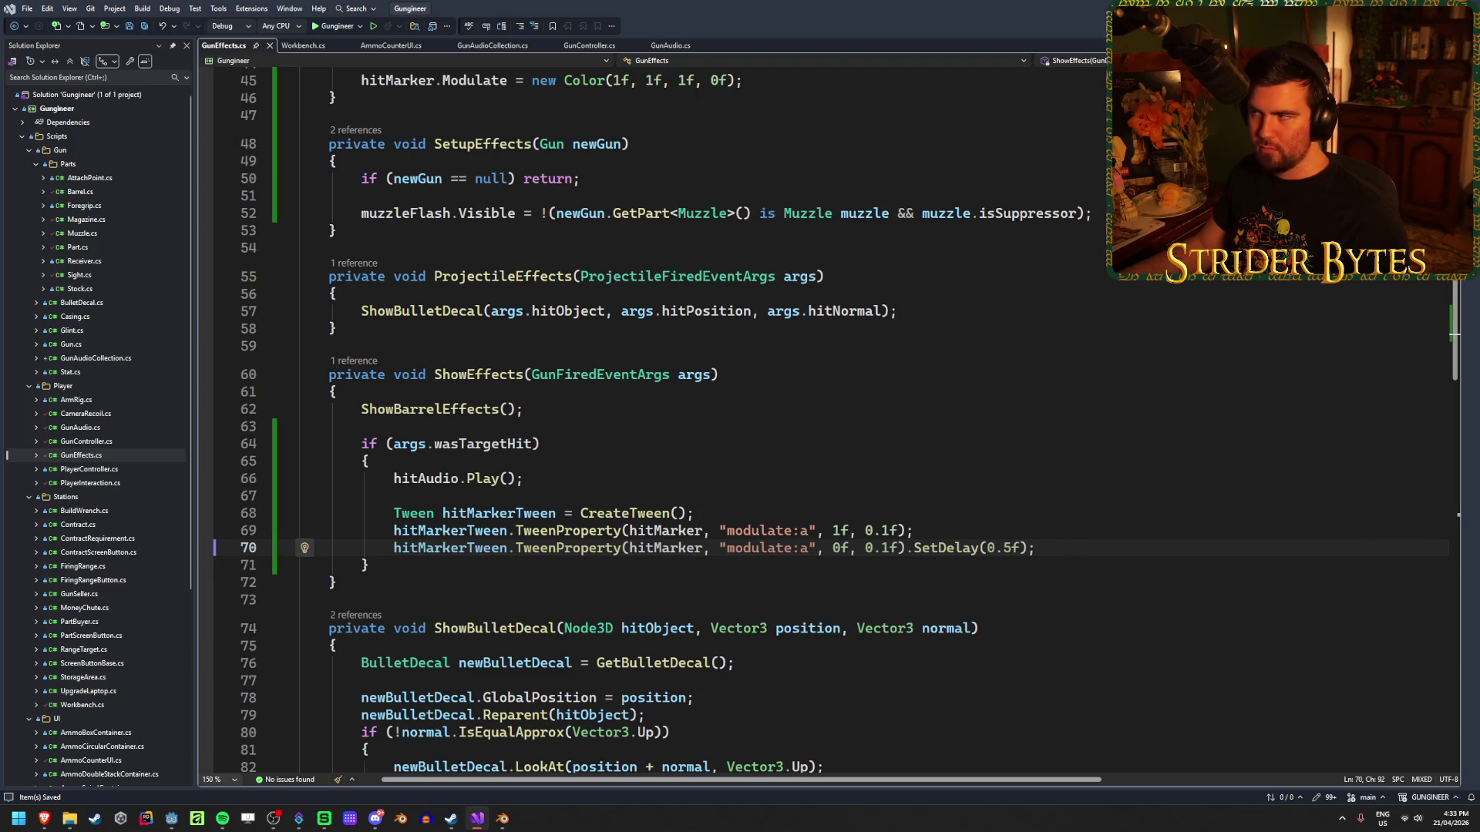
pyautogui.hotkey('alt', 'Tab')
pyautogui.press('F5')
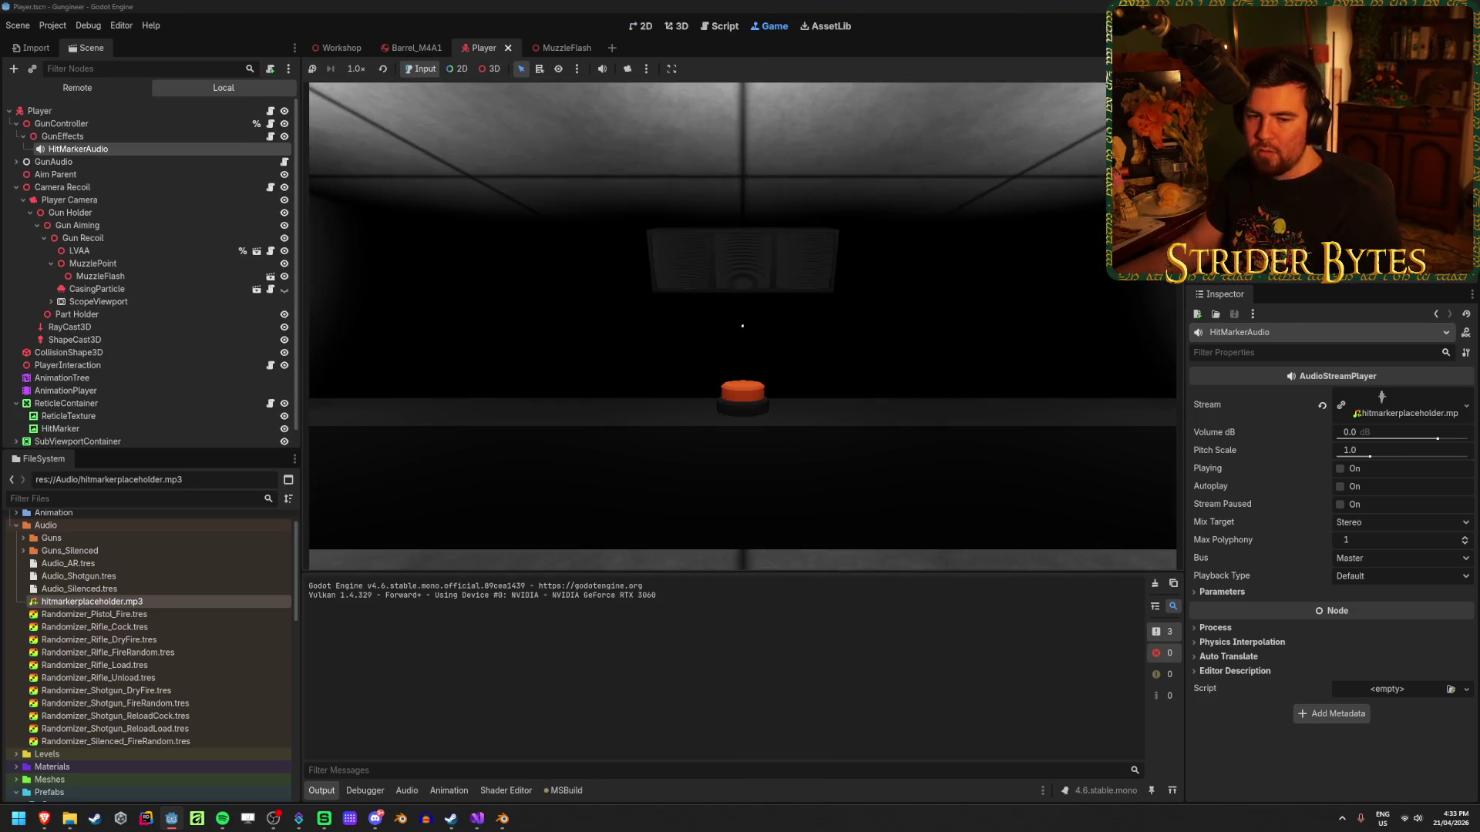
pyautogui.press('w')
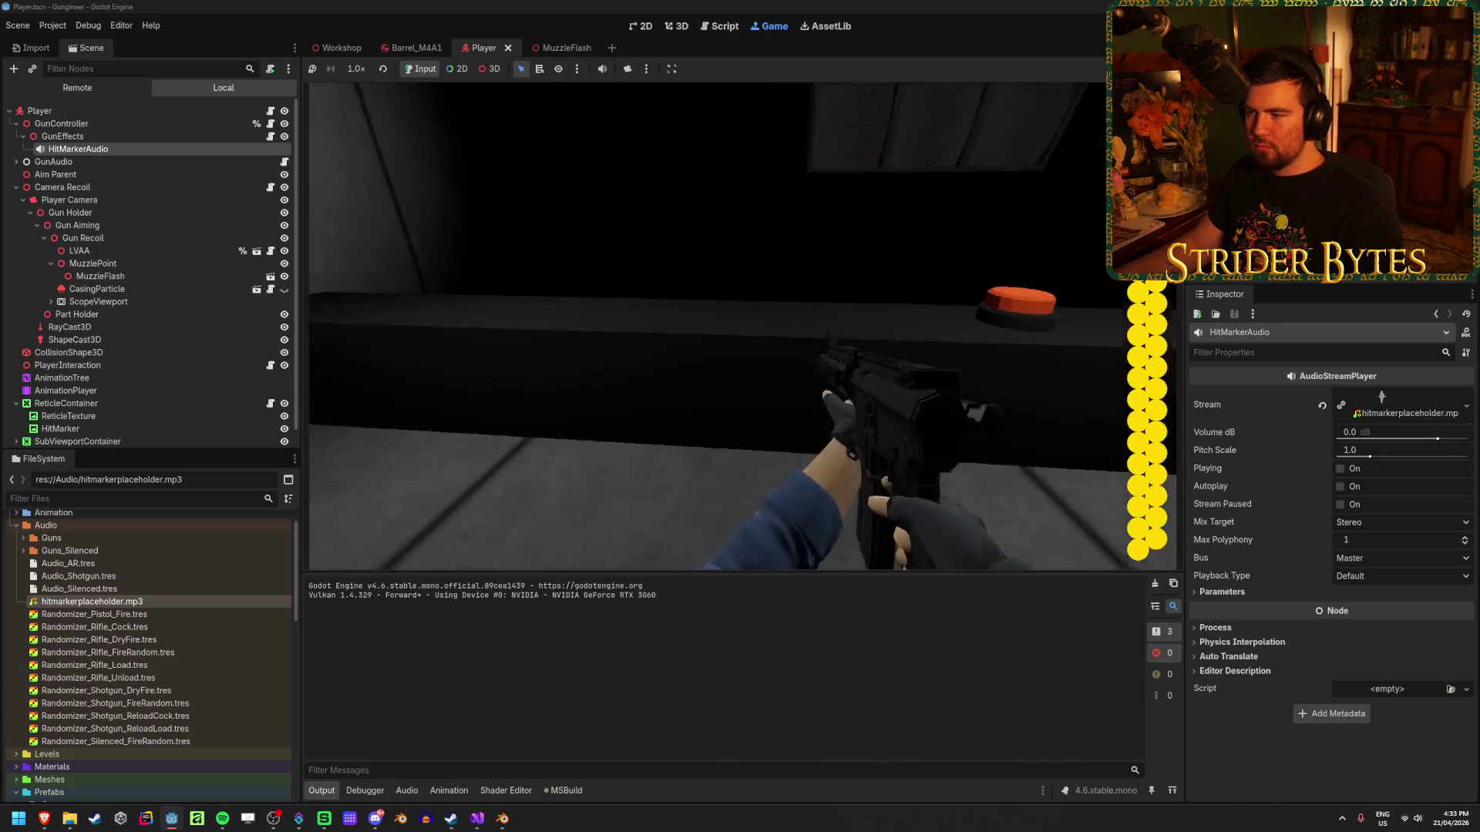
pyautogui.click(742, 326)
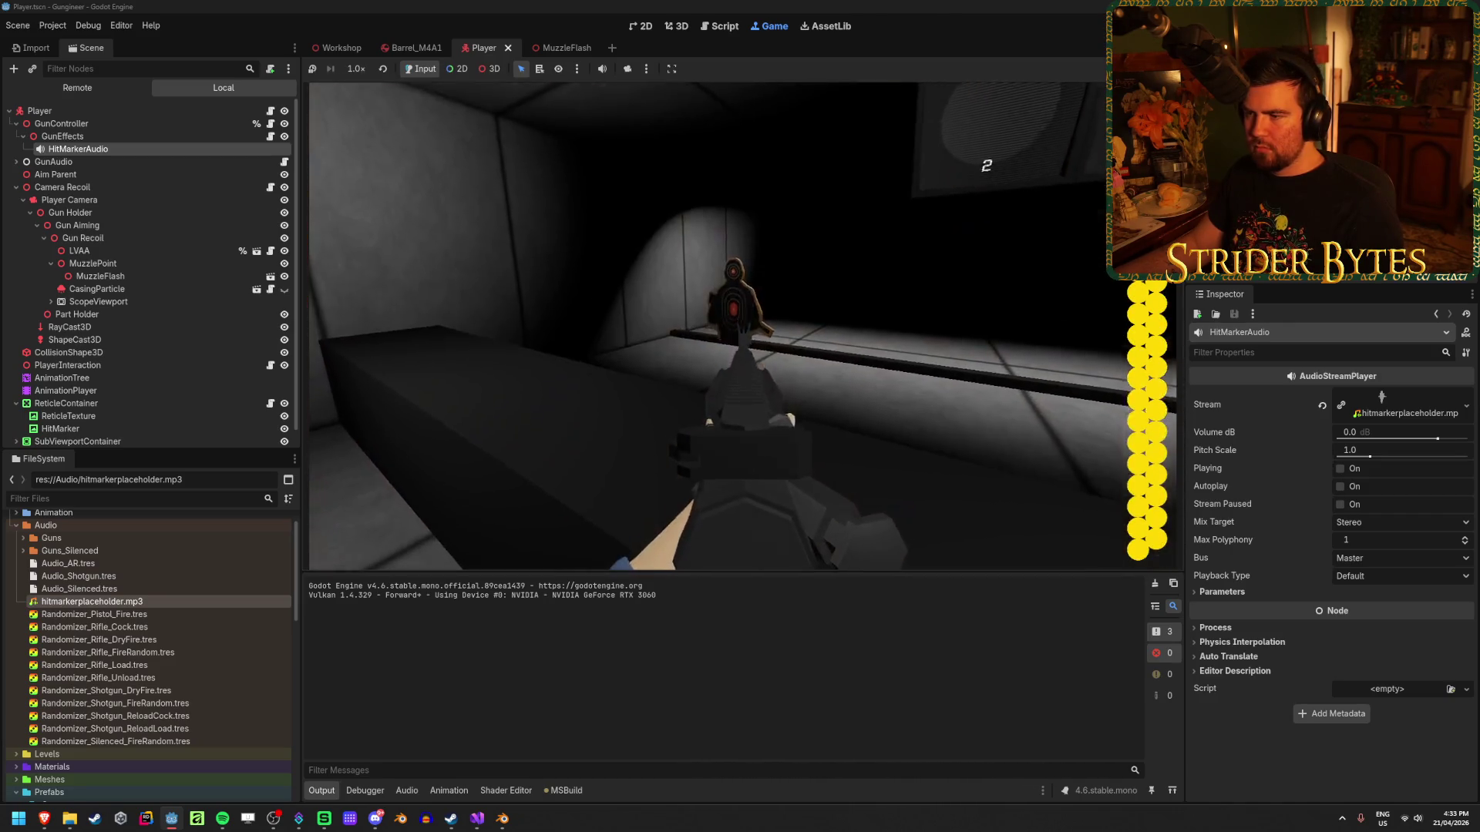
pyautogui.click(740, 332)
pyautogui.click(742, 326)
pyautogui.click(742, 326)
pyautogui.click(742, 326)
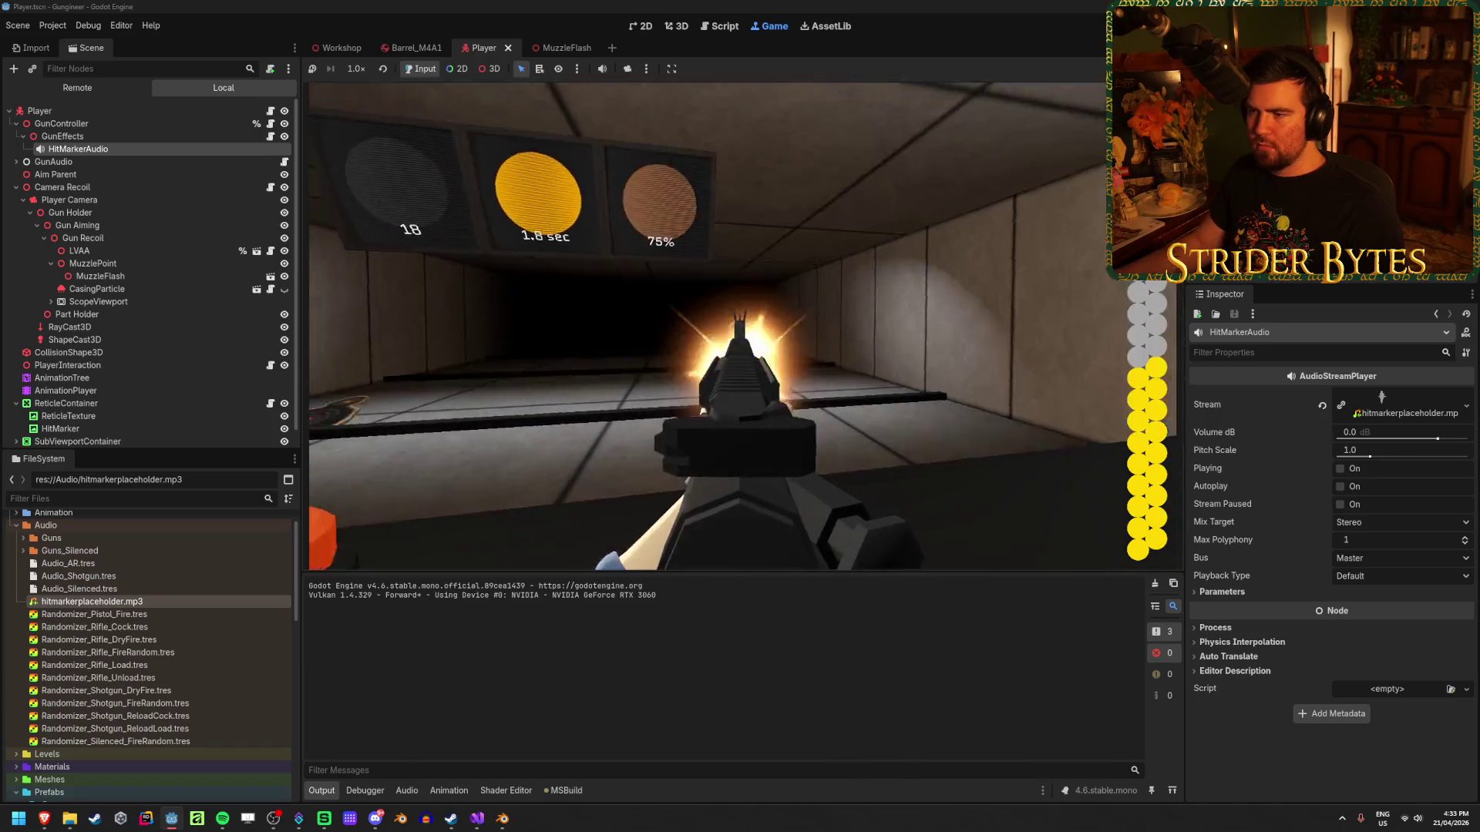
pyautogui.click(743, 326)
pyautogui.click(742, 327)
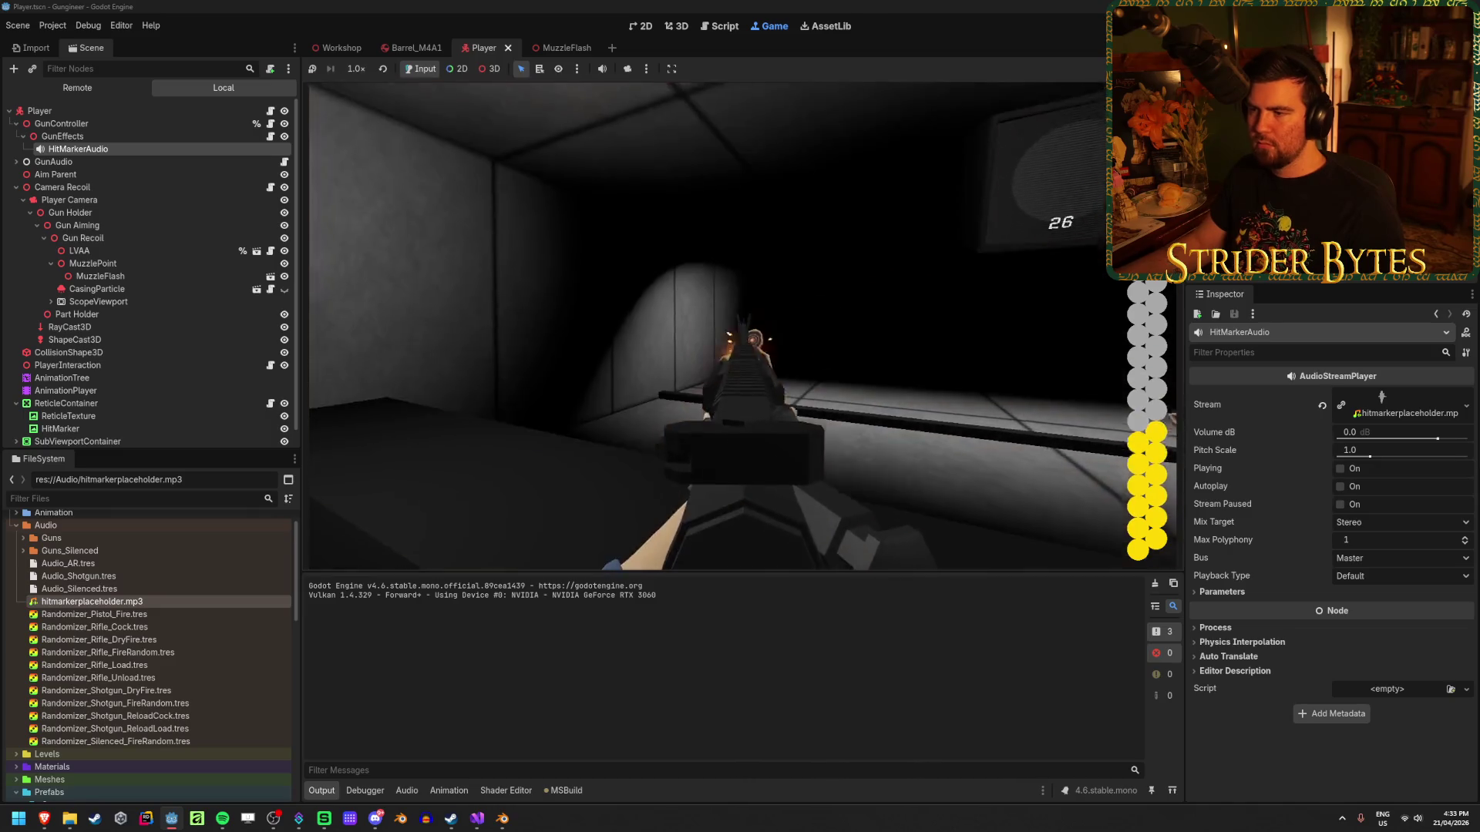
pyautogui.press('F8')
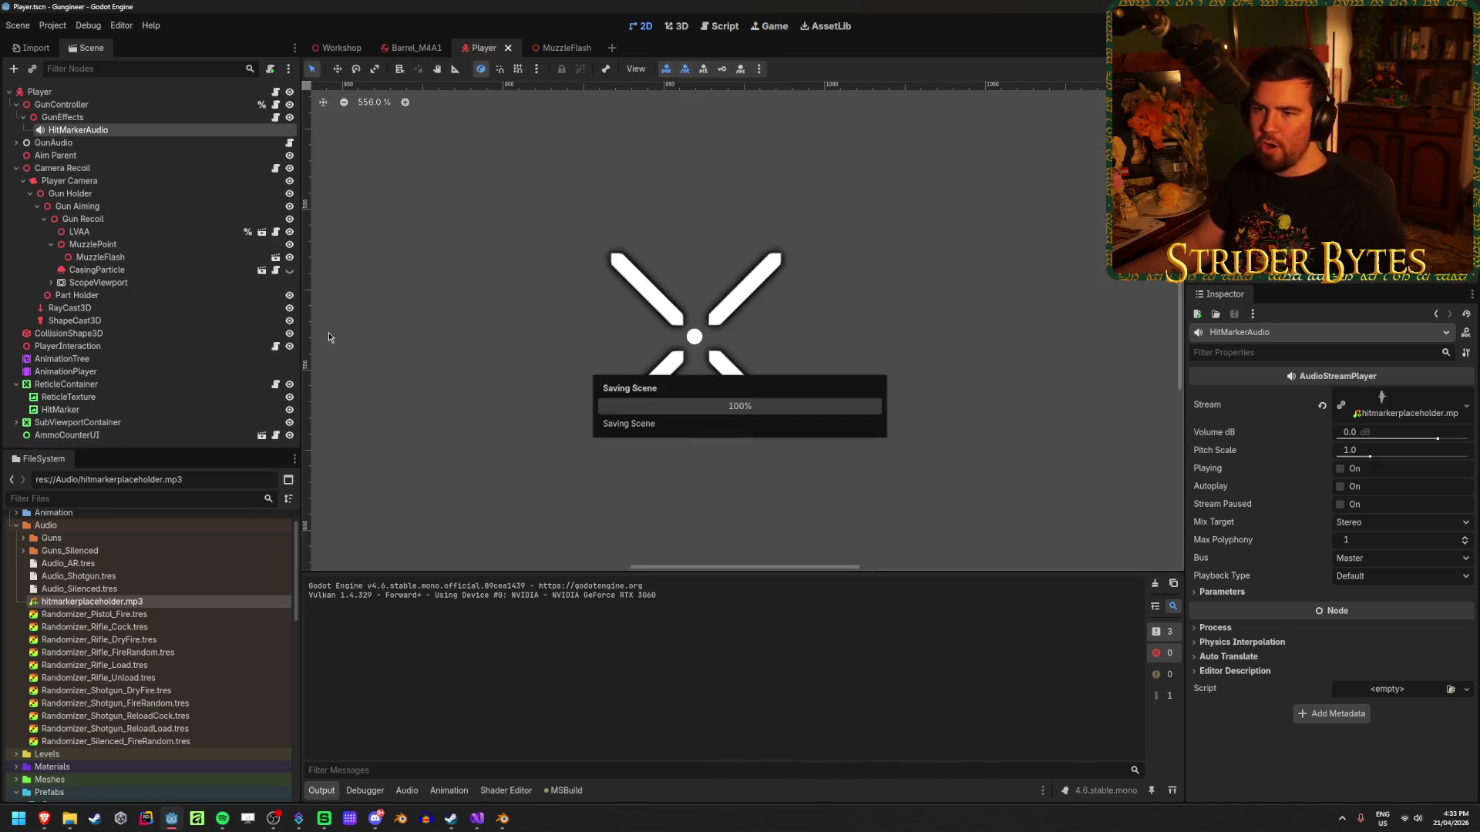
# Move HitMarker out of ReticleContainer so it sits directly under Player.
pyautogui.doubleClick(100, 397)
pyautogui.click(116, 385)
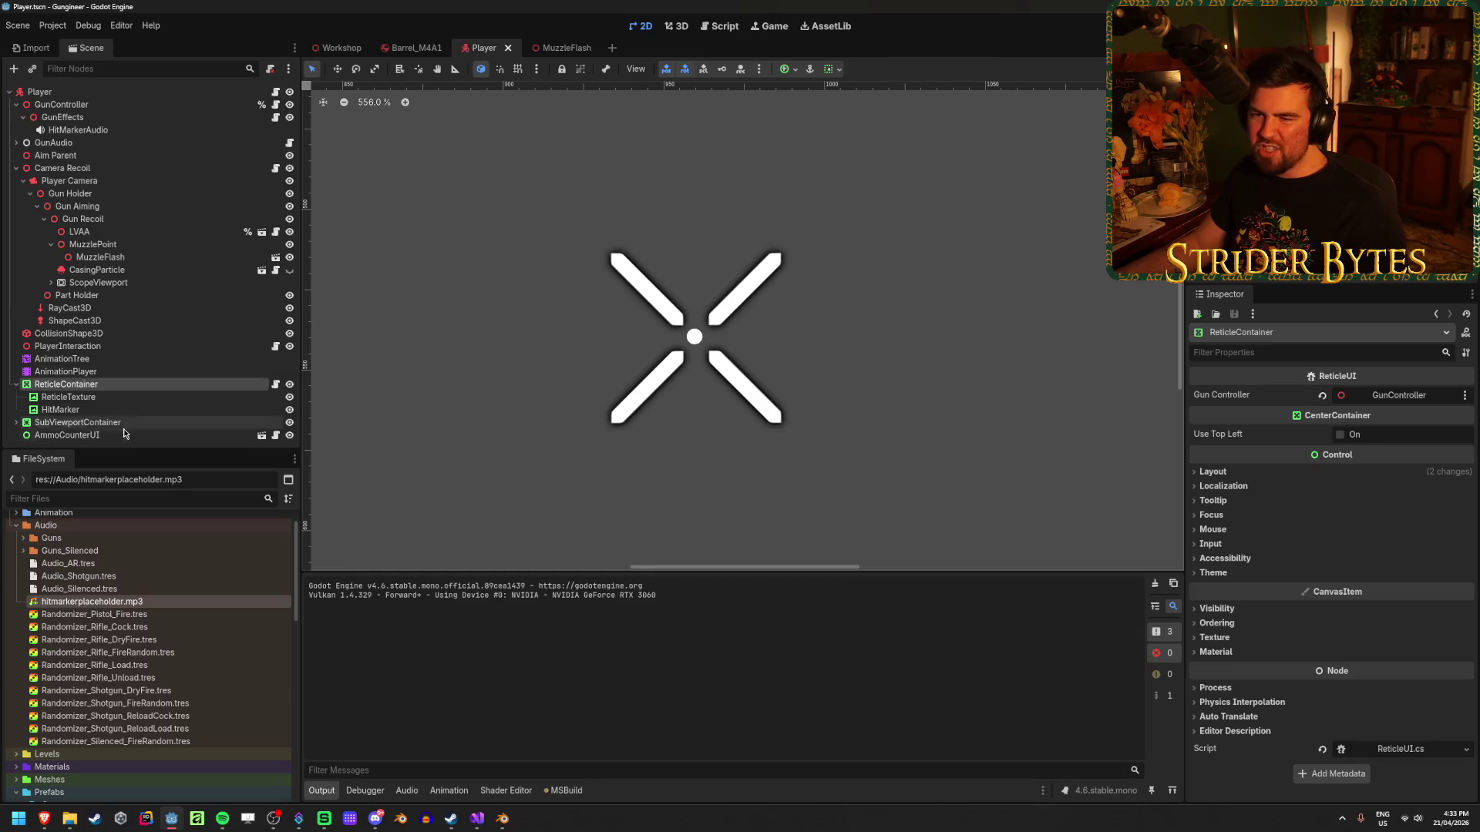
pyautogui.click(71, 410)
pyautogui.moveTo(59, 394); pyautogui.dragTo(63, 381)
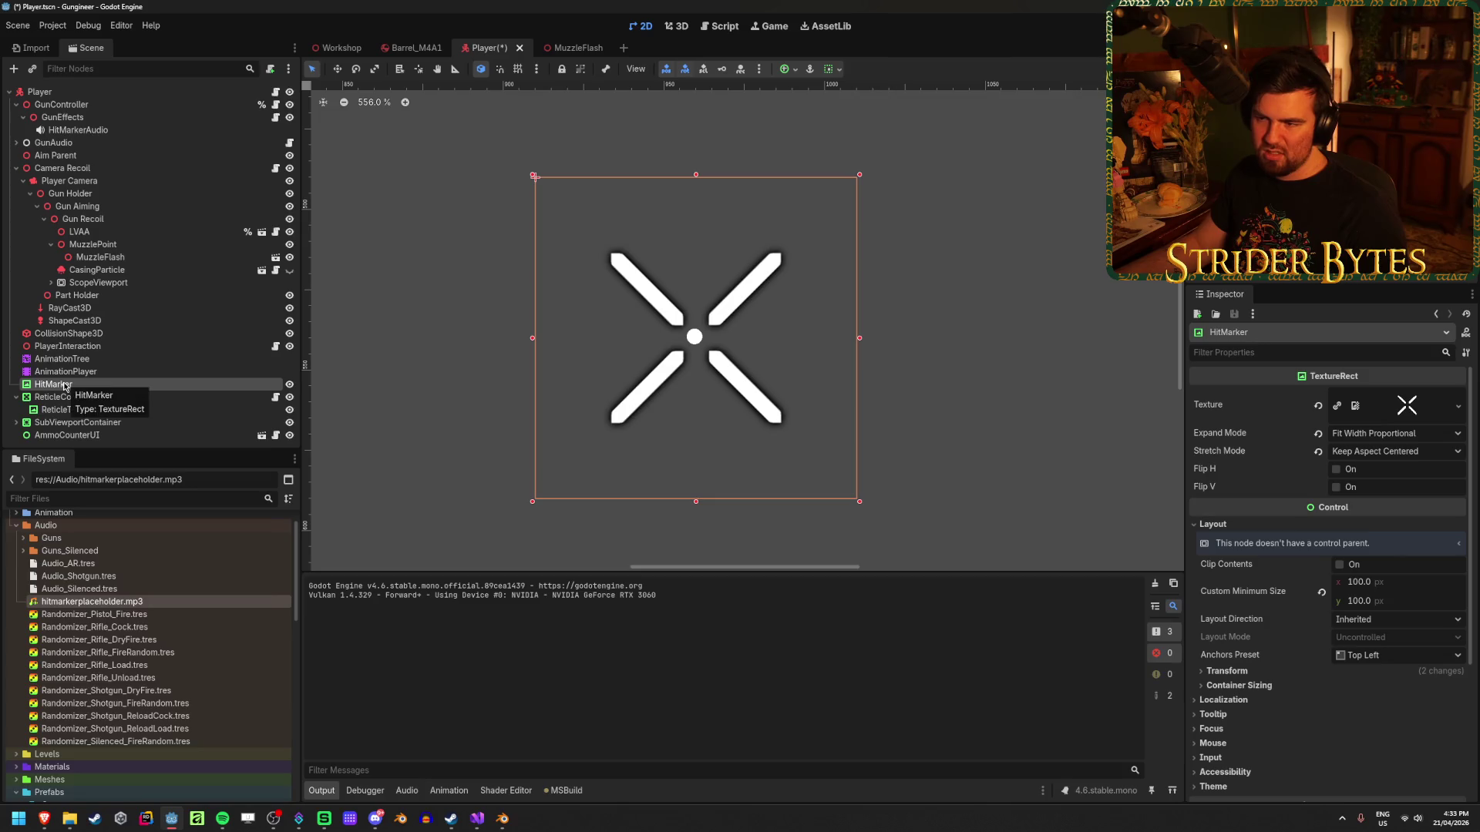
pyautogui.rightClick(64, 386)
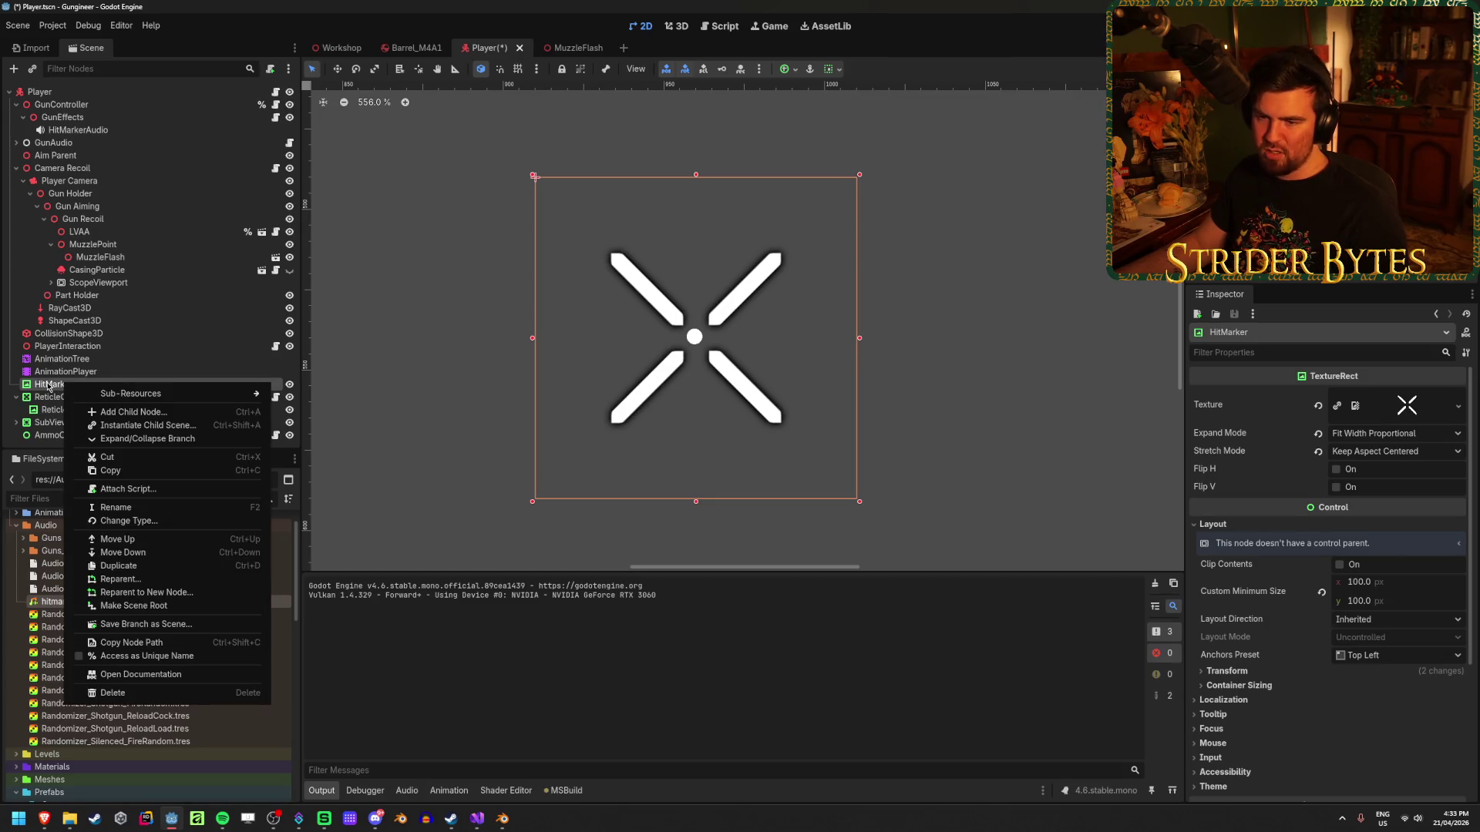
pyautogui.click(48, 387)
pyautogui.click(16, 168)
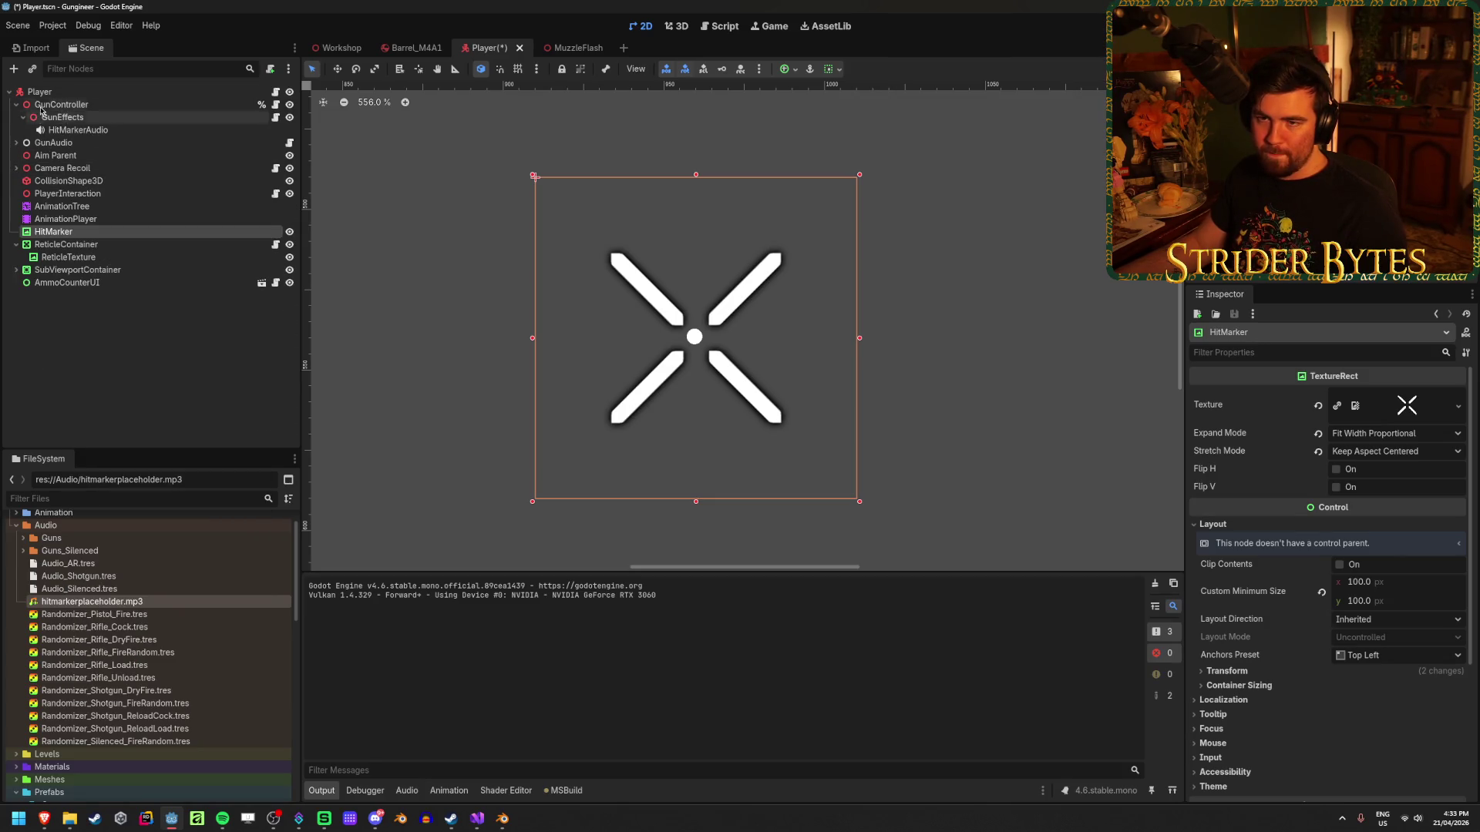
# Add a CenterContainer under Player and move it up beside HitMarker.
pyautogui.rightClick(50, 93)
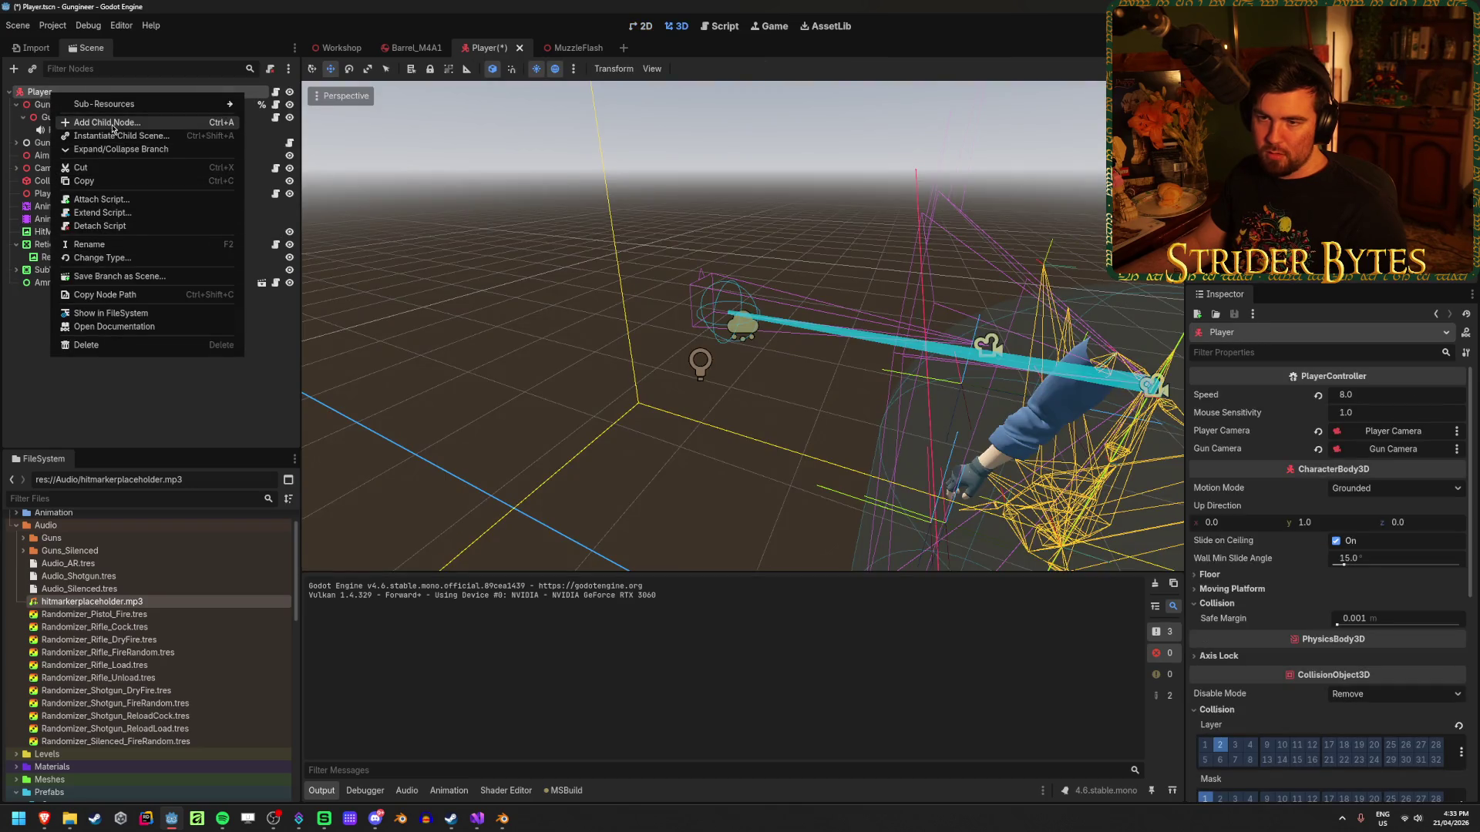
pyautogui.click(112, 124)
pyautogui.write('centre')
pyautogui.press('Return')
pyautogui.moveTo(66, 297); pyautogui.dragTo(71, 248)
# Rename the new CenterContainer to HitMarkerContainer and save the Player scene.
pyautogui.doubleClick(75, 232)
pyautogui.write('Hit')
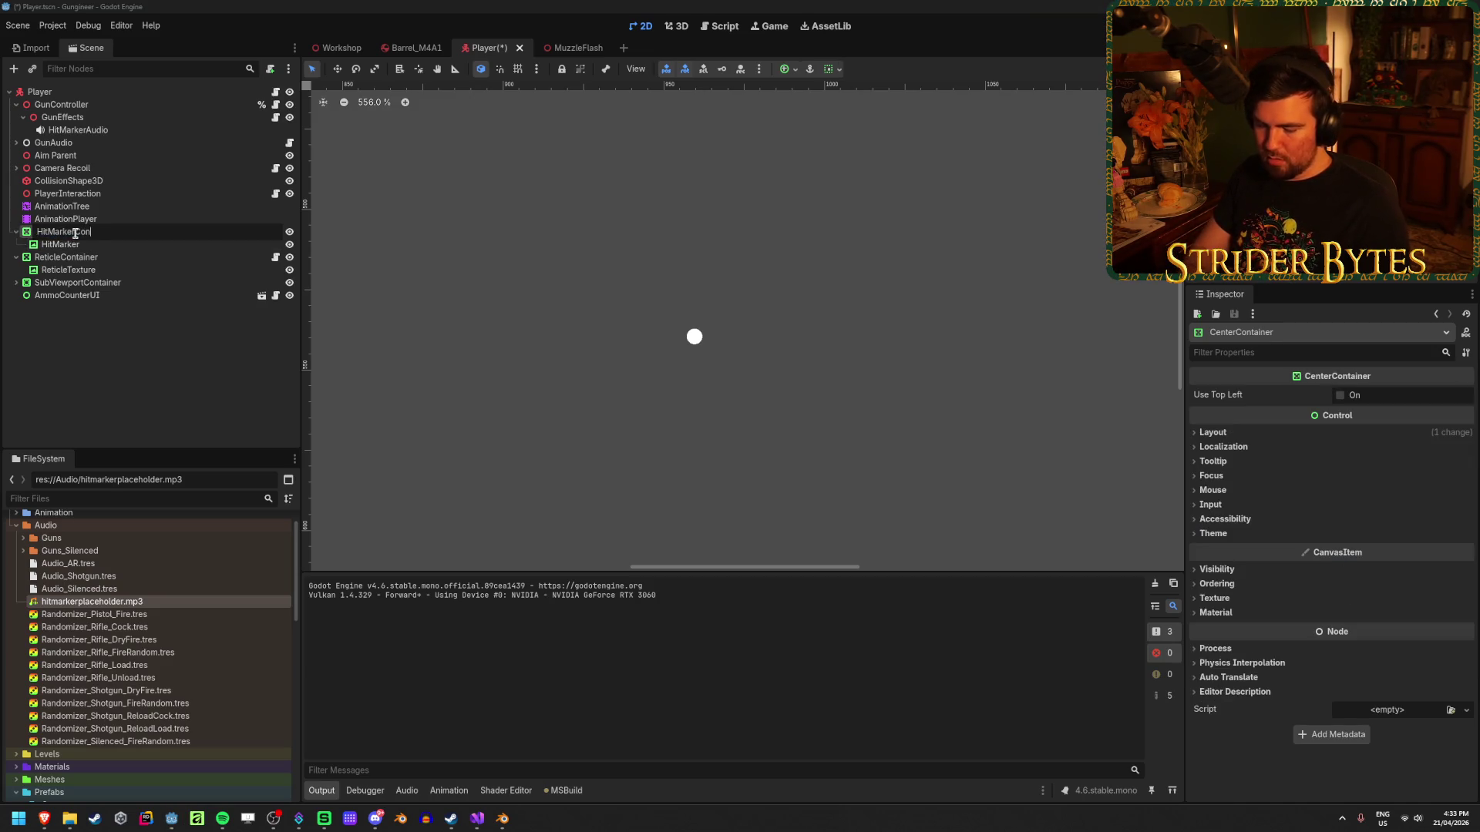
pyautogui.write('ner')
pyautogui.press('Return')
pyautogui.hotkey('ctrl', 's')
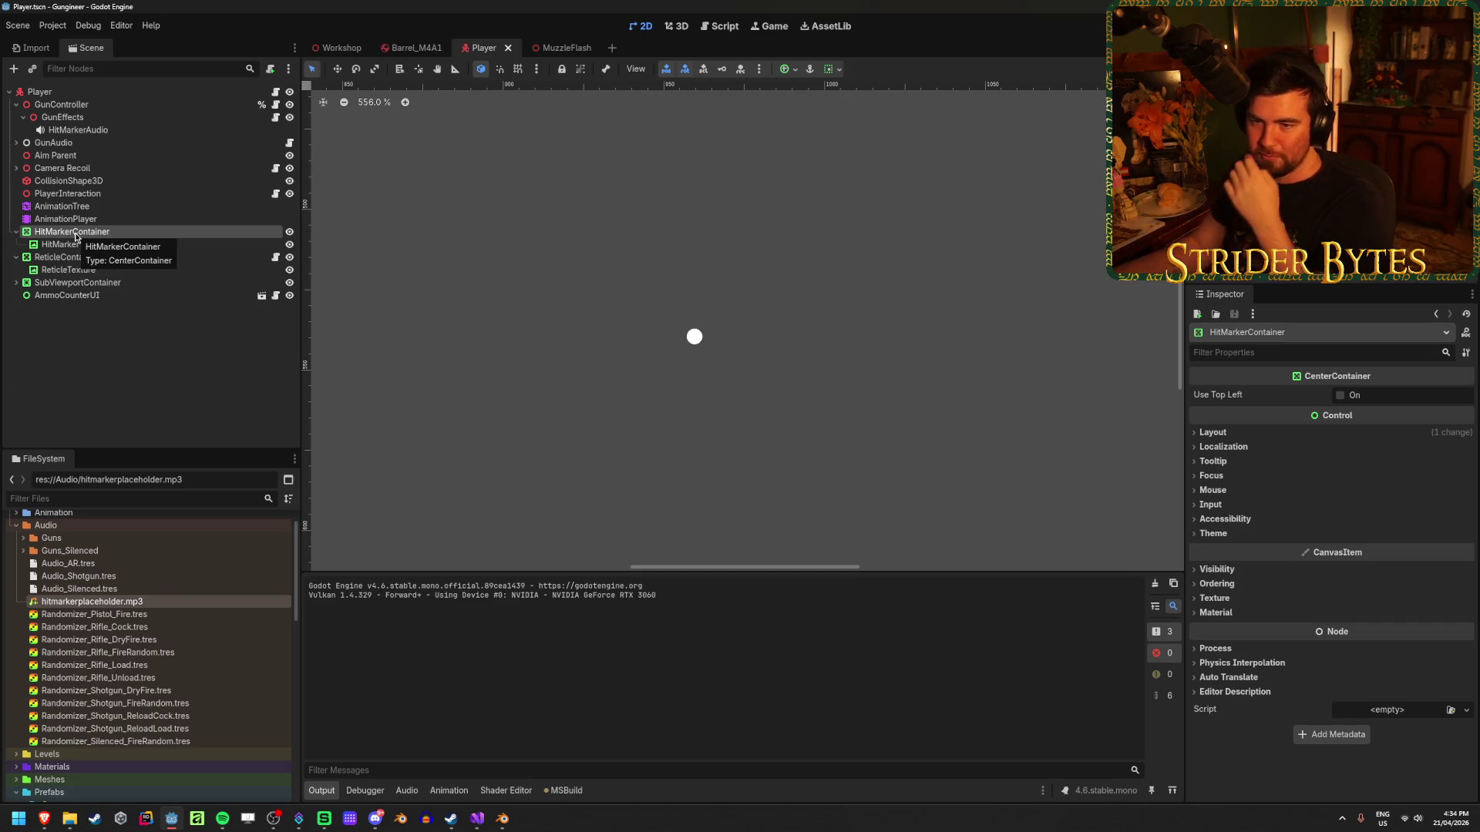
# Inspect the HitMarker and GunEffects nodes, then launch a quick playtest and stop it.
pyautogui.click(107, 242)
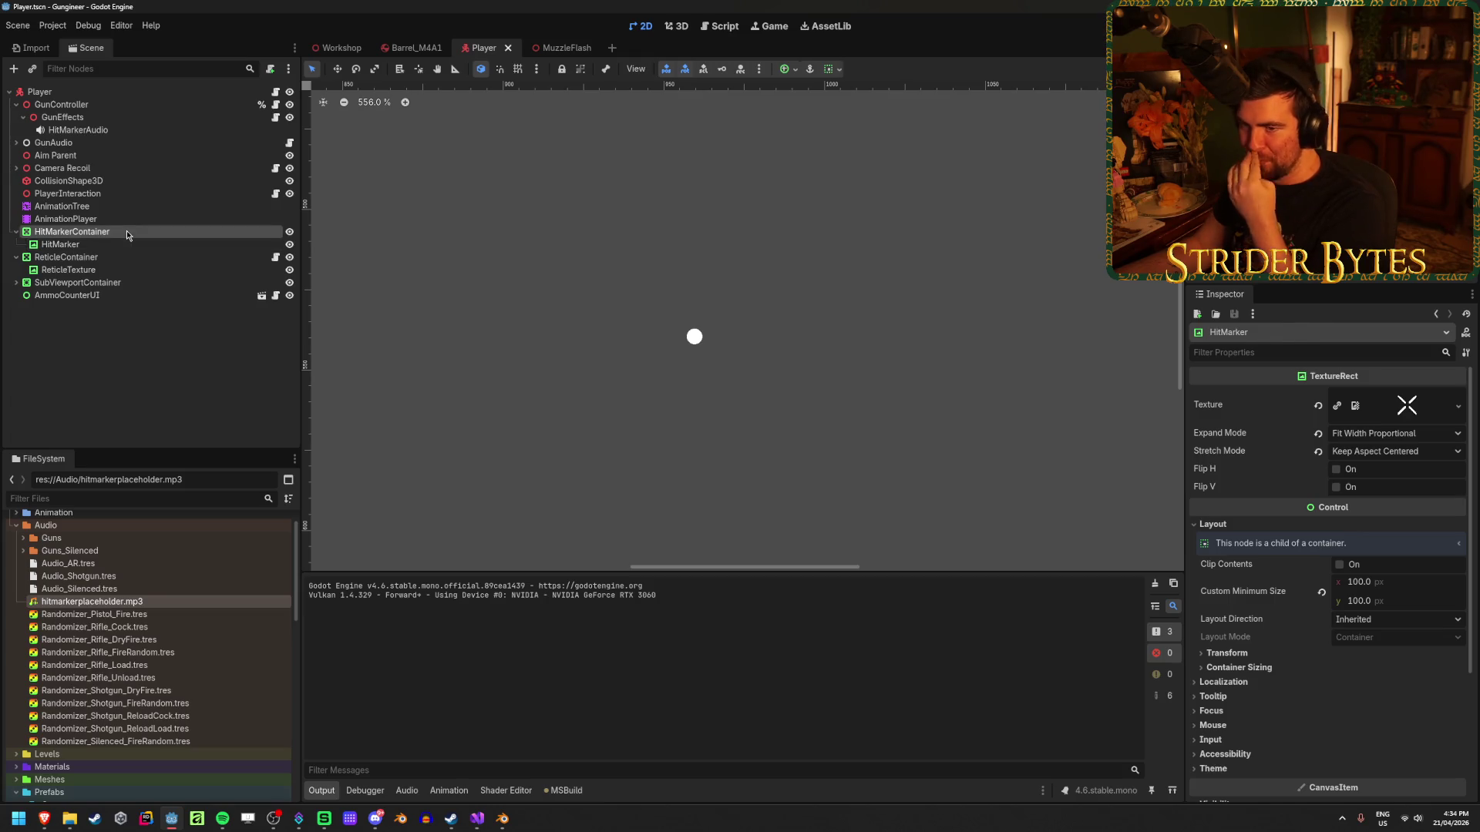
pyautogui.click(126, 229)
pyautogui.click(145, 376)
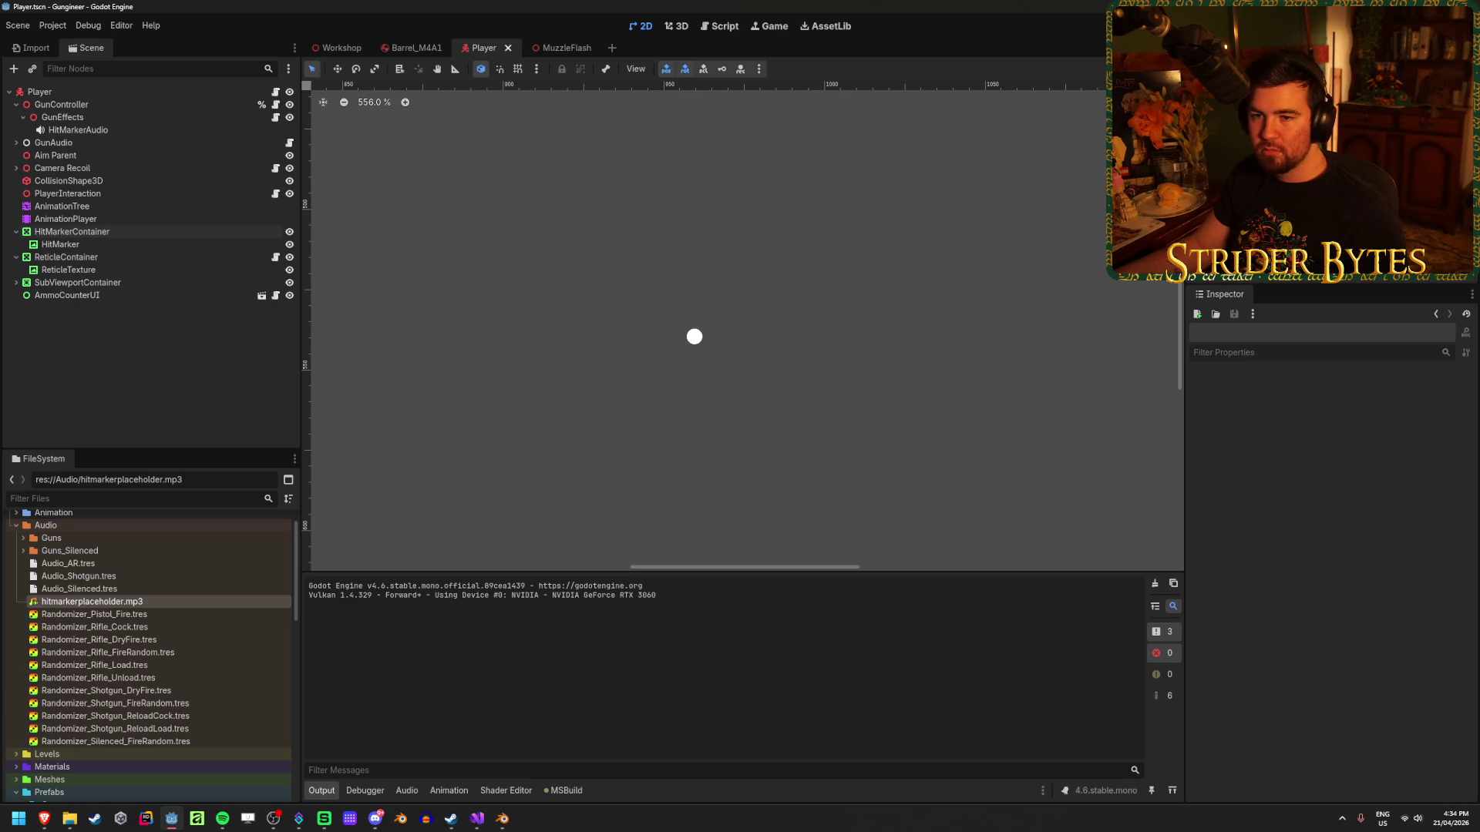
pyautogui.click(118, 116)
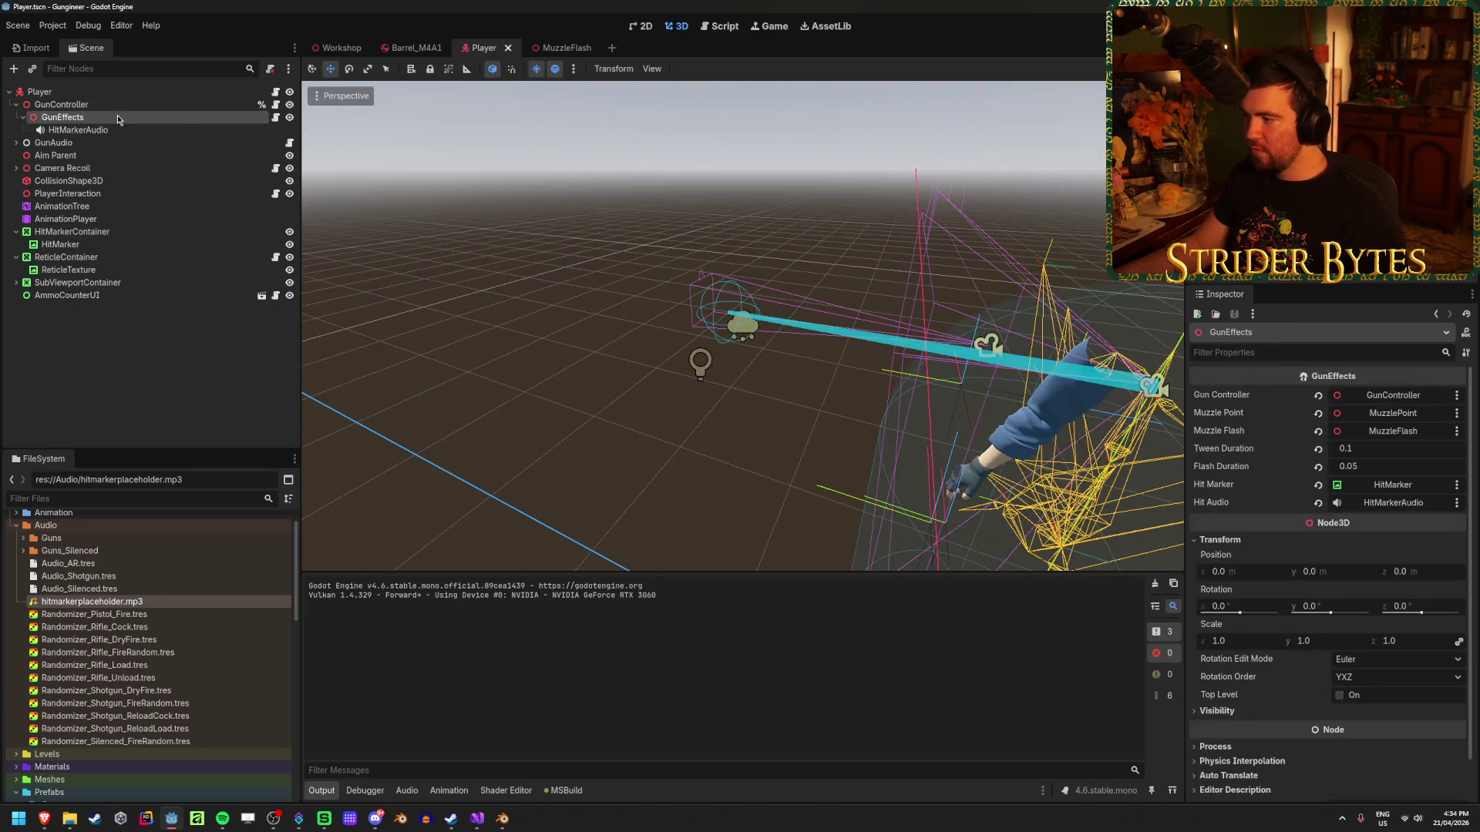
pyautogui.press('F5')
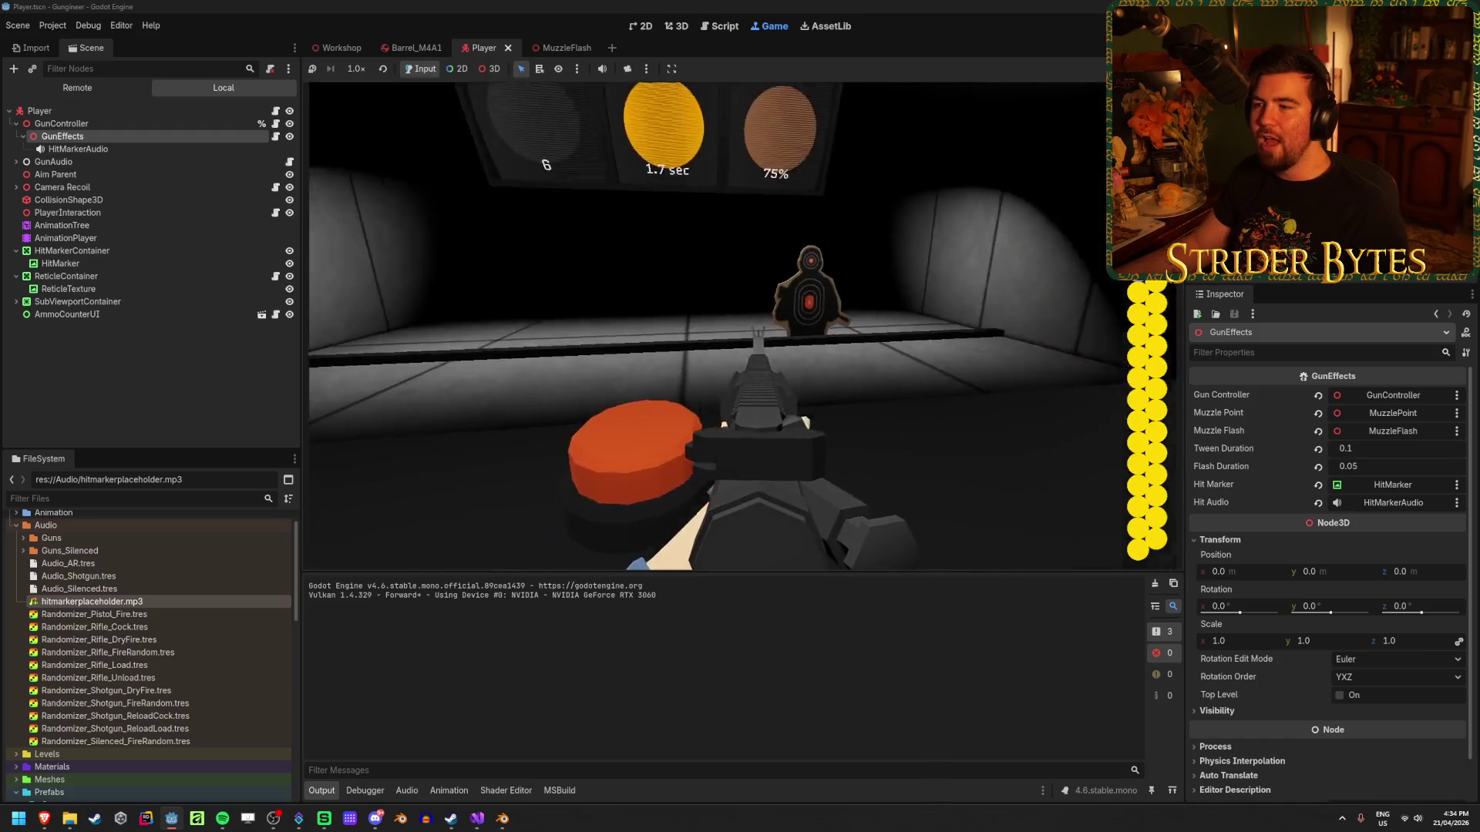
pyautogui.press('F8')
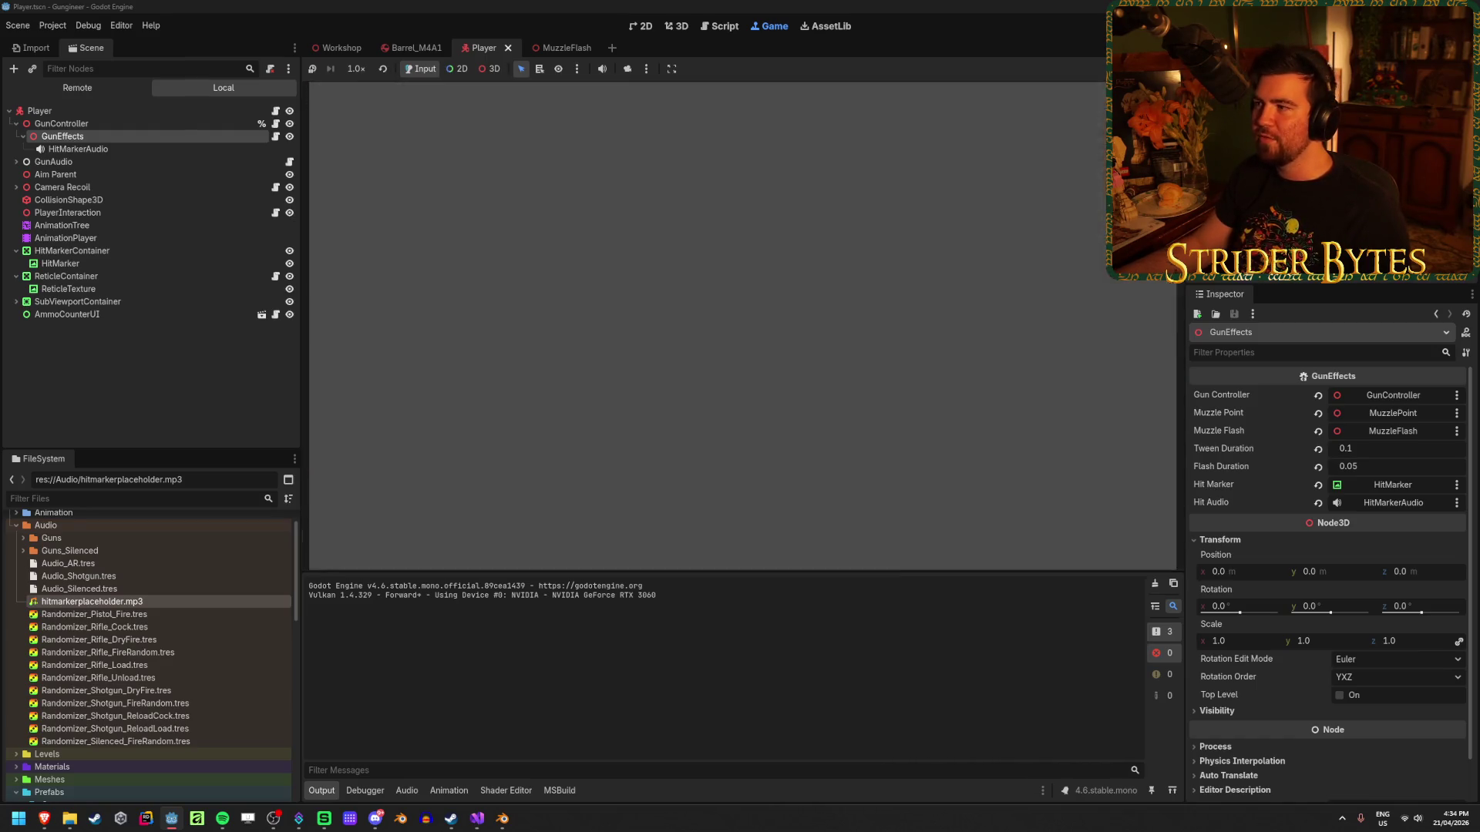
# Apply the Full Rect anchor preset to HitMarkerContainer, save, and run the game.
pyautogui.click(115, 232)
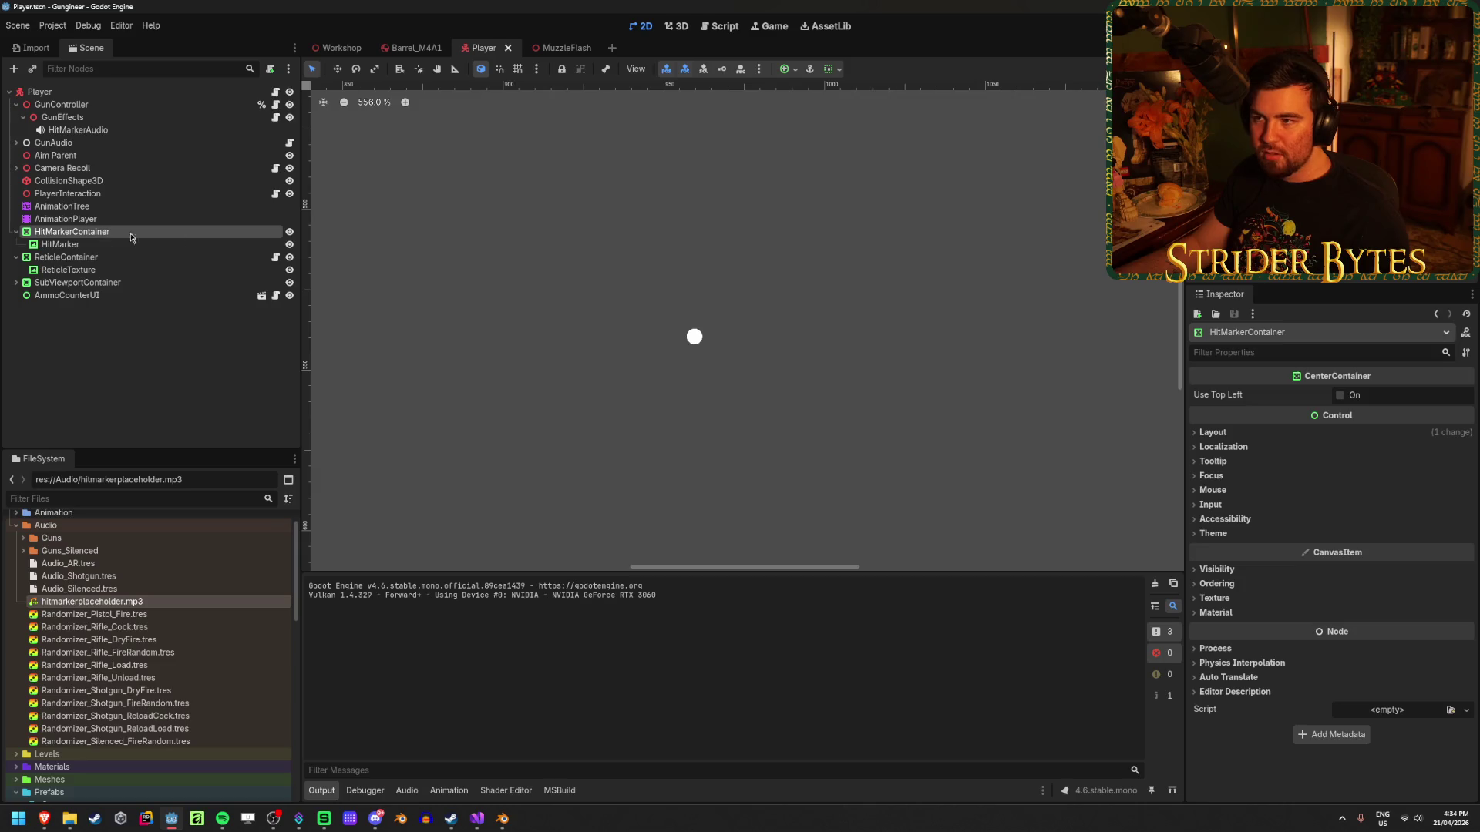
pyautogui.scroll(-5, 622, 324)
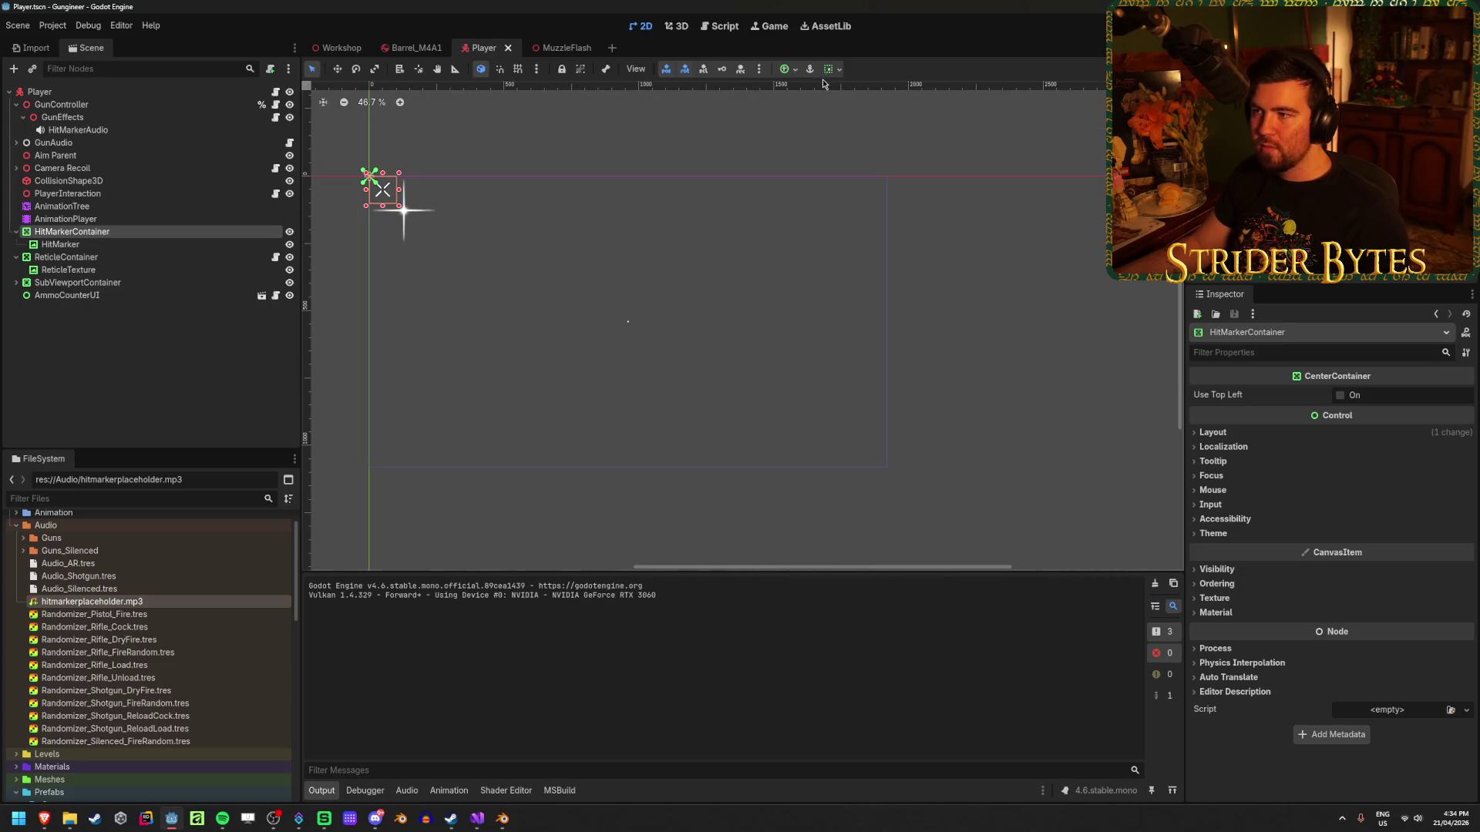
pyautogui.click(795, 70)
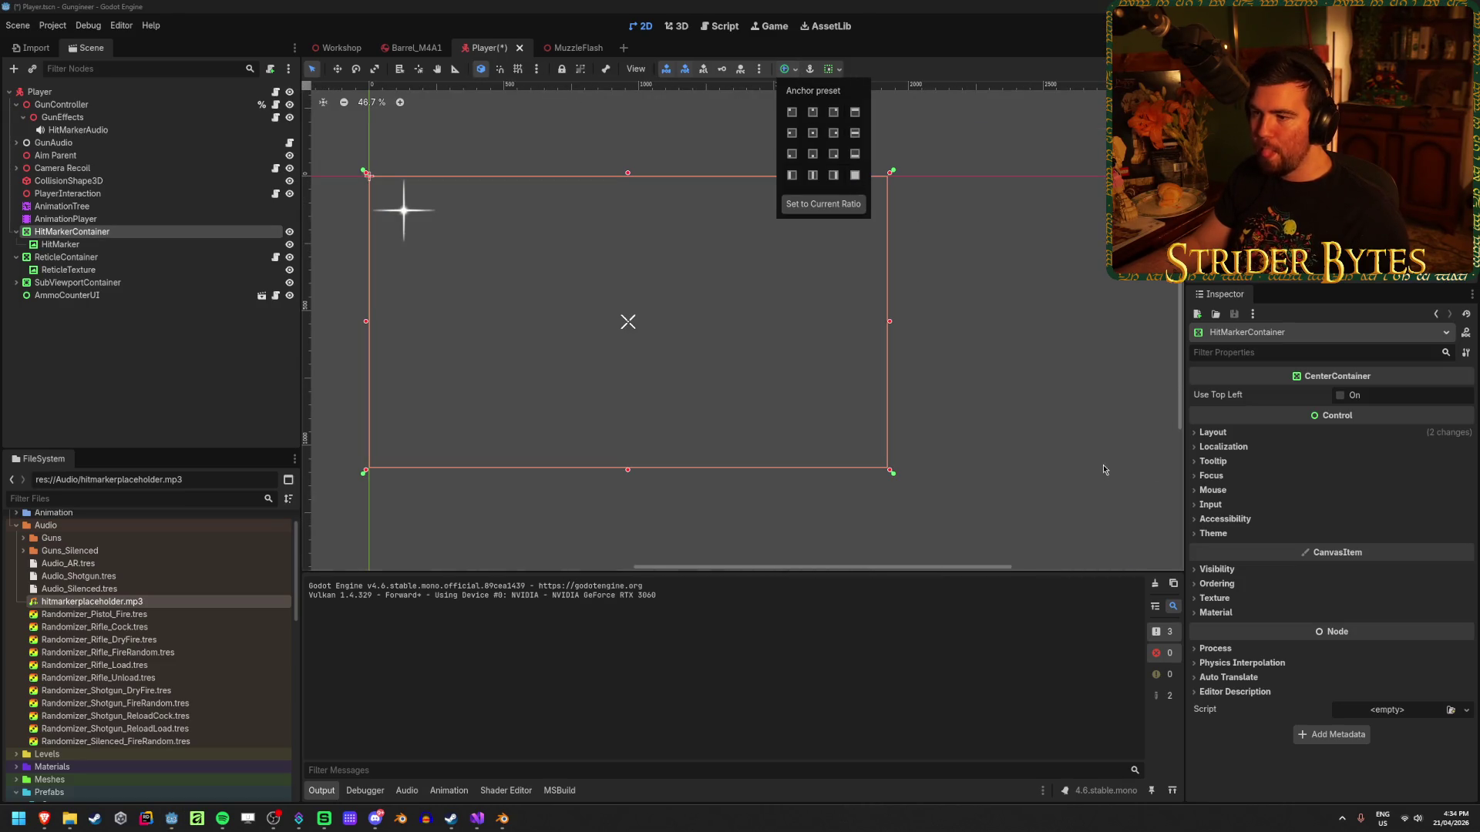
pyautogui.hotkey('ctrl', 's')
pyautogui.scroll(8, 729, 310)
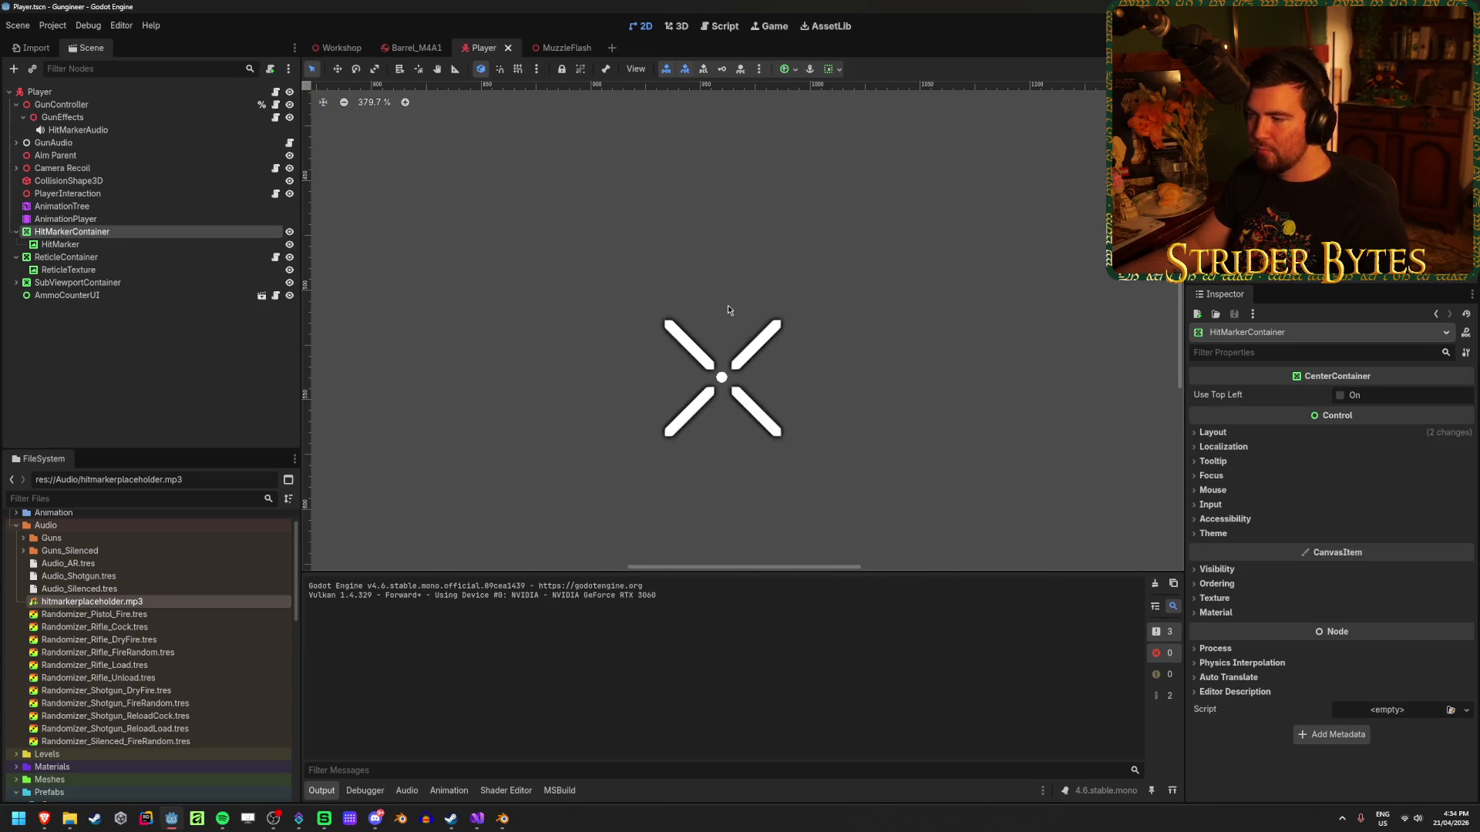
pyautogui.press('F5')
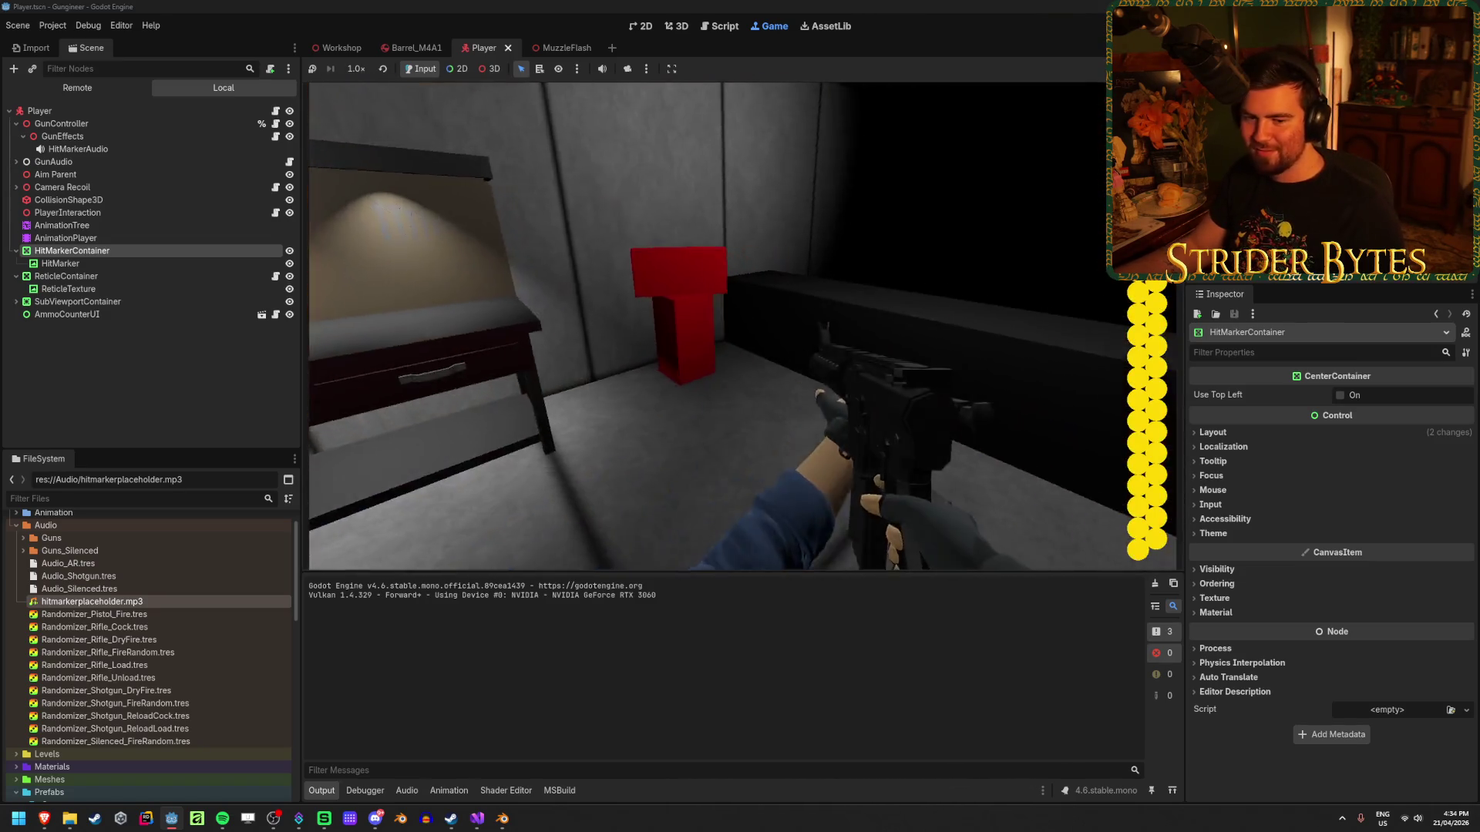
# Fire about 22 rifle shots at the range target, then stop the game.
pyautogui.click(745, 314)
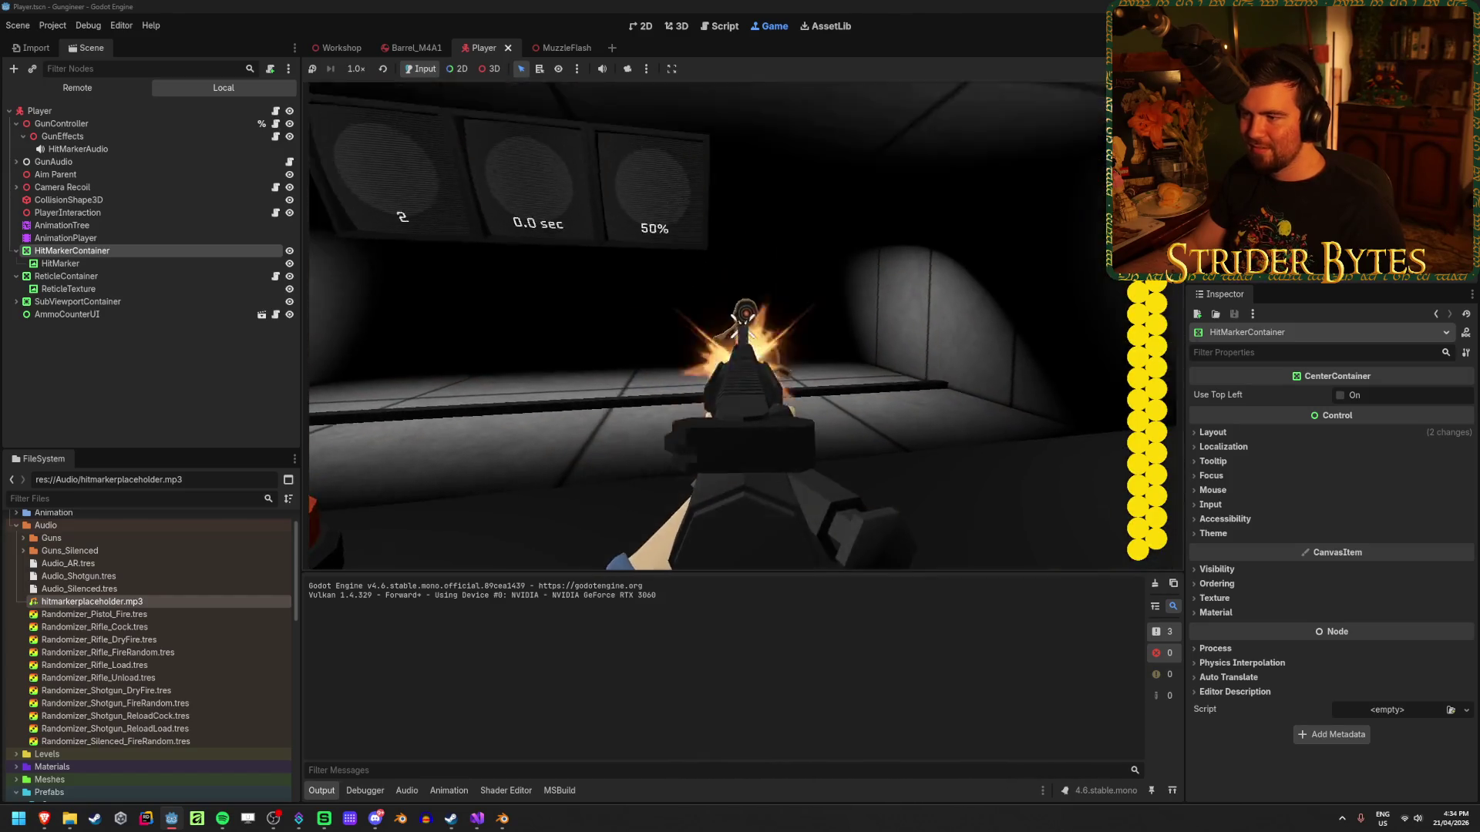
pyautogui.click(744, 312)
pyautogui.click(744, 312)
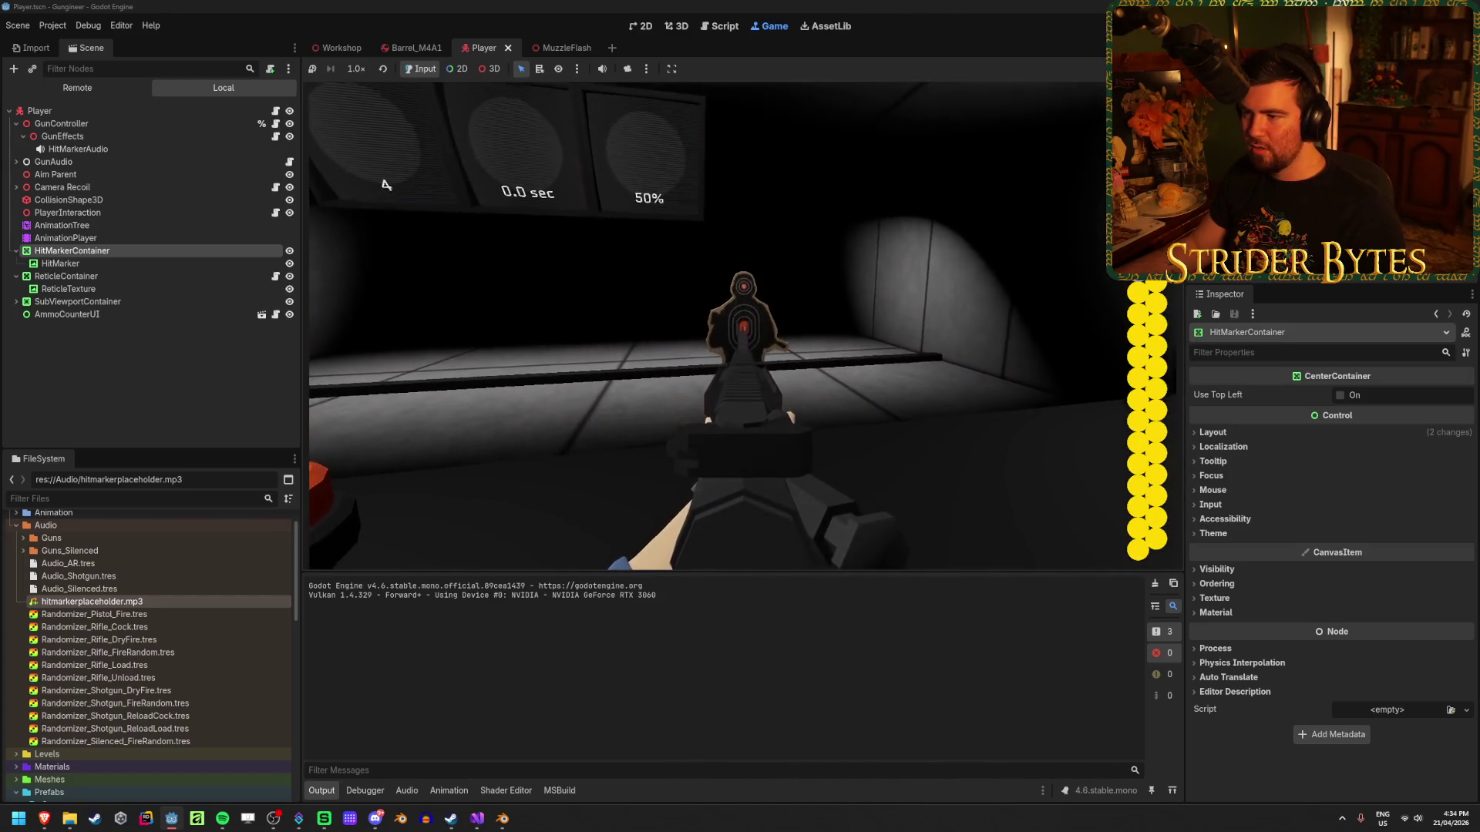
pyautogui.click(744, 312)
pyautogui.click(744, 312)
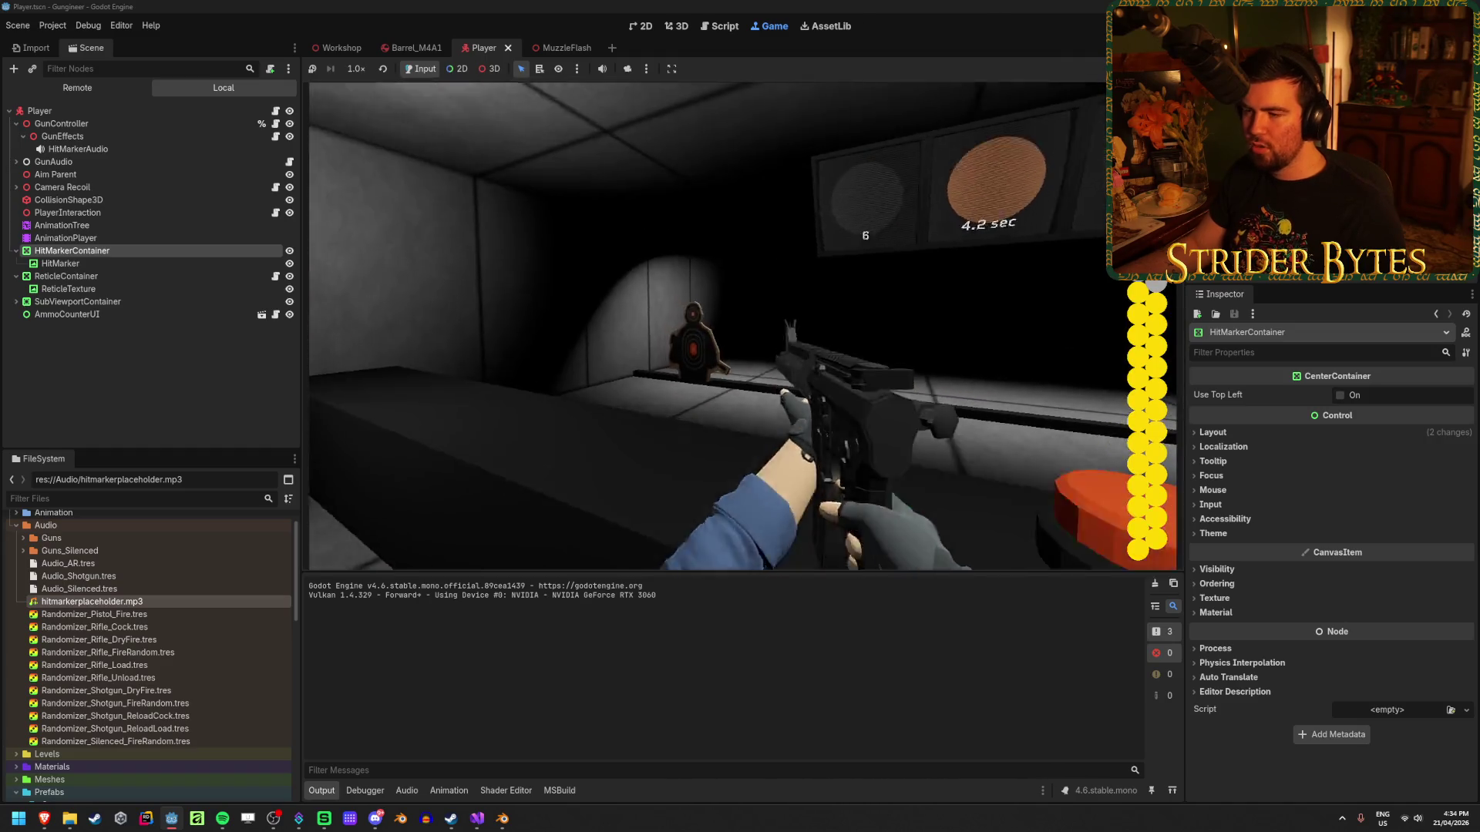
pyautogui.click(743, 312)
pyautogui.click(744, 313)
pyautogui.click(744, 312)
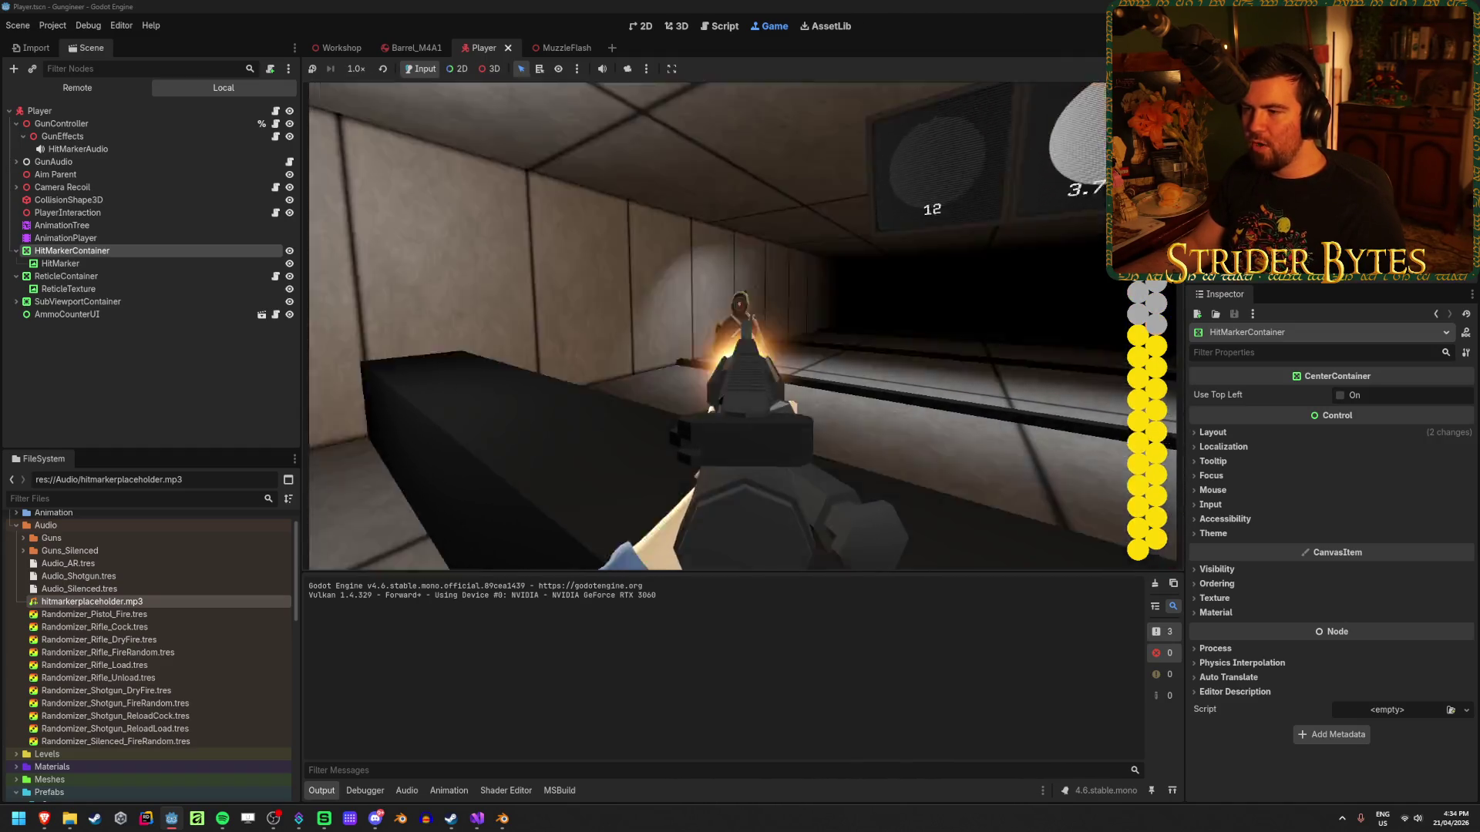
pyautogui.click(743, 312)
pyautogui.click(744, 312)
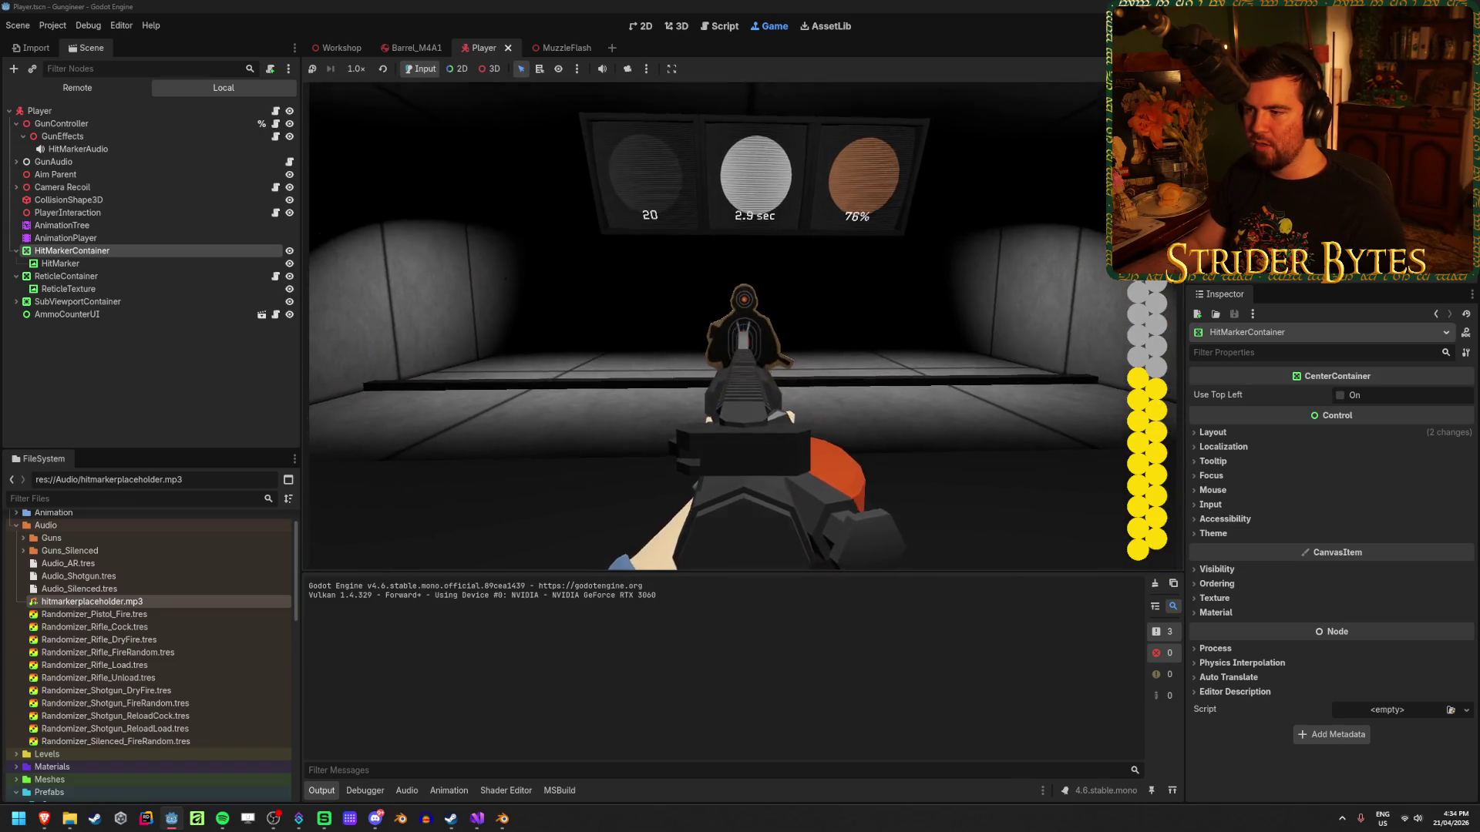
pyautogui.click(743, 312)
pyautogui.click(743, 312)
pyautogui.click(744, 312)
pyautogui.click(741, 316)
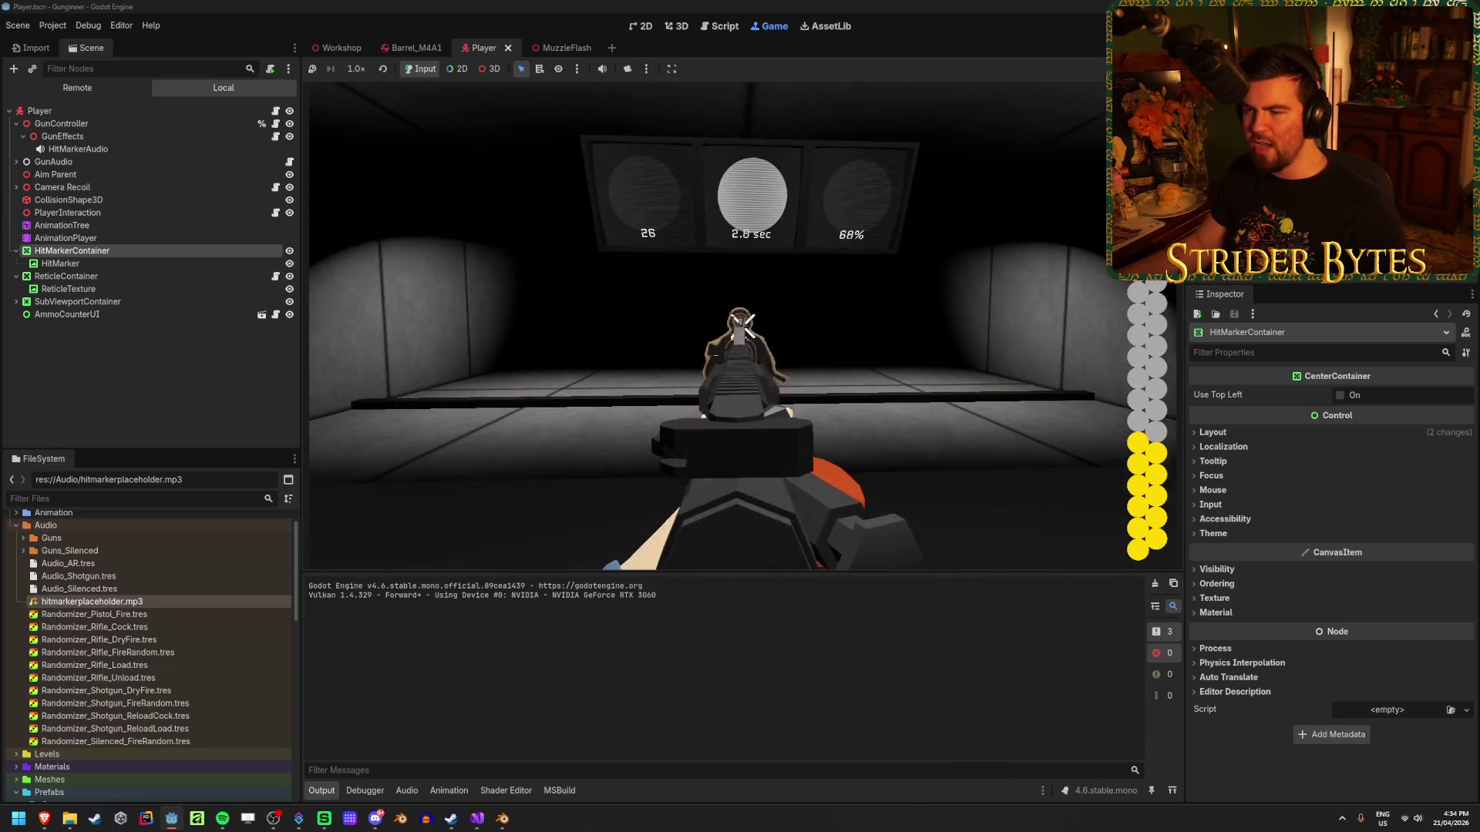
pyautogui.click(741, 317)
pyautogui.click(743, 316)
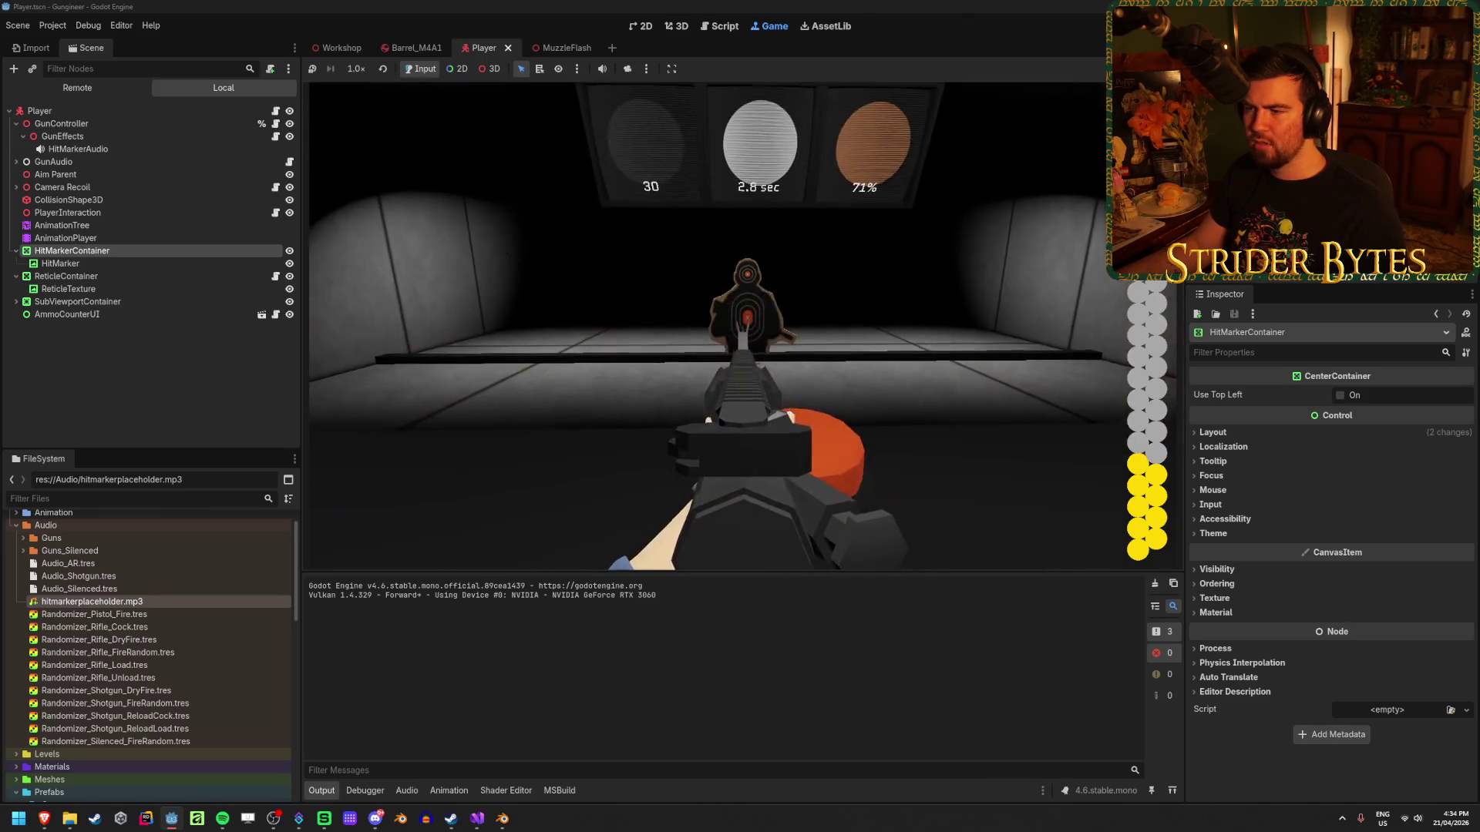
pyautogui.click(741, 316)
pyautogui.click(742, 316)
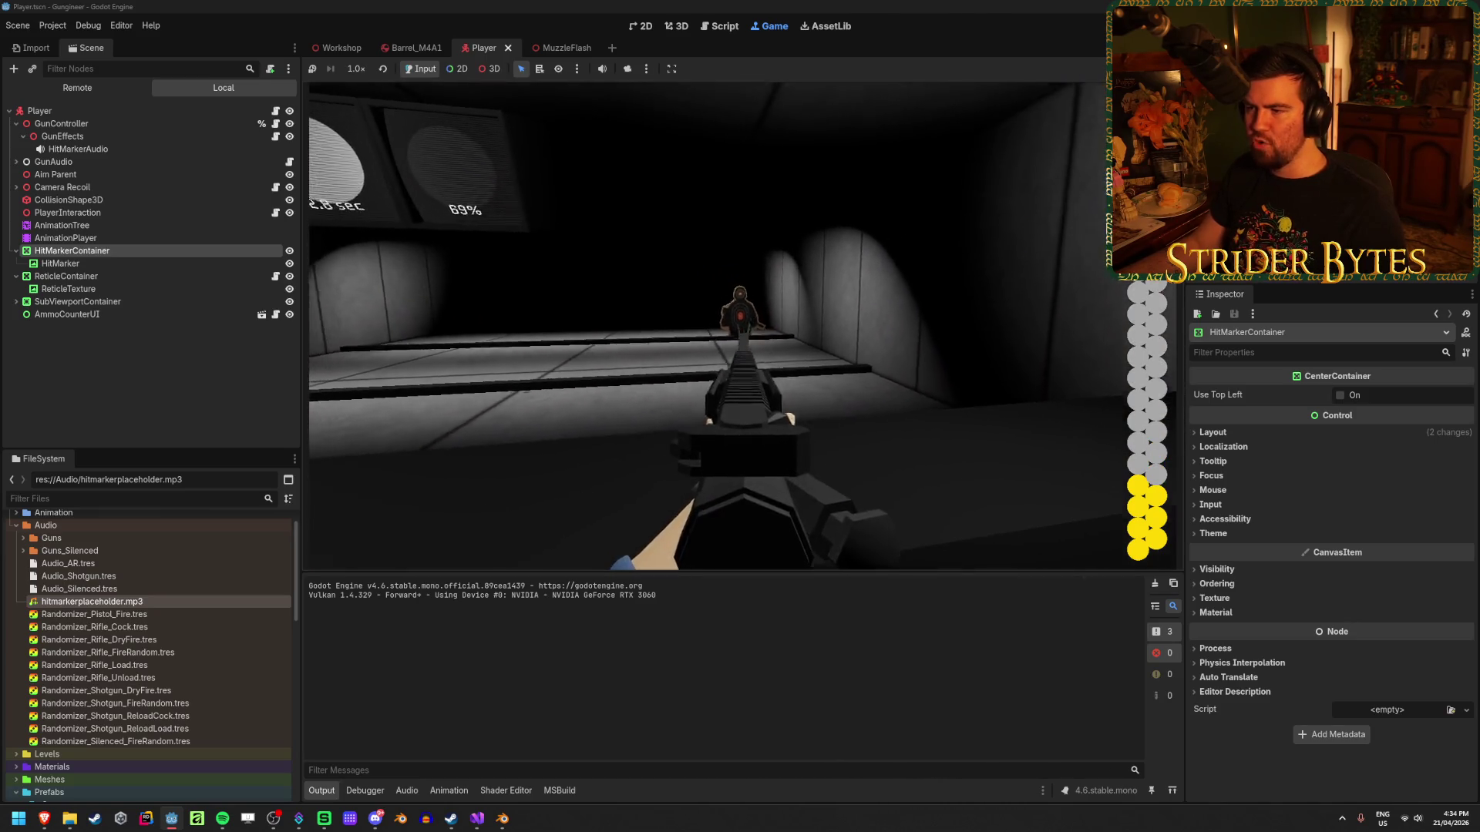
pyautogui.click(741, 316)
pyautogui.click(742, 316)
pyautogui.click(742, 316)
pyautogui.click(741, 316)
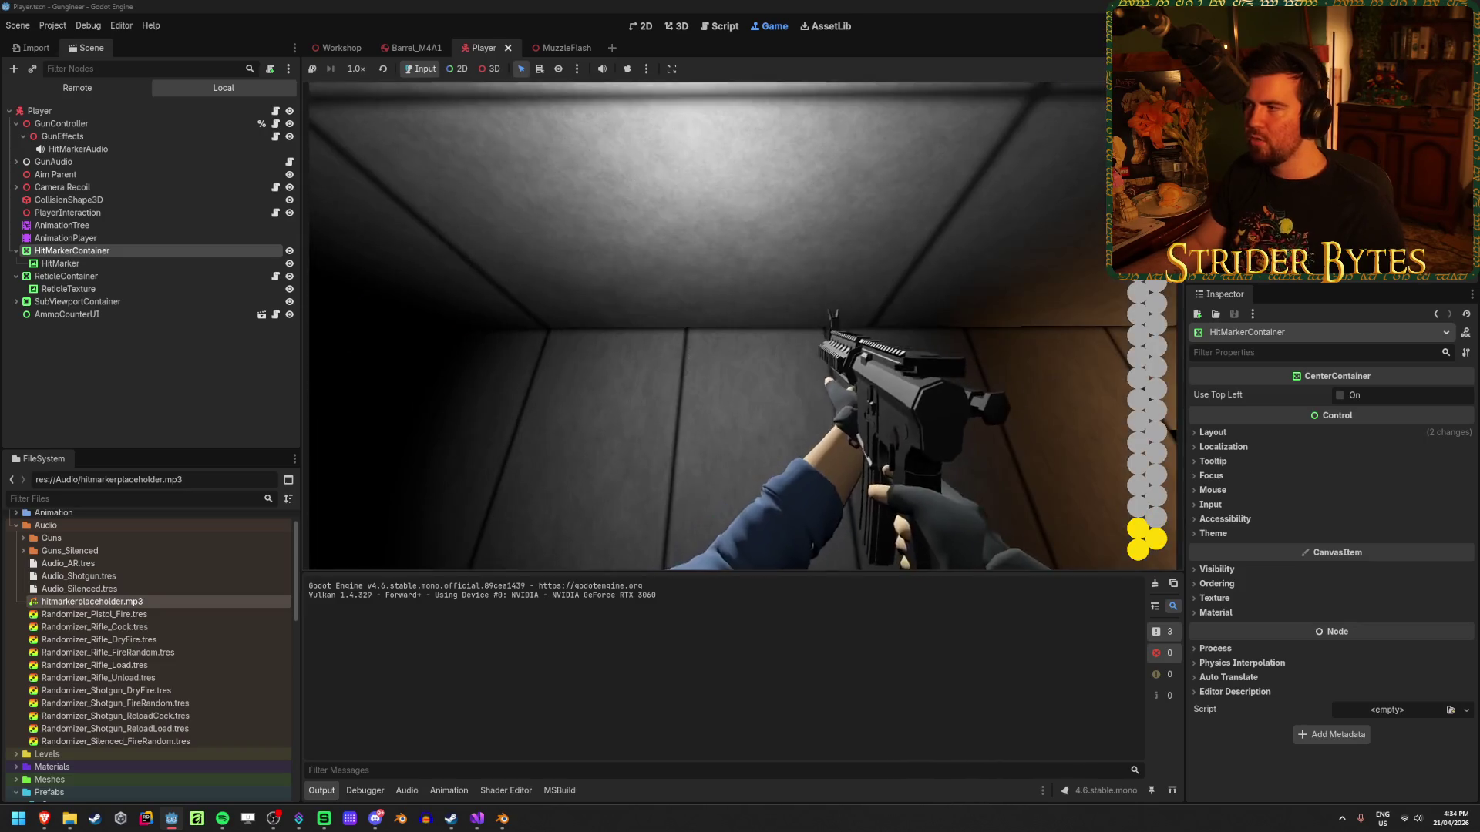
pyautogui.press('F8')
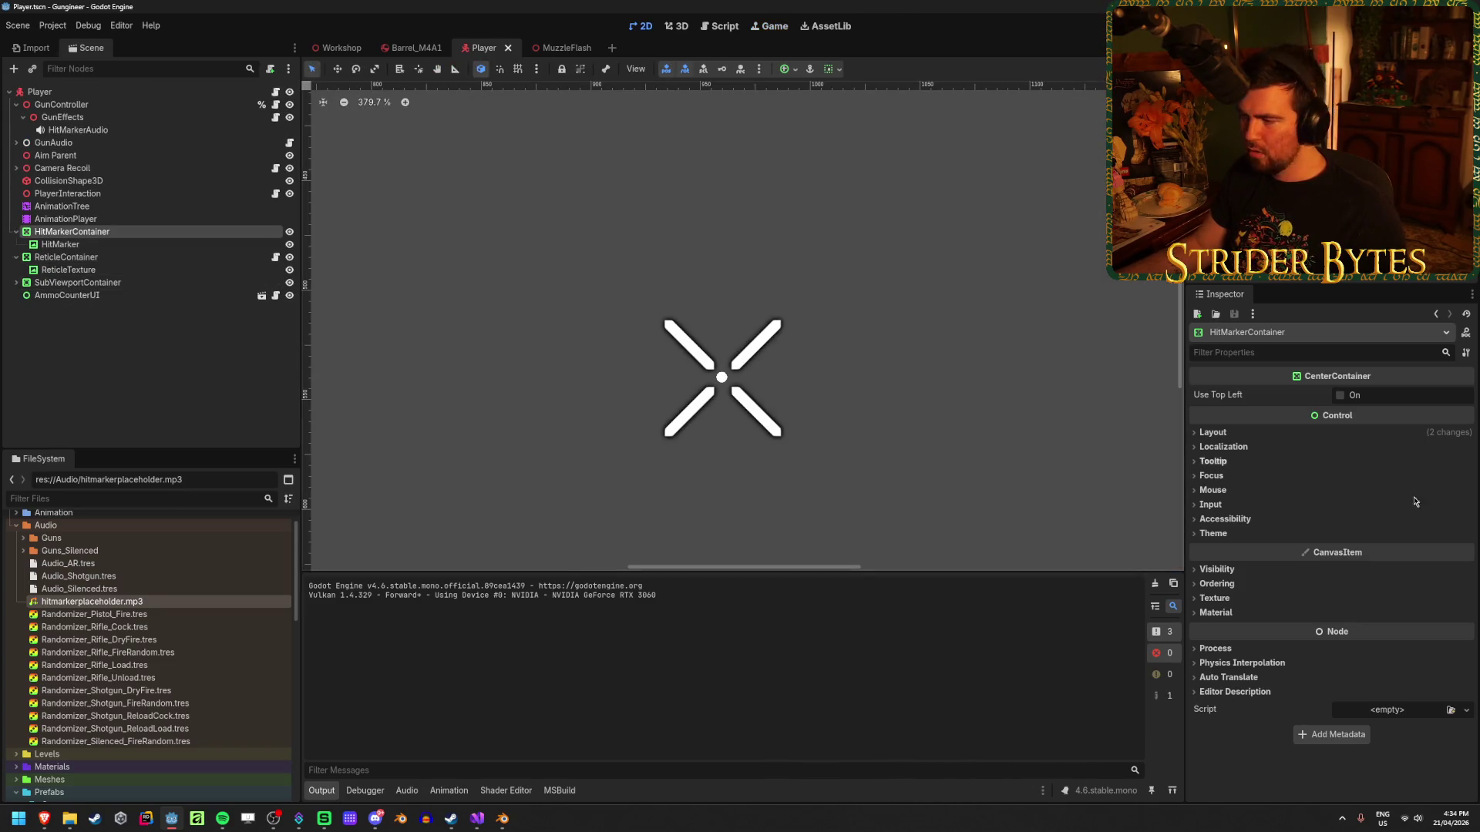
# Set HitMarkerContainer's Ordering Z Index to 100 and launch the game.
pyautogui.click(1213, 432)
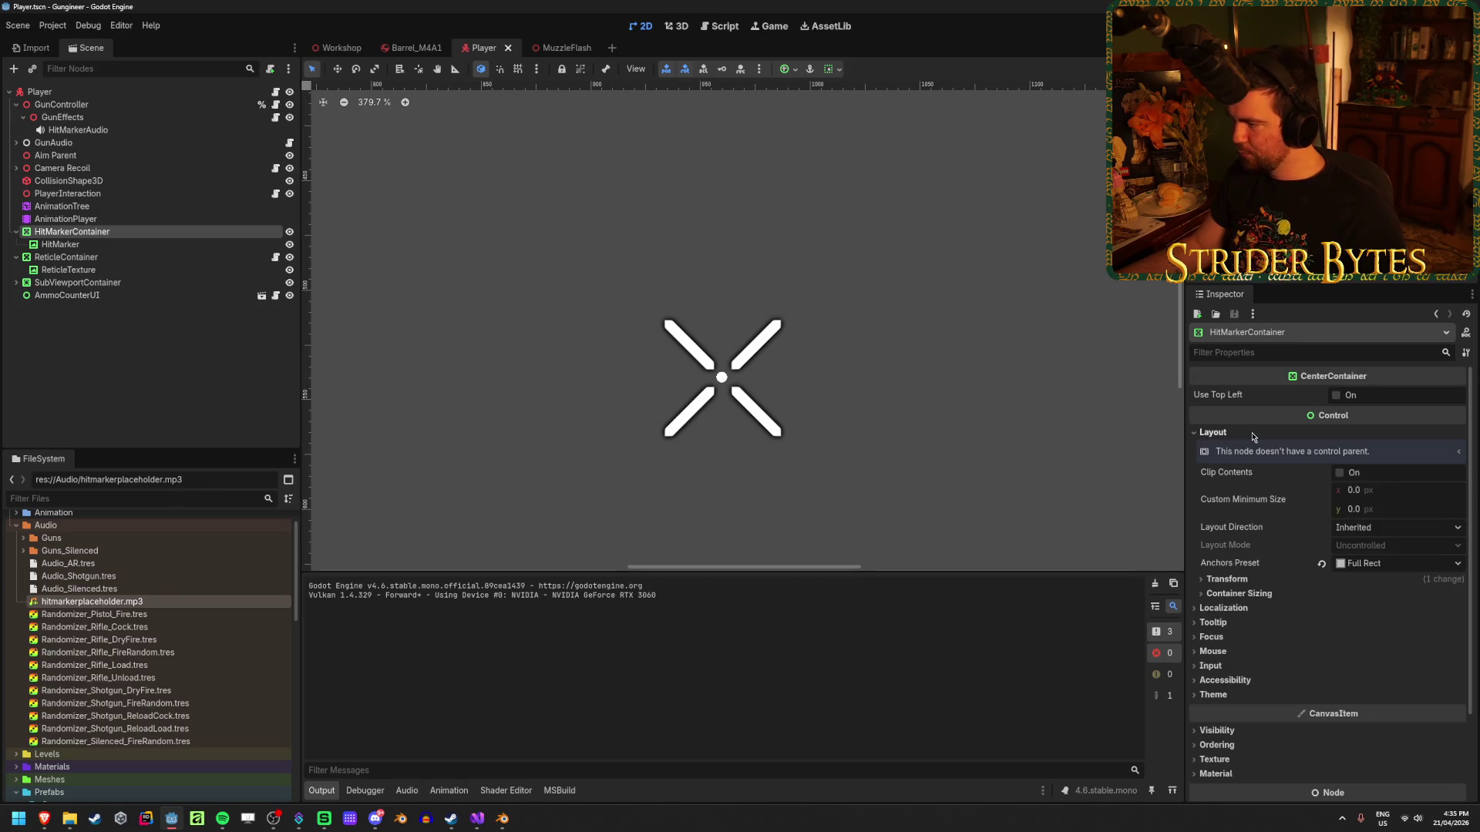
pyautogui.click(1252, 437)
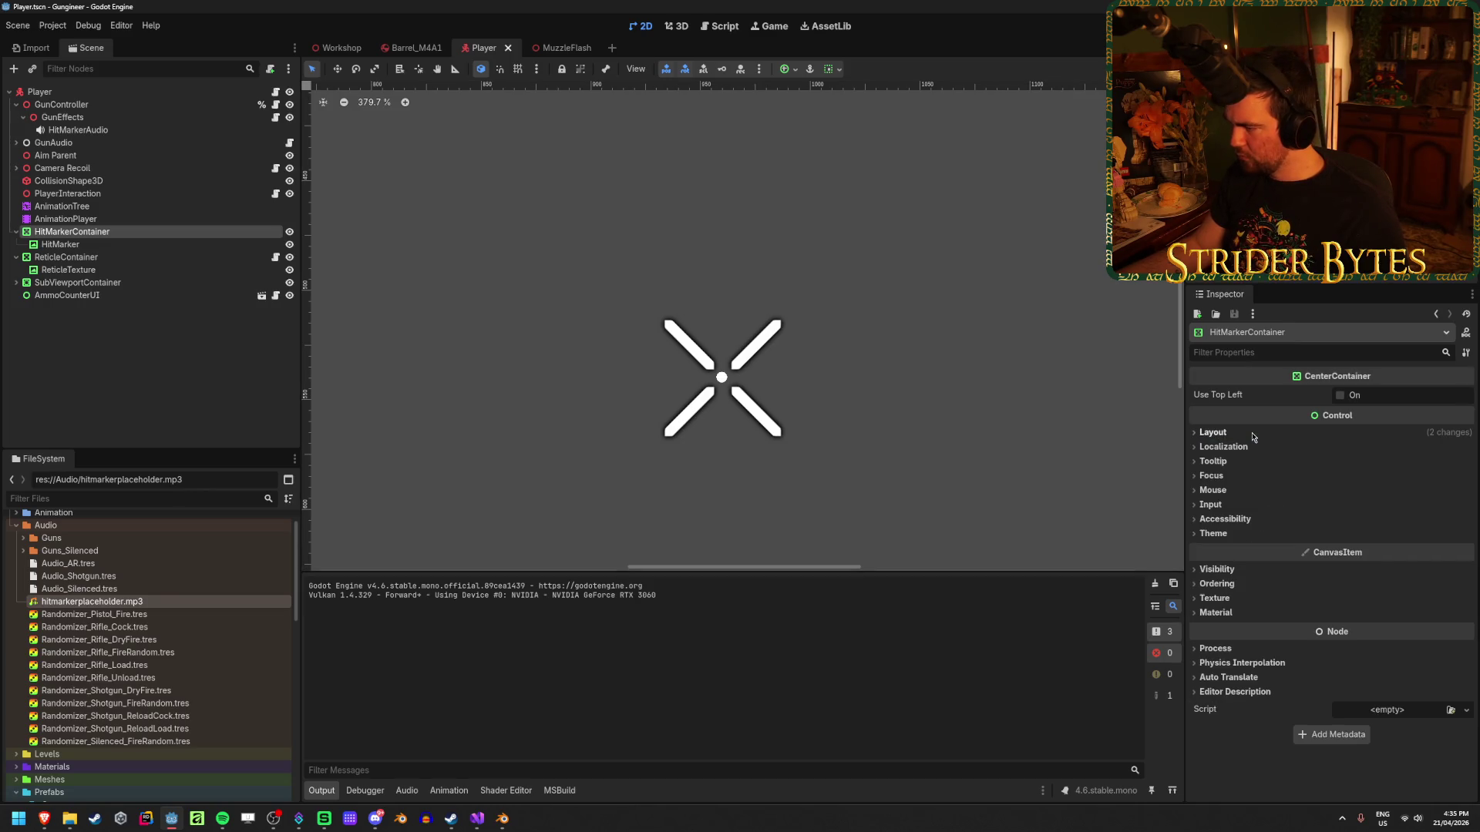
pyautogui.click(1232, 575)
pyautogui.scroll(-4, 1272, 602)
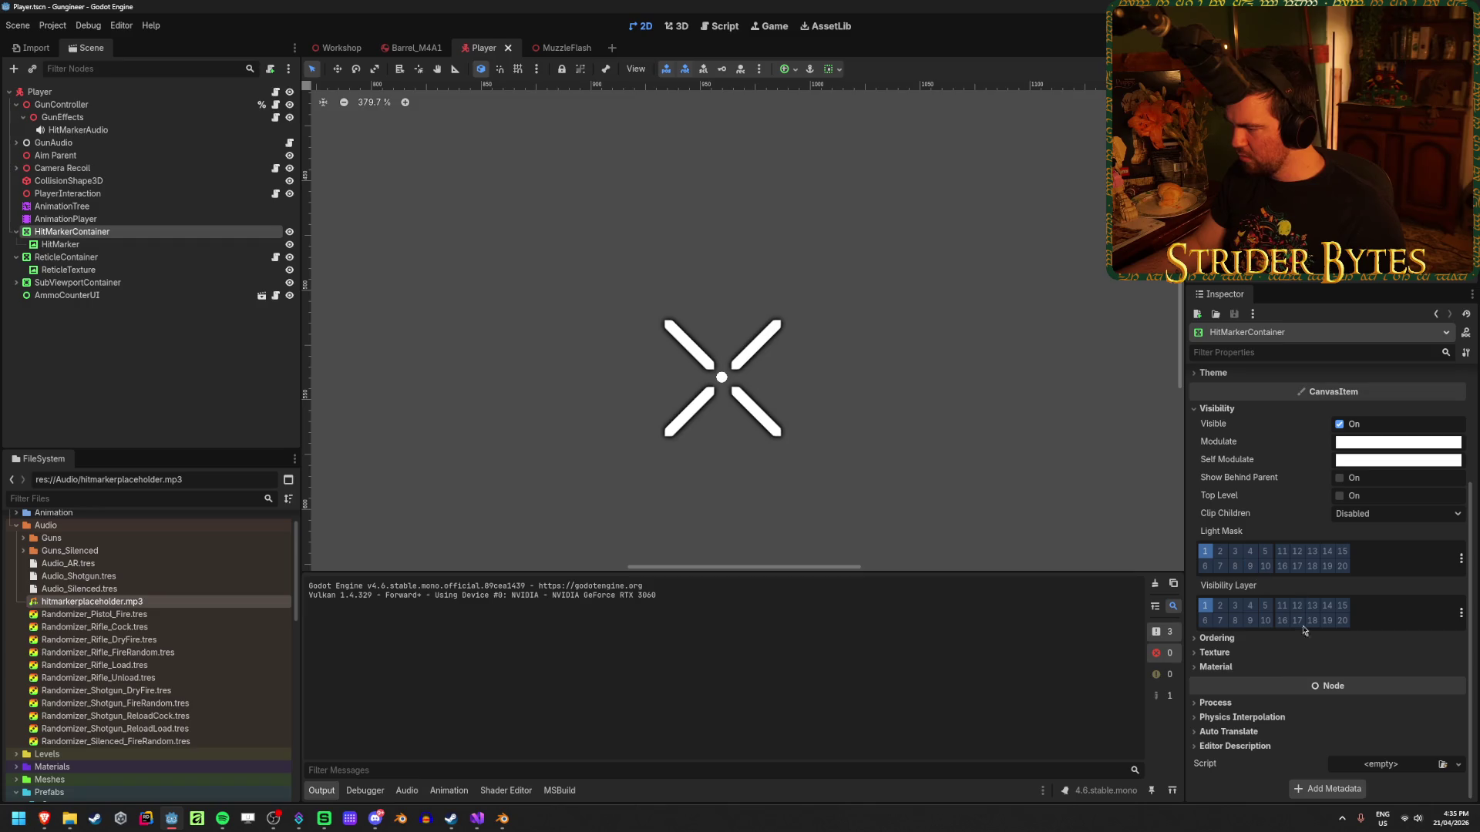
pyautogui.click(1217, 639)
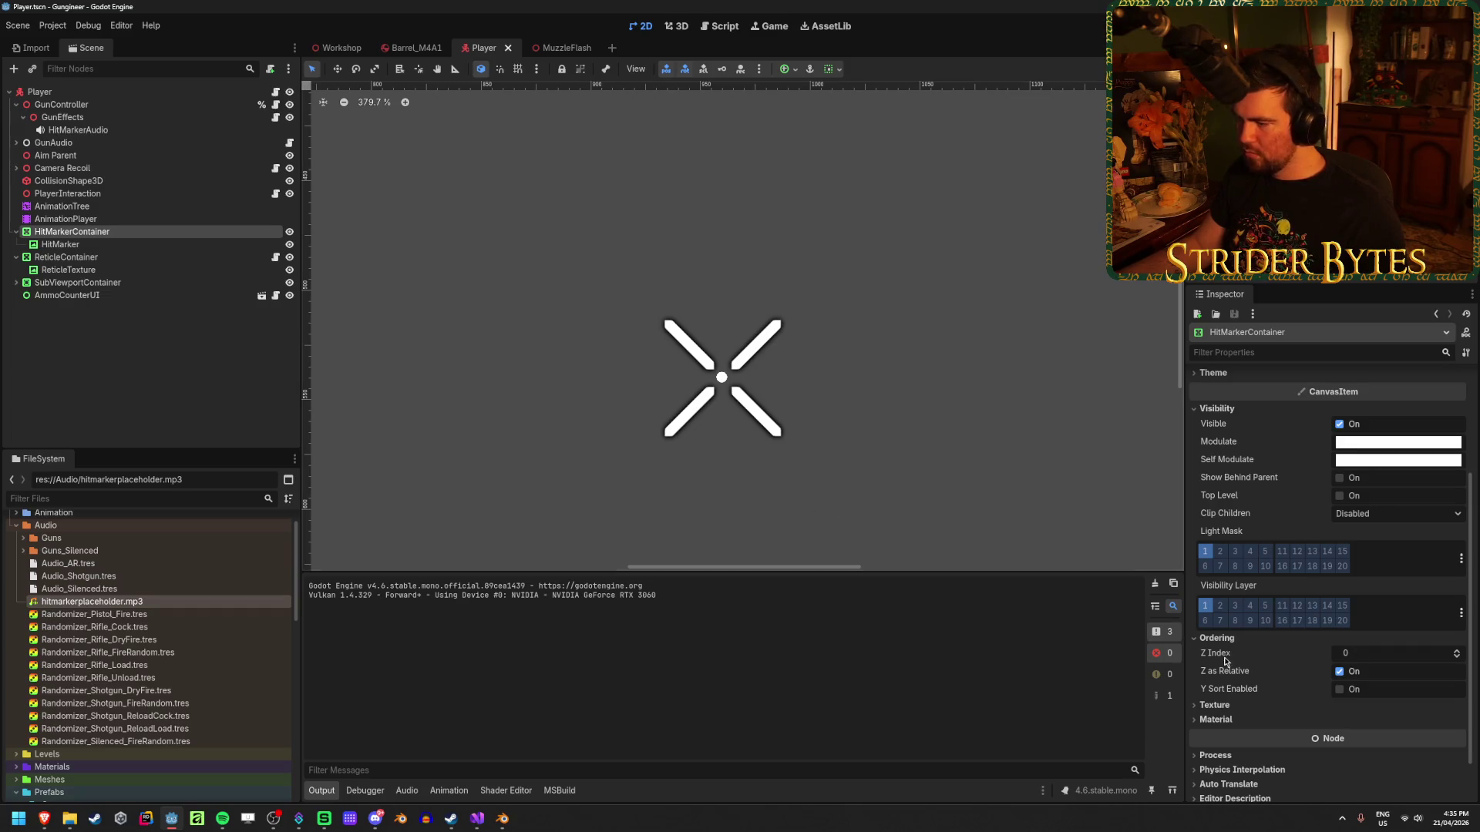
pyautogui.moveTo(1220, 660)
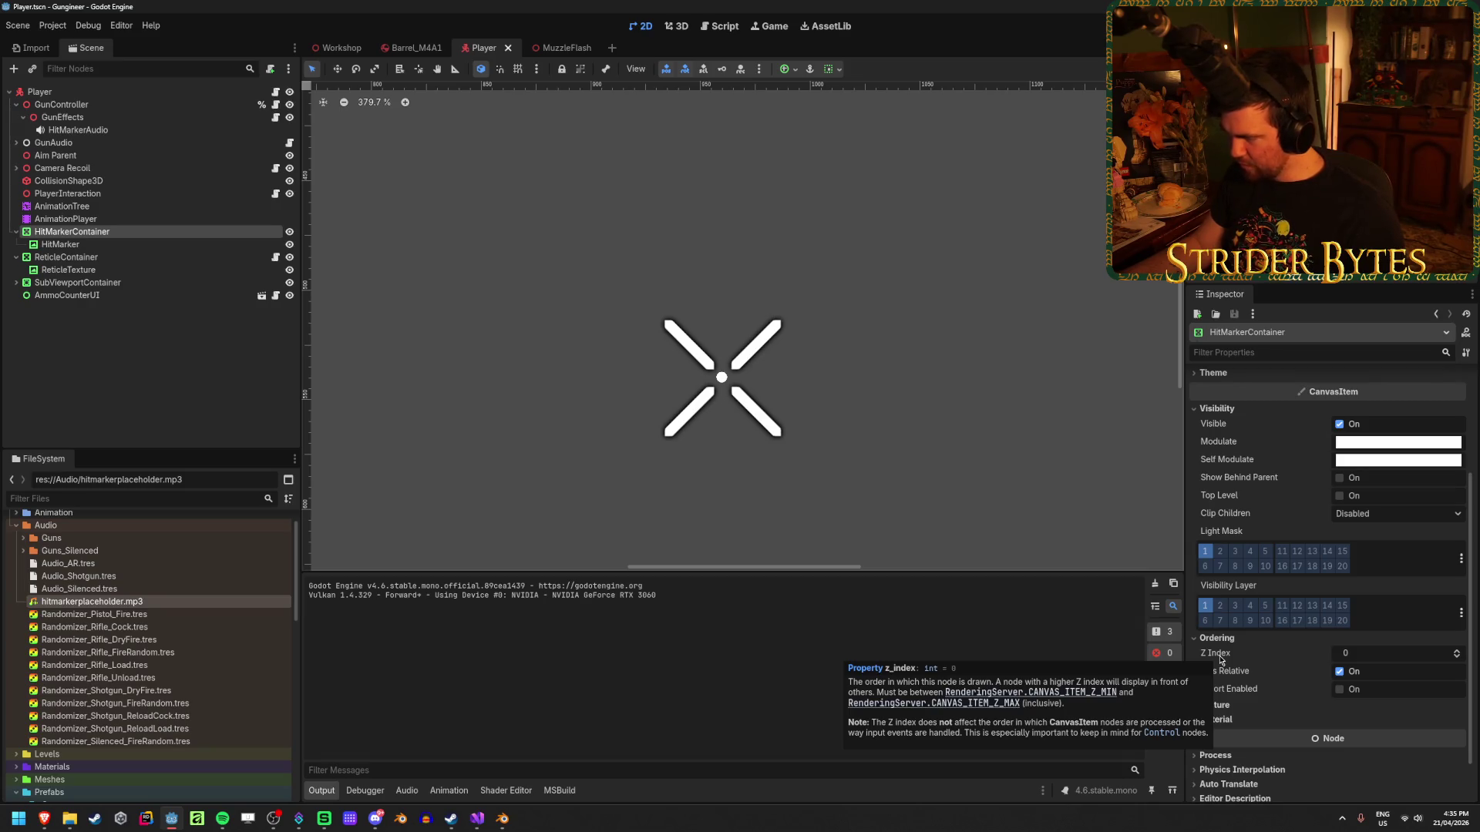
pyautogui.click(1396, 654)
pyautogui.write('100')
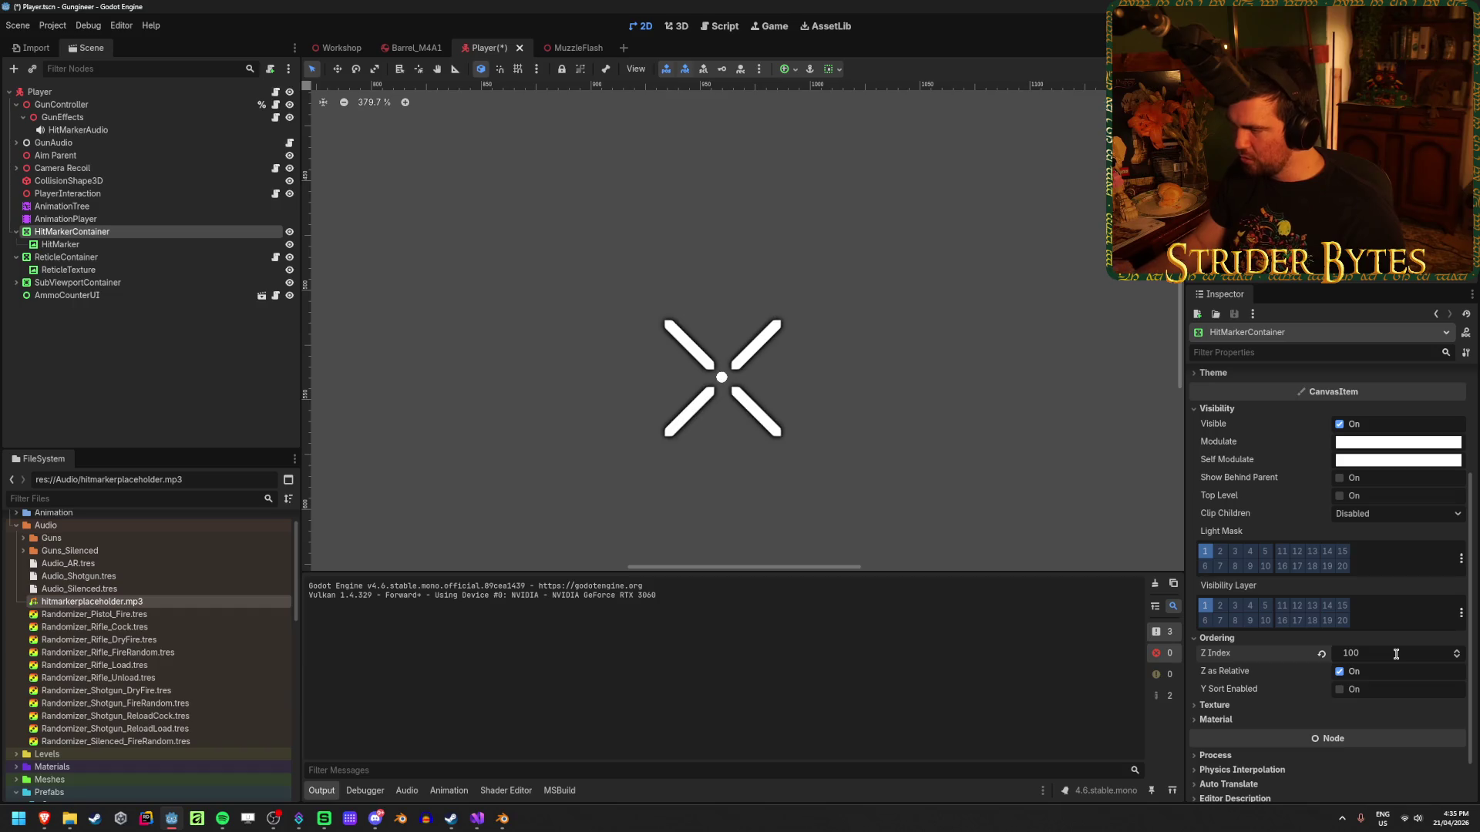
pyautogui.press('F5')
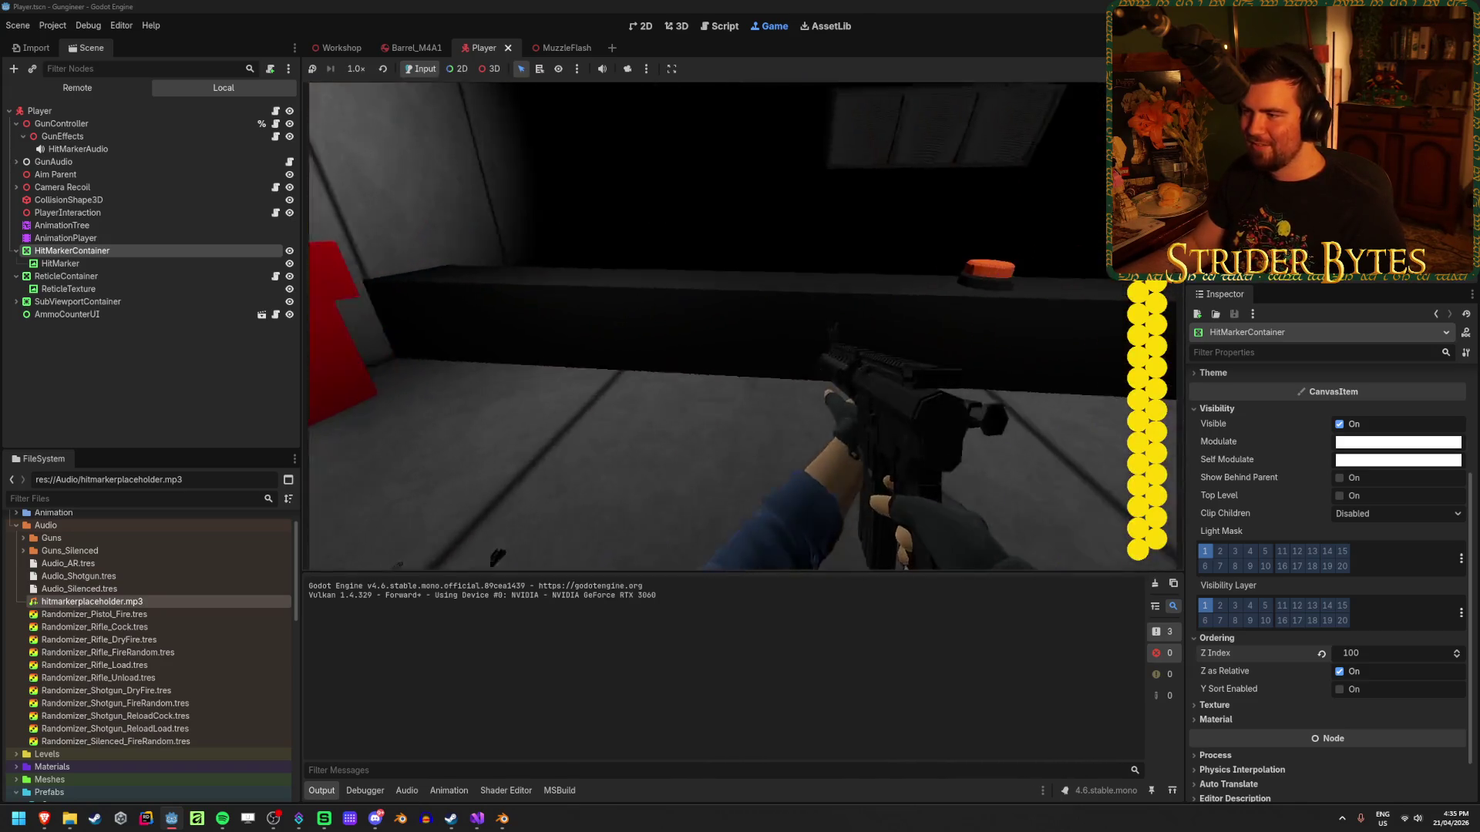
# Shoot the target six times to confirm the X marker appears, then stop and bring up Visual Studio.
pyautogui.click(744, 320)
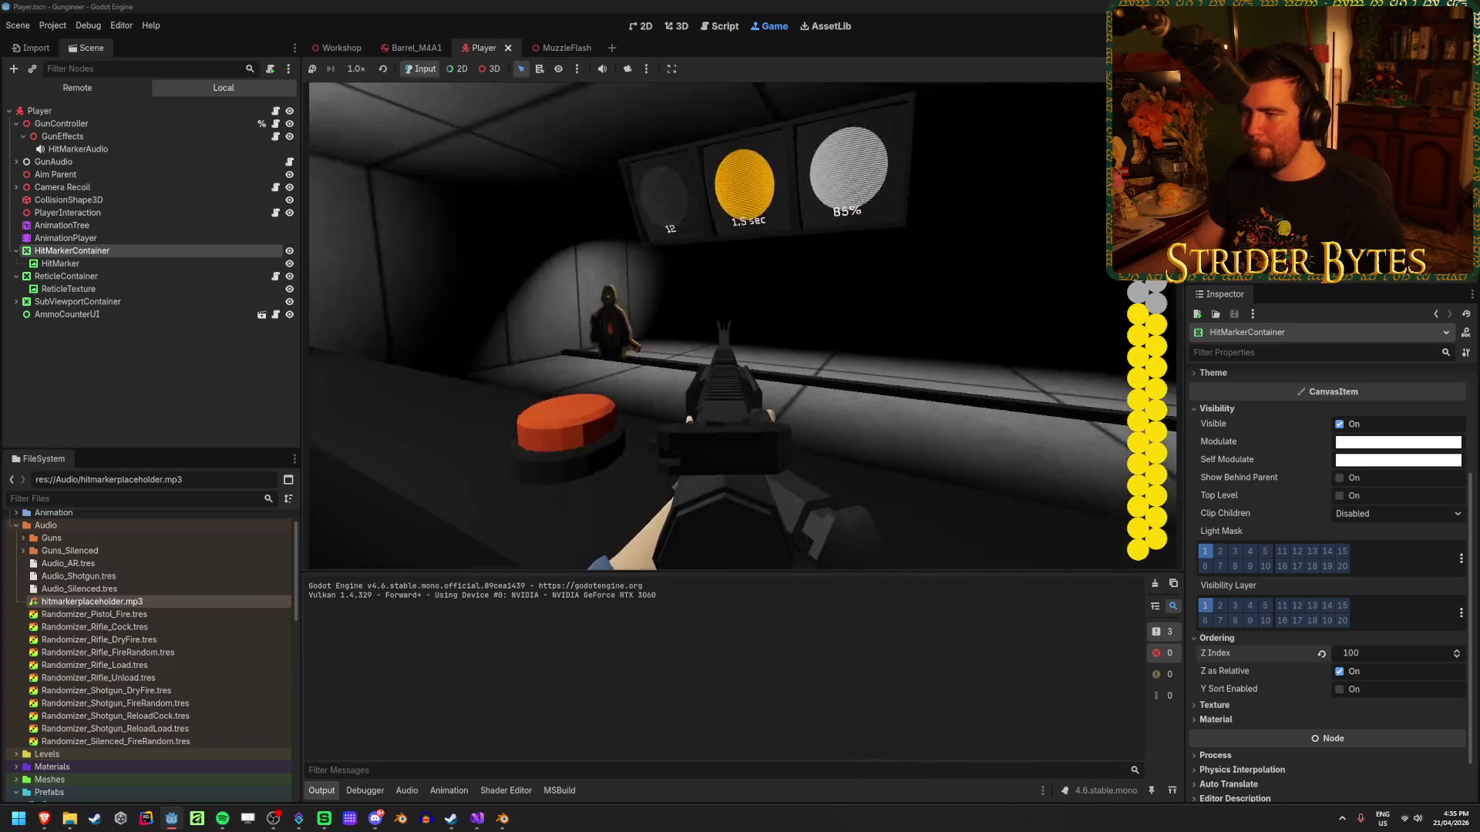
pyautogui.click(743, 327)
pyautogui.click(743, 327)
pyautogui.click(743, 325)
pyautogui.click(744, 323)
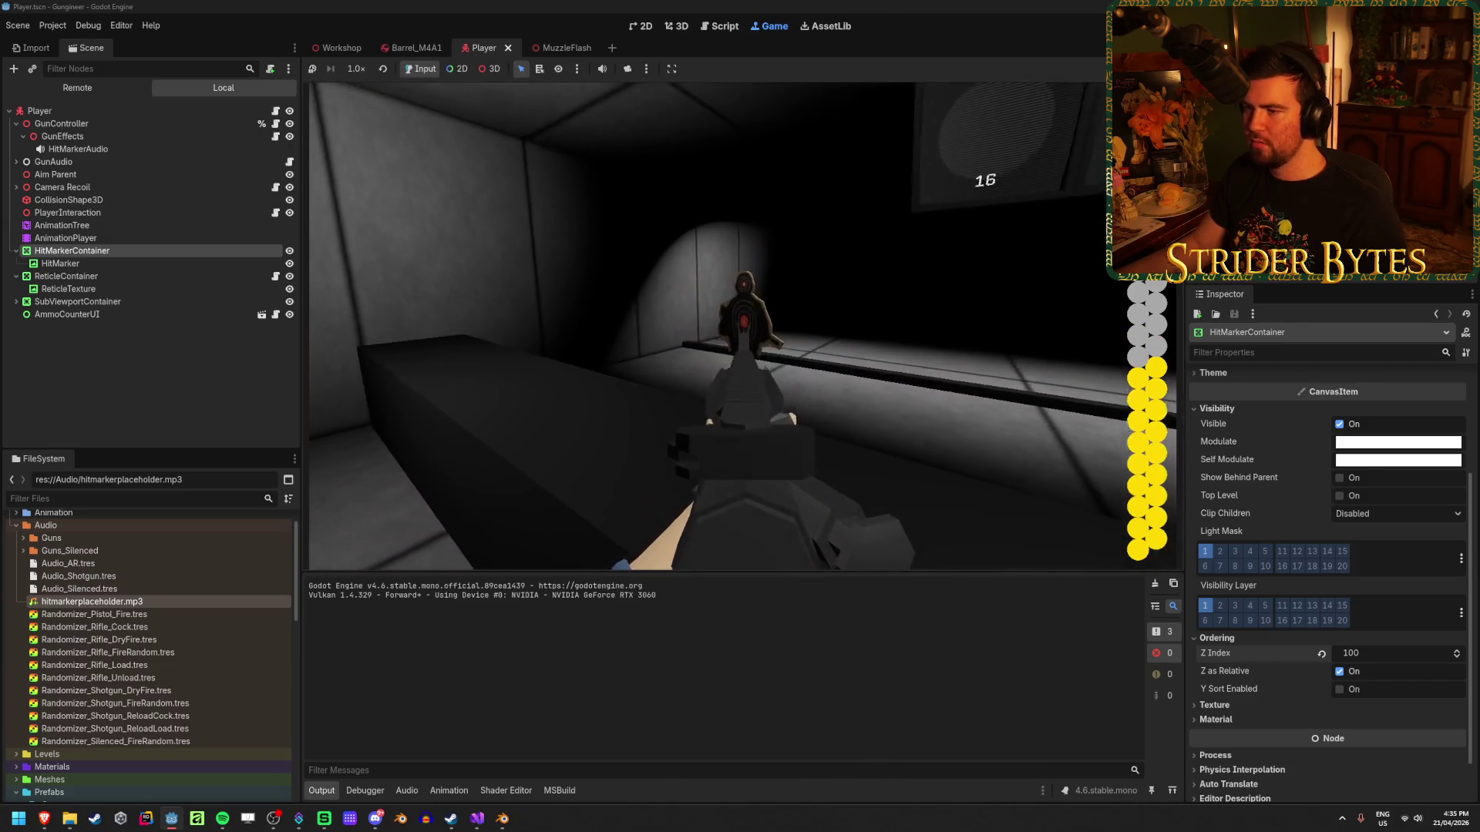
pyautogui.click(743, 326)
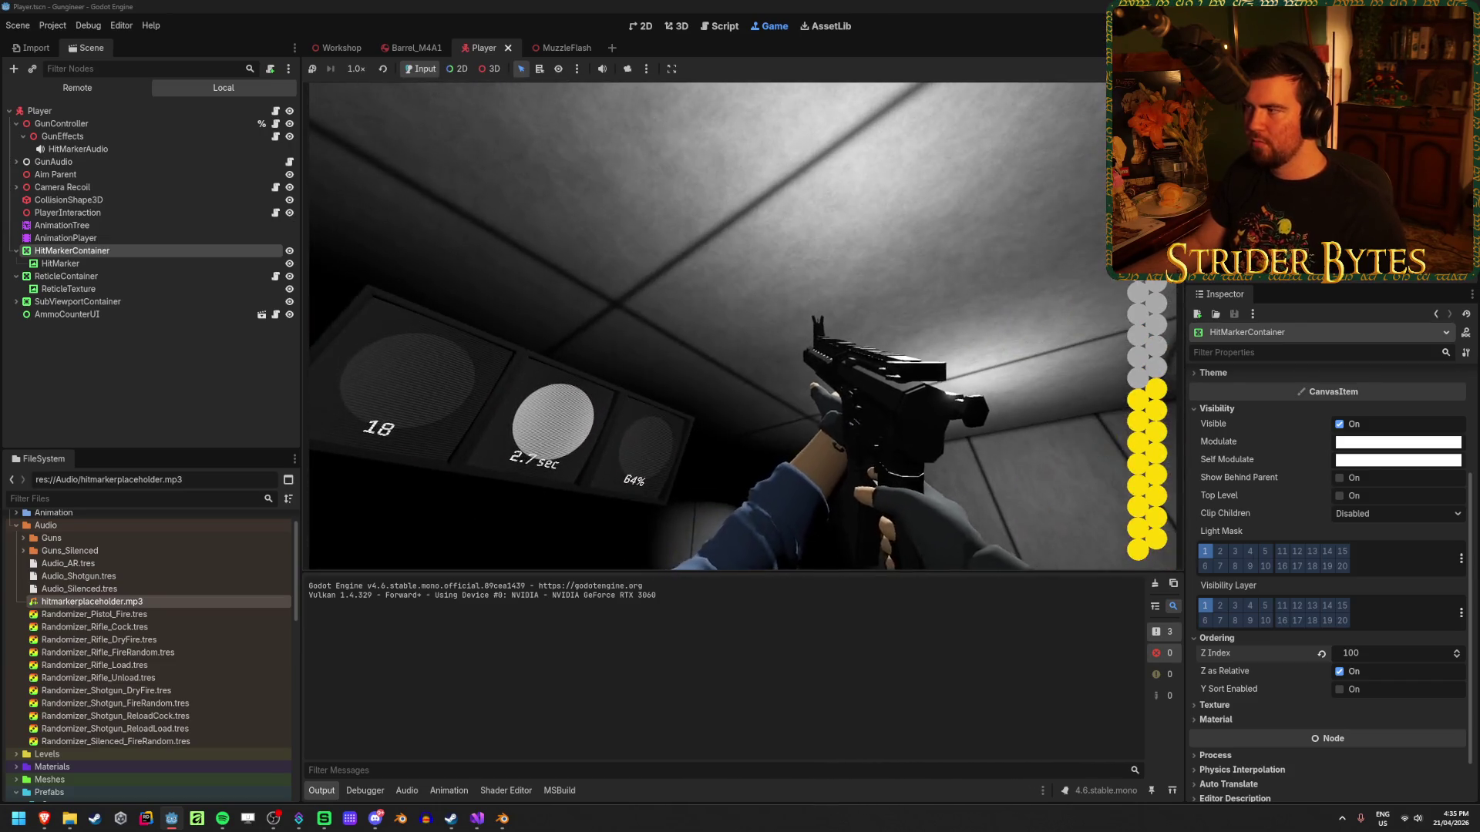
pyautogui.press('F8')
pyautogui.click(477, 819)
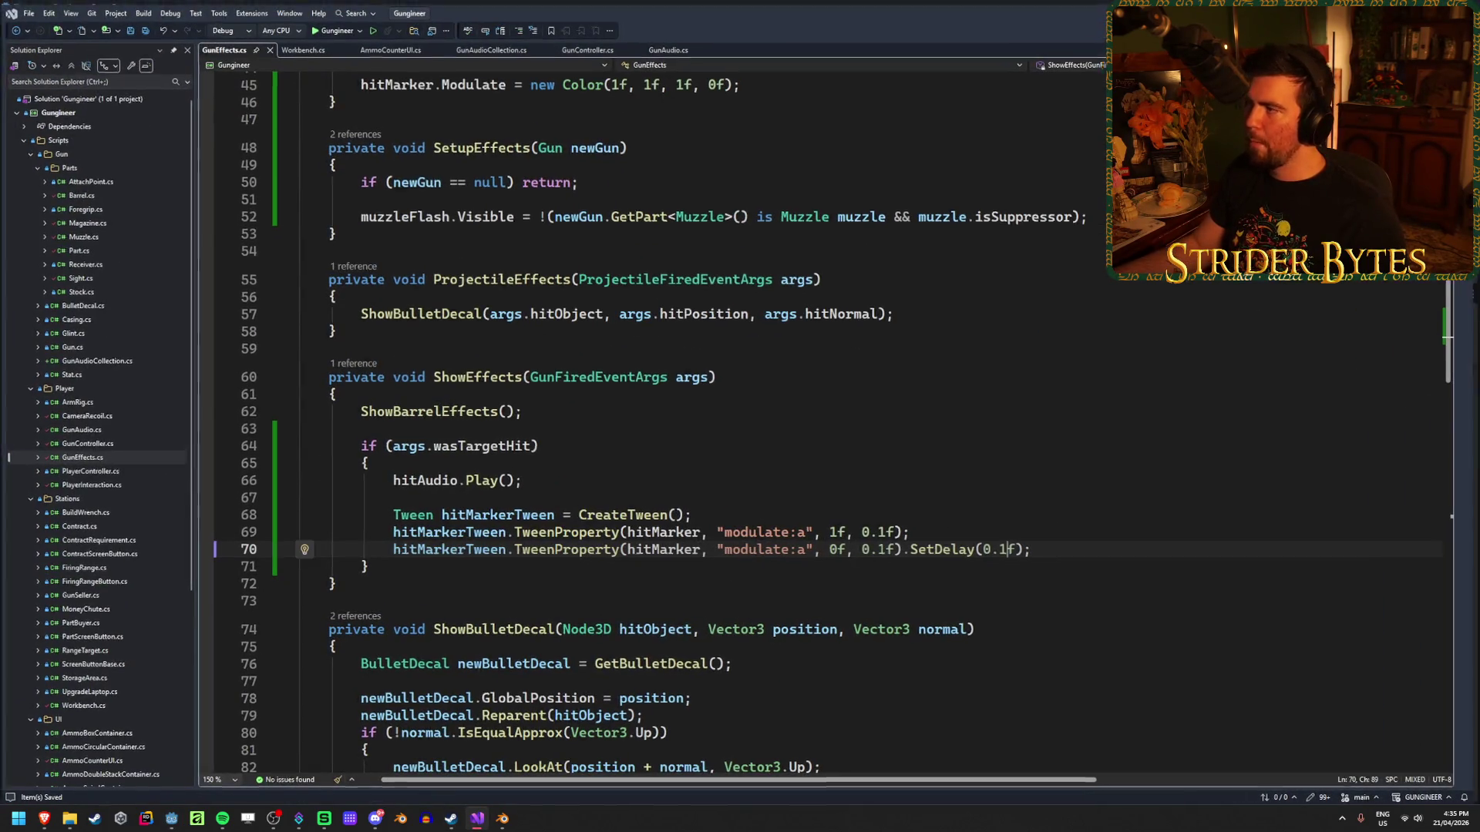
# Add a 0.1f delay before the hit marker's fade-out in GunEffects.cs and return to Godot.
pyautogui.hotkey('alt', 'Tab')
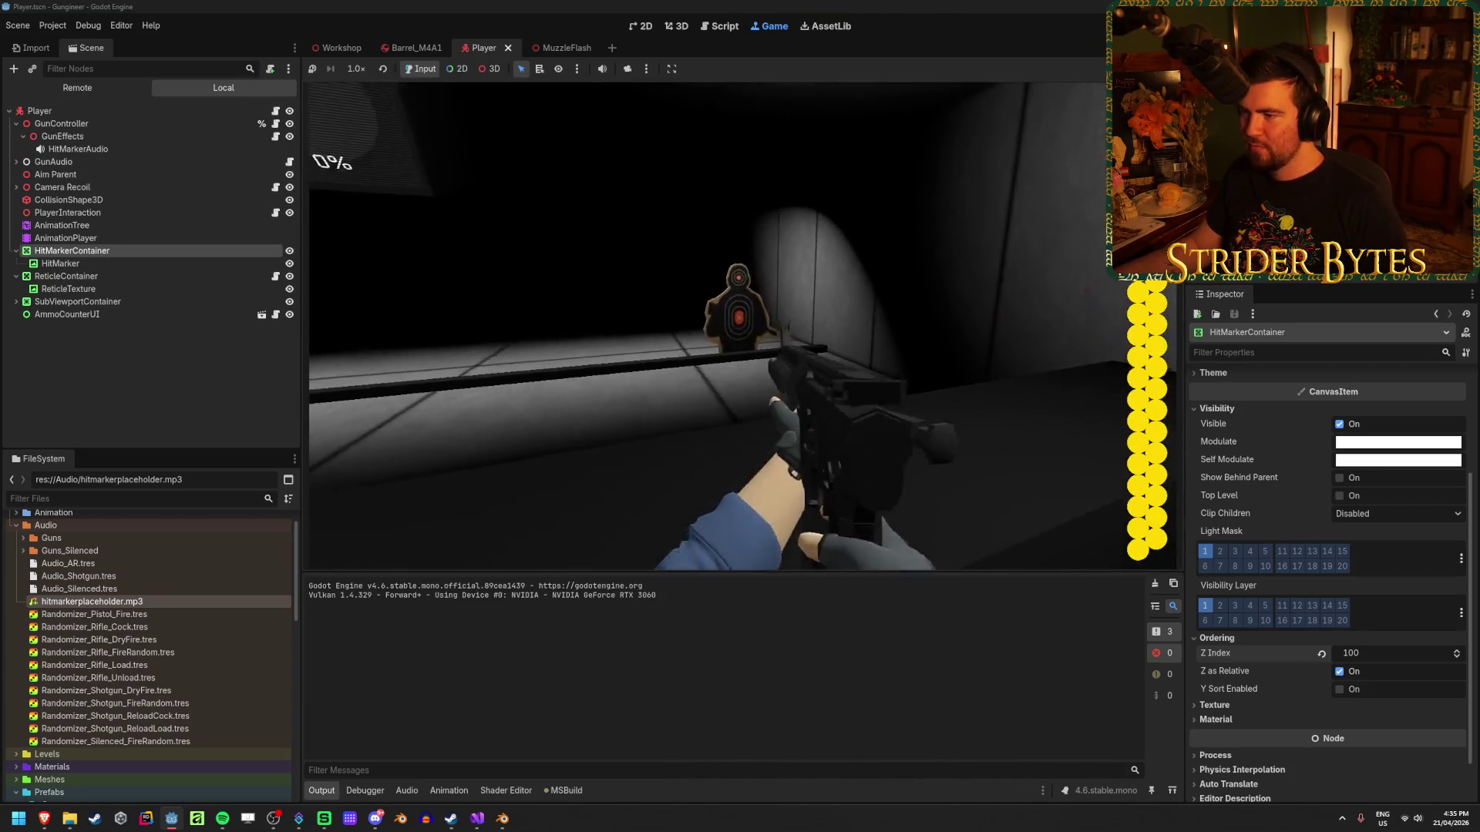
# Aim down sights and fire four shots at the dummy to watch the hit marker.
pyautogui.rightClick(721, 326)
pyautogui.click(721, 326)
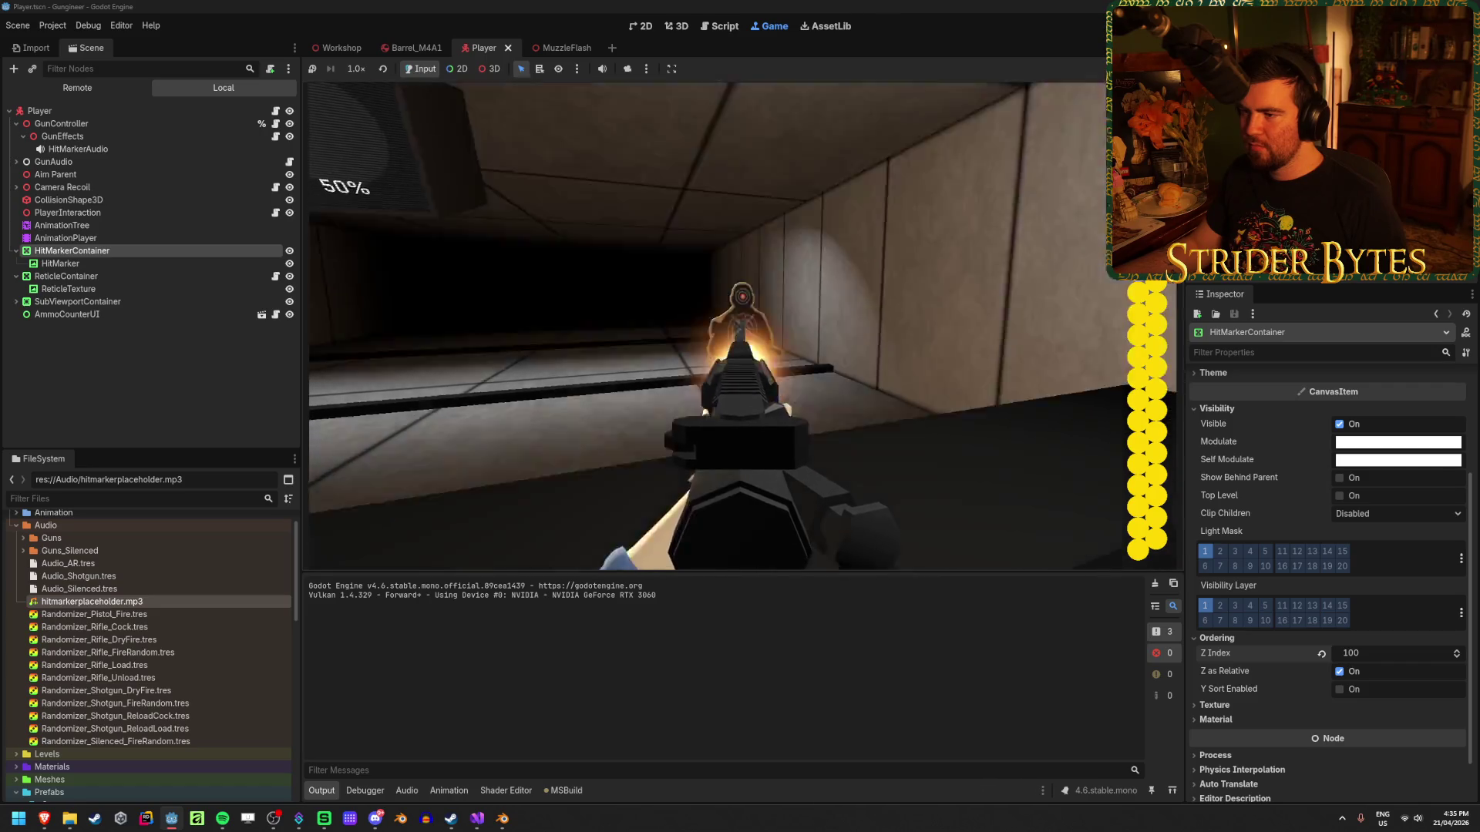
pyautogui.click(742, 326)
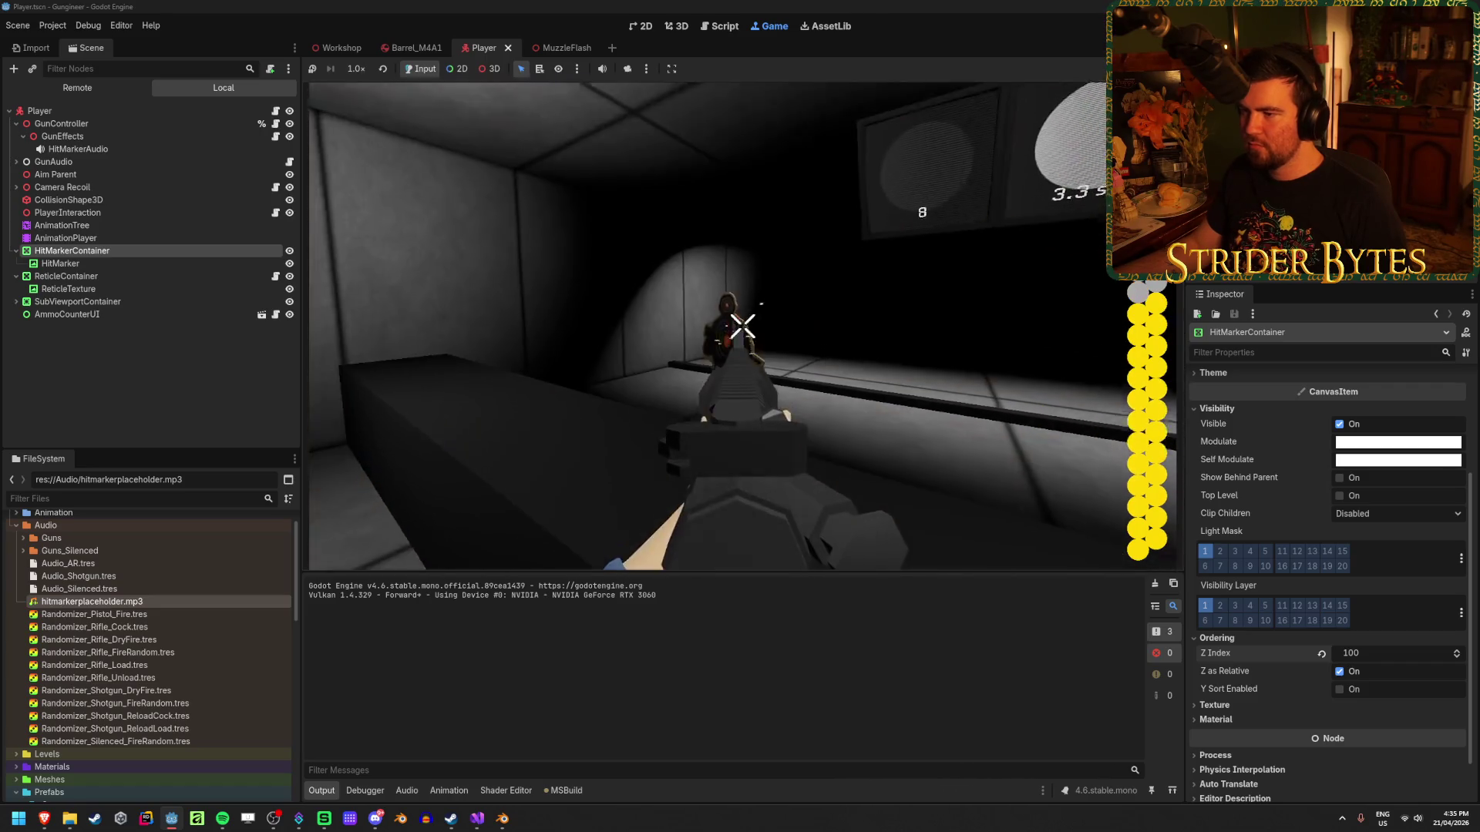
pyautogui.click(721, 326)
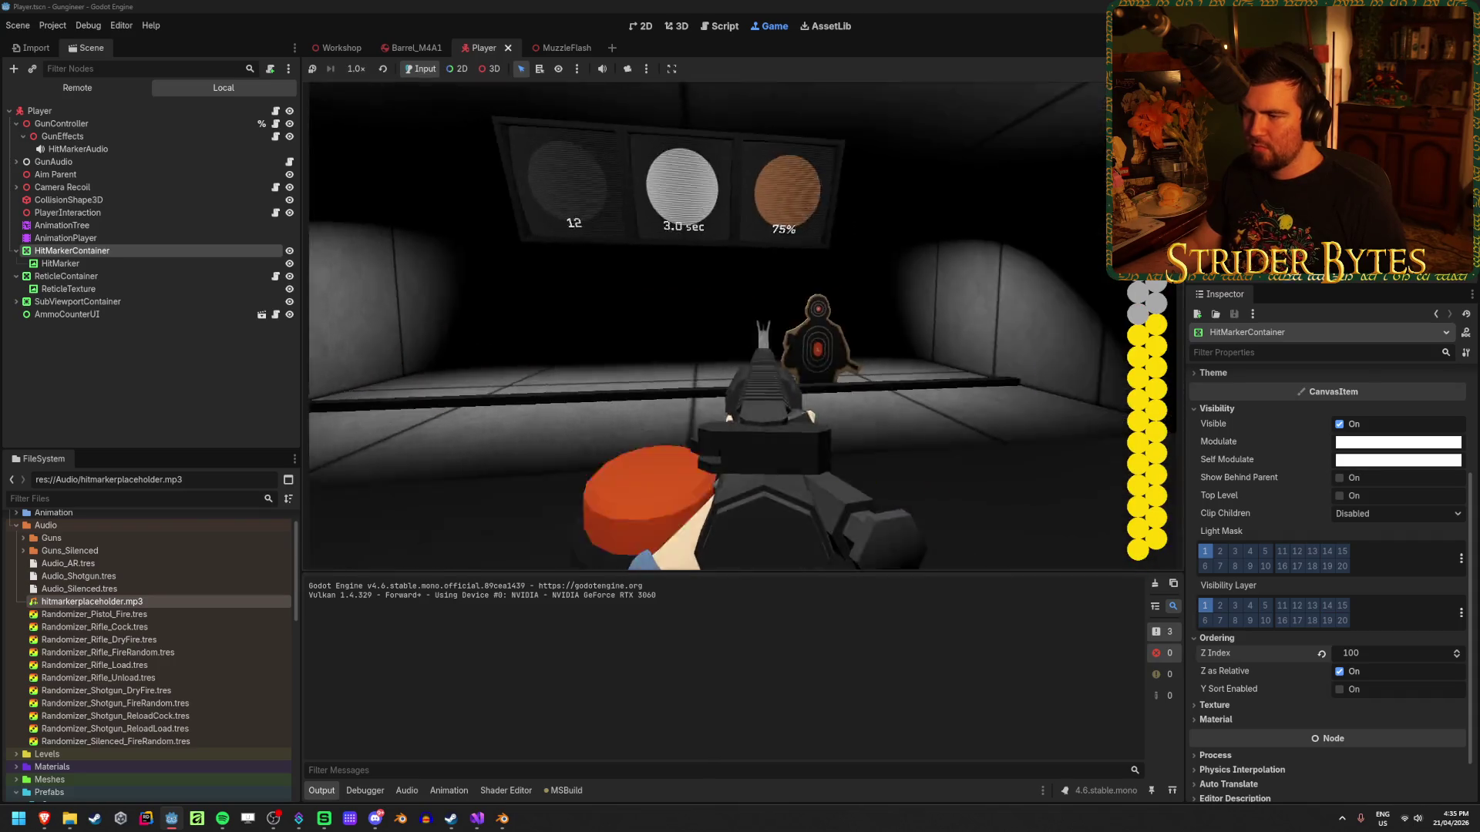
pyautogui.click(742, 326)
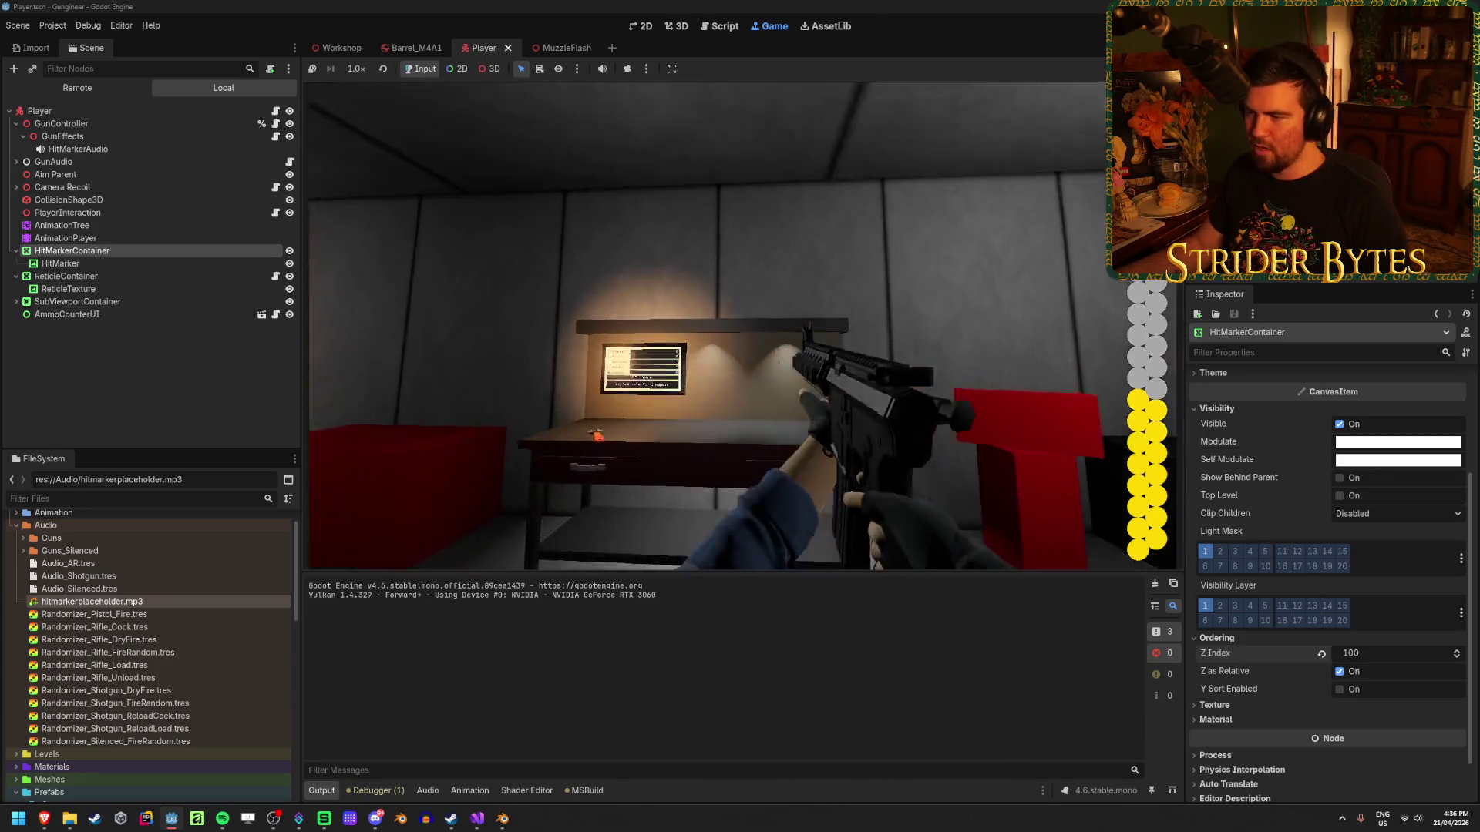
# Walk to the workbench, equip the rifle, fire two shots at the range, and reload.
pyautogui.press('g')
pyautogui.press('w')
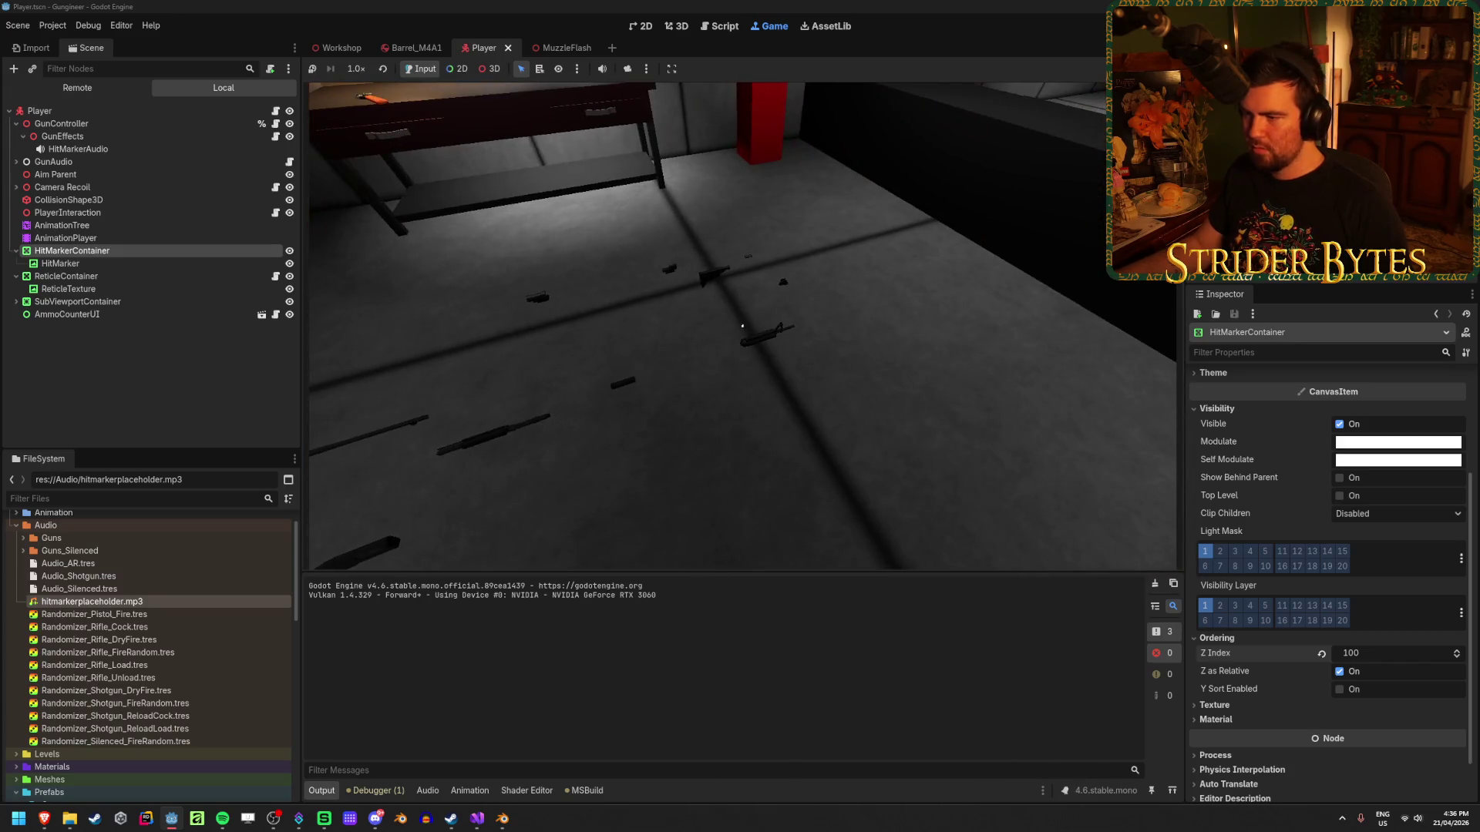
pyautogui.press('e')
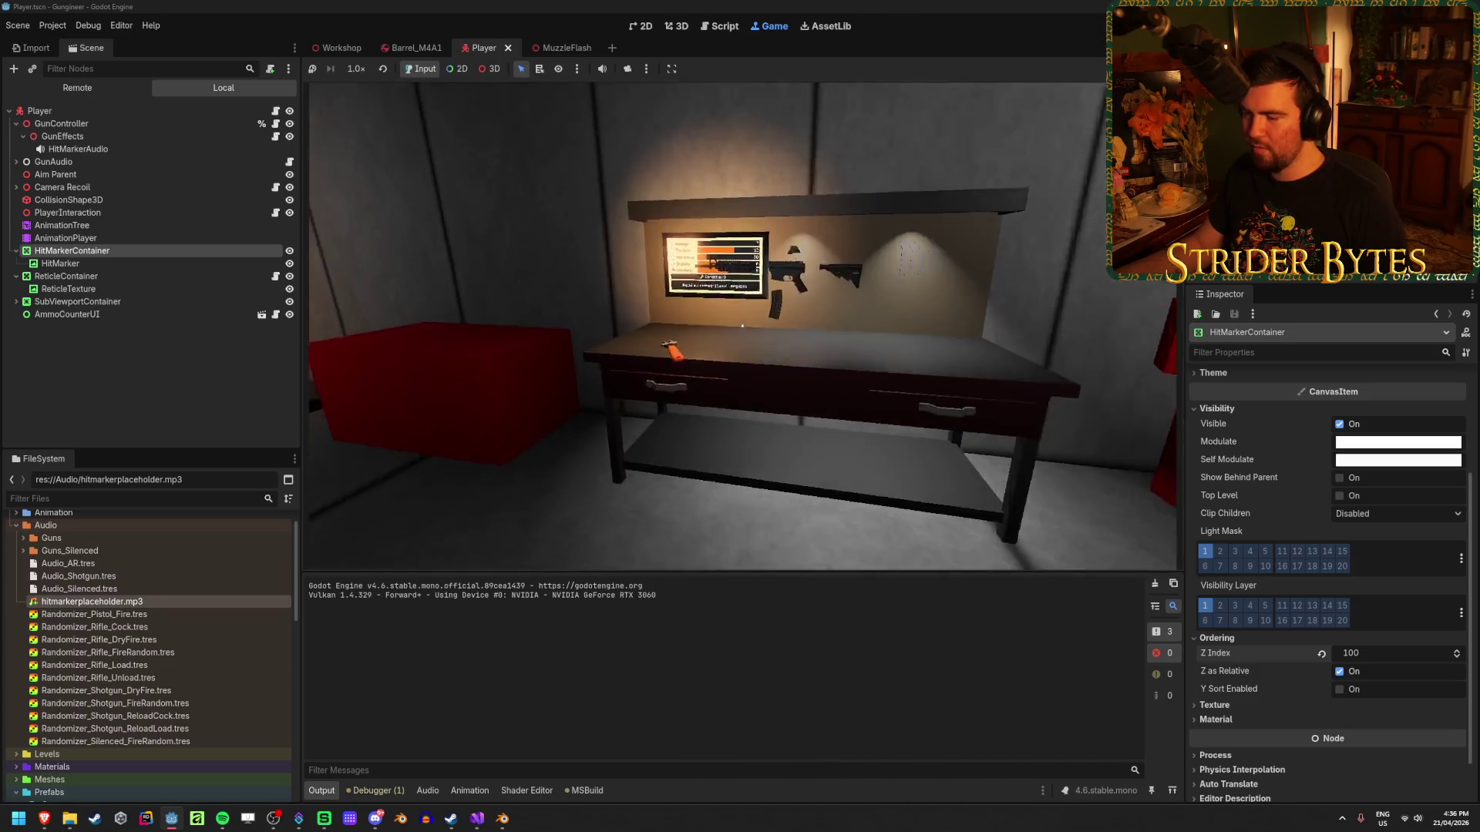
pyautogui.press('e')
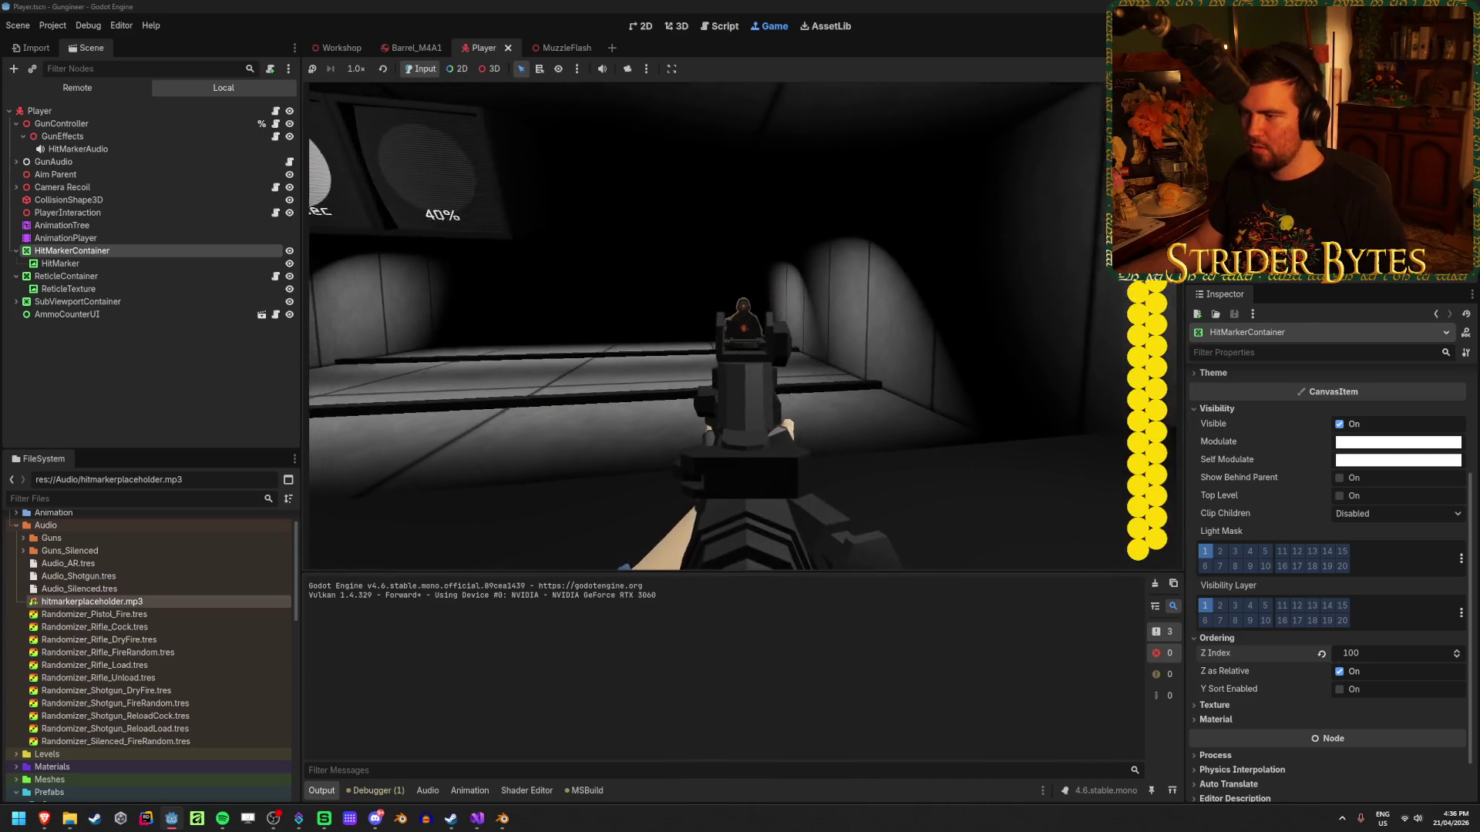
pyautogui.click(746, 308)
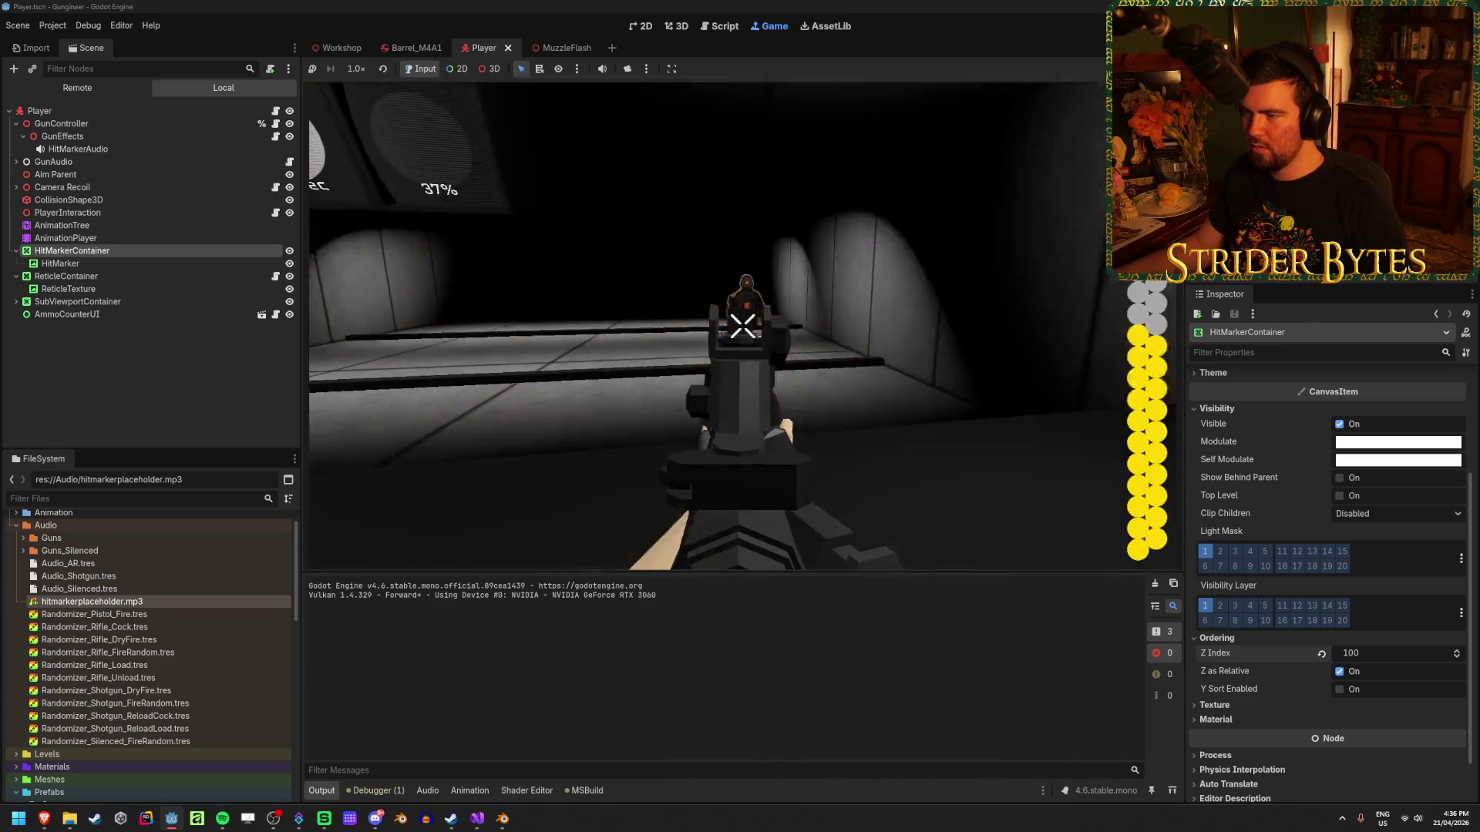
pyautogui.click(746, 308)
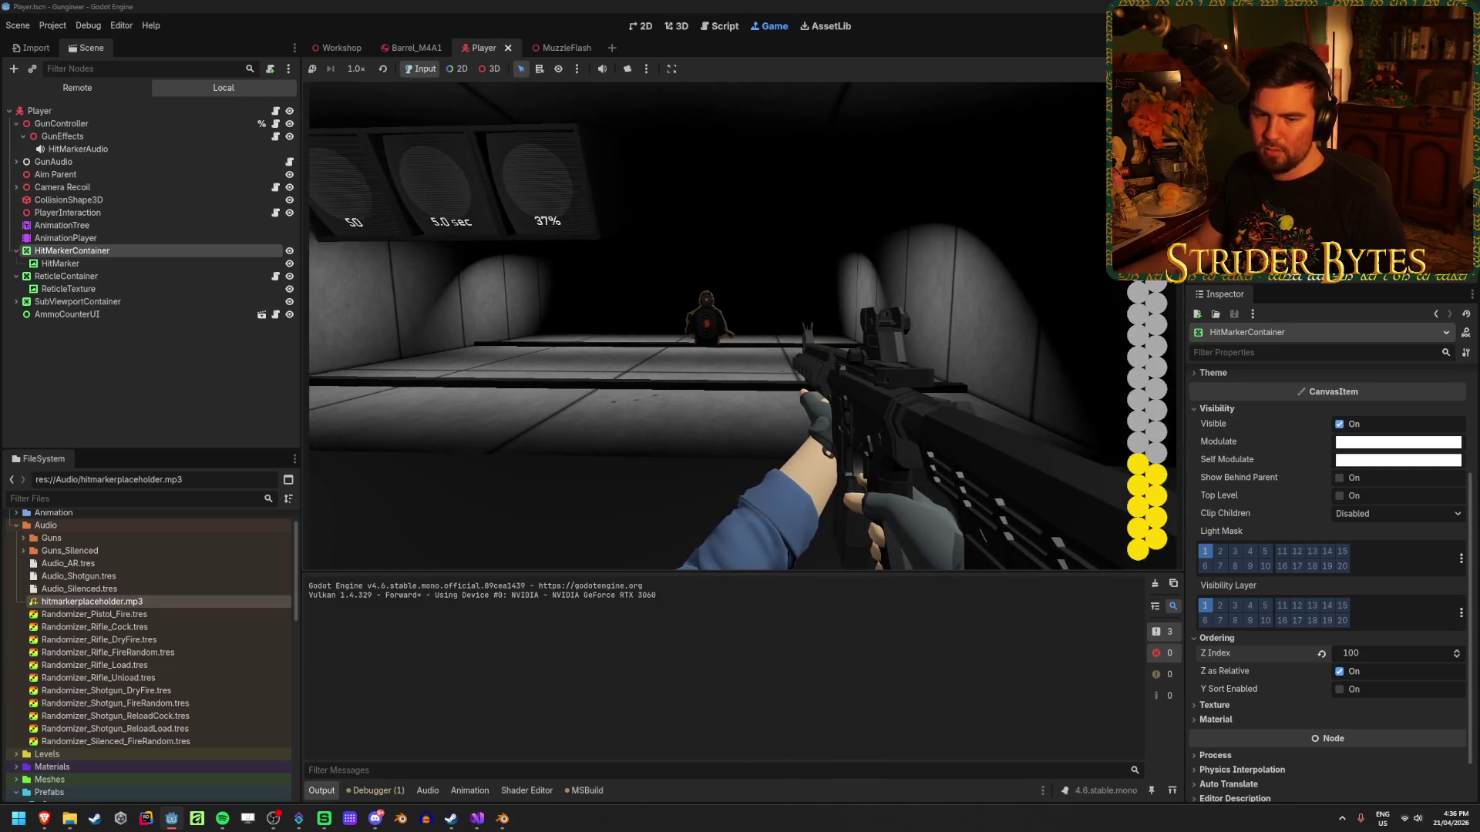
pyautogui.press('r')
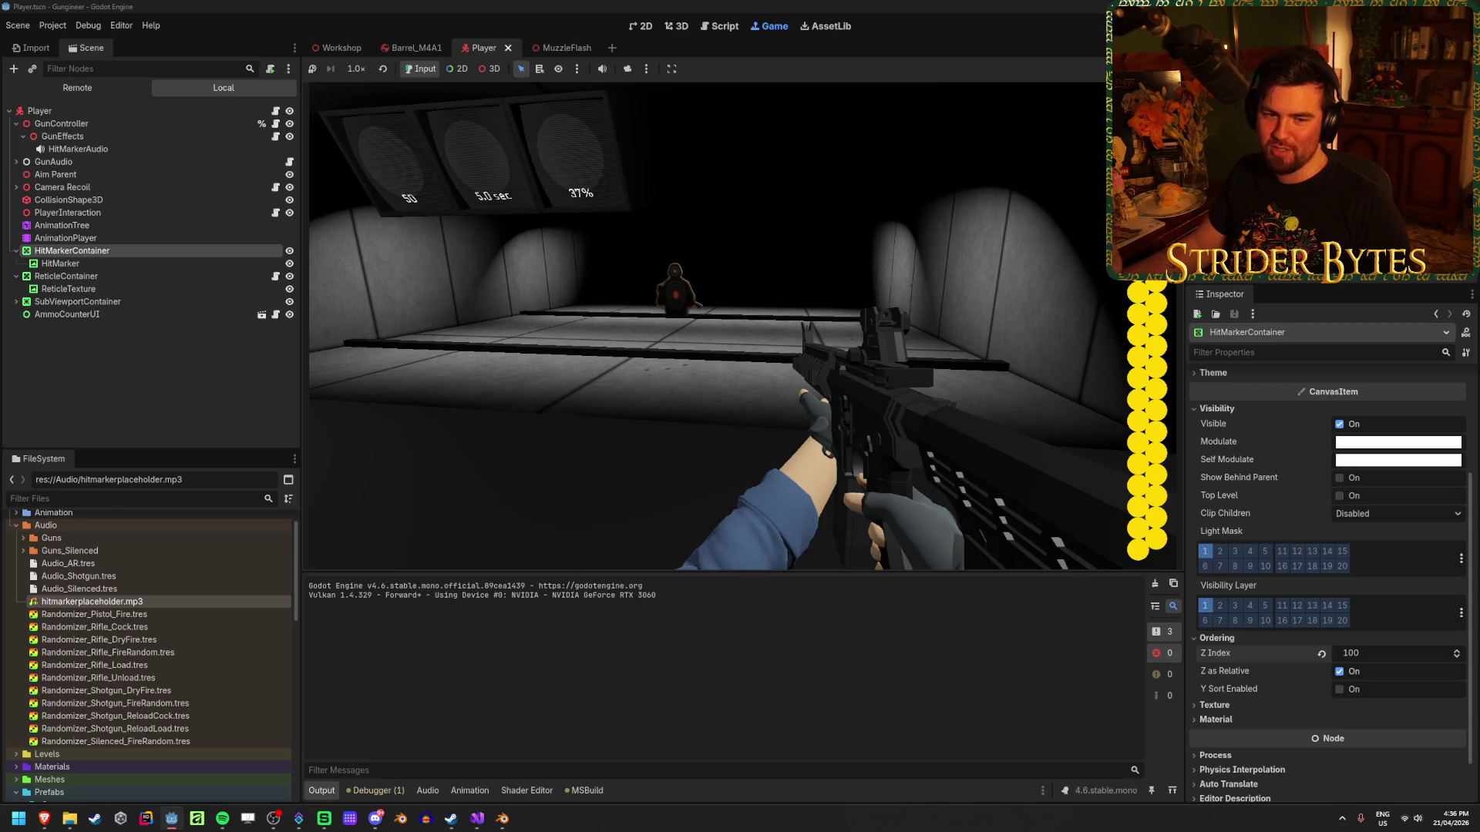
# Aim down sights, empty the magazine into the targets, reload, fire three more, and stop the game.
pyautogui.rightClick(742, 325)
pyautogui.click(742, 325)
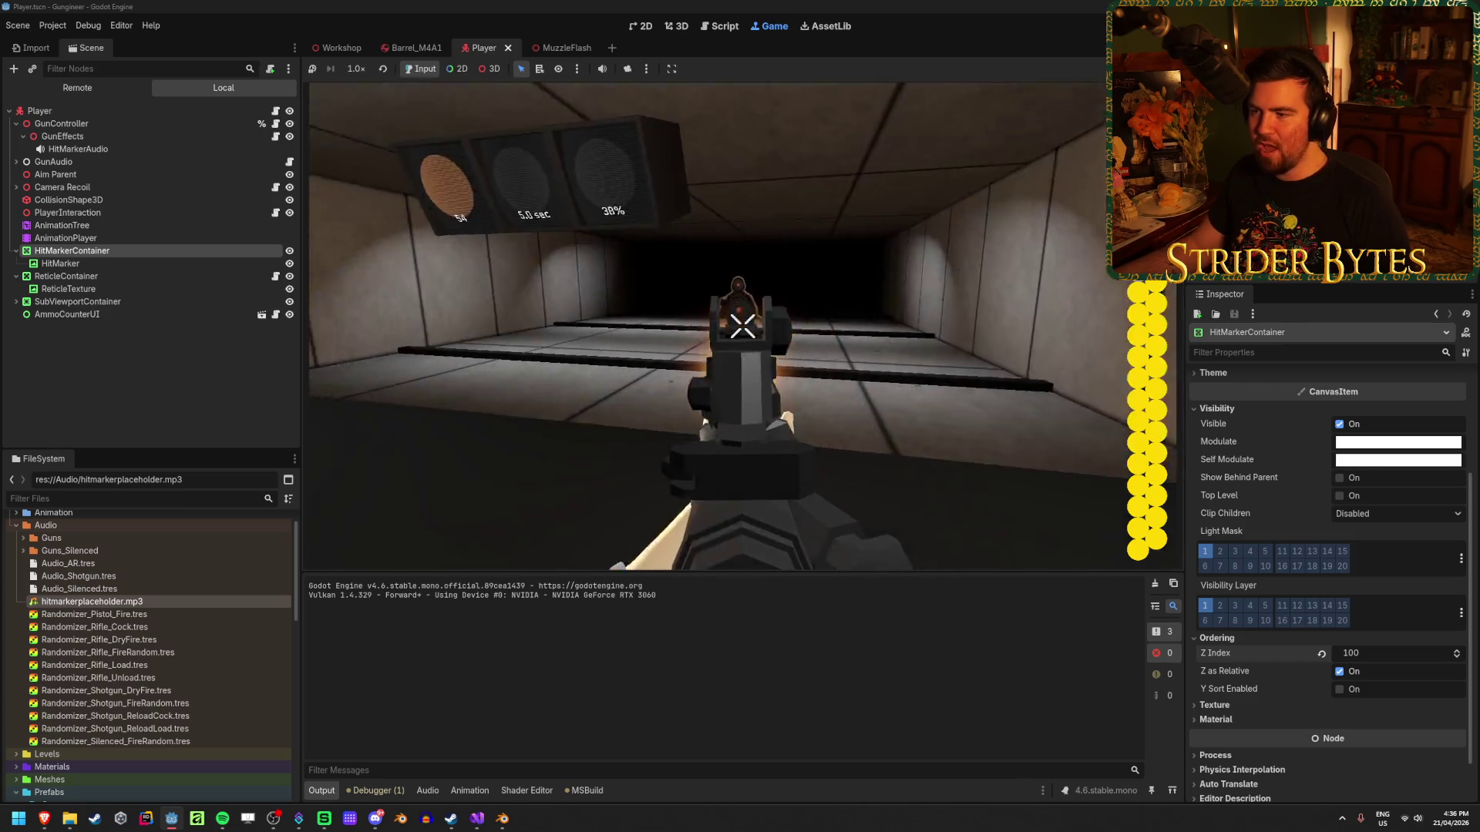
pyautogui.click(742, 325)
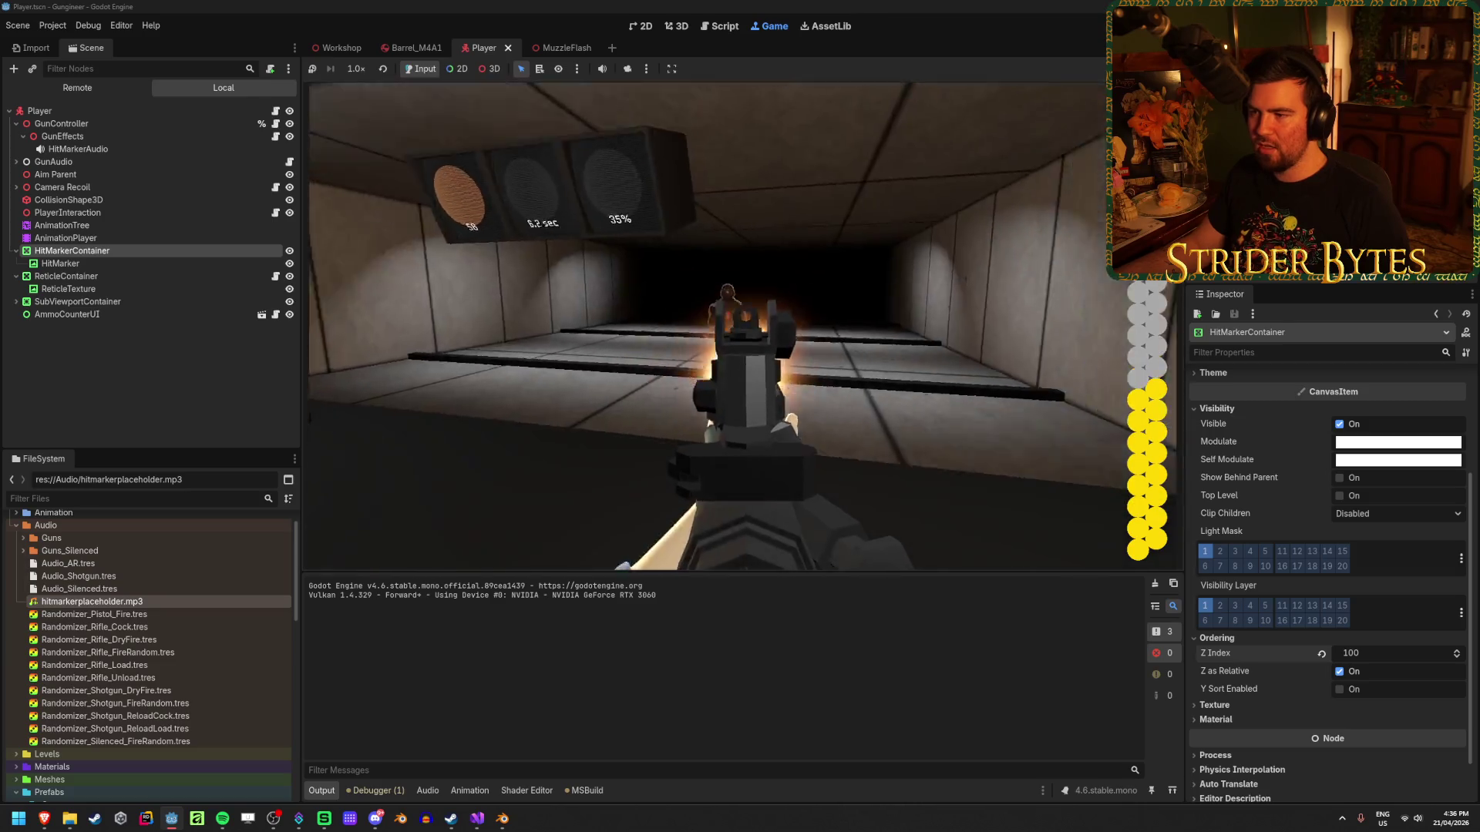
pyautogui.click(742, 325)
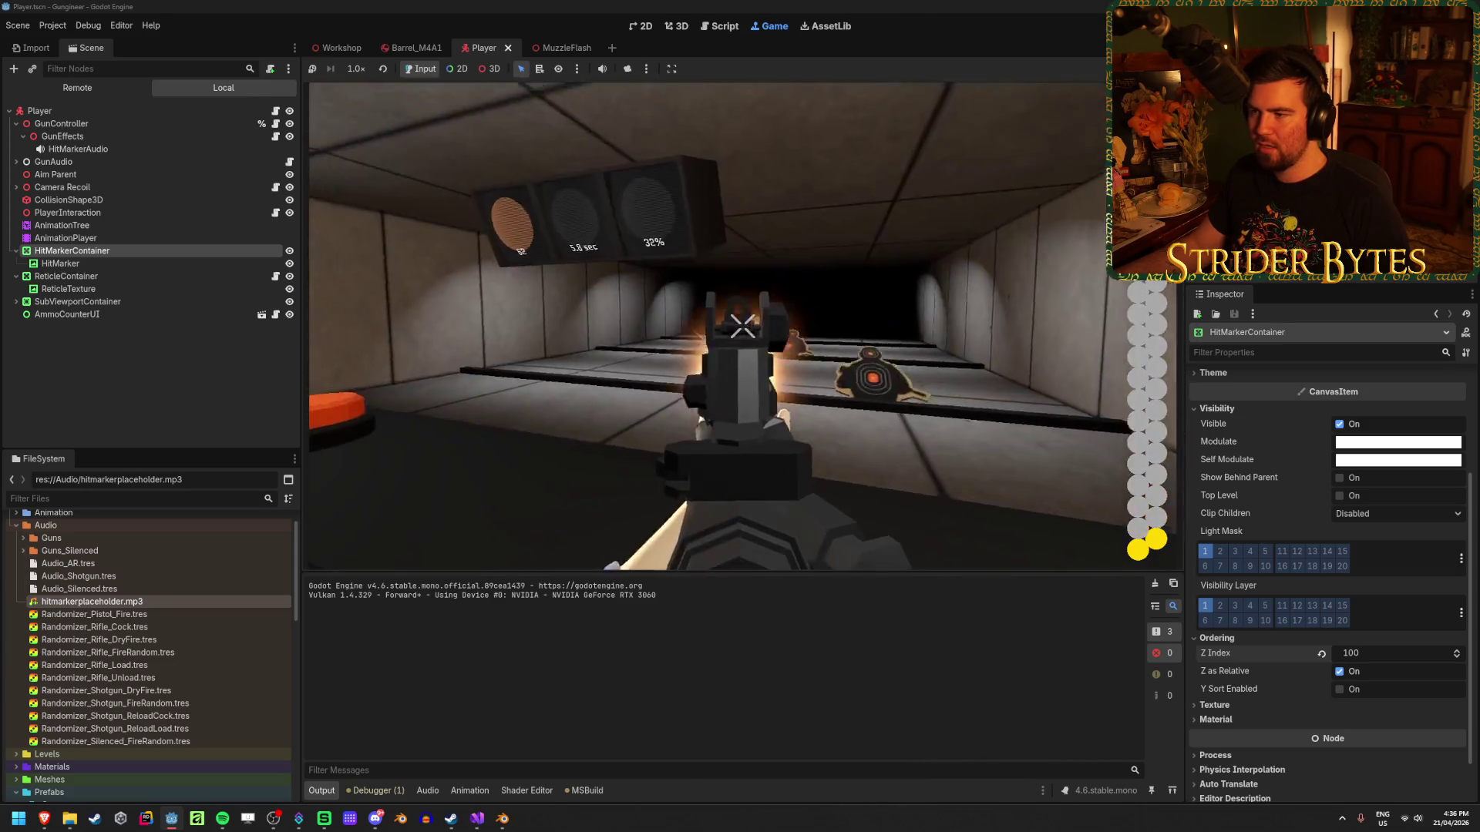
pyautogui.click(741, 325)
pyautogui.press('r')
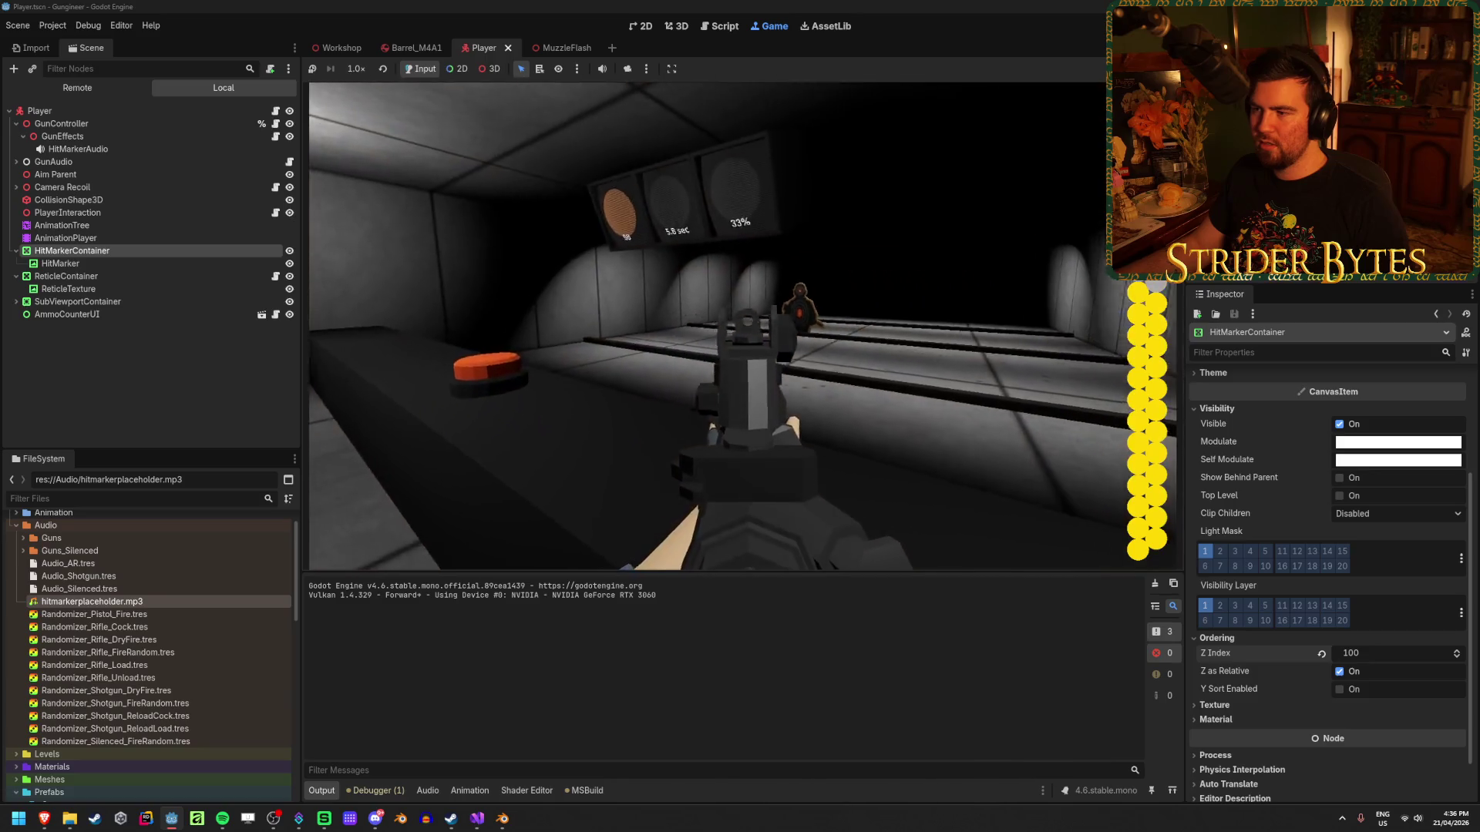
pyautogui.click(742, 325)
pyautogui.click(742, 326)
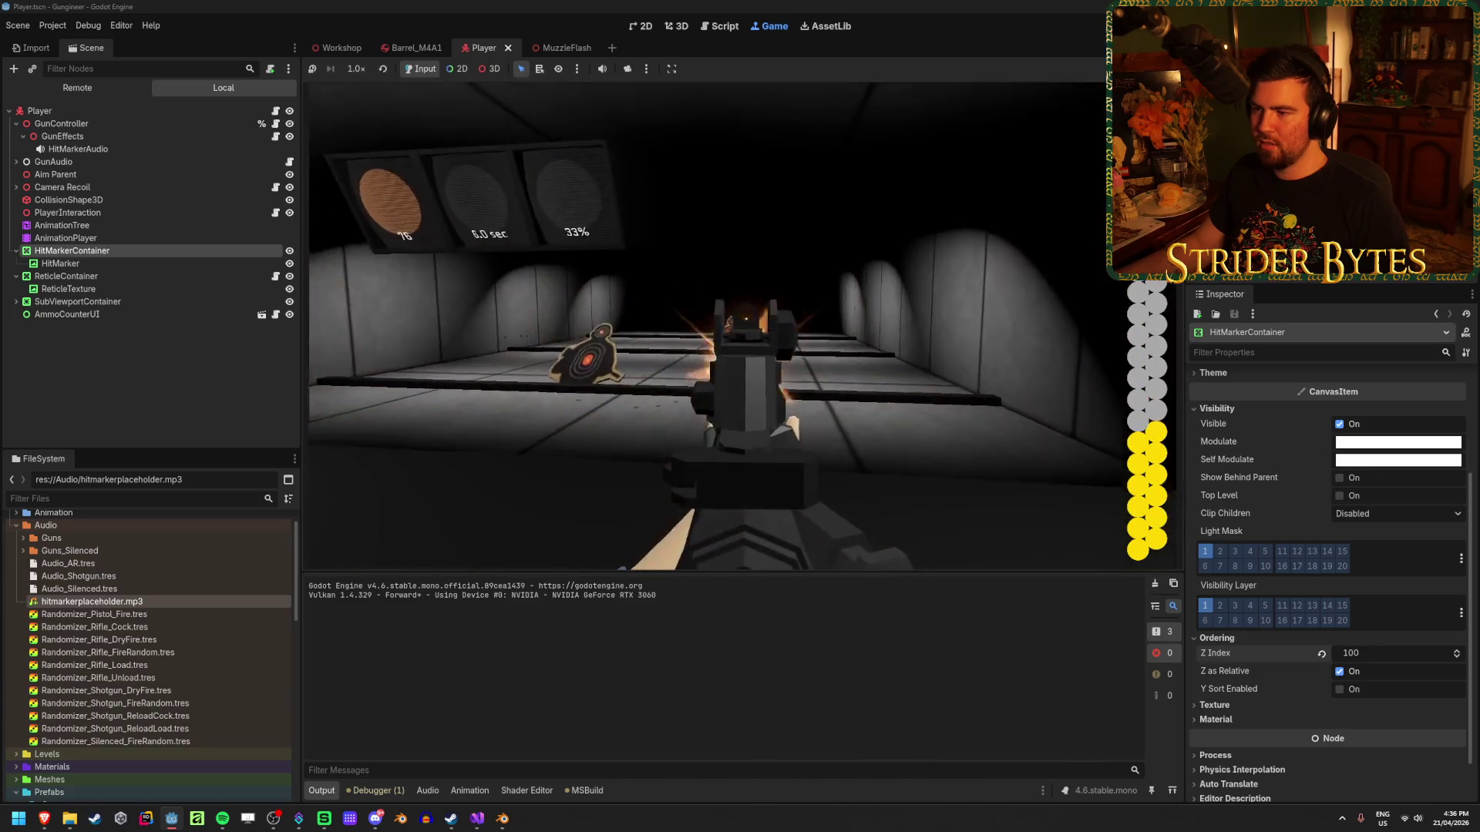
pyautogui.click(741, 326)
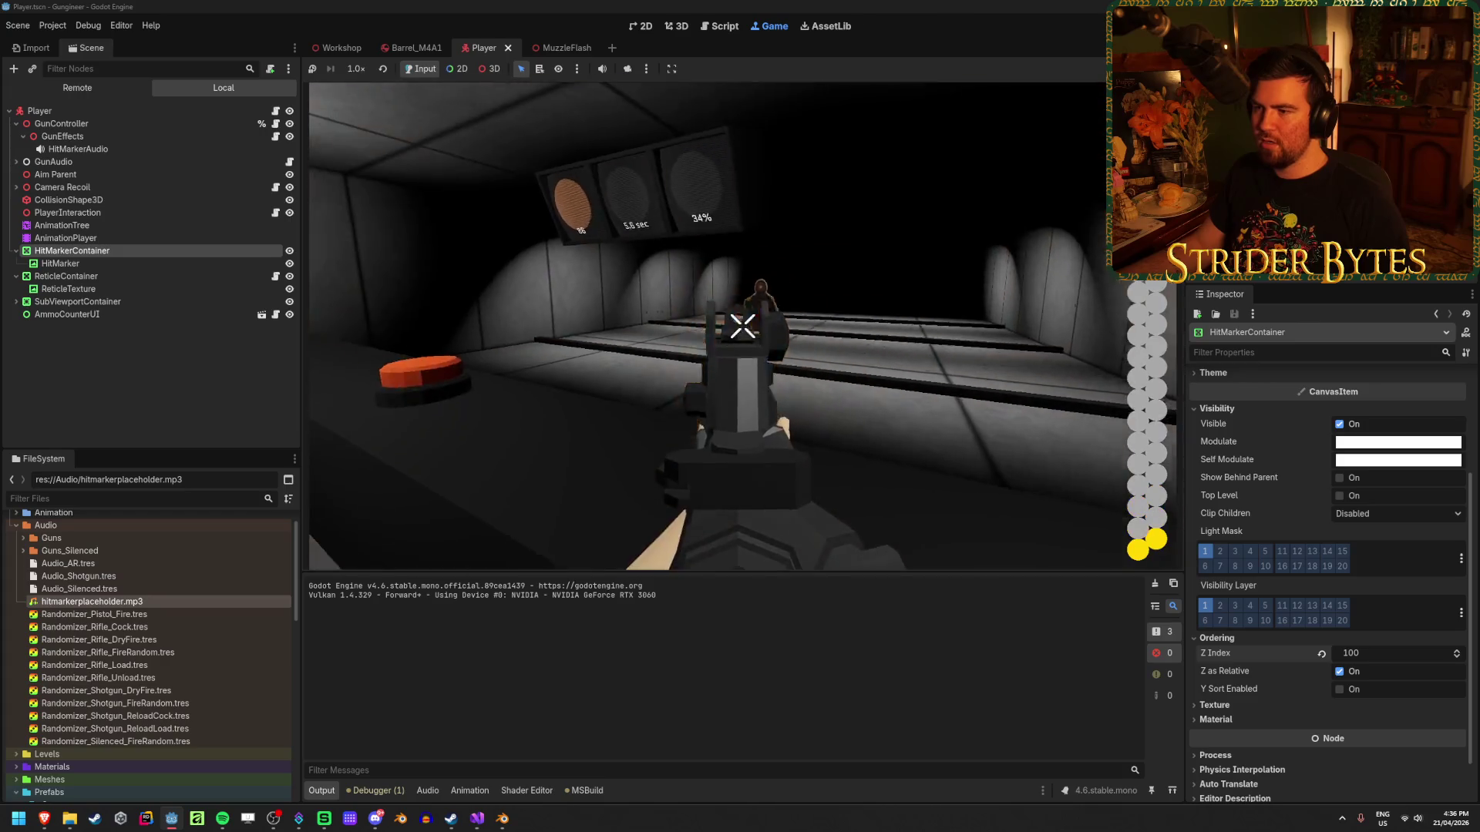
pyautogui.press('F8')
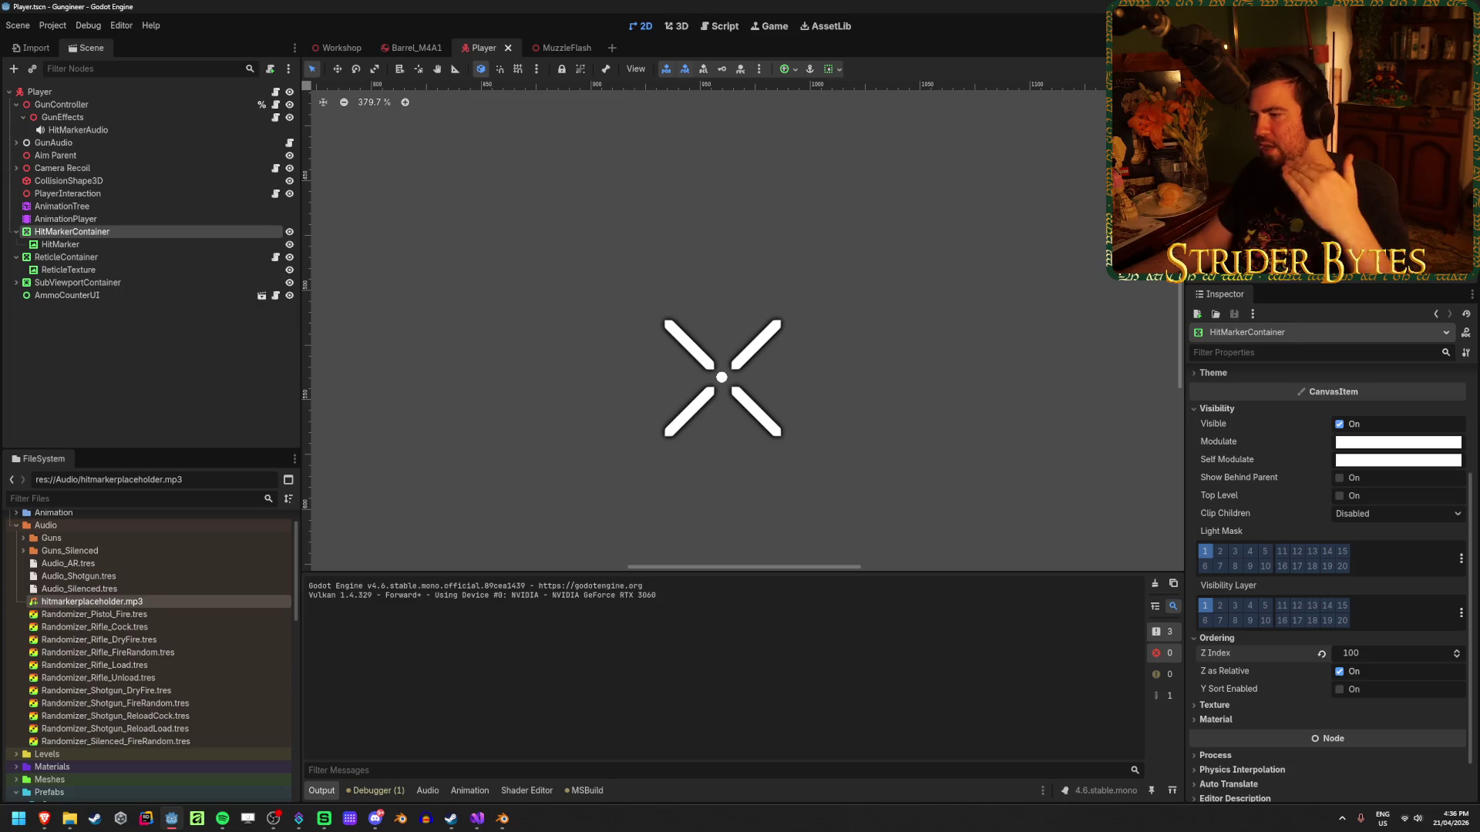
# Preview the 0.44 s hitmarkerplaceholder.mp3 sound, then place the cursor on line 69's 0.1f tween in GunEffects.cs.
pyautogui.click(138, 323)
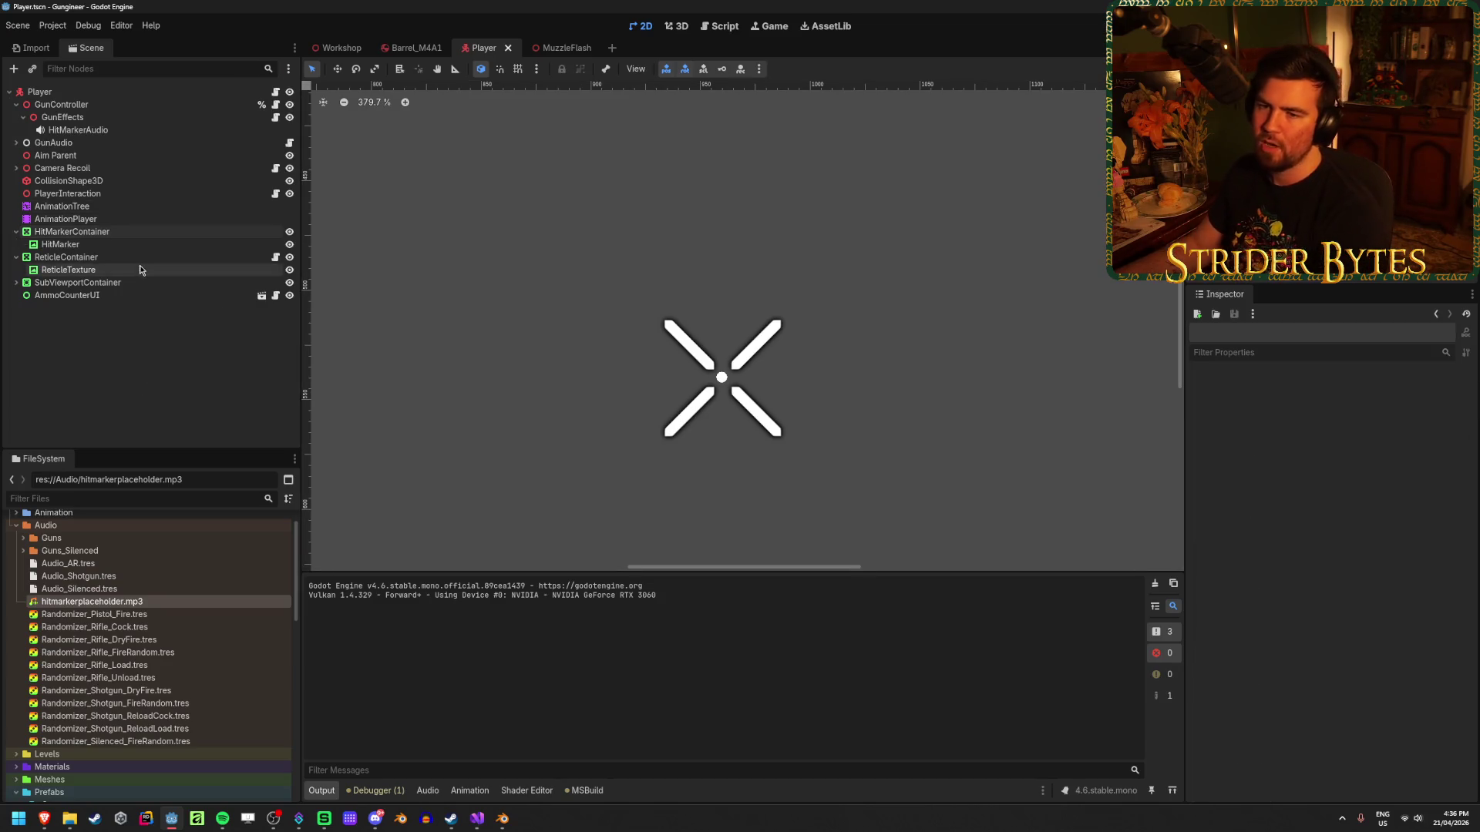
pyautogui.click(126, 234)
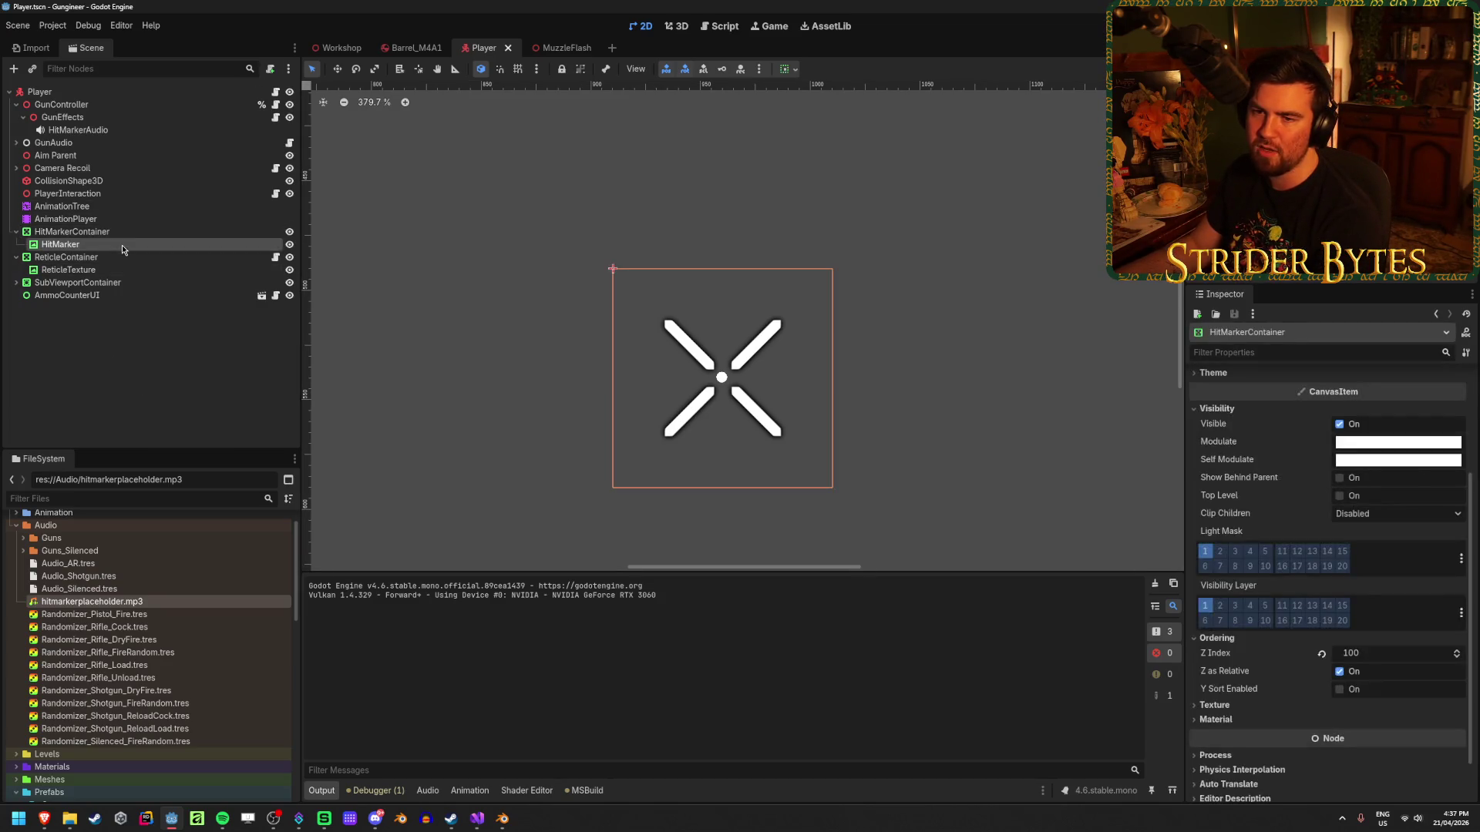
pyautogui.click(228, 382)
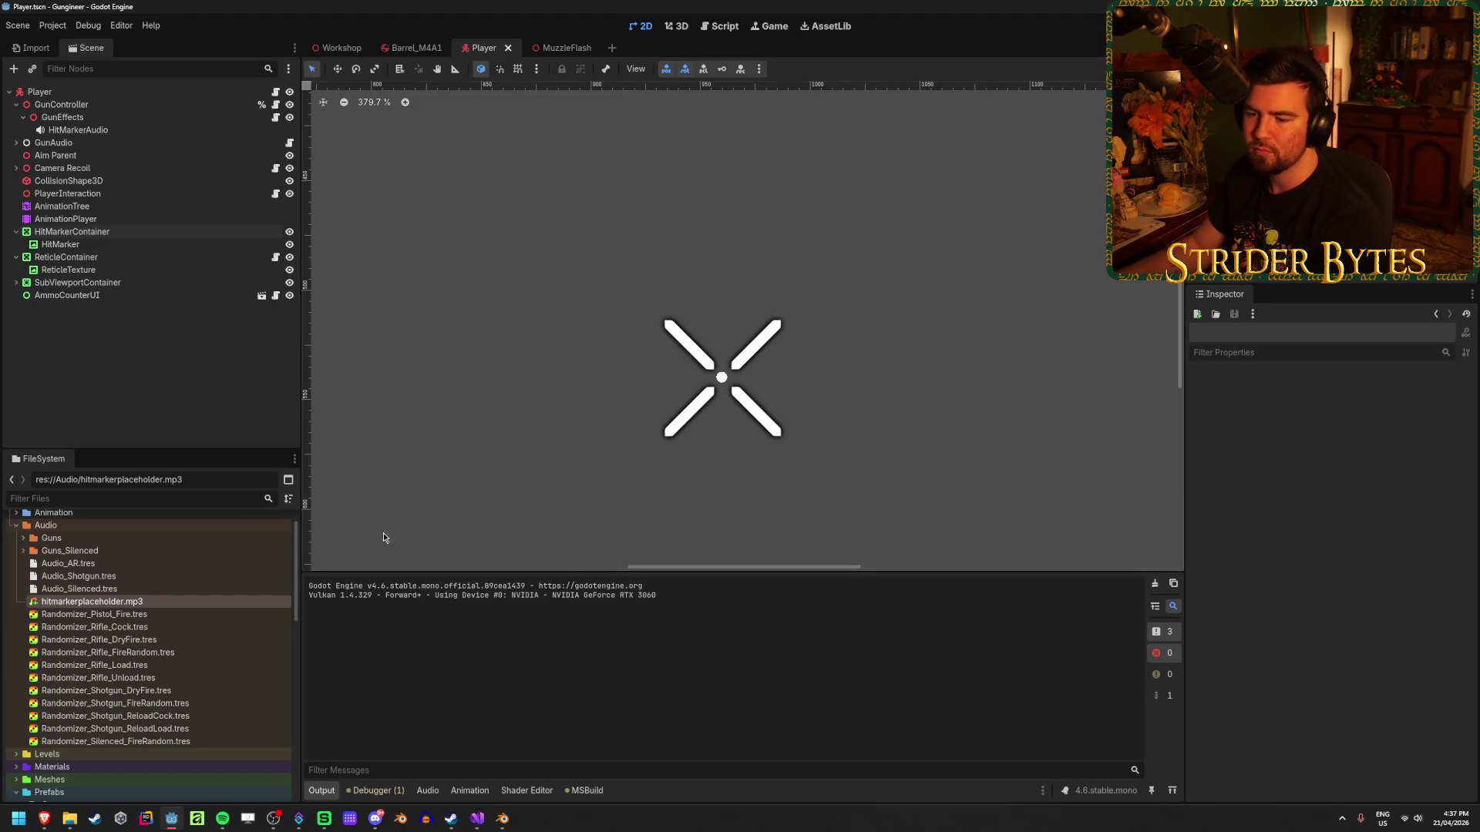
pyautogui.doubleClick(141, 603)
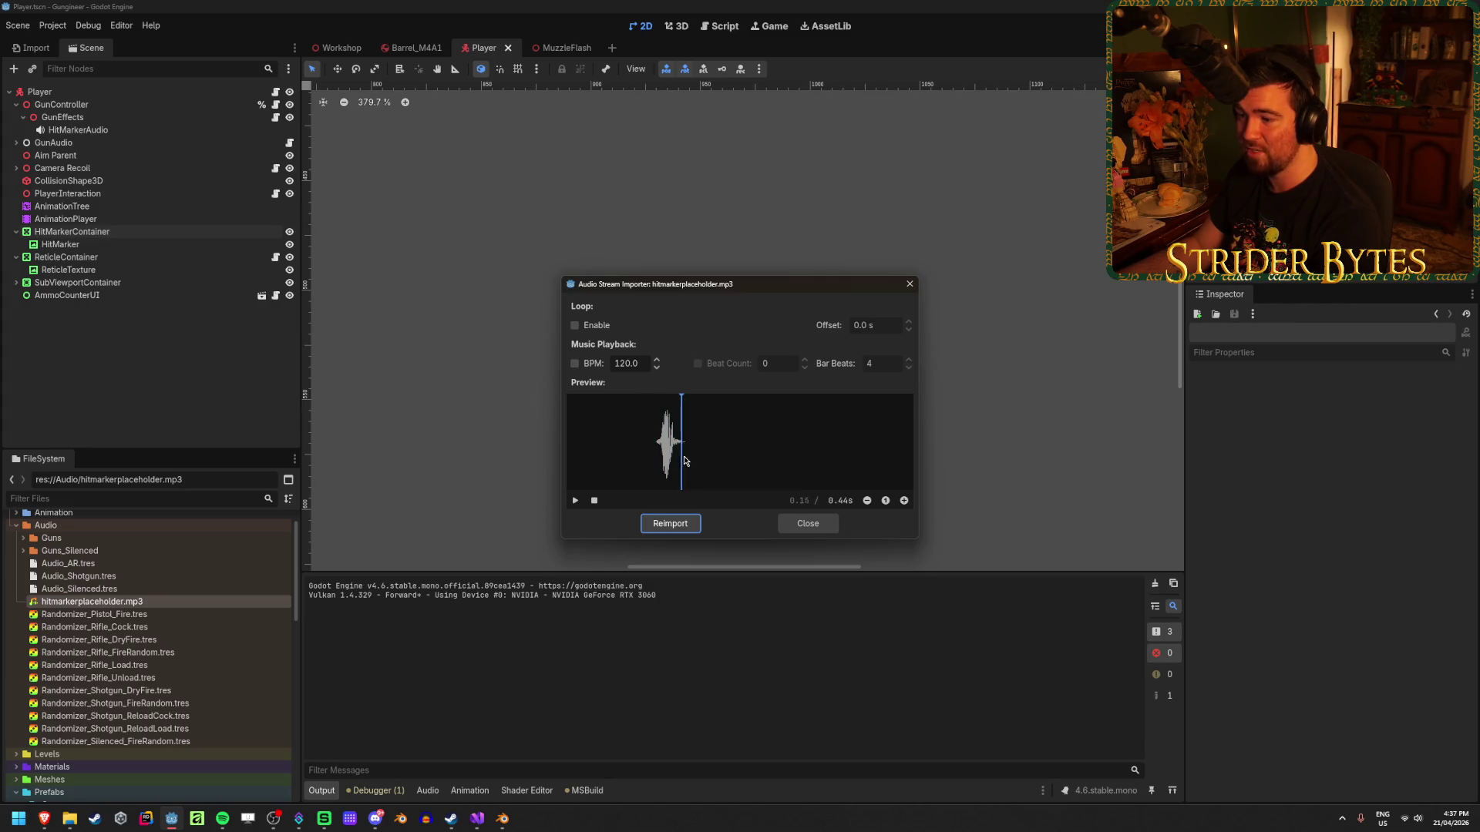
pyautogui.click(807, 523)
pyautogui.click(477, 818)
pyautogui.click(882, 531)
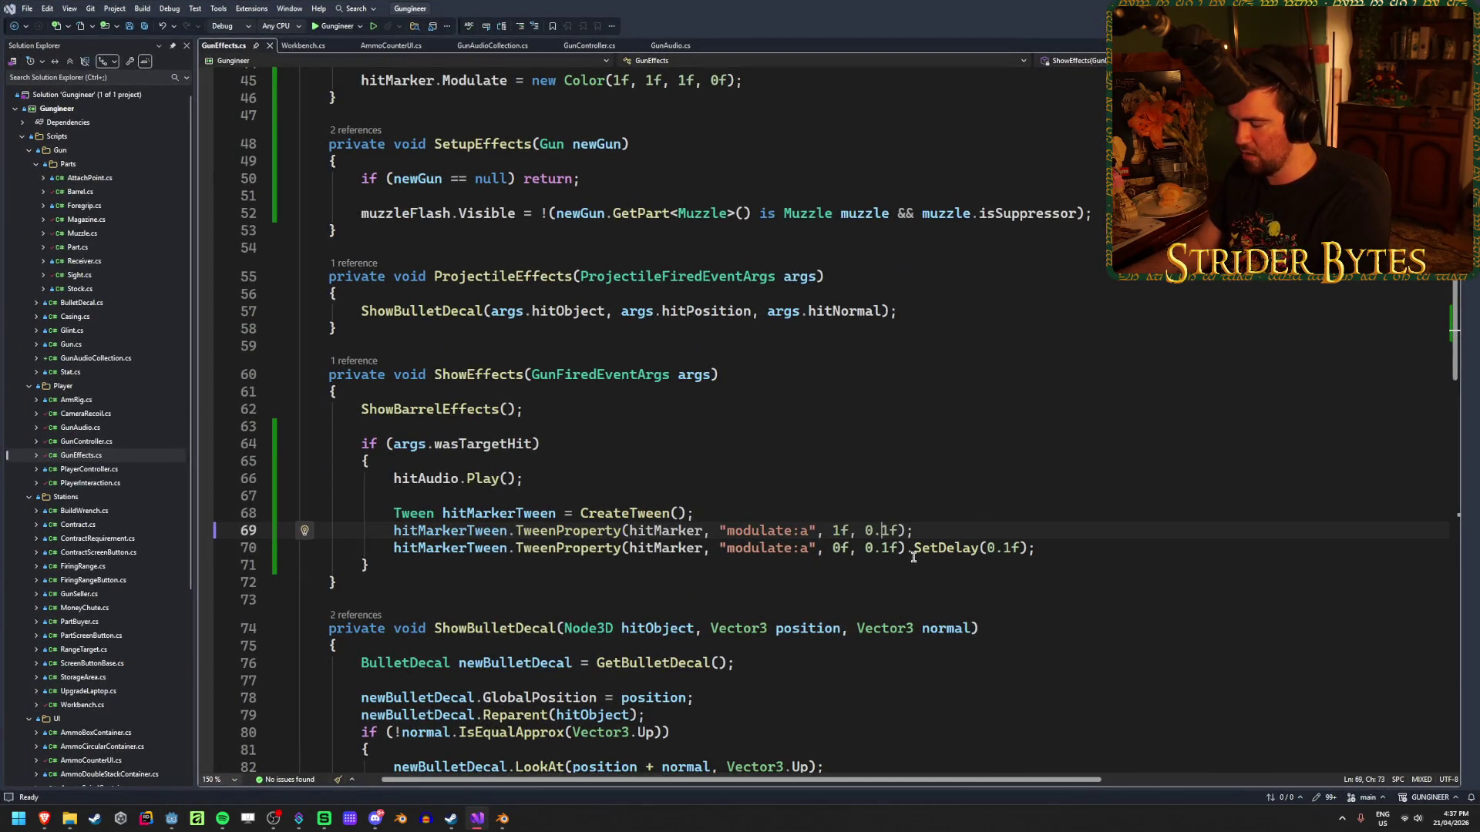
# Change the 0.1f tween values on lines 69 and 70 to 0.01f, save, and relaunch the game.
pyautogui.write('0')
pyautogui.click(881, 548)
pyautogui.write('0')
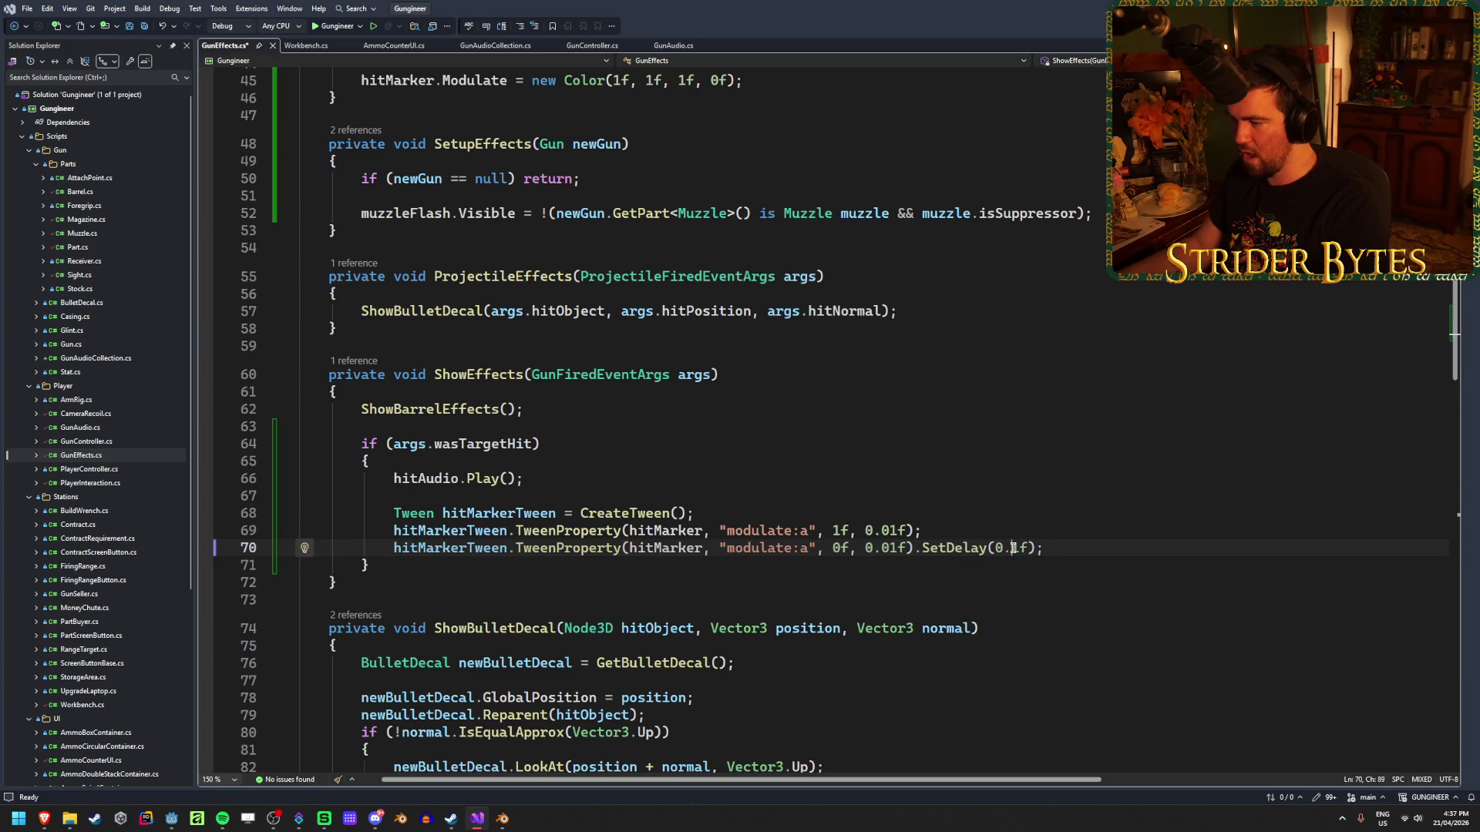
pyautogui.hotkey('ctrl', 's')
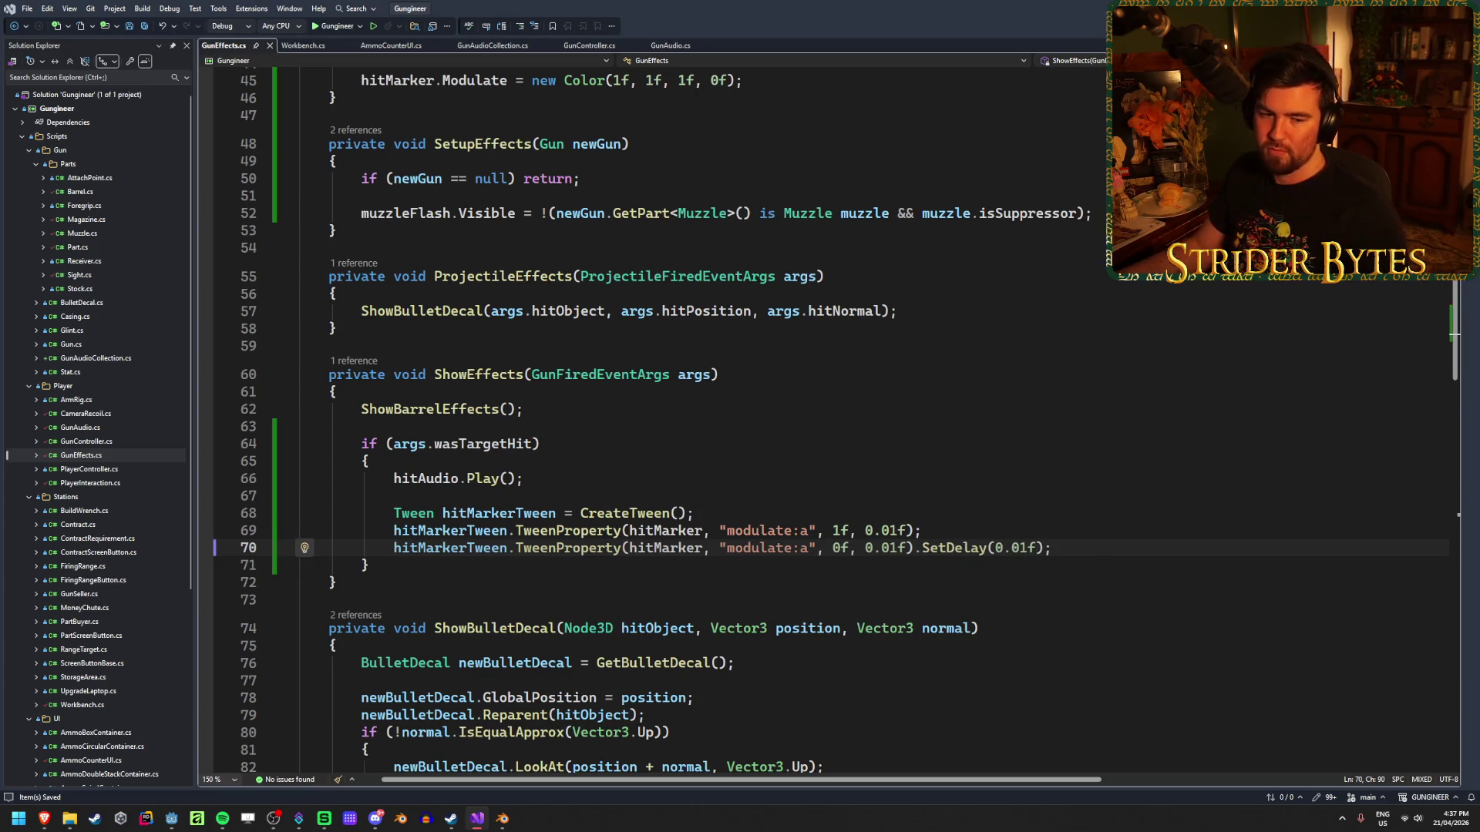
pyautogui.hotkey('alt', 'Tab')
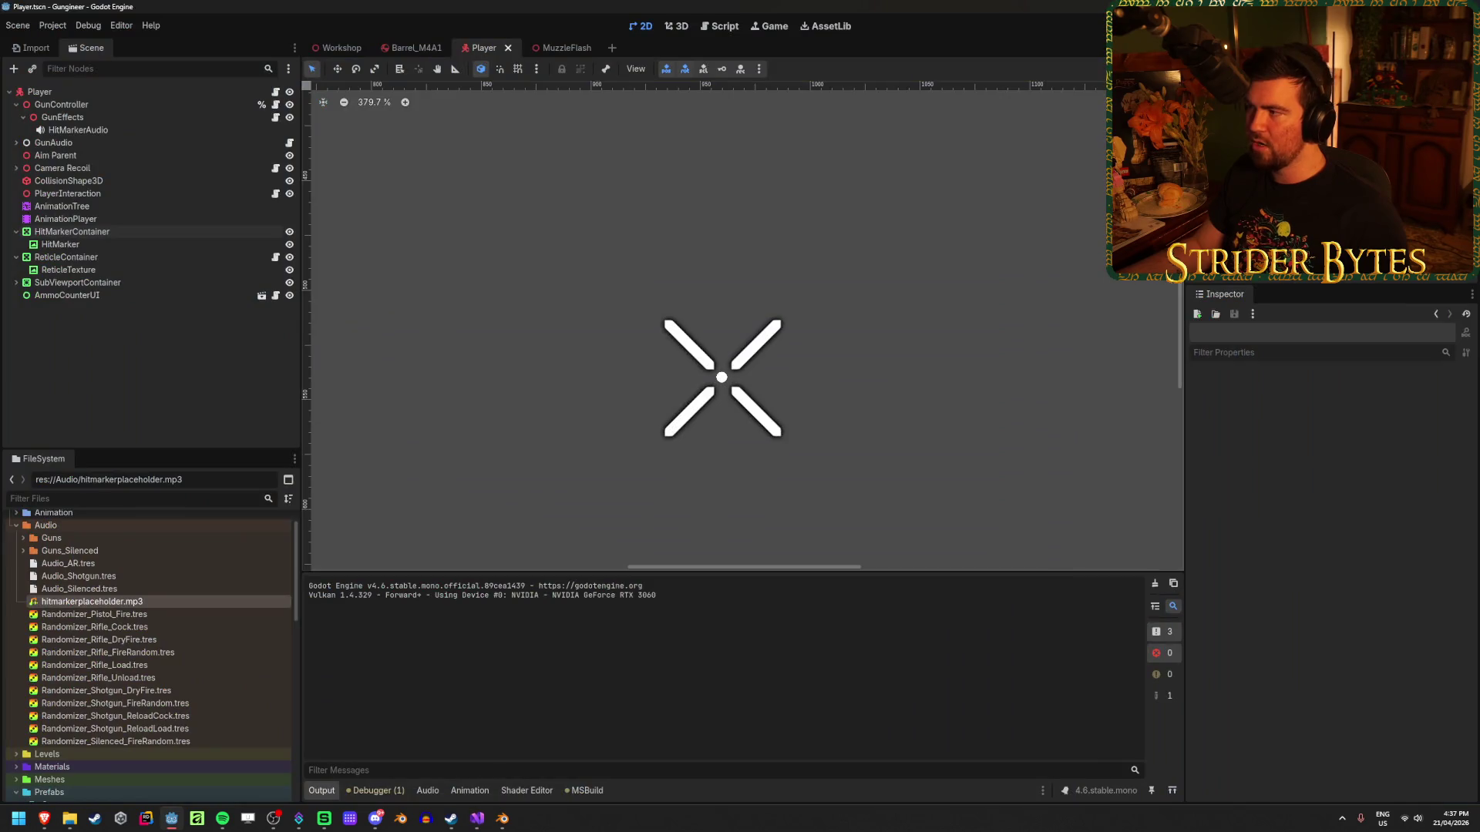
pyautogui.press('F5')
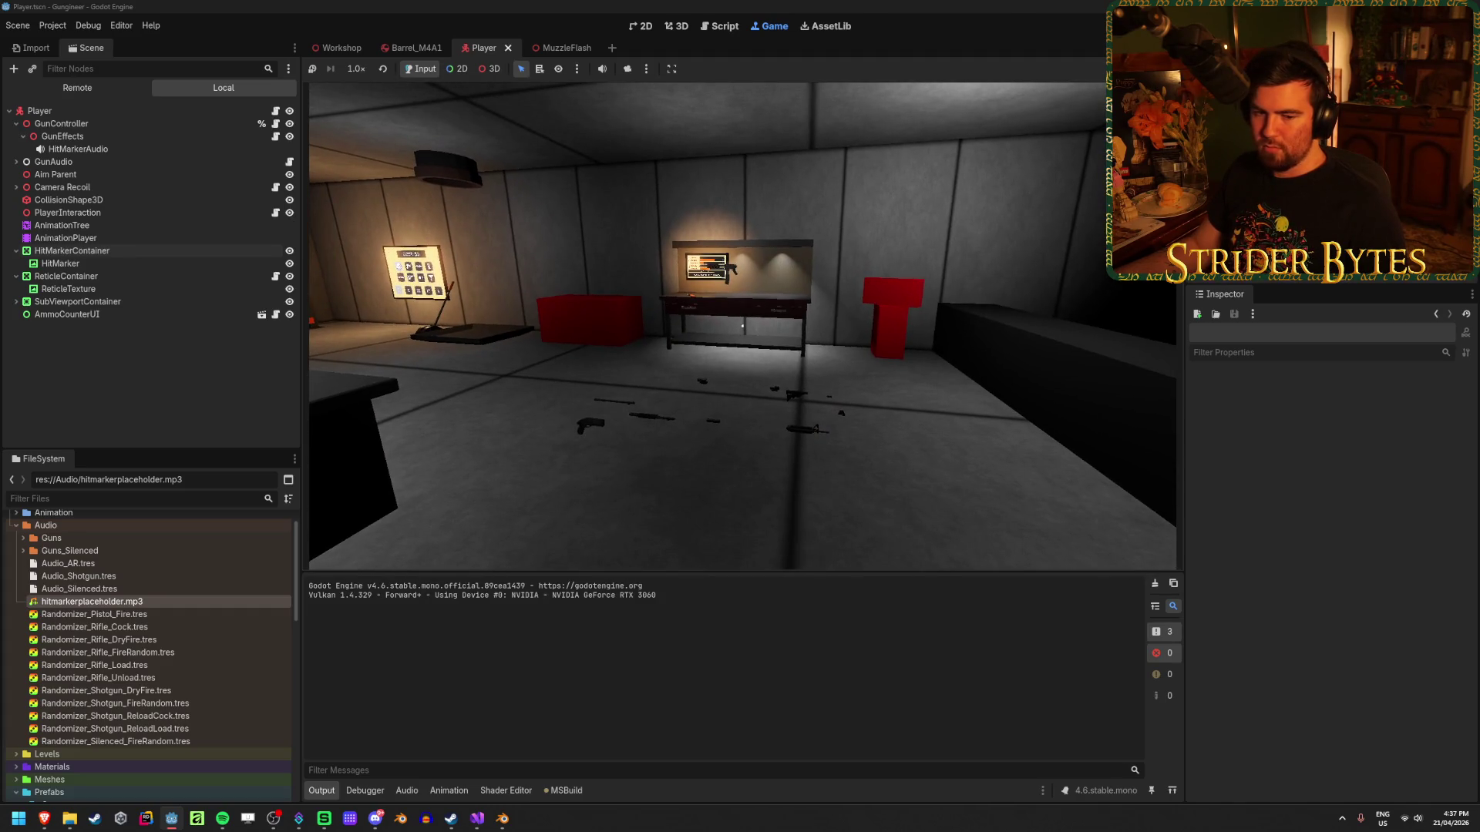
# Walk to the workbench, pick up a weapon, and fire six shots at the range targets.
pyautogui.press('w')
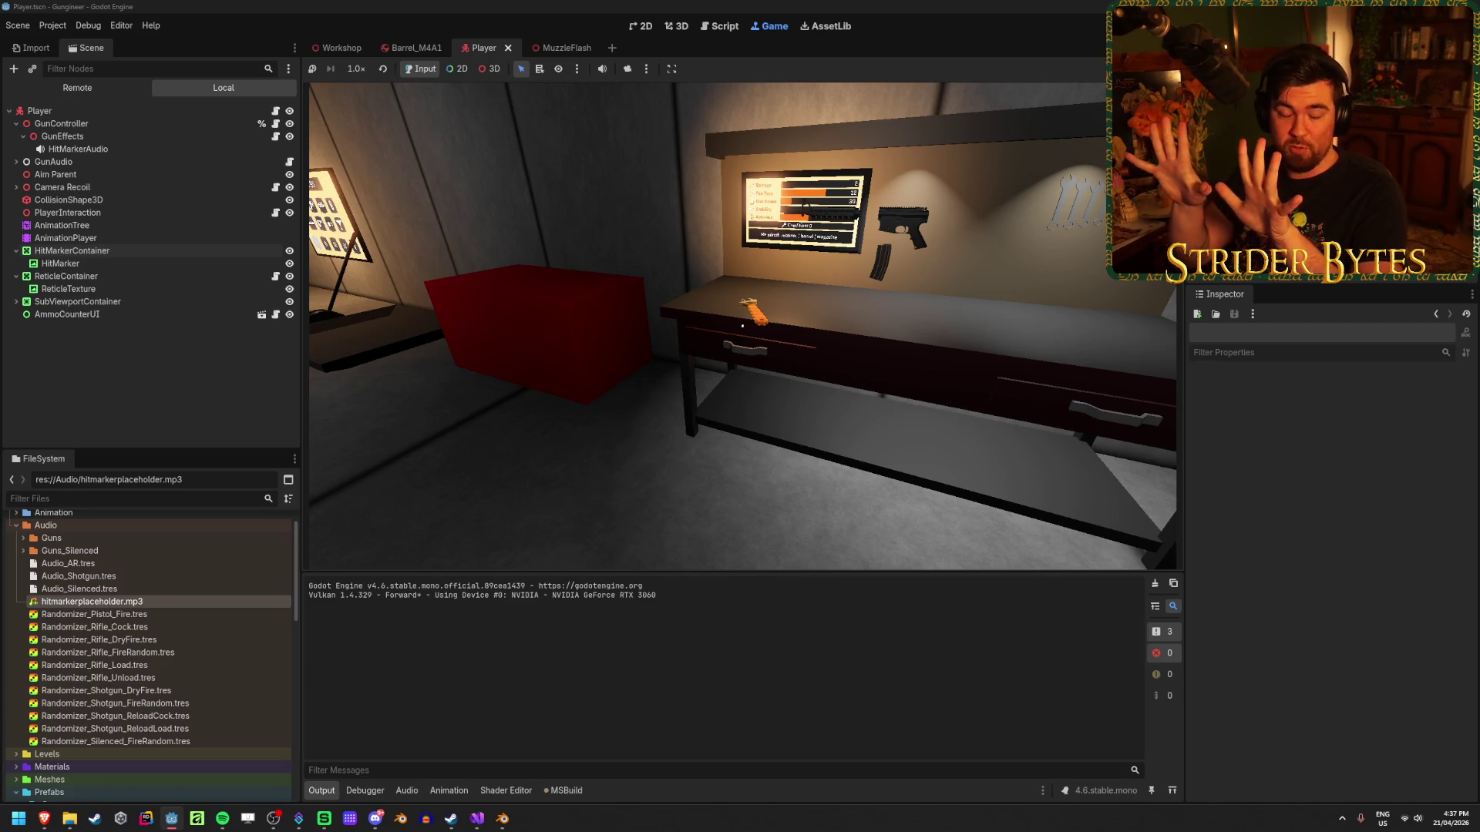
pyautogui.press('e')
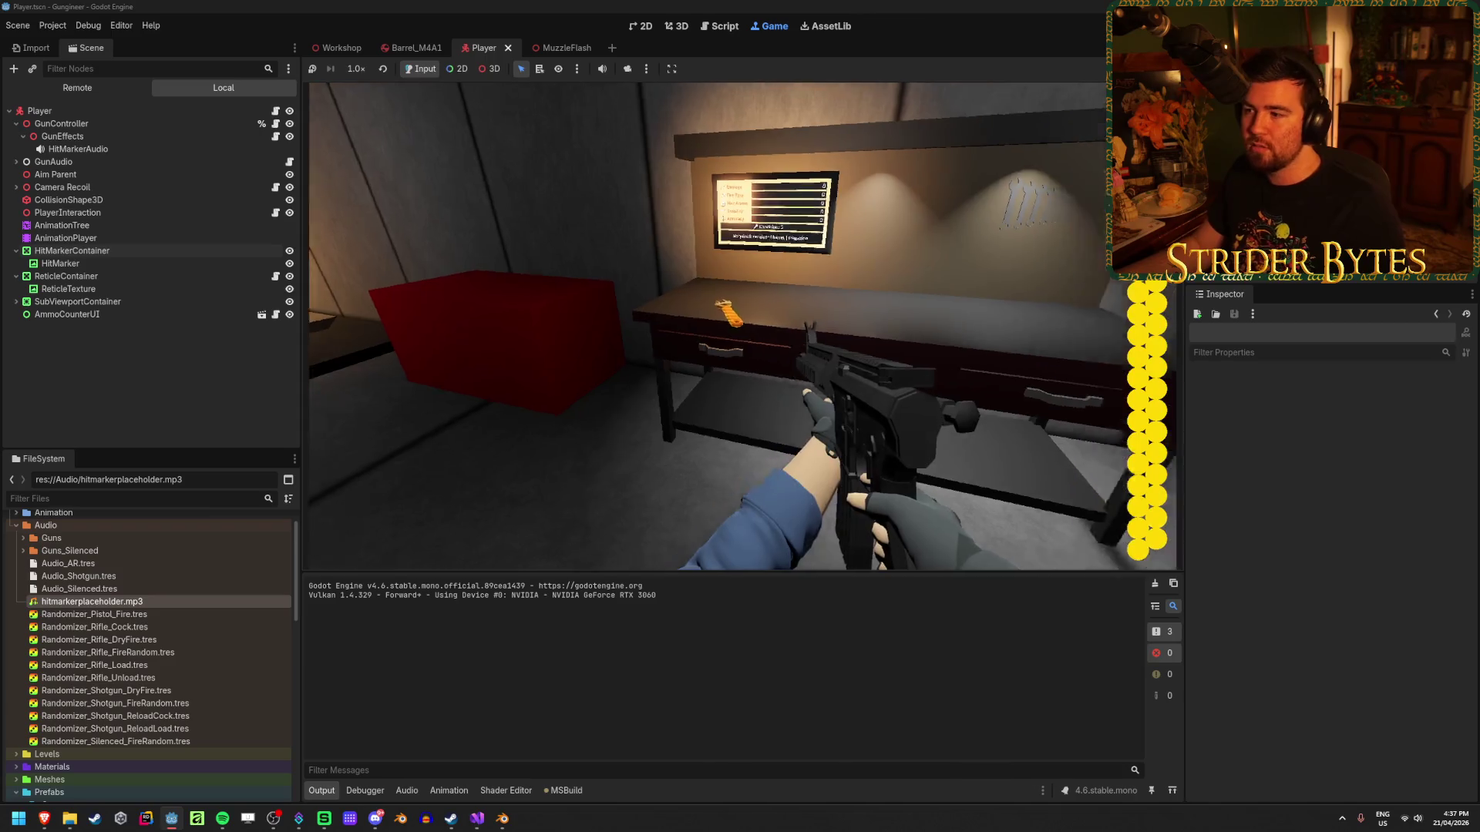
pyautogui.click(740, 324)
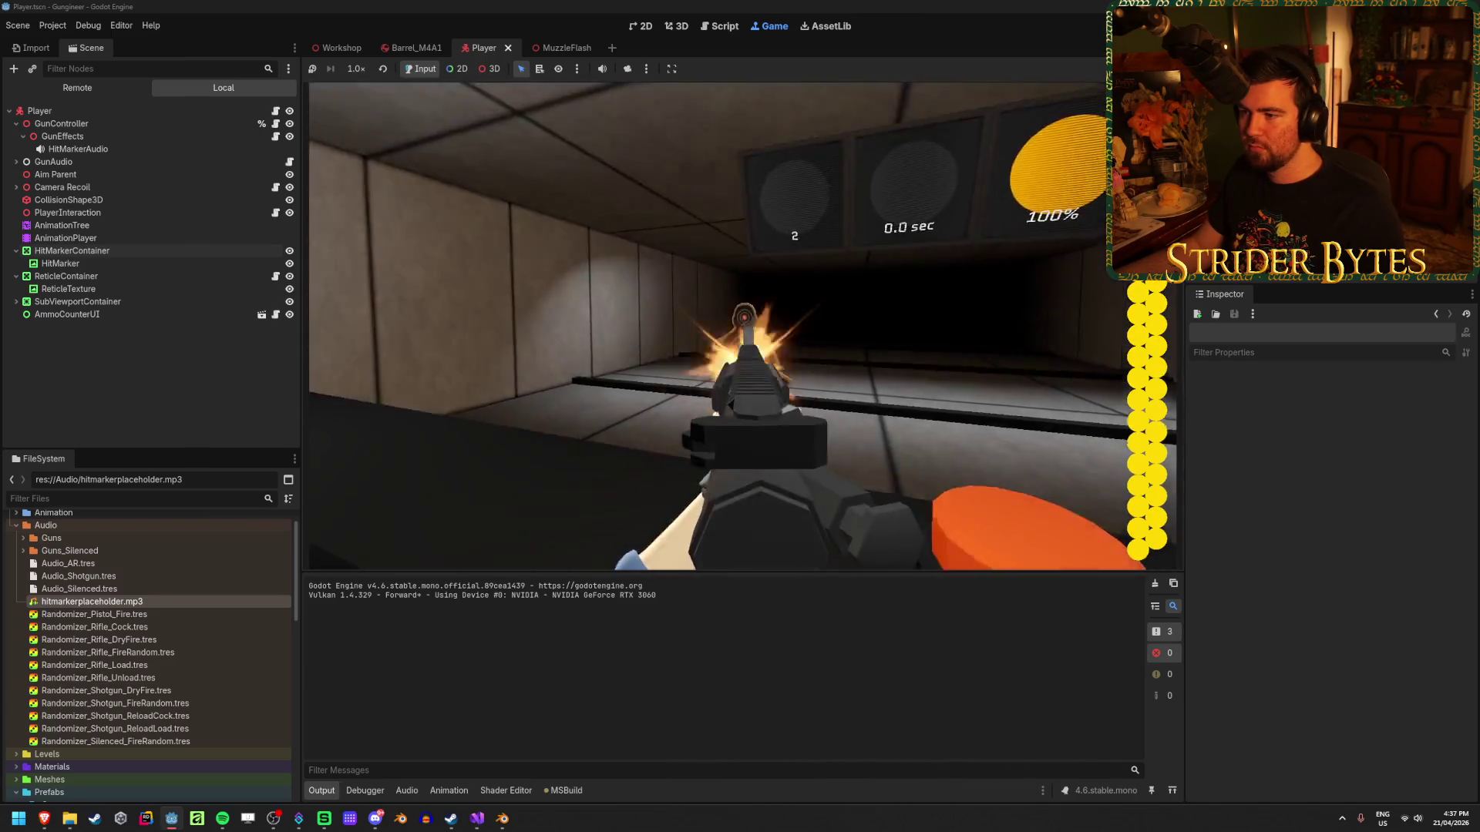
pyautogui.click(740, 324)
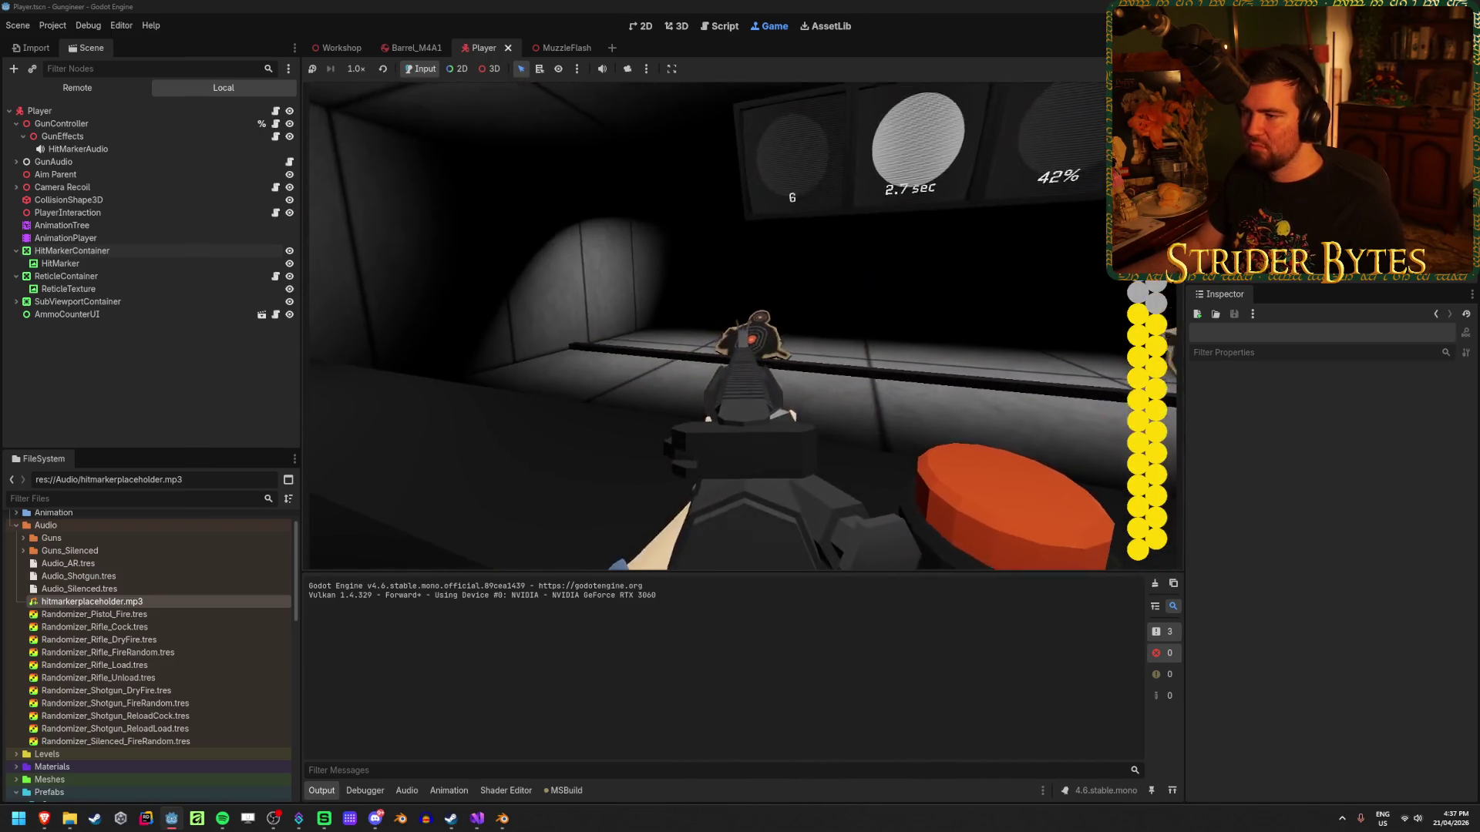
pyautogui.click(740, 324)
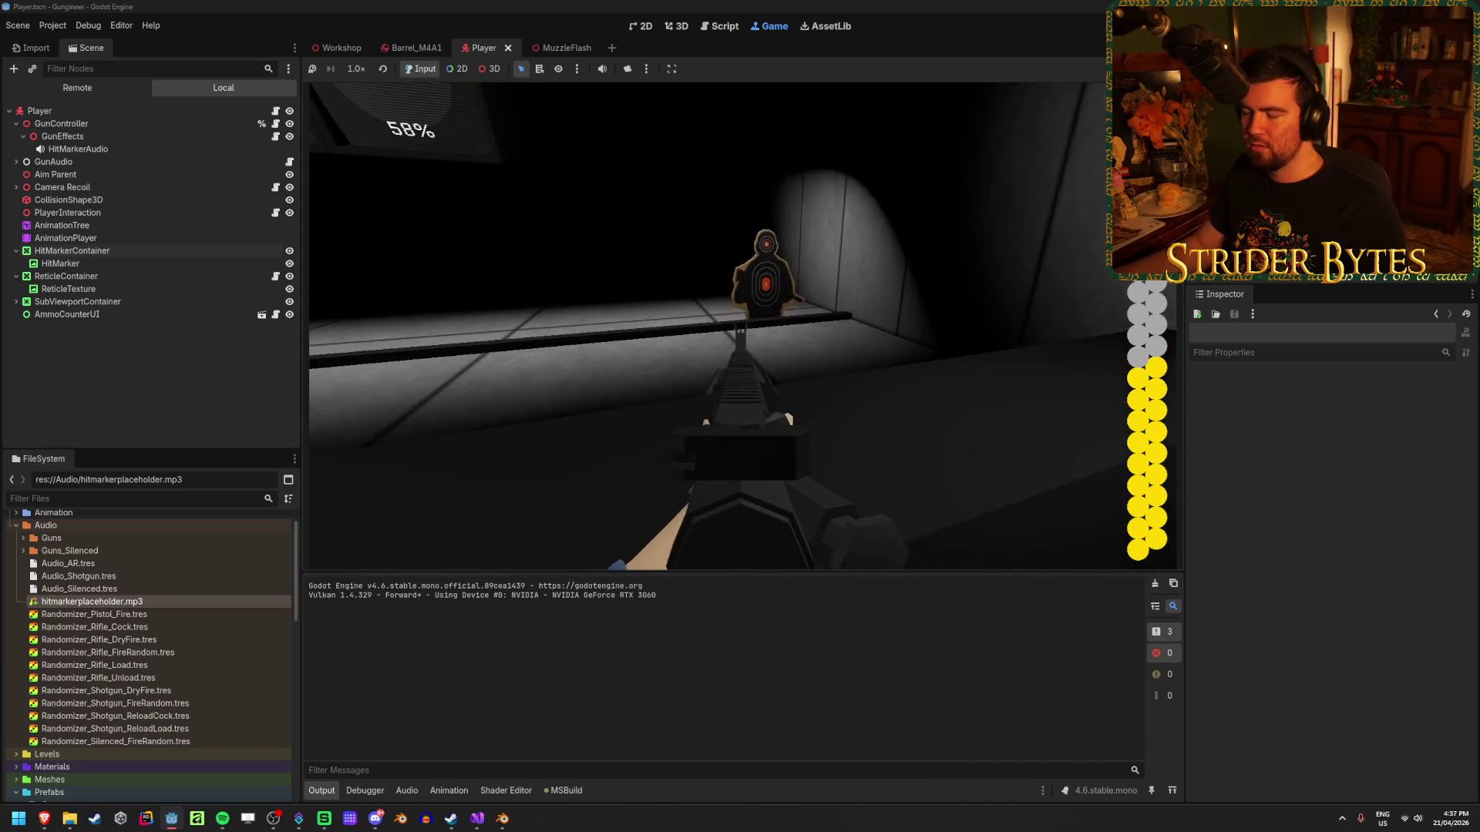
pyautogui.click(740, 324)
pyautogui.click(740, 323)
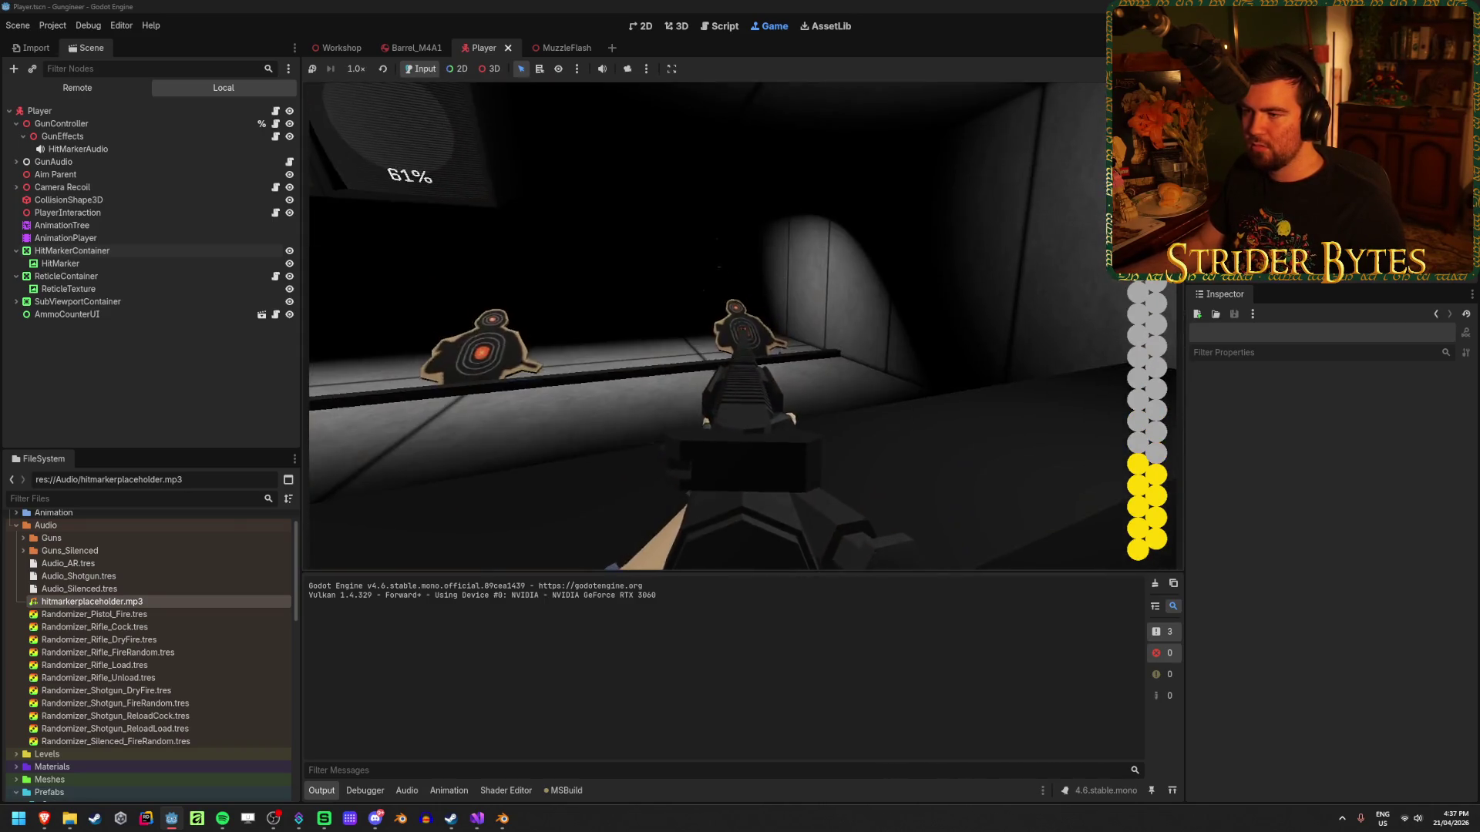
pyautogui.click(740, 323)
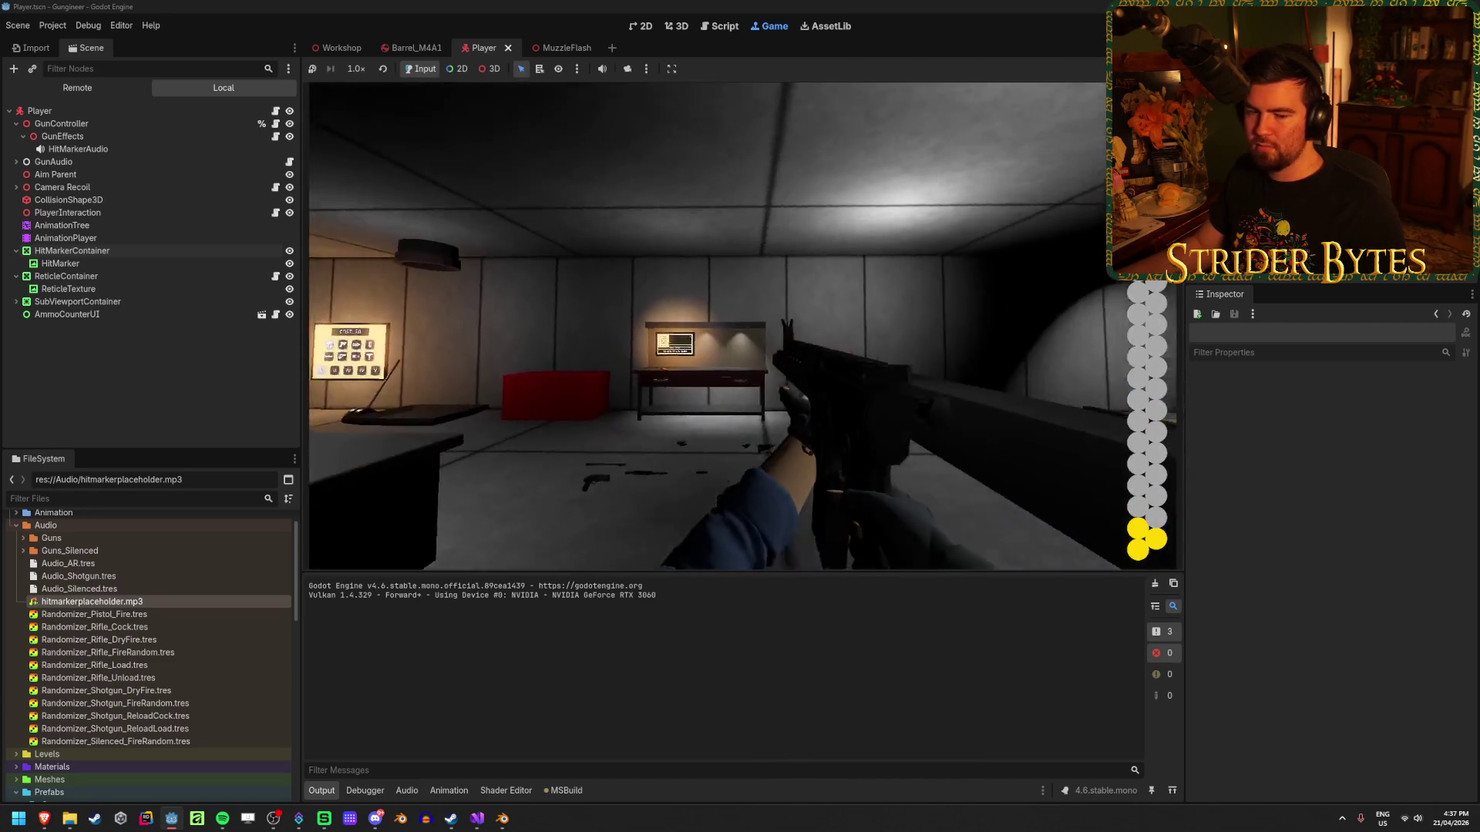
# Equip the rifle, aim down sights, fire bursts with two reloads, then stop the game.
pyautogui.press('w')
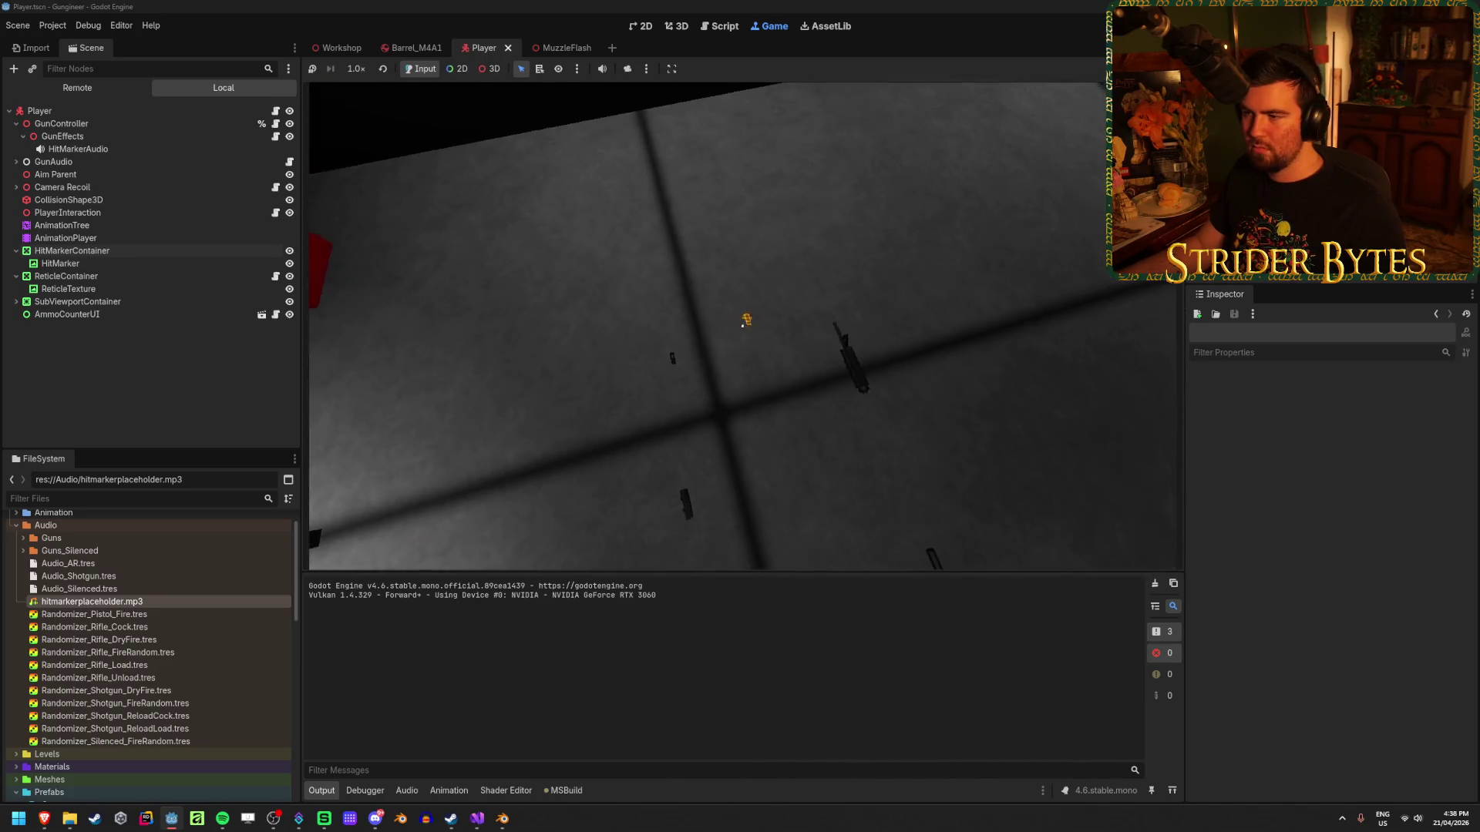
pyautogui.press('1')
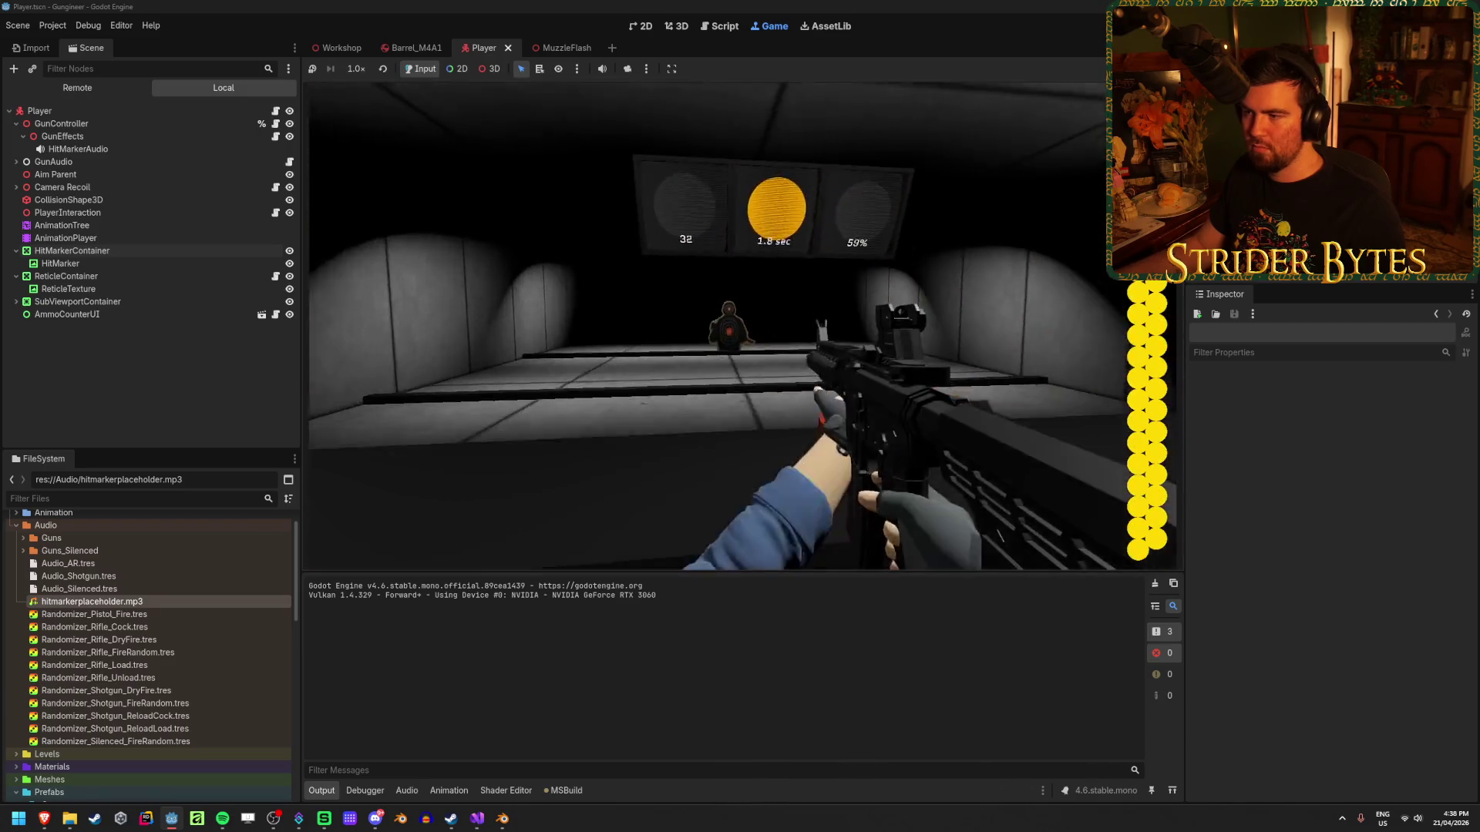
pyautogui.rightClick(741, 326)
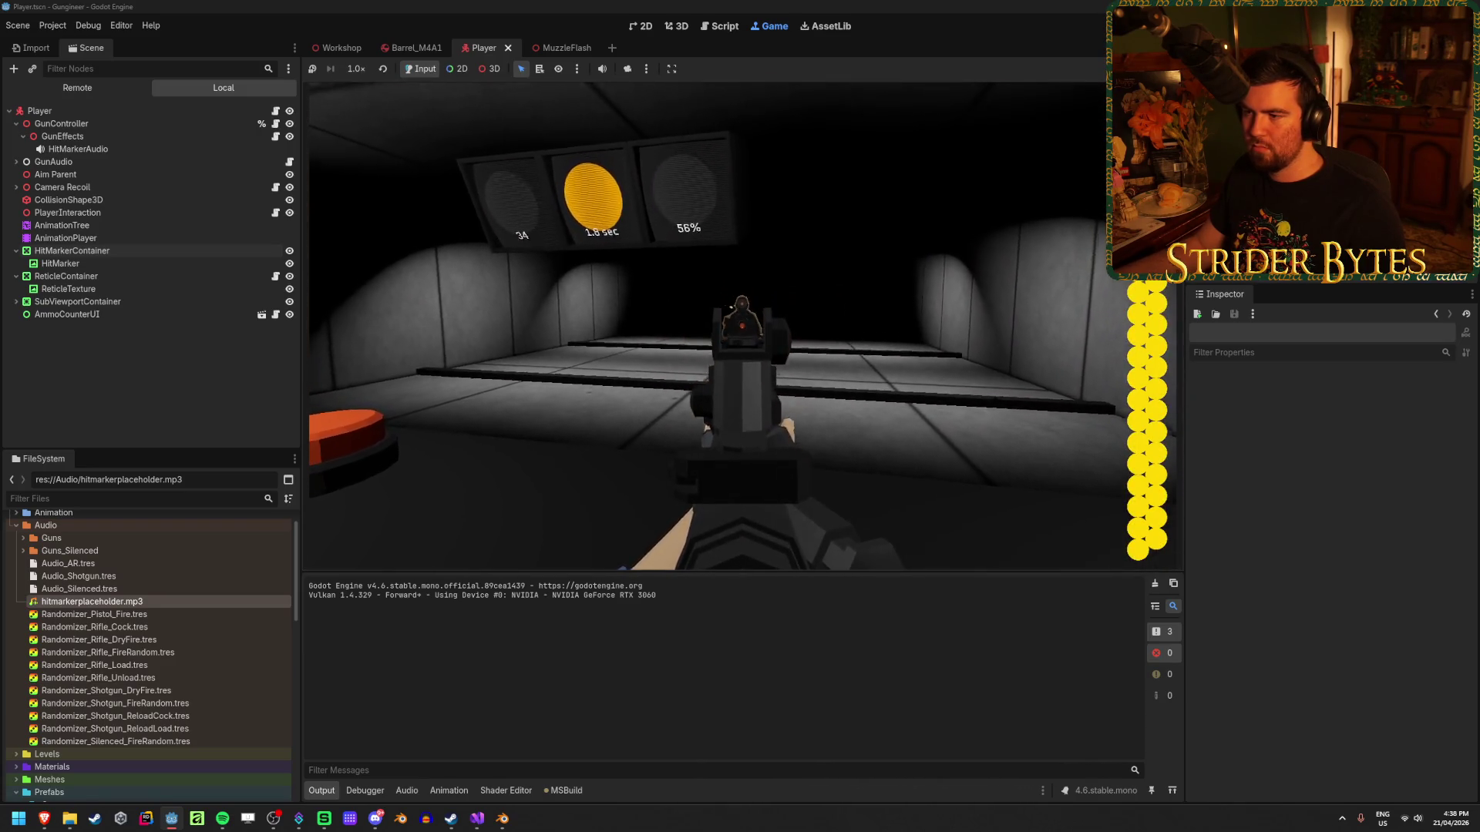
pyautogui.click(741, 326)
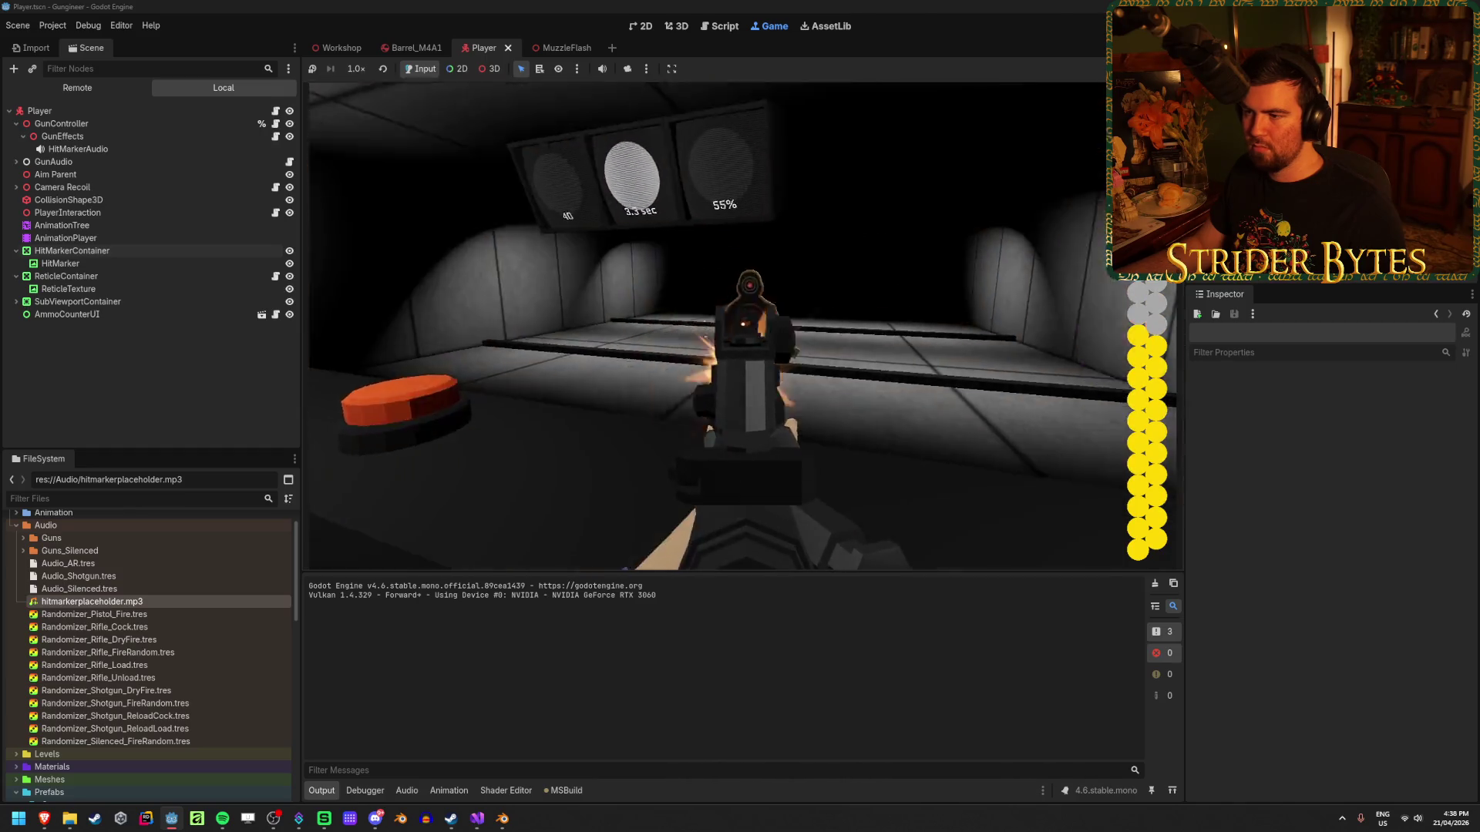
pyautogui.click(741, 327)
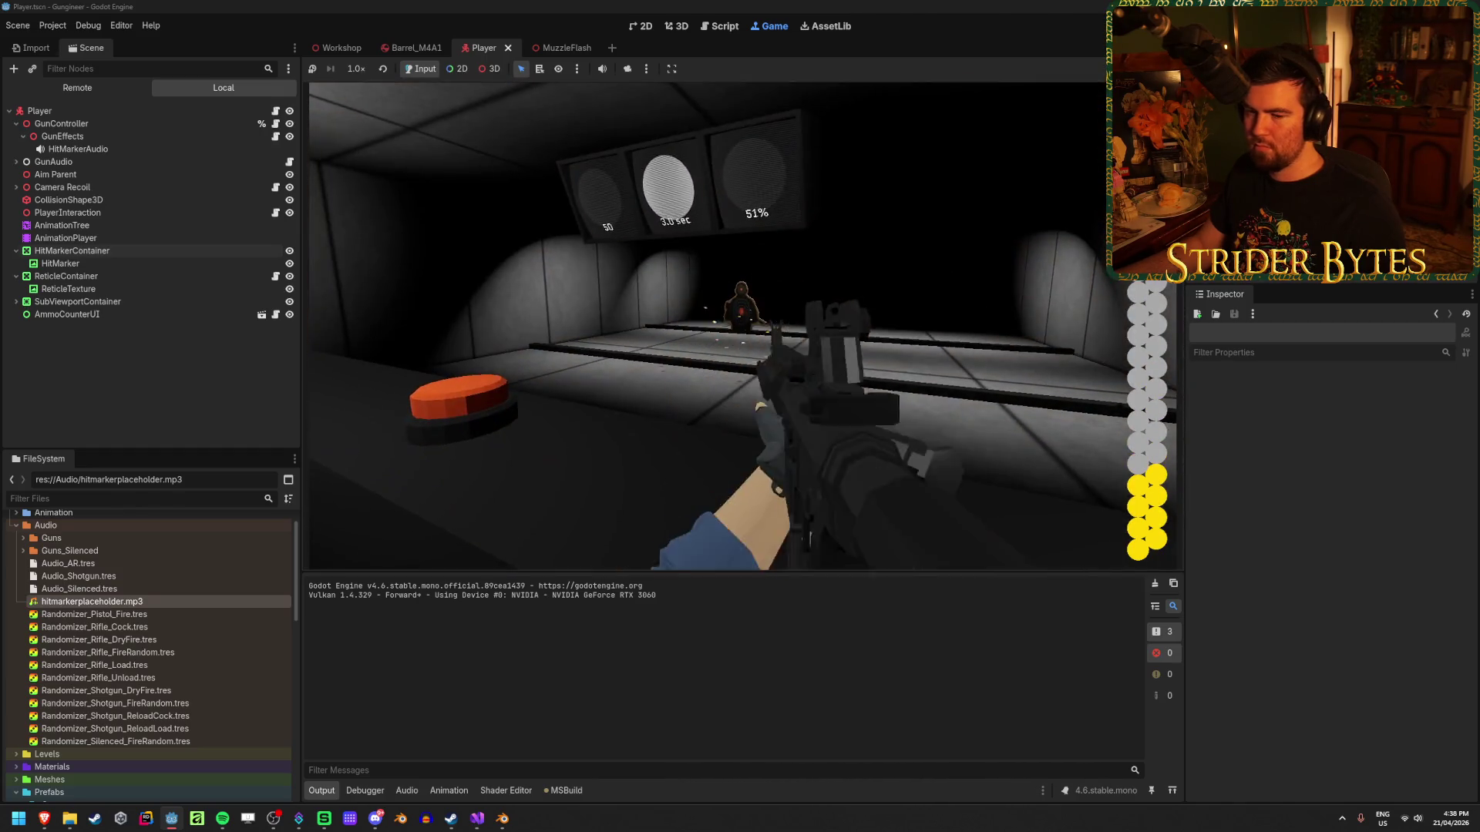
pyautogui.press('r')
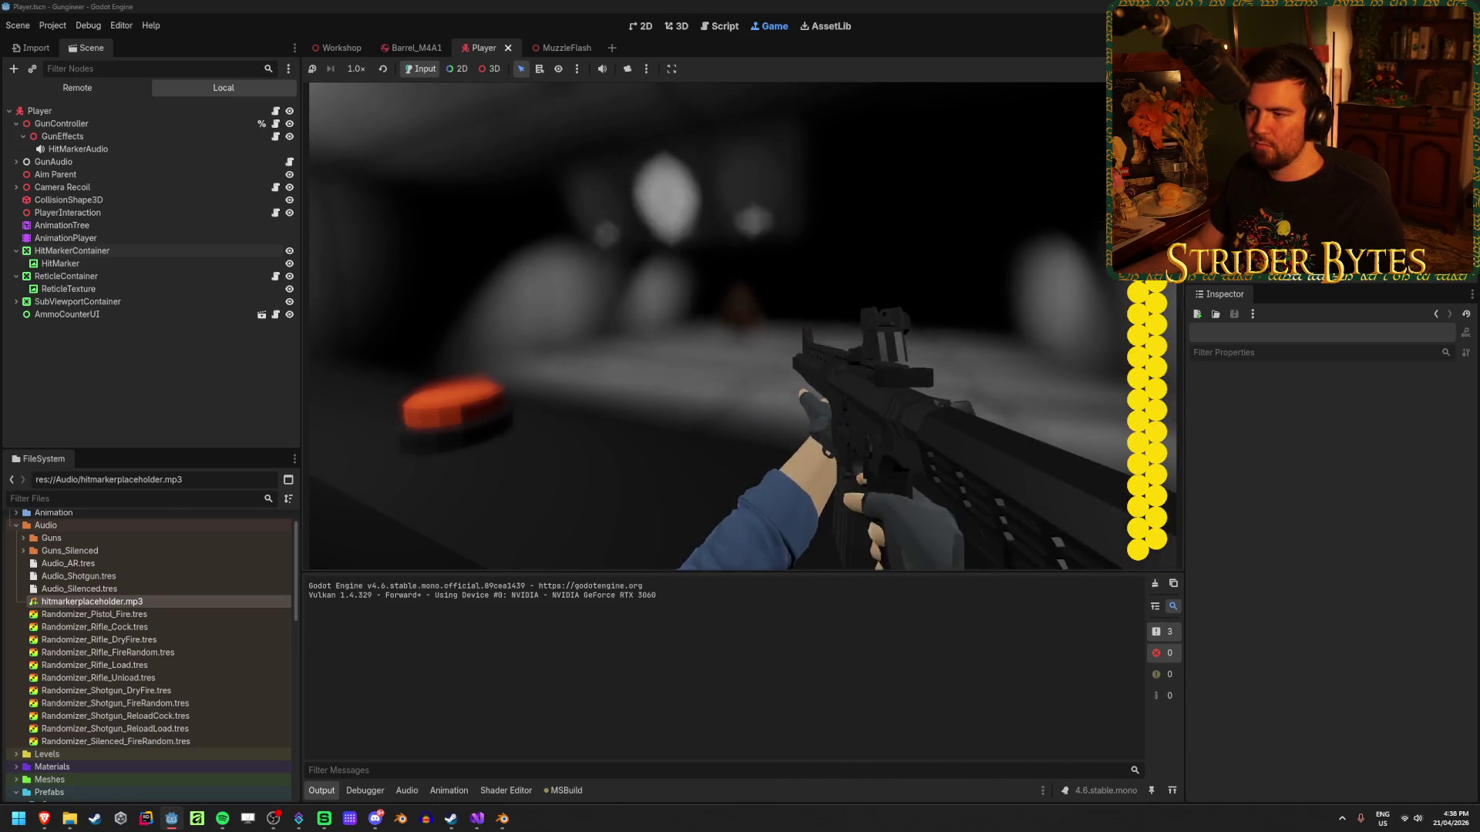
pyautogui.click(723, 326)
pyautogui.click(722, 325)
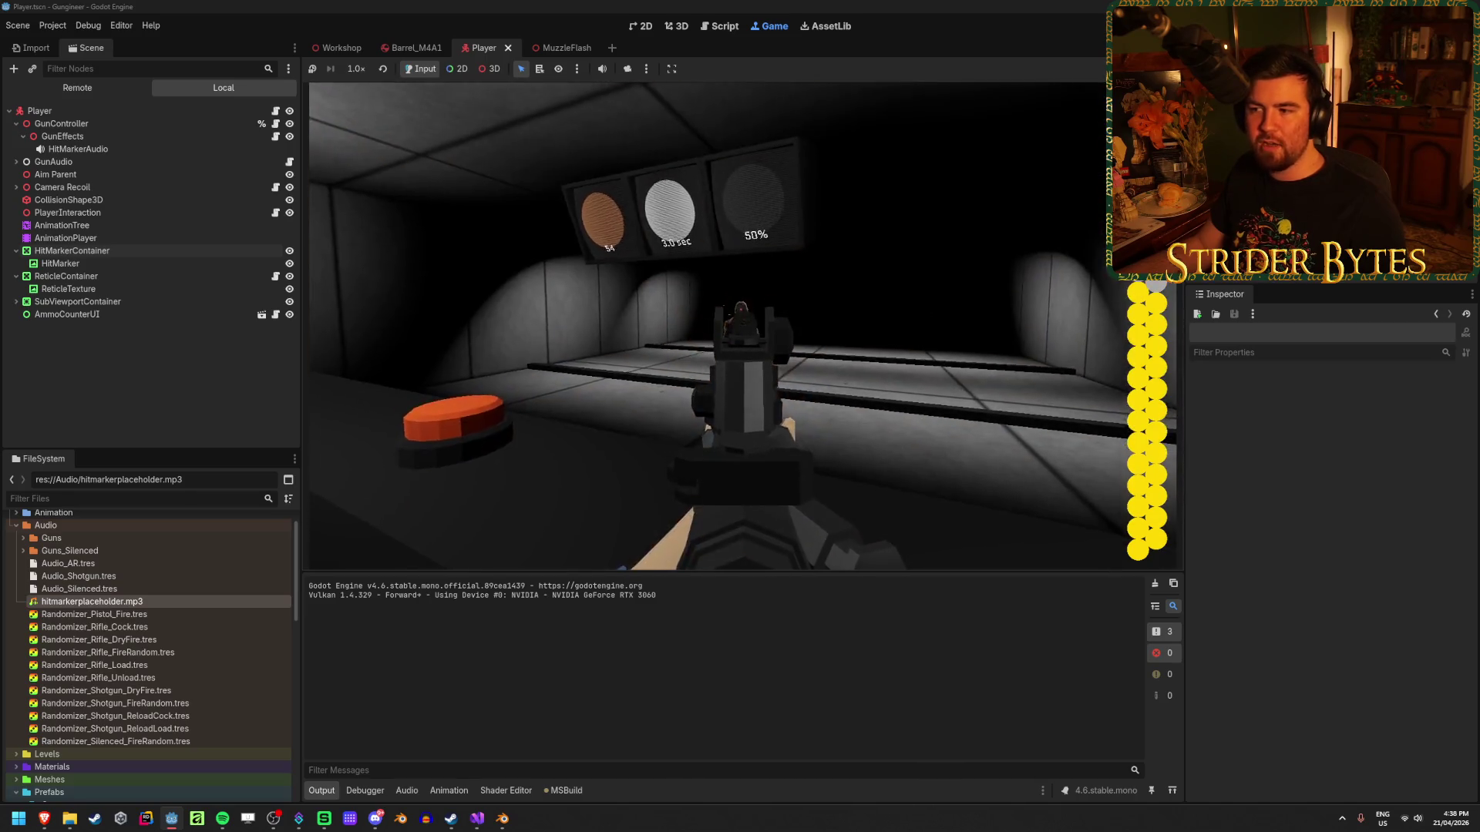
pyautogui.click(722, 325)
pyautogui.moveTo(722, 326); pyautogui.dragTo(722, 325)
pyautogui.press('r')
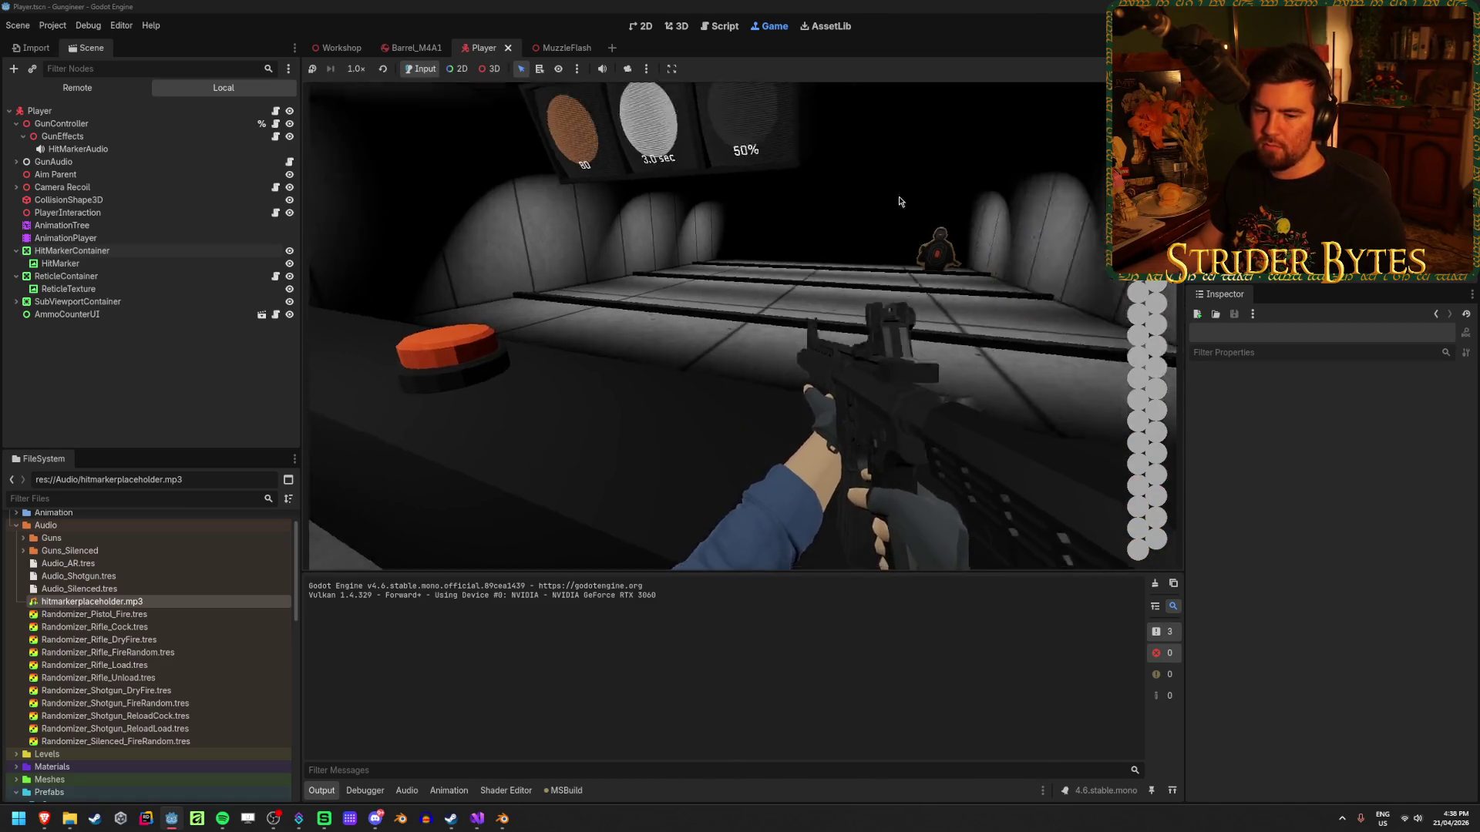
pyautogui.press('F8')
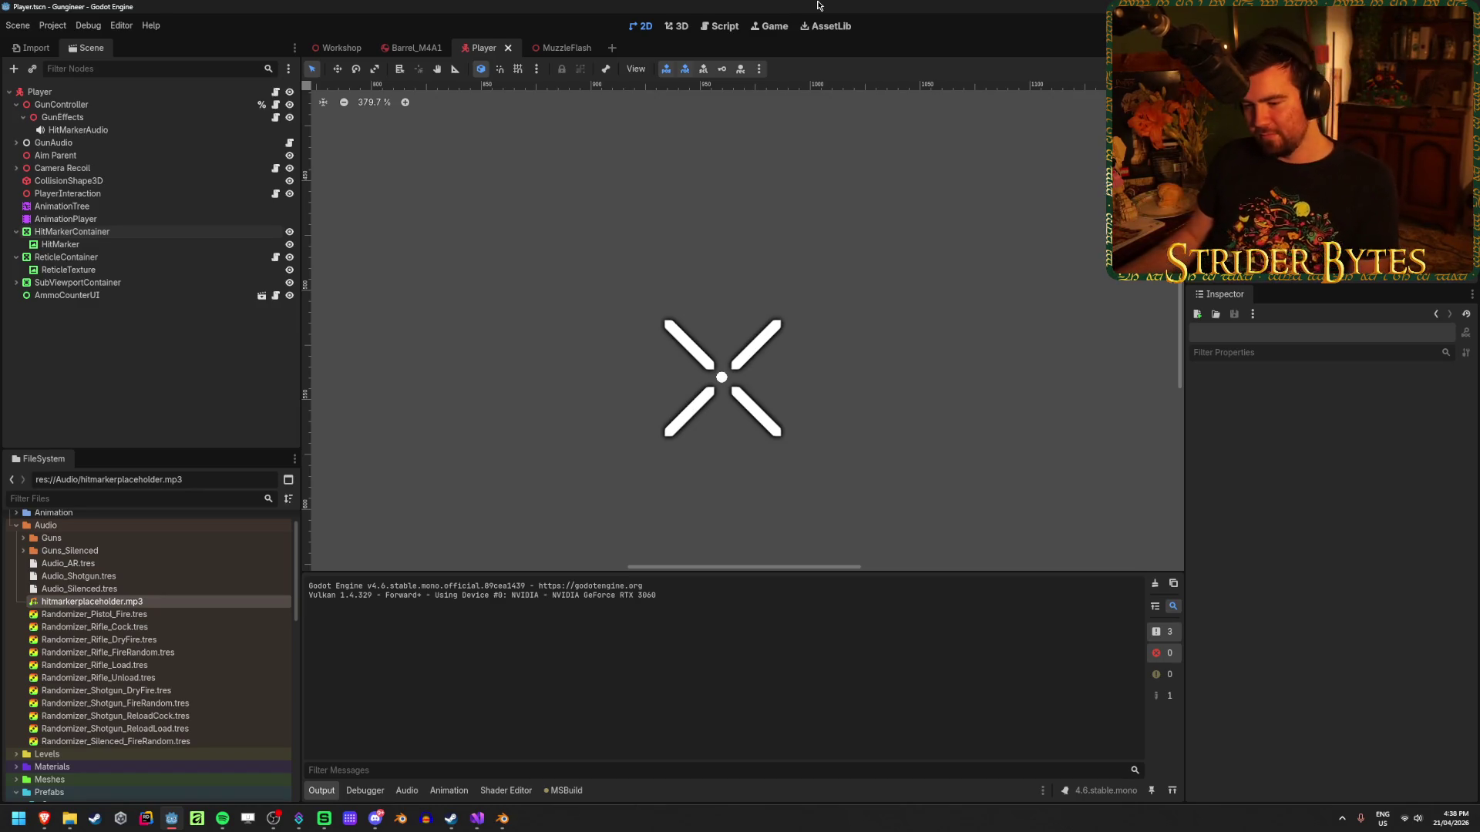
# Try zeroing the line 69 tween duration in GunEffects.cs, undo it and save.
pyautogui.hotkey('alt', 'Tab')
pyautogui.click(890, 530)
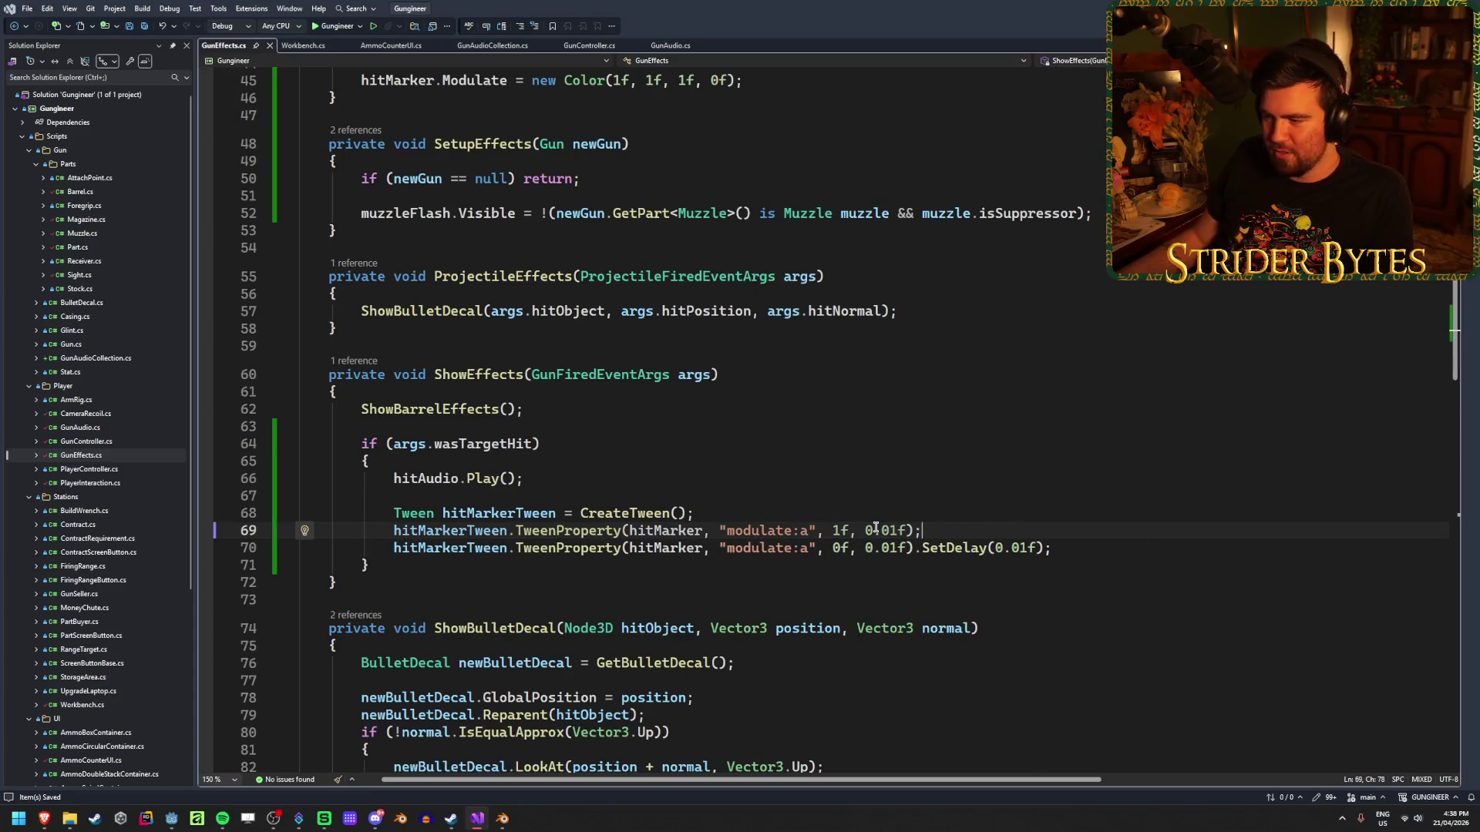
pyautogui.click(883, 531)
pyautogui.click(899, 530)
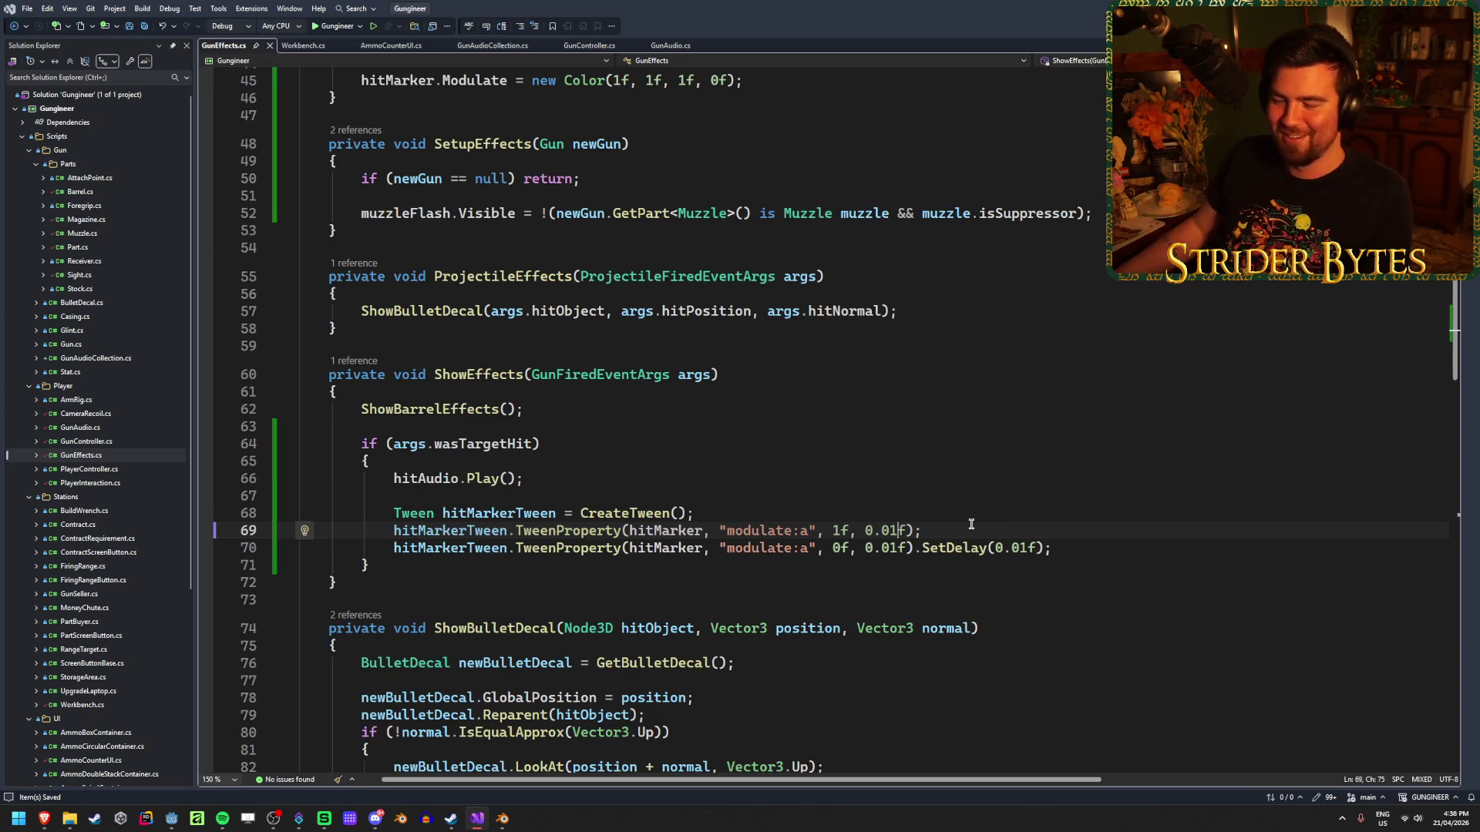
pyautogui.moveTo(1028, 547); pyautogui.dragTo(1010, 548)
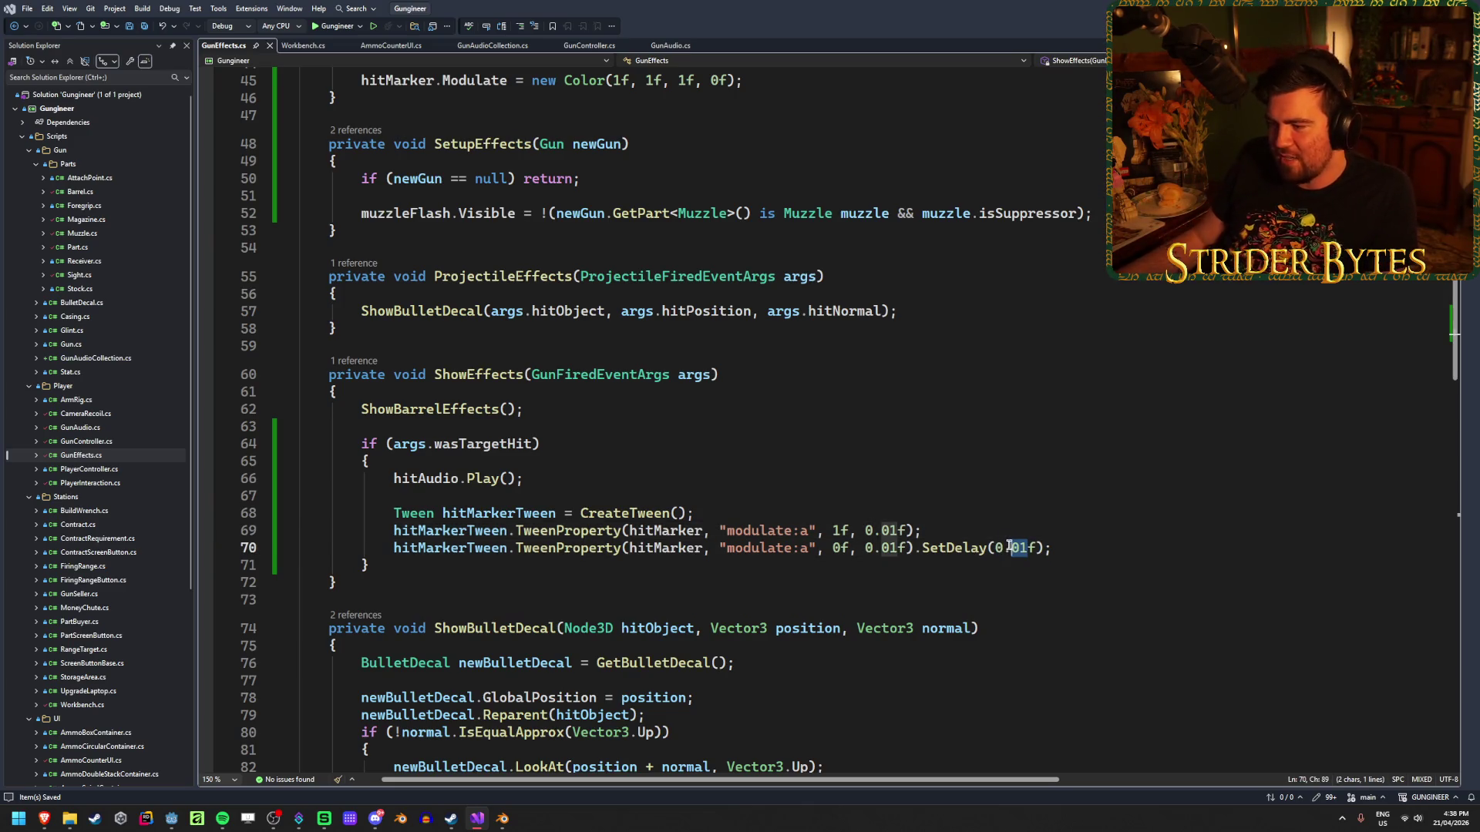
pyautogui.click(1081, 546)
pyautogui.click(428, 549)
pyautogui.moveTo(1029, 547); pyautogui.dragTo(1011, 547)
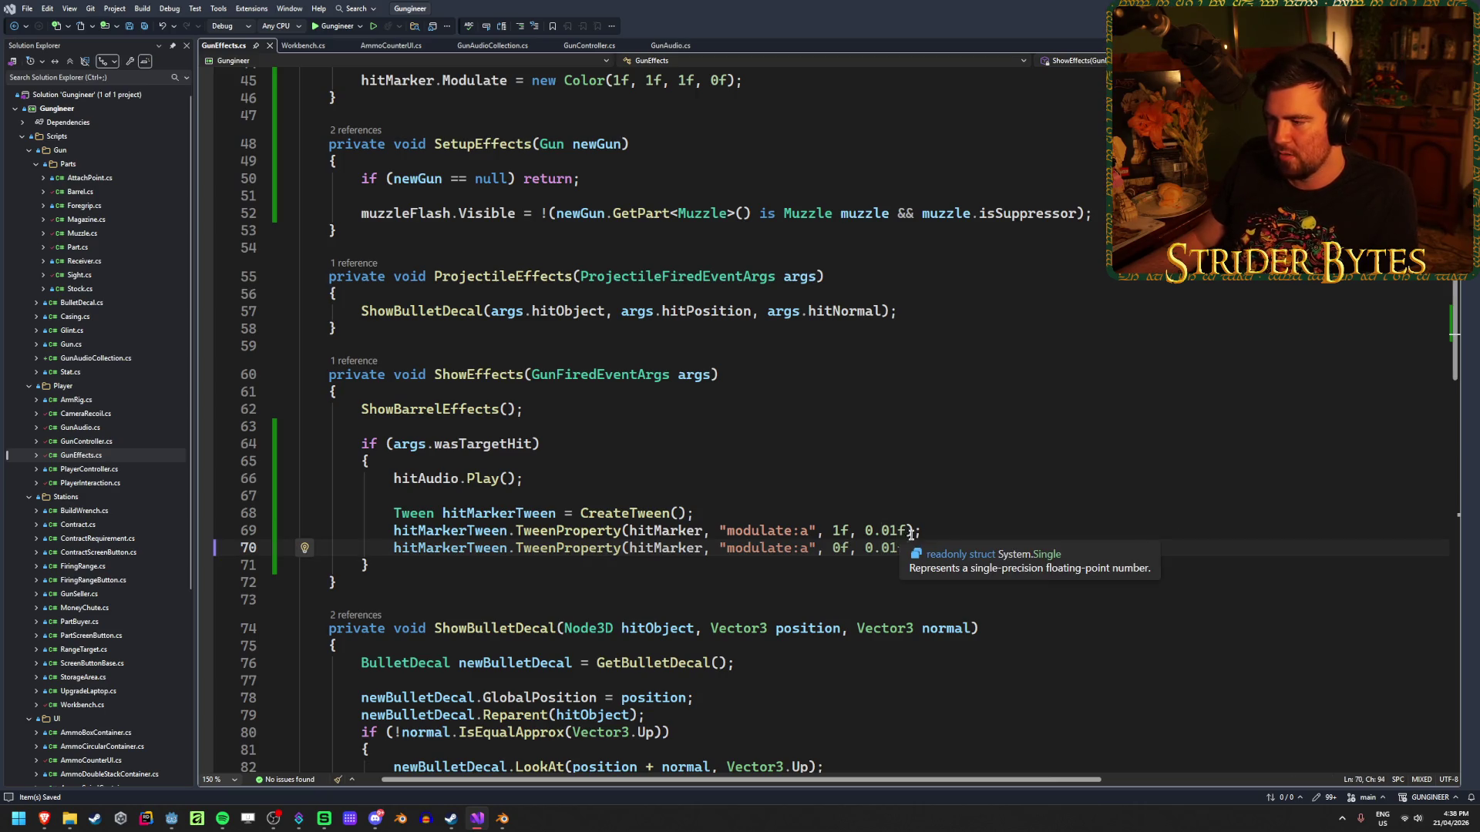
pyautogui.moveTo(897, 532); pyautogui.dragTo(869, 532)
pyautogui.write('0')
pyautogui.press('Down')
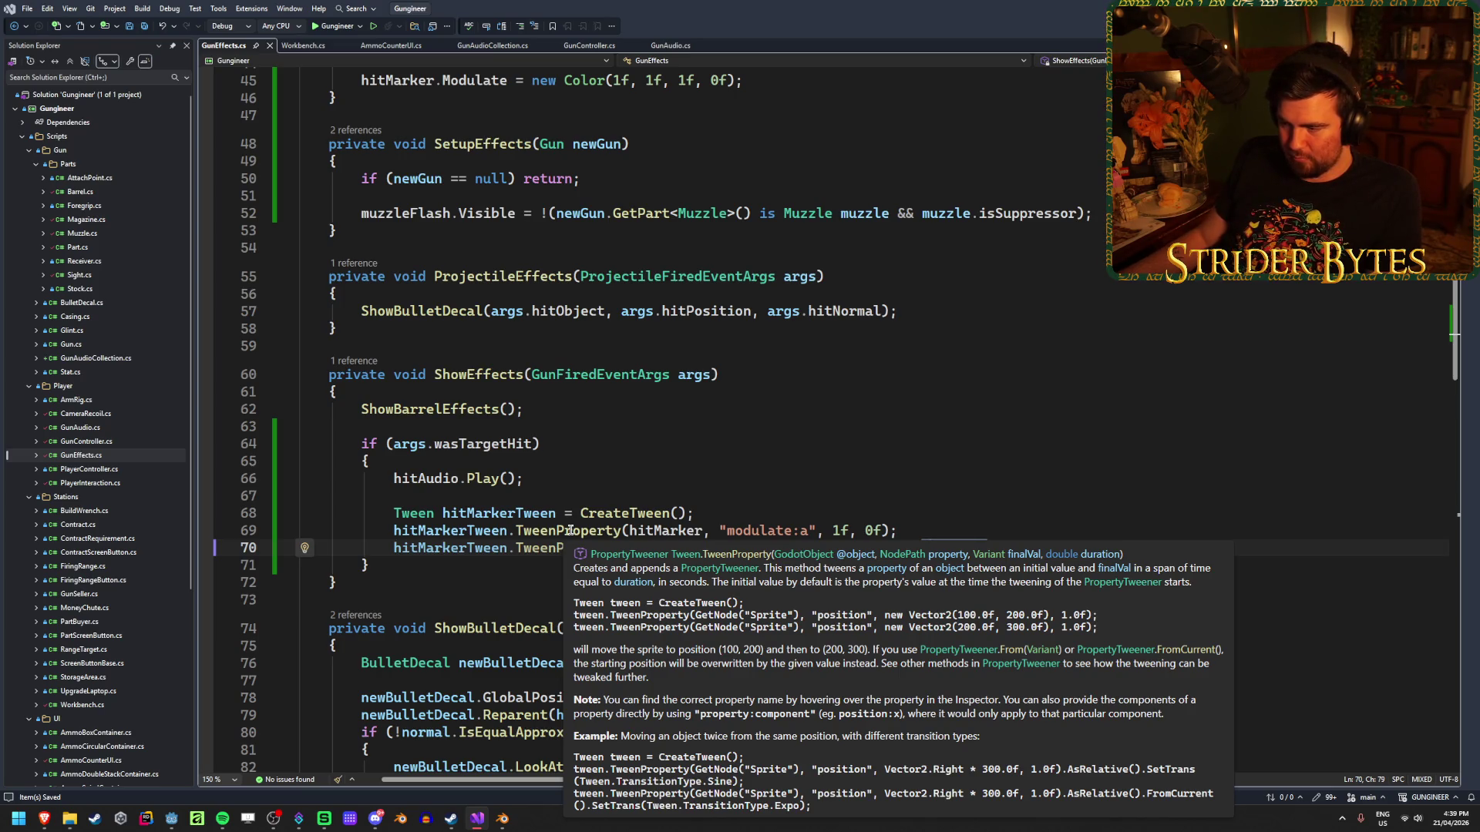
pyautogui.hotkey('ctrl', 'z')
pyautogui.hotkey('ctrl', 's')
# Set both hit-marker tween durations to 0f and SetDelay to 0.5f, then relaunch the game.
pyautogui.write('0')
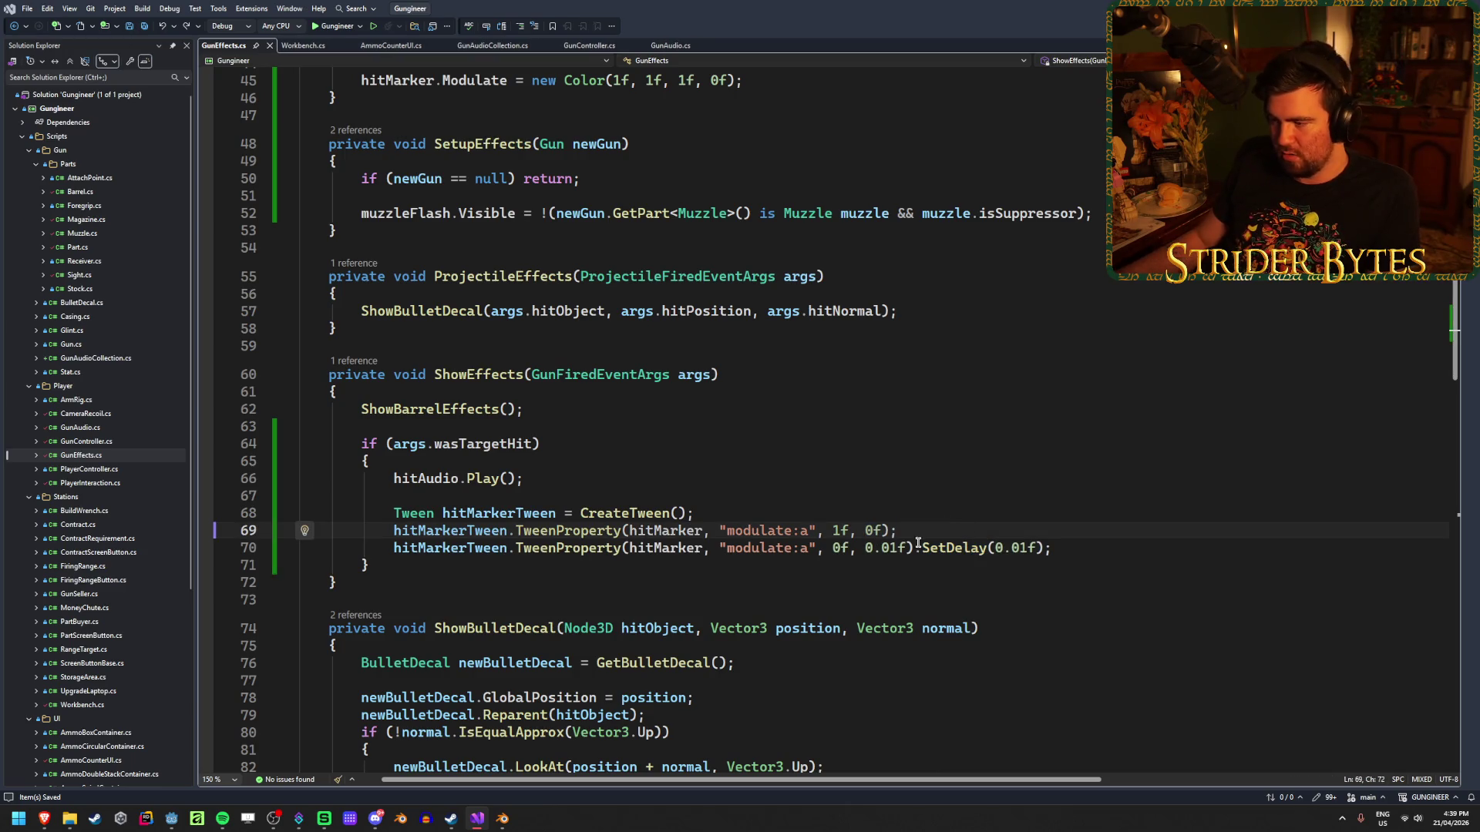
pyautogui.moveTo(898, 548); pyautogui.dragTo(865, 548)
pyautogui.write('0')
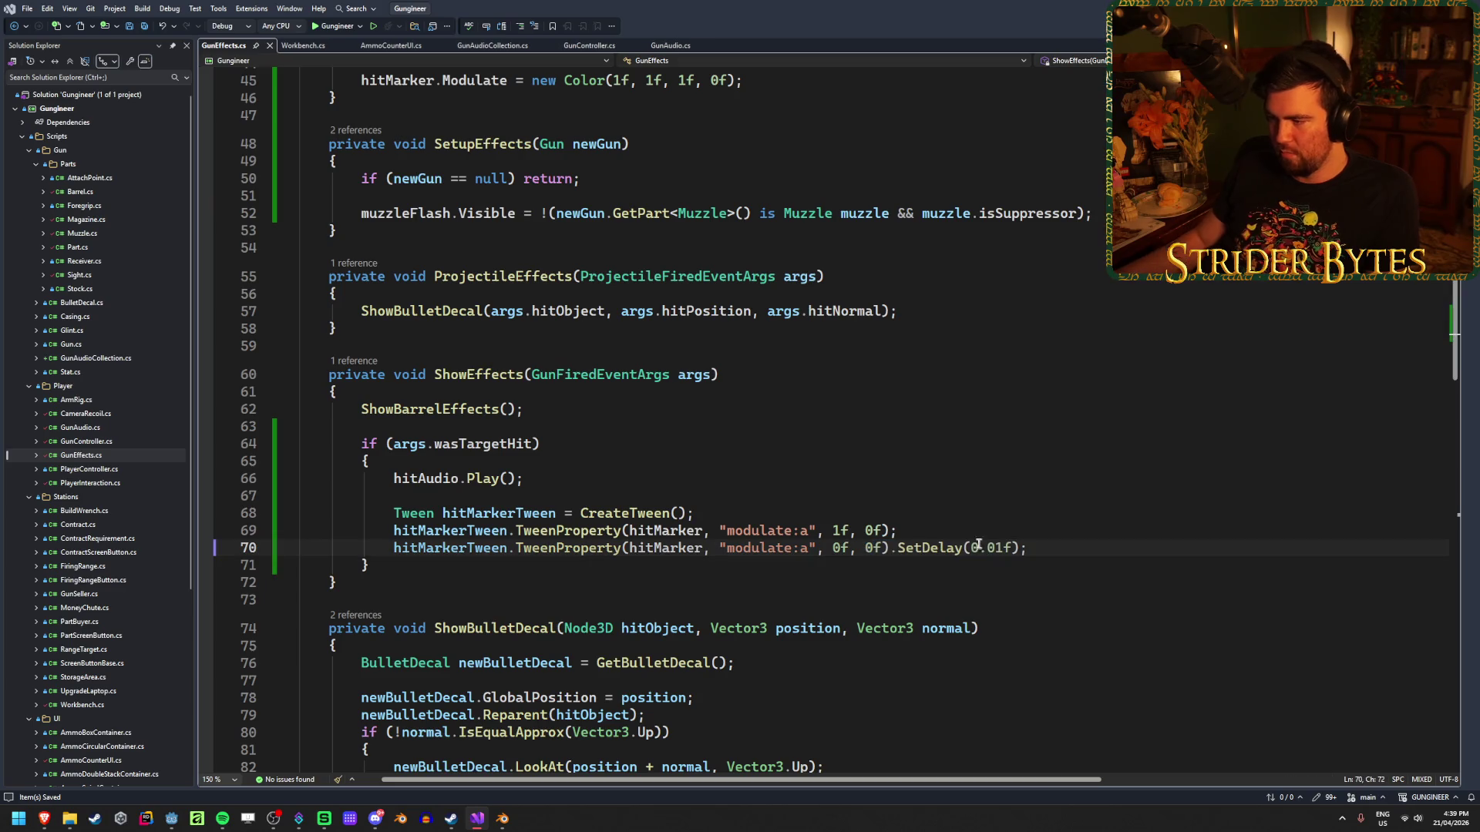
pyautogui.moveTo(1003, 548); pyautogui.dragTo(986, 548)
pyautogui.write('5')
pyautogui.hotkey('alt', 'Tab')
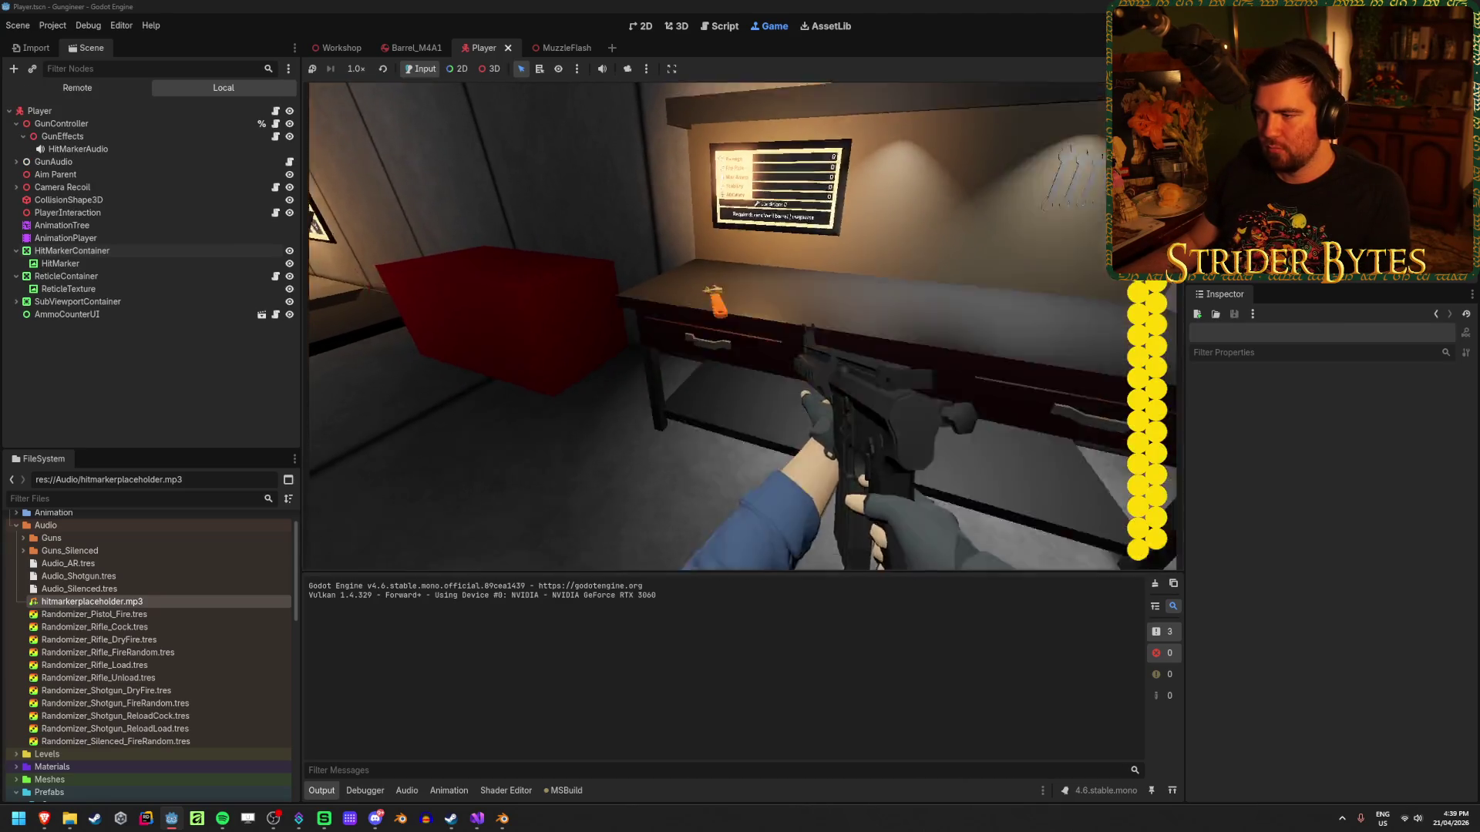
# Fire five shots at a range target to check the instant hit marker, then stop the game.
pyautogui.click(742, 327)
pyautogui.click(743, 328)
pyautogui.click(743, 327)
pyautogui.click(742, 327)
pyautogui.click(743, 328)
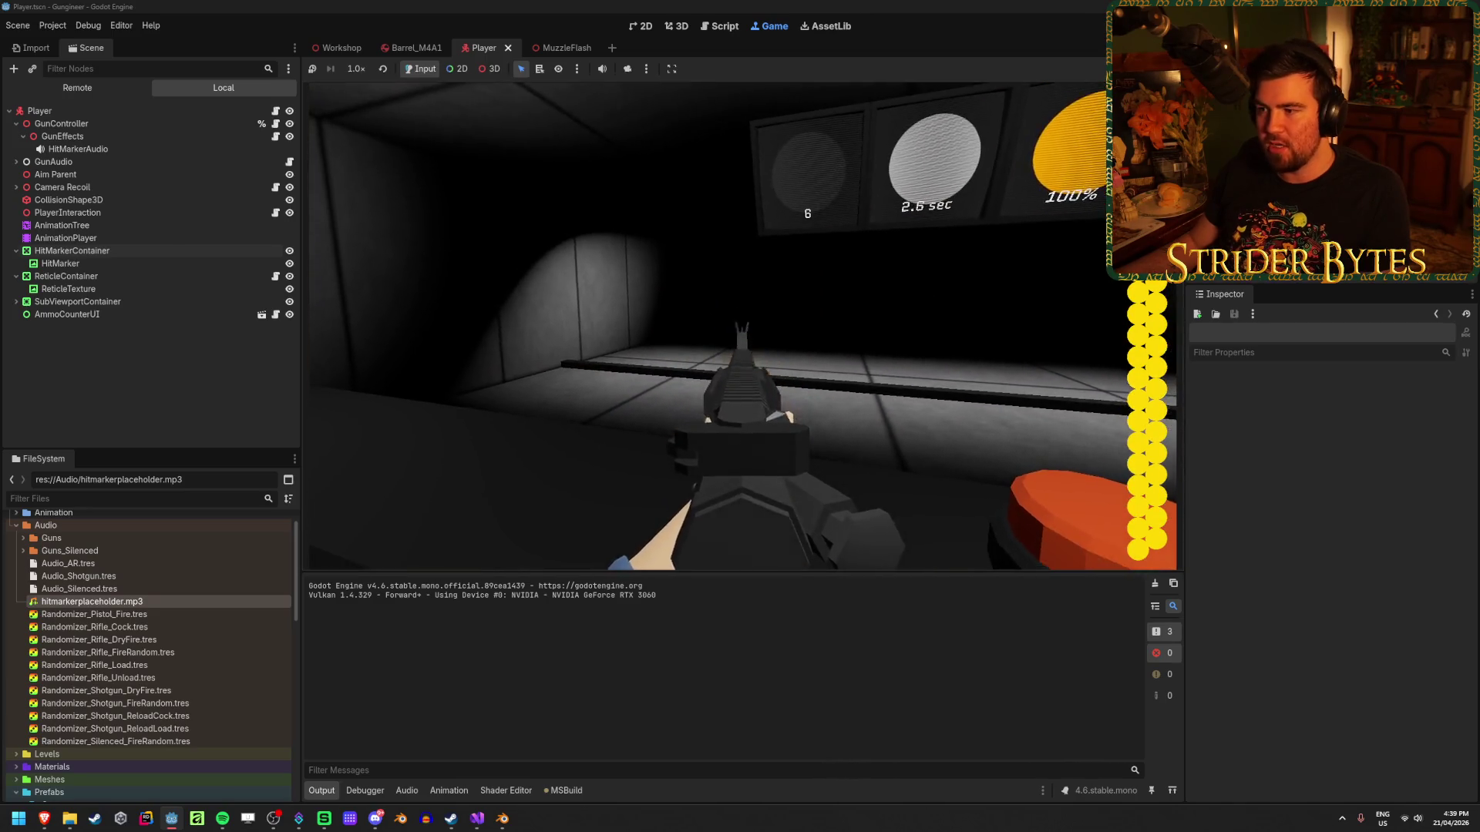
pyautogui.press('F8')
pyautogui.click(478, 821)
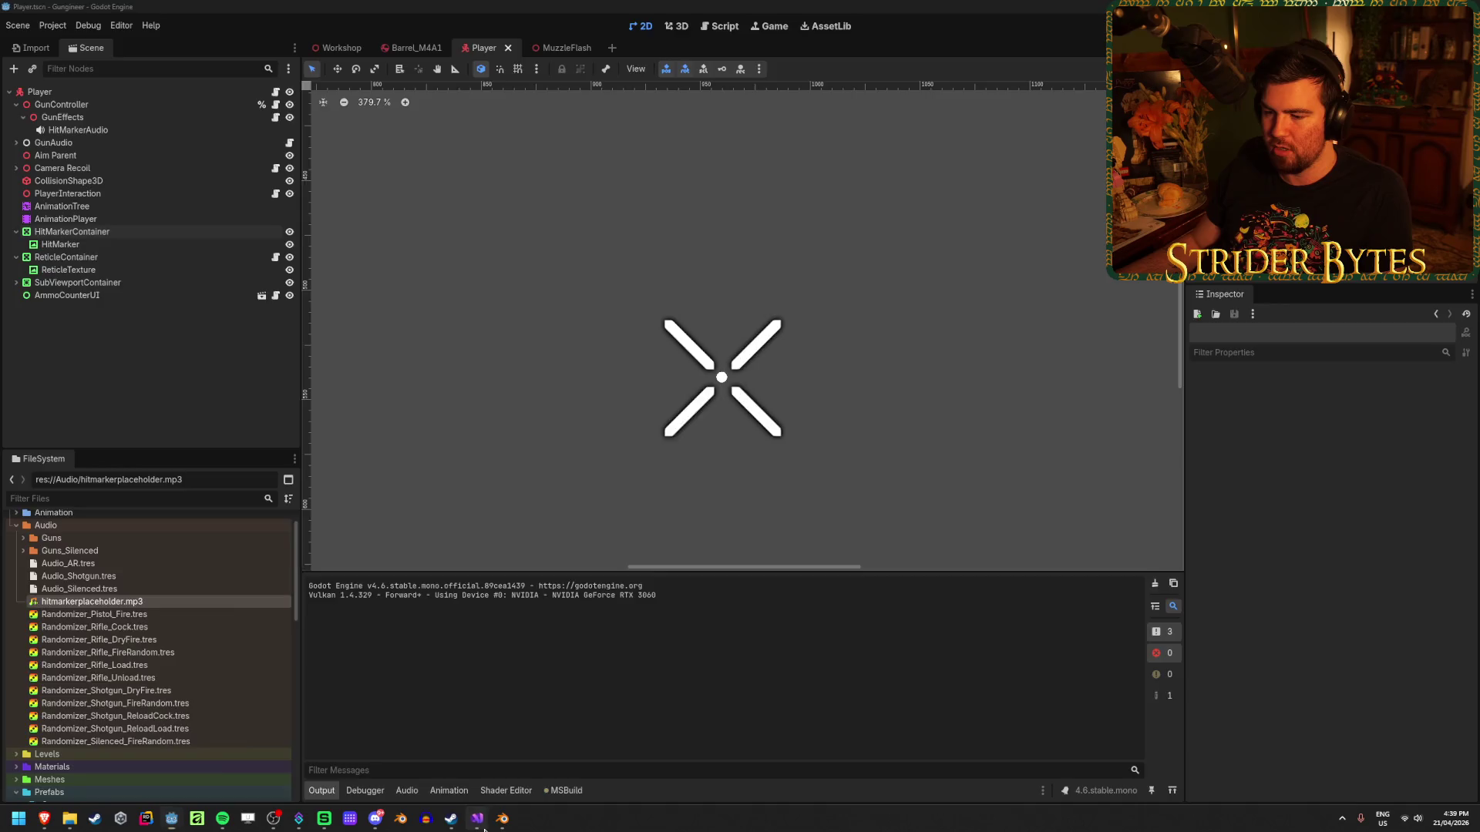
# Change both tween durations and the SetDelay value to 0.1f and save GunEffects.cs.
pyautogui.click(924, 532)
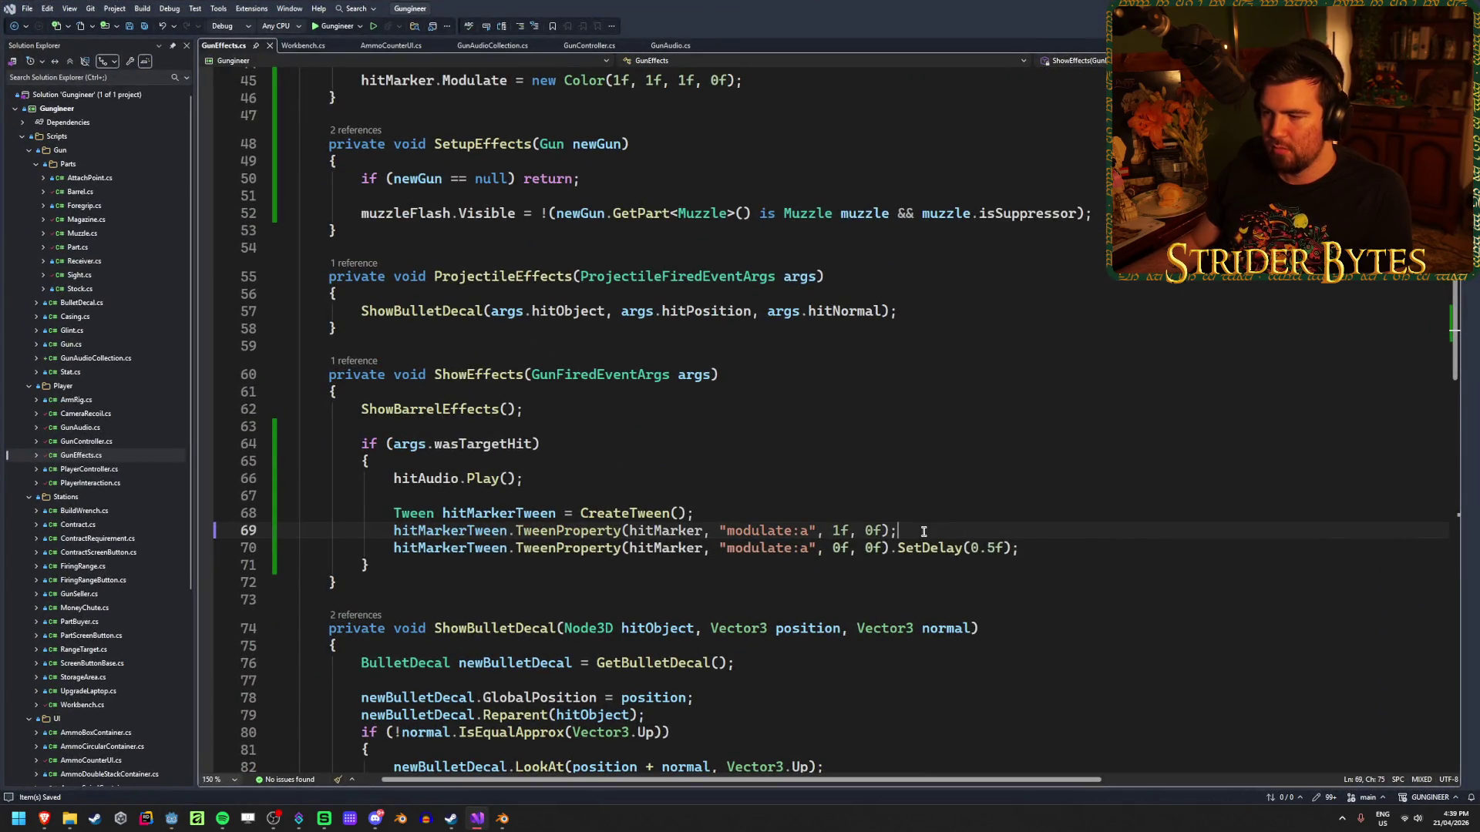
pyautogui.click(856, 531)
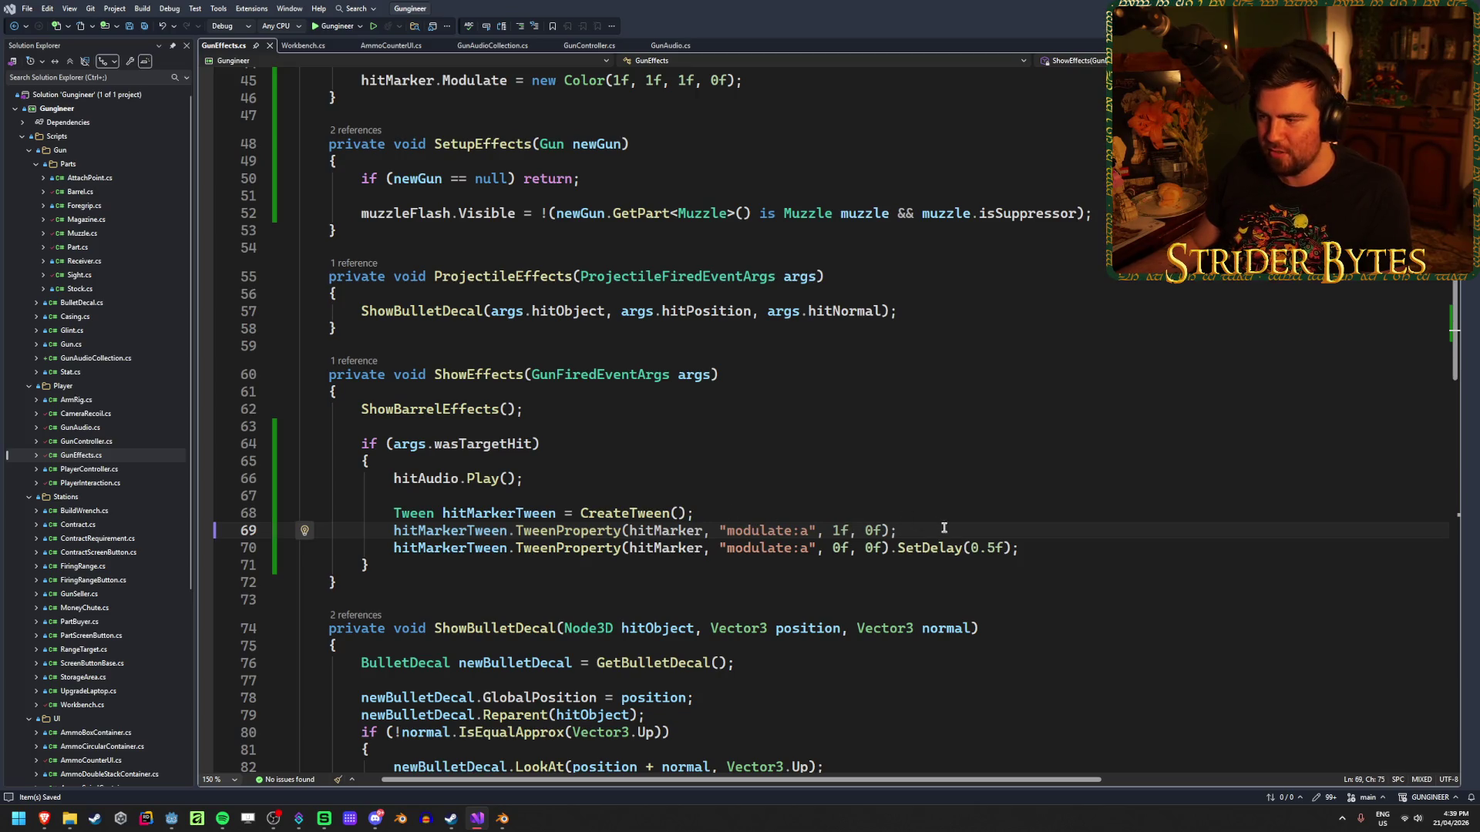
pyautogui.click(1074, 545)
pyautogui.click(872, 531)
pyautogui.write('.1')
pyautogui.click(874, 548)
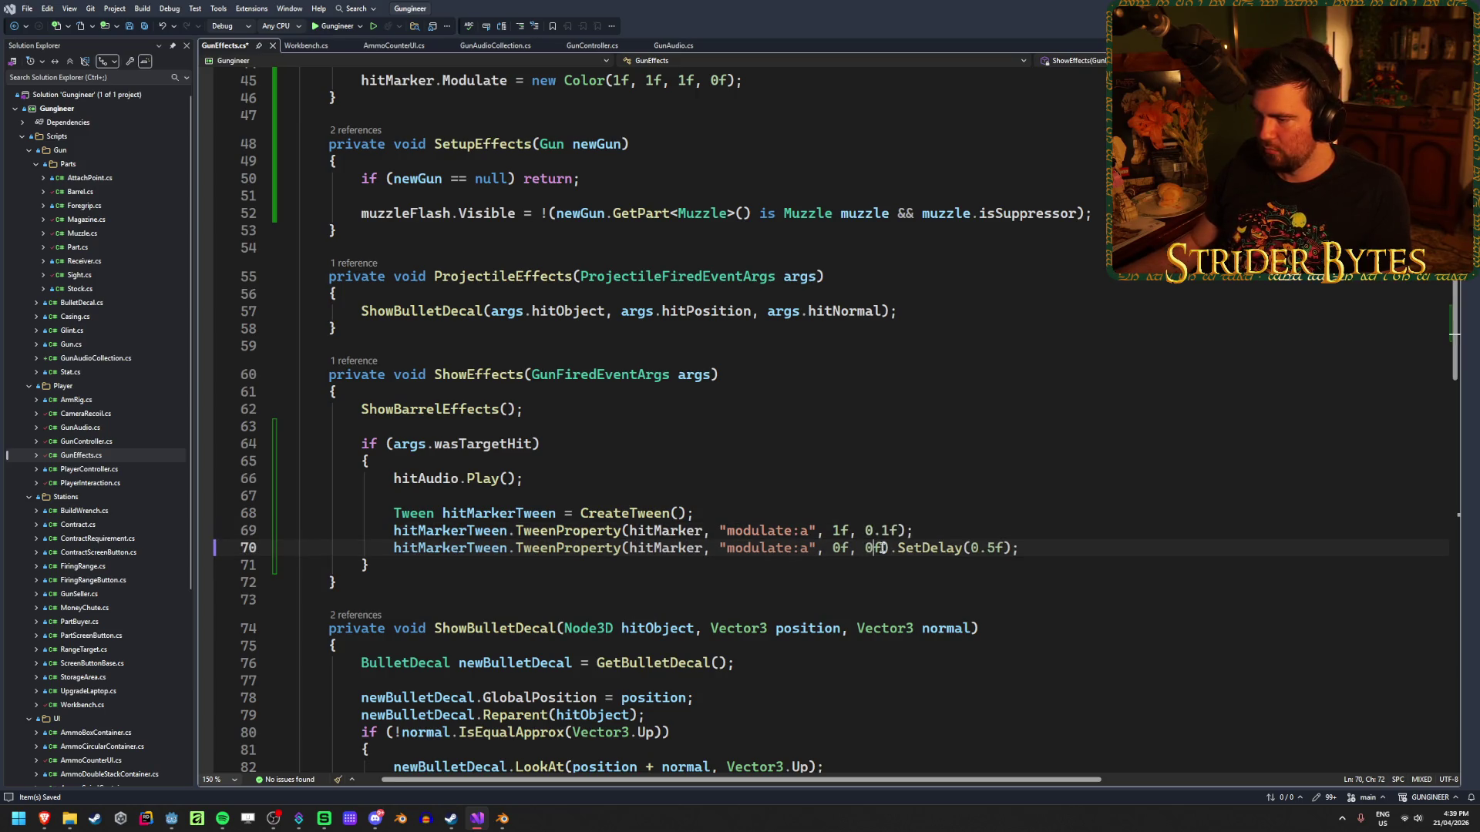
pyautogui.click(1002, 554)
pyautogui.press('Delete')
pyautogui.write('1')
pyautogui.hotkey('ctrl', 's')
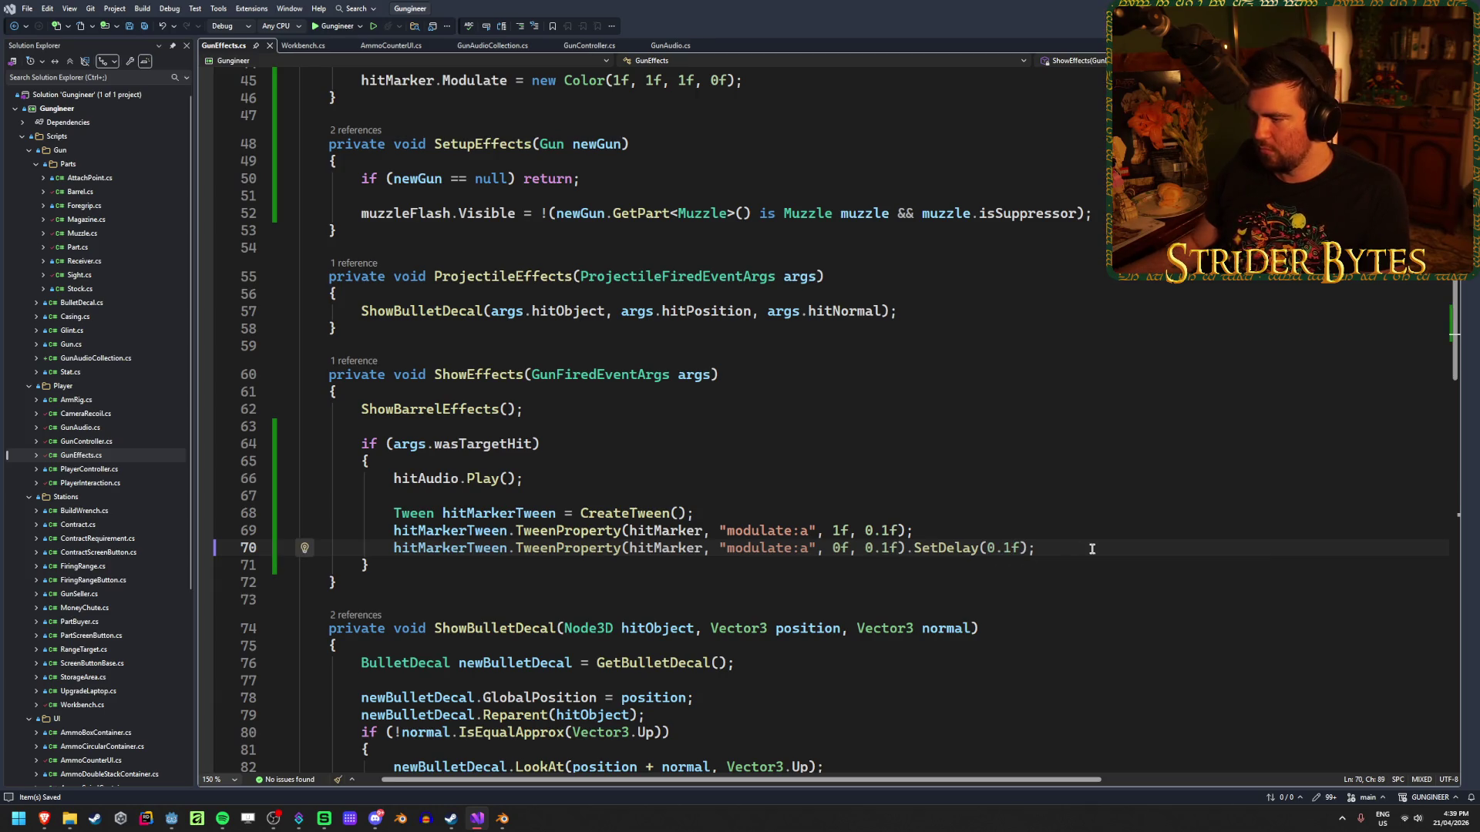
# Relaunch the game, shoot a target to check the hit marker, then stop it.
pyautogui.hotkey('alt', 'Tab')
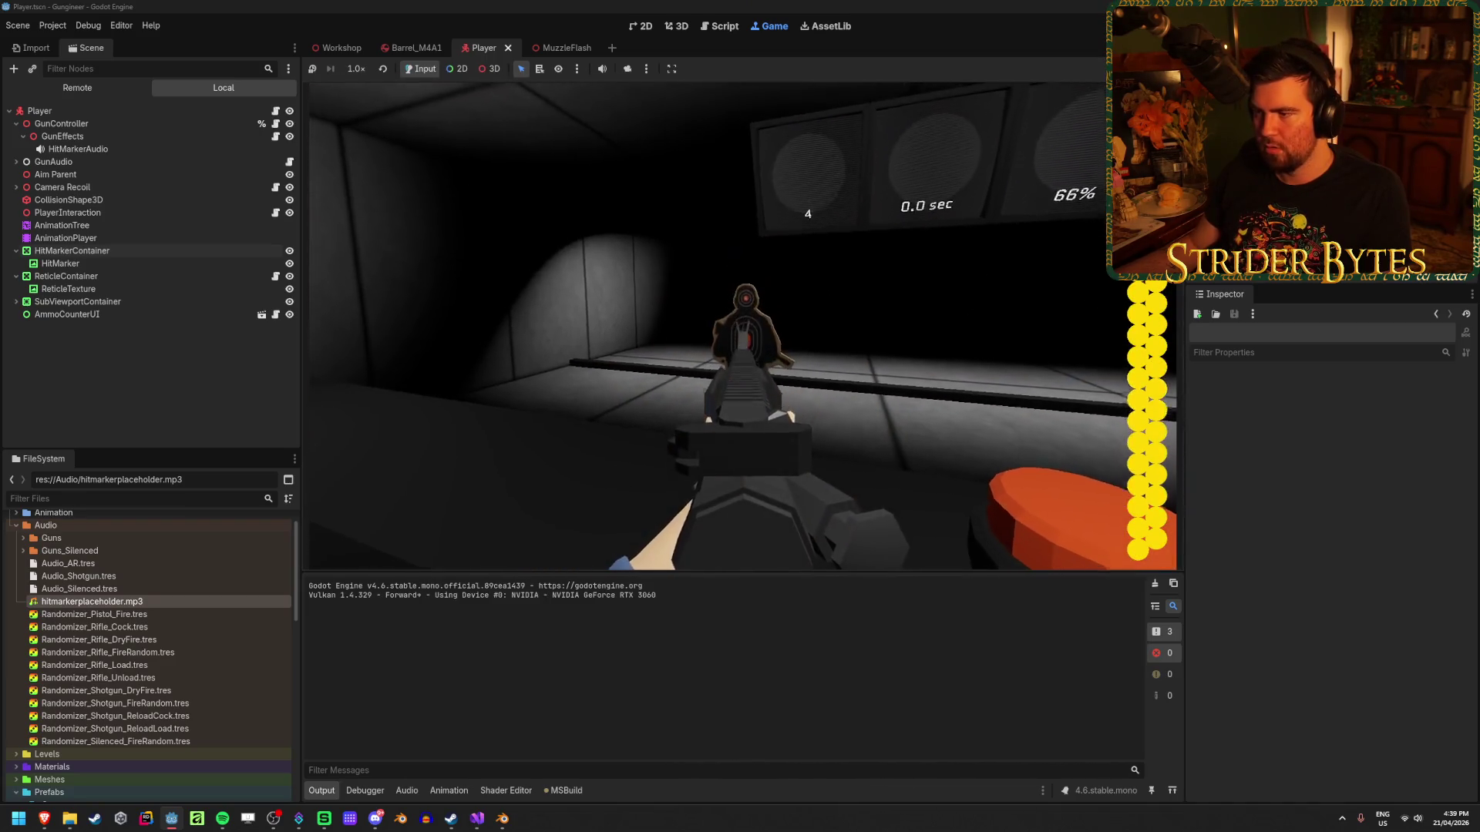
pyautogui.click(742, 327)
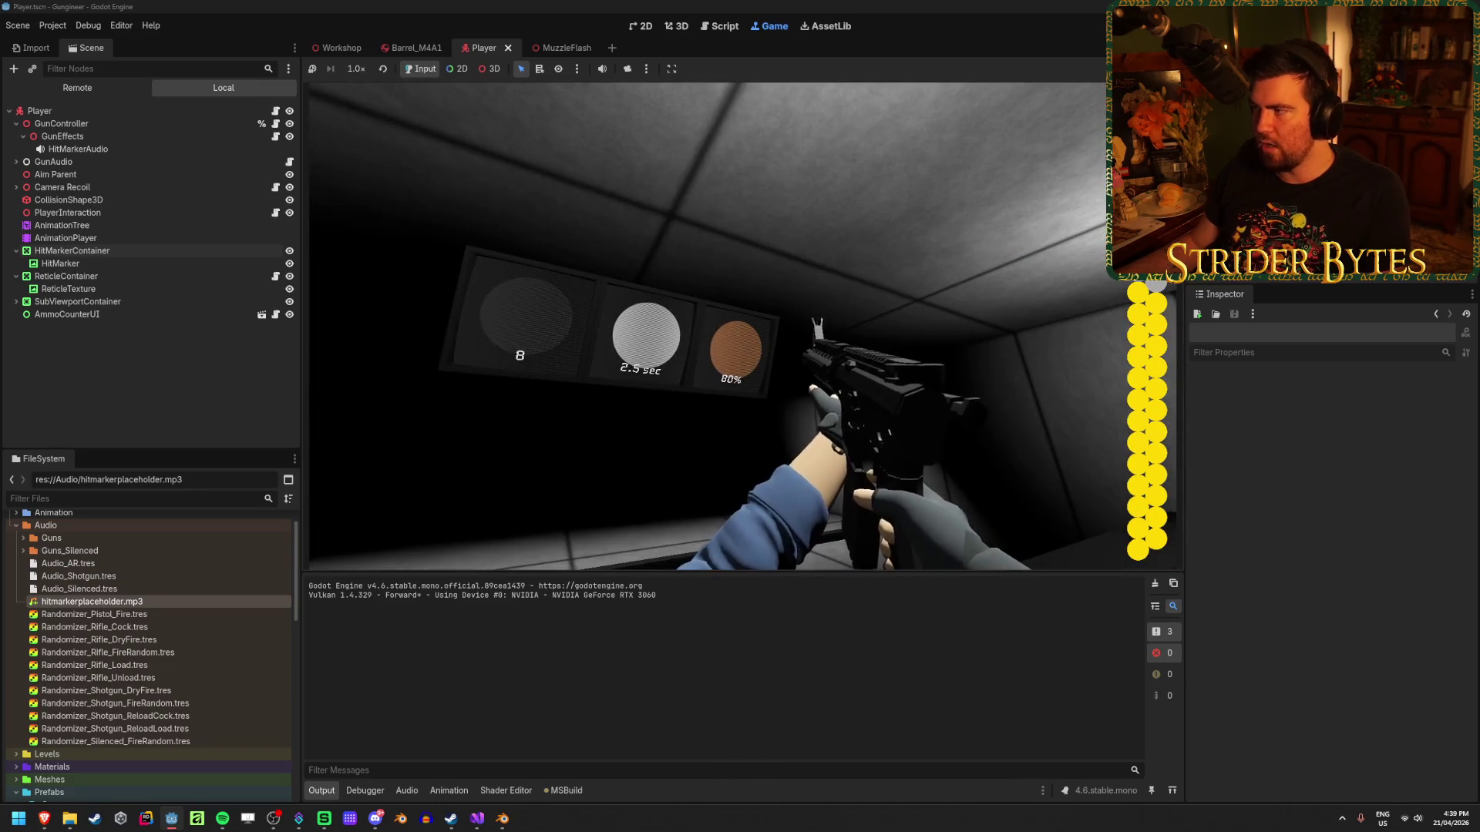
pyautogui.press('F8')
pyautogui.click(478, 819)
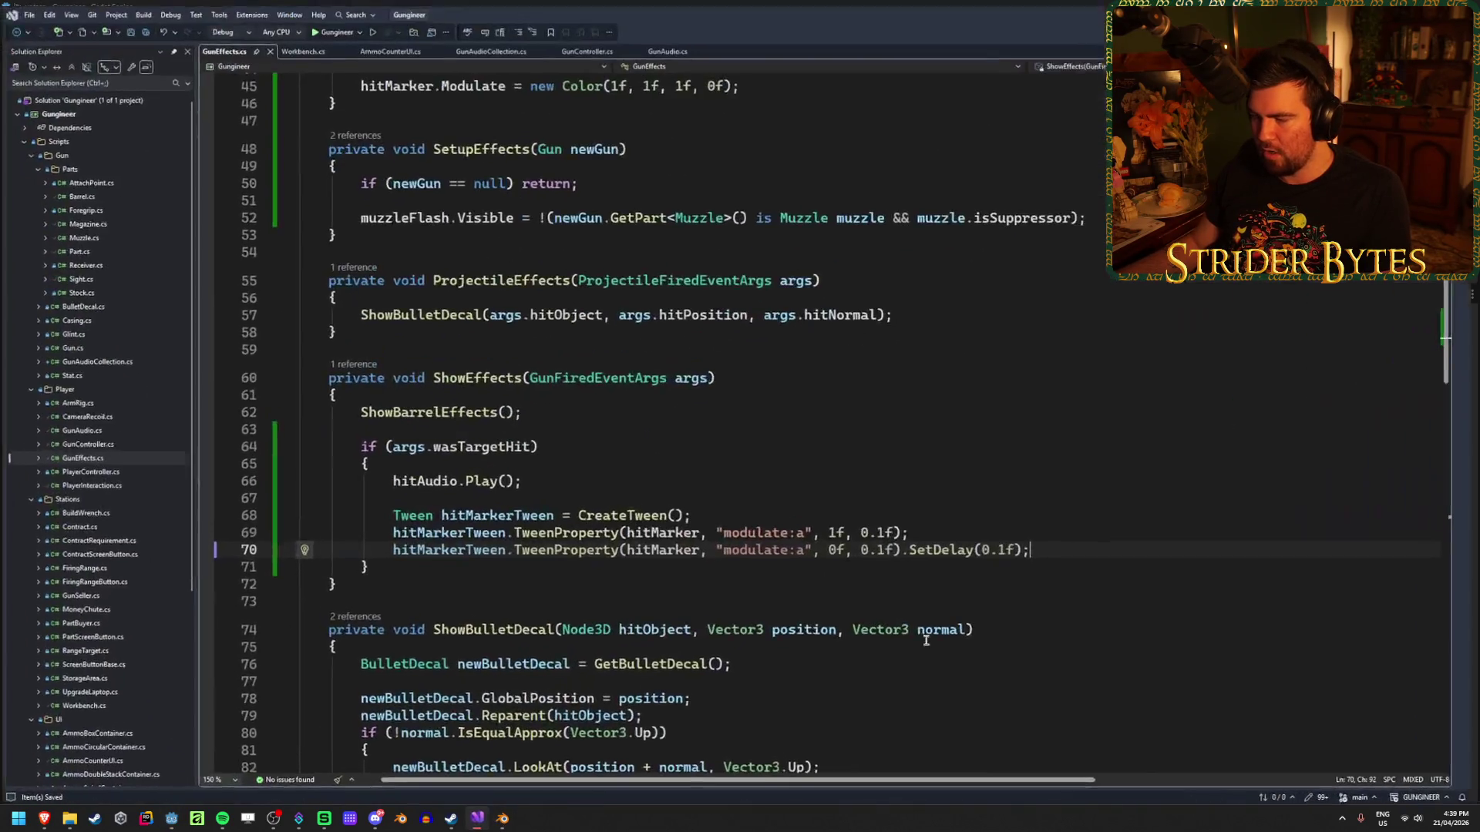
# Change the line 69 and 70 tween durations to 0.05f, save, and relaunch the game.
pyautogui.press('BackSpace')
pyautogui.write('05')
pyautogui.press('Down')
pyautogui.press('Left')
pyautogui.press('BackSpace')
pyautogui.write('0')
pyautogui.hotkey('ctrl', 's')
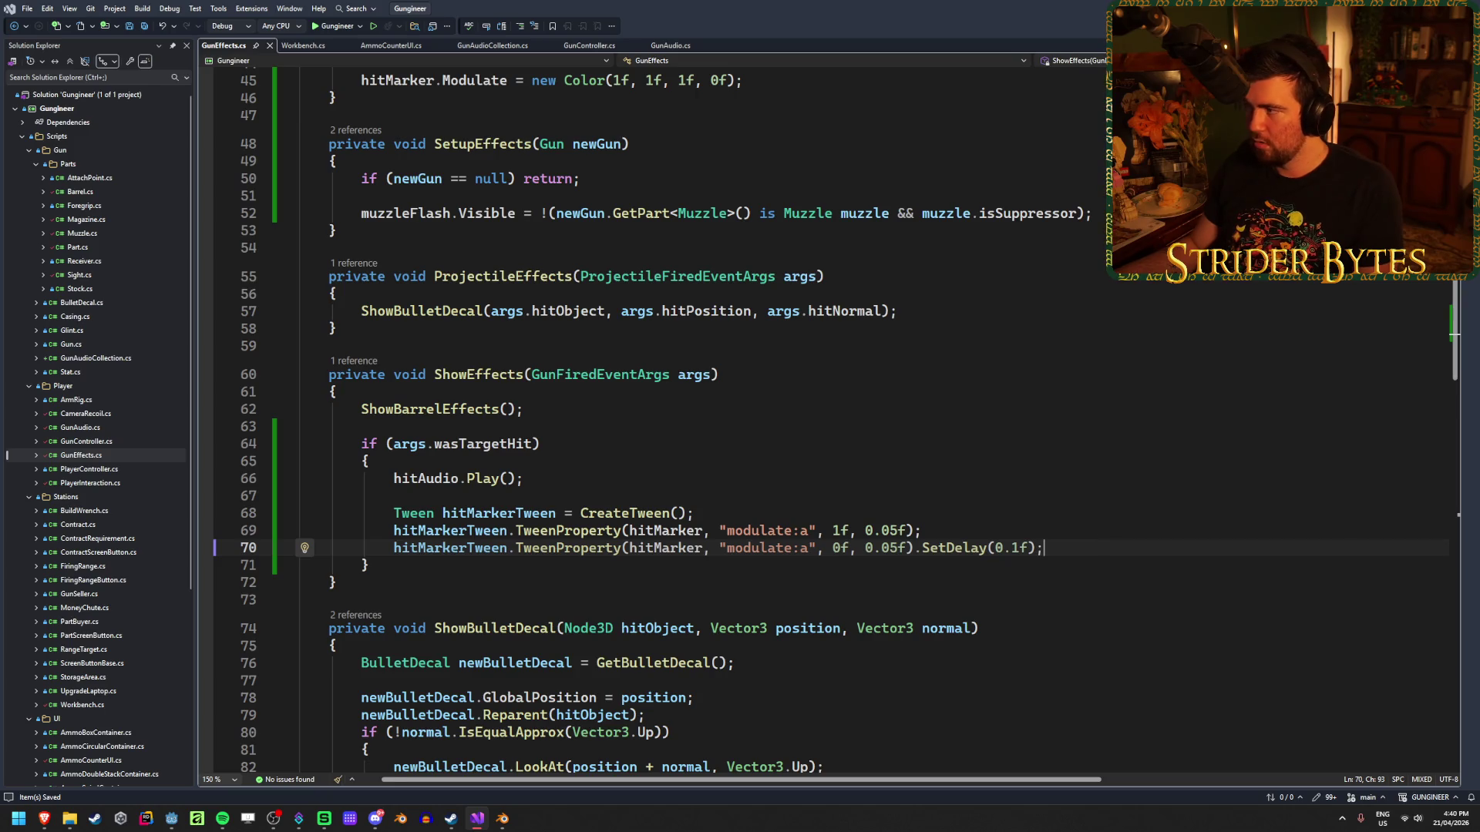
pyautogui.hotkey('alt', 'Tab')
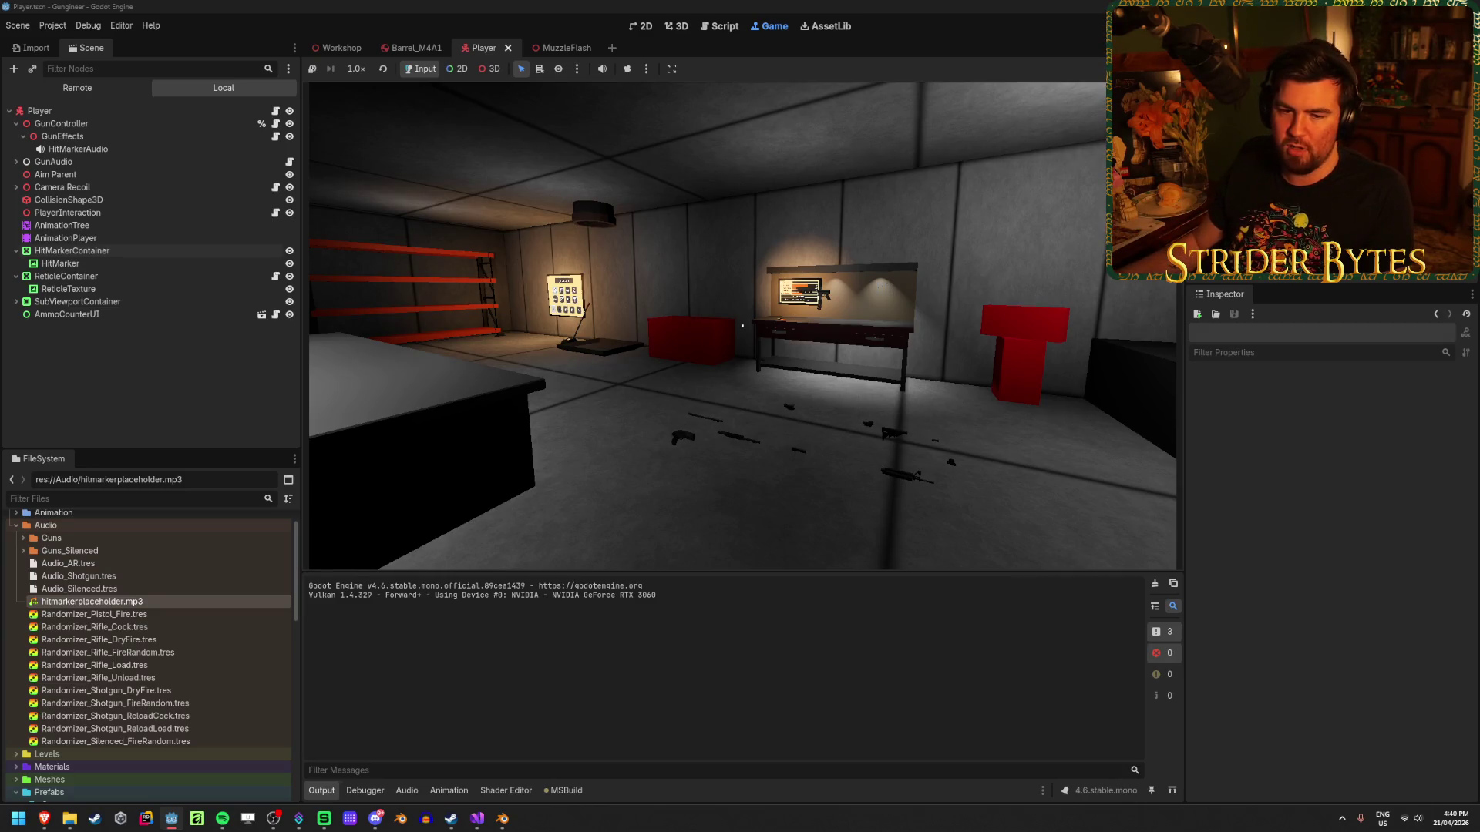
# Take the rifle, shoot the range target six times to check the 0.05f fades, then stop.
pyautogui.press('w')
pyautogui.press('e')
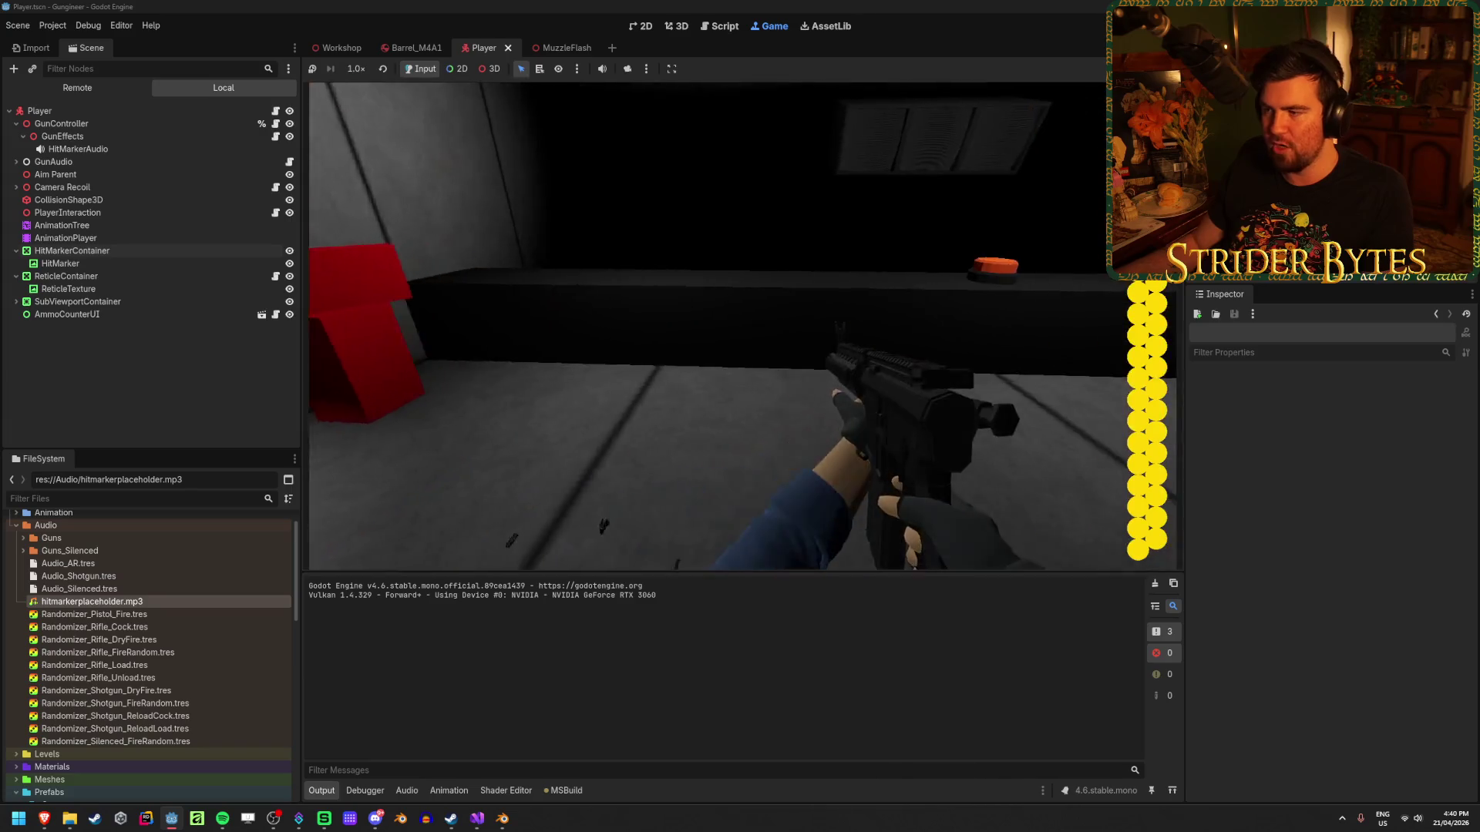
pyautogui.press('w')
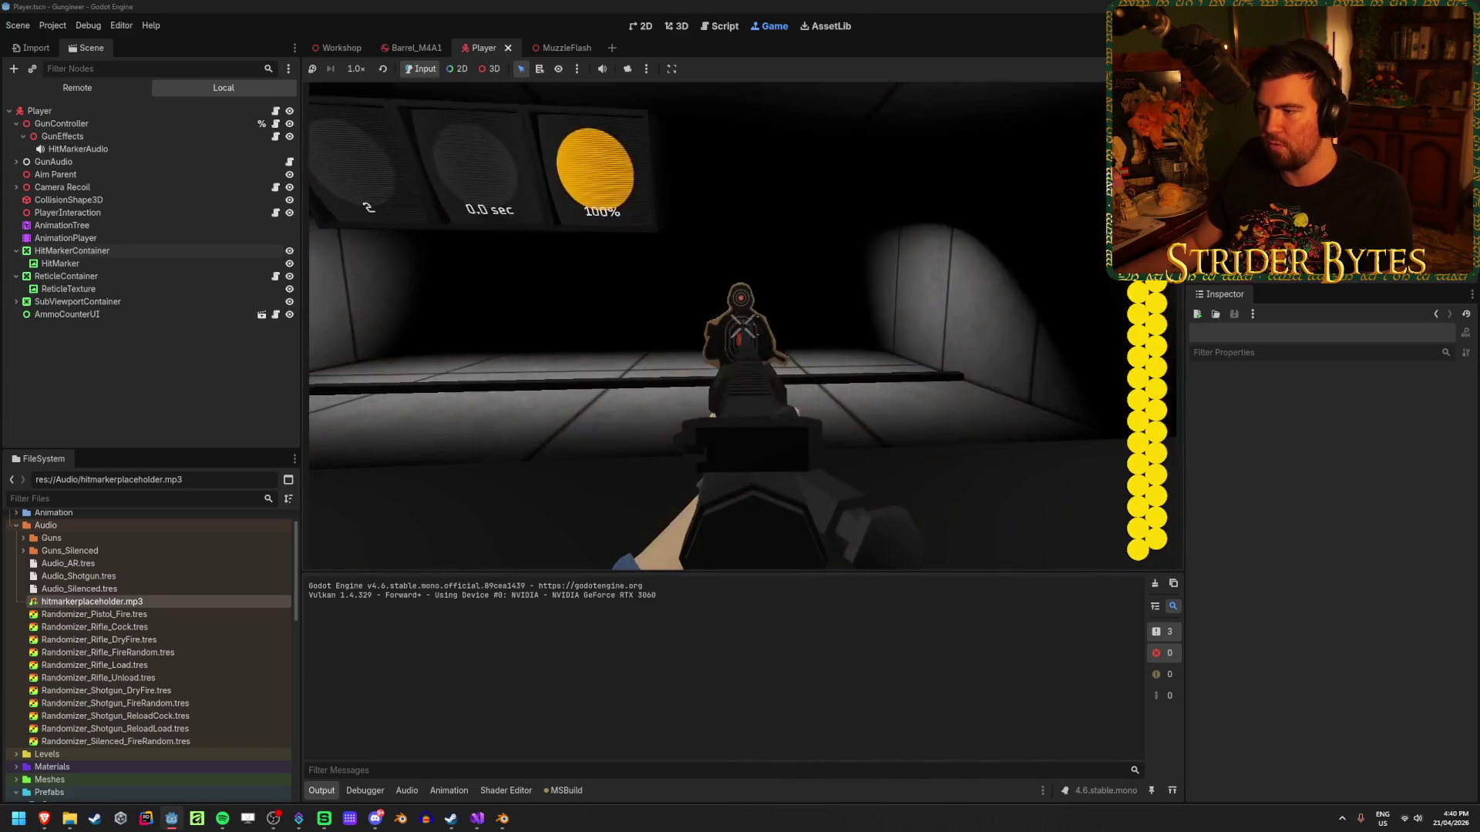
pyautogui.click(740, 339)
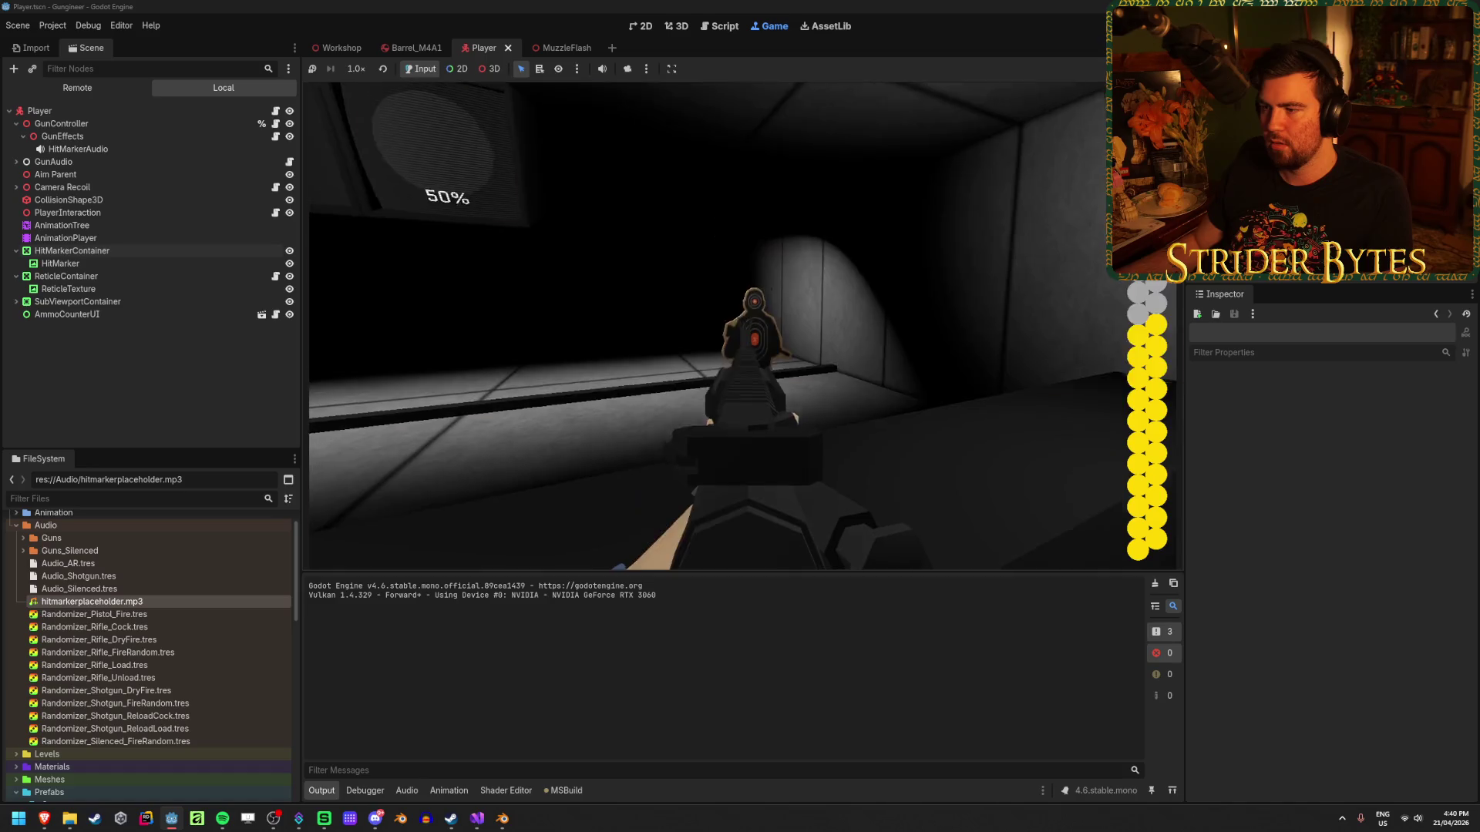
pyautogui.click(742, 326)
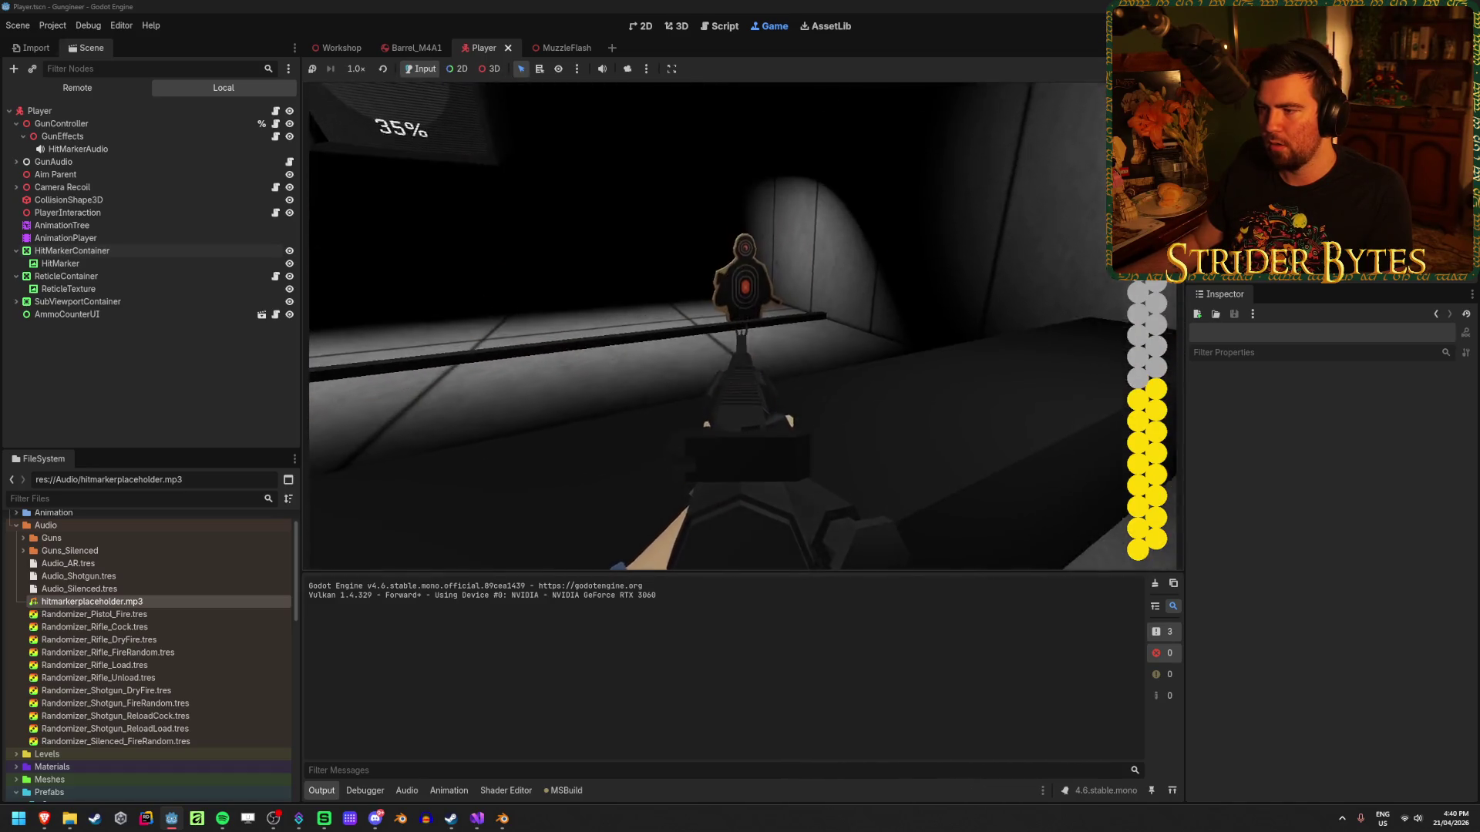
pyautogui.click(741, 326)
pyautogui.click(742, 326)
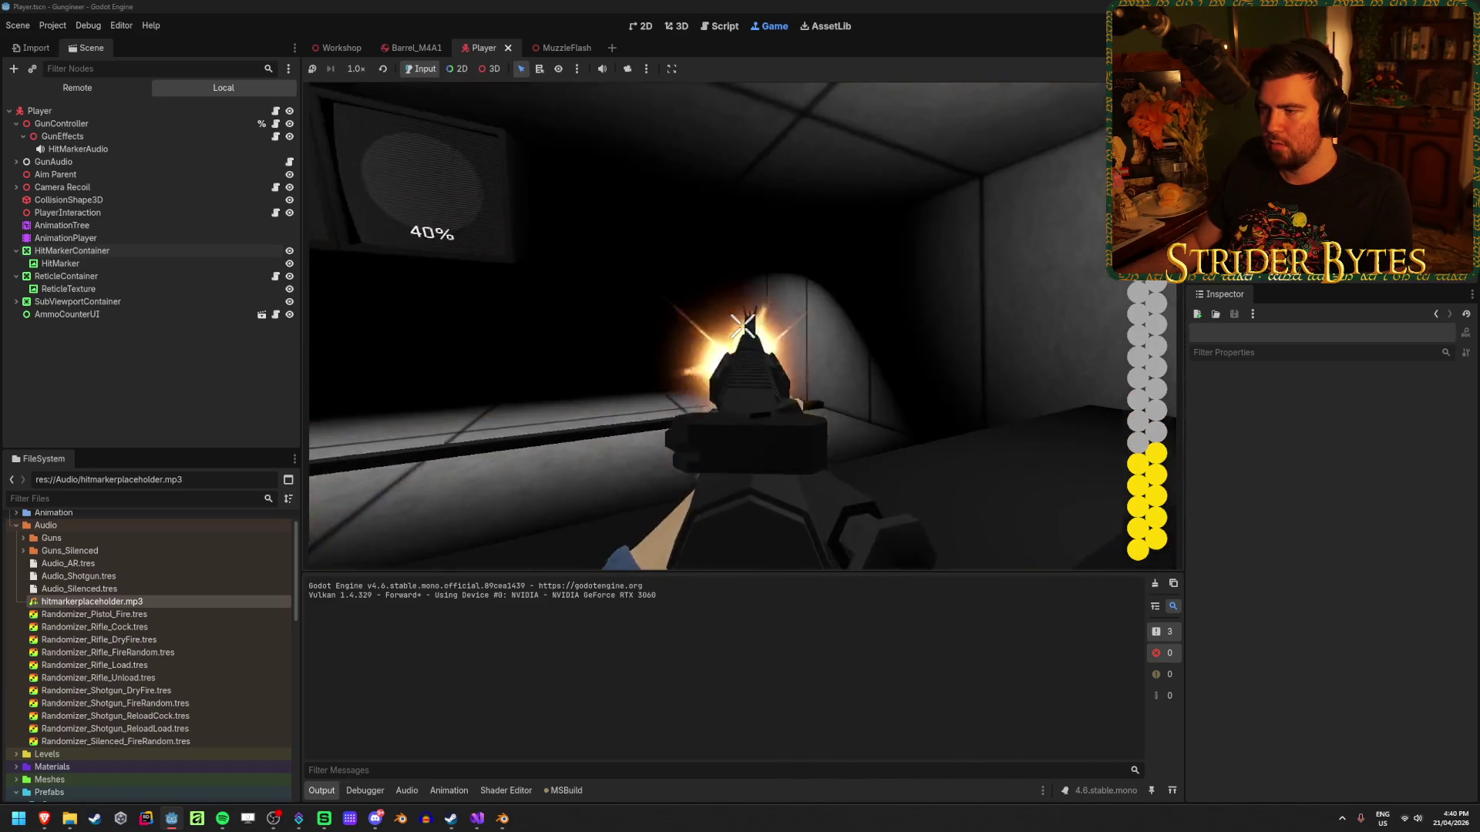
pyautogui.click(741, 327)
pyautogui.click(741, 326)
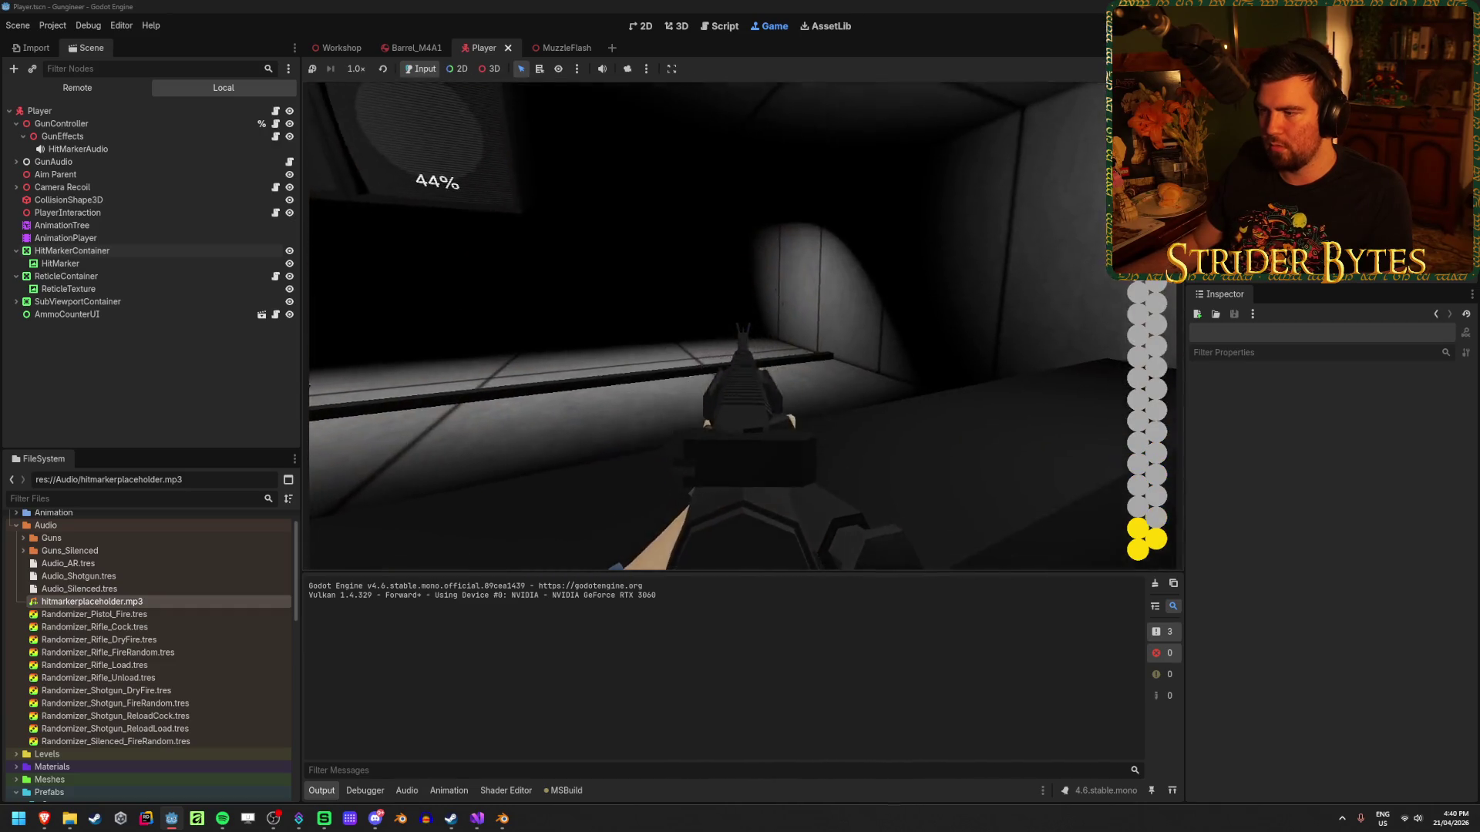
pyautogui.press('F8')
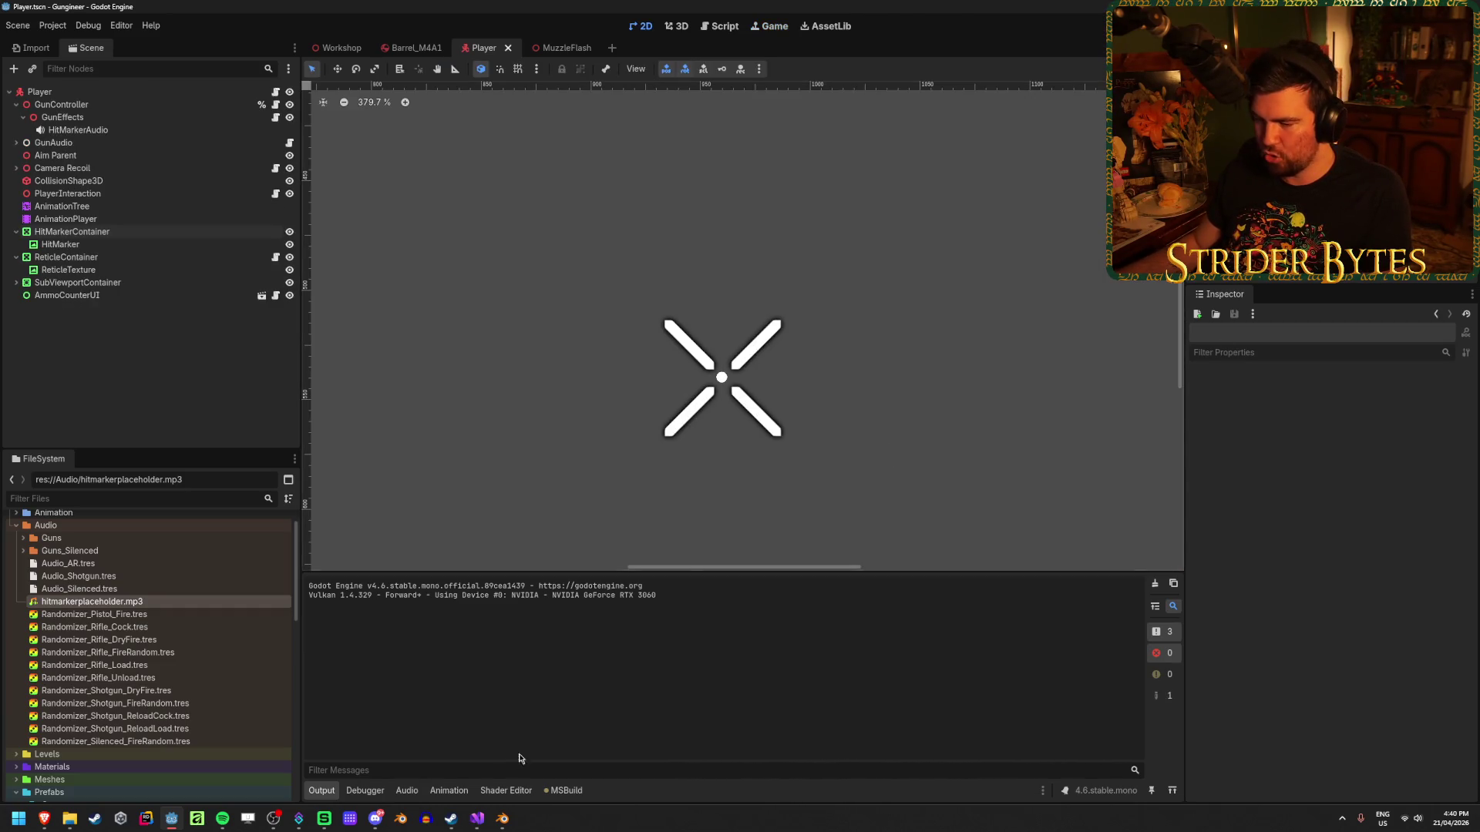
# Set the hit-marker fade-in duration to 0f and fade-out to 0.1f, then relaunch the game.
pyautogui.hotkey('alt', 'Tab')
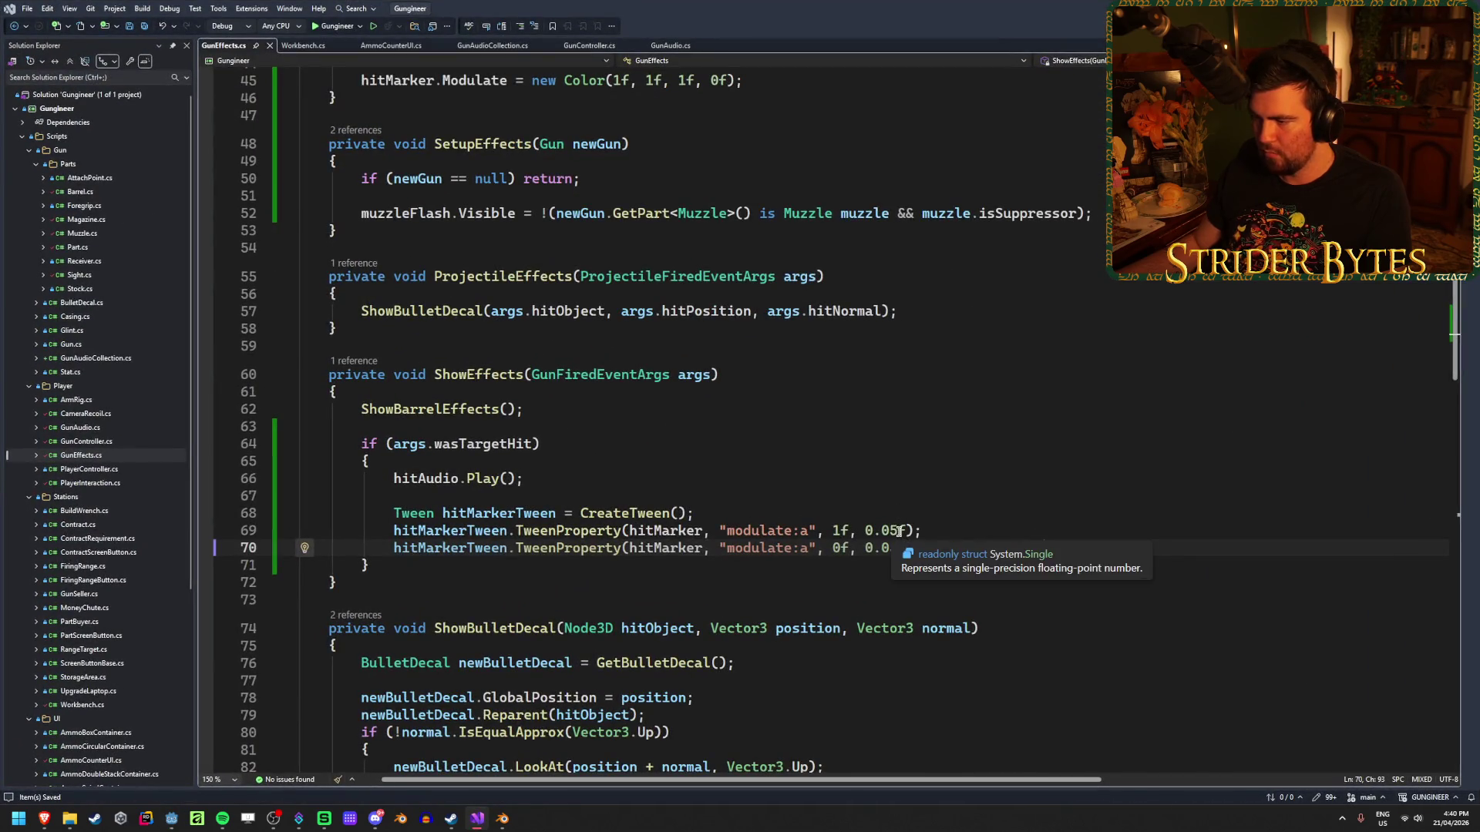
pyautogui.moveTo(899, 530); pyautogui.dragTo(866, 532)
pyautogui.write('0')
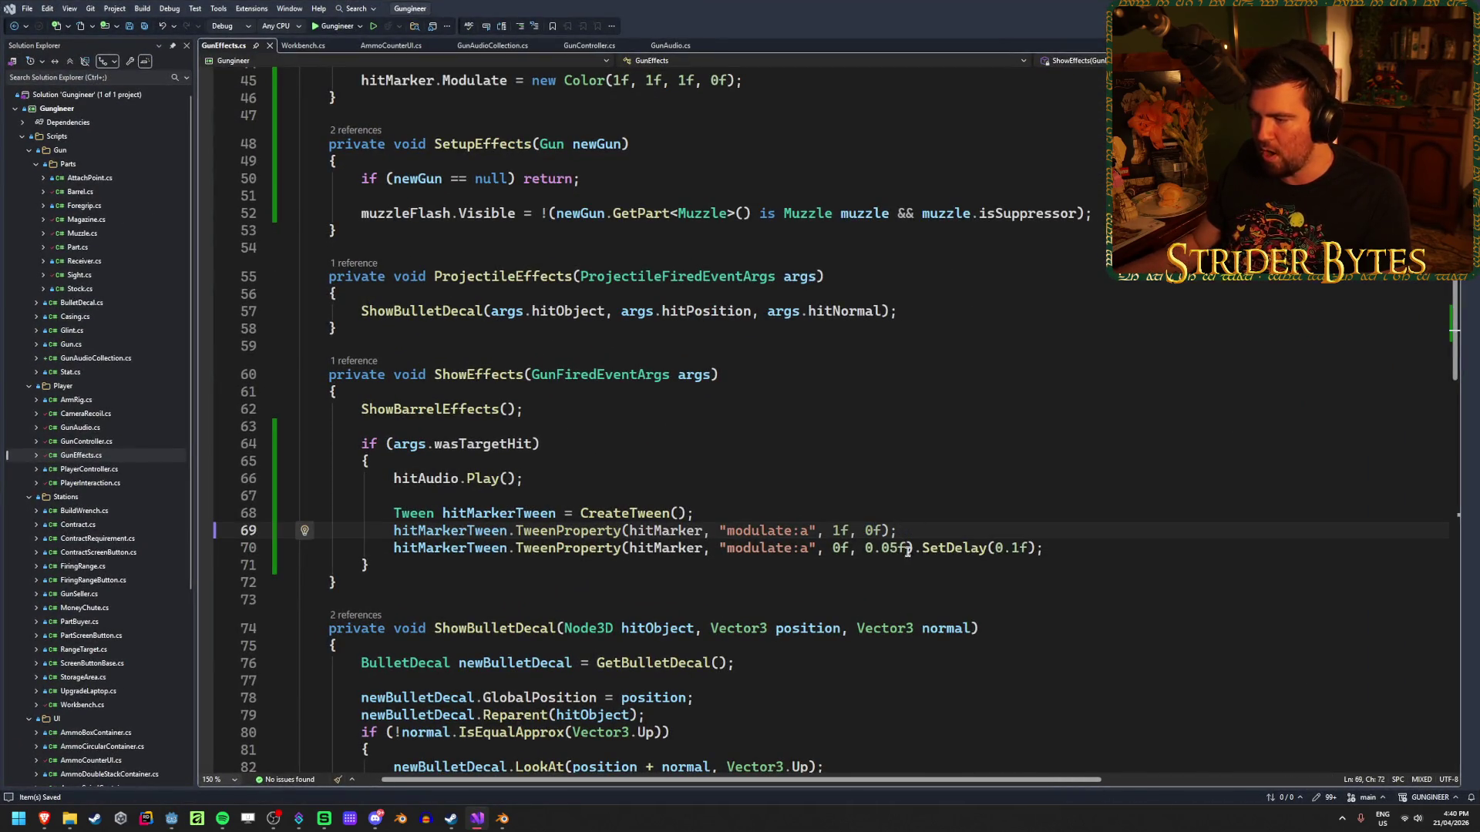
pyautogui.moveTo(897, 548); pyautogui.dragTo(877, 548)
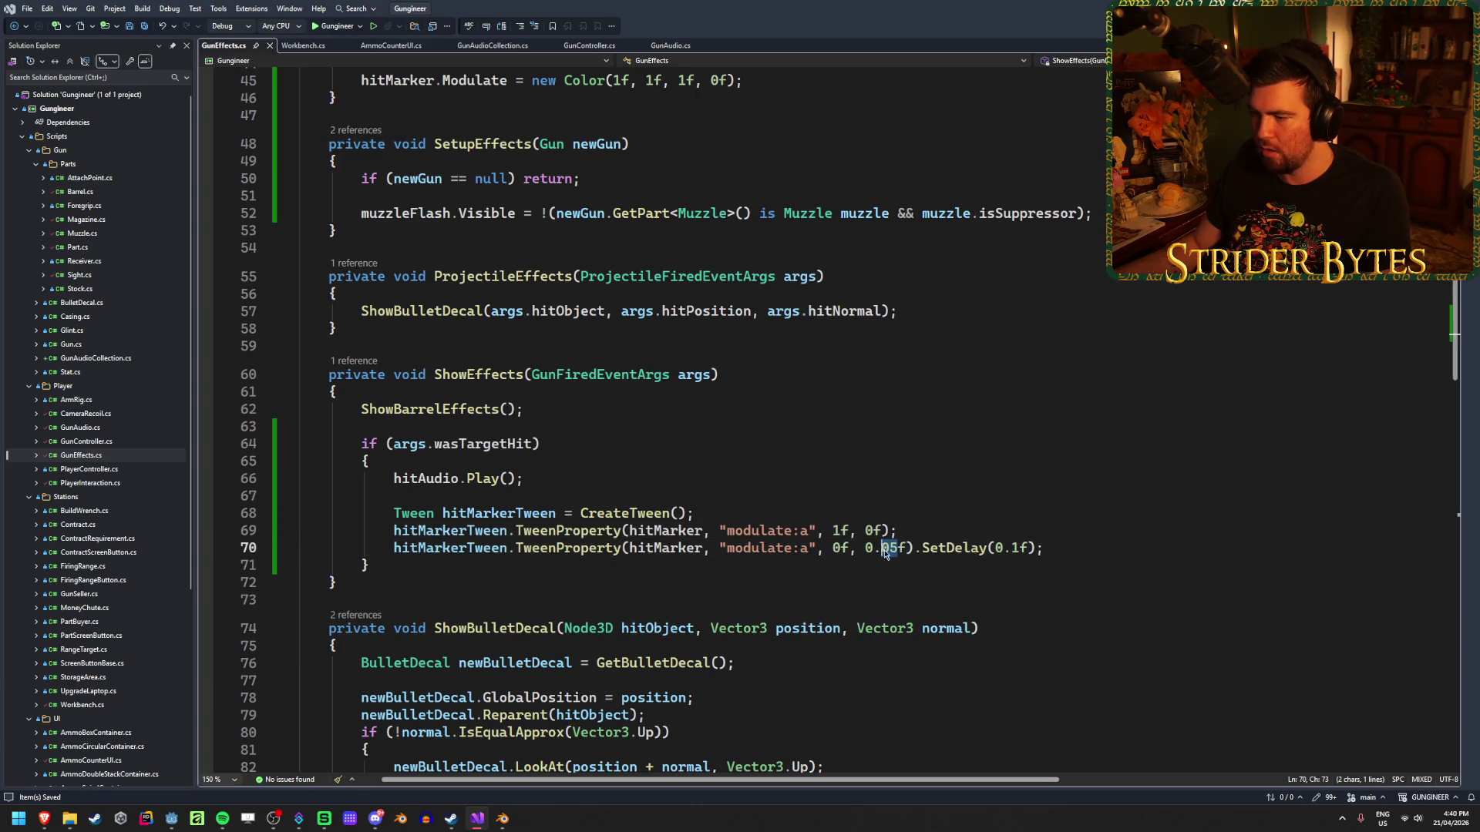
pyautogui.write('1')
pyautogui.click(1079, 548)
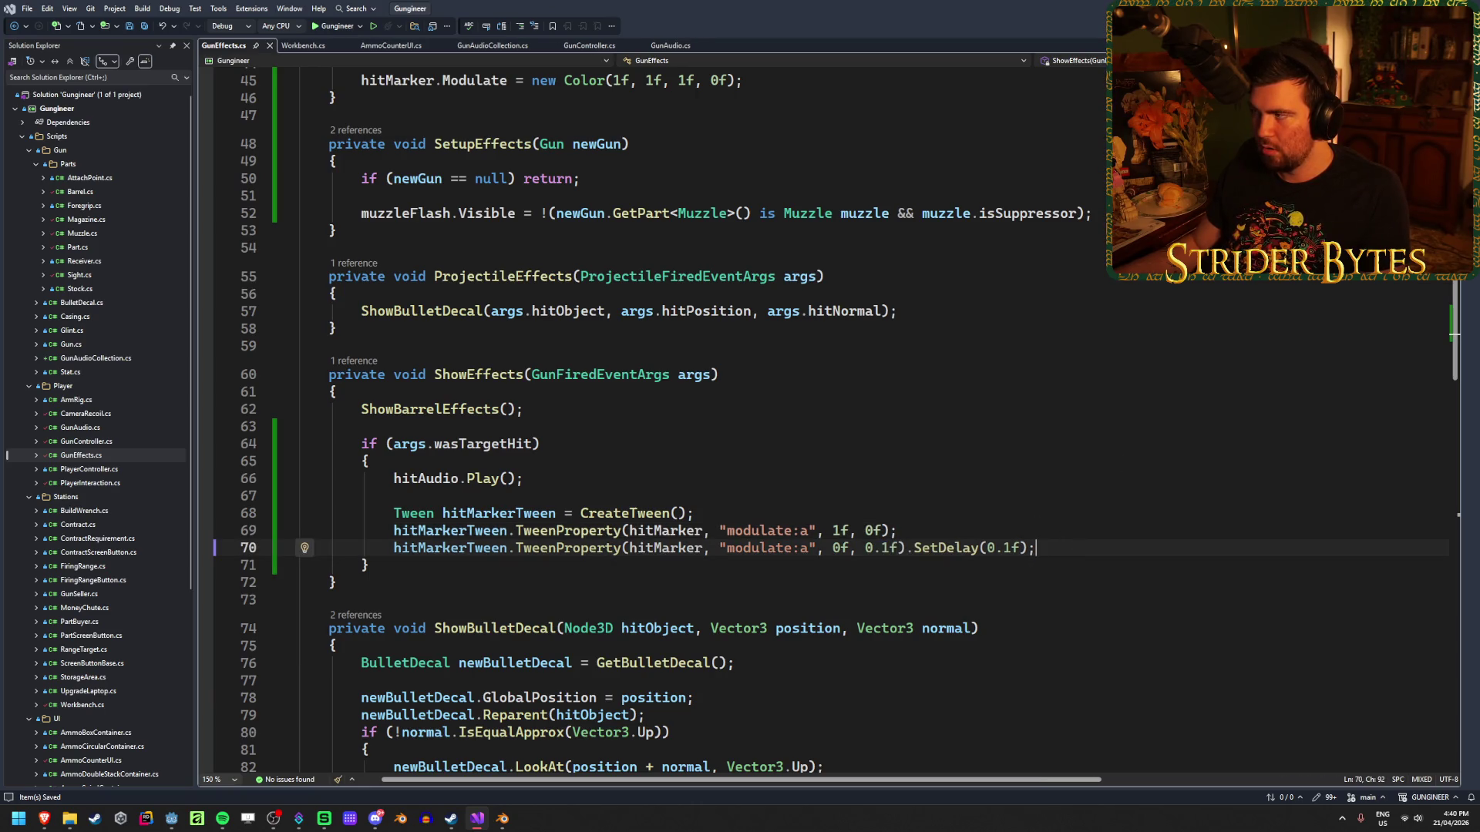
pyautogui.hotkey('alt', 'Tab')
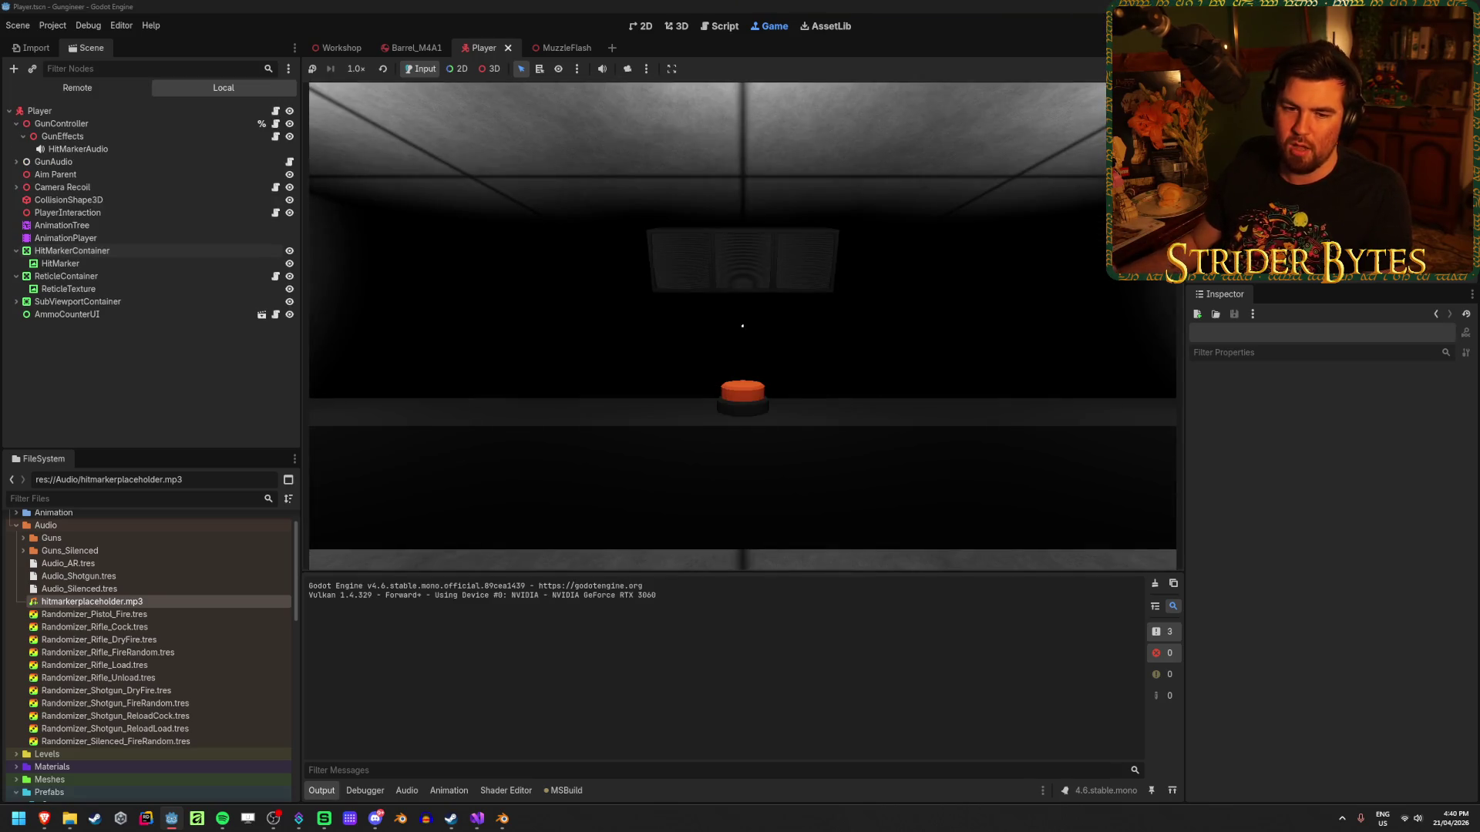
# Pick up the rifle, aim and fire single shots at the target, reload and inspect it.
pyautogui.moveTo(742, 326)
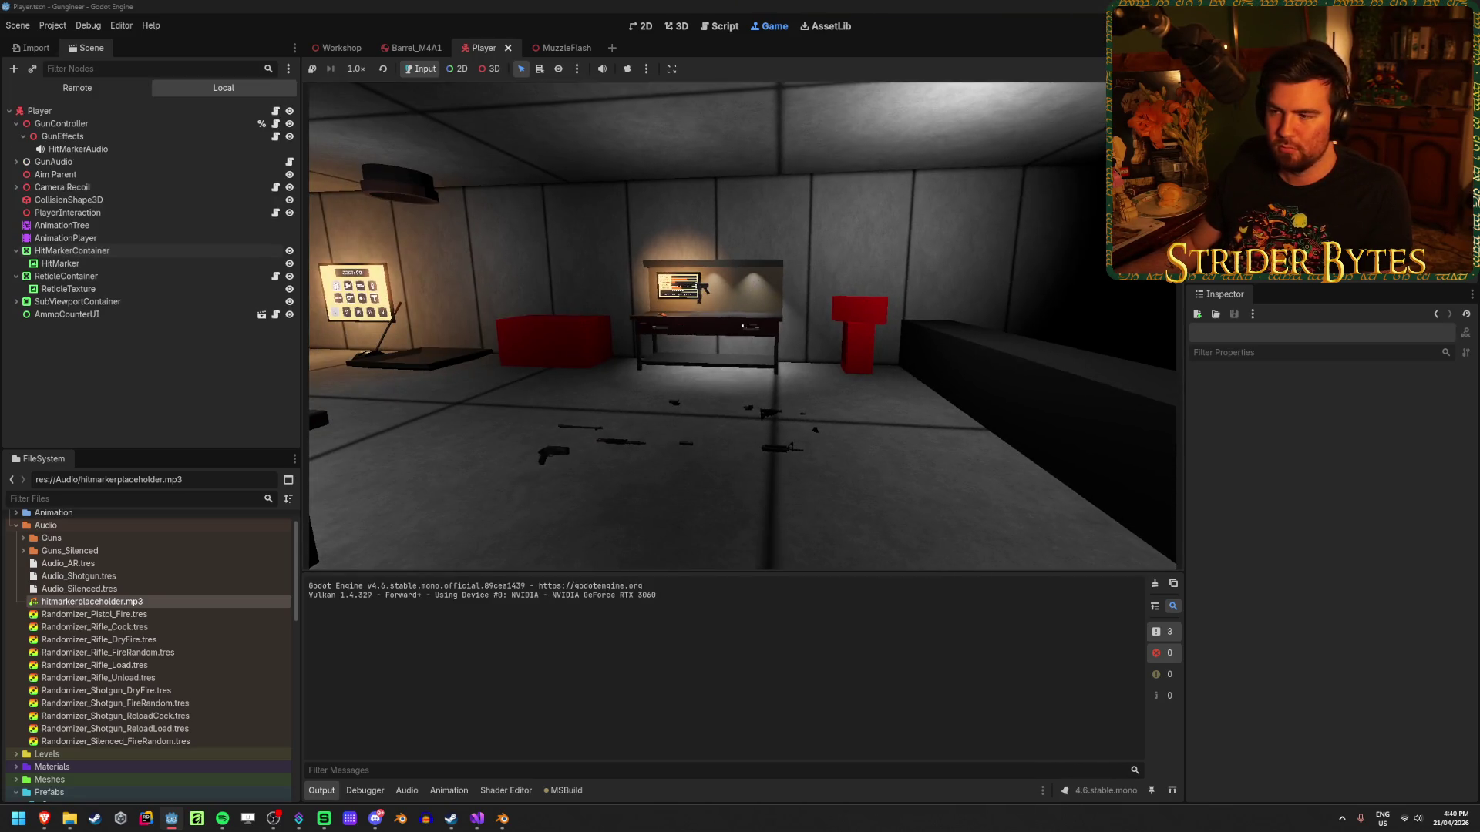
pyautogui.press('e')
pyautogui.press('w')
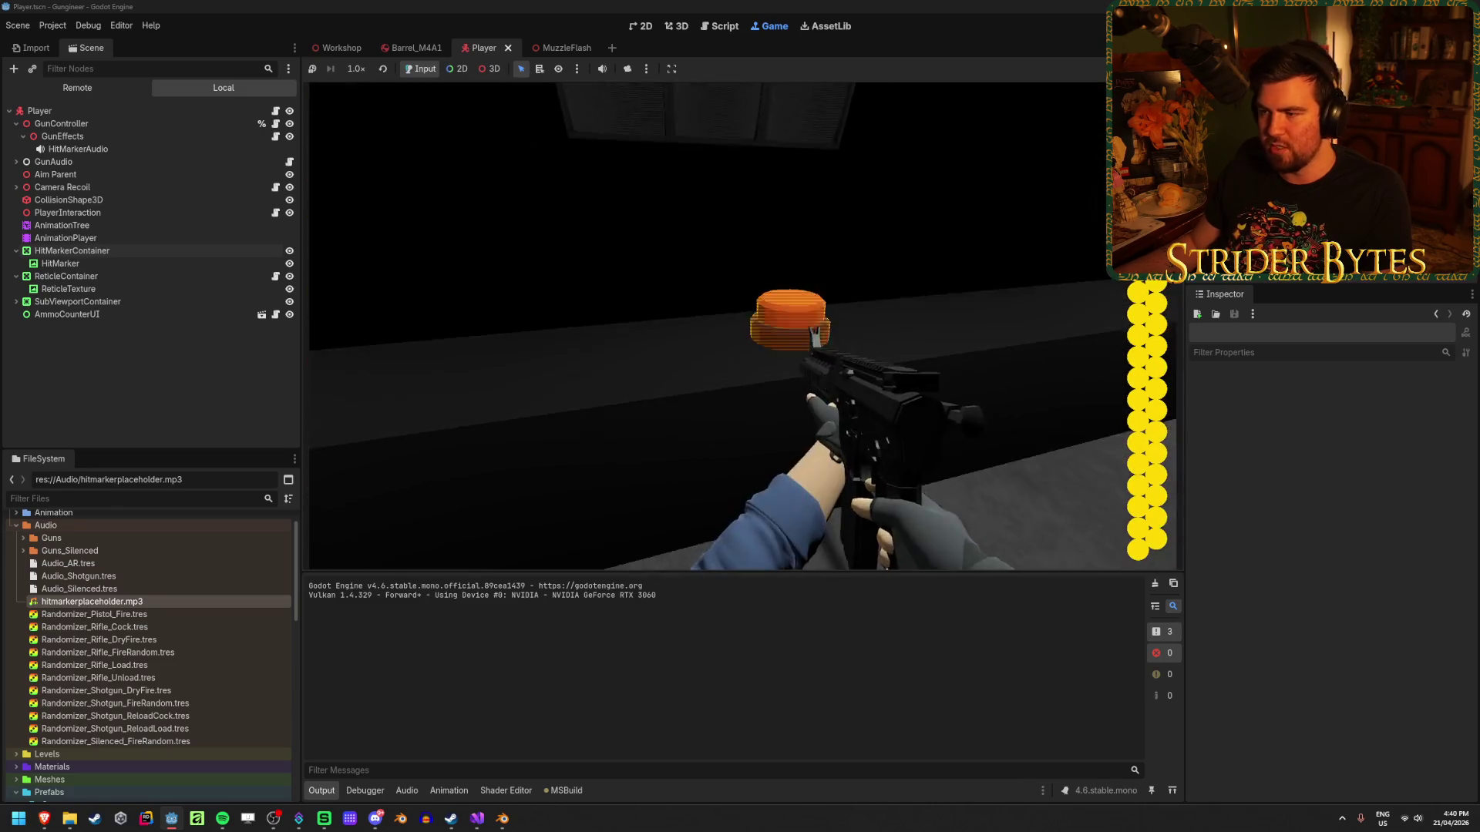
pyautogui.rightClick(742, 325)
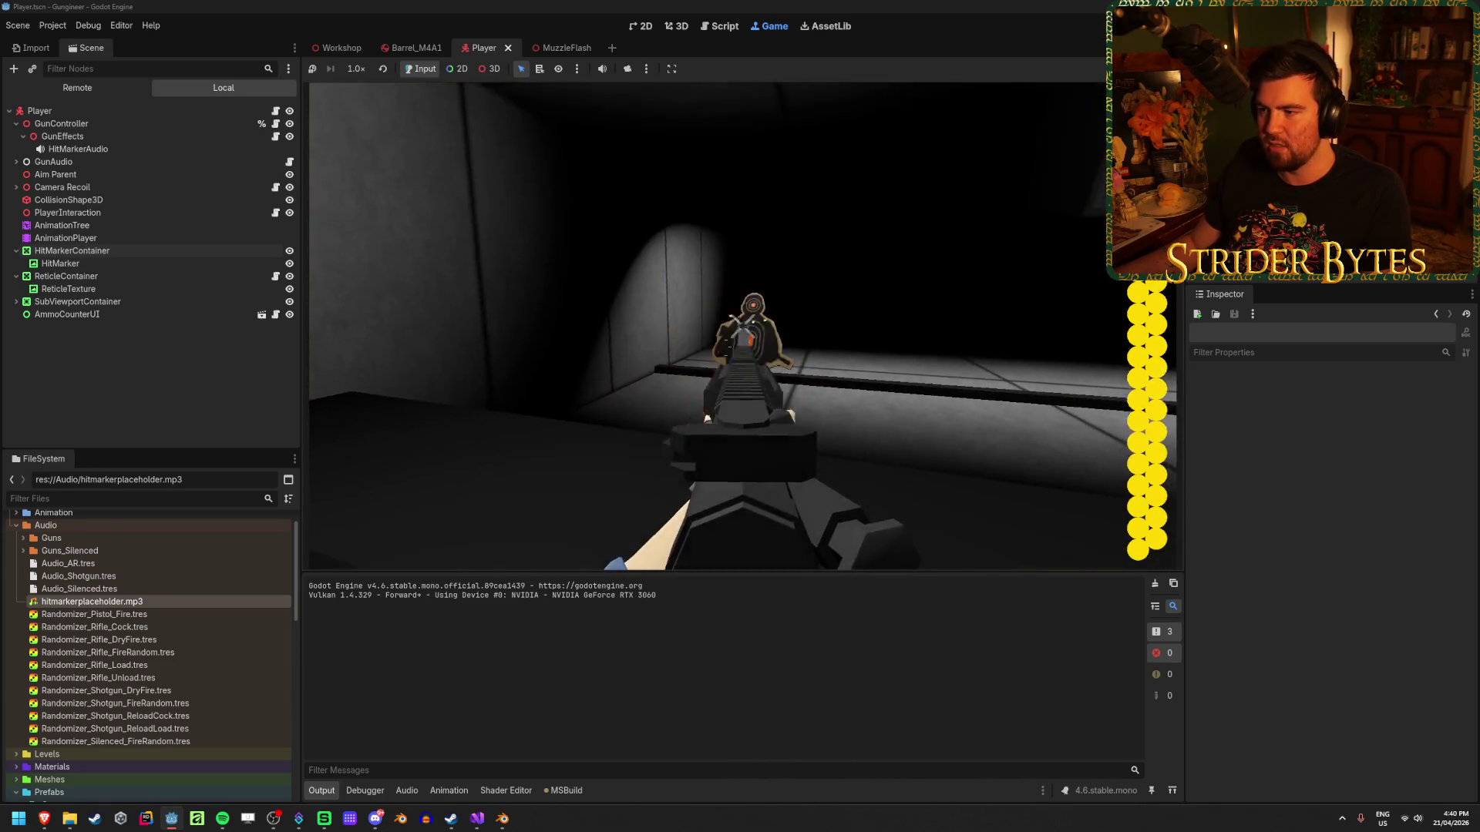
pyautogui.moveTo(742, 325)
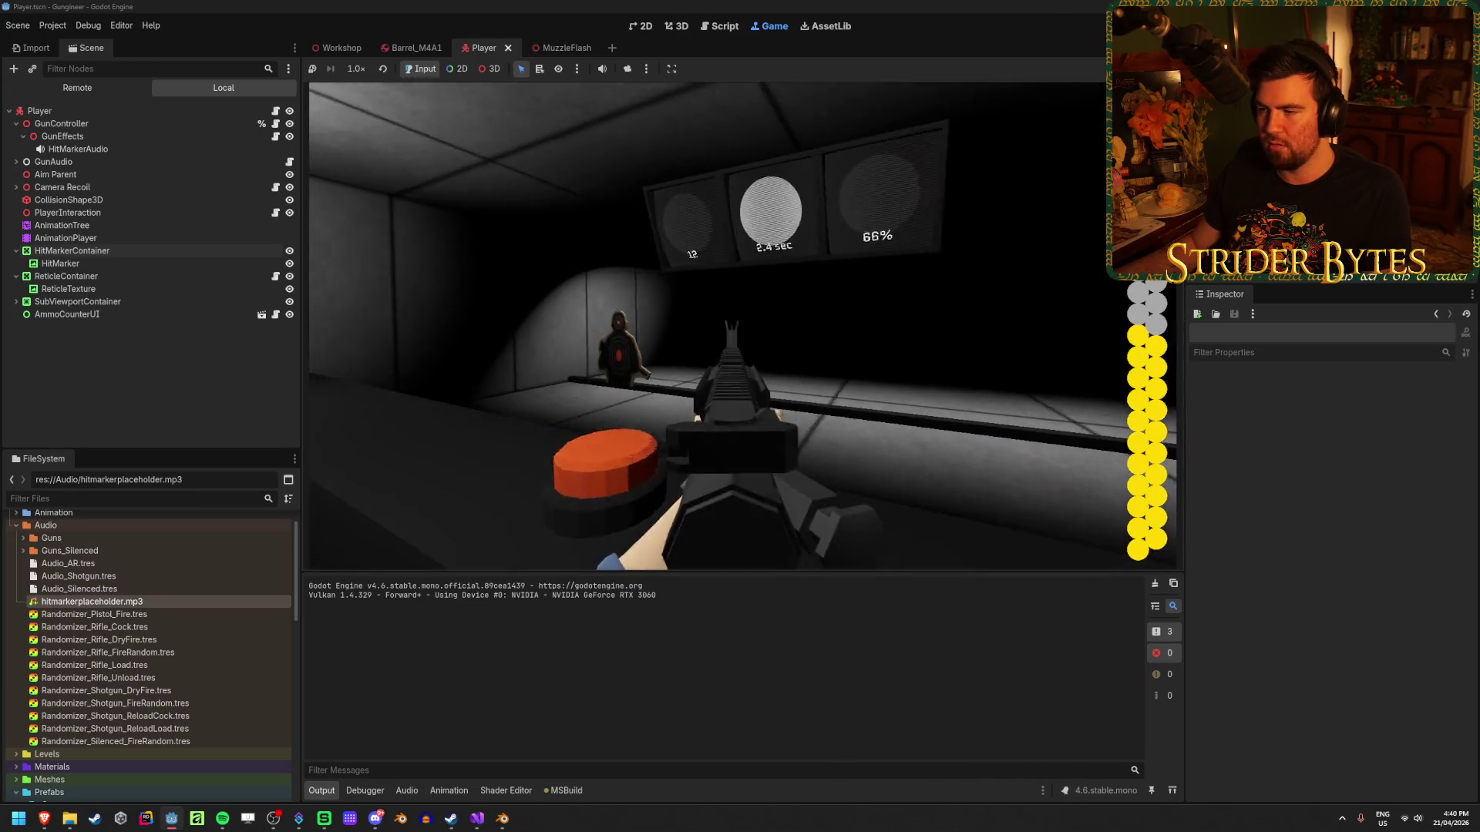
pyautogui.click(742, 326)
pyautogui.moveTo(742, 325)
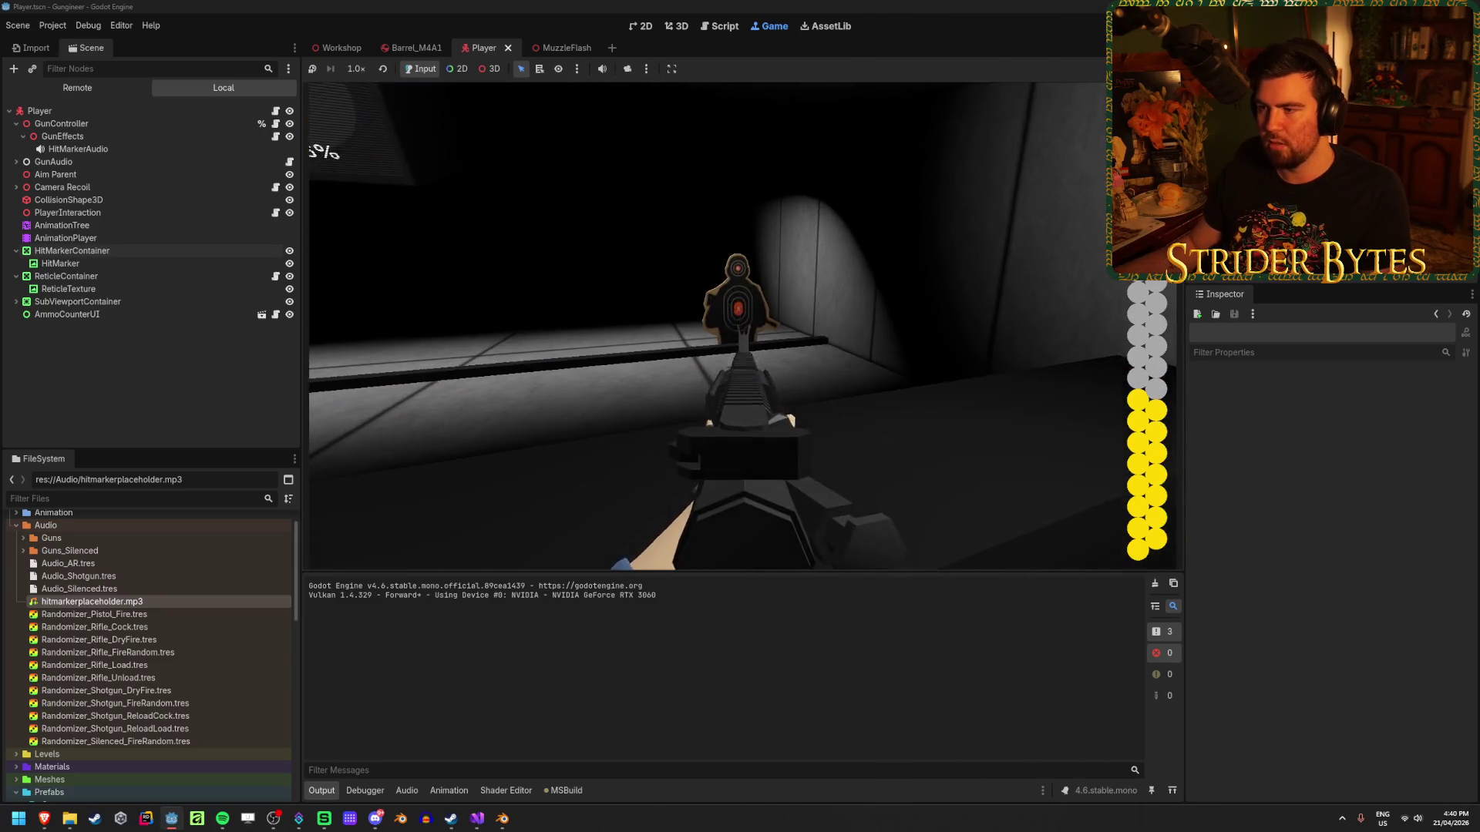
pyautogui.click(743, 325)
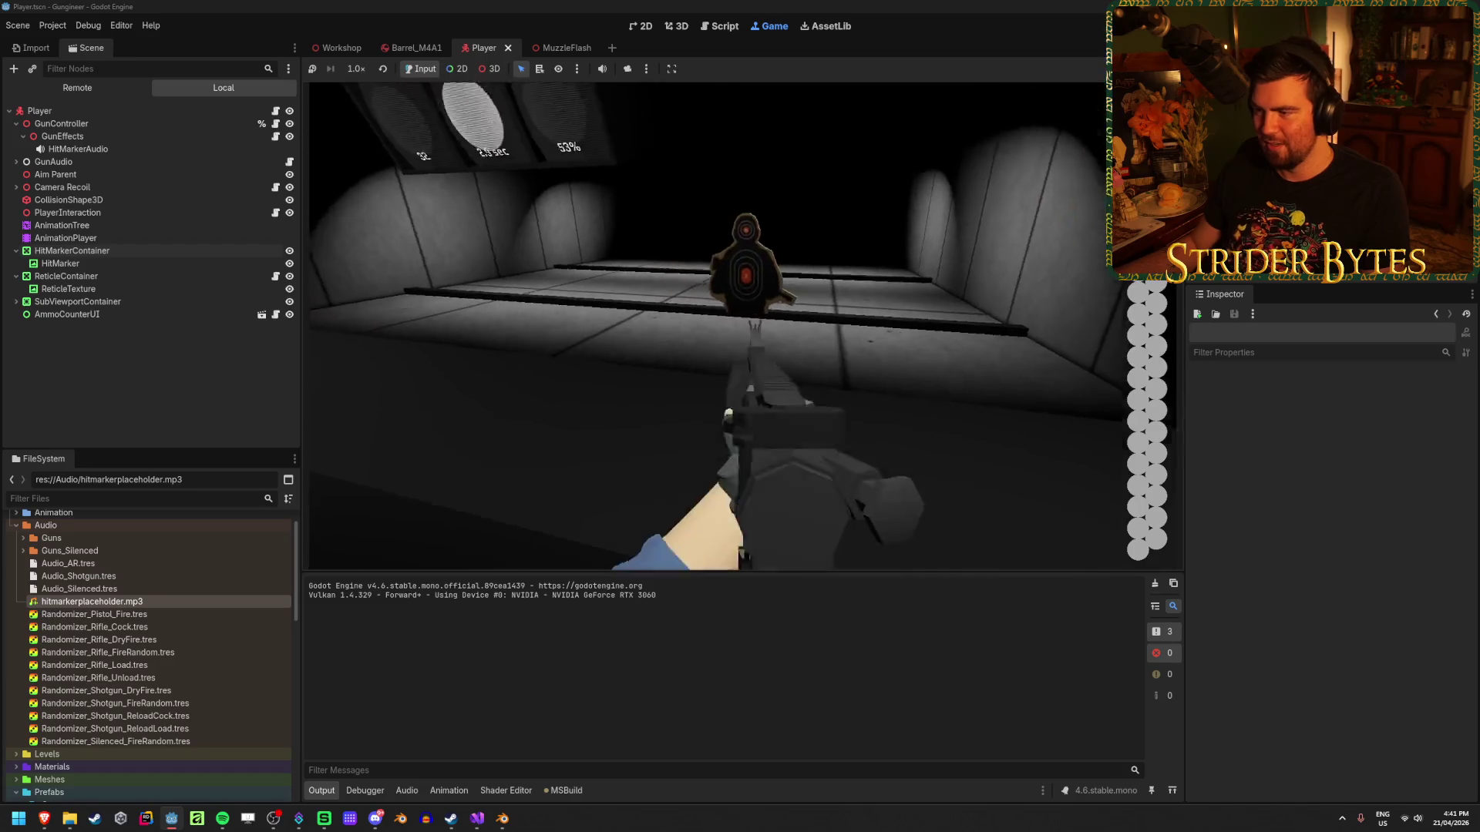
pyautogui.press('r')
pyautogui.moveTo(742, 325)
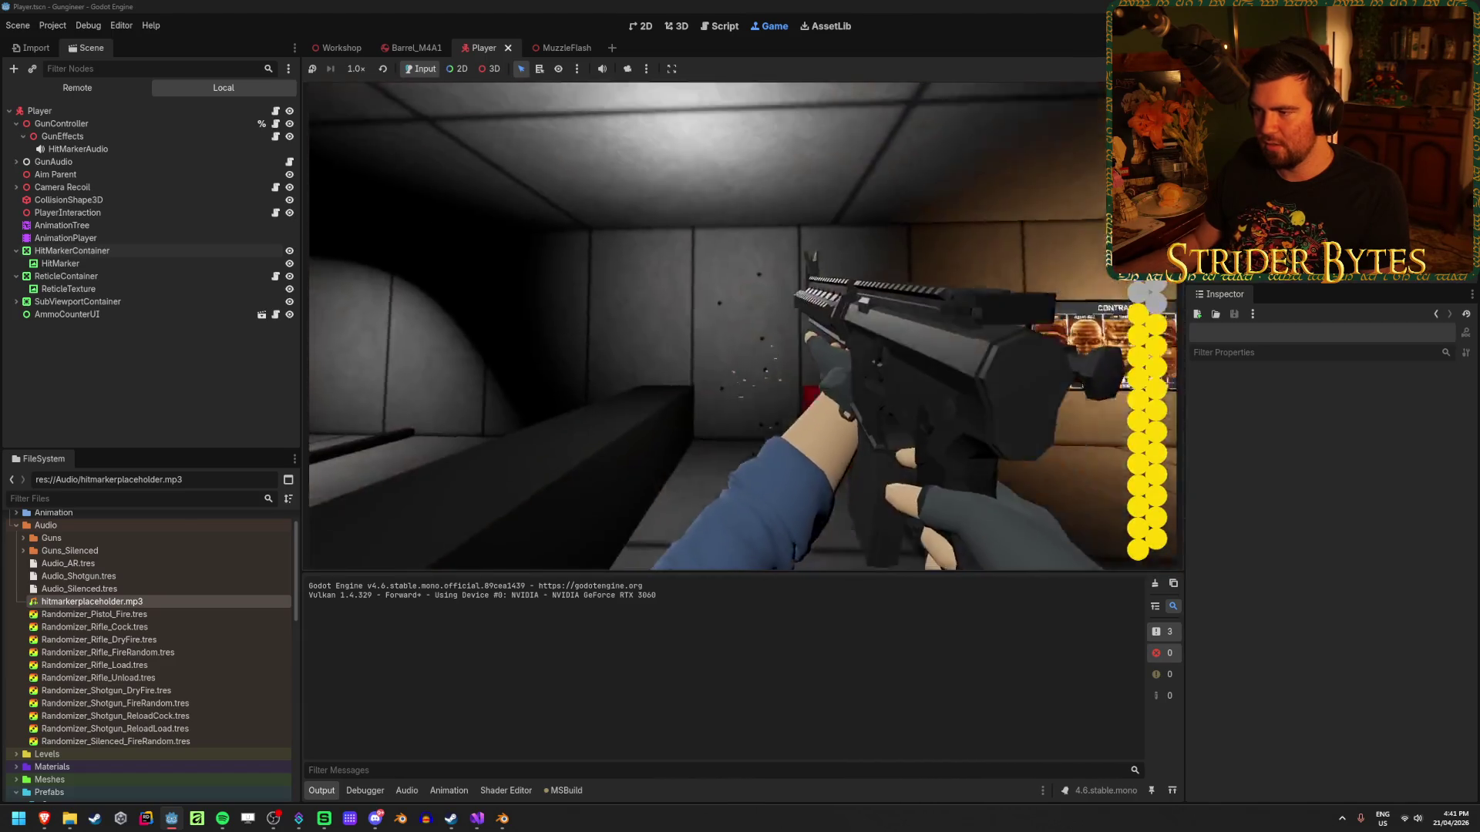
pyautogui.rightClick(742, 325)
pyautogui.click(742, 325)
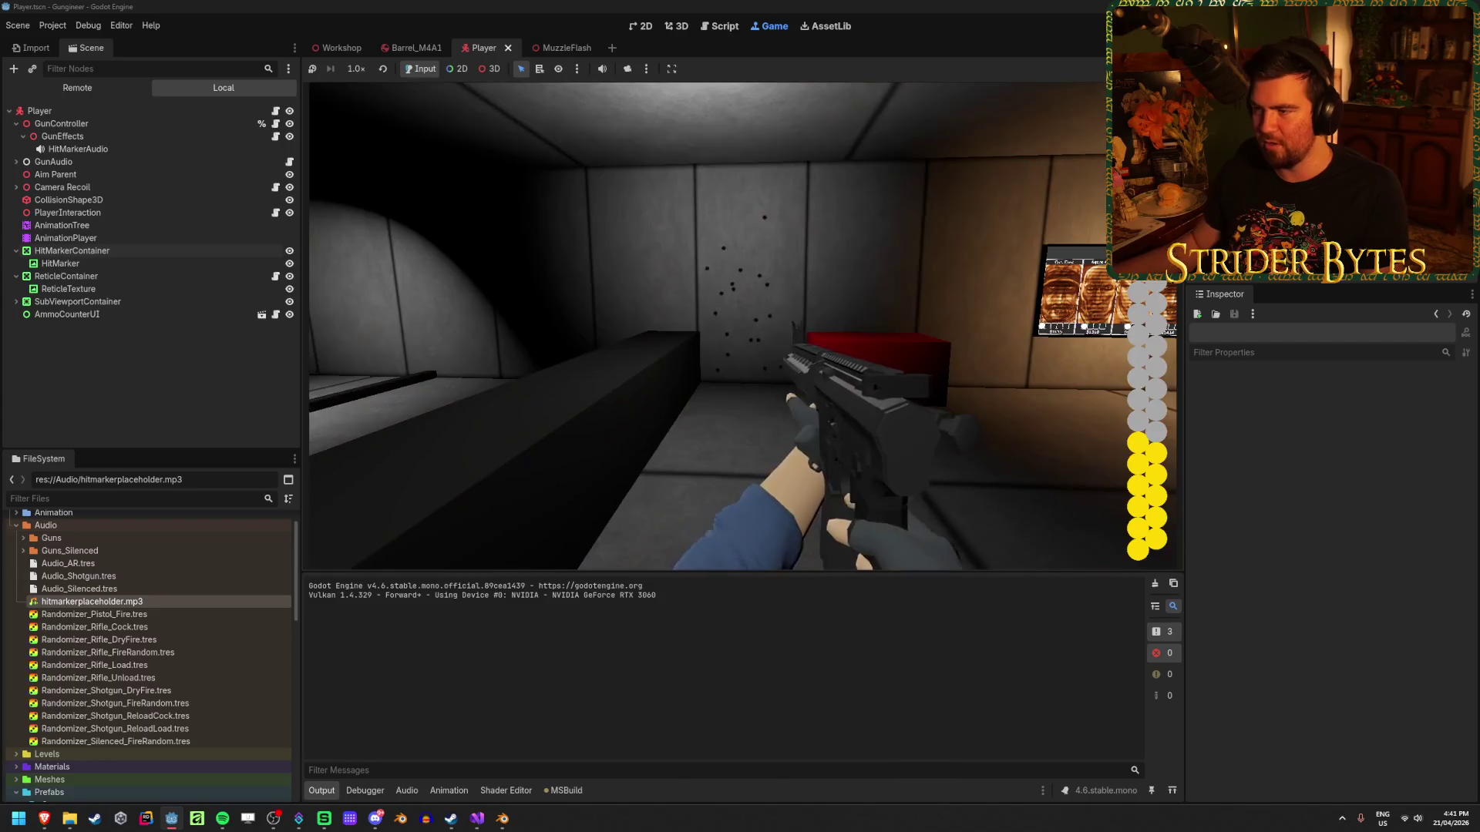
pyautogui.press('f')
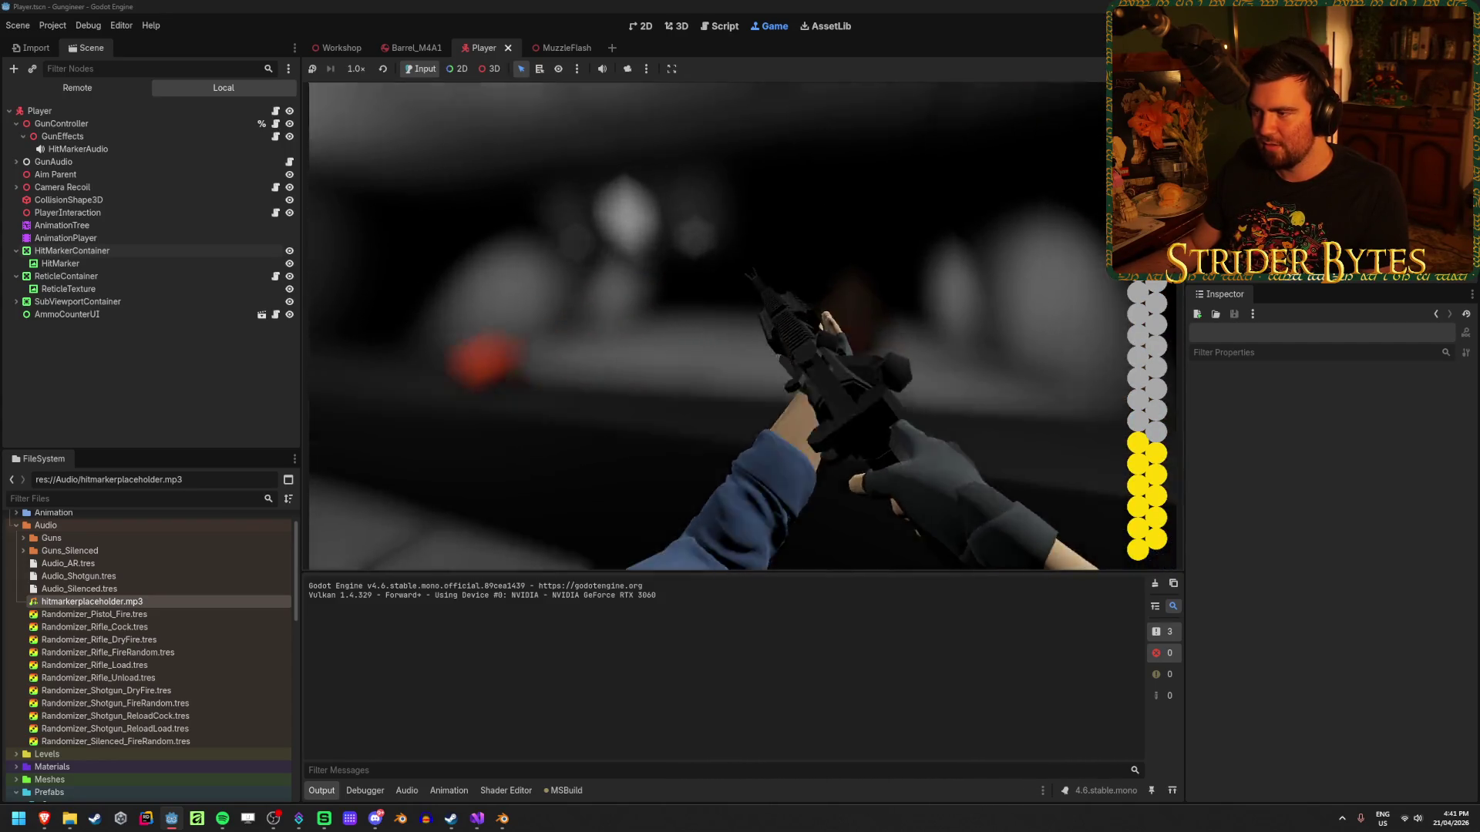
# Fire a rapid burst at the range targets, then keep shooting after reloading.
pyautogui.rightClick(743, 325)
pyautogui.click(742, 325)
pyautogui.click(742, 326)
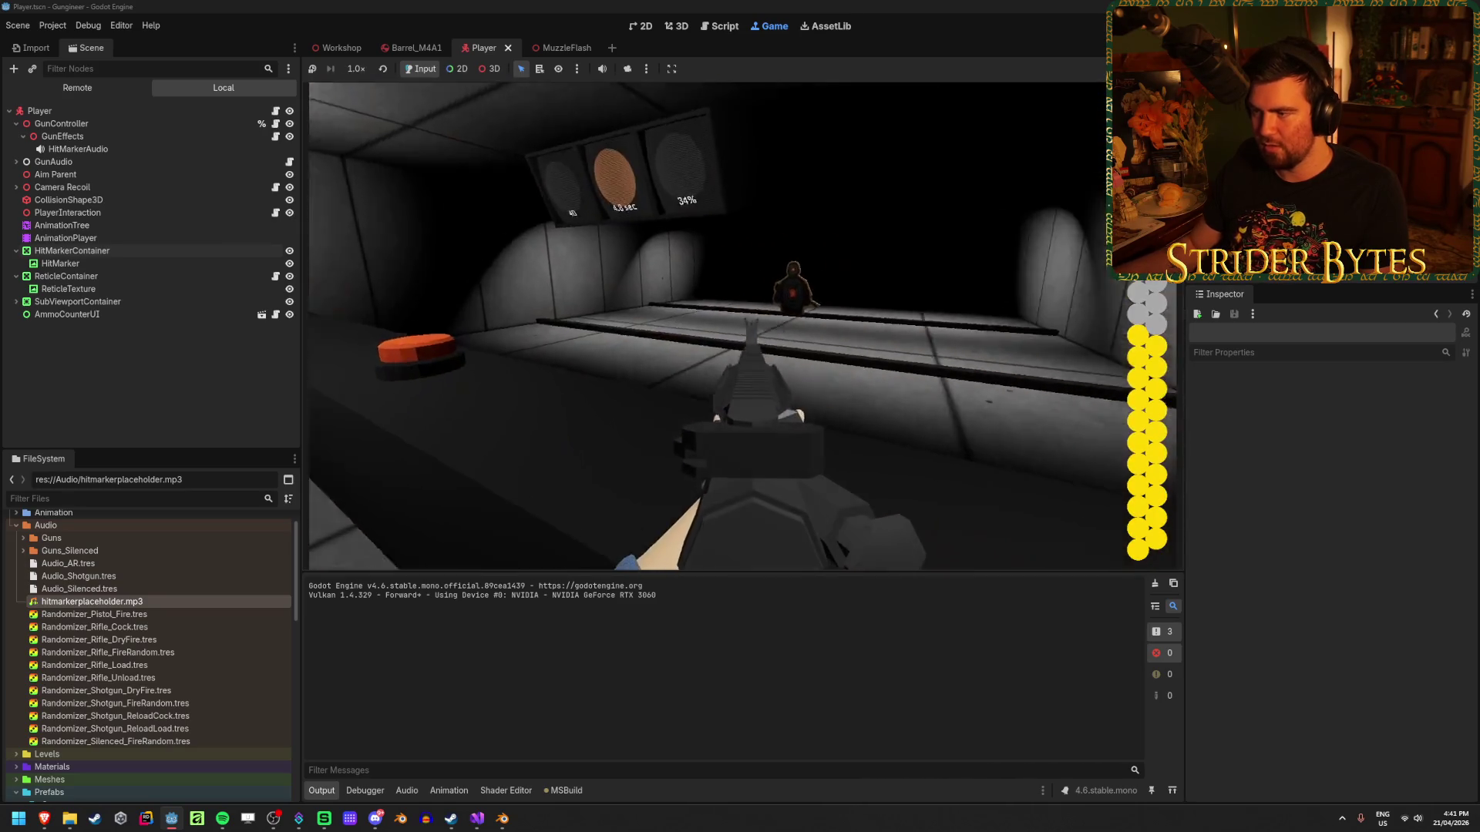
pyautogui.click(742, 325)
pyautogui.click(742, 325)
pyautogui.click(743, 325)
pyautogui.click(742, 325)
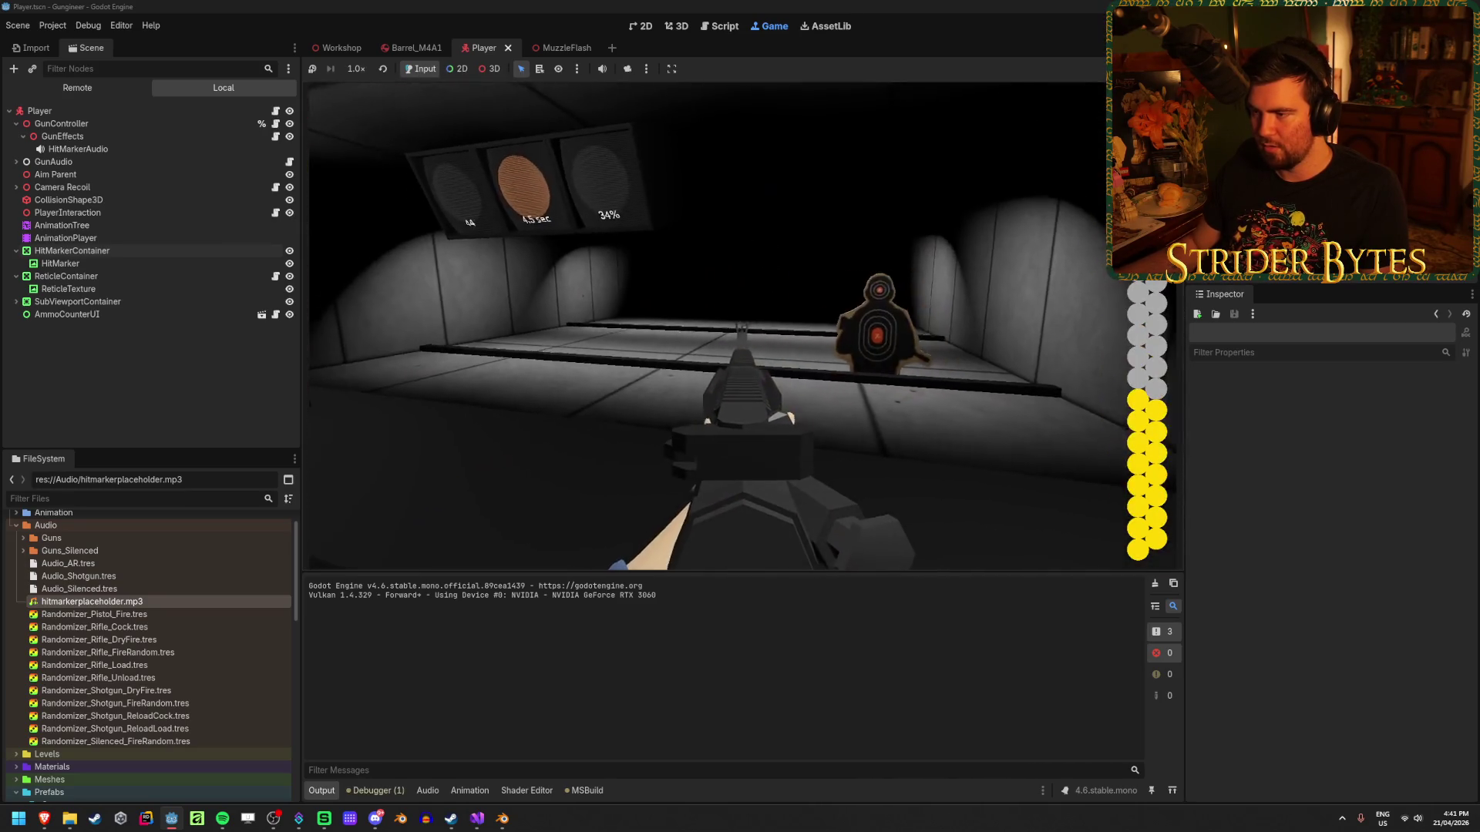
pyautogui.click(742, 325)
pyautogui.click(742, 325)
pyautogui.click(742, 325)
pyautogui.click(743, 325)
pyautogui.click(742, 326)
pyautogui.click(743, 325)
pyautogui.click(742, 325)
pyautogui.click(743, 325)
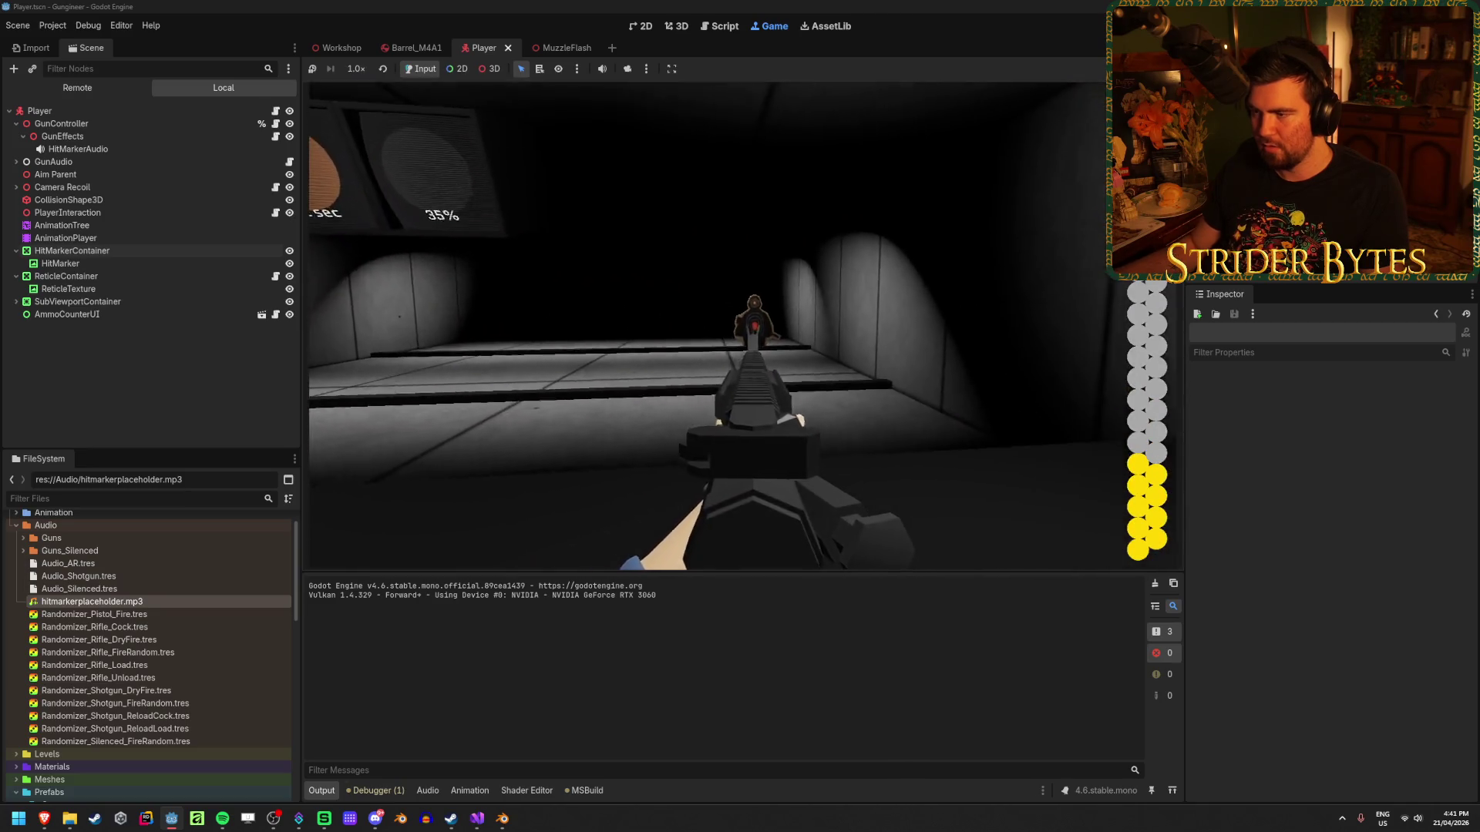
pyautogui.click(742, 325)
pyautogui.click(742, 325)
pyautogui.click(742, 325)
pyautogui.click(742, 325)
pyautogui.click(742, 325)
pyautogui.click(743, 325)
pyautogui.click(742, 325)
pyautogui.click(742, 325)
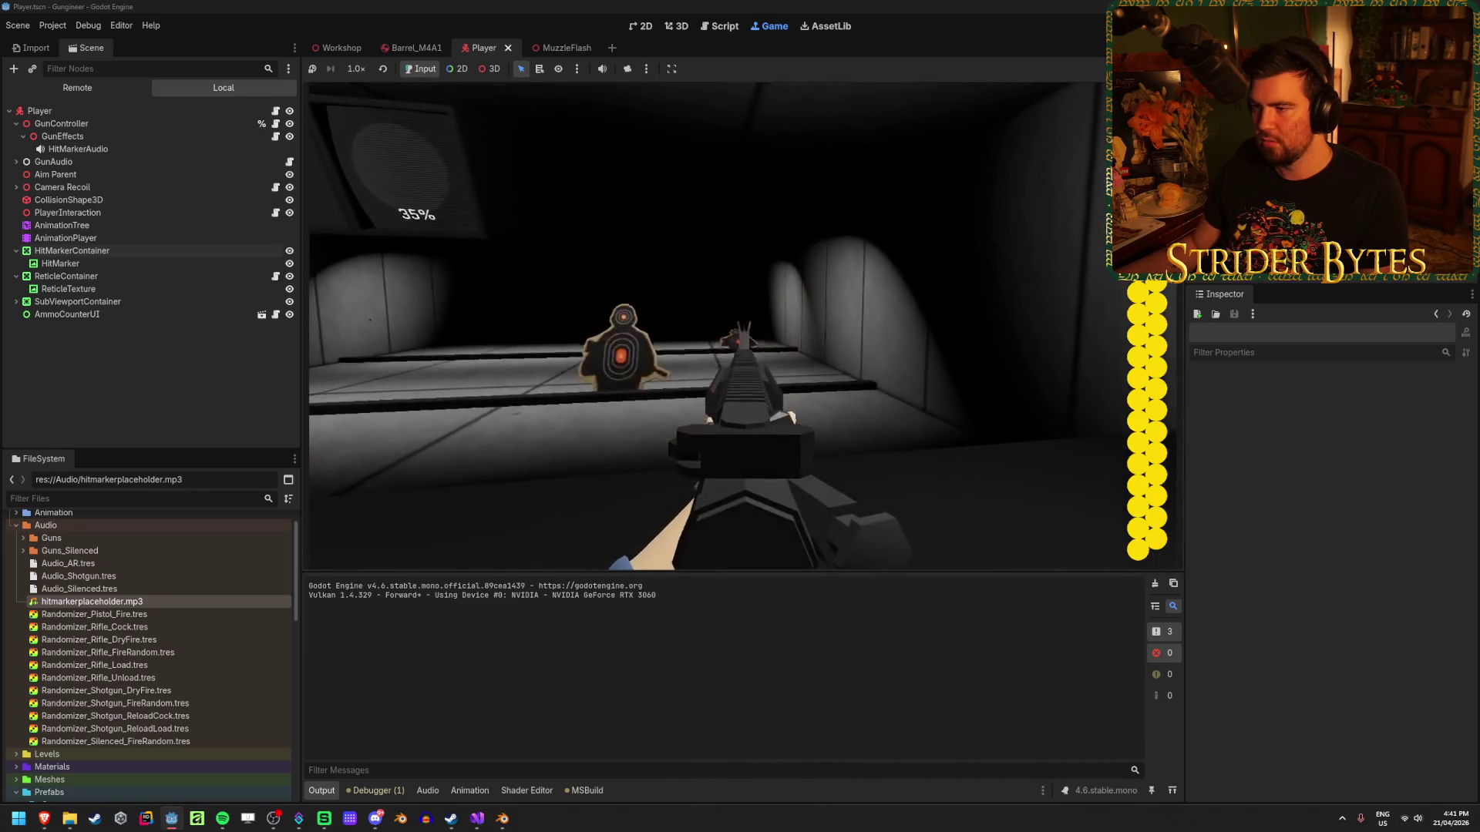
pyautogui.click(742, 326)
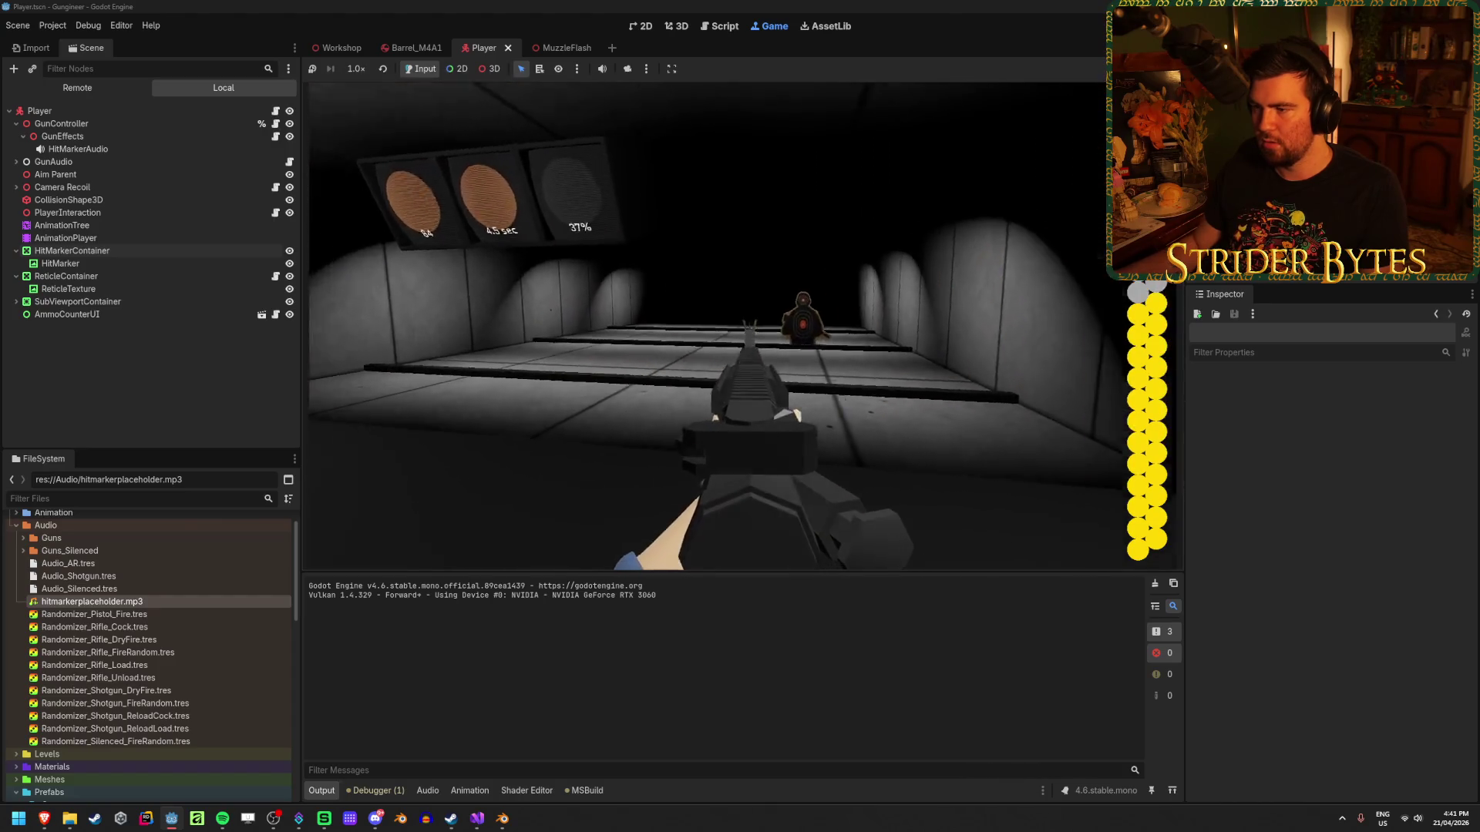
pyautogui.click(742, 326)
pyautogui.click(742, 325)
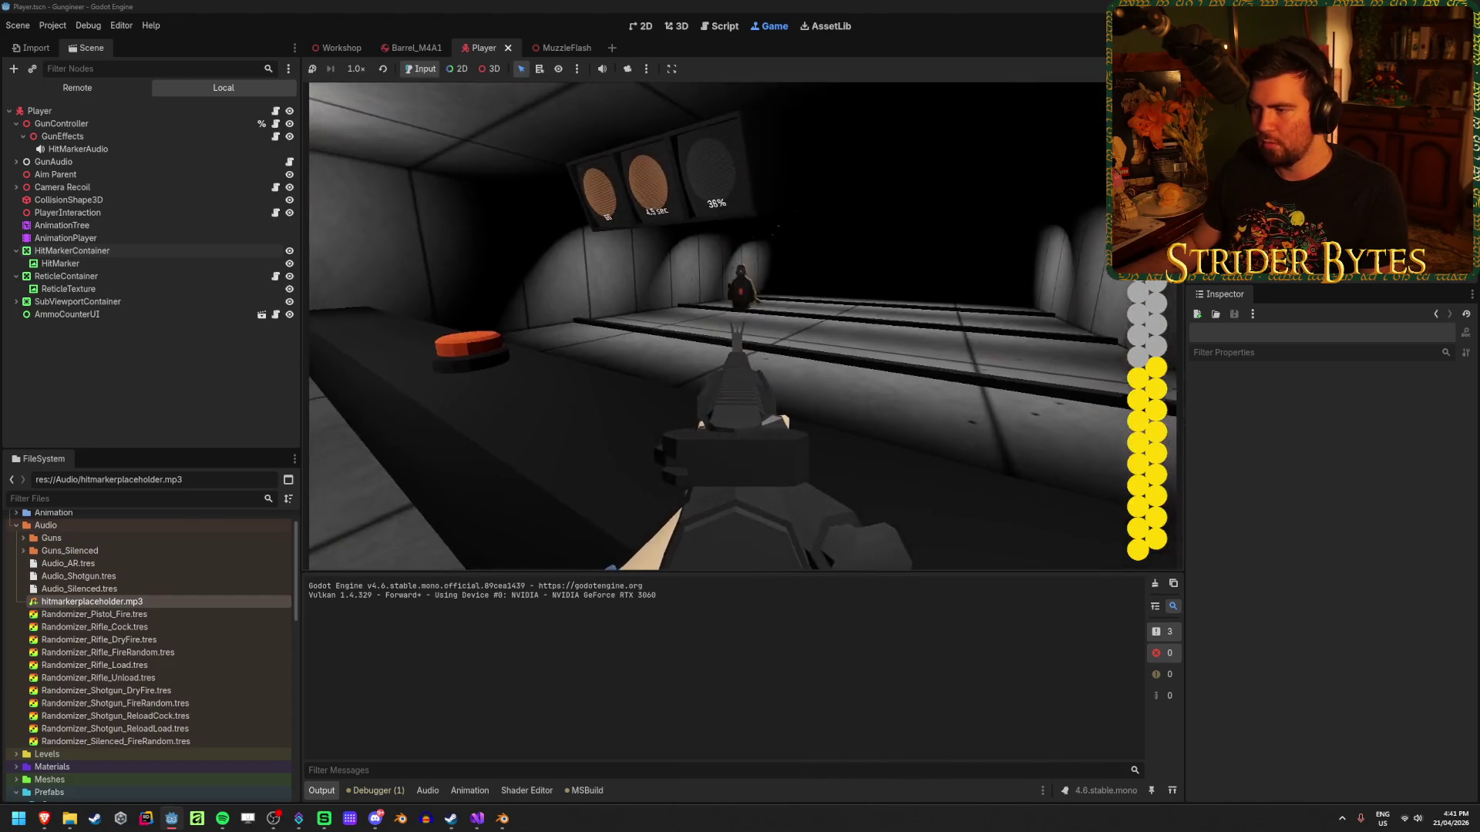
pyautogui.click(742, 325)
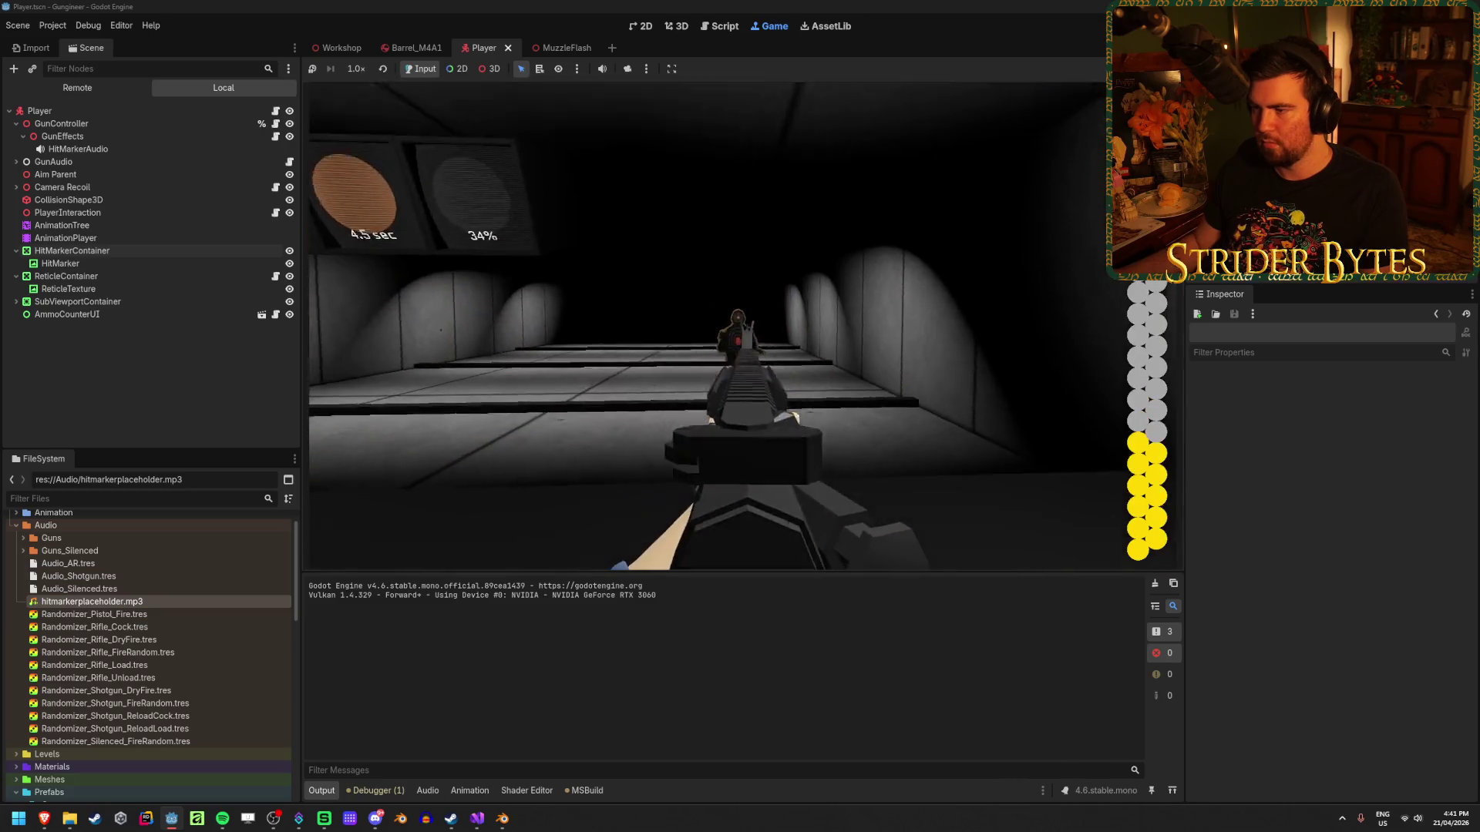
# Fire five more rounds at the targets and range wall to watch the hit feedback.
pyautogui.click(742, 325)
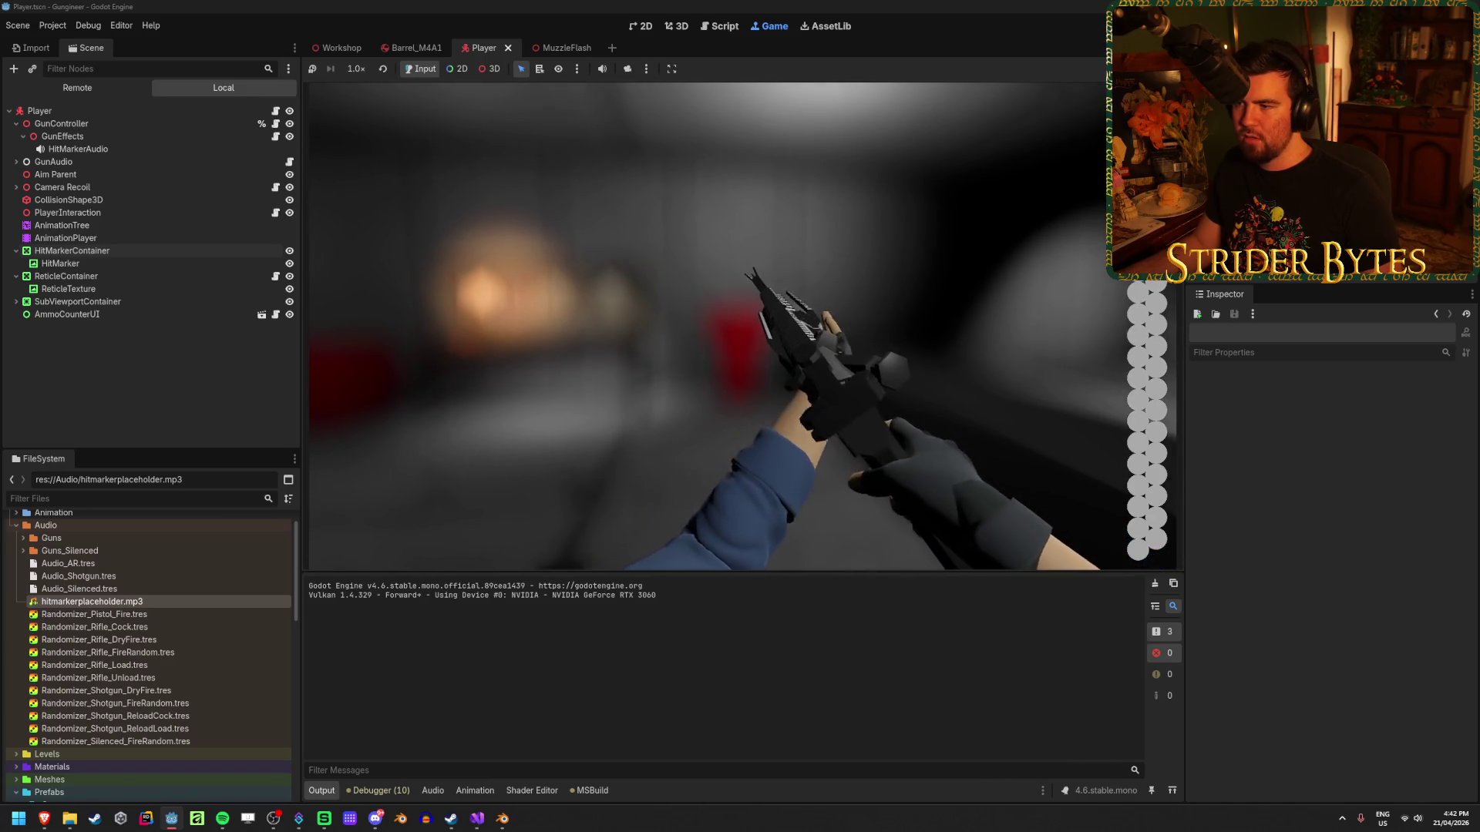
pyautogui.click(743, 326)
pyautogui.click(743, 326)
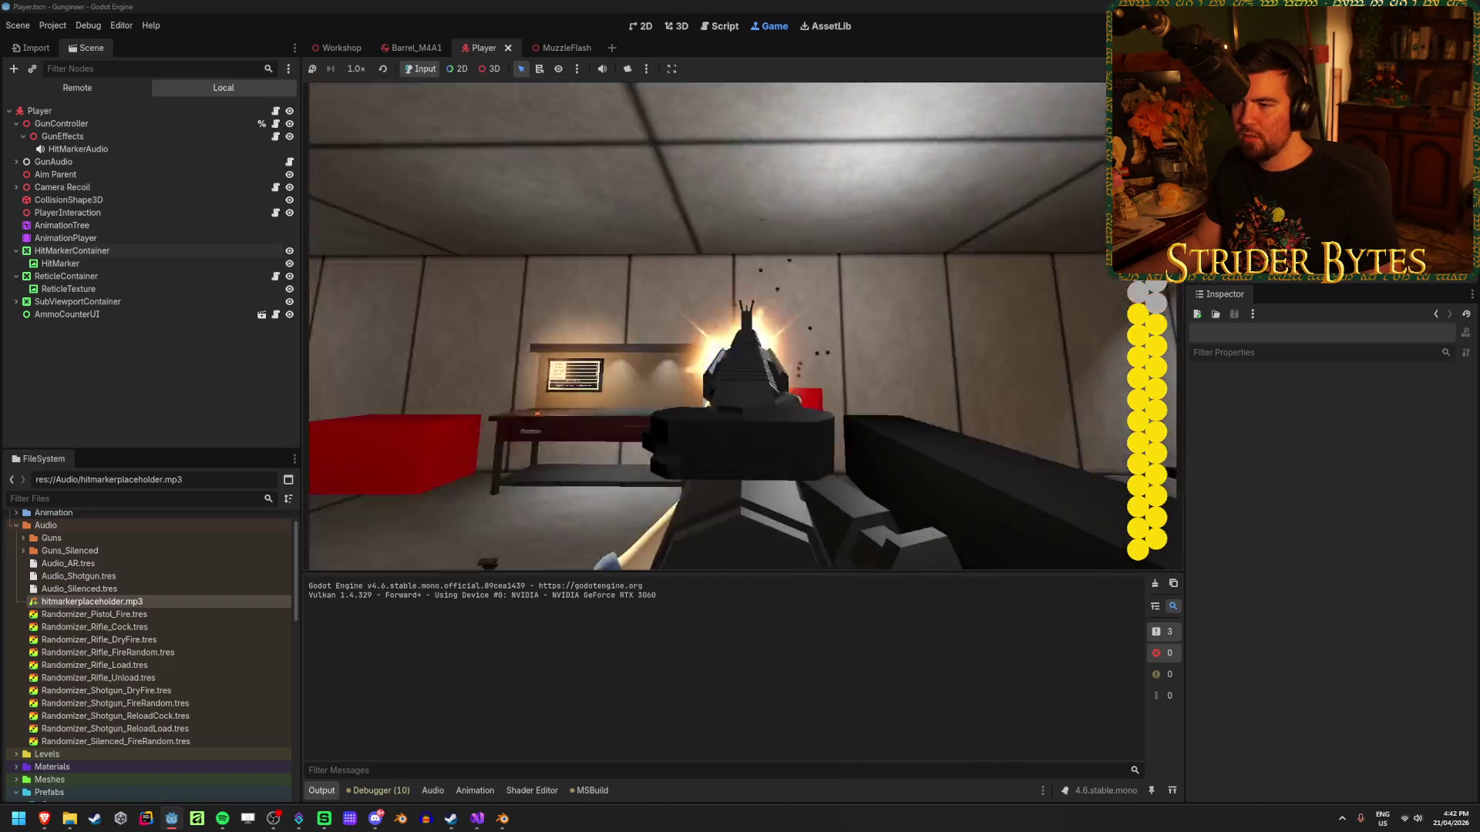
pyautogui.click(743, 326)
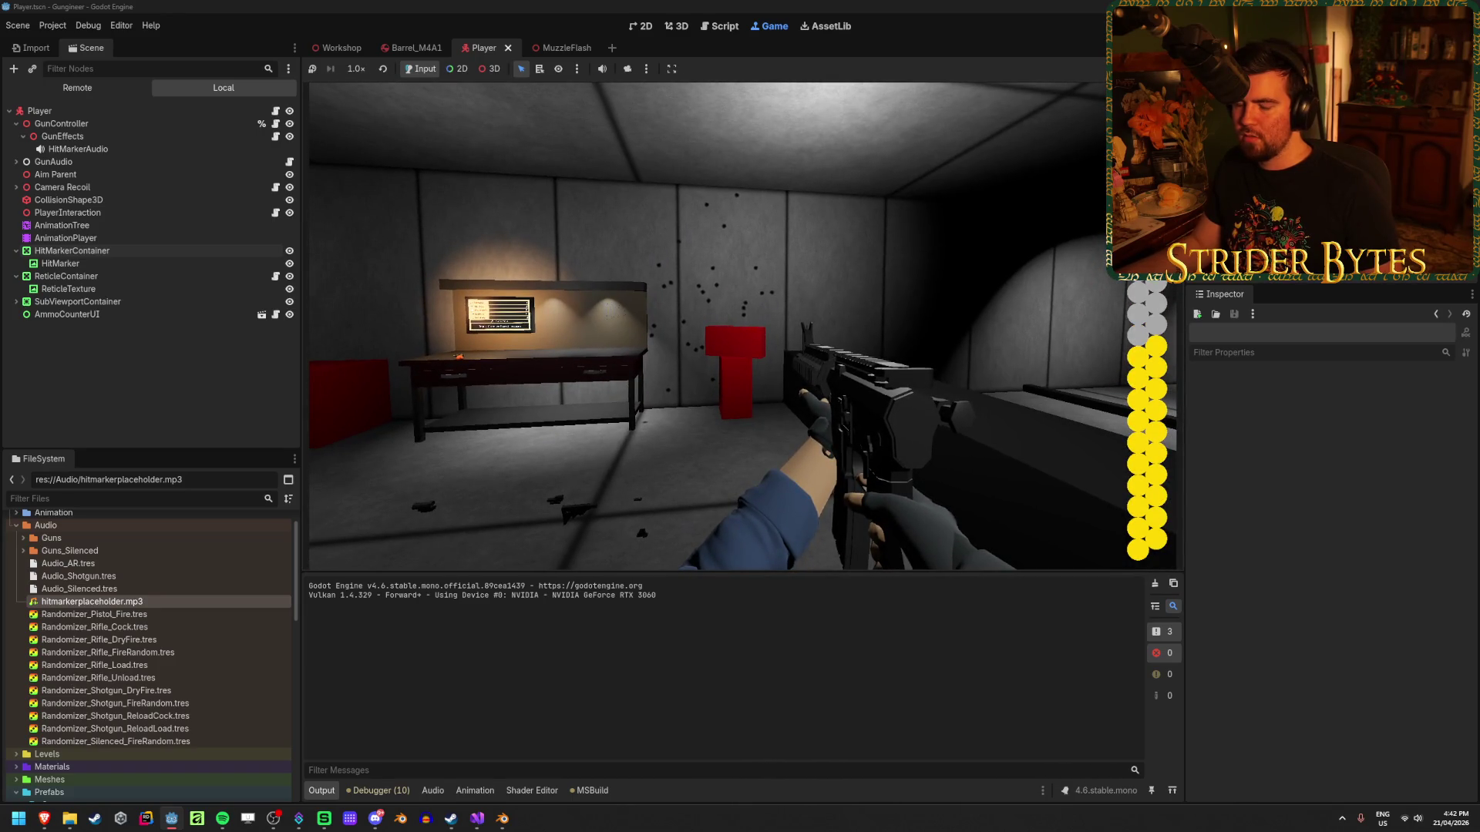
pyautogui.click(743, 326)
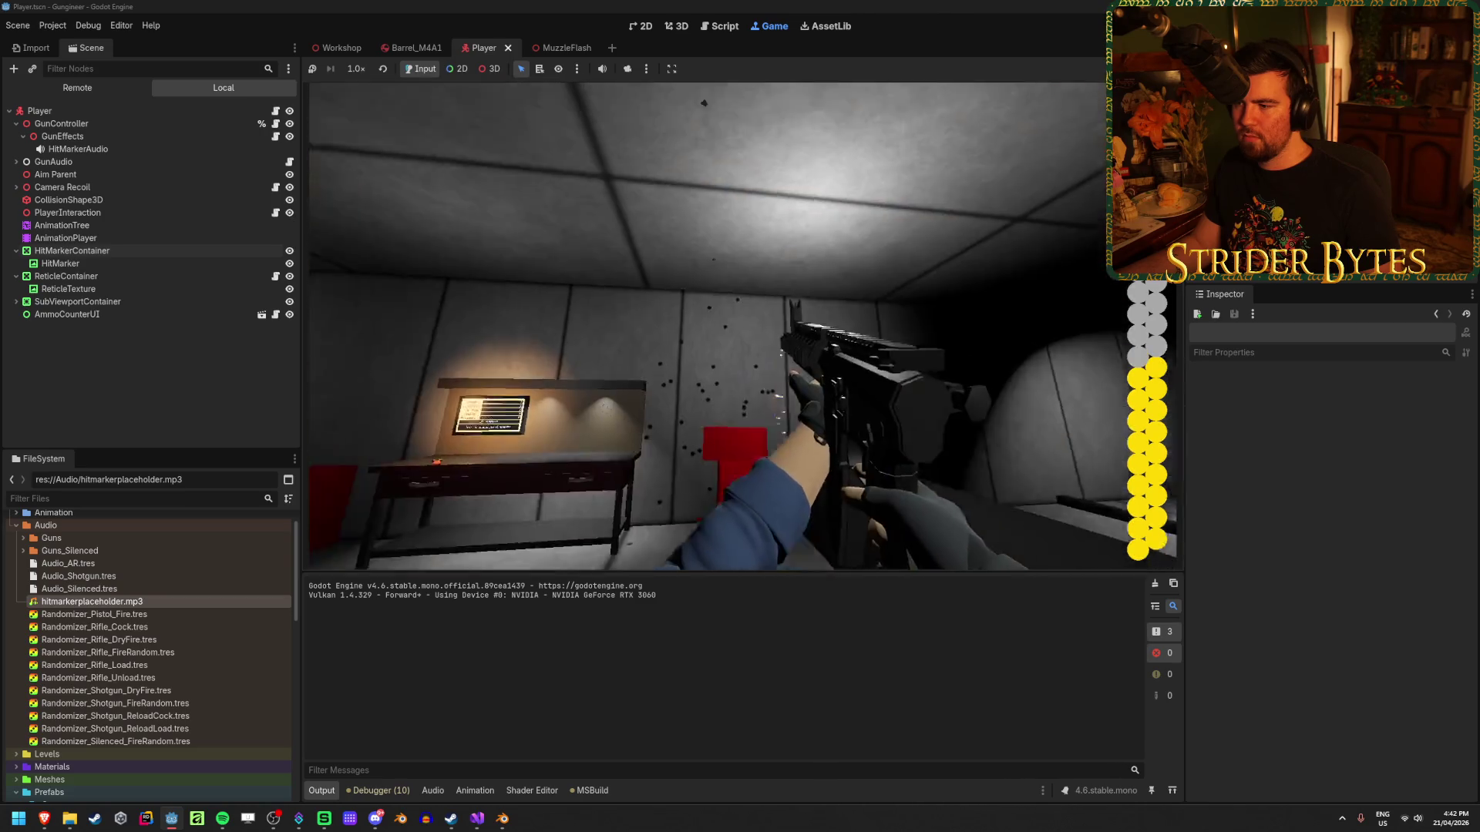
# Fire once, then expand the Remote scene tree from Camera Recoil down to Gun Recoil.
pyautogui.click(743, 326)
pyautogui.click(77, 87)
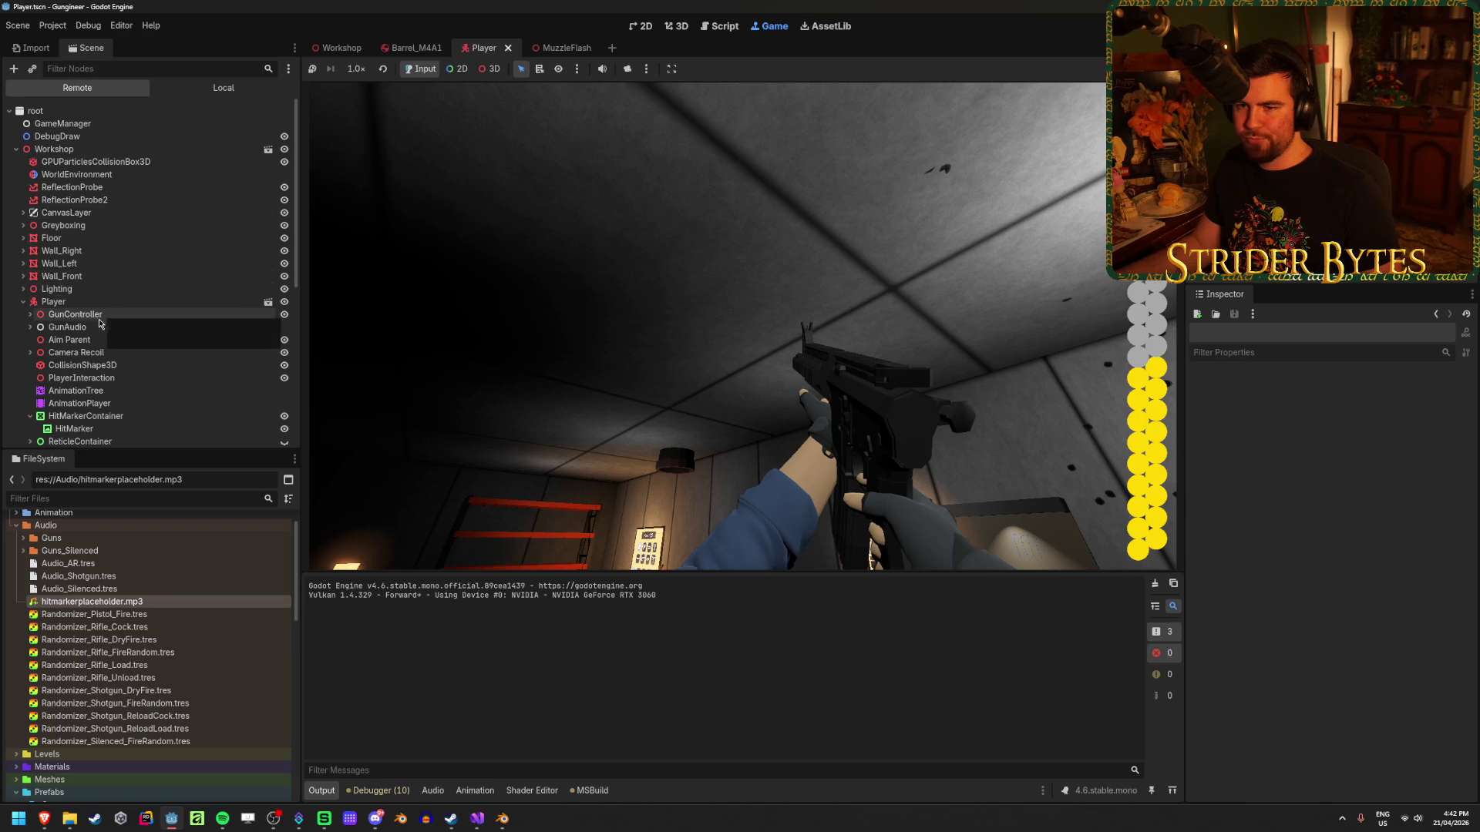
pyautogui.click(30, 353)
pyautogui.click(37, 366)
pyautogui.click(44, 377)
pyautogui.click(84, 377)
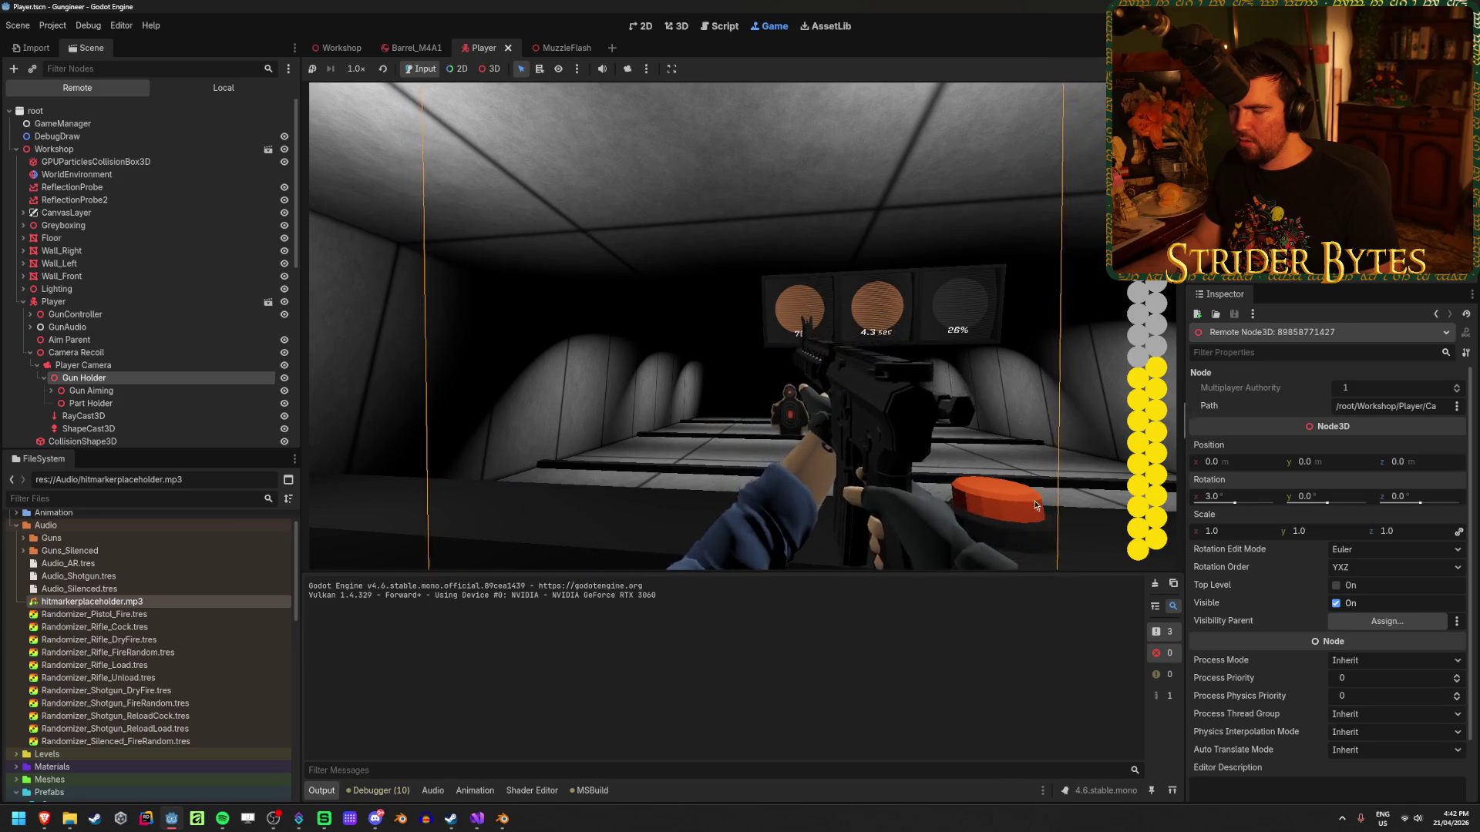
pyautogui.click(122, 391)
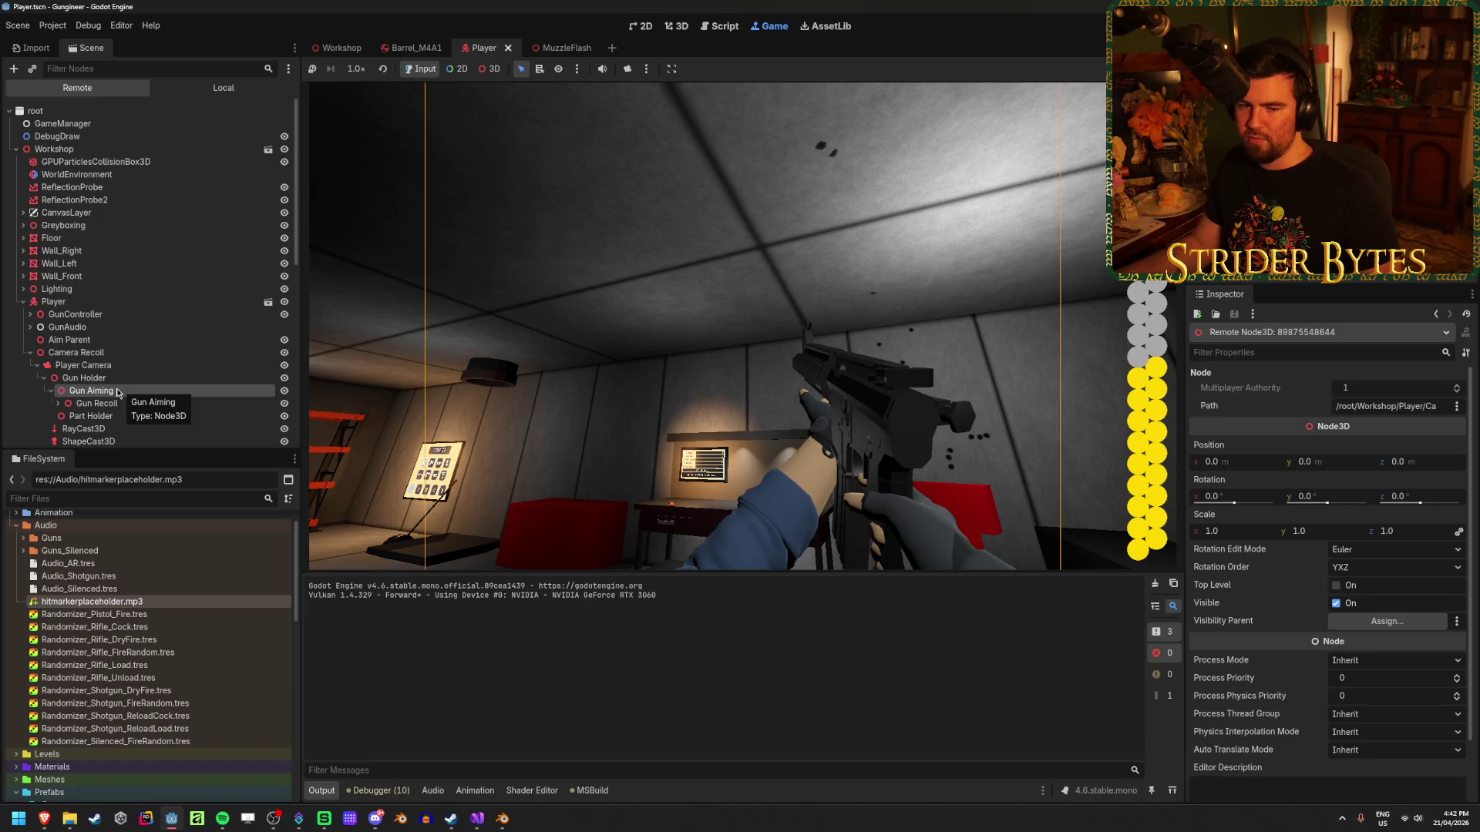
pyautogui.click(142, 403)
pyautogui.scroll(-2, 150, 395)
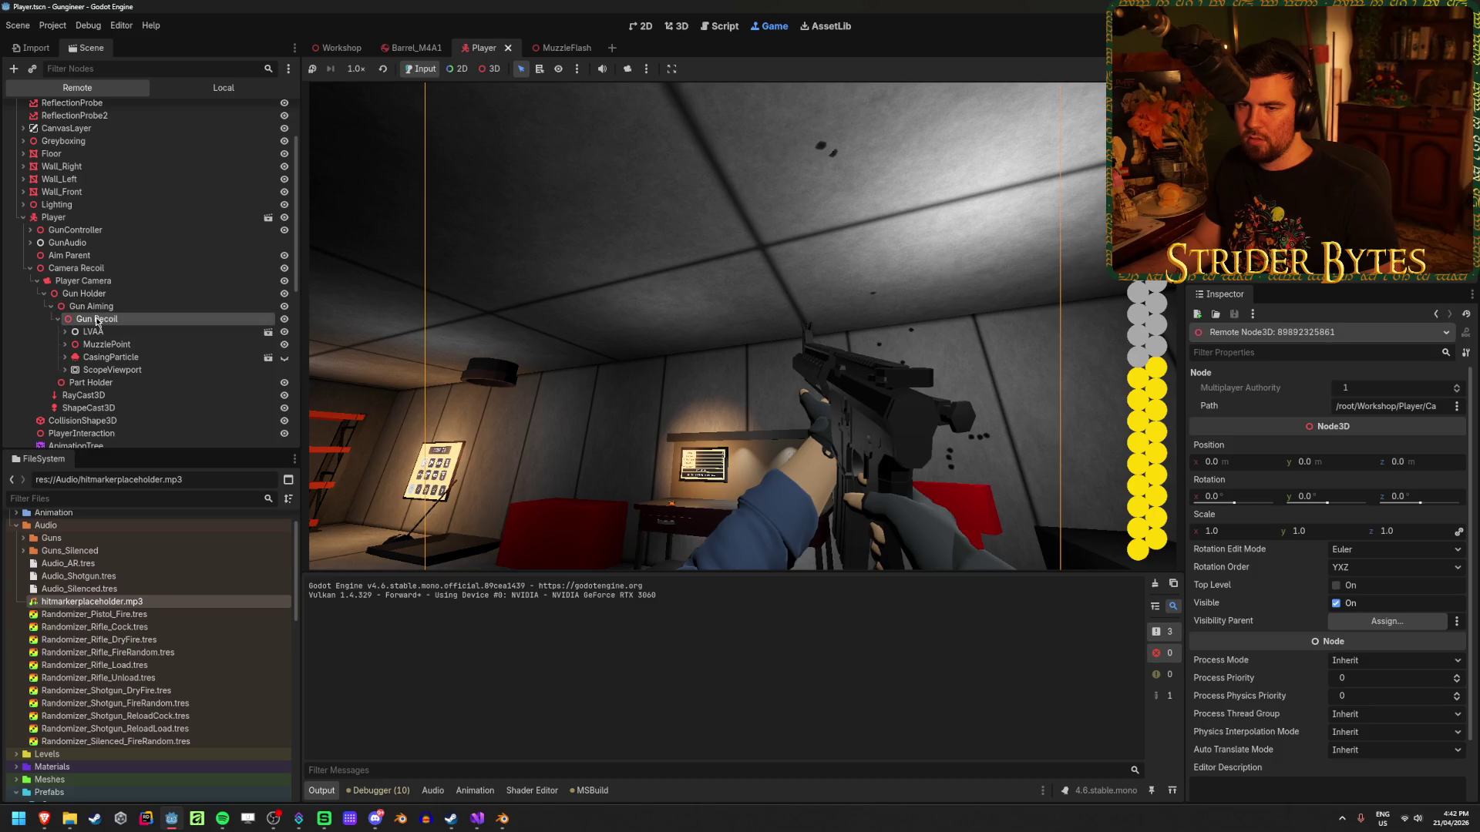
# Tilt LVAA, GunBone (16°) and Receiver_R870 (-87.5°) on X live in the Inspector.
pyautogui.click(74, 332)
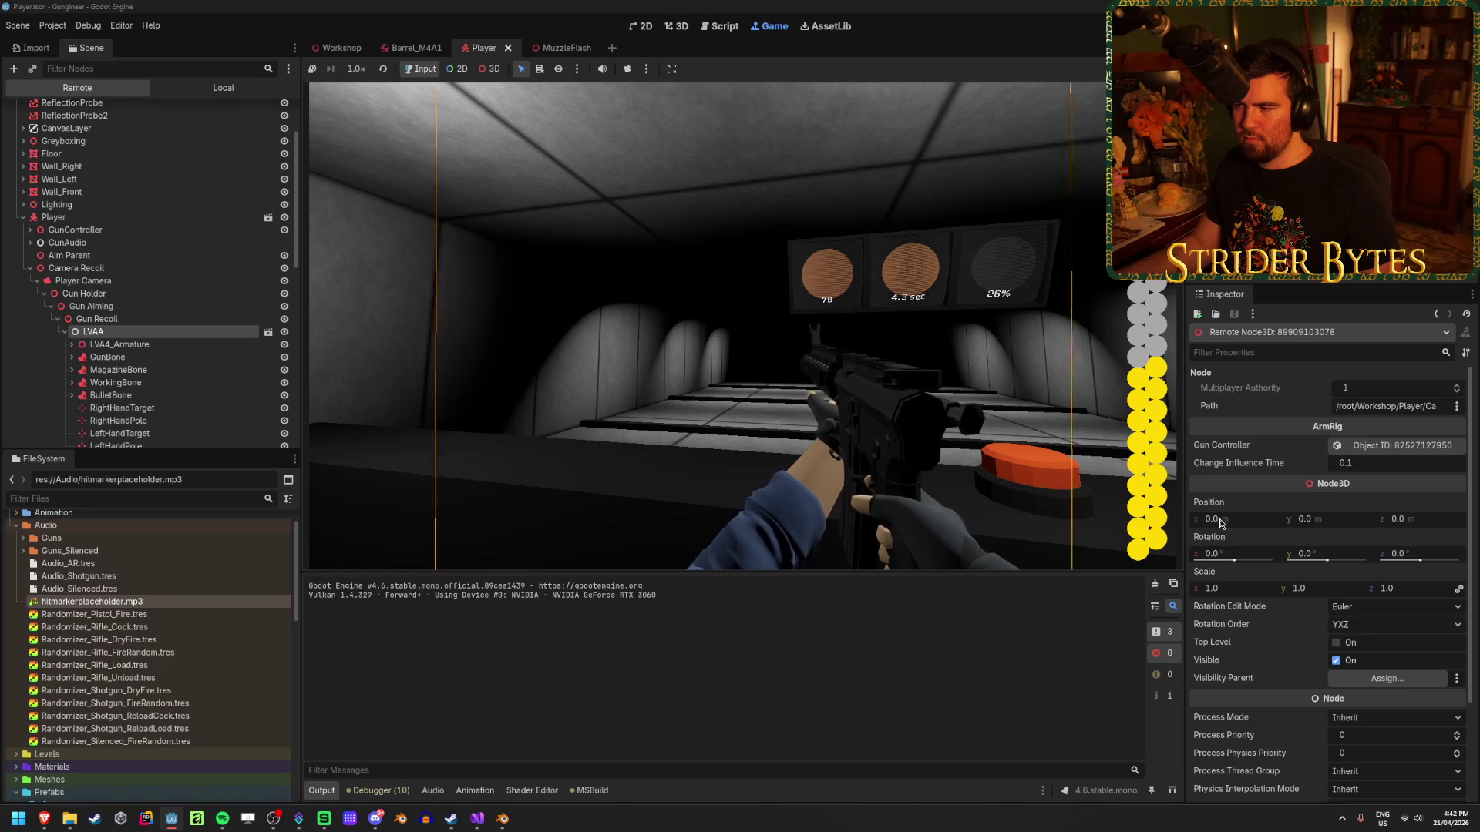
pyautogui.moveTo(1212, 554); pyautogui.dragTo(1212, 553)
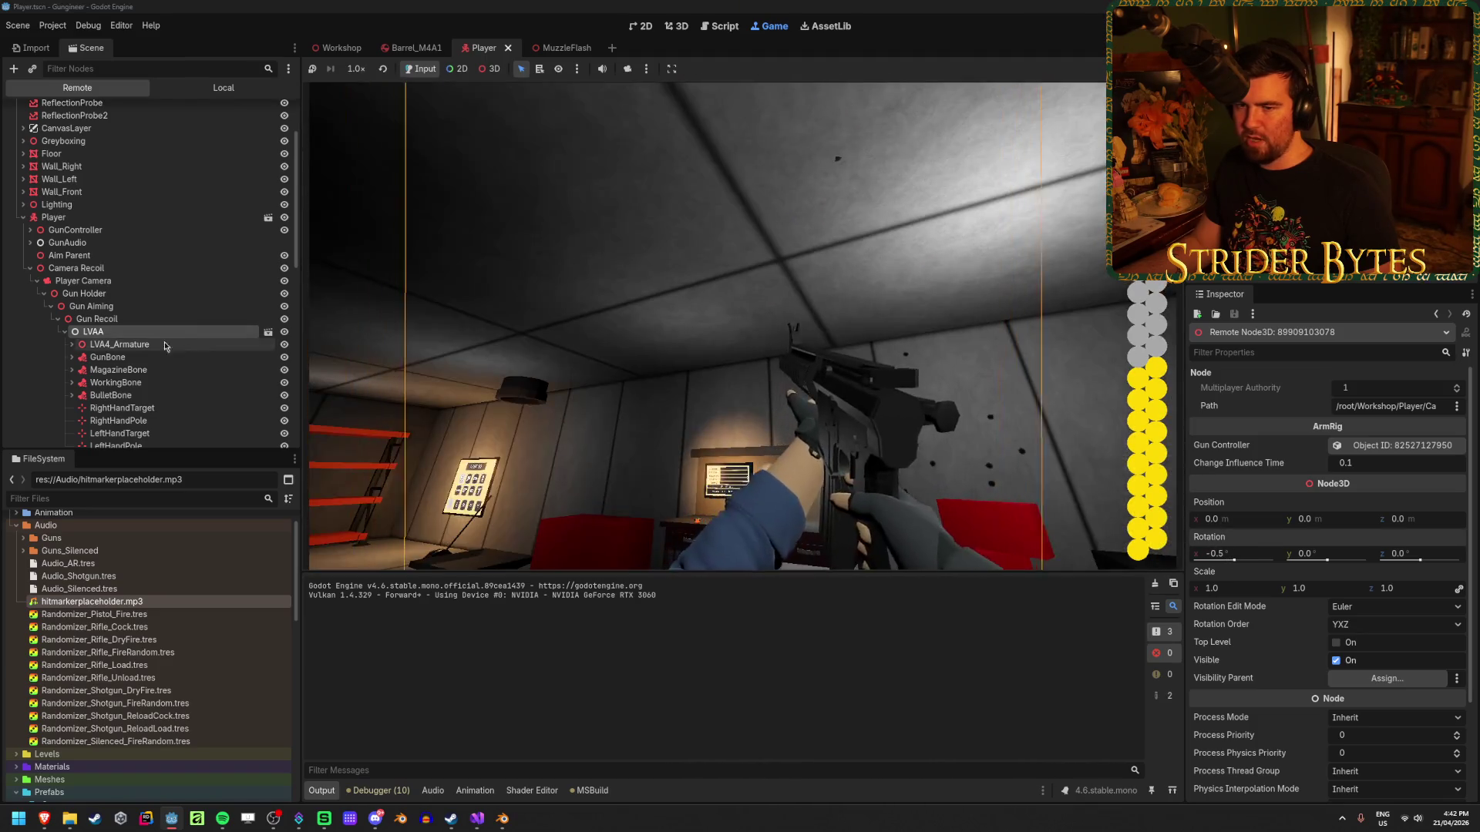
pyautogui.click(154, 357)
pyautogui.moveTo(1231, 608); pyautogui.dragTo(1231, 608)
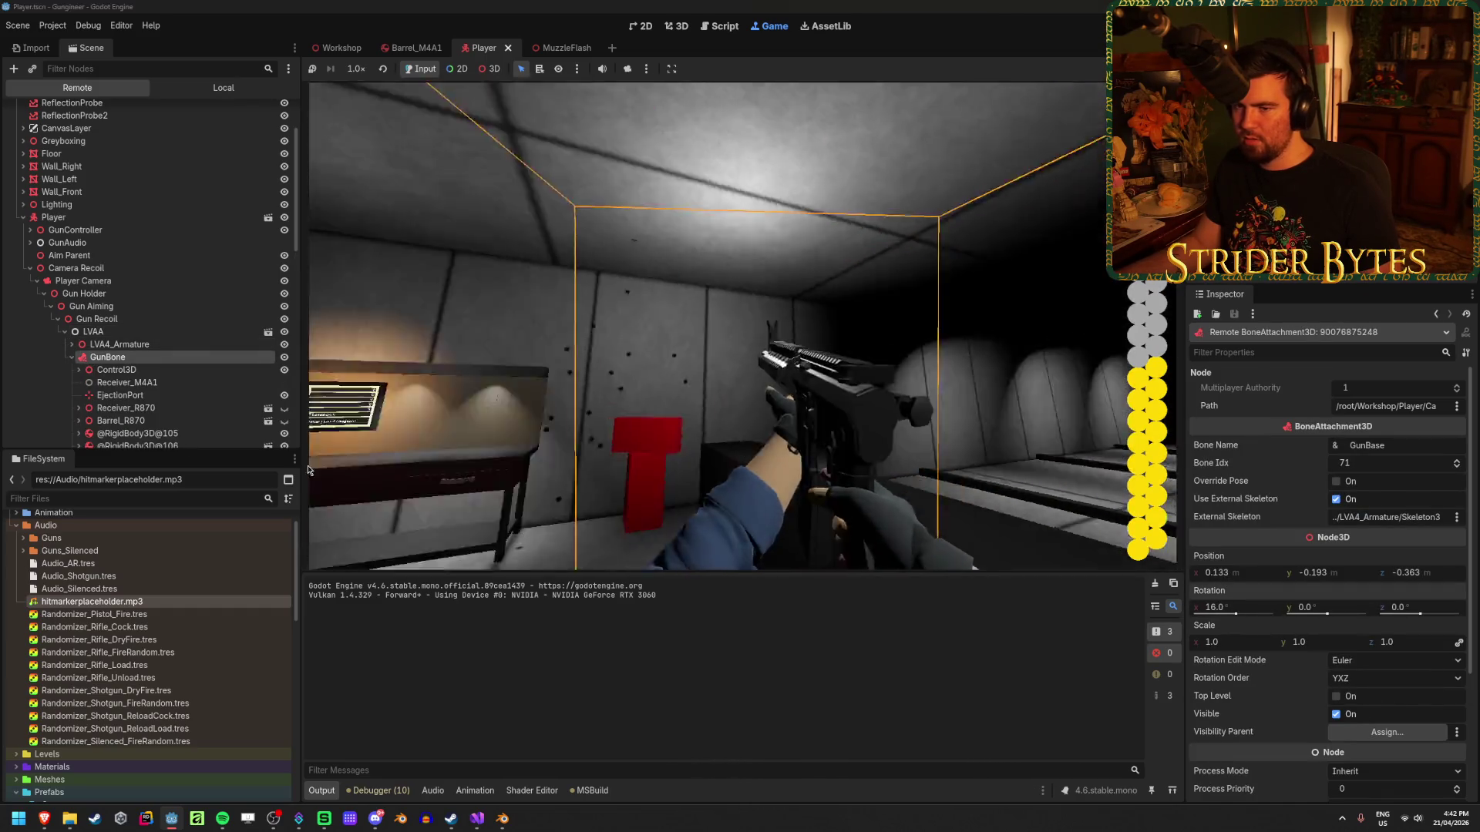
pyautogui.scroll(-4, 165, 377)
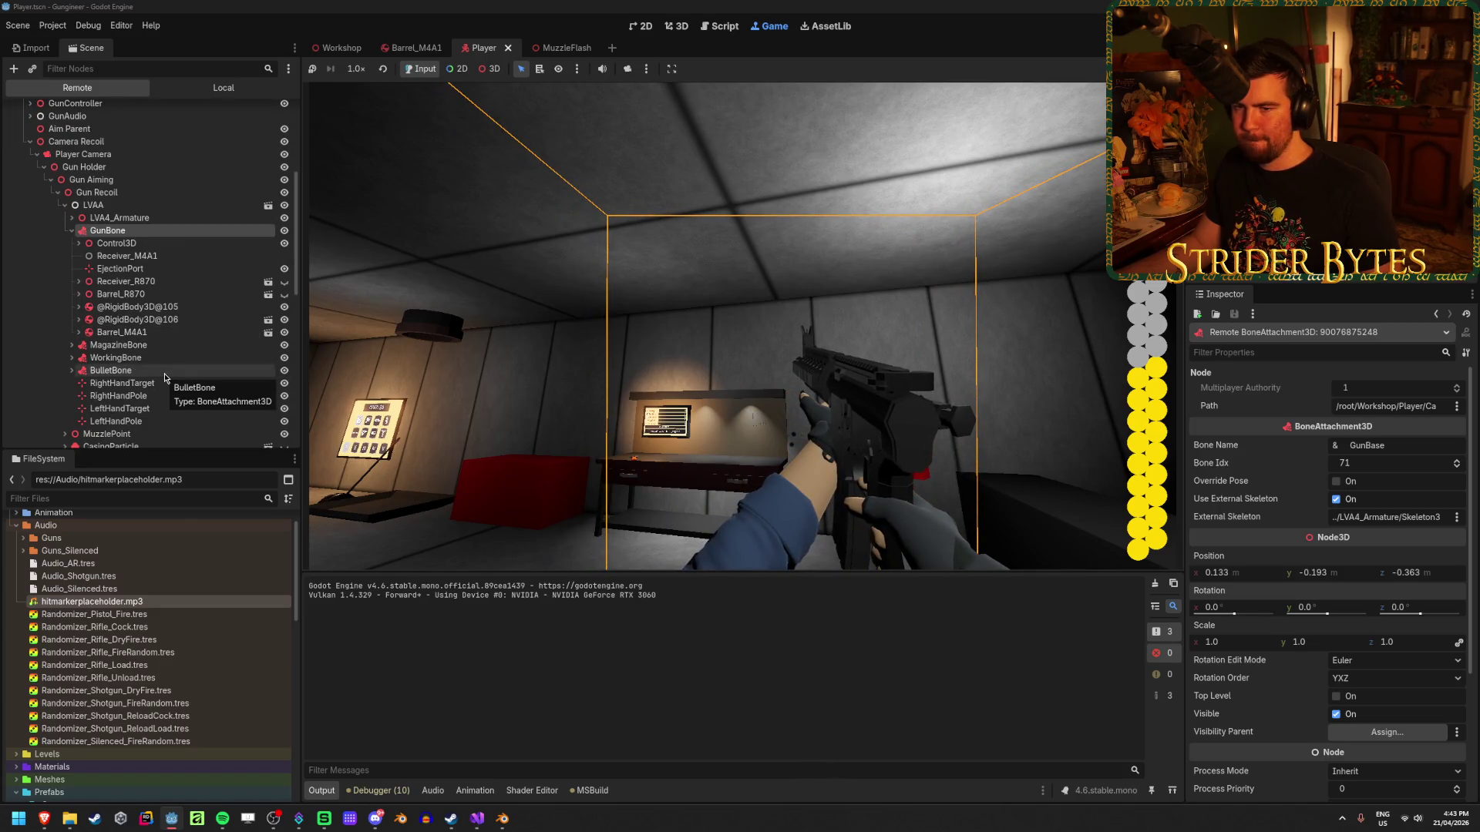
pyautogui.scroll(1, 164, 378)
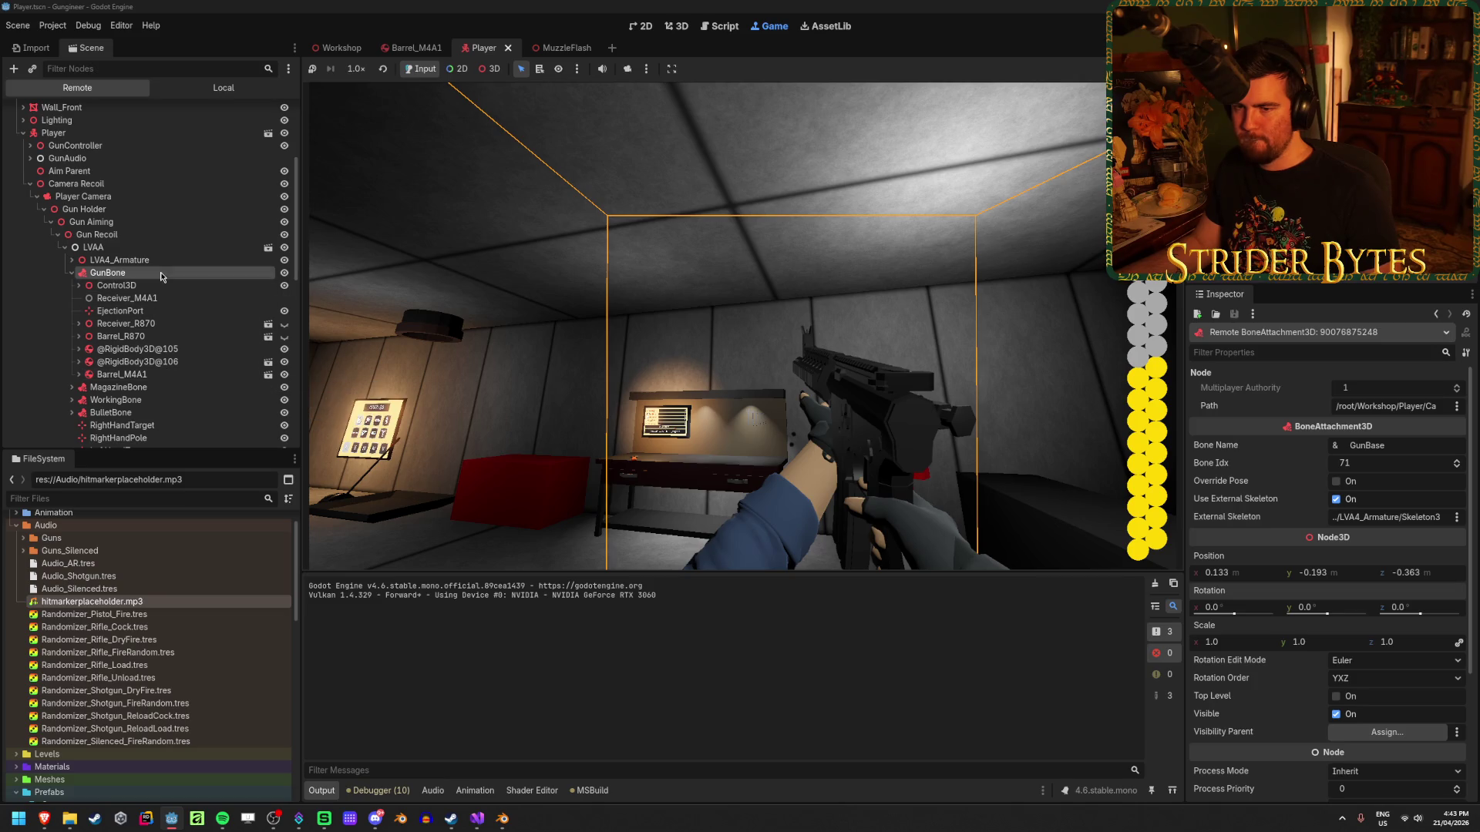
pyautogui.click(126, 323)
pyautogui.moveTo(1234, 496)
pyautogui.mouseDown()
pyautogui.moveTo(1203, 497)
pyautogui.moveTo(1264, 496)
pyautogui.mouseUp()
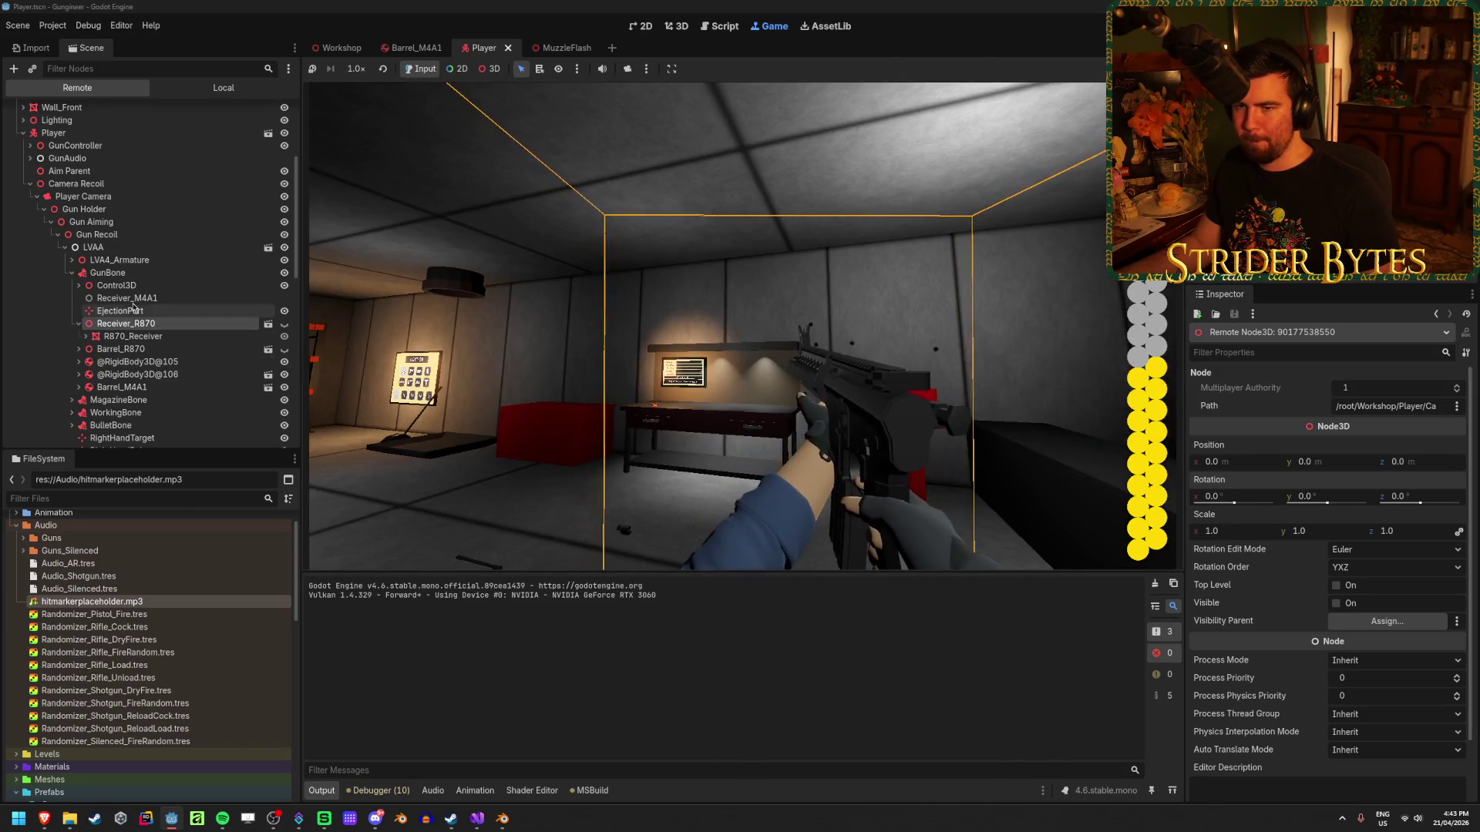
# Reset the receiver's X value to 0, then fire two shots at the targets and reload.
pyautogui.moveTo(1230, 461); pyautogui.dragTo(1202, 462)
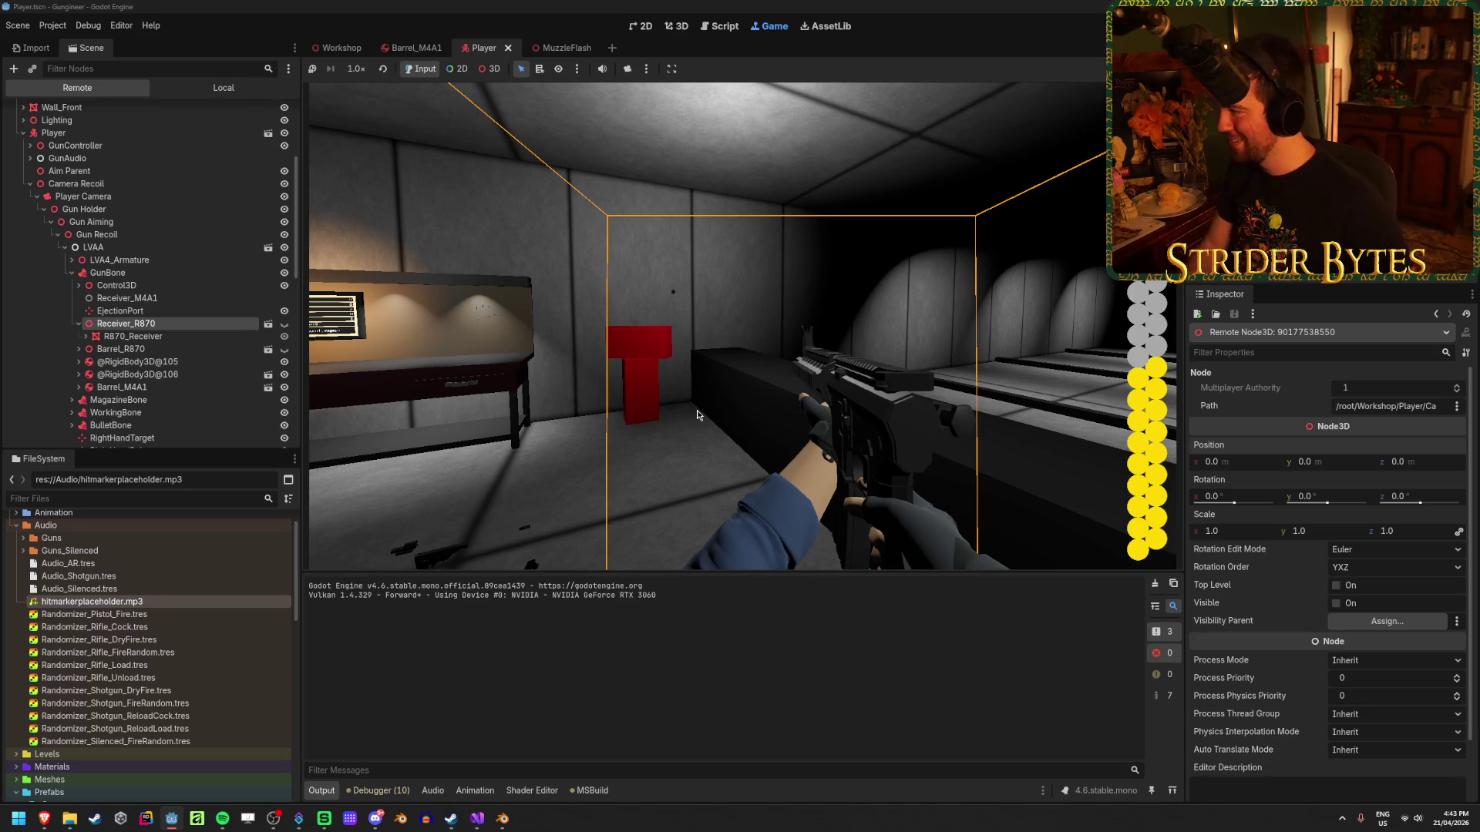
pyautogui.click(697, 415)
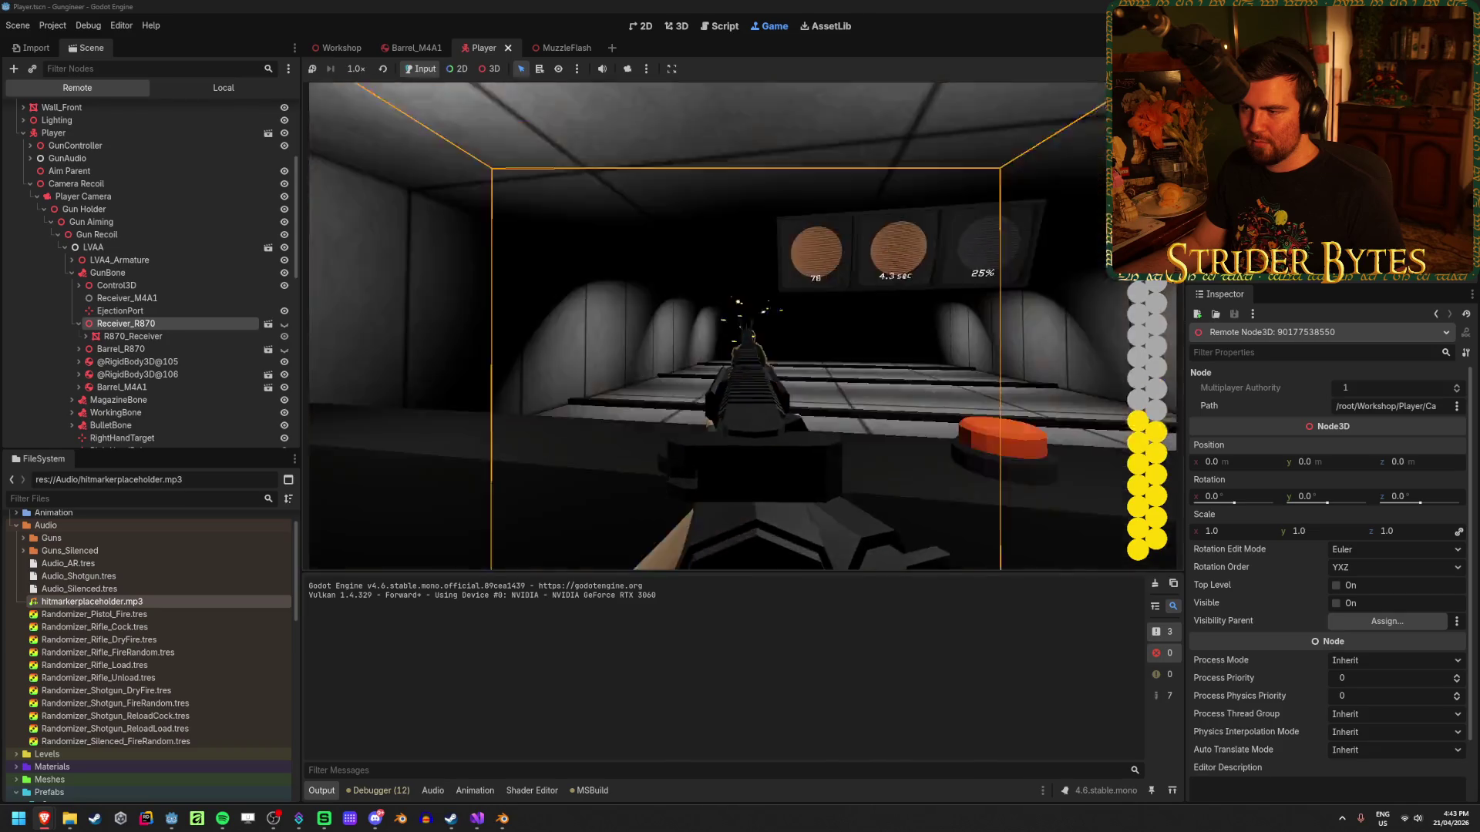
pyautogui.click(743, 326)
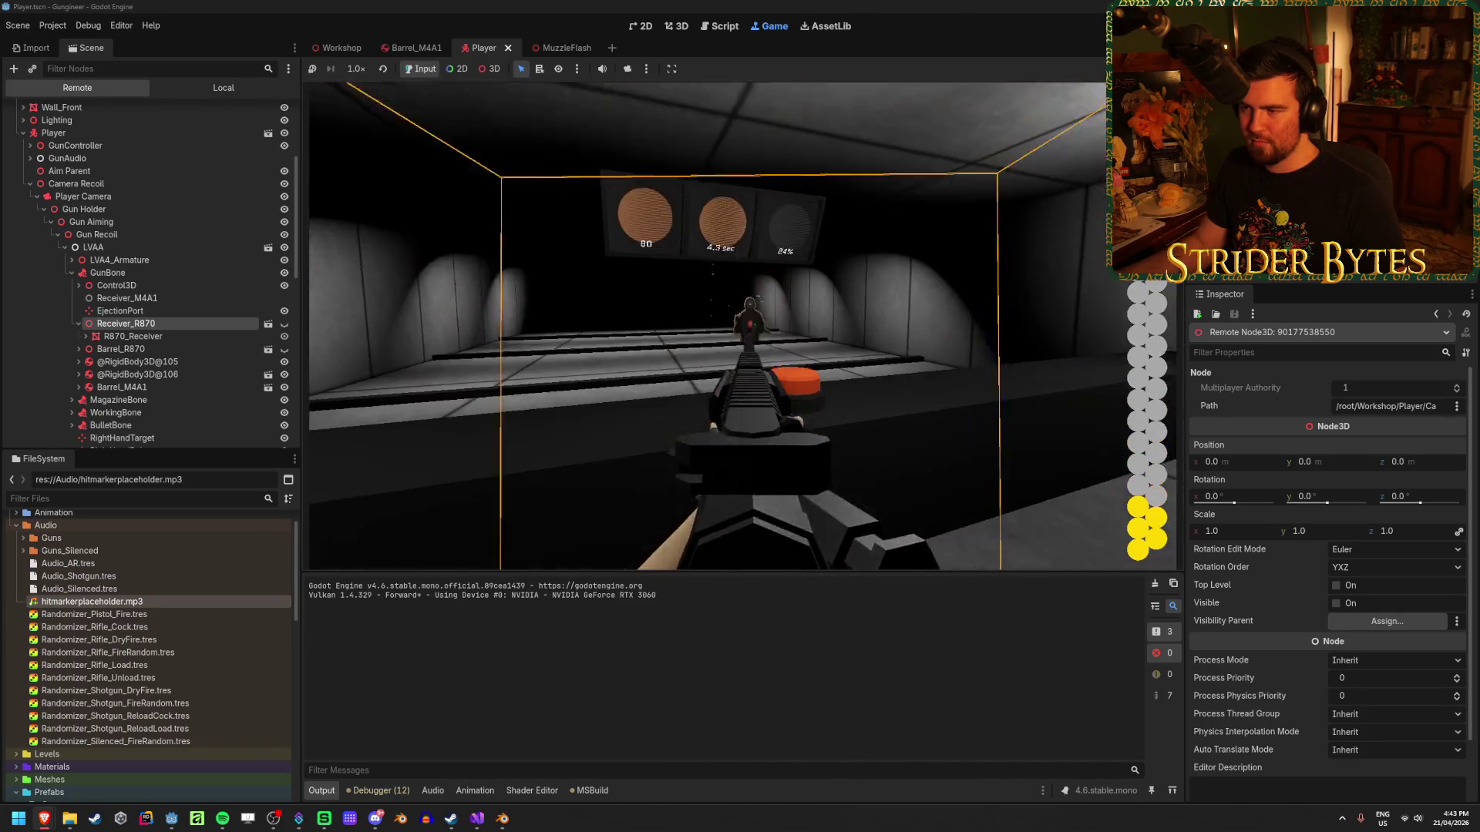
pyautogui.click(742, 326)
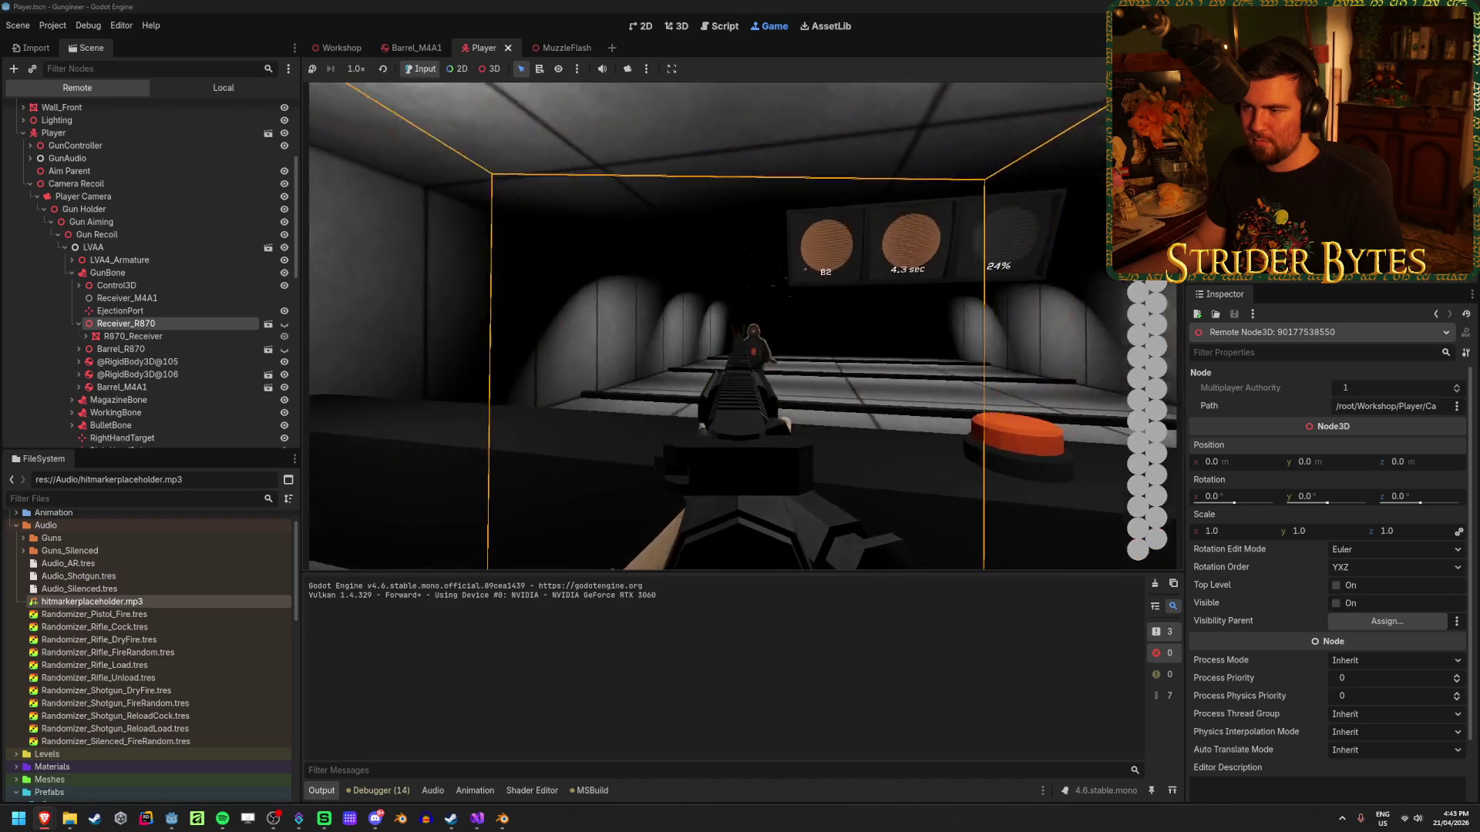
pyautogui.press('r')
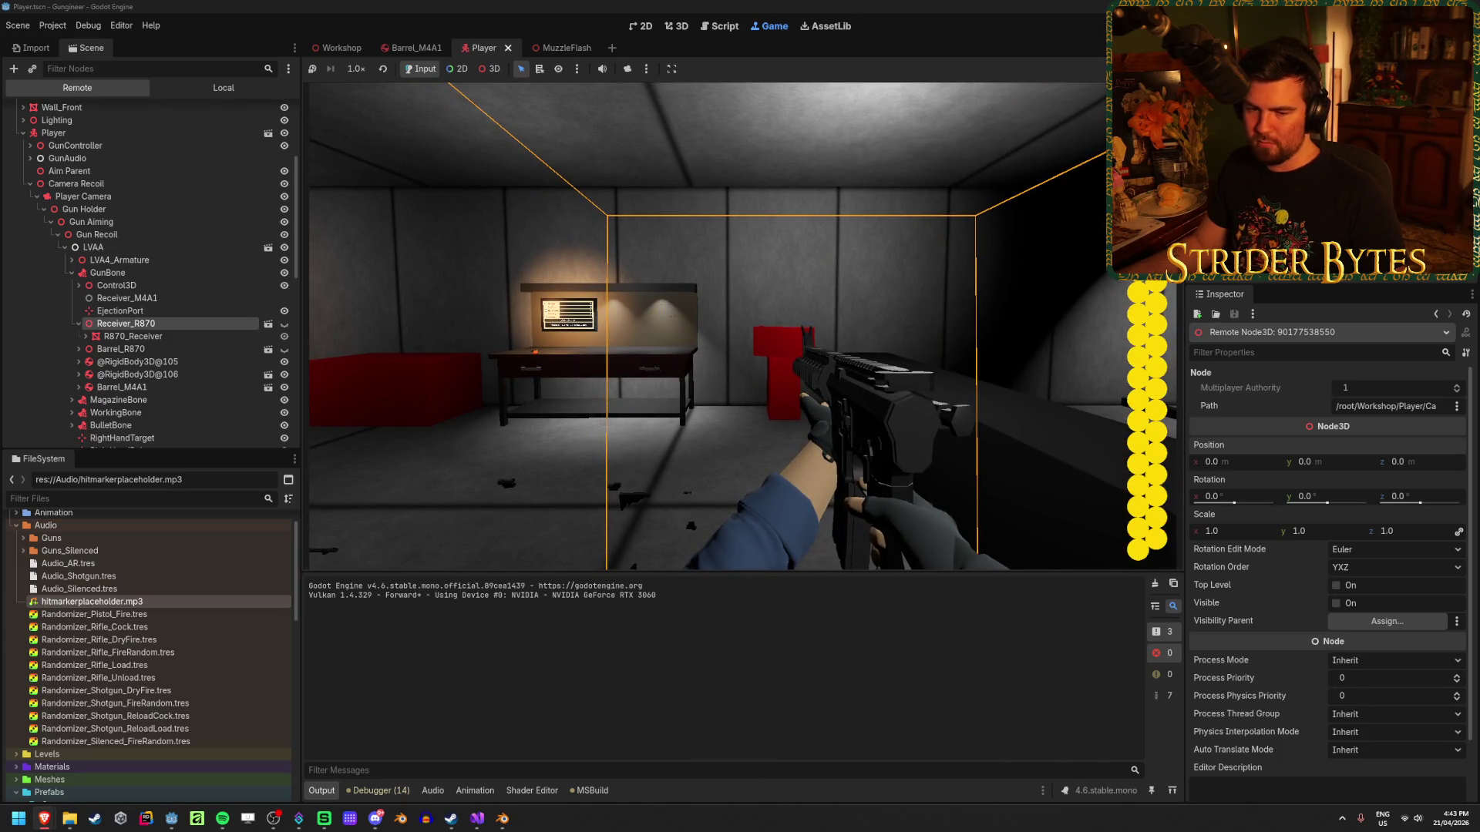
# Strafe left, swap weapons with 2 and 1, back away, fire three shots, then stop the game.
pyautogui.press('a')
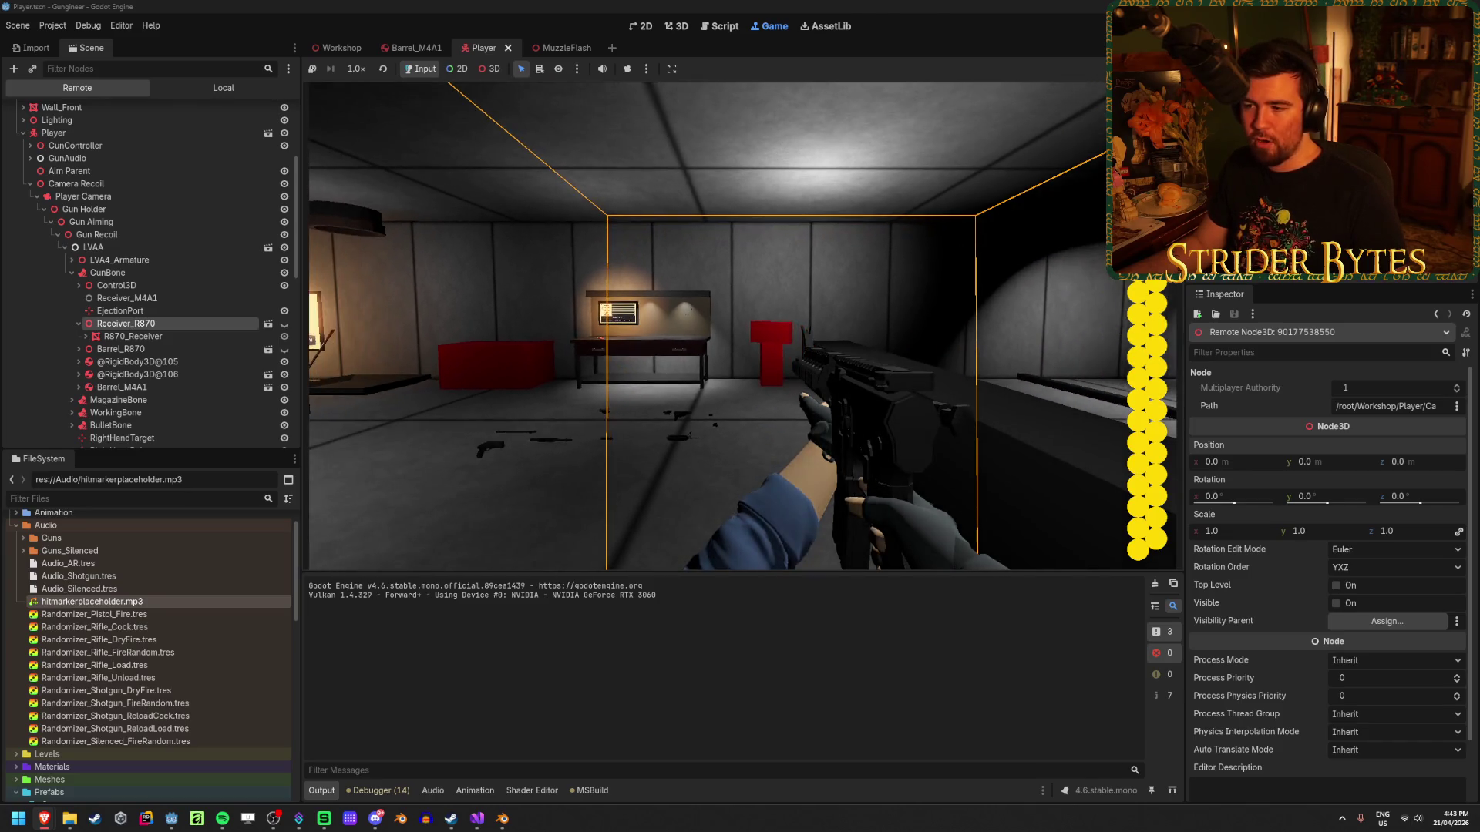
pyautogui.press('a')
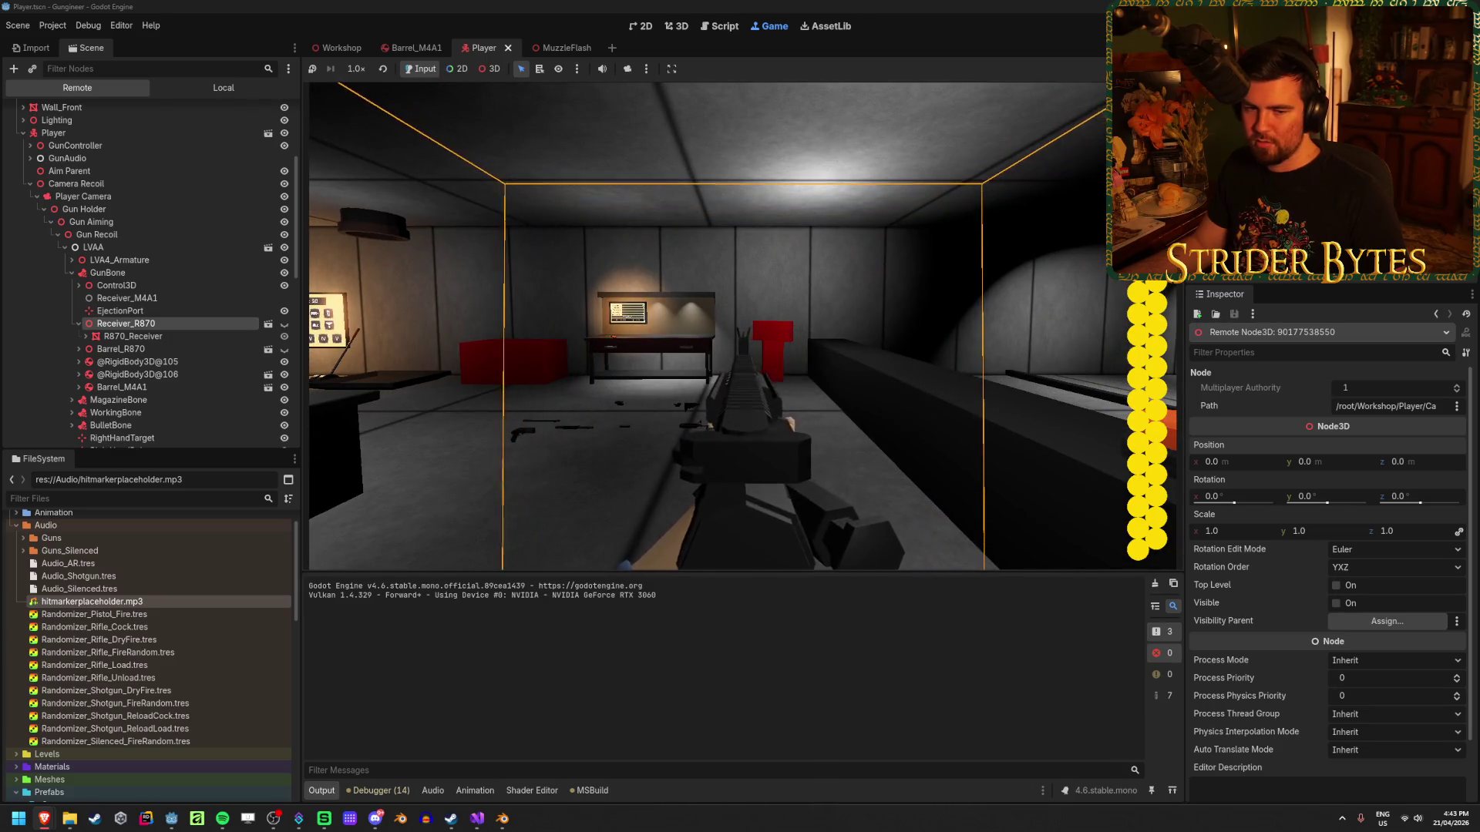
pyautogui.press('2')
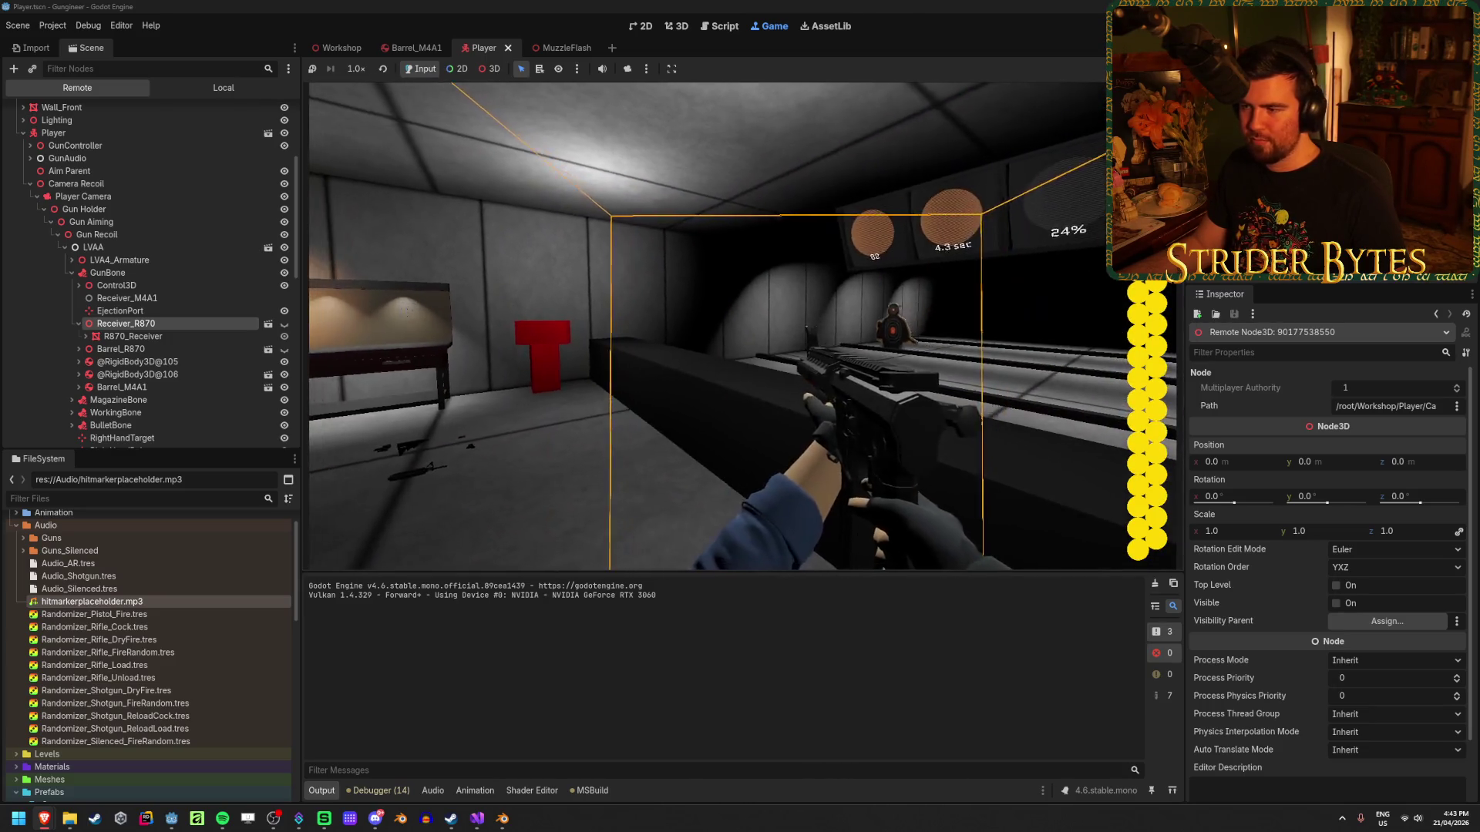
pyautogui.press('1')
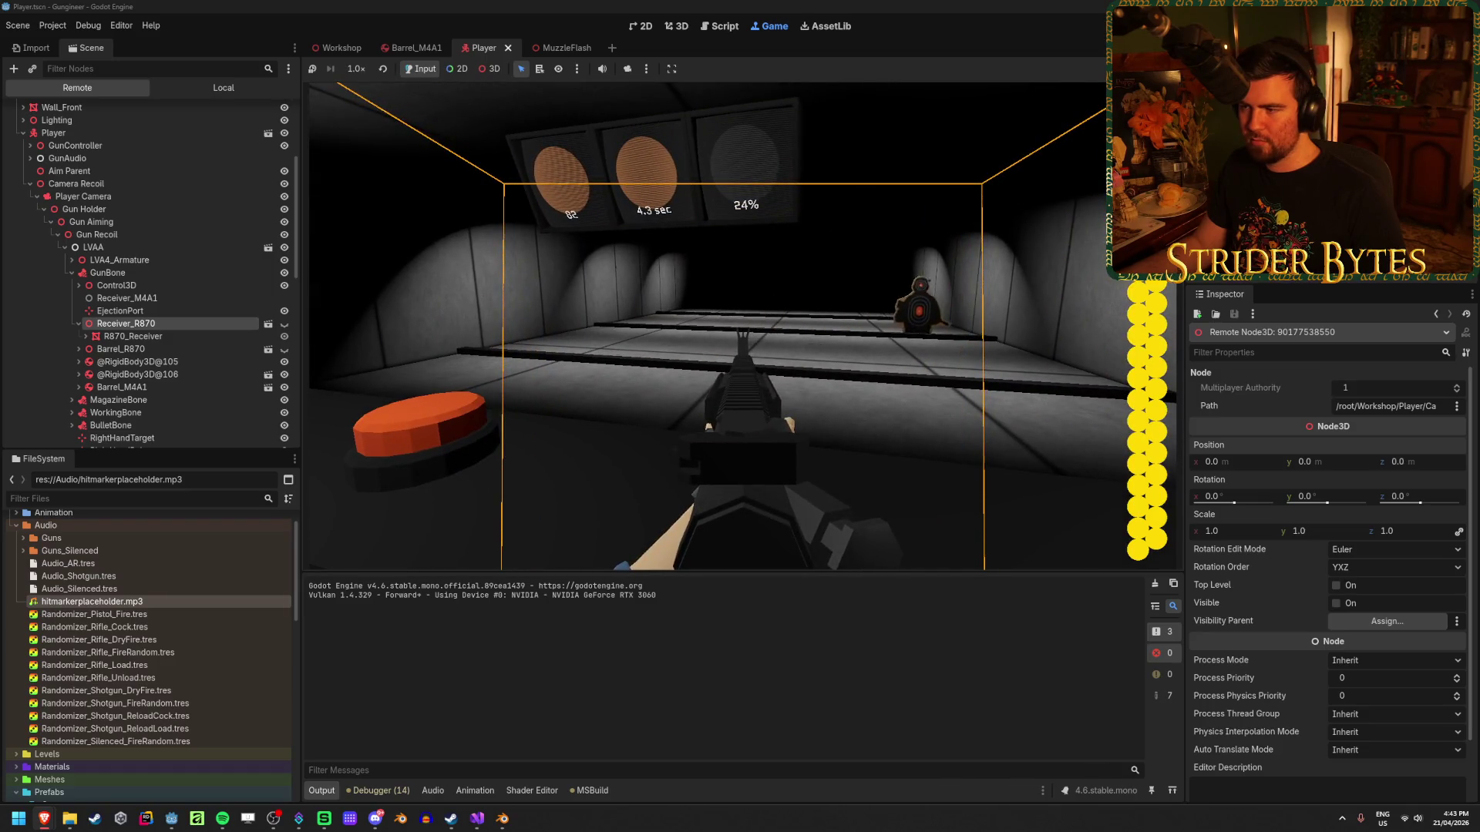
pyautogui.press('s')
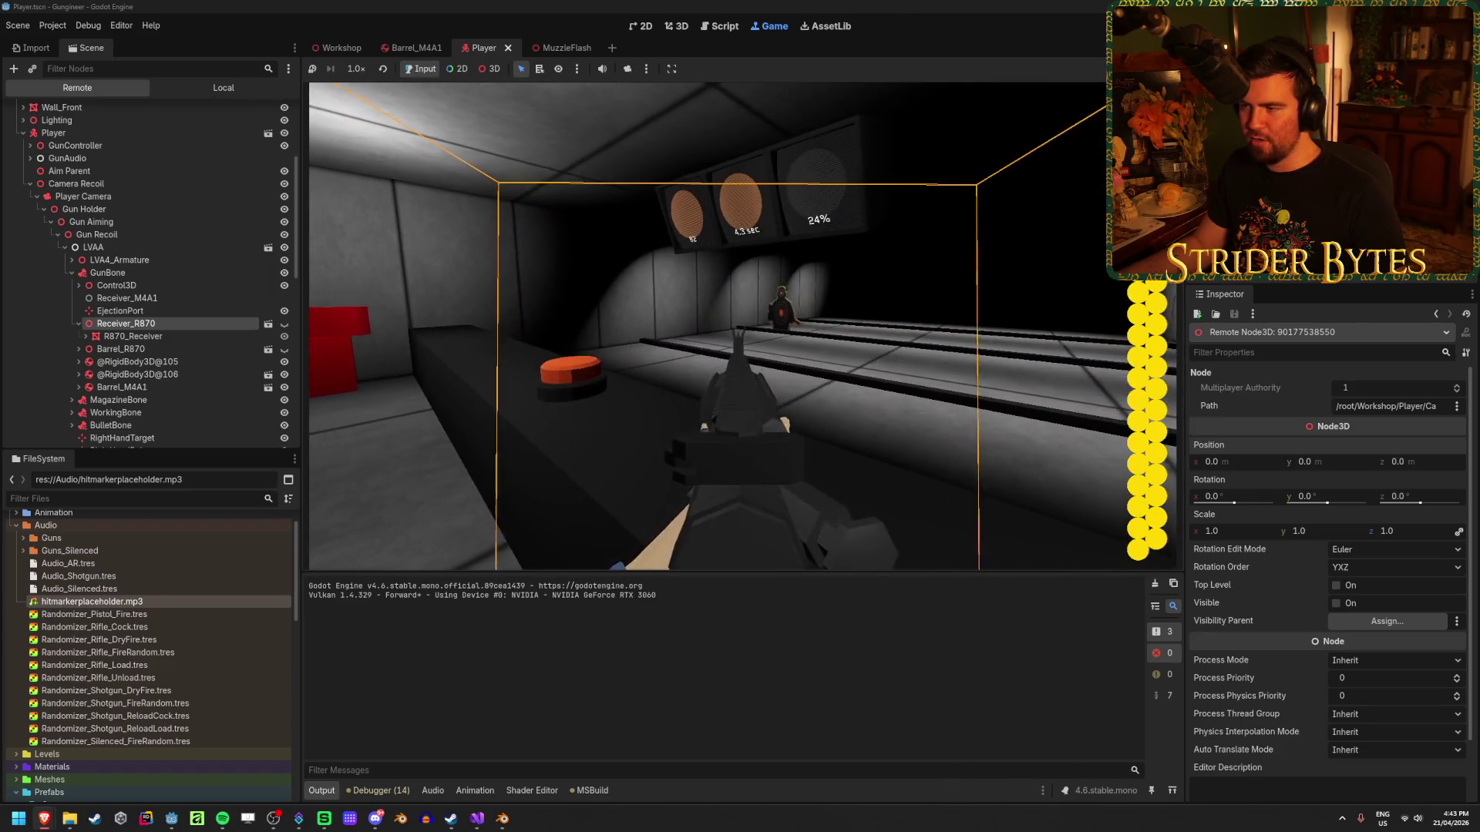
pyautogui.press('s')
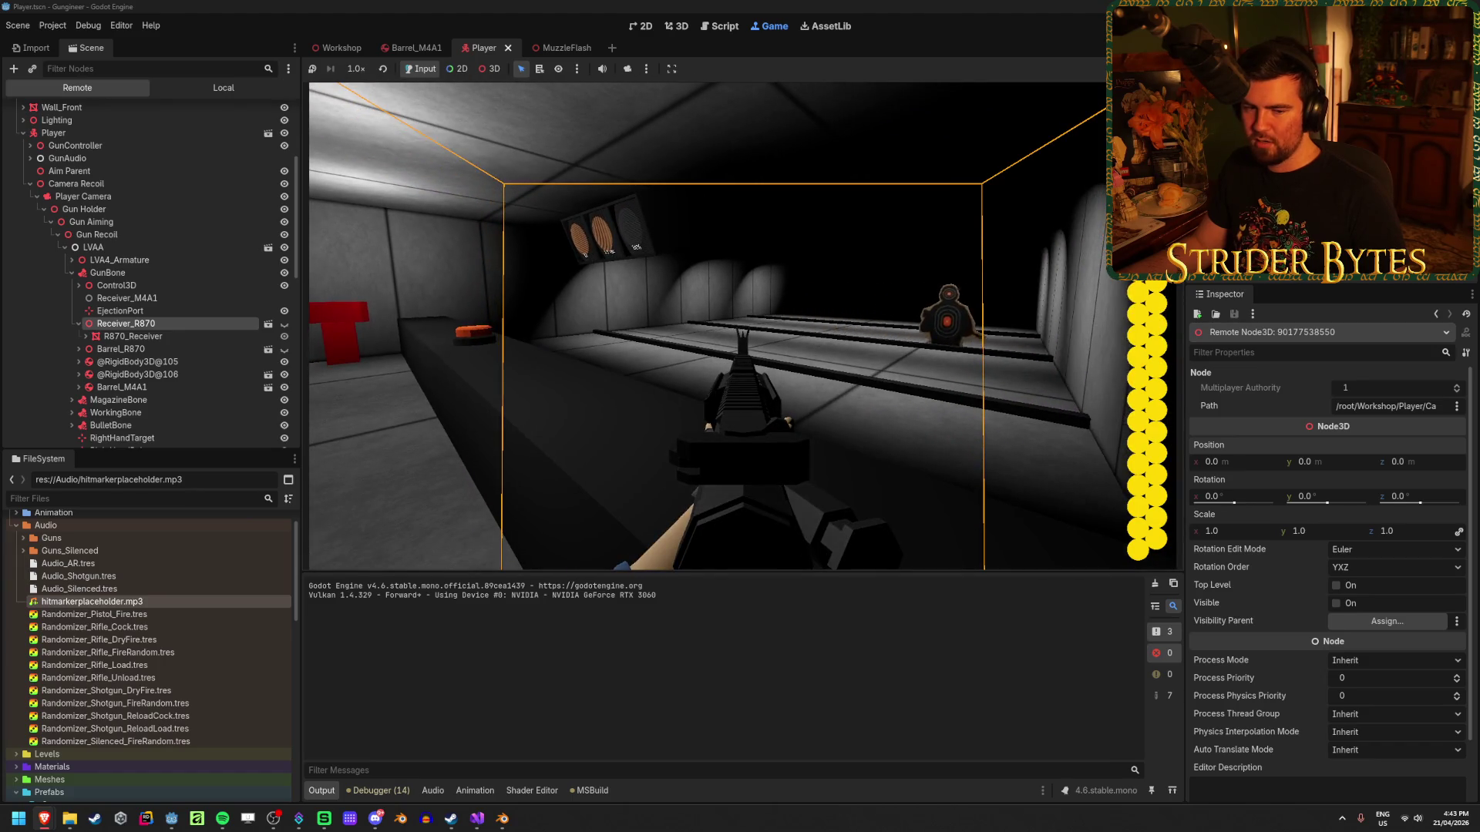
pyautogui.press('s')
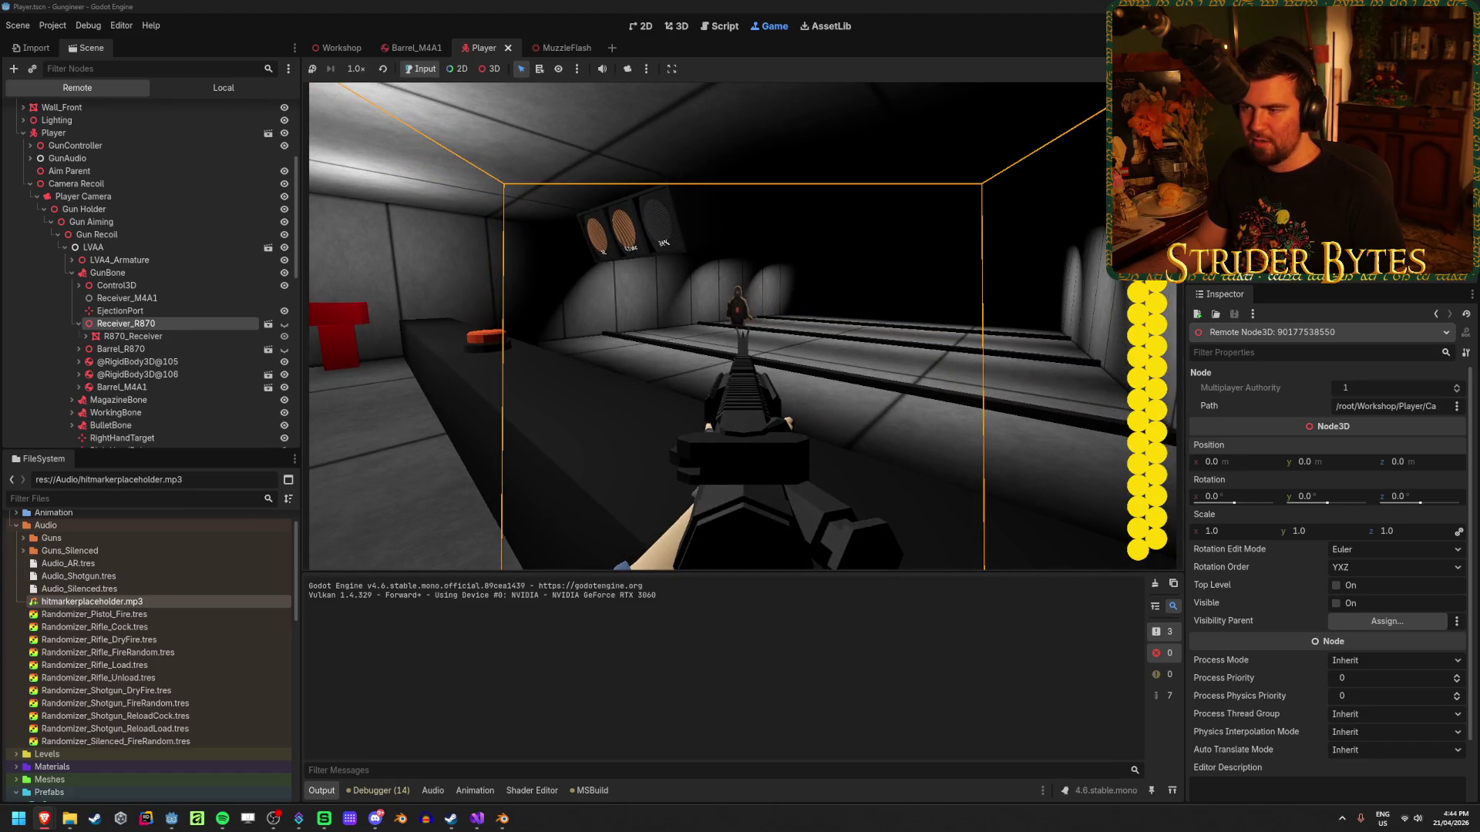
pyautogui.moveTo(740, 323)
pyautogui.moveTo(693, 323)
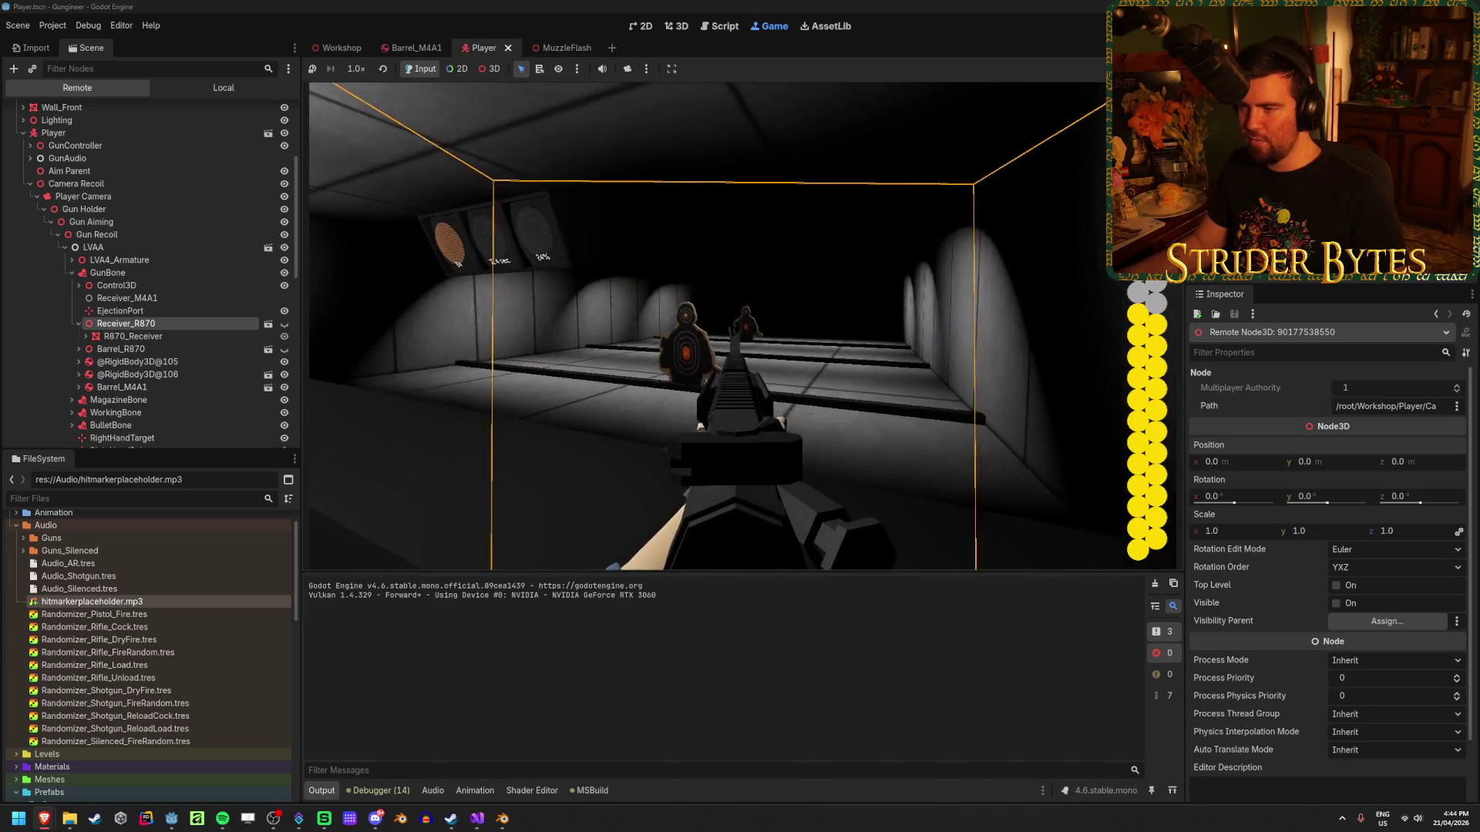
pyautogui.click(740, 324)
pyautogui.click(740, 324)
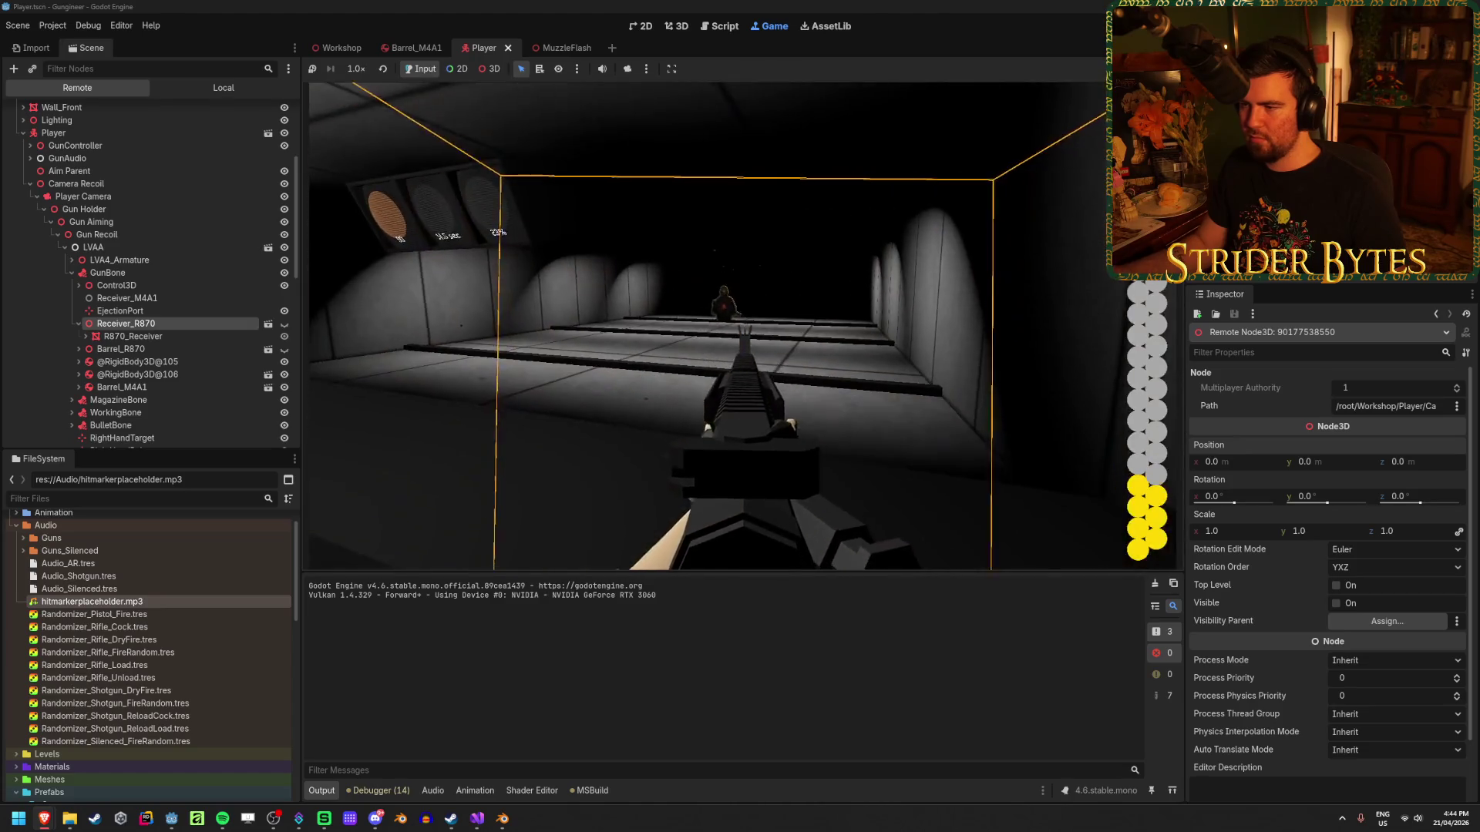
pyautogui.click(740, 323)
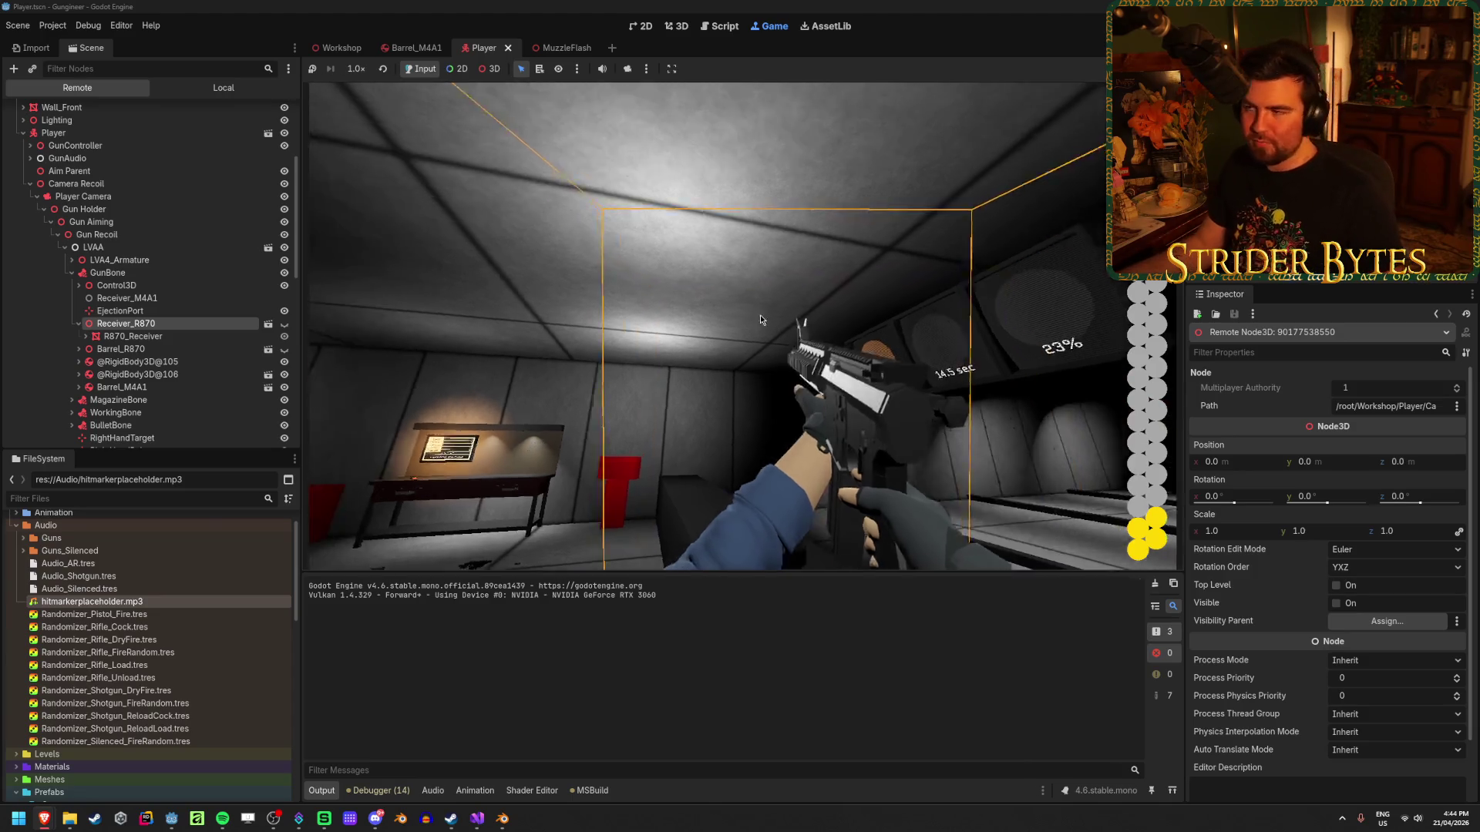
pyautogui.press('F8')
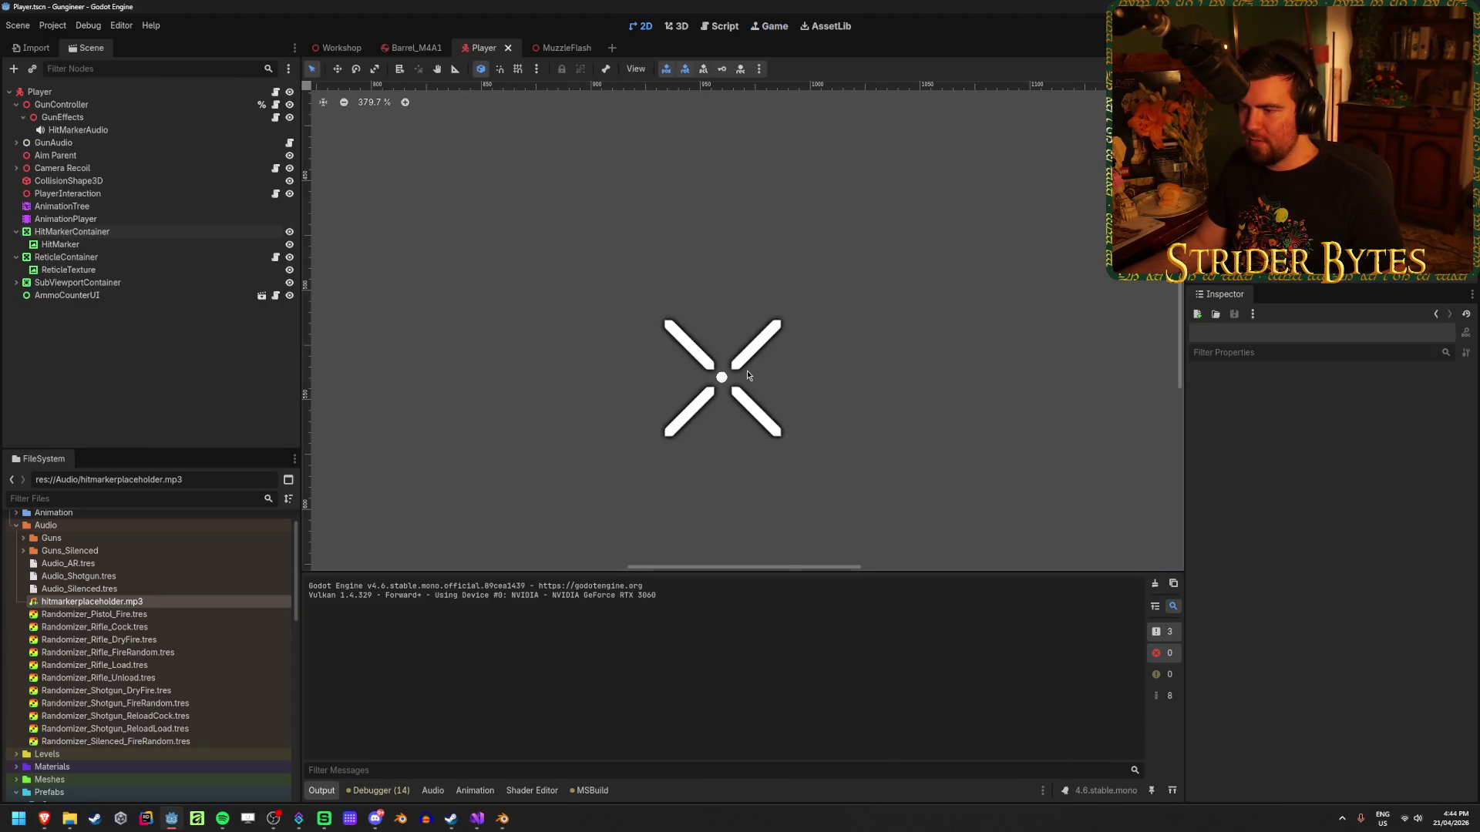
# Zoom in and out on the X hit marker texture in the Player scene's 2D viewport.
pyautogui.scroll(6, 747, 375)
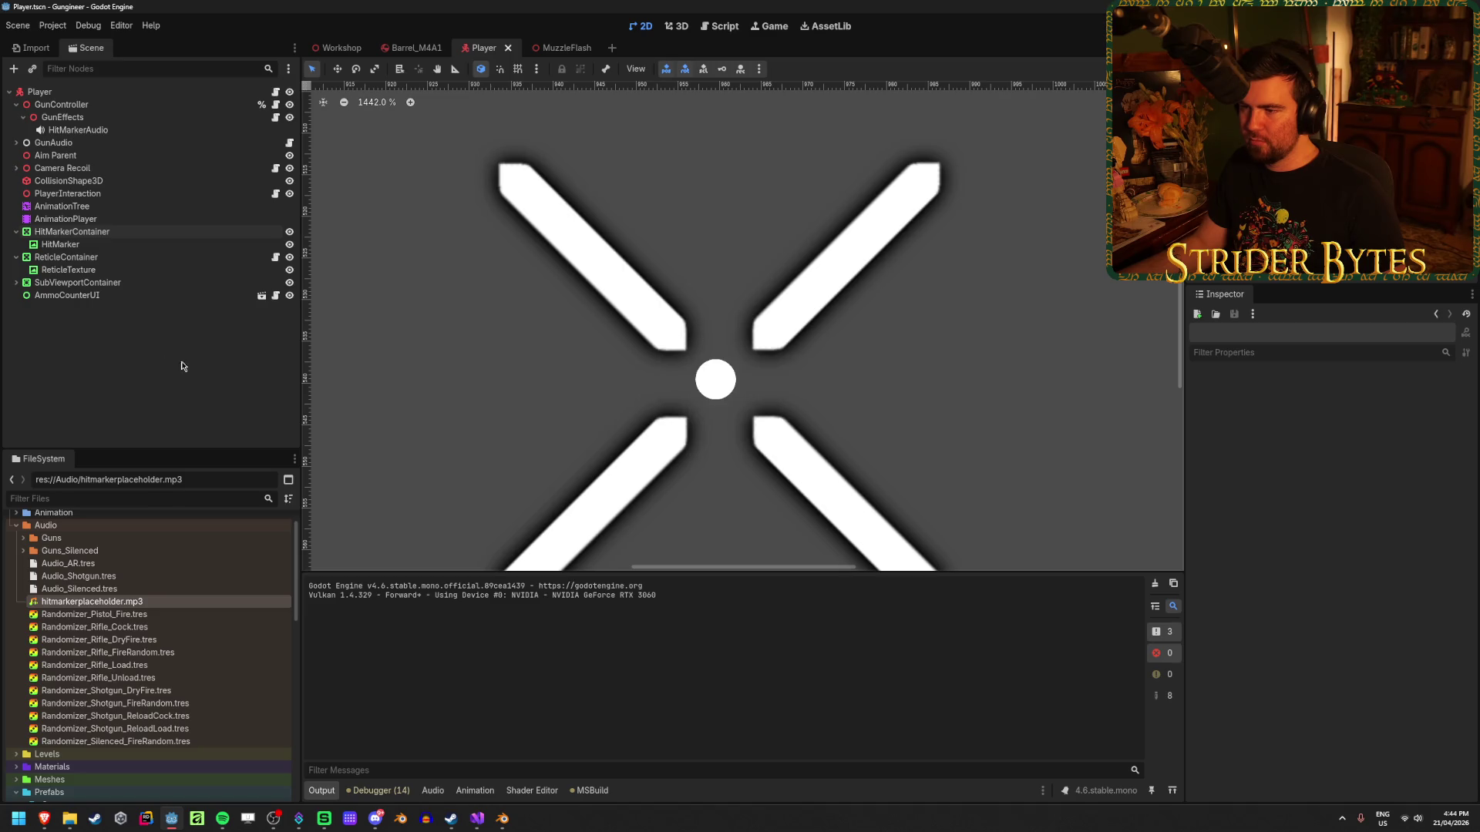
pyautogui.scroll(-4, 617, 343)
pyautogui.scroll(1, 626, 347)
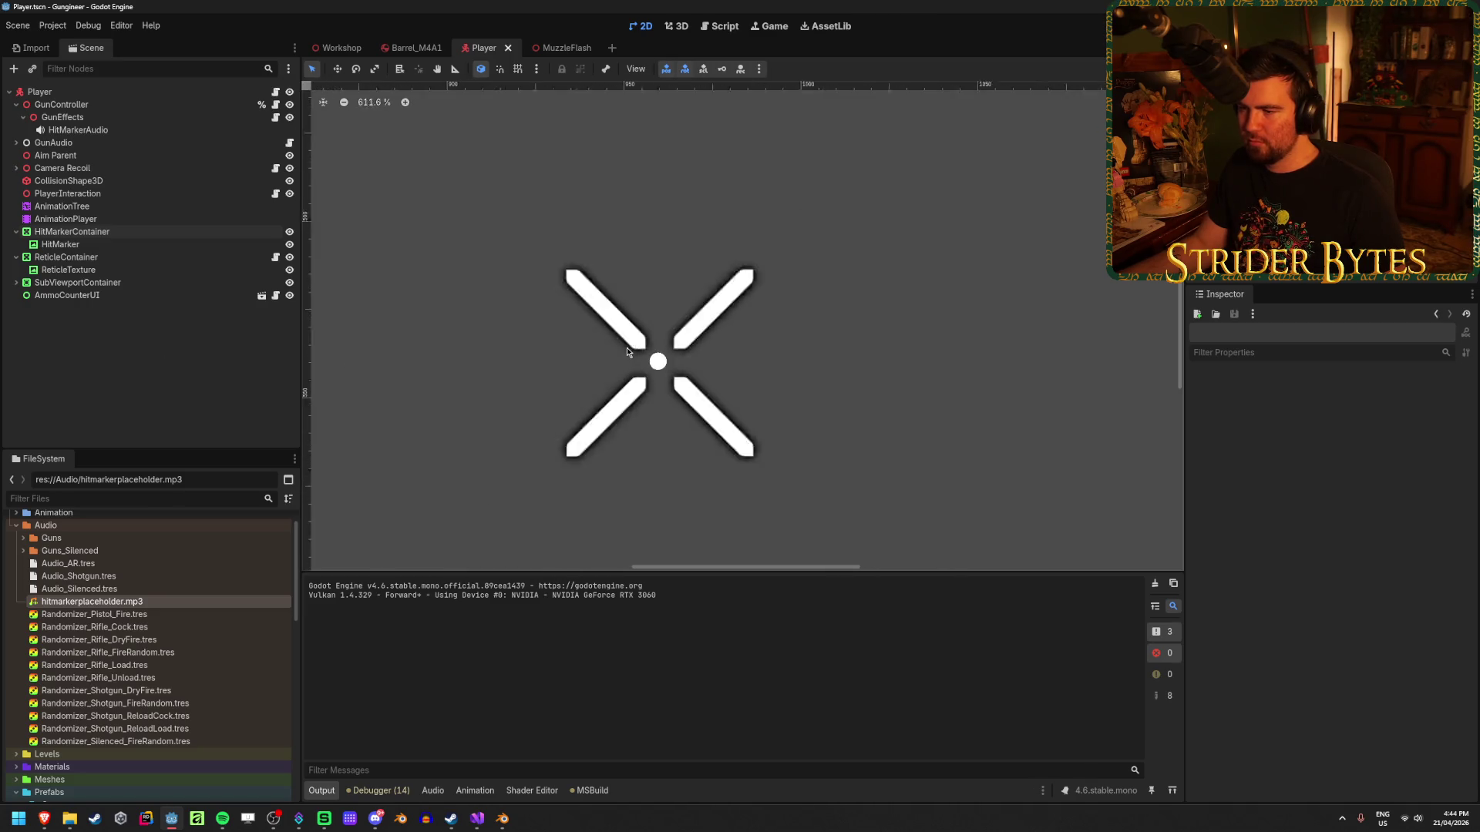
pyautogui.scroll(-6, 628, 351)
pyautogui.scroll(3, 626, 357)
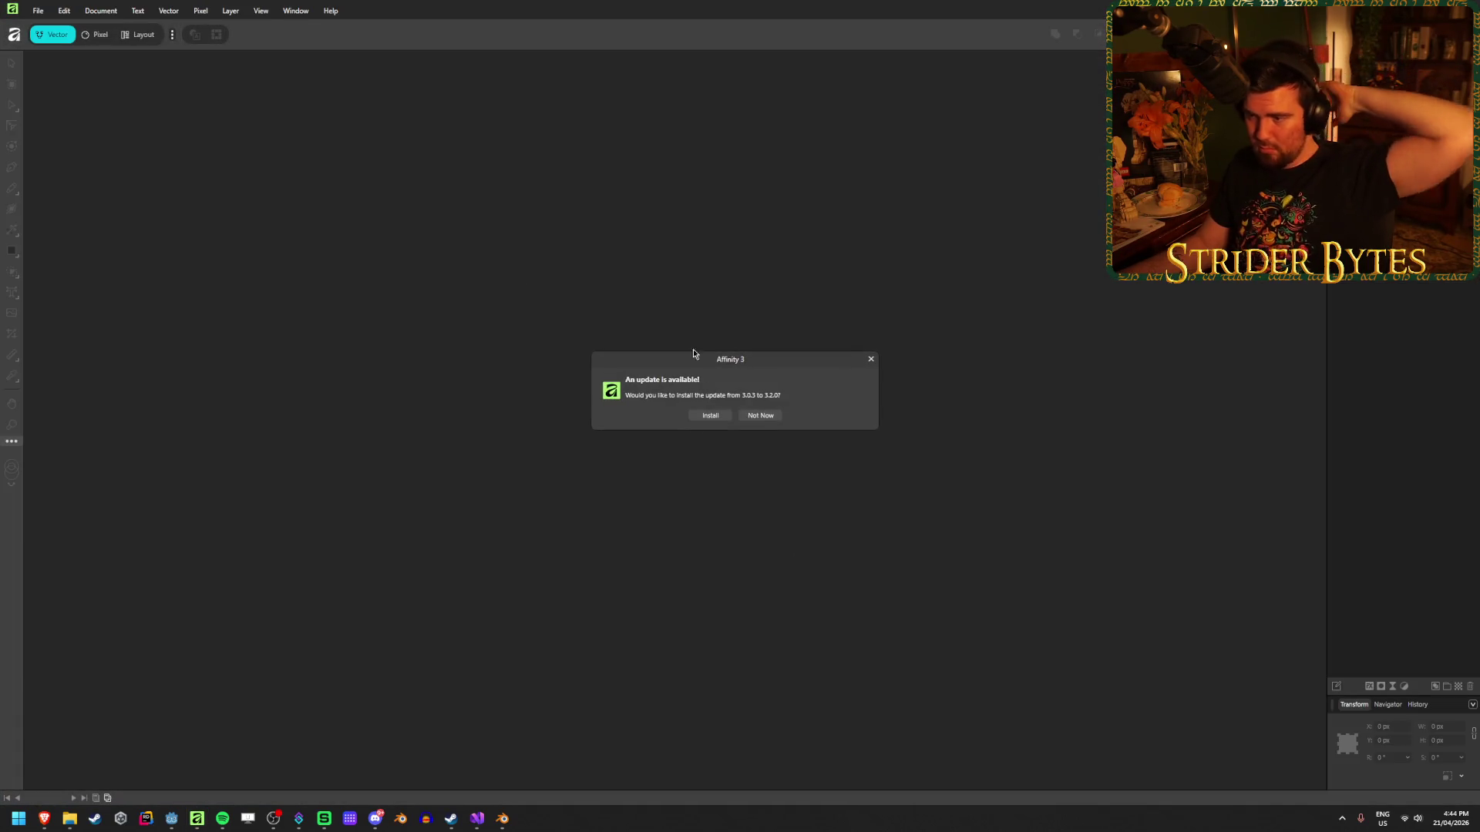
# Open the recent HitMarker document, select all four X strokes and set their fill to black.
pyautogui.click(764, 424)
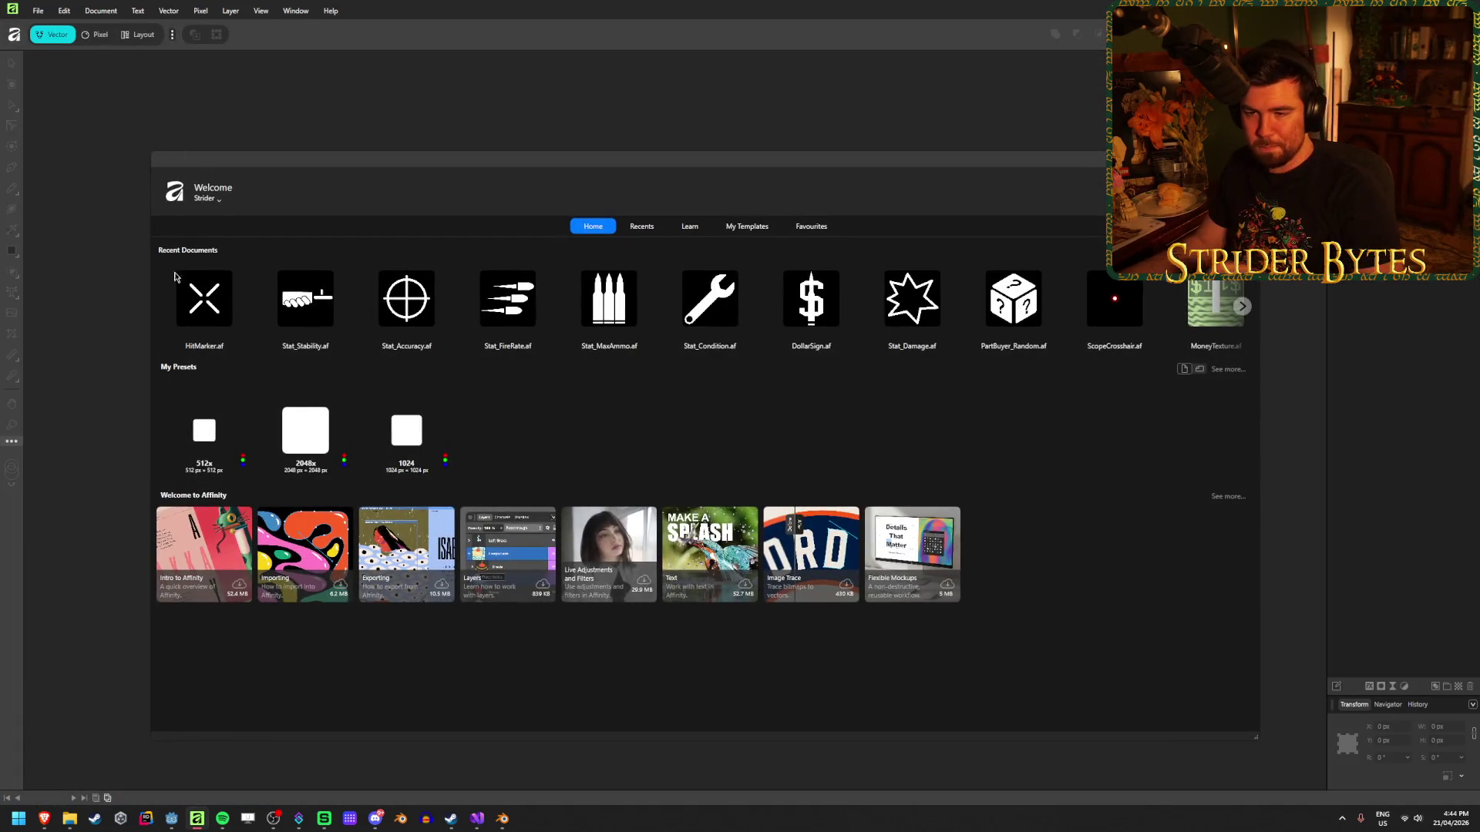
pyautogui.click(198, 317)
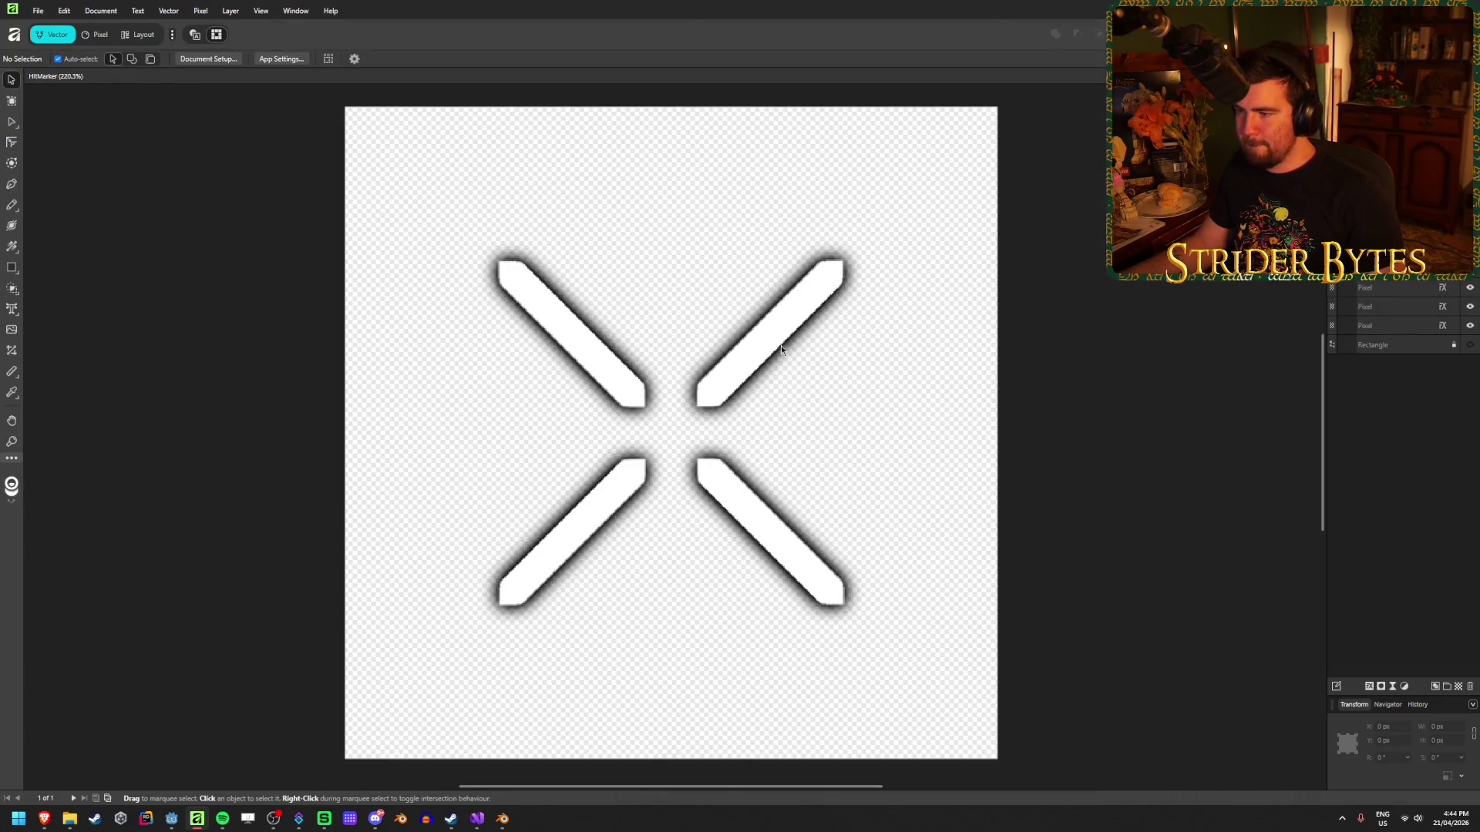
pyautogui.click(770, 341)
pyautogui.click(572, 344)
pyautogui.keyDown('shift'); pyautogui.click(592, 512); pyautogui.keyUp('shift')
pyautogui.keyDown('shift'); pyautogui.click(740, 515); pyautogui.keyUp('shift')
pyautogui.press('m')
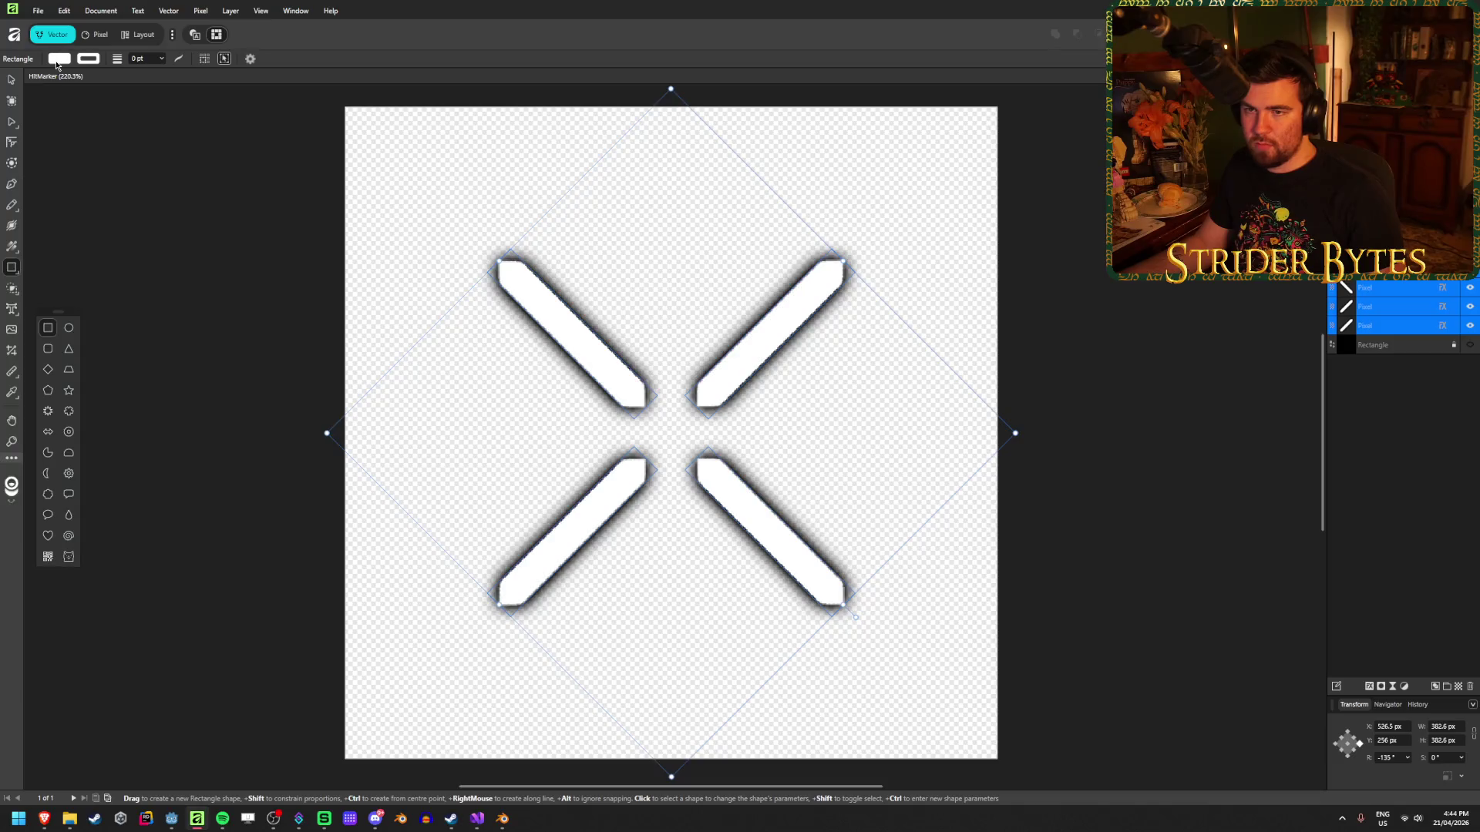
pyautogui.click(57, 61)
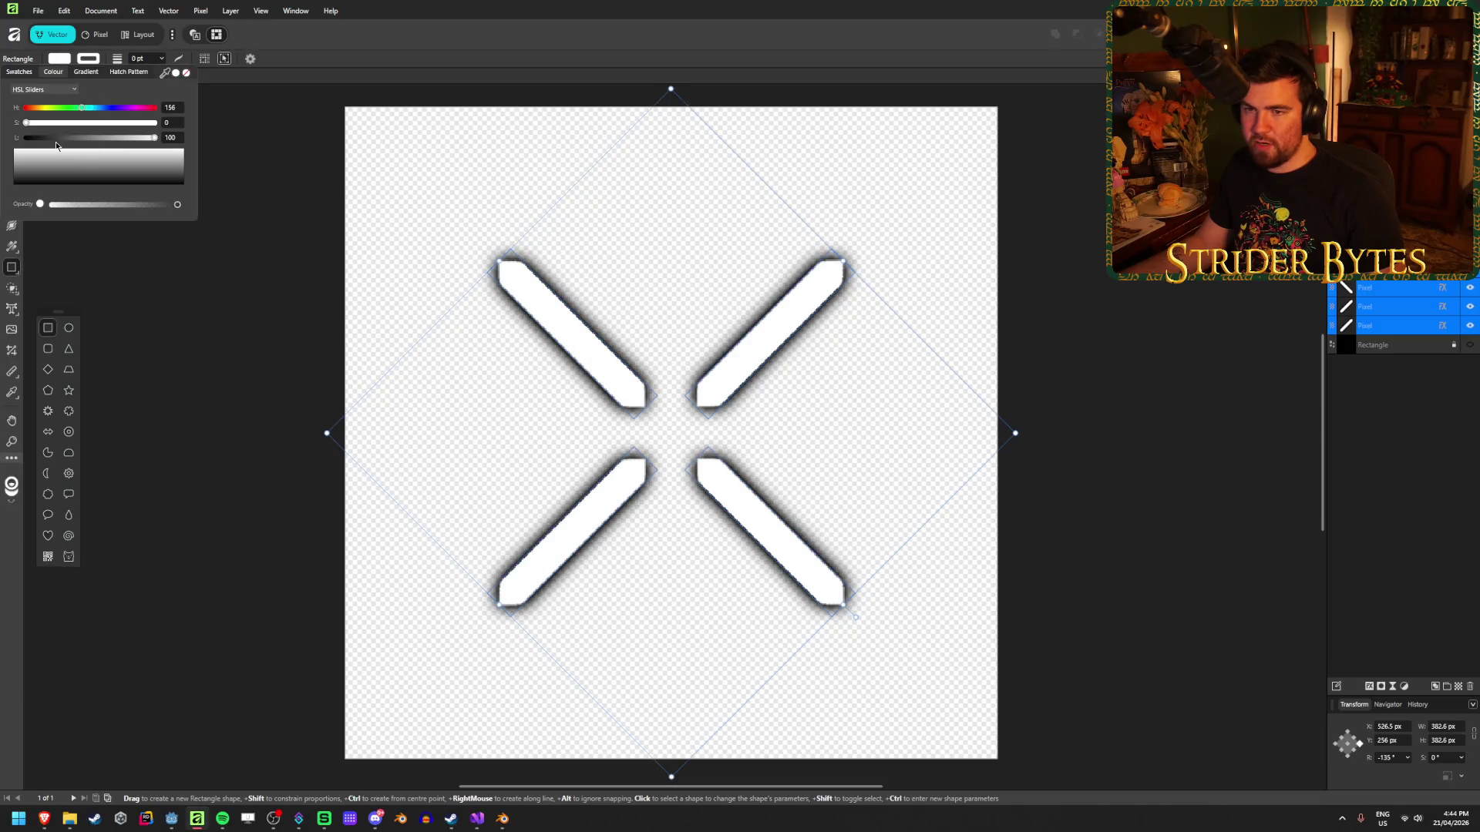
pyautogui.moveTo(103, 138); pyautogui.dragTo(24, 138)
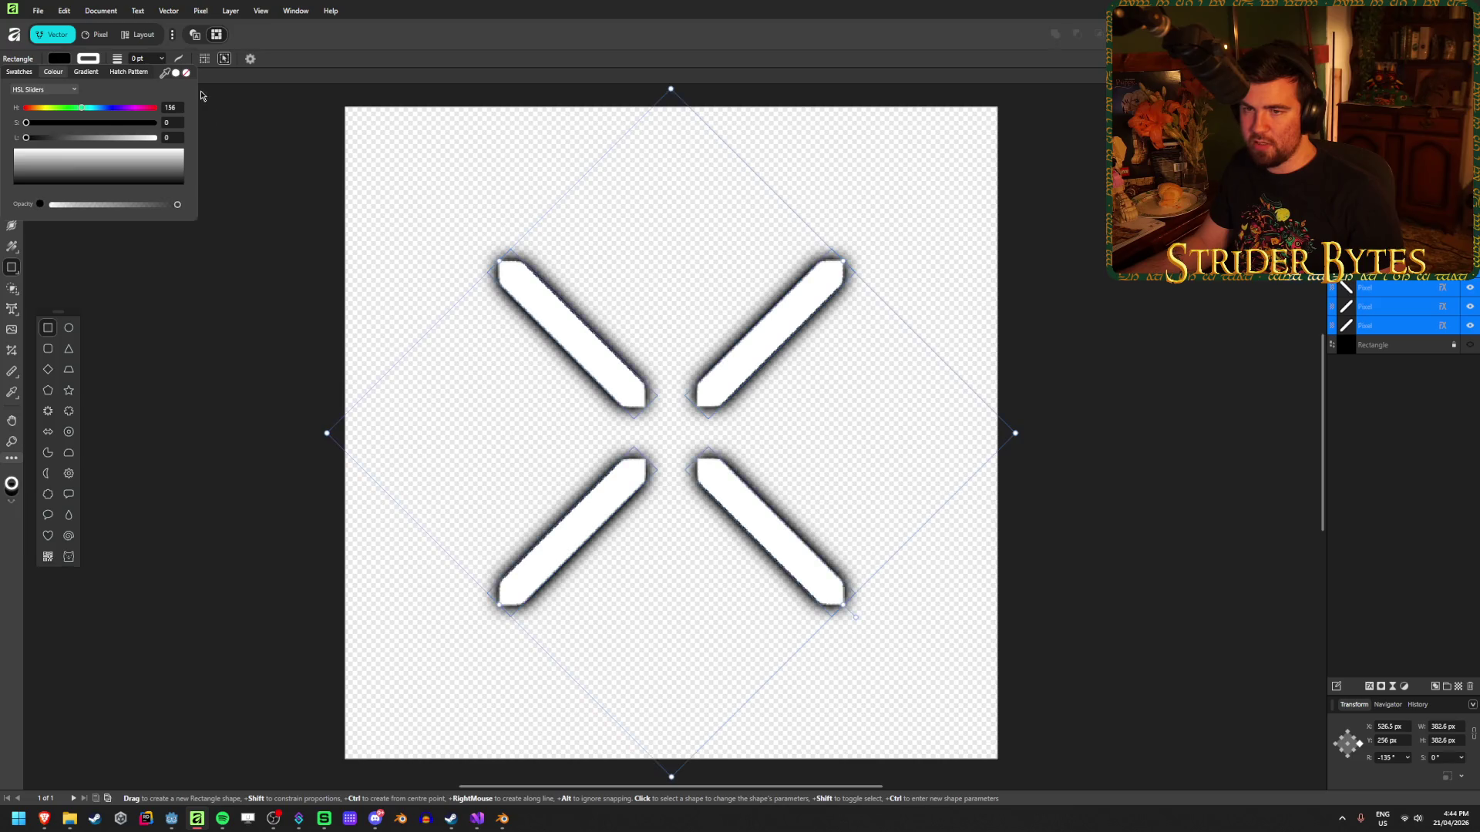
# Give the strokes a light grey (L 93) Colour Overlay layer effect, then deselect them.
pyautogui.click(1371, 687)
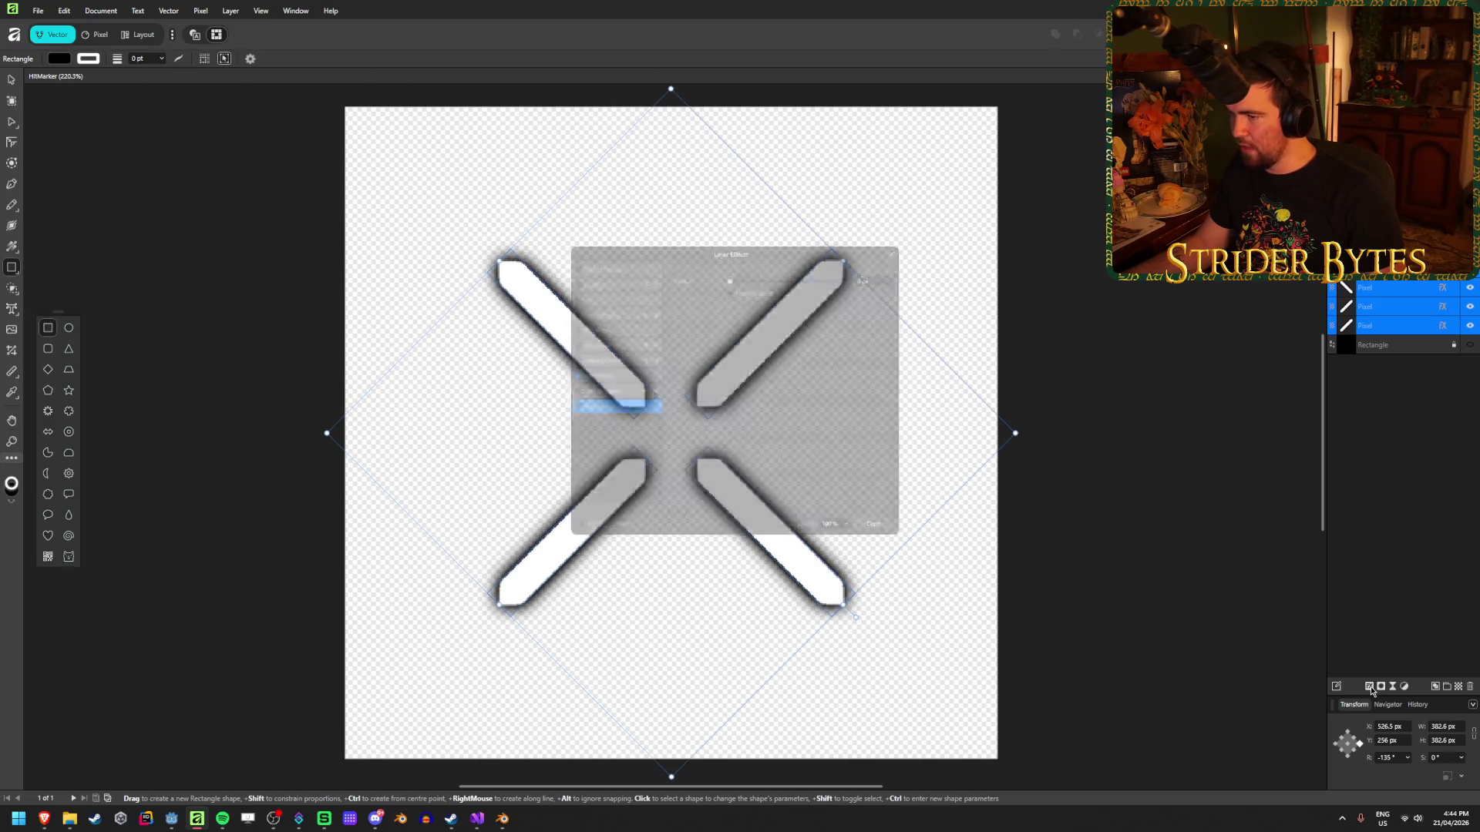
pyautogui.moveTo(603, 252); pyautogui.dragTo(1100, 282)
pyautogui.click(1074, 378)
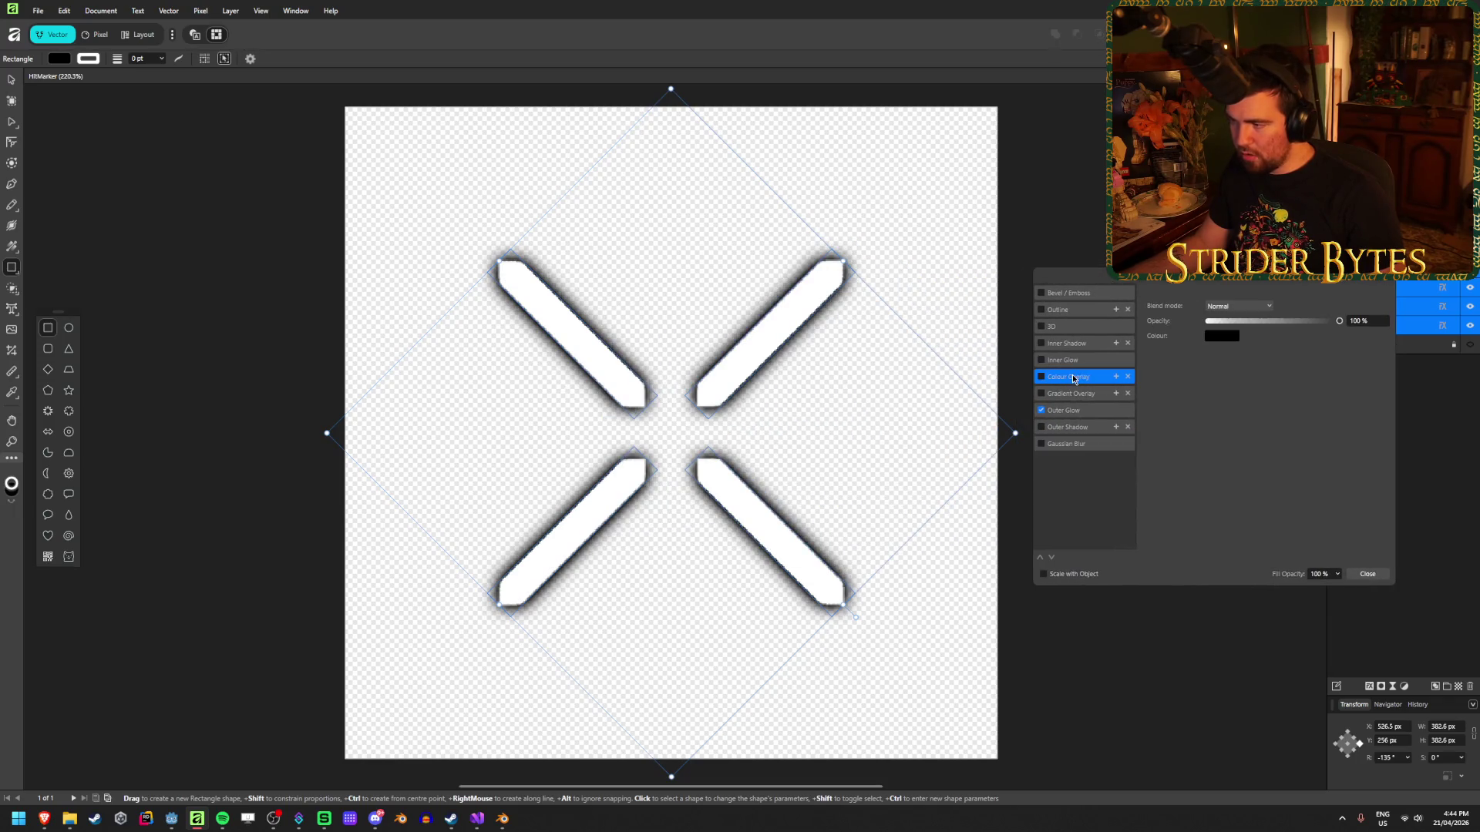
pyautogui.click(1043, 377)
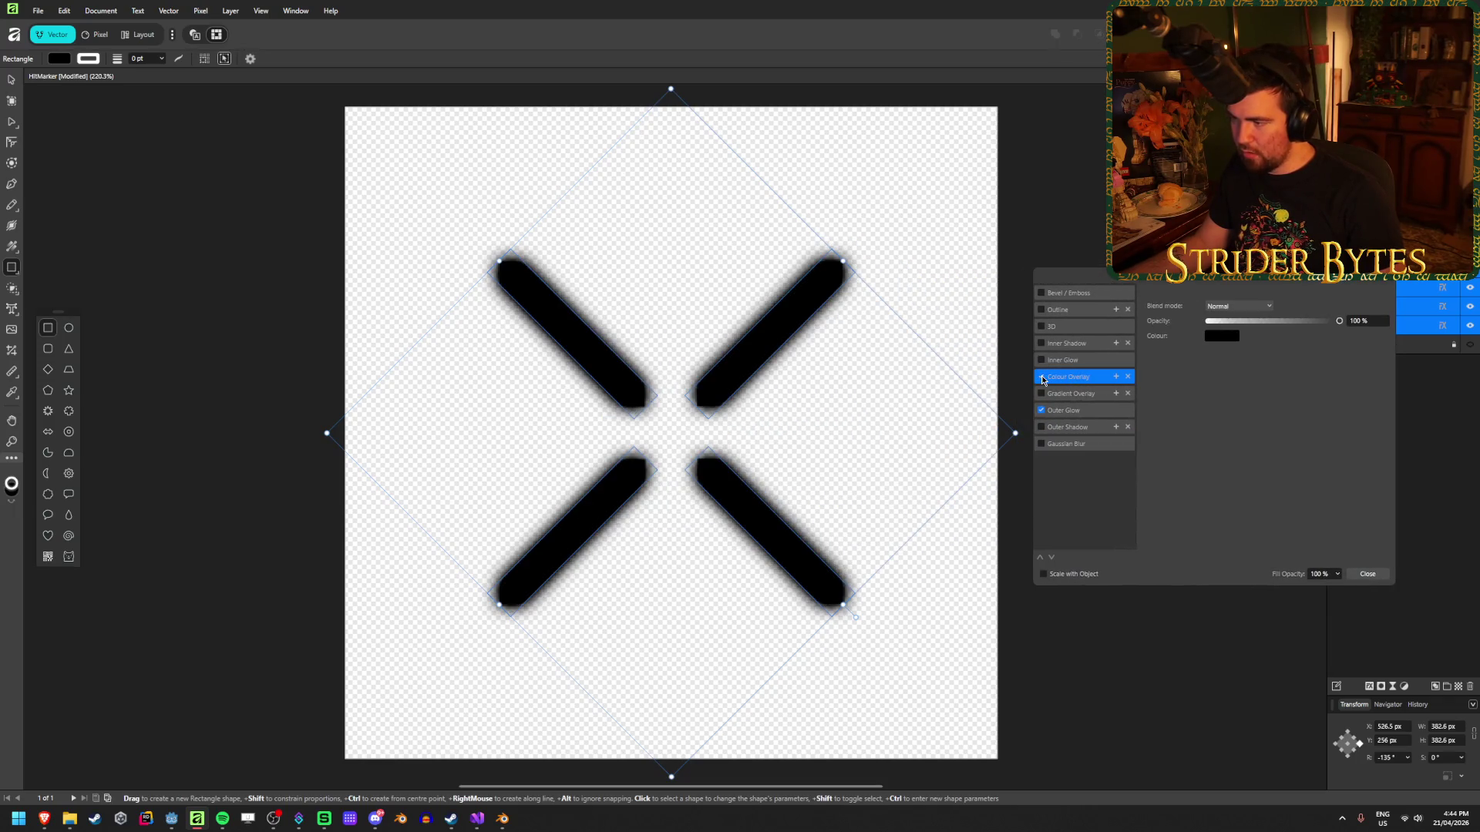
pyautogui.click(1220, 337)
pyautogui.moveTo(1166, 400)
pyautogui.mouseDown()
pyautogui.moveTo(1293, 405)
pyautogui.moveTo(1256, 409)
pyautogui.mouseUp()
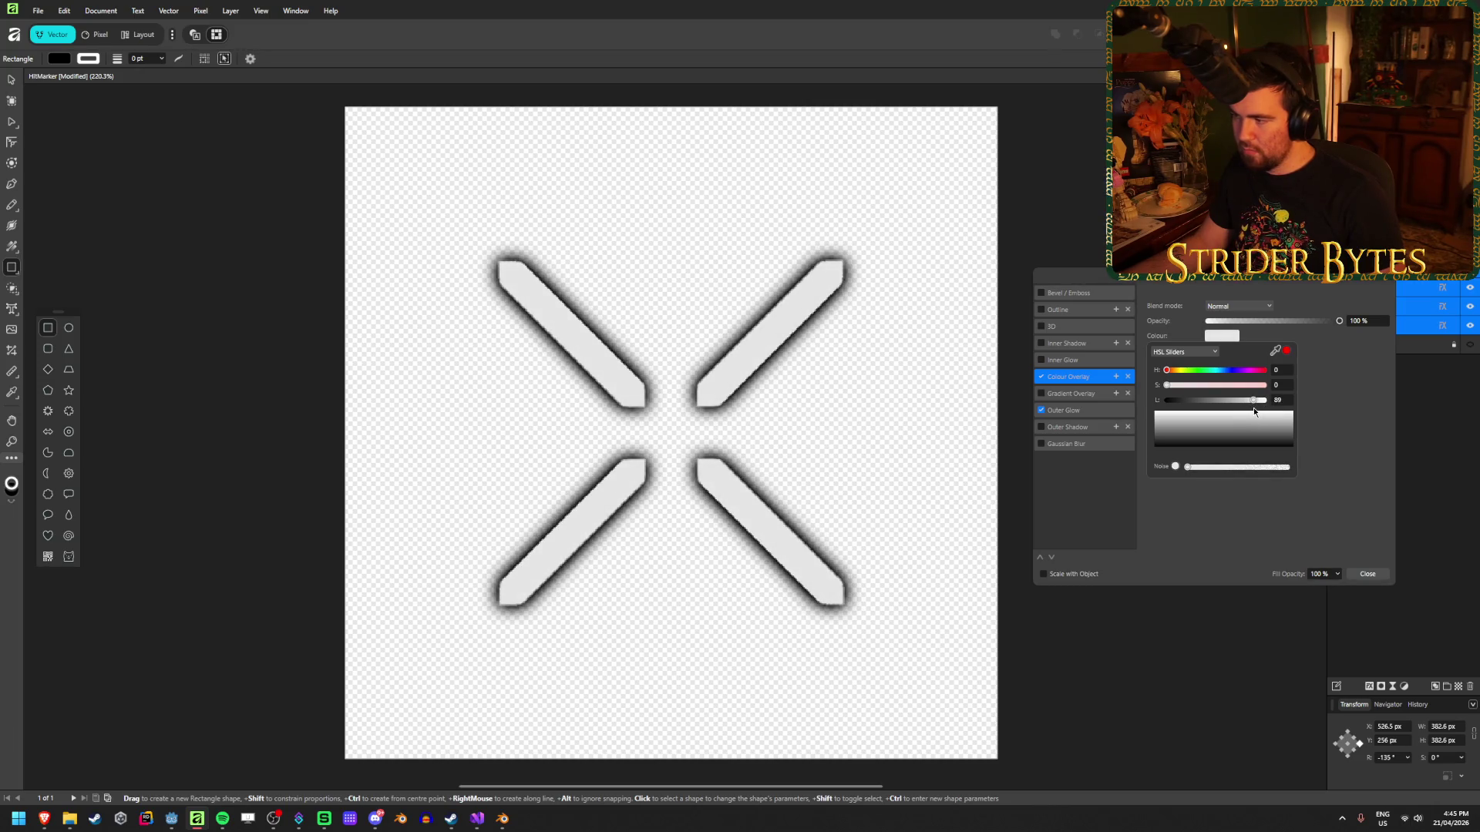
pyautogui.moveTo(1256, 411)
pyautogui.mouseDown()
pyautogui.moveTo(1272, 410)
pyautogui.moveTo(1254, 409)
pyautogui.mouseUp()
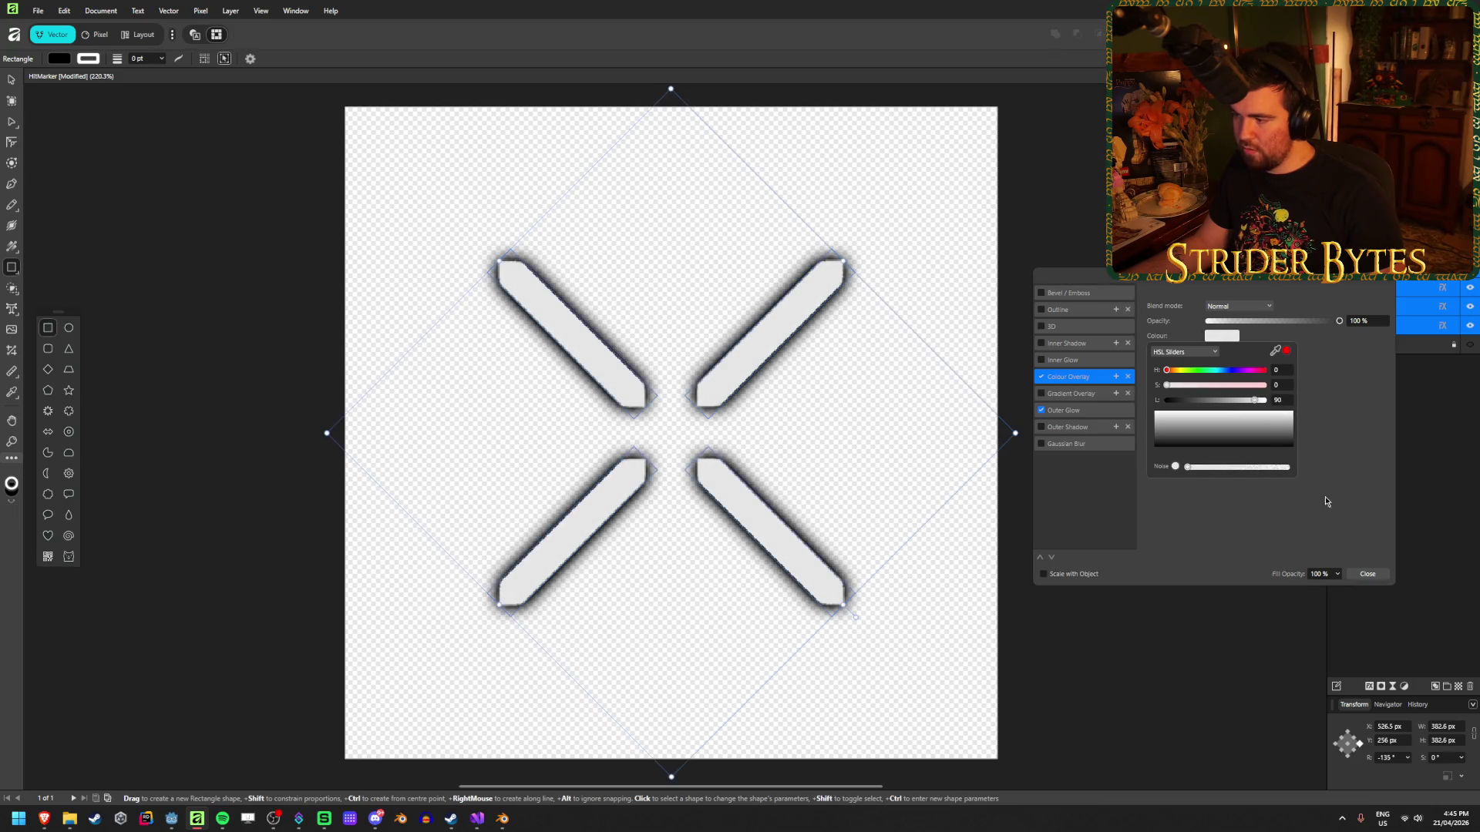
pyautogui.click(1367, 573)
pyautogui.click(1193, 420)
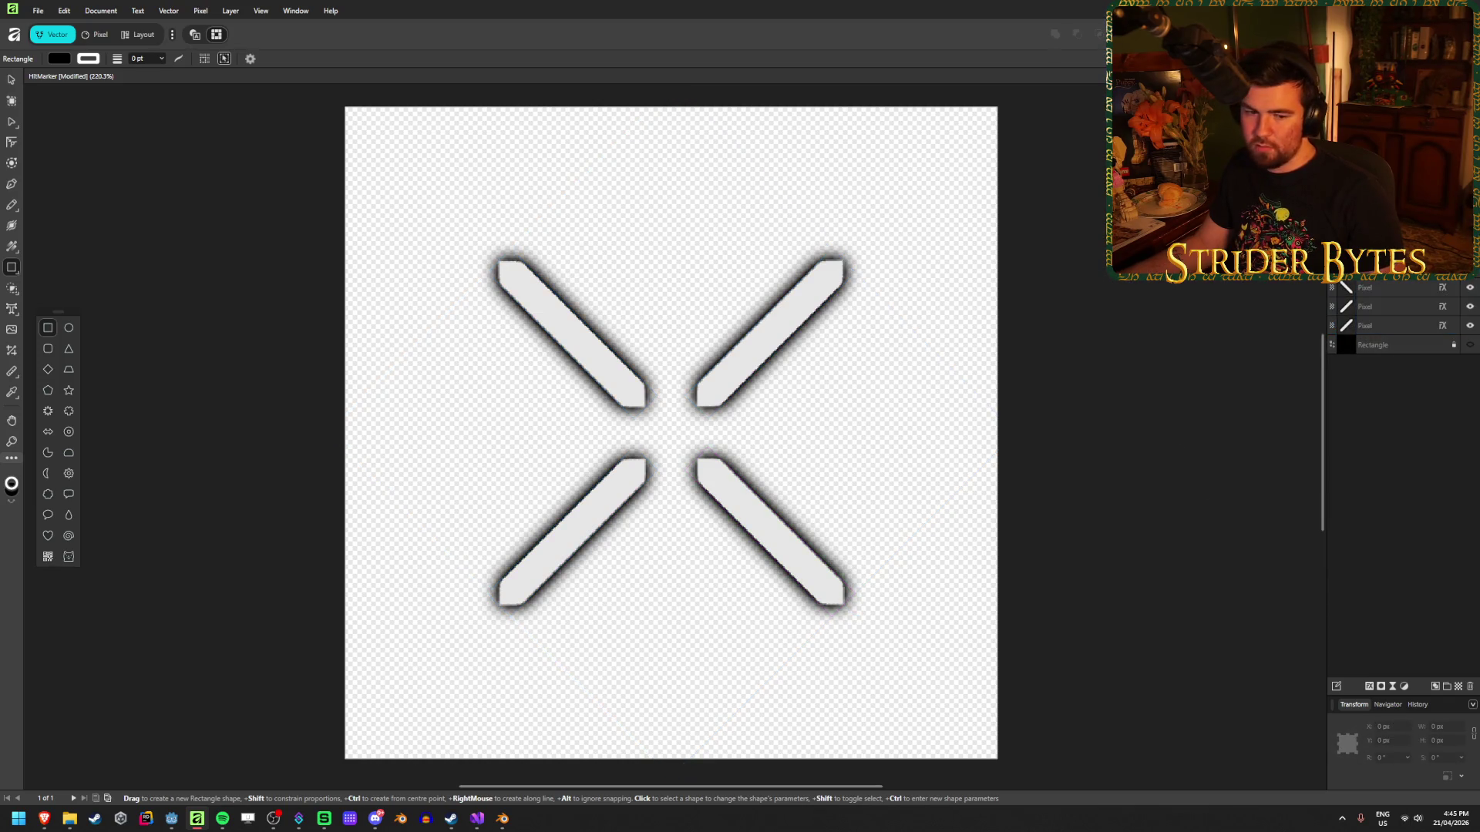
pyautogui.hotkey('ctrl', 'shift', 'alt', 's')
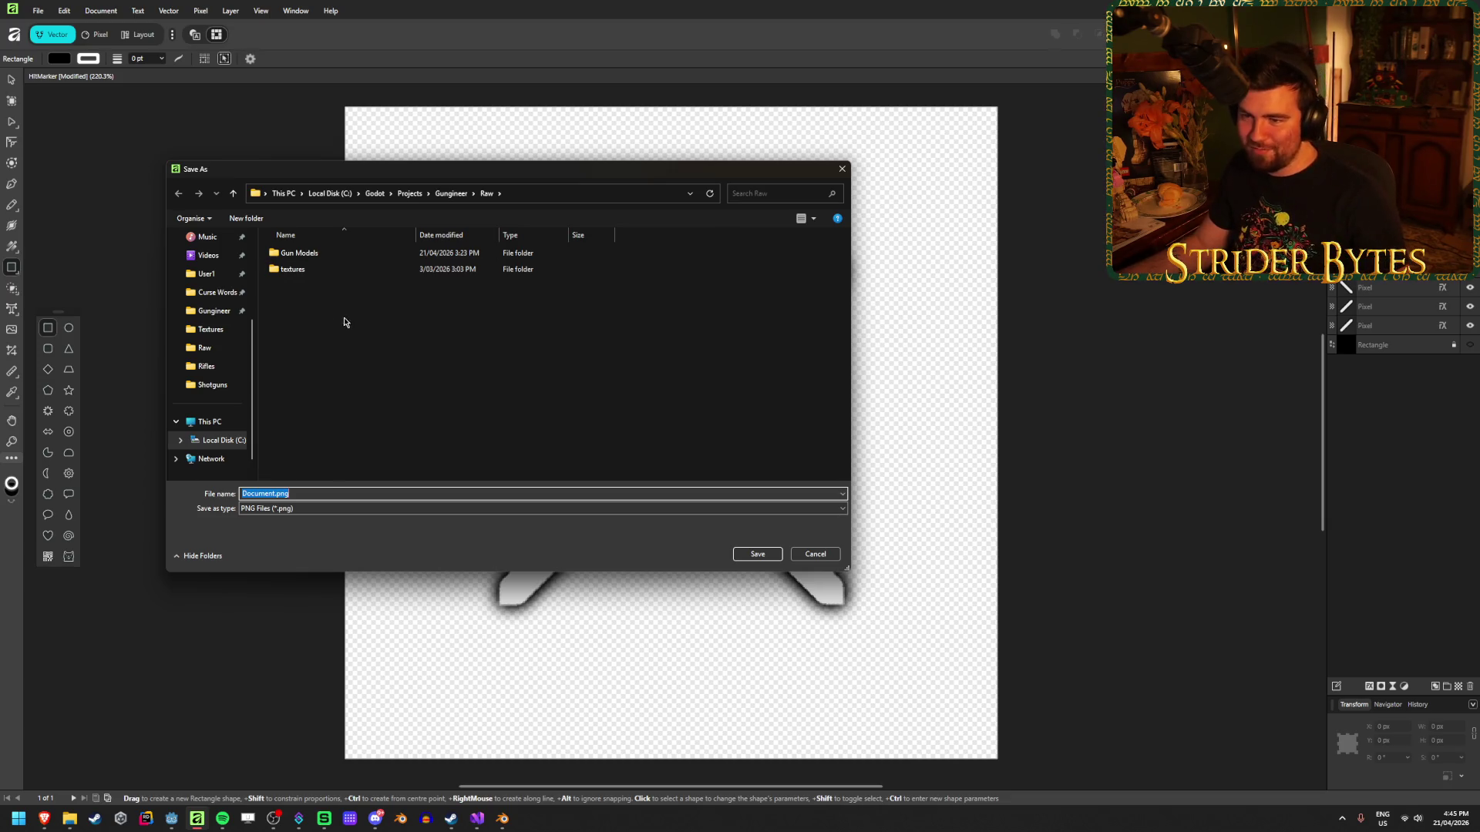
# Save over HitMarker.png in Gungineer > Textures, confirming the replacement.
pyautogui.click(450, 194)
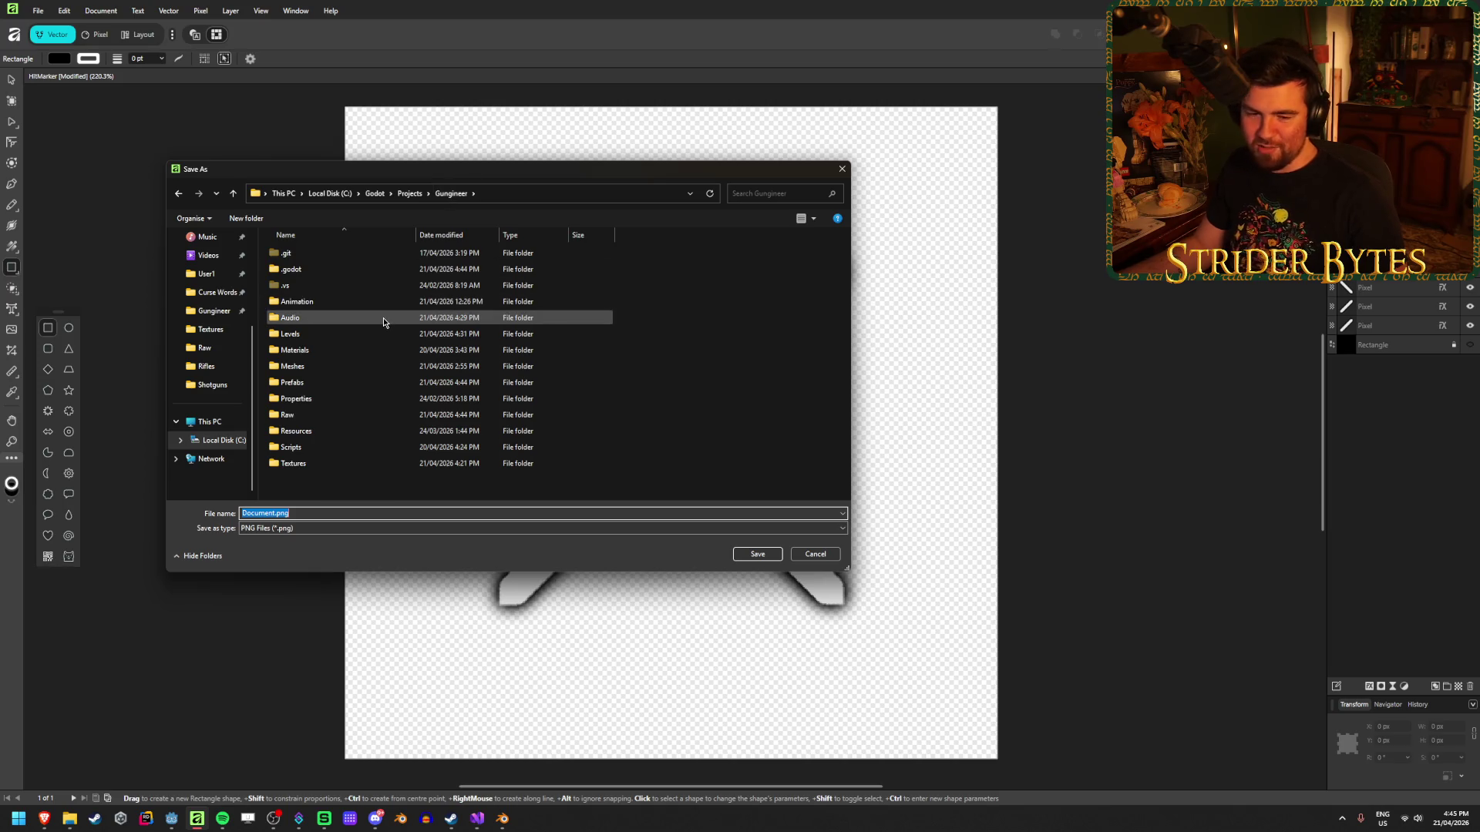
pyautogui.click(394, 481)
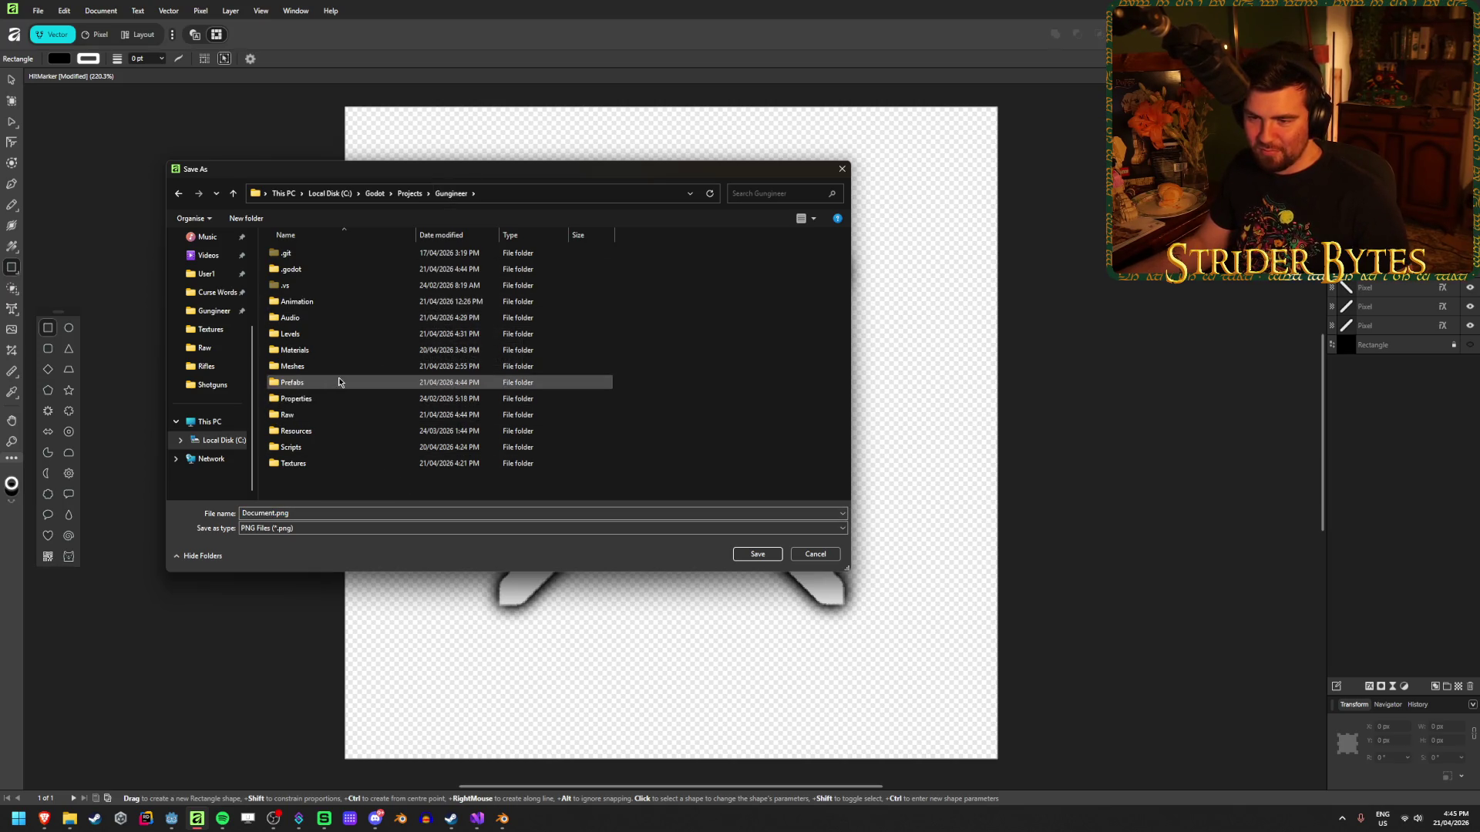
pyautogui.doubleClick(305, 463)
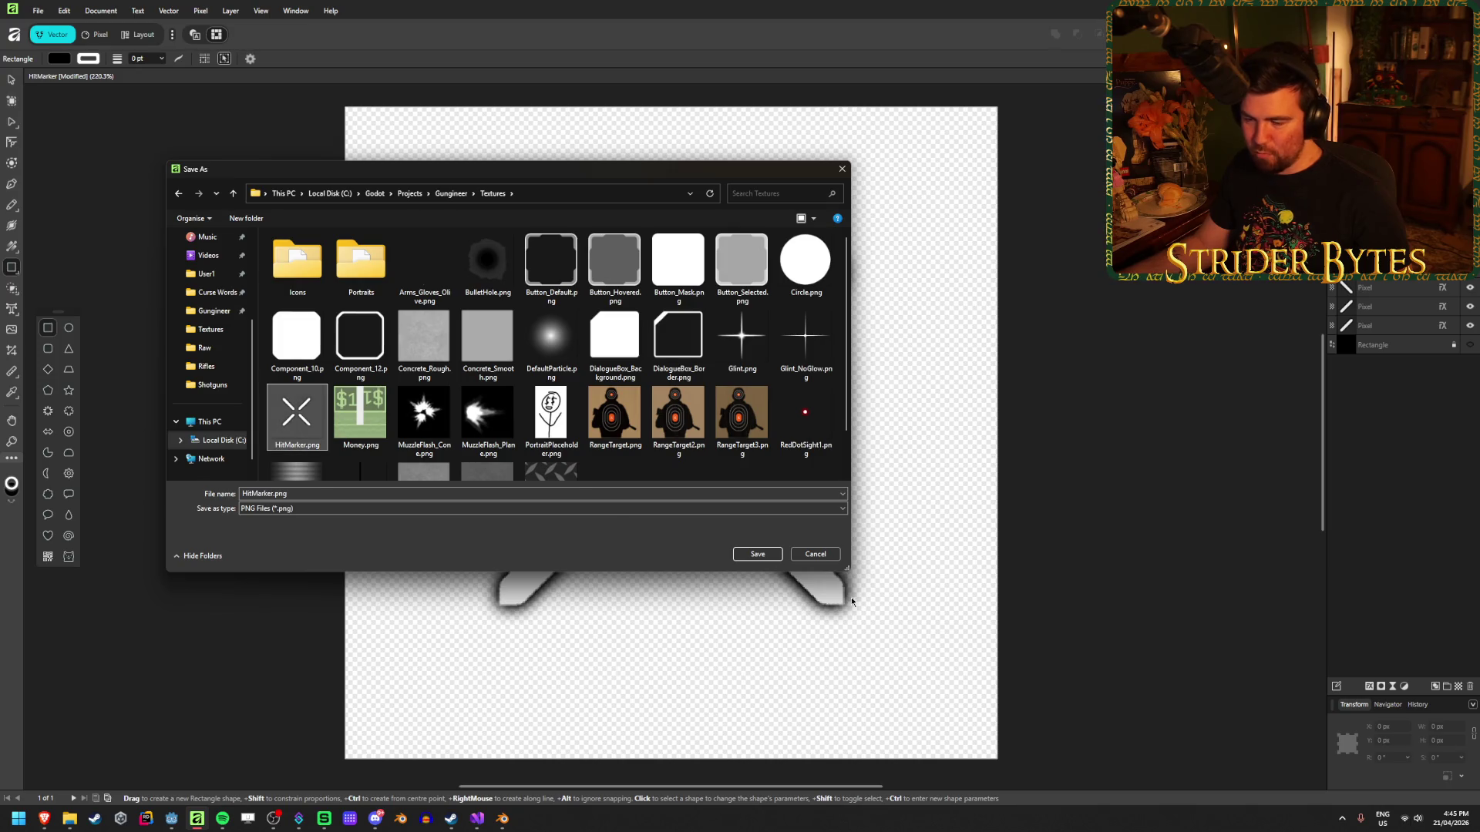
pyautogui.click(758, 554)
pyautogui.click(763, 450)
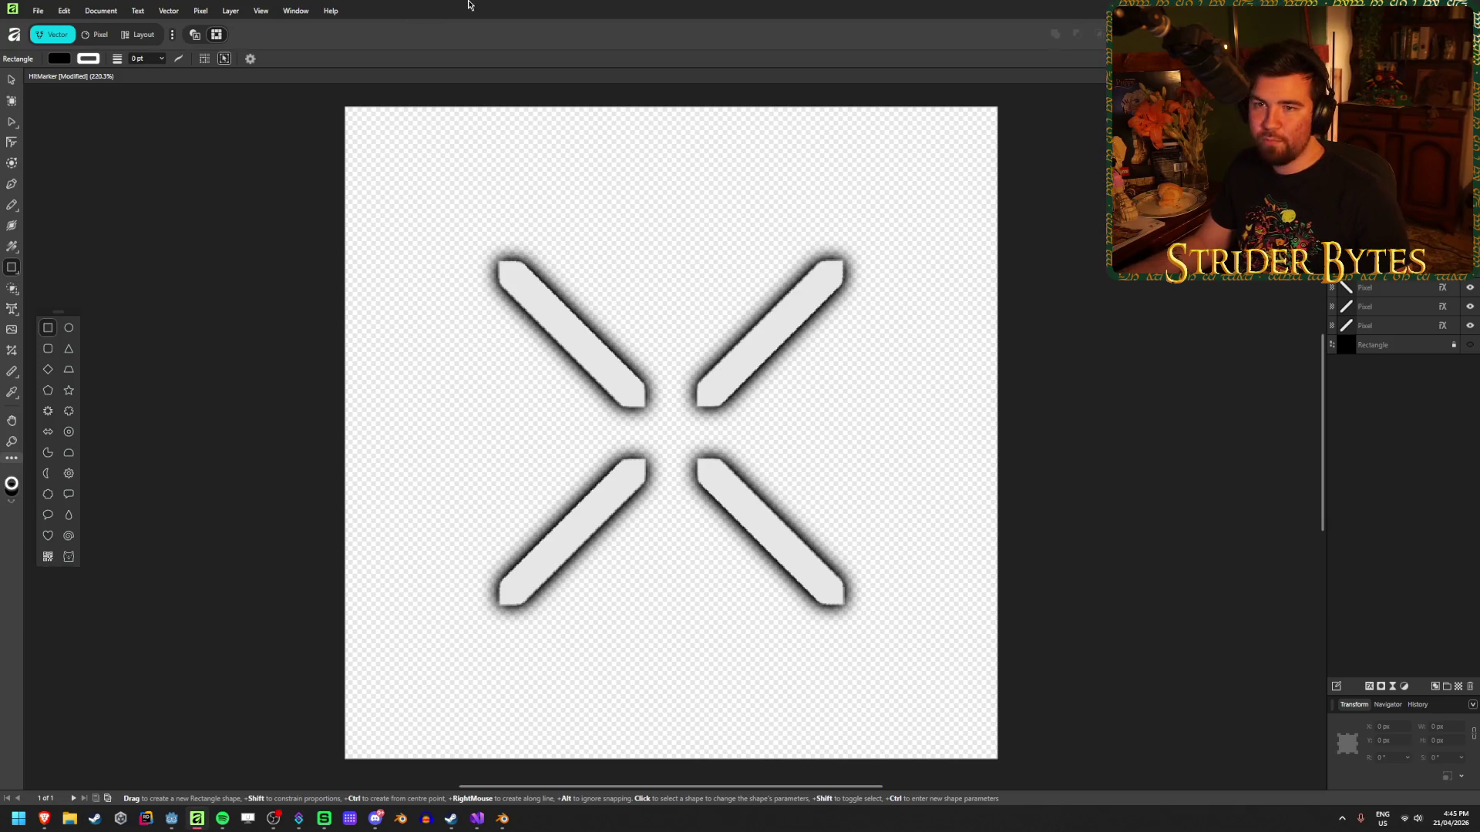
pyautogui.hotkey('alt', 'Tab')
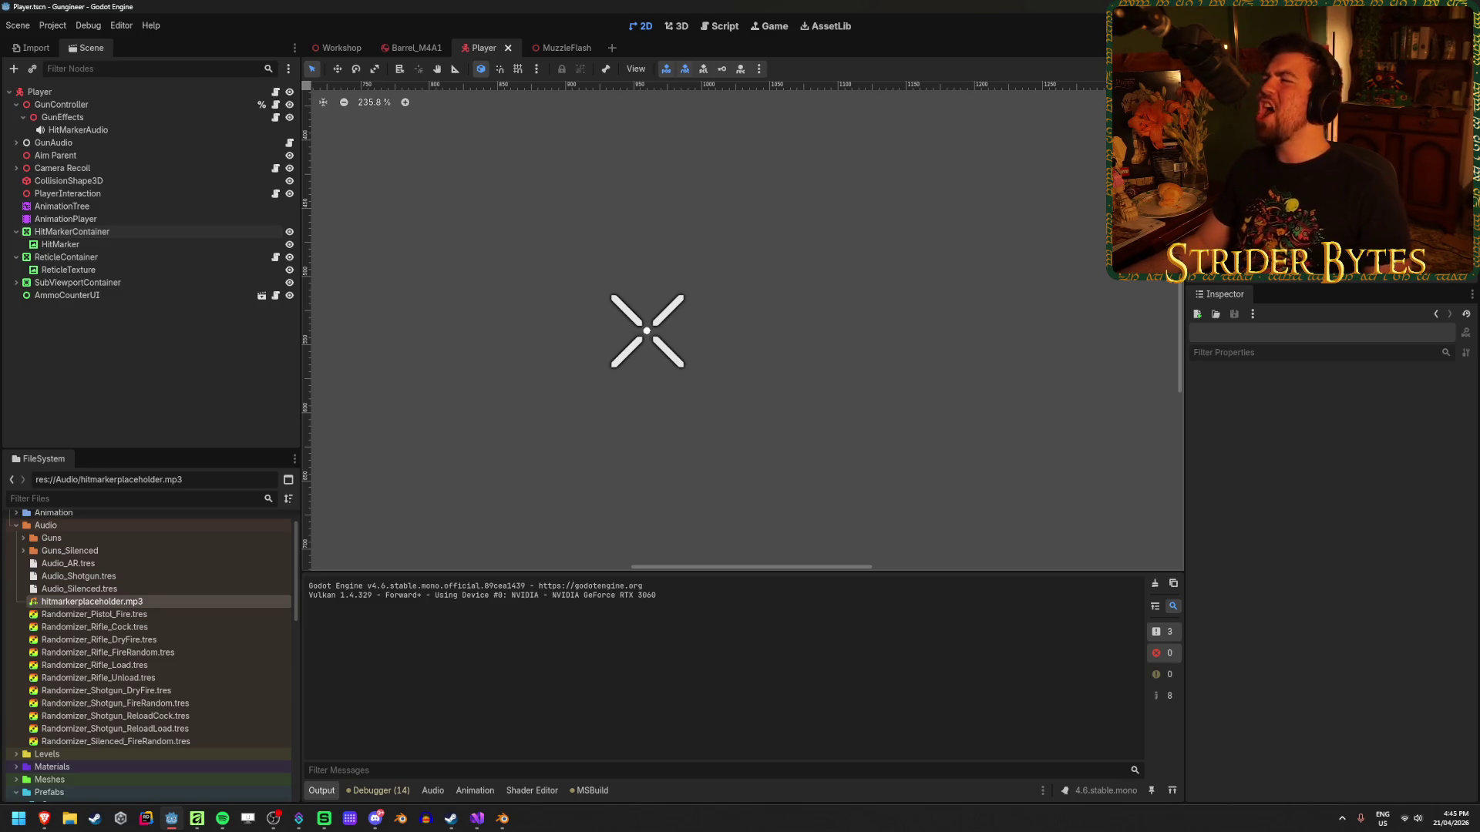
pyautogui.press('super+d')
pyautogui.click(147, 819)
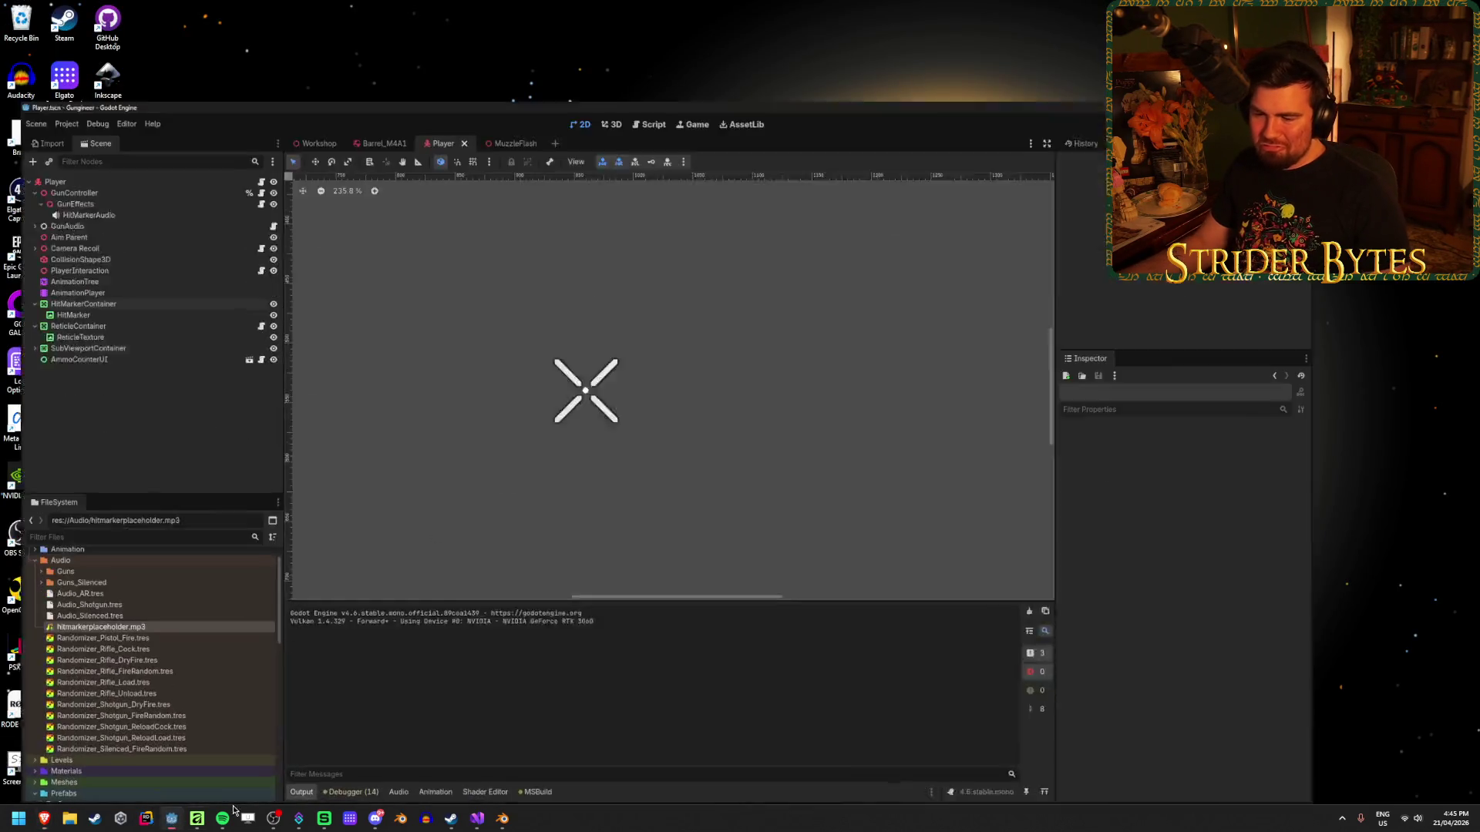
pyautogui.click(477, 820)
pyautogui.click(197, 819)
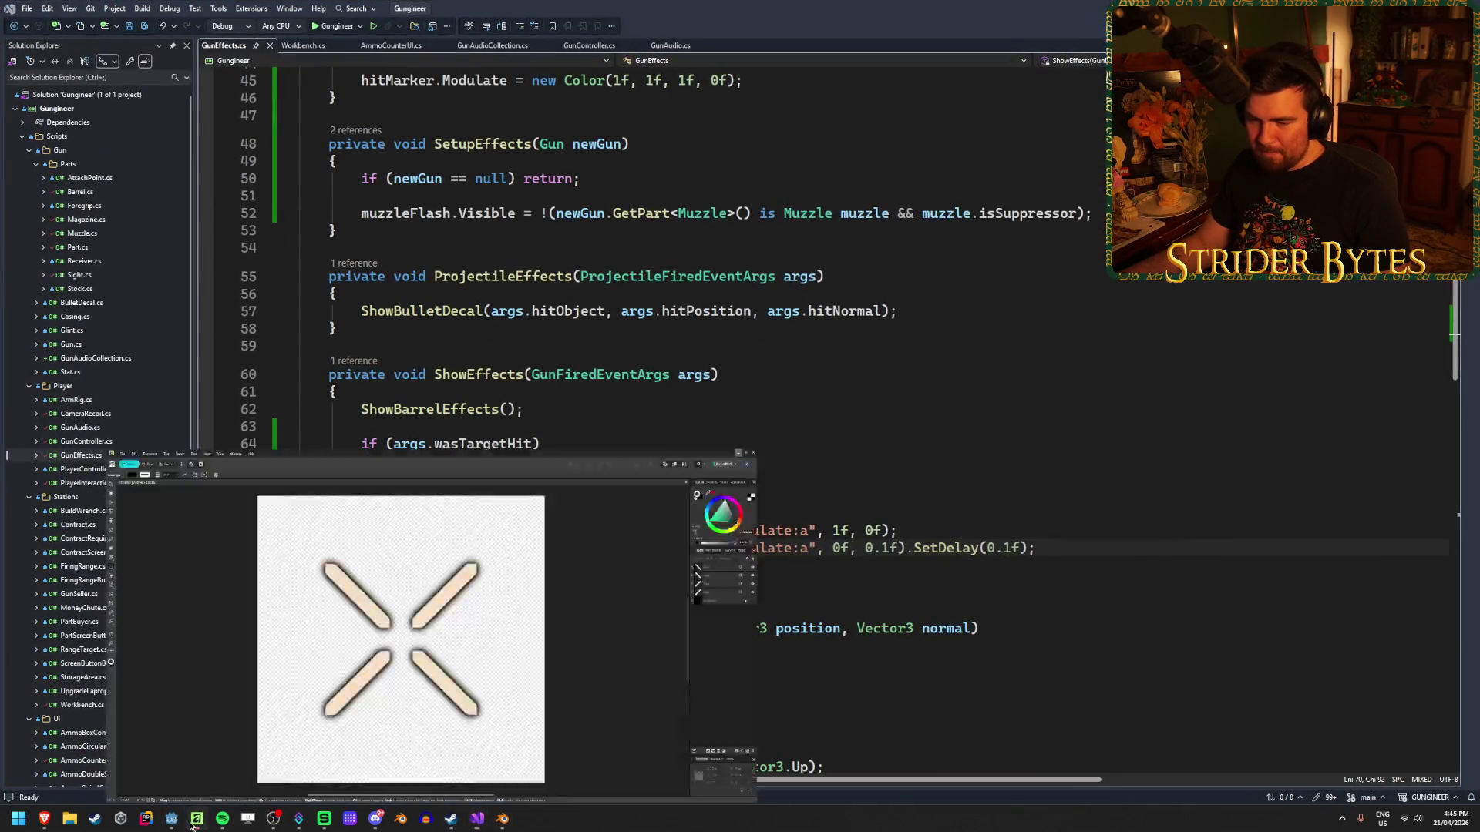
pyautogui.click(13, 80)
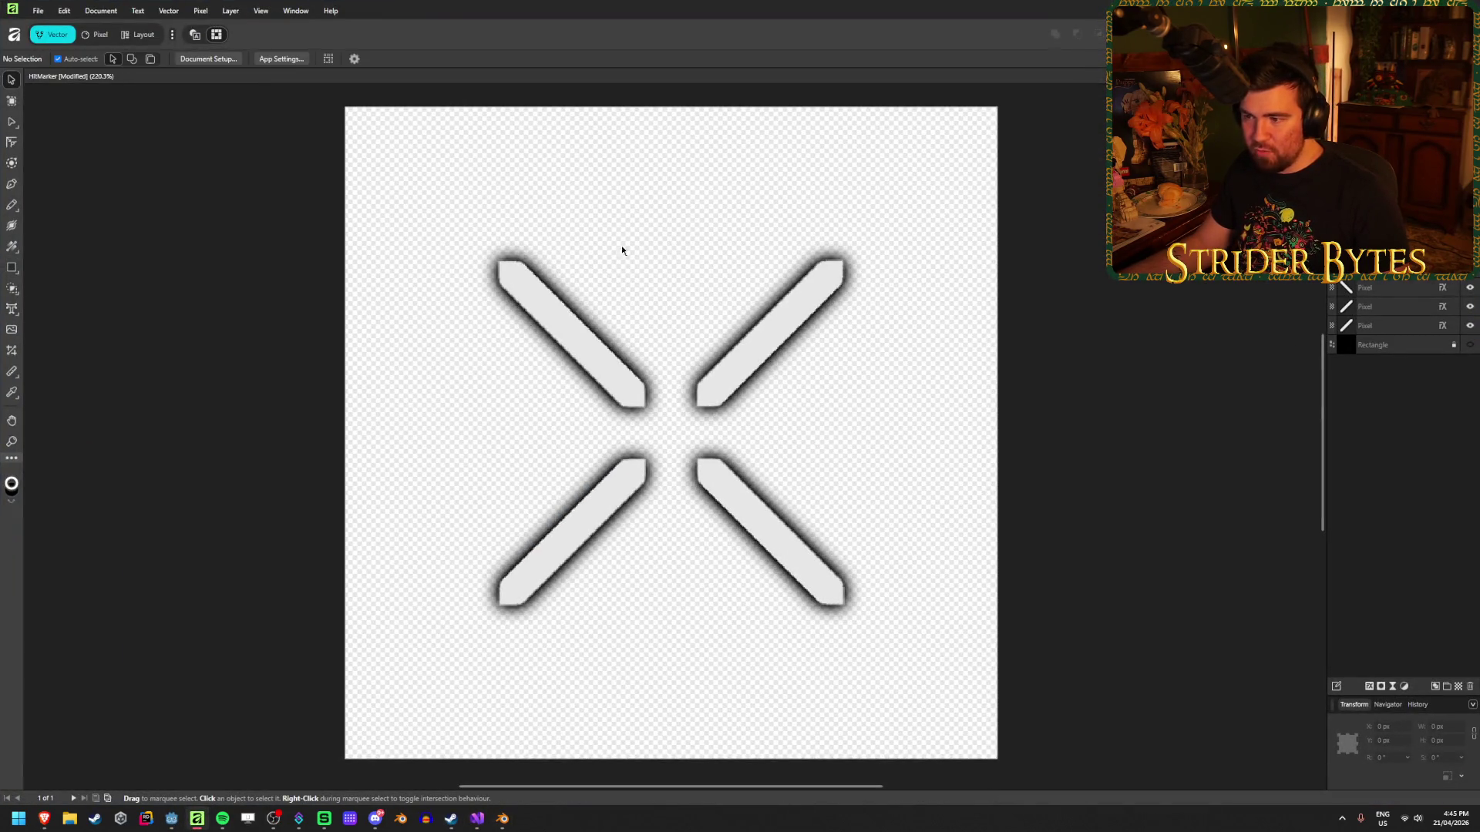
# Move the top-right and top-left bars of the X 10 px diagonally outward.
pyautogui.click(734, 356)
pyautogui.press('Return')
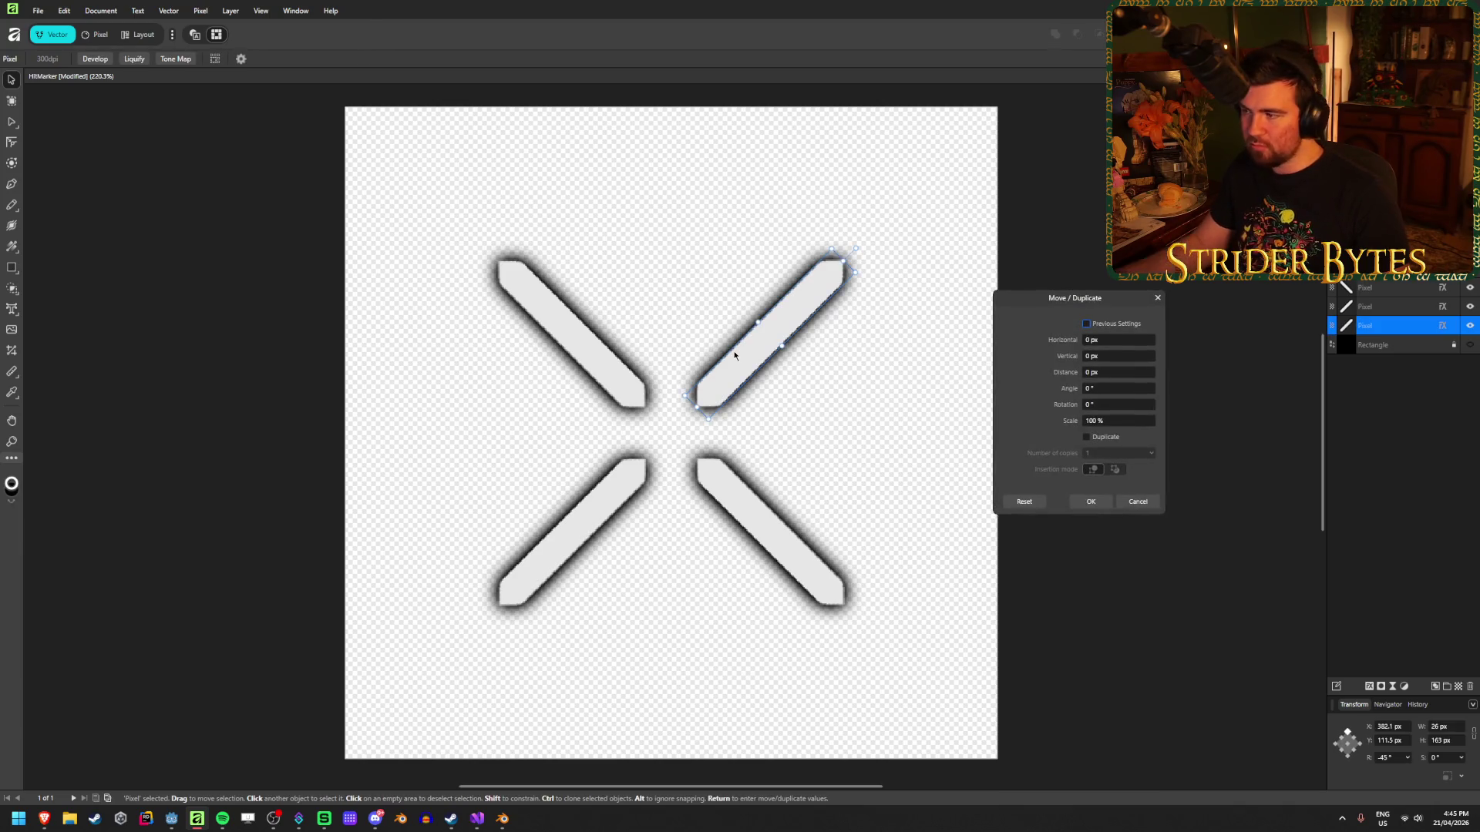
pyautogui.click(1126, 339)
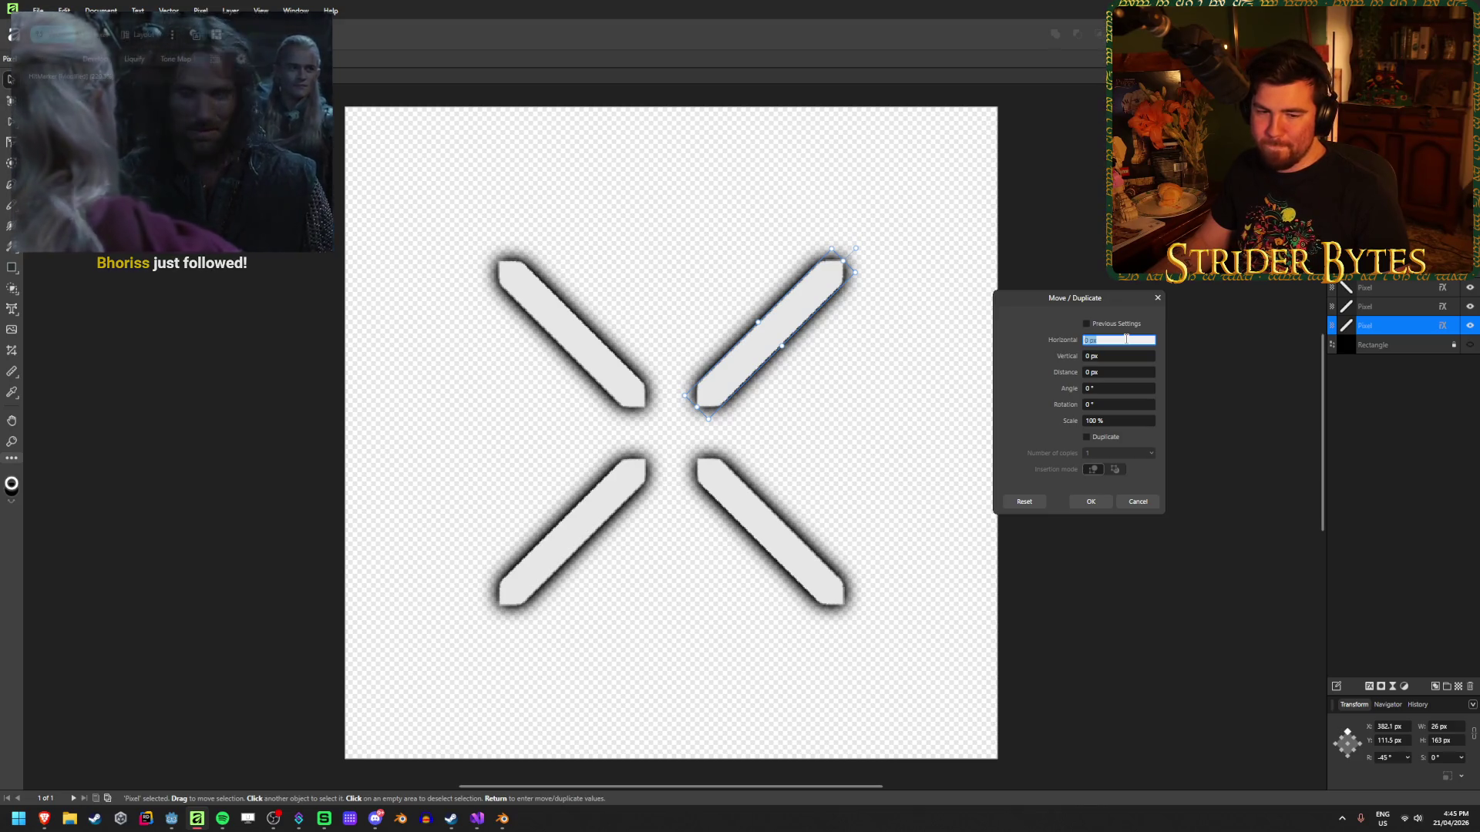
pyautogui.write('0')
pyautogui.press('Tab')
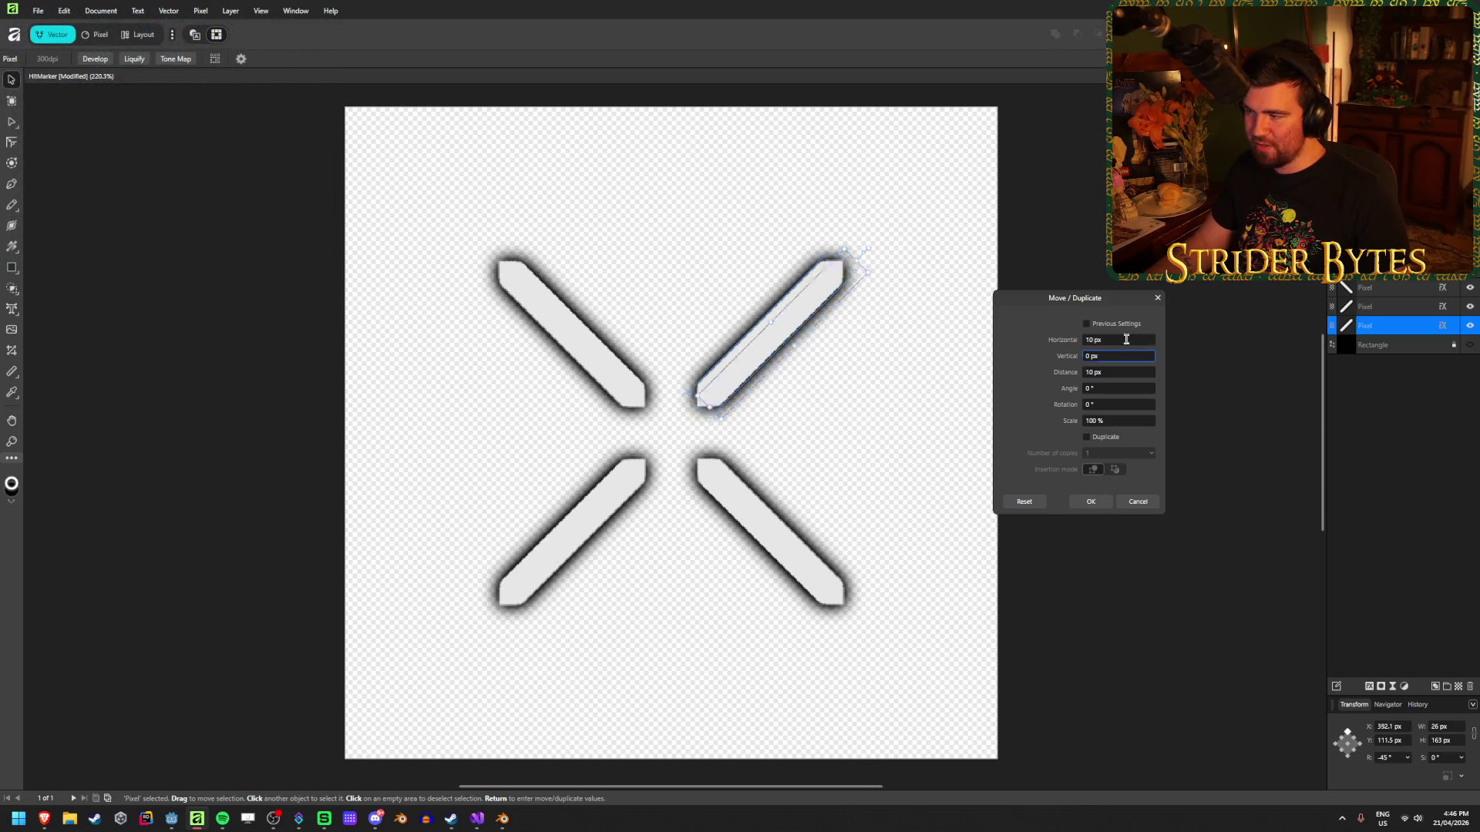
pyautogui.write('-10')
pyautogui.press('Tab')
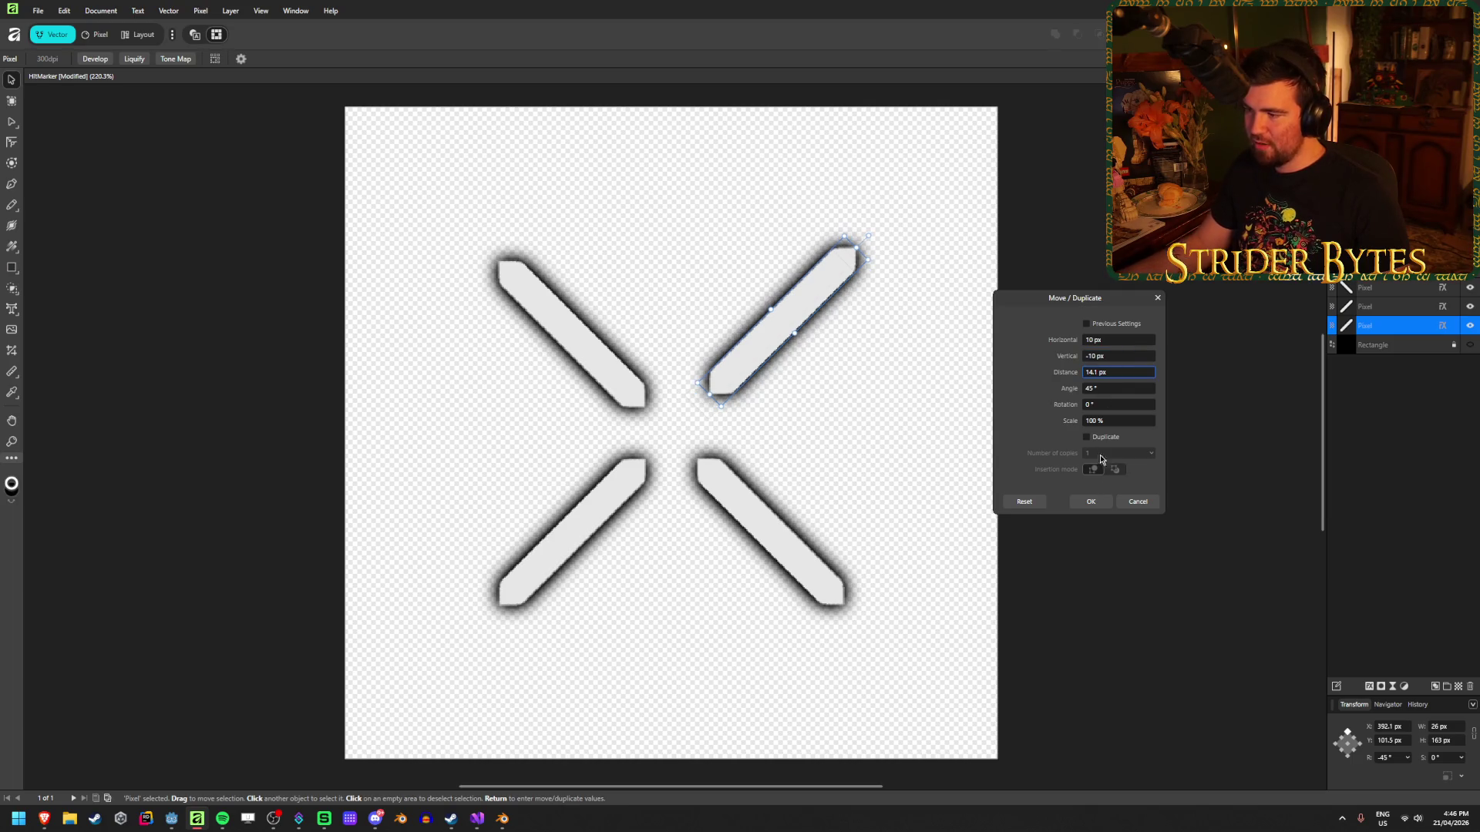
pyautogui.click(1095, 500)
pyautogui.hotkey('alt', ']')
pyautogui.hotkey('alt', ']')
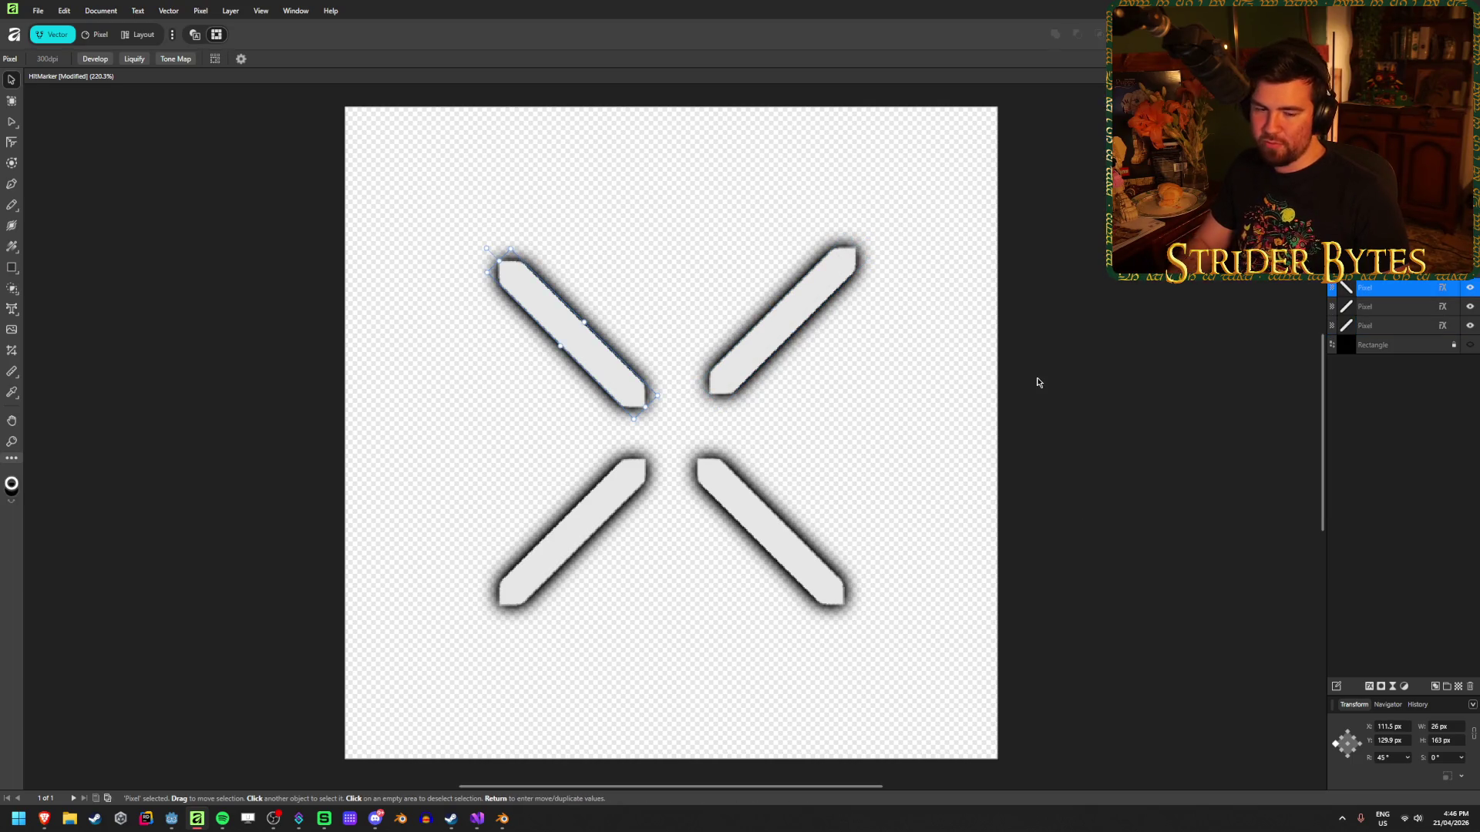
pyautogui.press('Return')
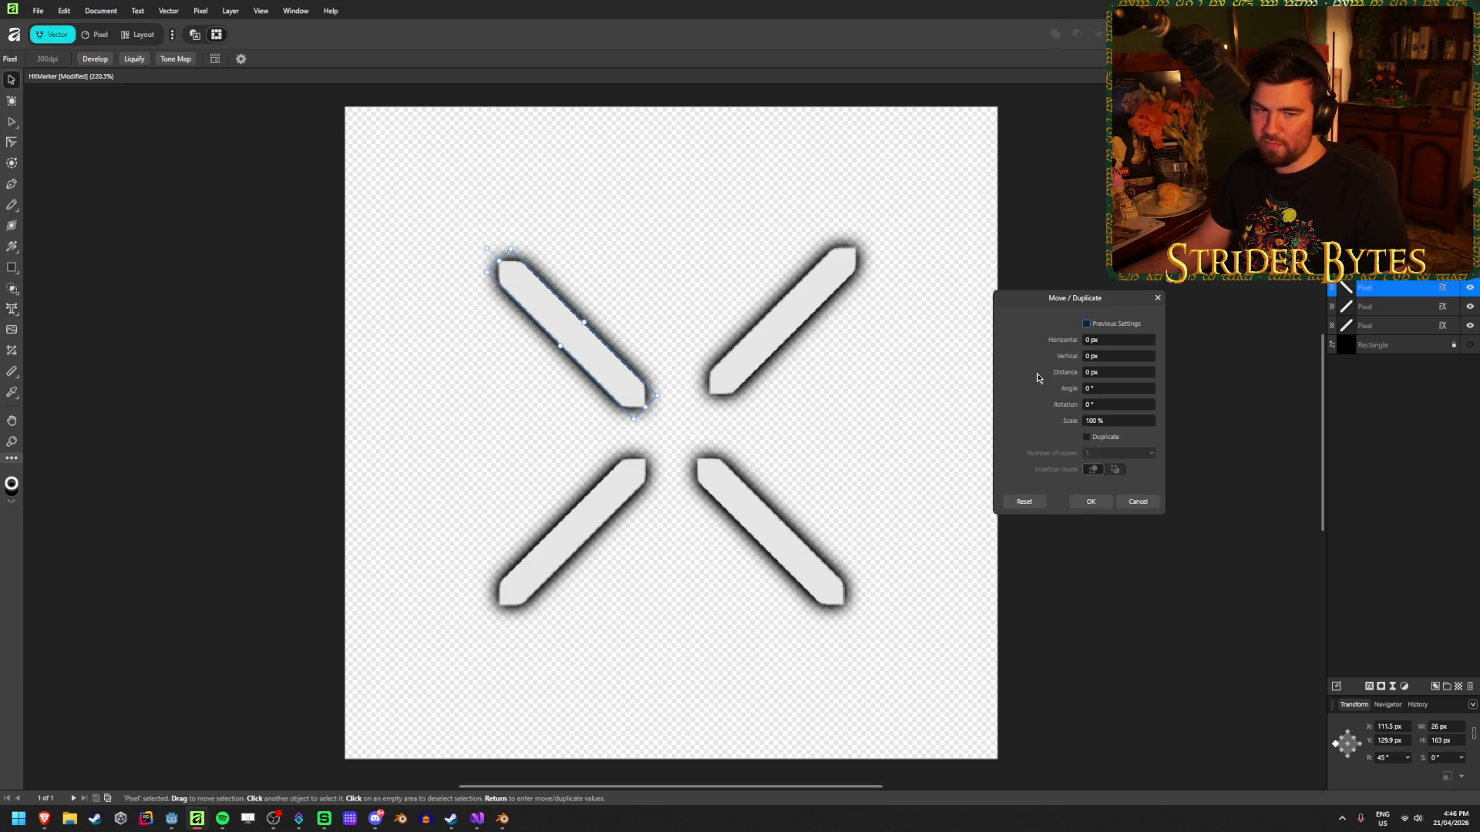
pyautogui.press('Tab')
pyautogui.press('BackSpace')
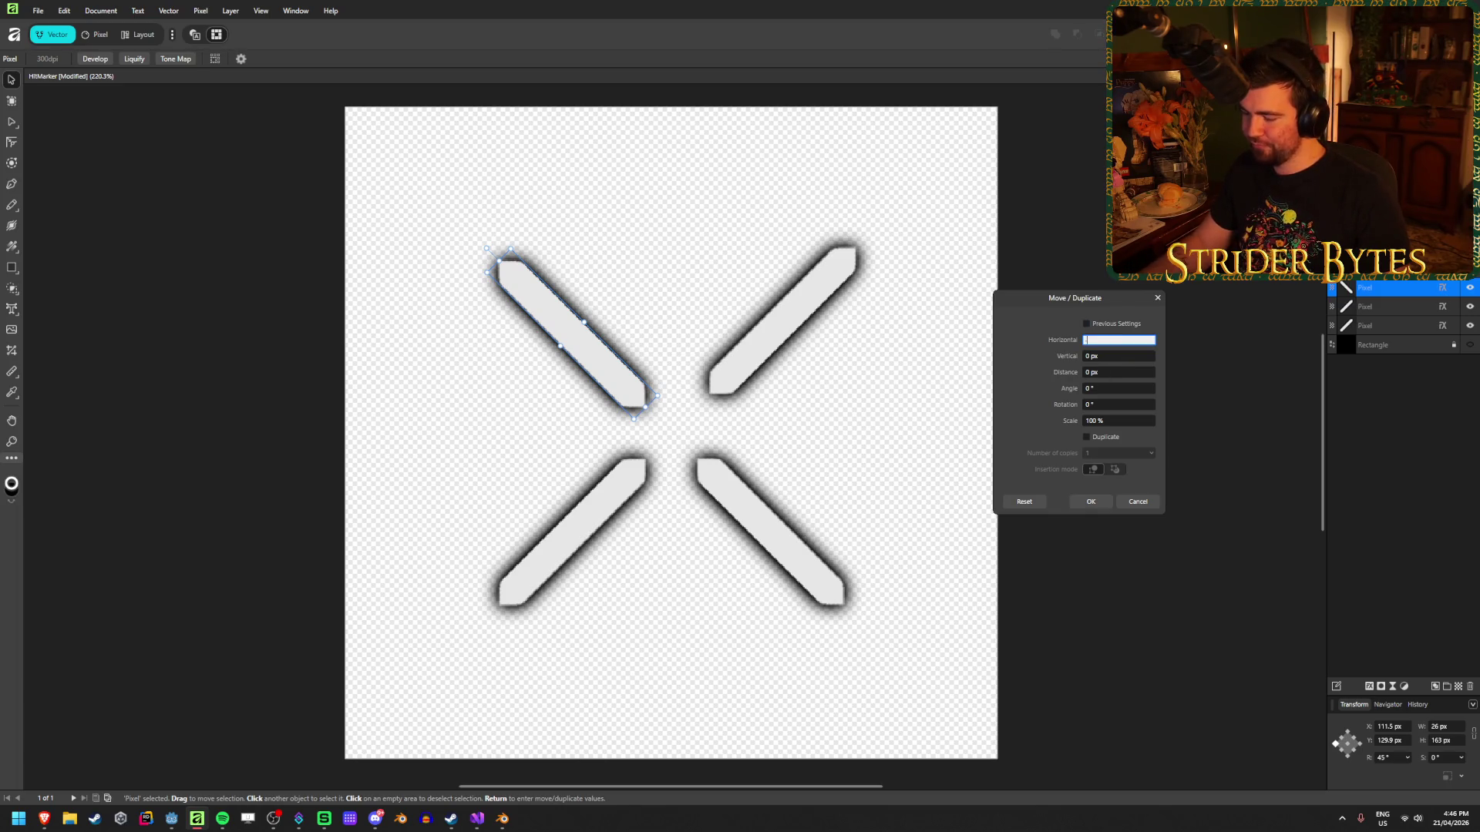
pyautogui.write('0')
pyautogui.press('Tab')
pyautogui.write('10')
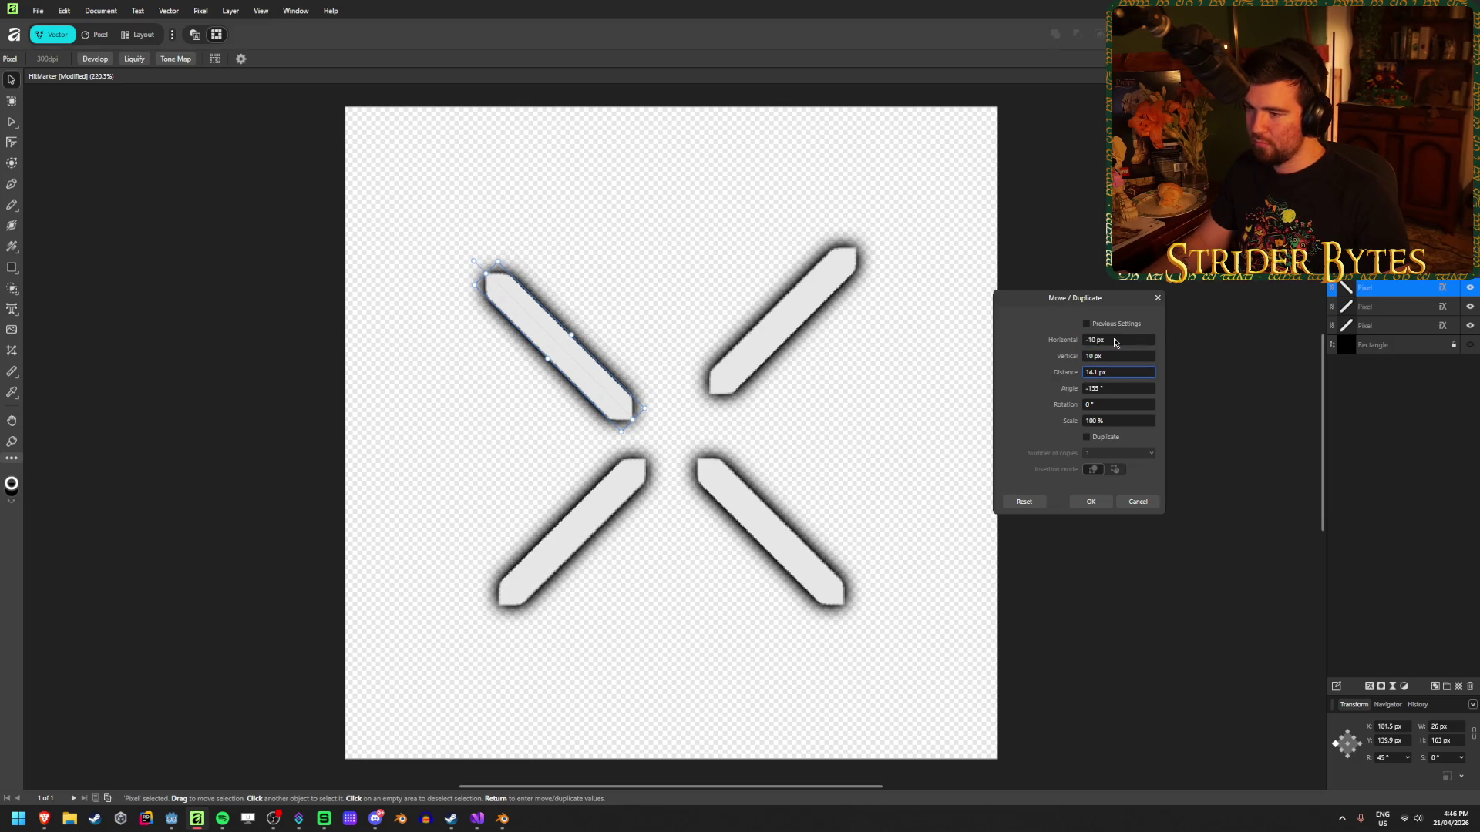
pyautogui.press('Tab')
pyautogui.hotkey('shift', 'Tab')
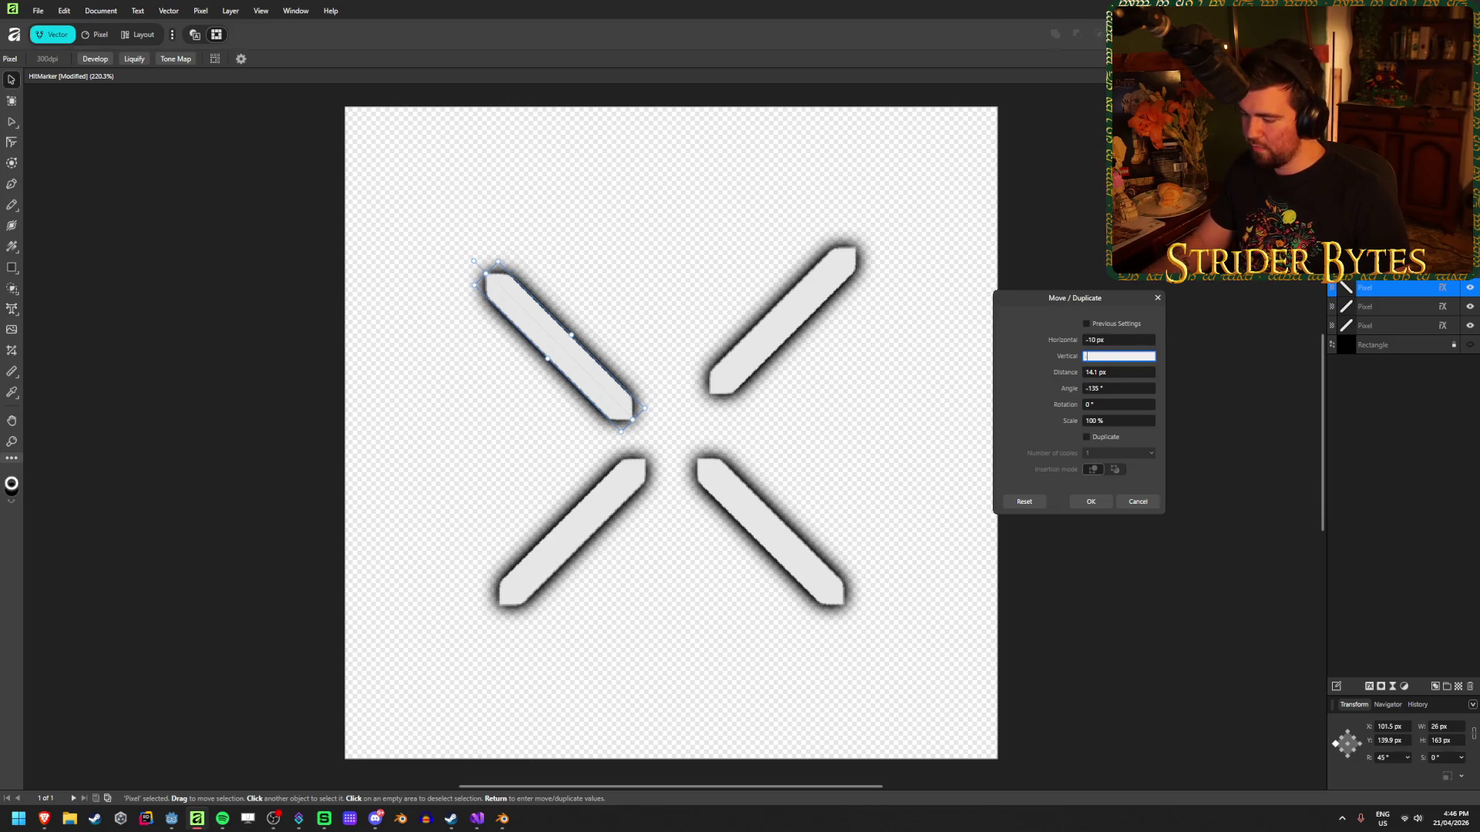
pyautogui.press('Tab')
# Move the bottom-right and bottom-left bars 10 px diagonally outward, then deselect.
pyautogui.click(1091, 502)
pyautogui.click(759, 535)
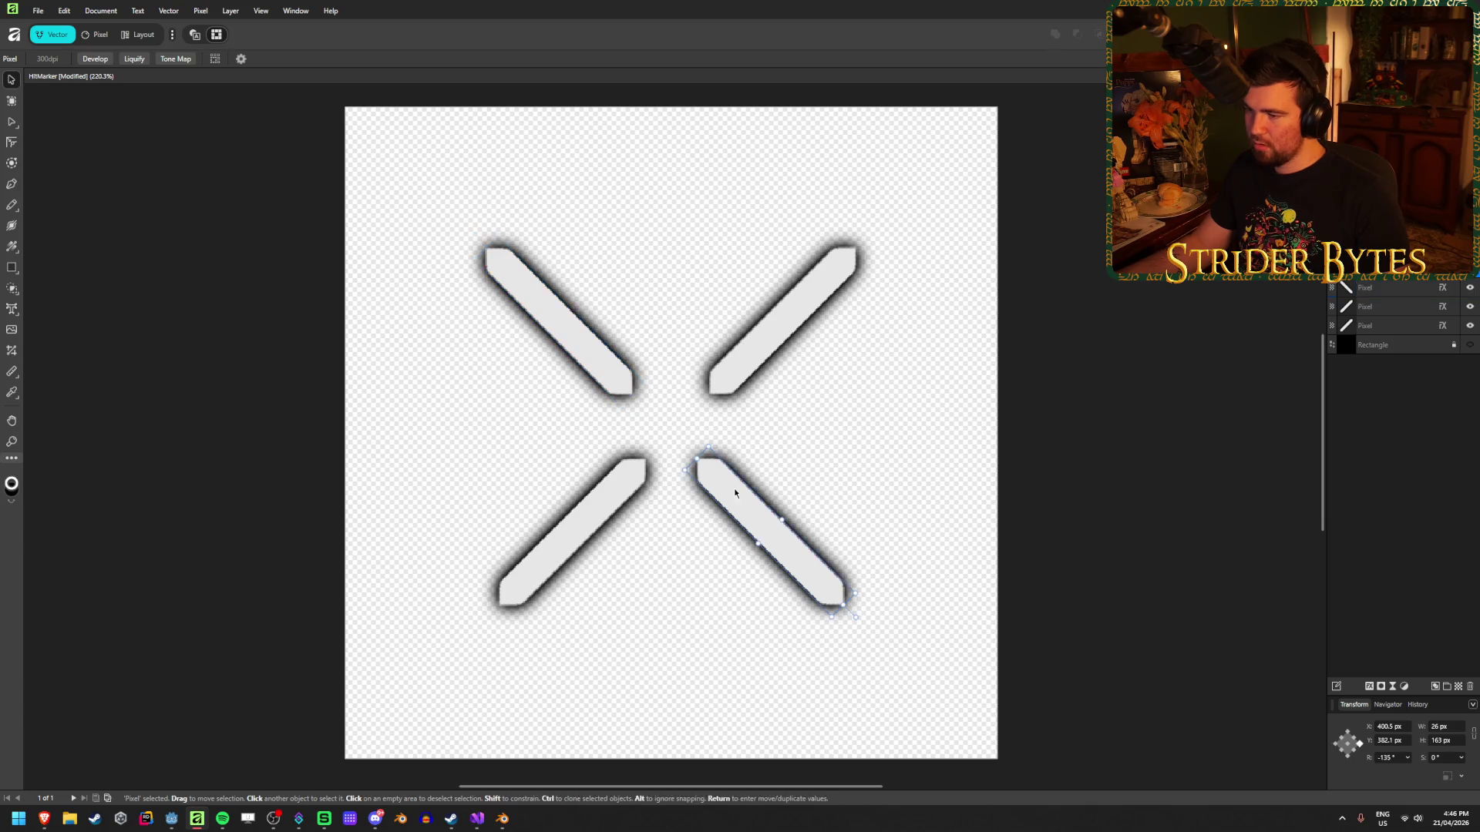
pyautogui.press('Return')
pyautogui.write('10')
pyautogui.press('Tab')
pyautogui.write('10')
pyautogui.press('Tab')
pyautogui.press('Return')
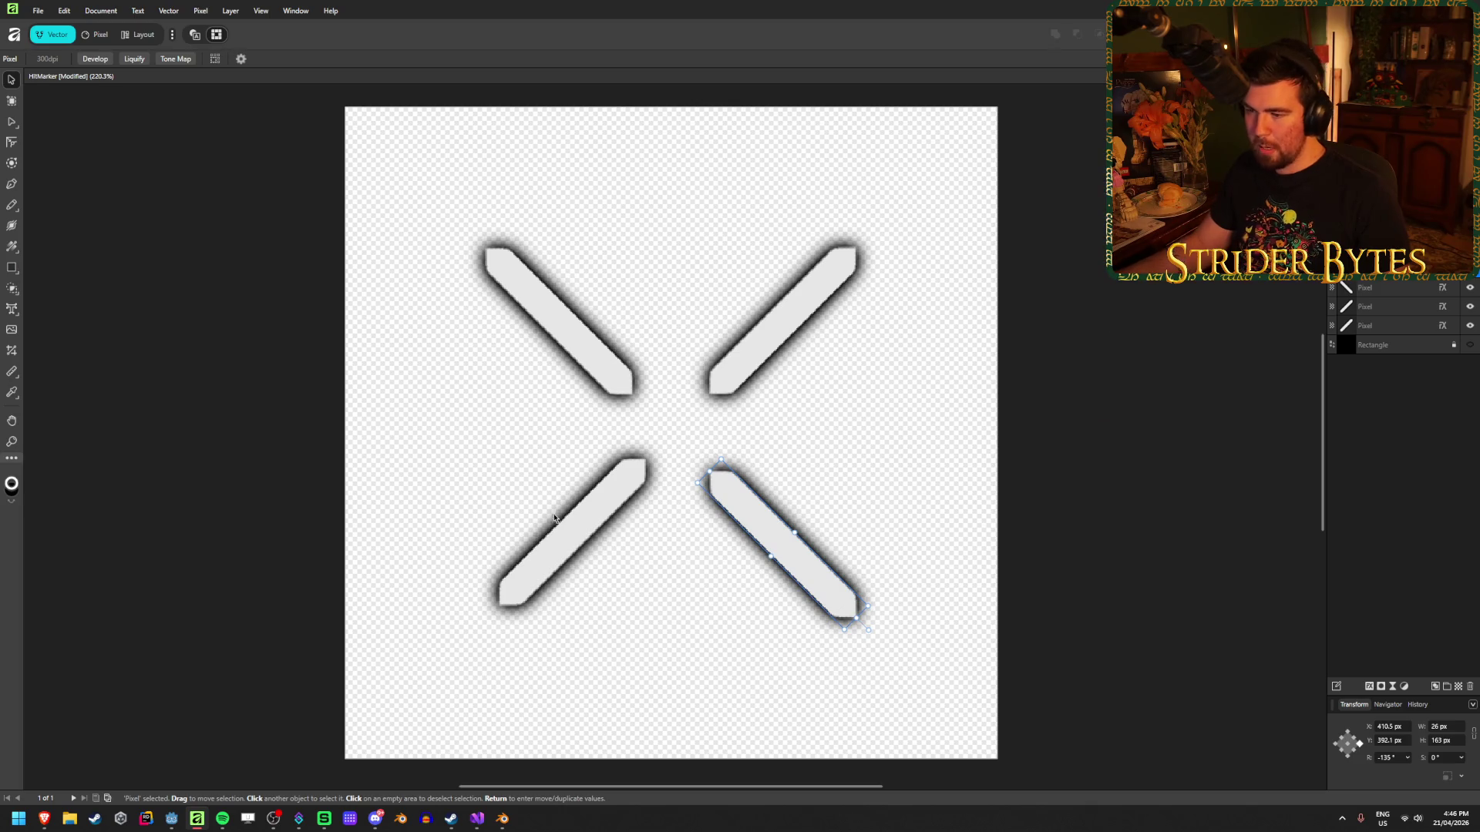
pyautogui.click(582, 518)
pyautogui.press('Return')
pyautogui.click(1111, 342)
pyautogui.press('Tab')
pyautogui.write('10')
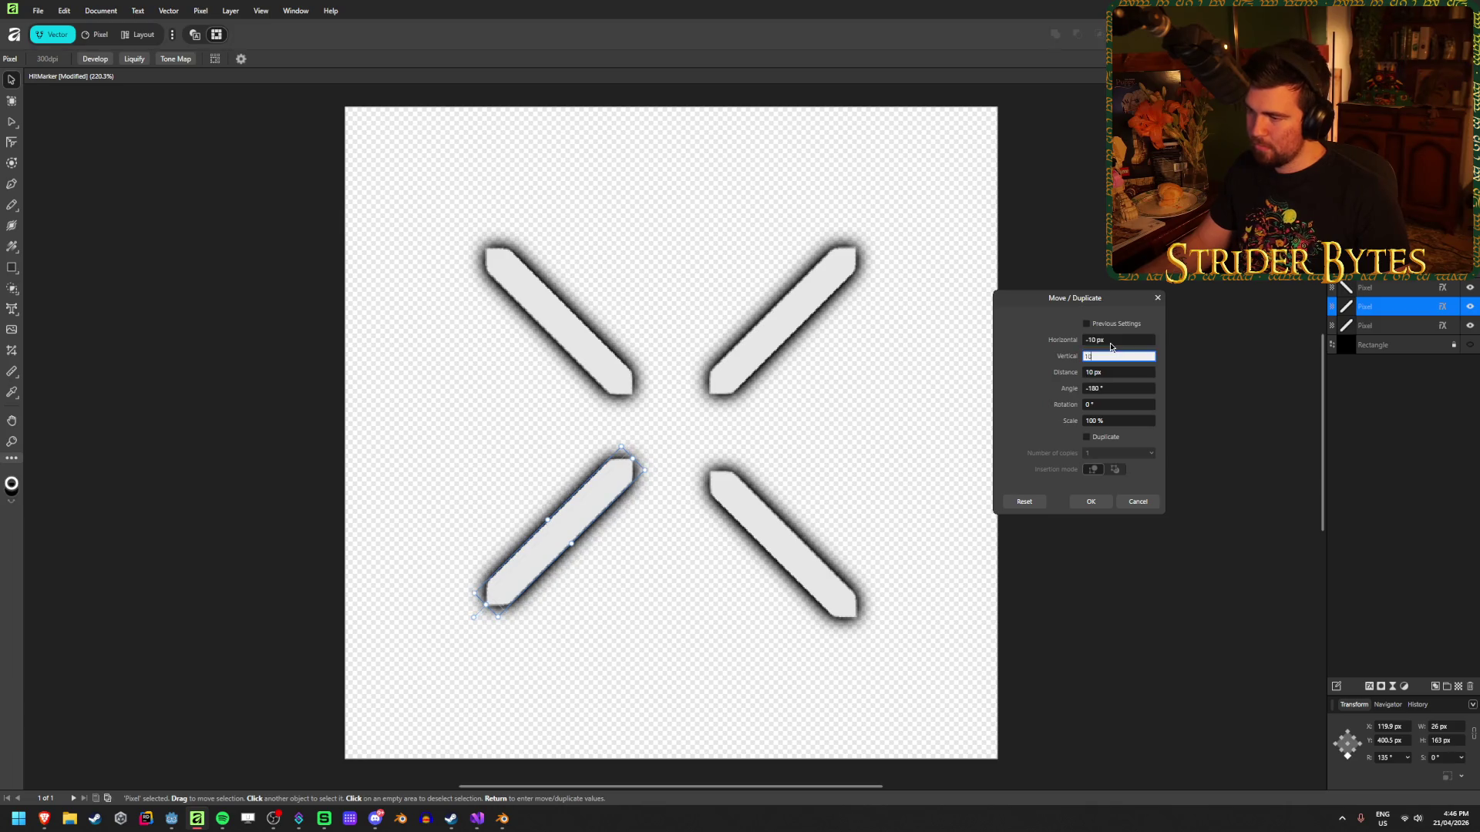
pyautogui.press('Tab')
pyautogui.press('Return')
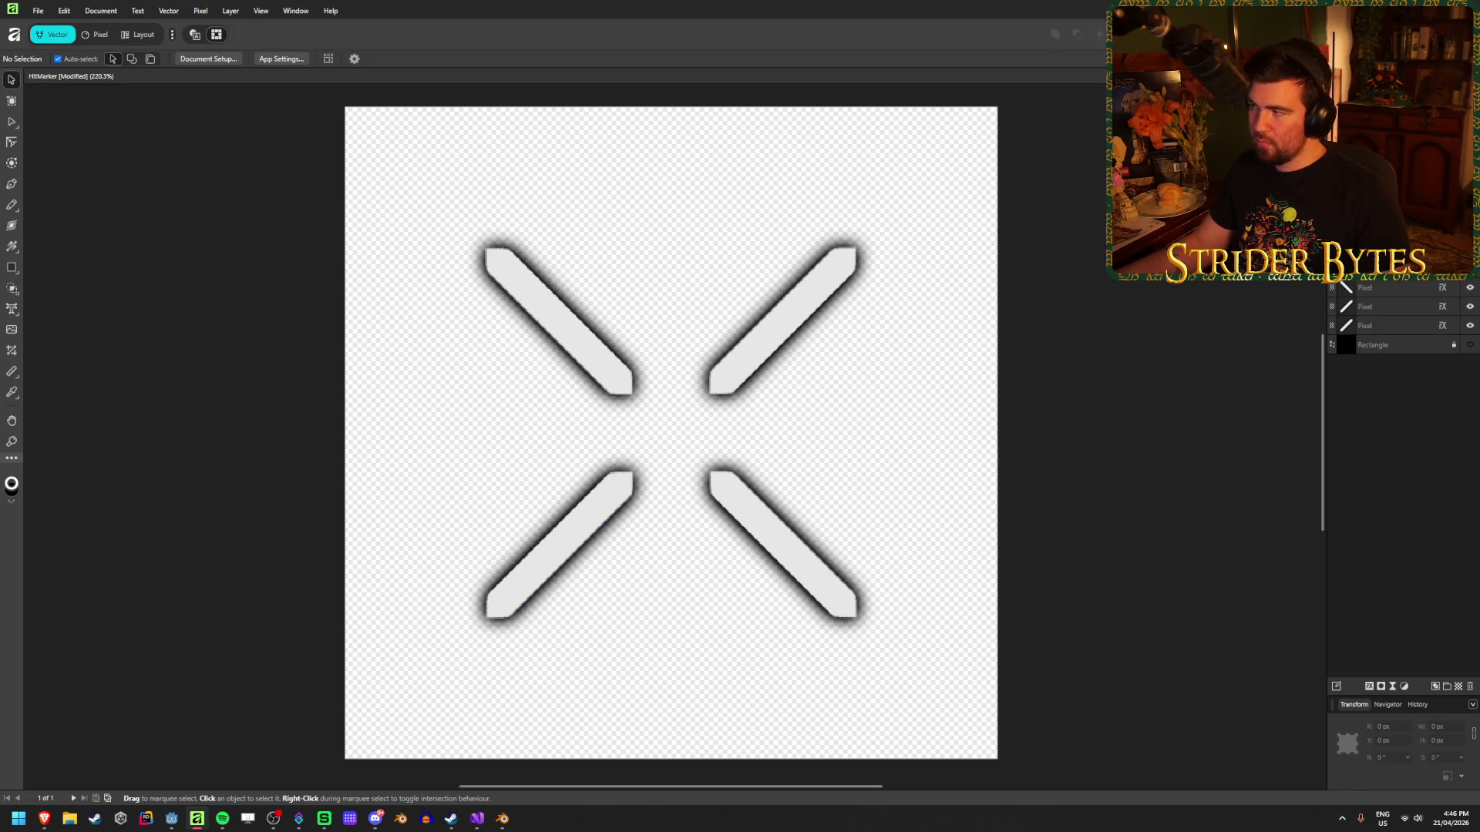
# Export the image over HitMarker.png in Textures, confirming the replacement.
pyautogui.hotkey('ctrl', 's')
pyautogui.click(297, 414)
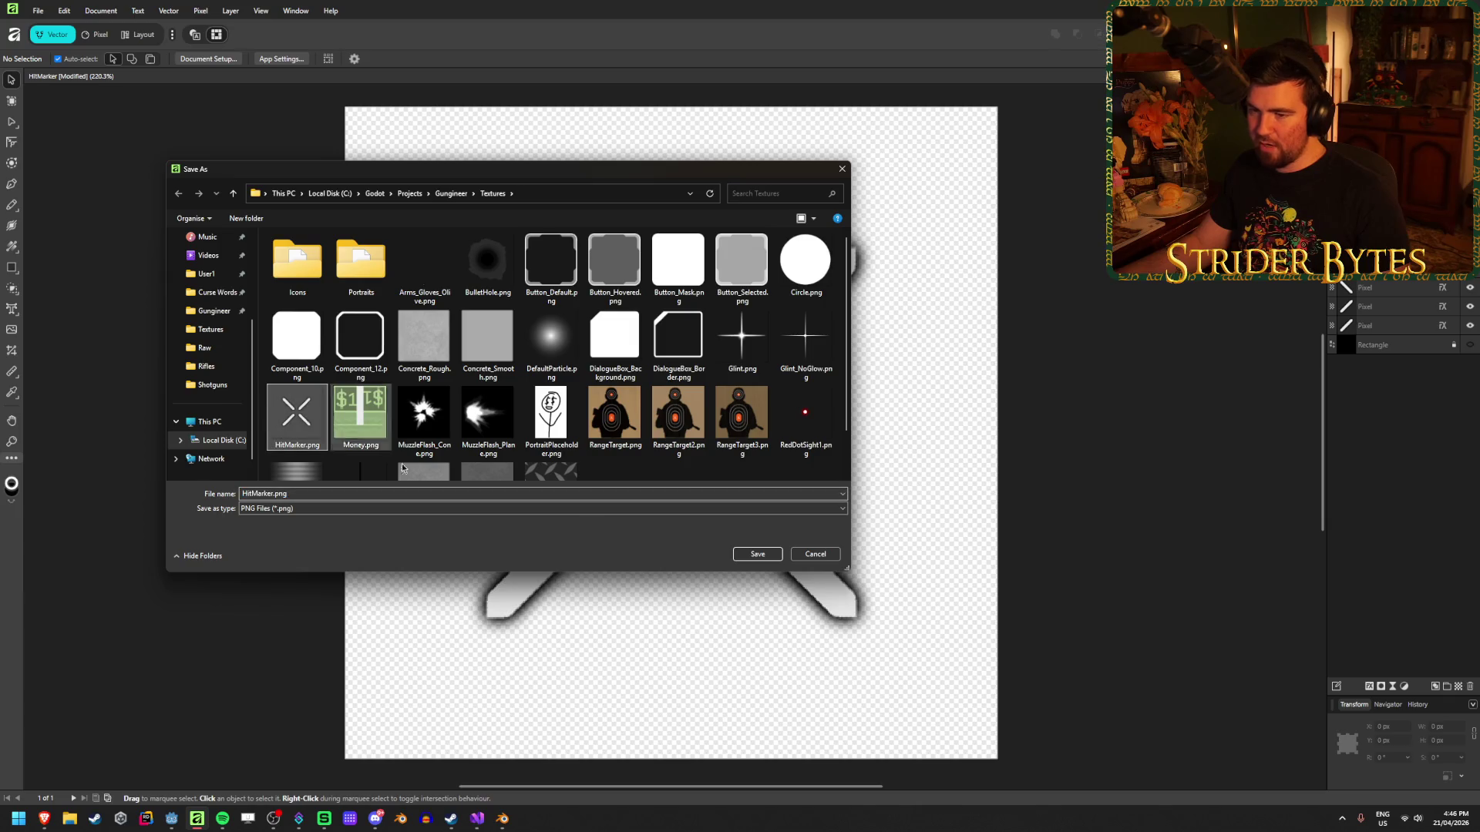
pyautogui.click(769, 558)
pyautogui.click(774, 456)
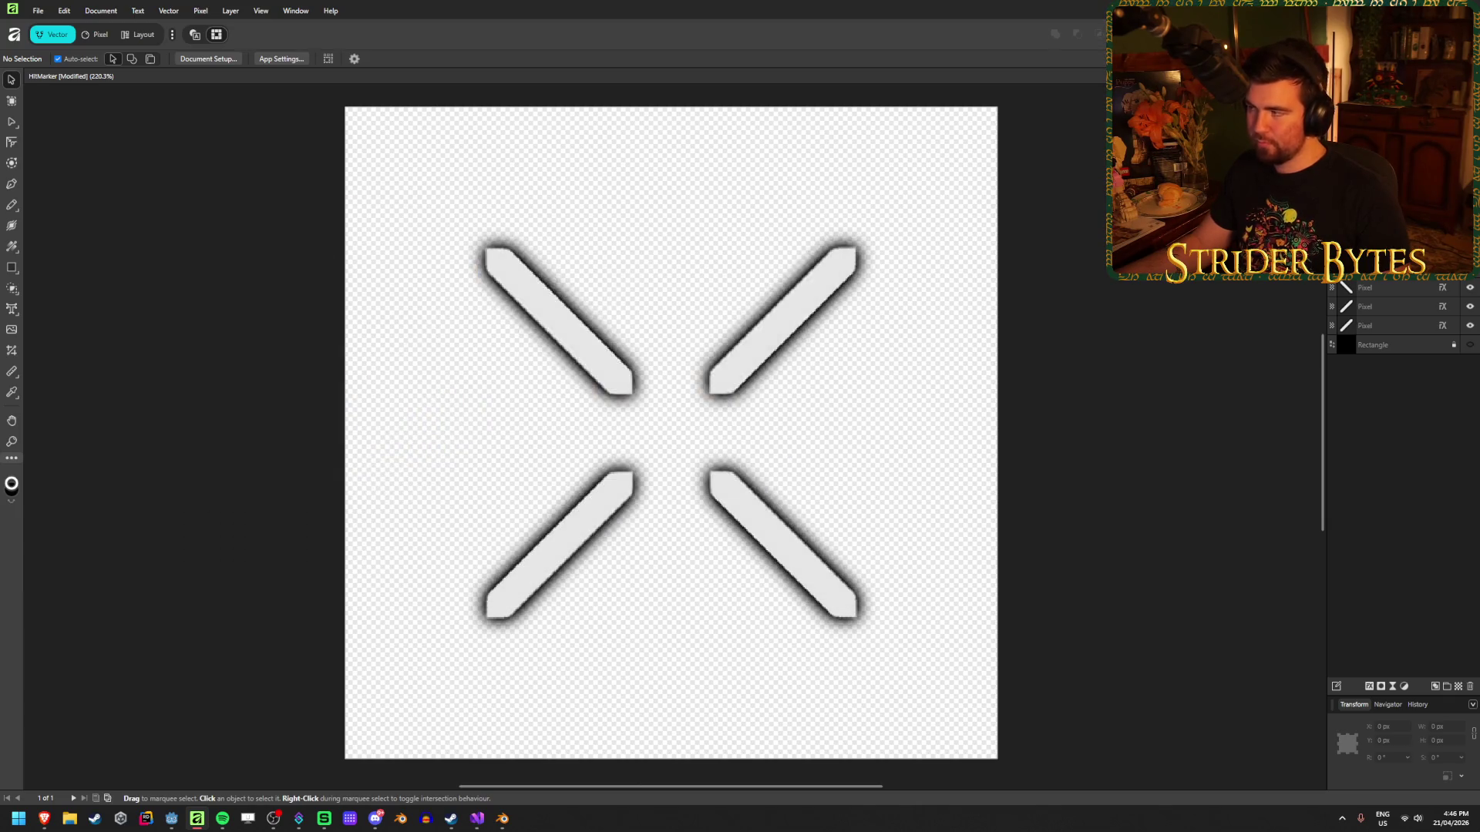
pyautogui.hotkey('alt', 'Tab')
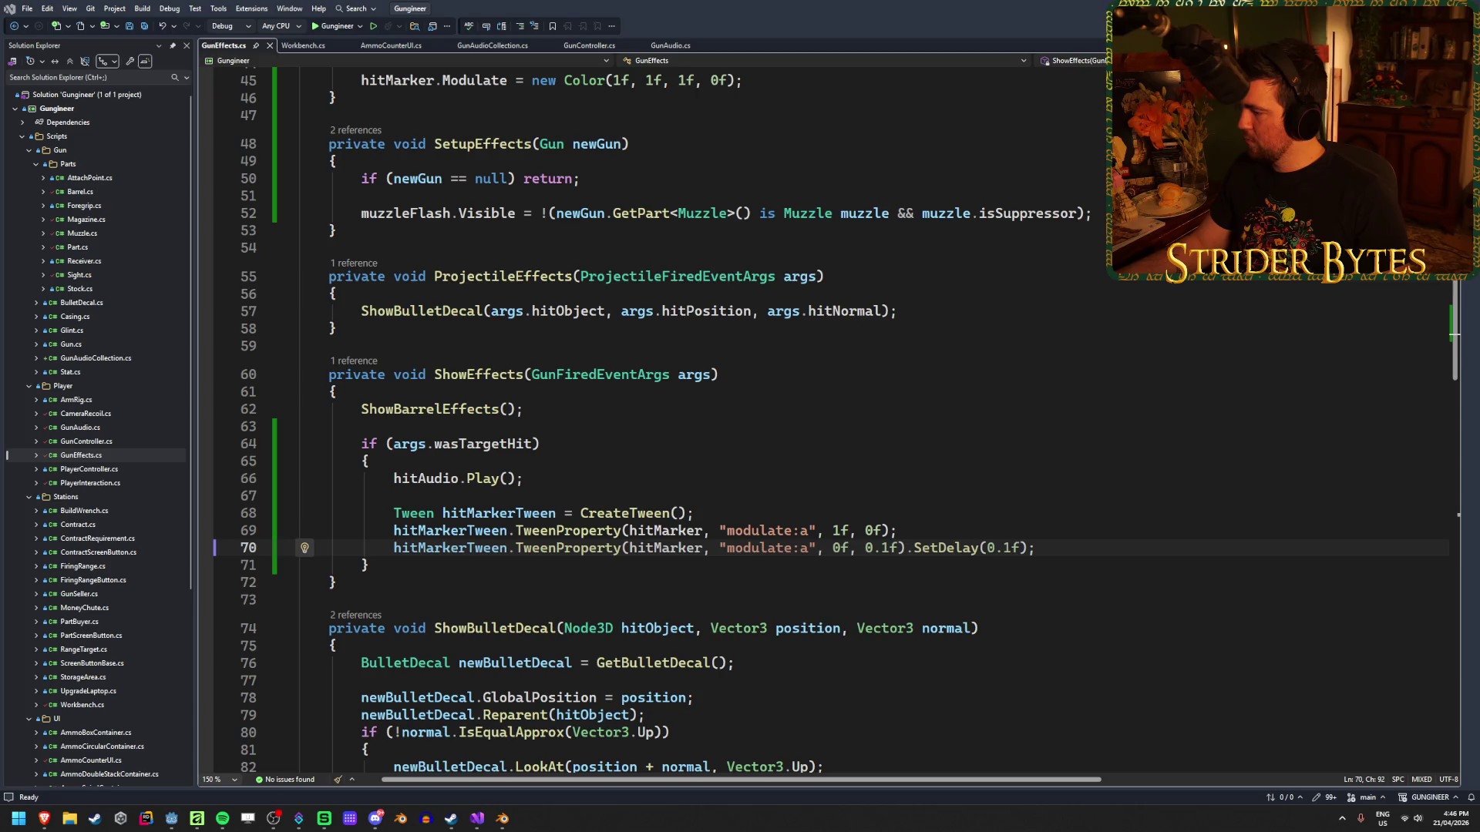
# Return from GunEffects.cs to Godot so the .NET project rebuilds.
pyautogui.hotkey('alt', 'Tab')
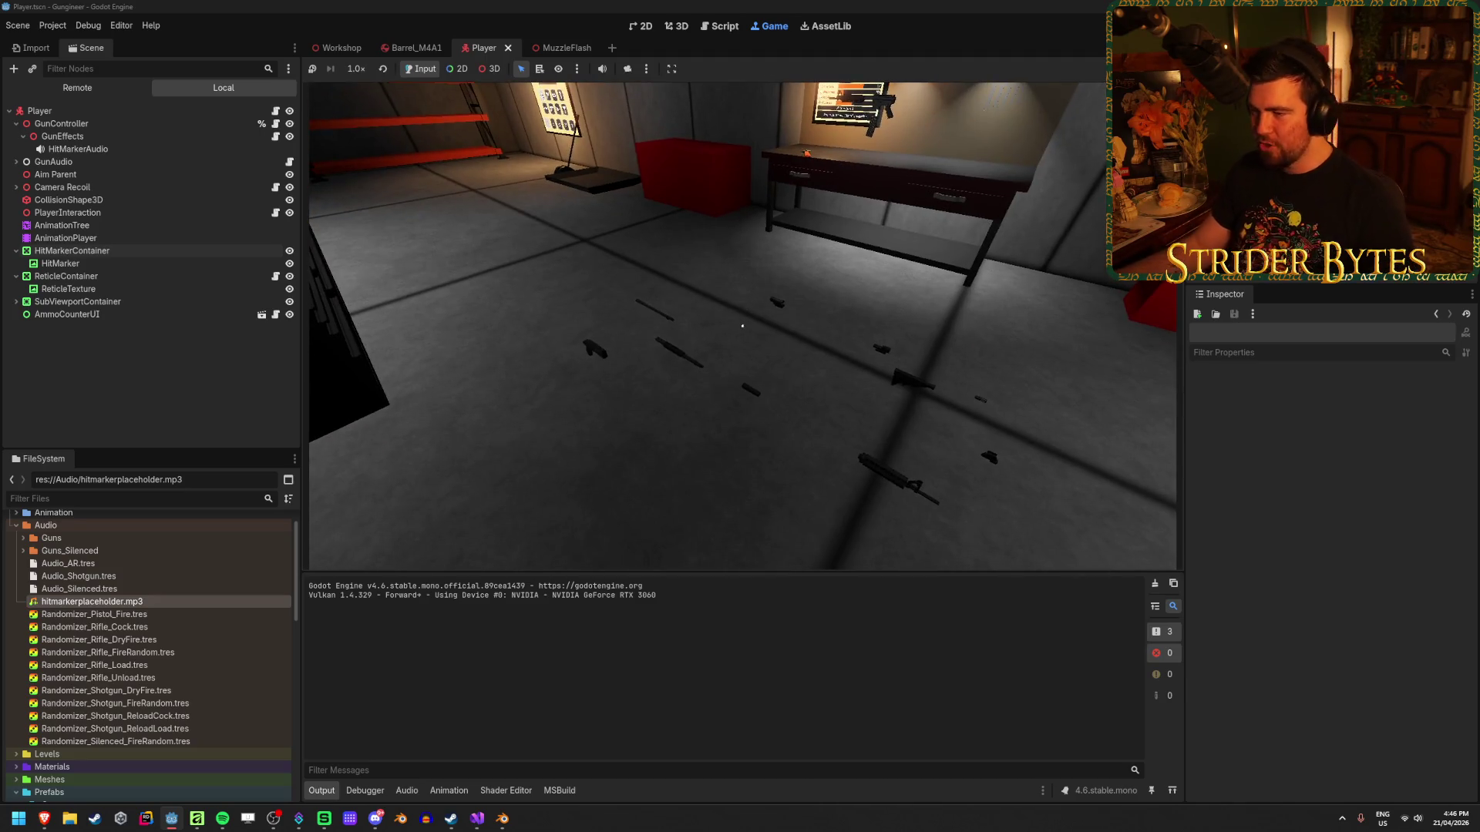
# Equip the rifle in-game, empty a magazine at the range target, and reload.
pyautogui.press('e')
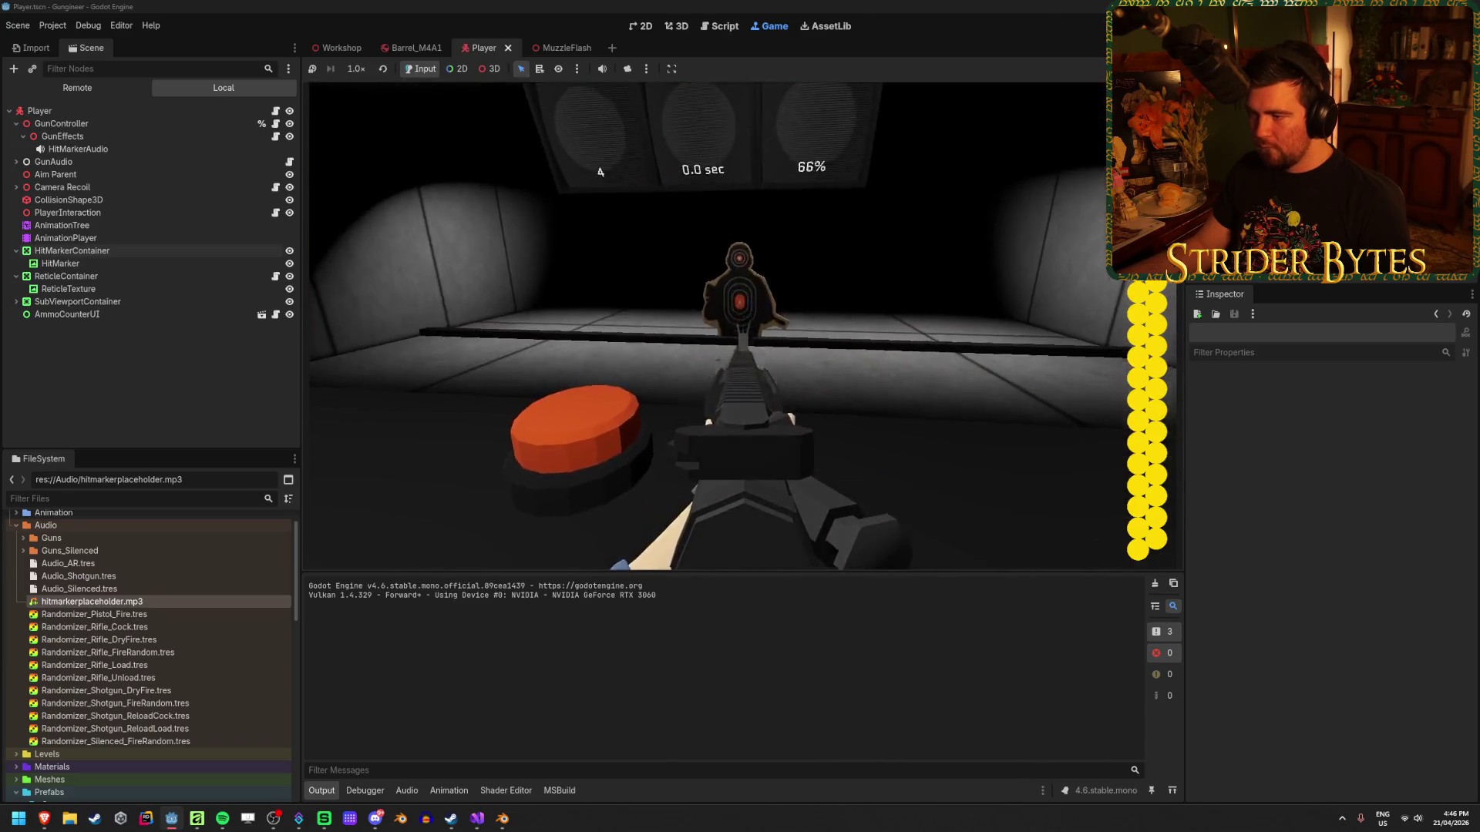
pyautogui.click(739, 324)
pyautogui.click(739, 324)
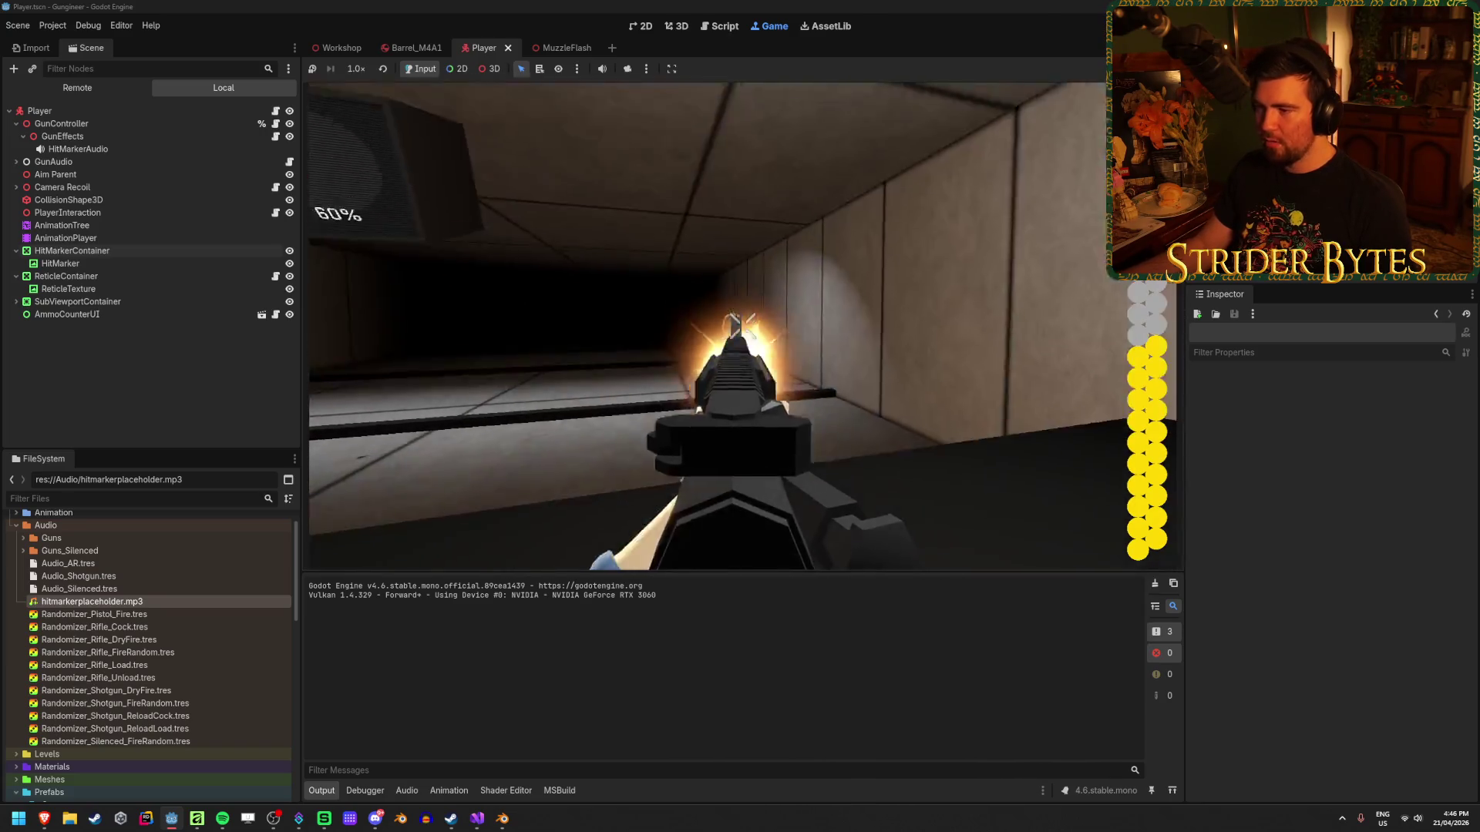
pyautogui.click(741, 326)
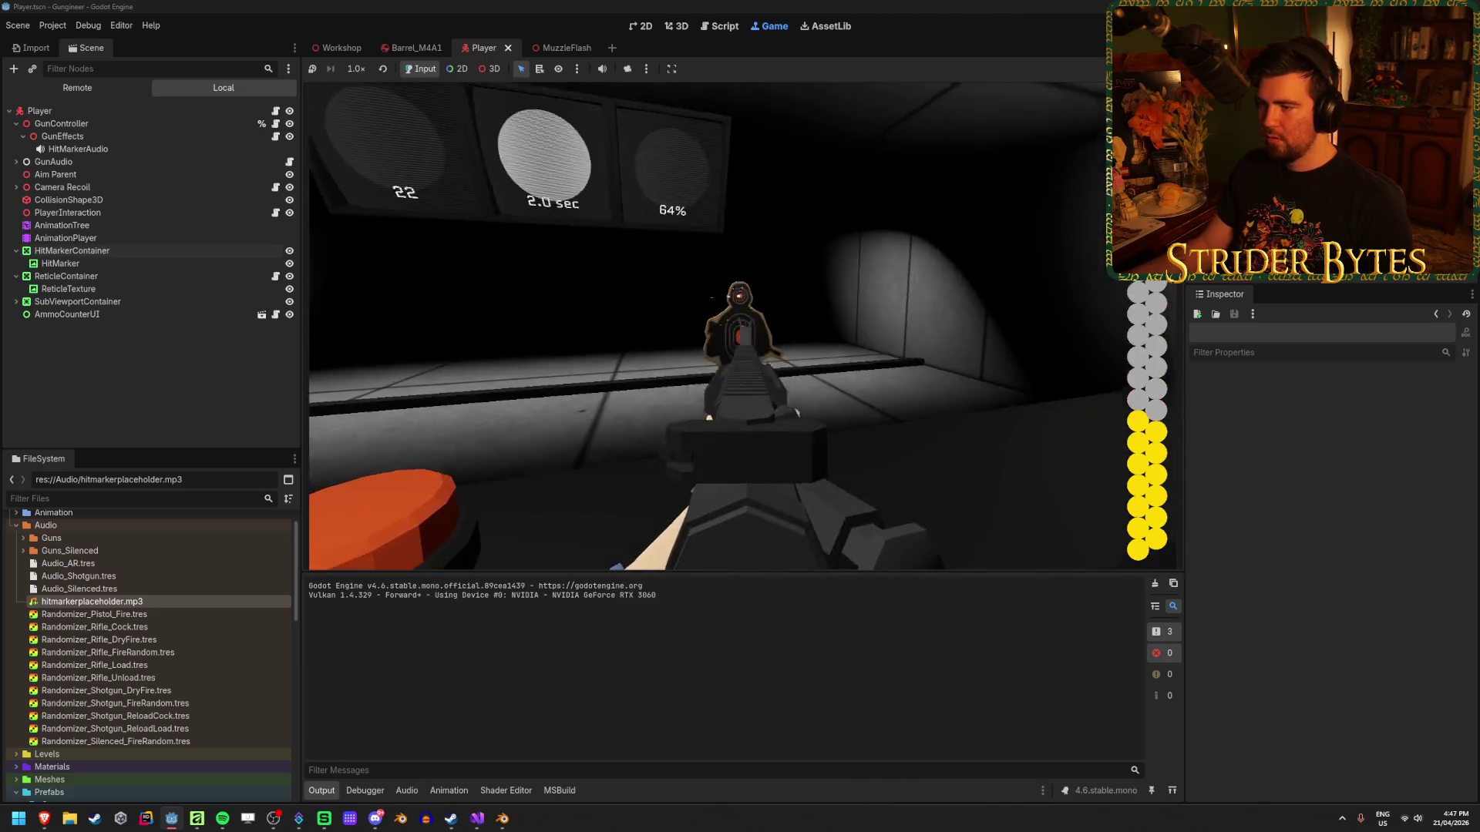
pyautogui.click(740, 324)
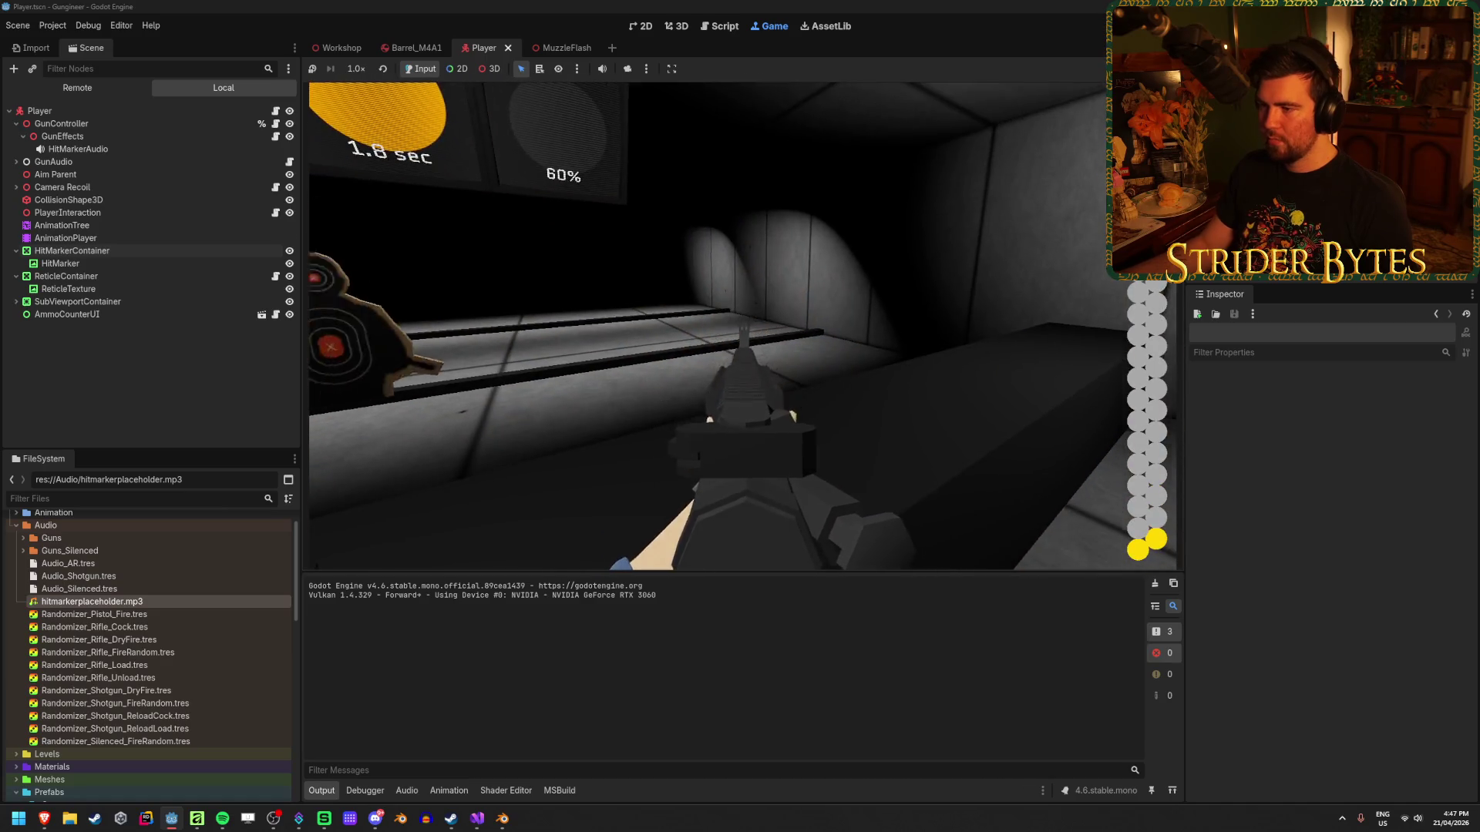
pyautogui.click(740, 324)
pyautogui.press('r')
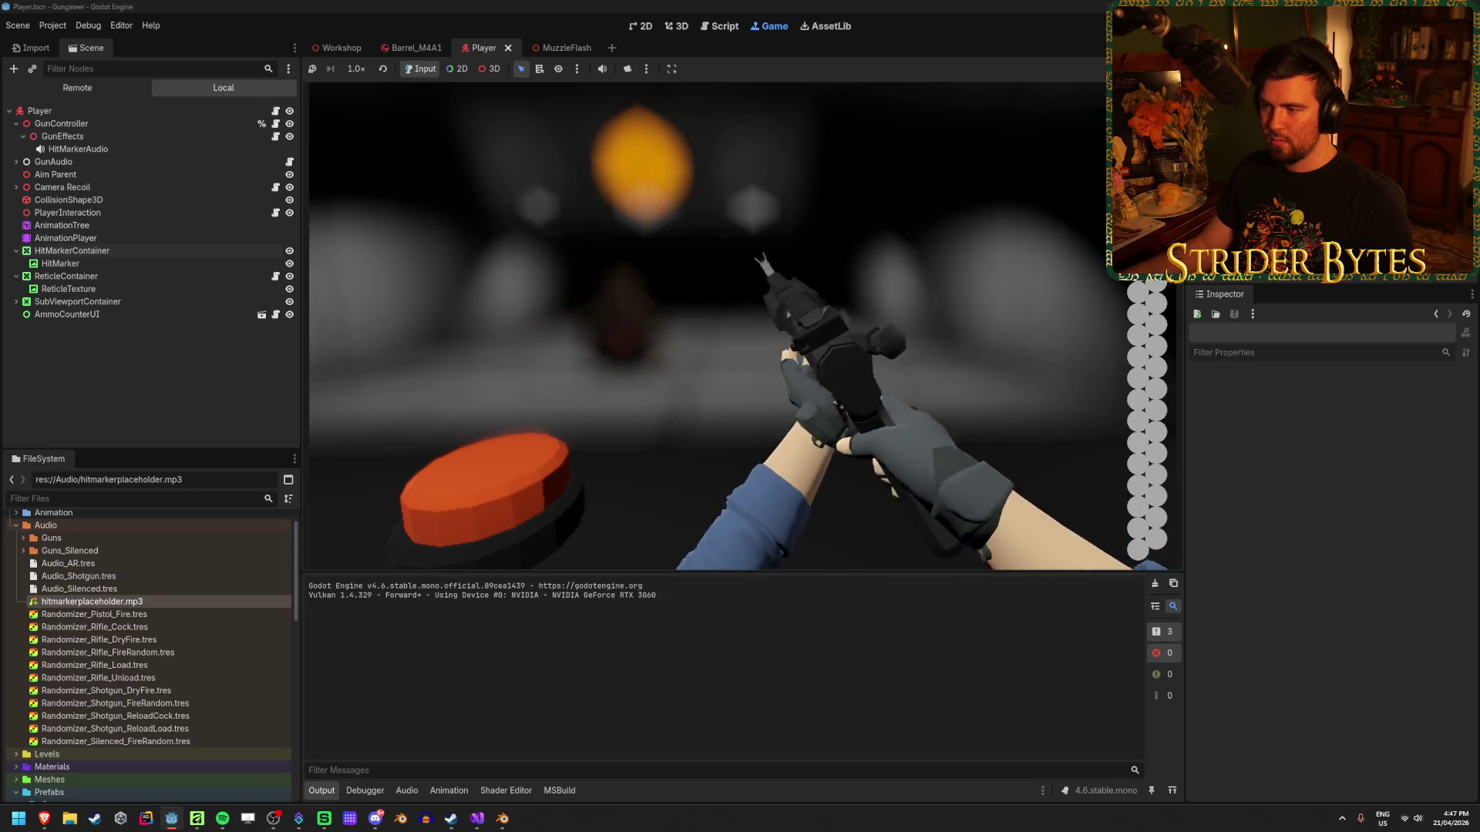
# Fire more rounds at the target to check the hit sound and X marker, then stop the game.
pyautogui.click(740, 323)
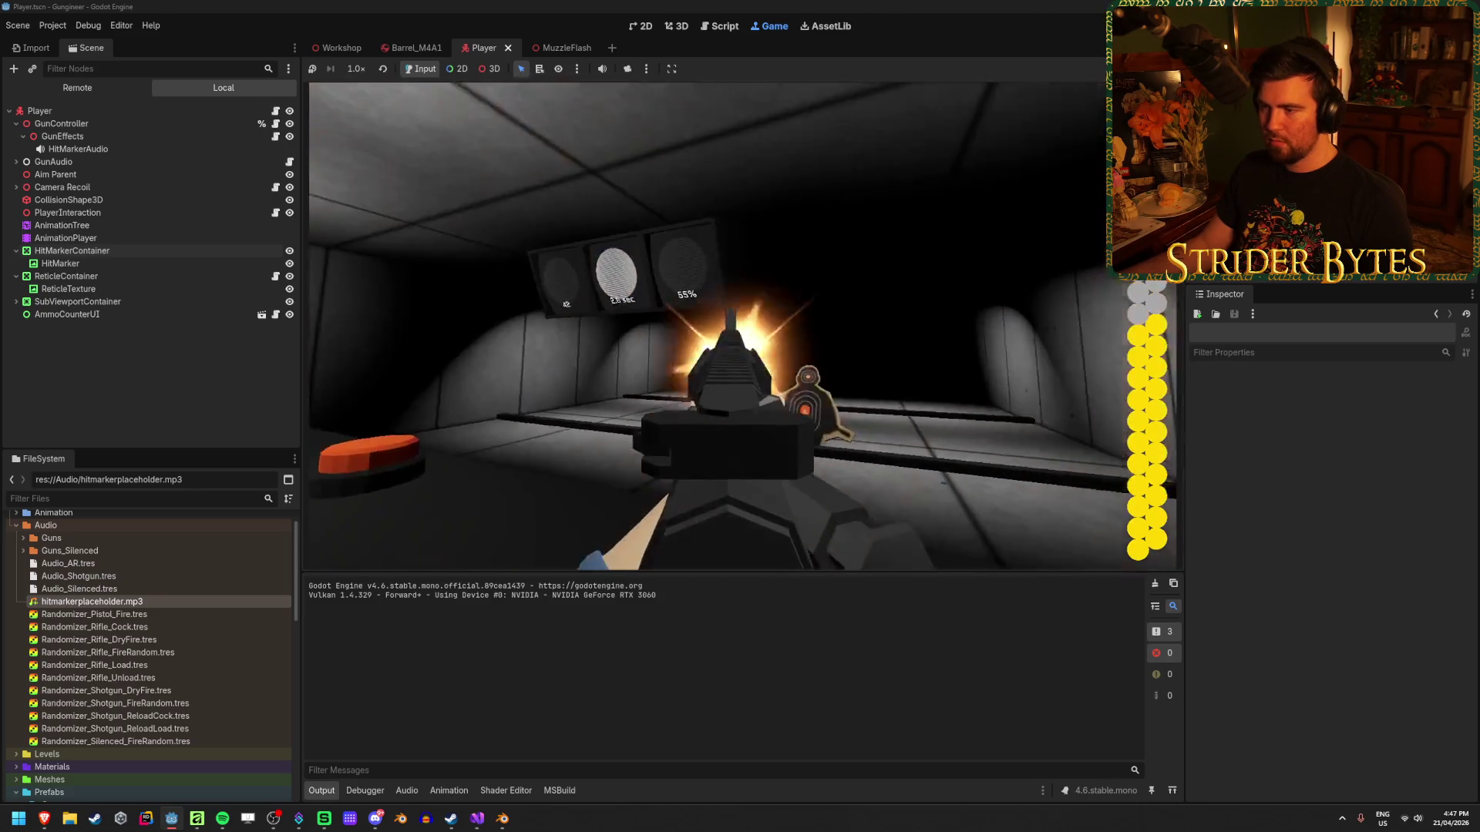
pyautogui.click(740, 324)
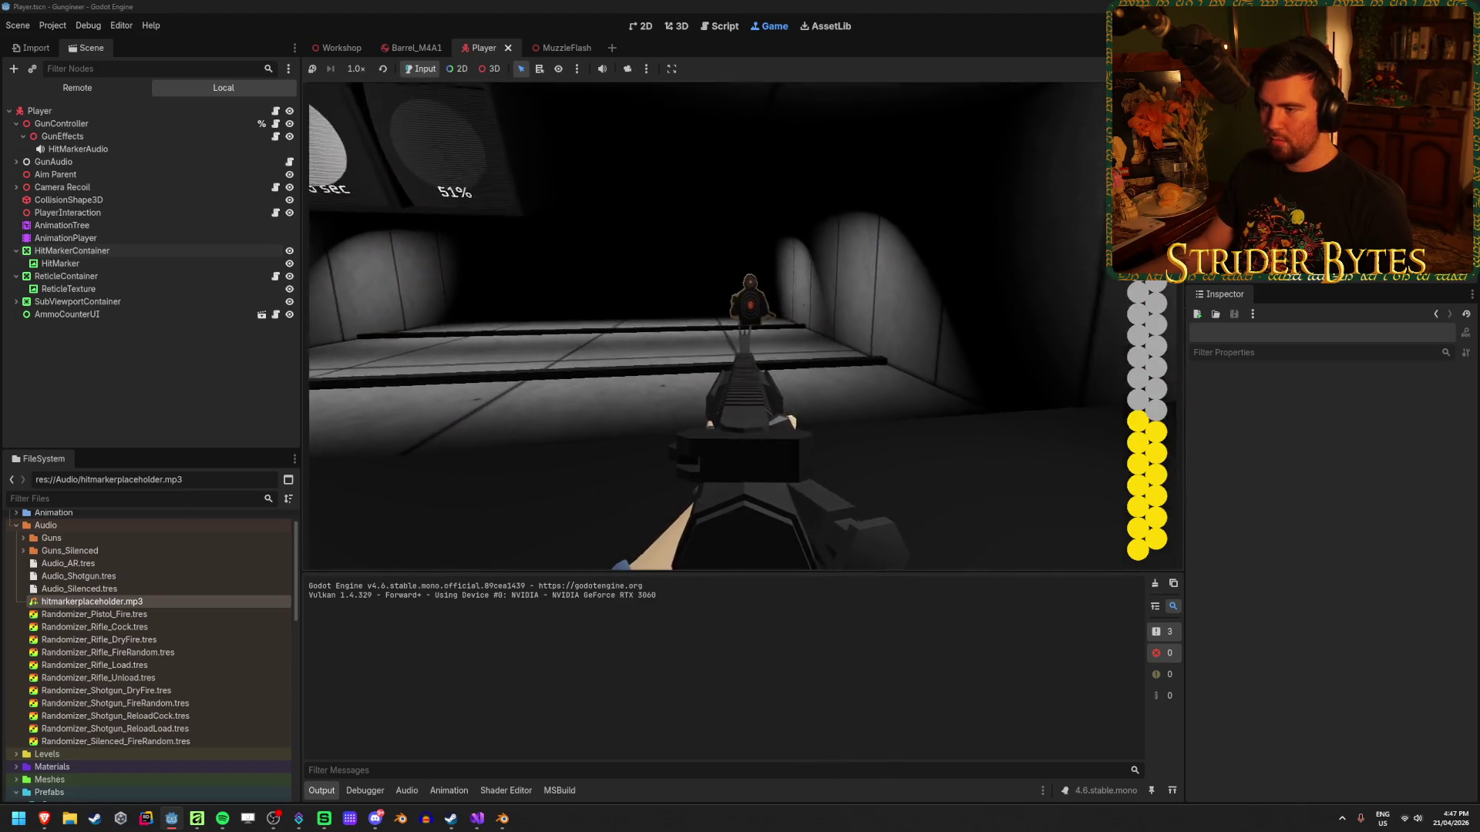
pyautogui.click(740, 323)
pyautogui.click(740, 324)
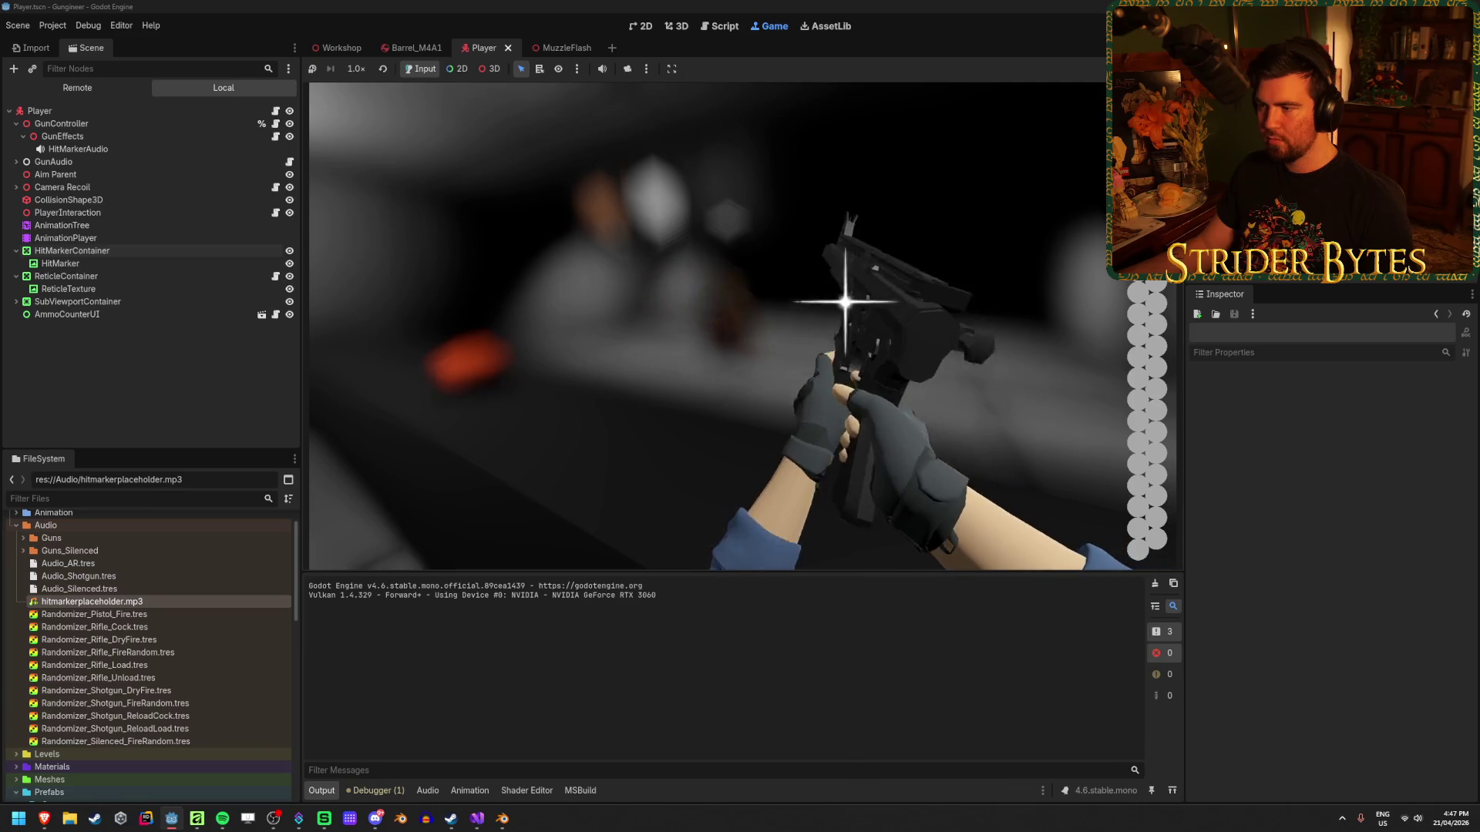
pyautogui.click(722, 326)
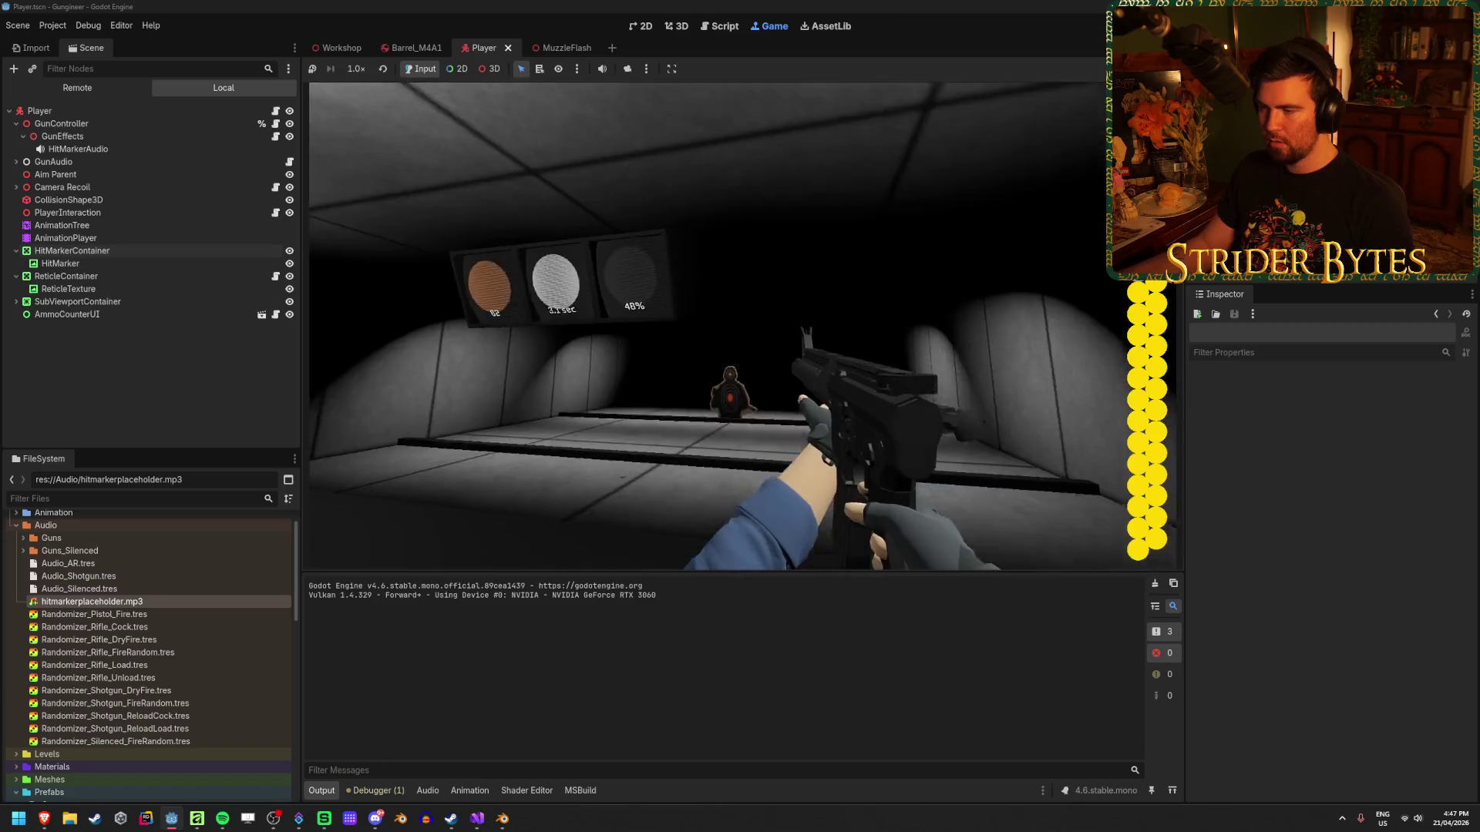
pyautogui.click(744, 326)
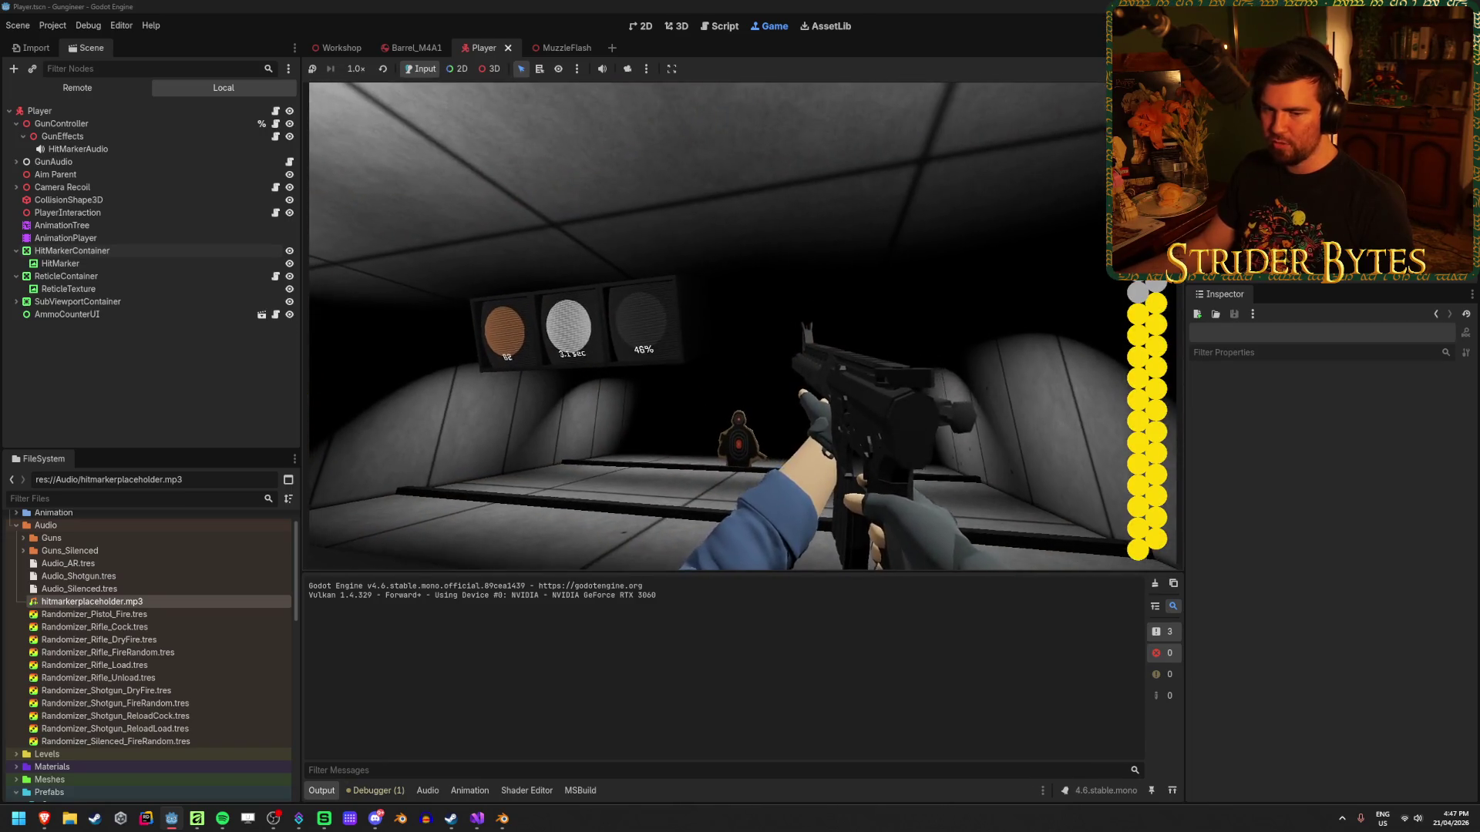
pyautogui.click(707, 326)
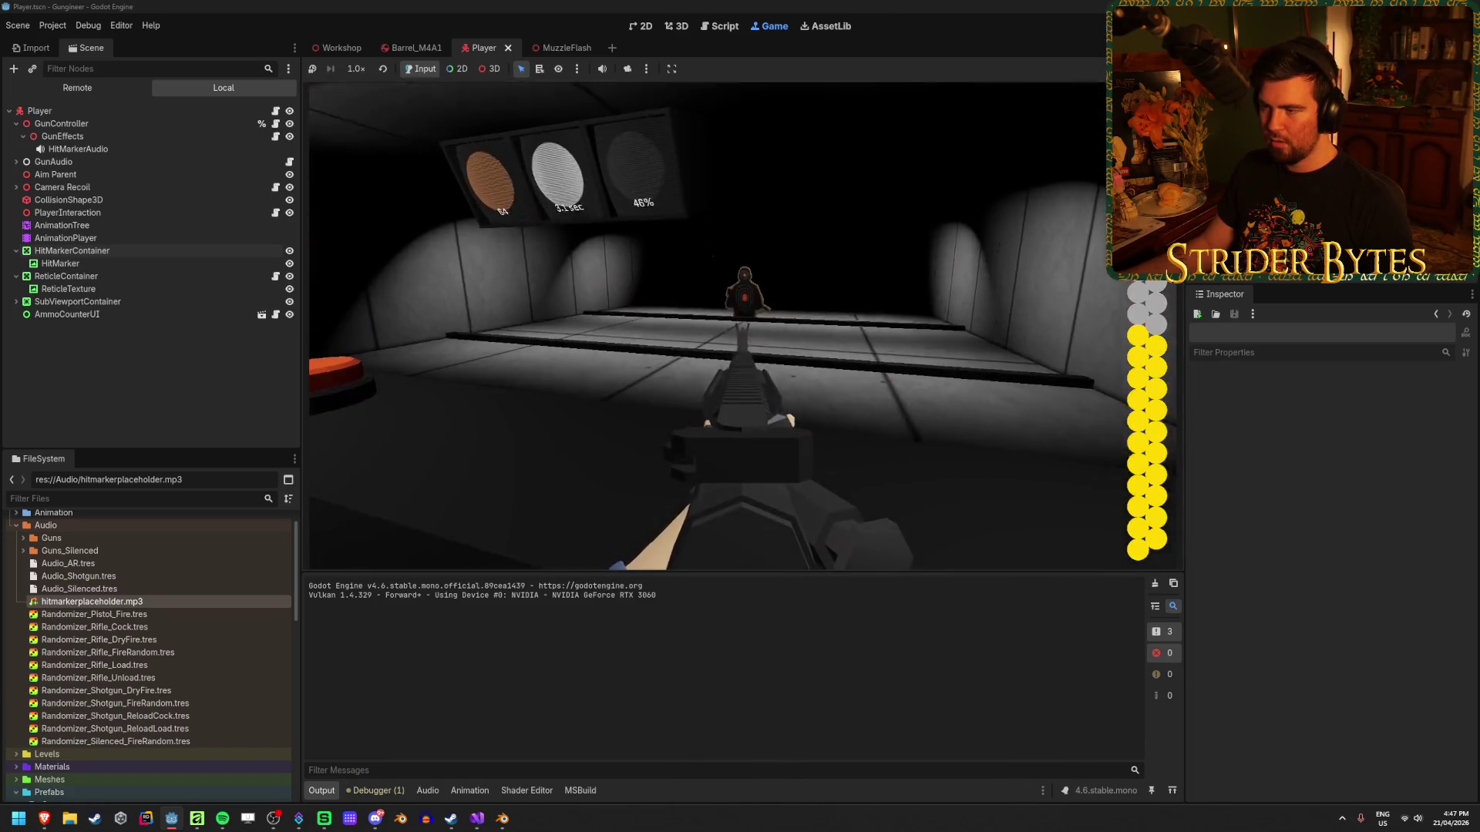
pyautogui.click(740, 324)
pyautogui.click(740, 324)
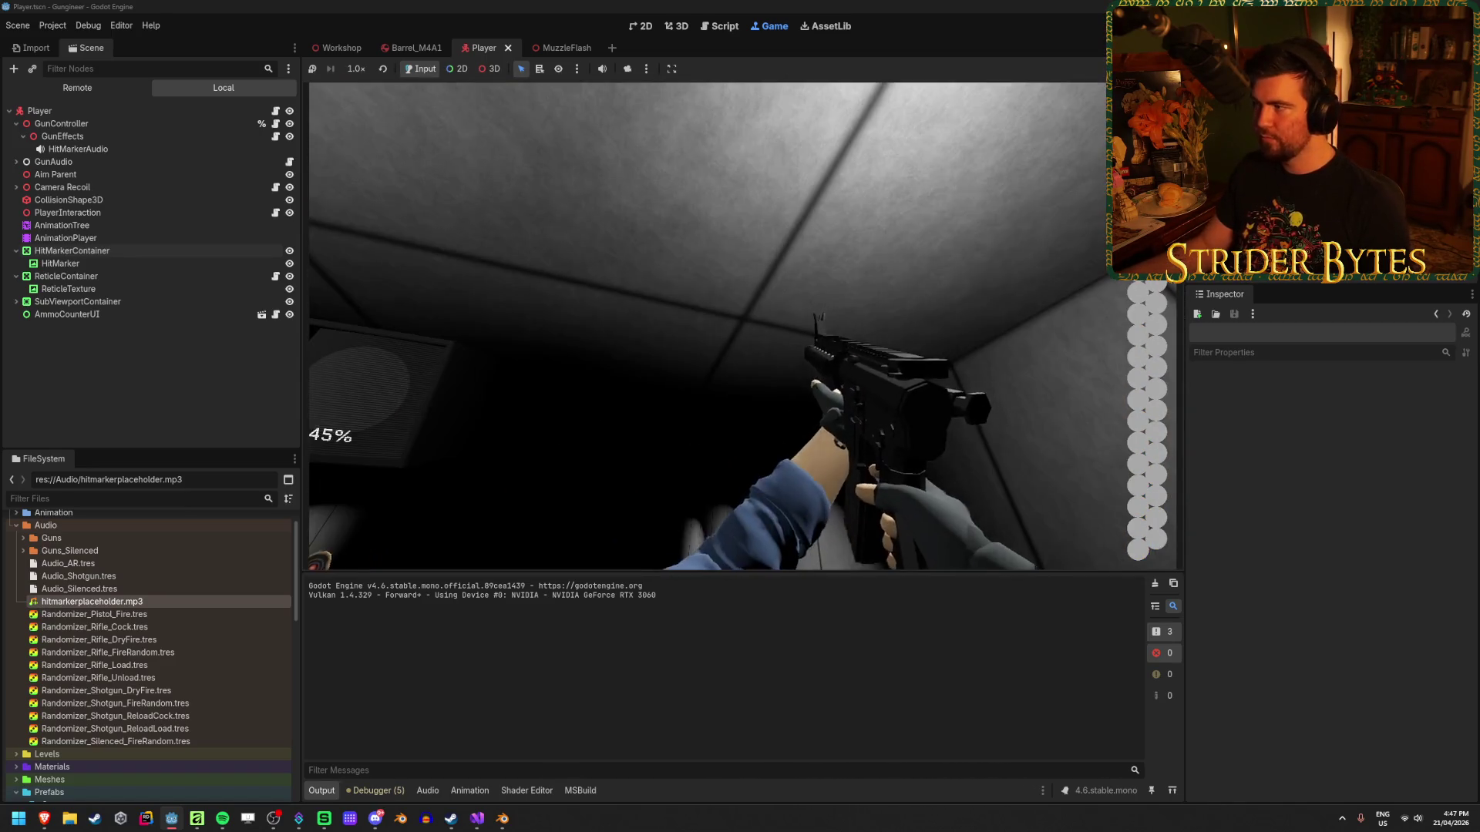
pyautogui.press('F8')
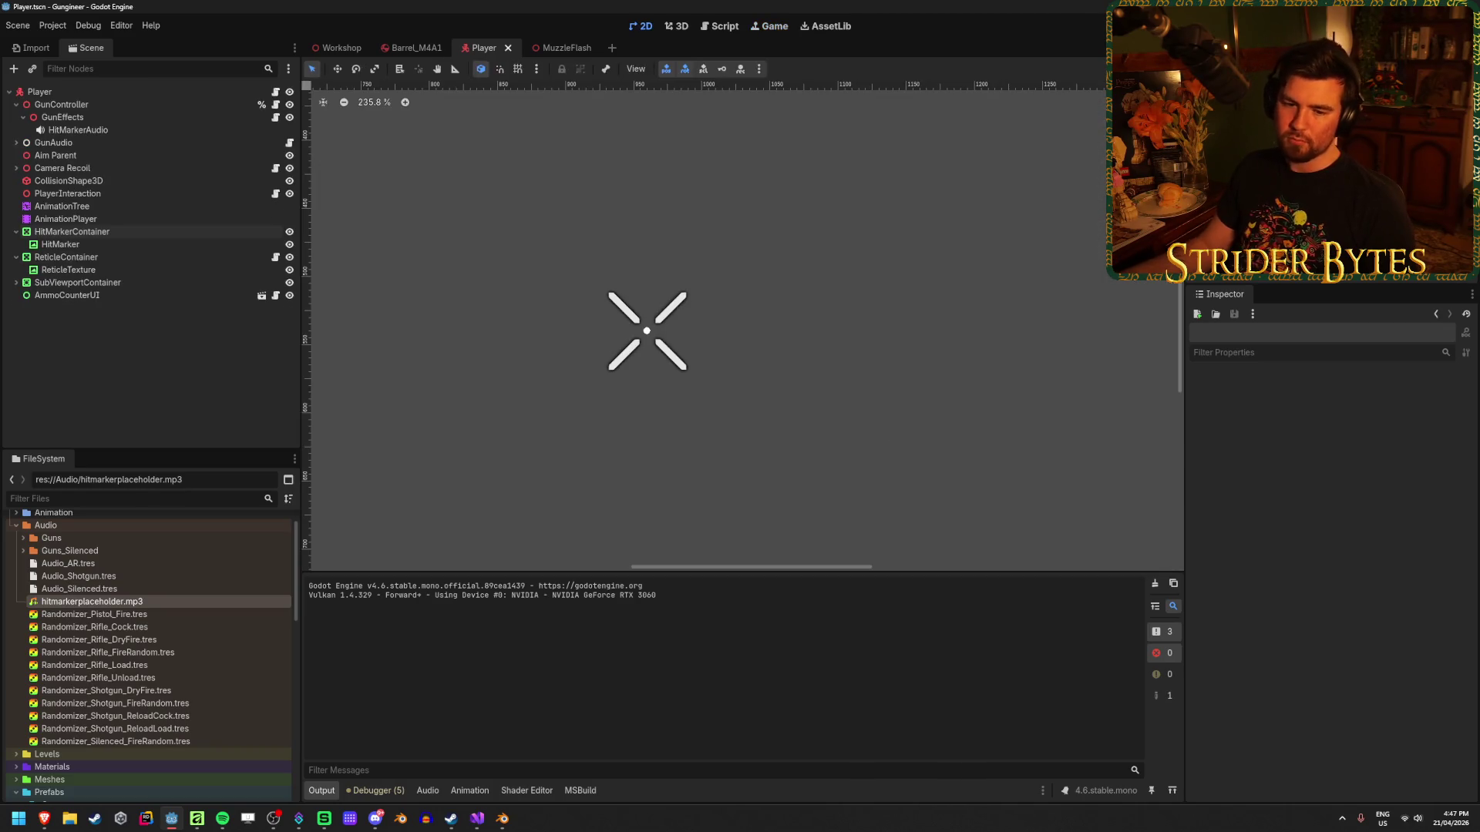
# Switch to the Workshop scene and orbit the 3D view down the firing range.
pyautogui.click(339, 47)
pyautogui.moveTo(801, 372); pyautogui.dragTo(858, 268)
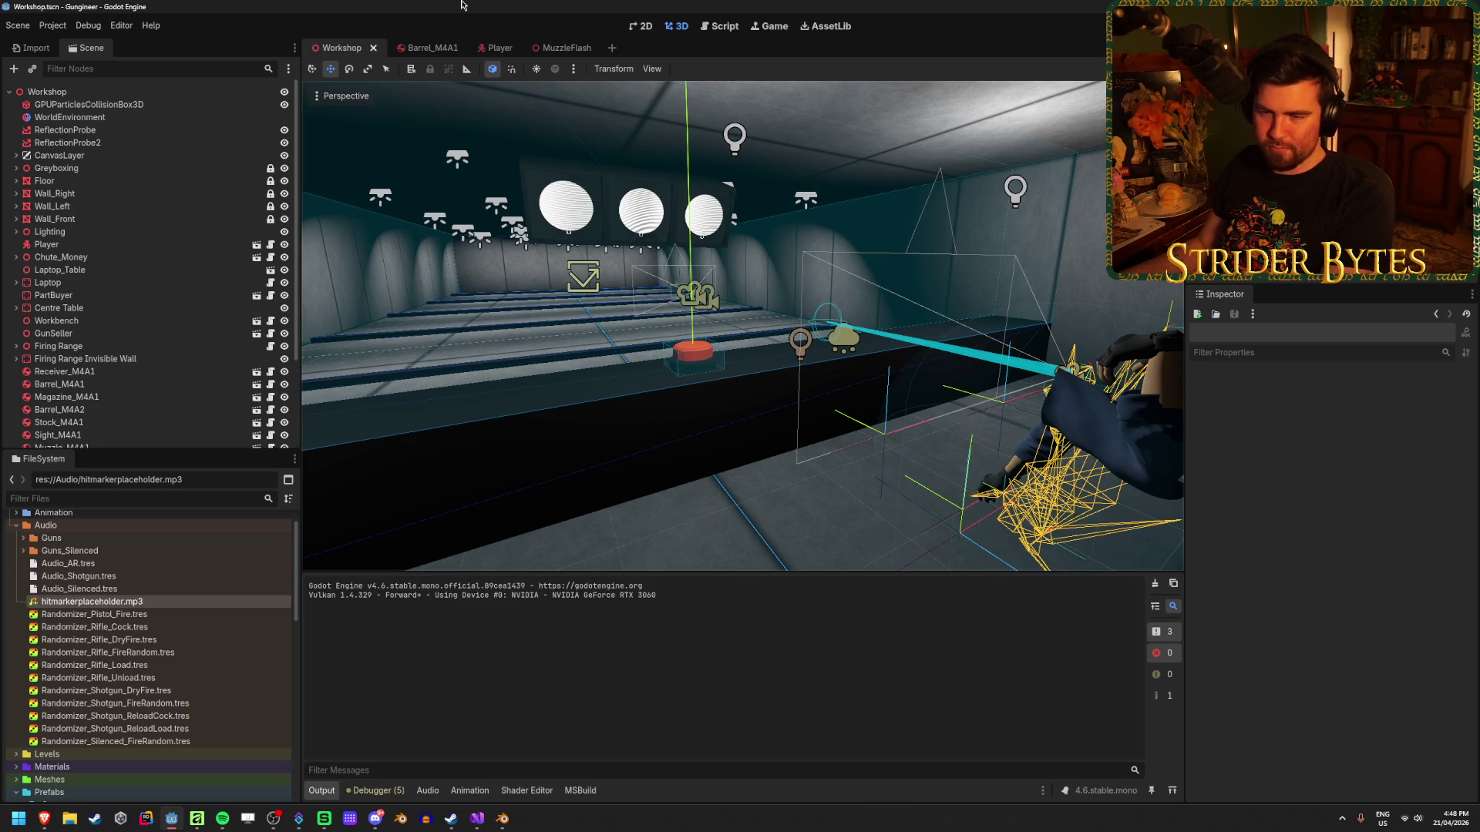
# Swing the Workshop 3D view from the firing range round to face the workbench and red boxes.
pyautogui.moveTo(736, 419); pyautogui.dragTo(754, 424)
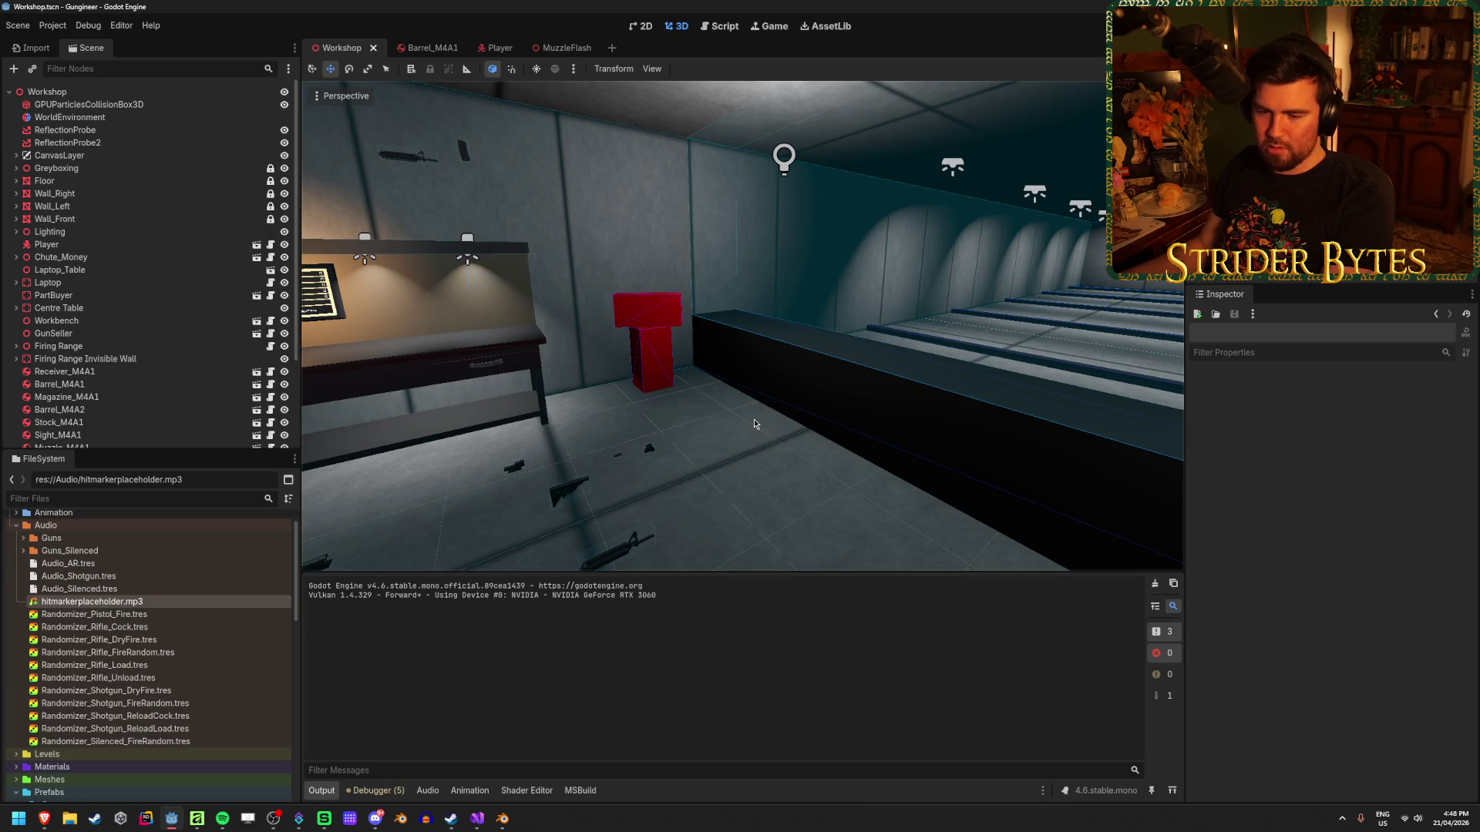
pyautogui.moveTo(754, 417); pyautogui.dragTo(740, 422)
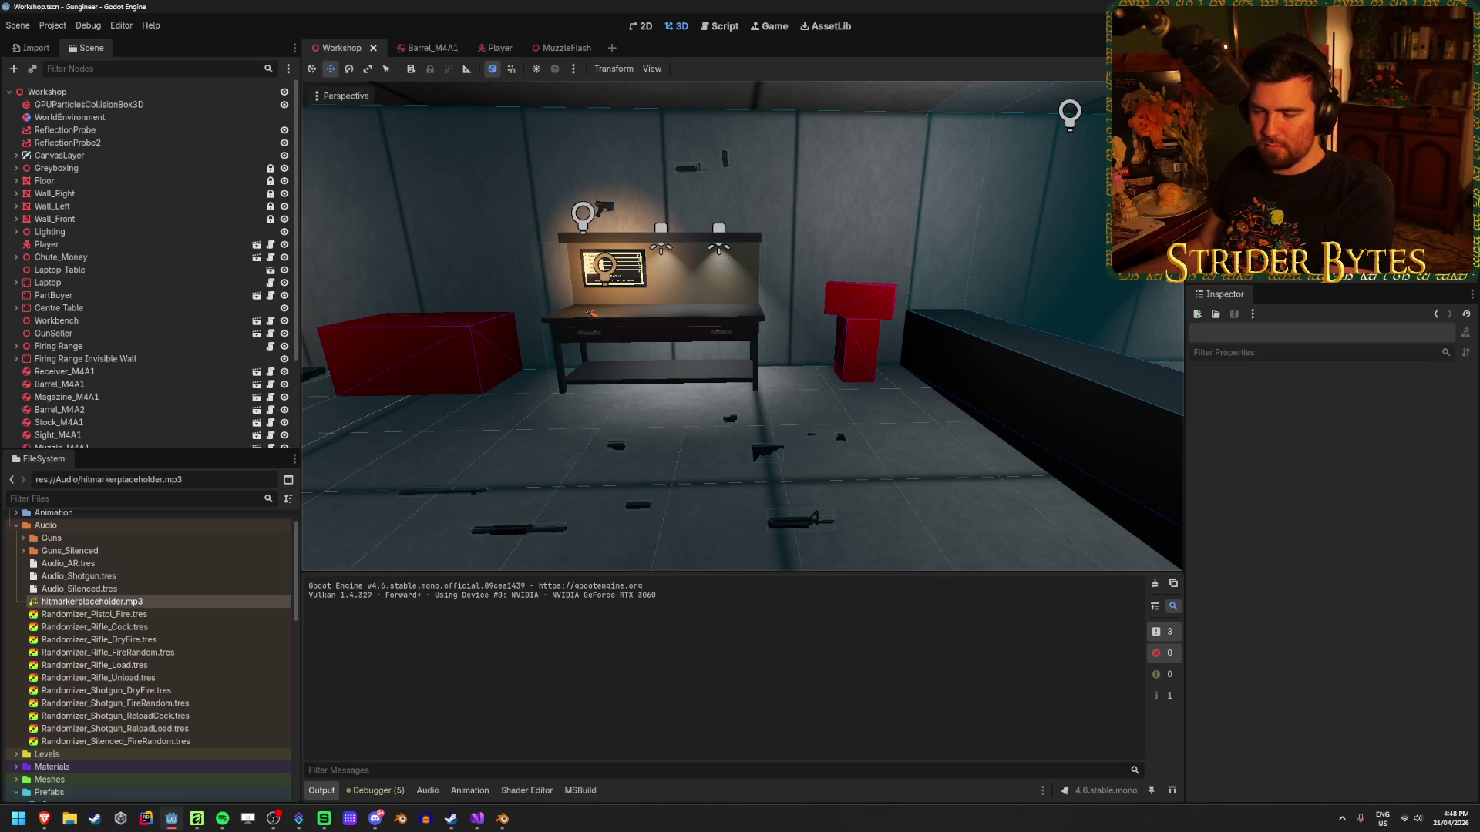